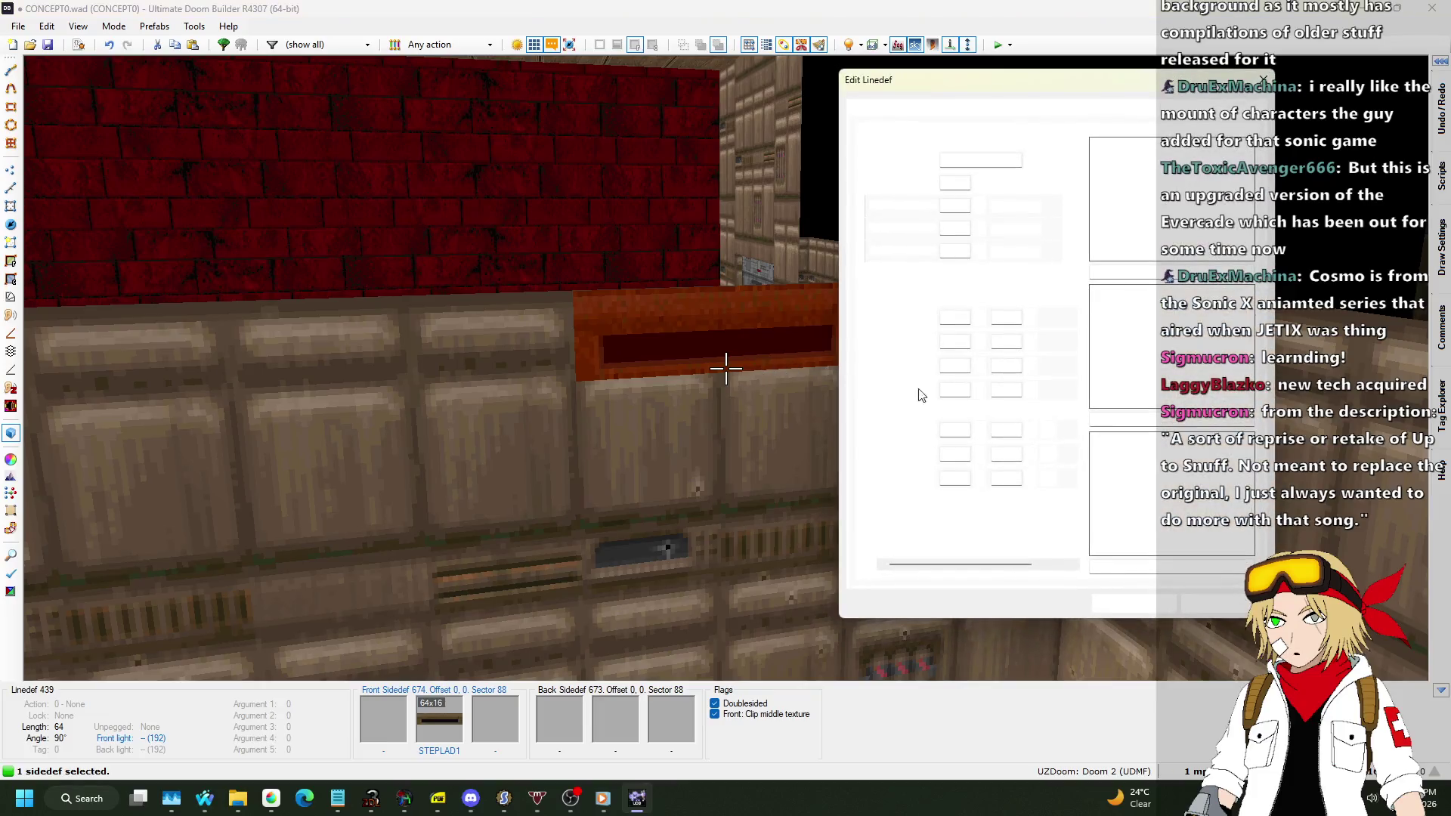
Enable Wrap middle texture on the STEPLAD1 ladder linedef, check it in 3D, then return to 2D.
{"action": "left_click", "coordinate": [922, 525]}
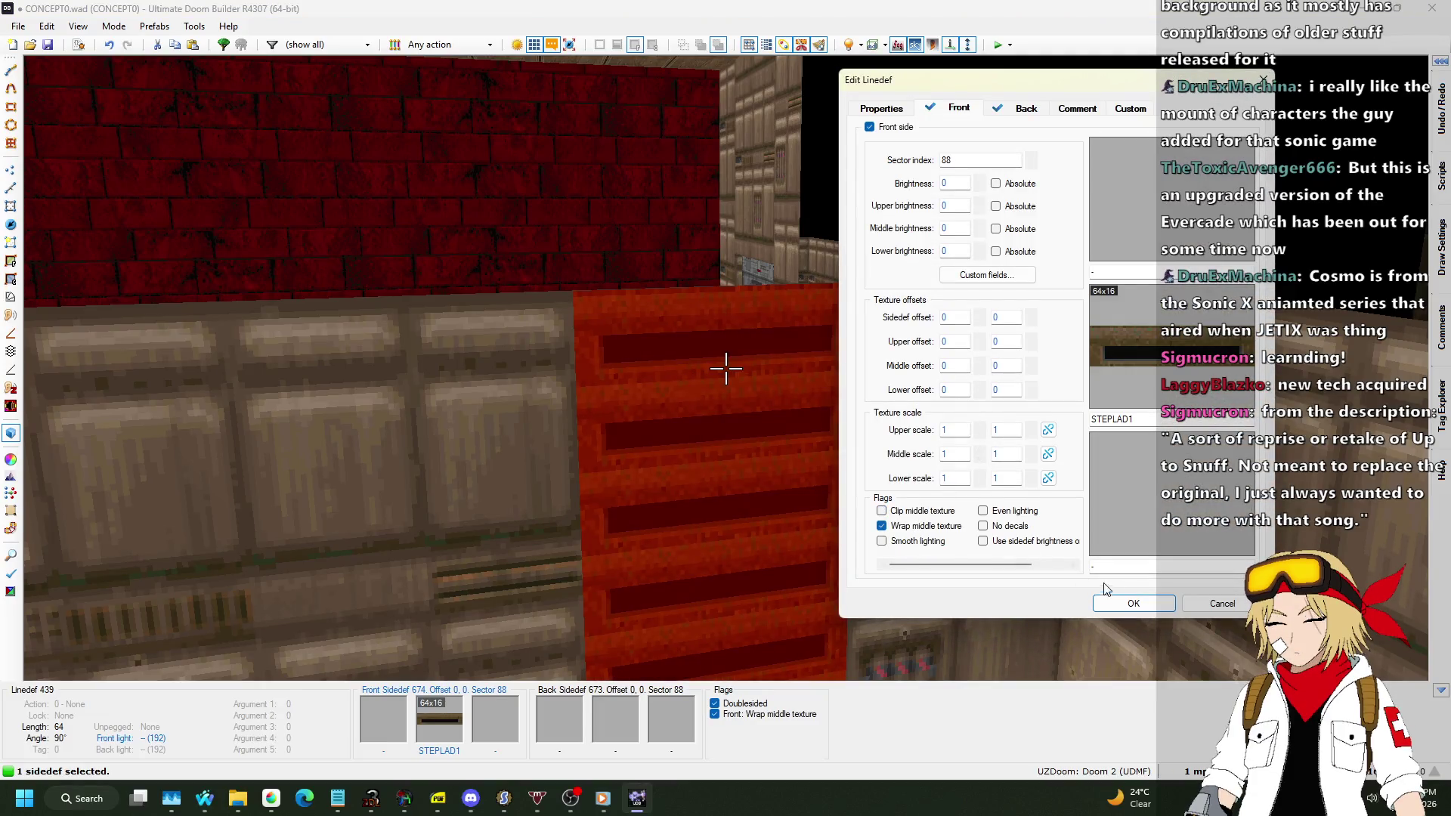
{"action": "left_click", "coordinate": [1107, 601]}
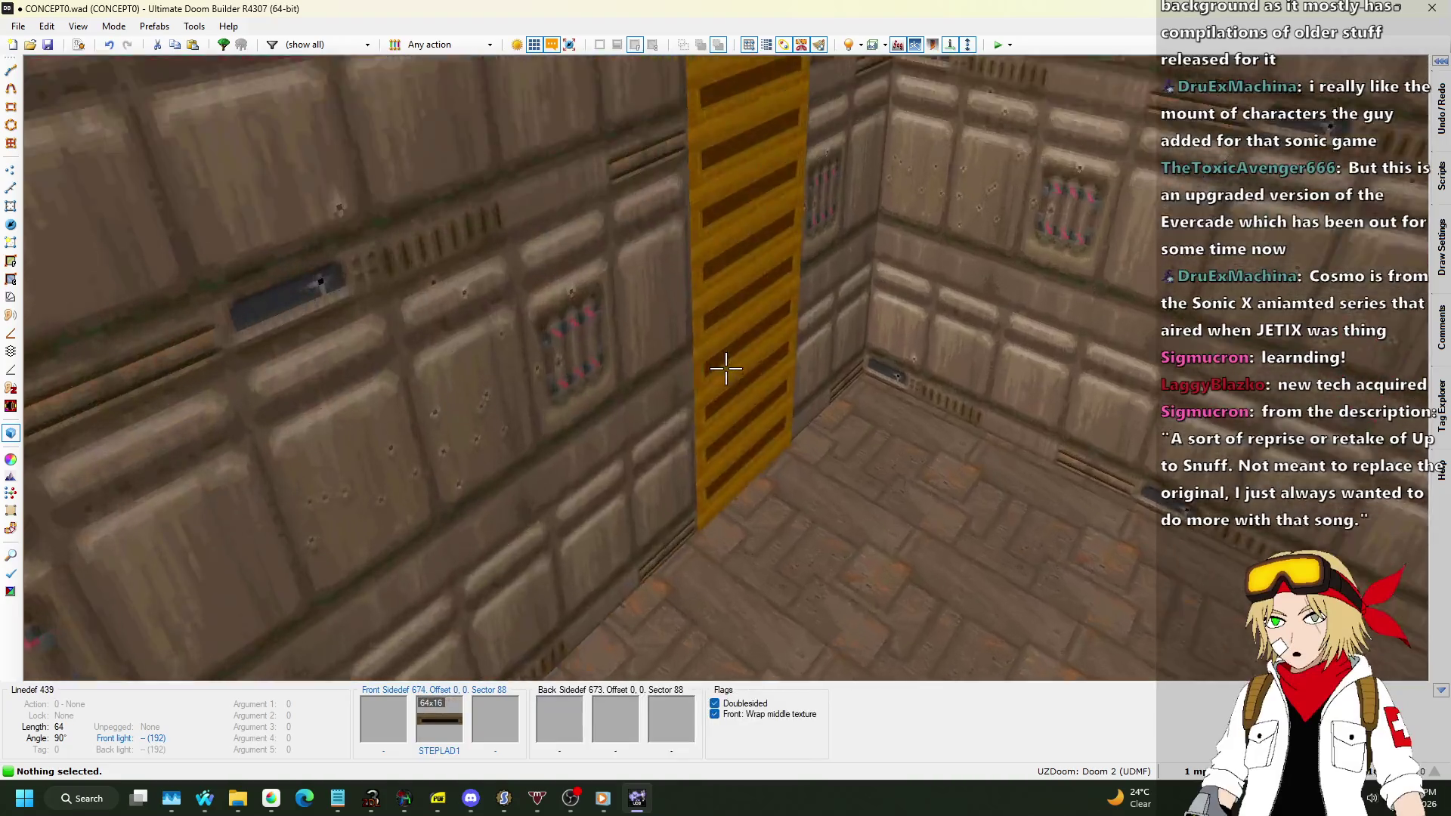
{"action": "key", "text": "w"}
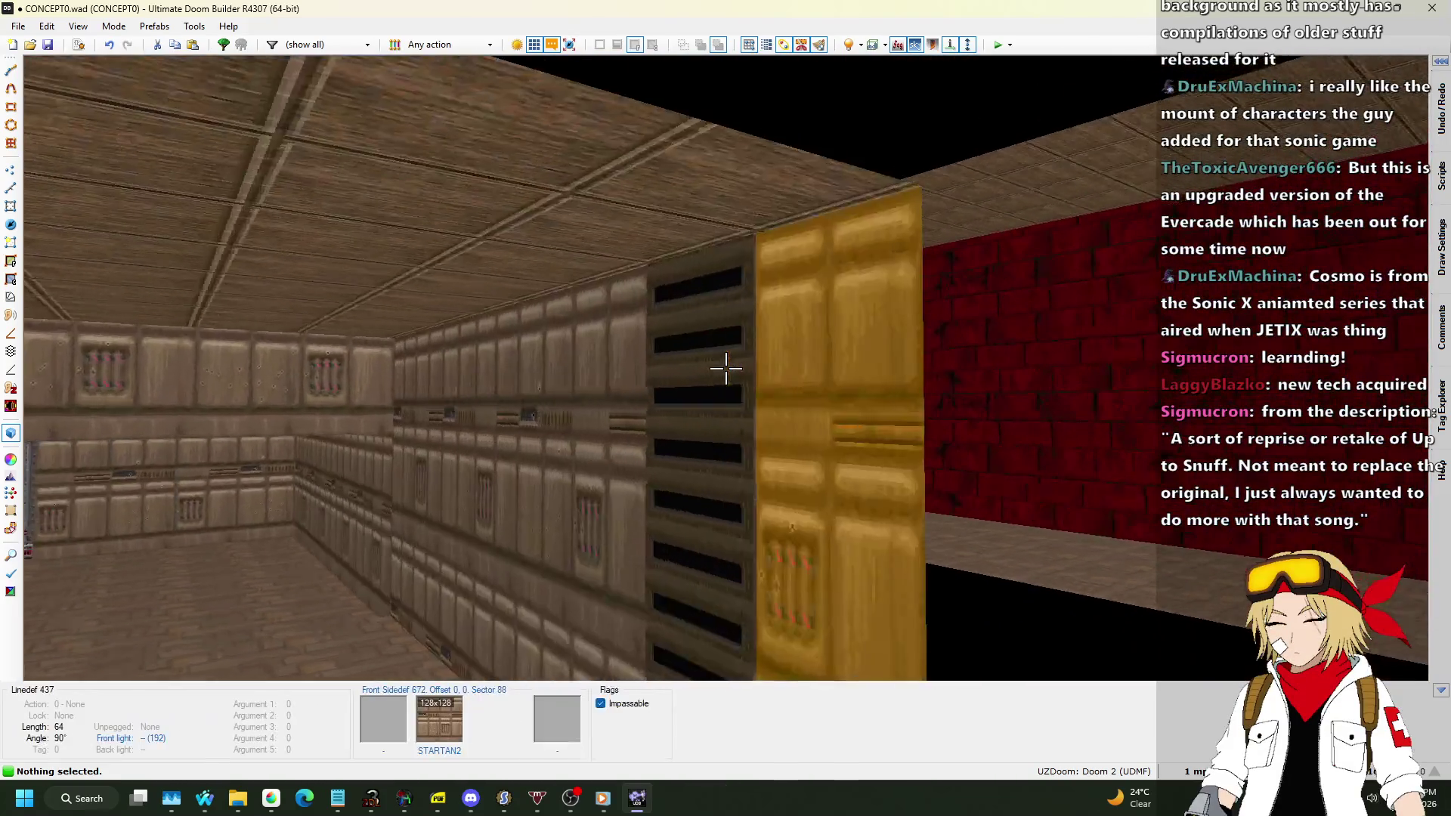
{"action": "key", "text": "w"}
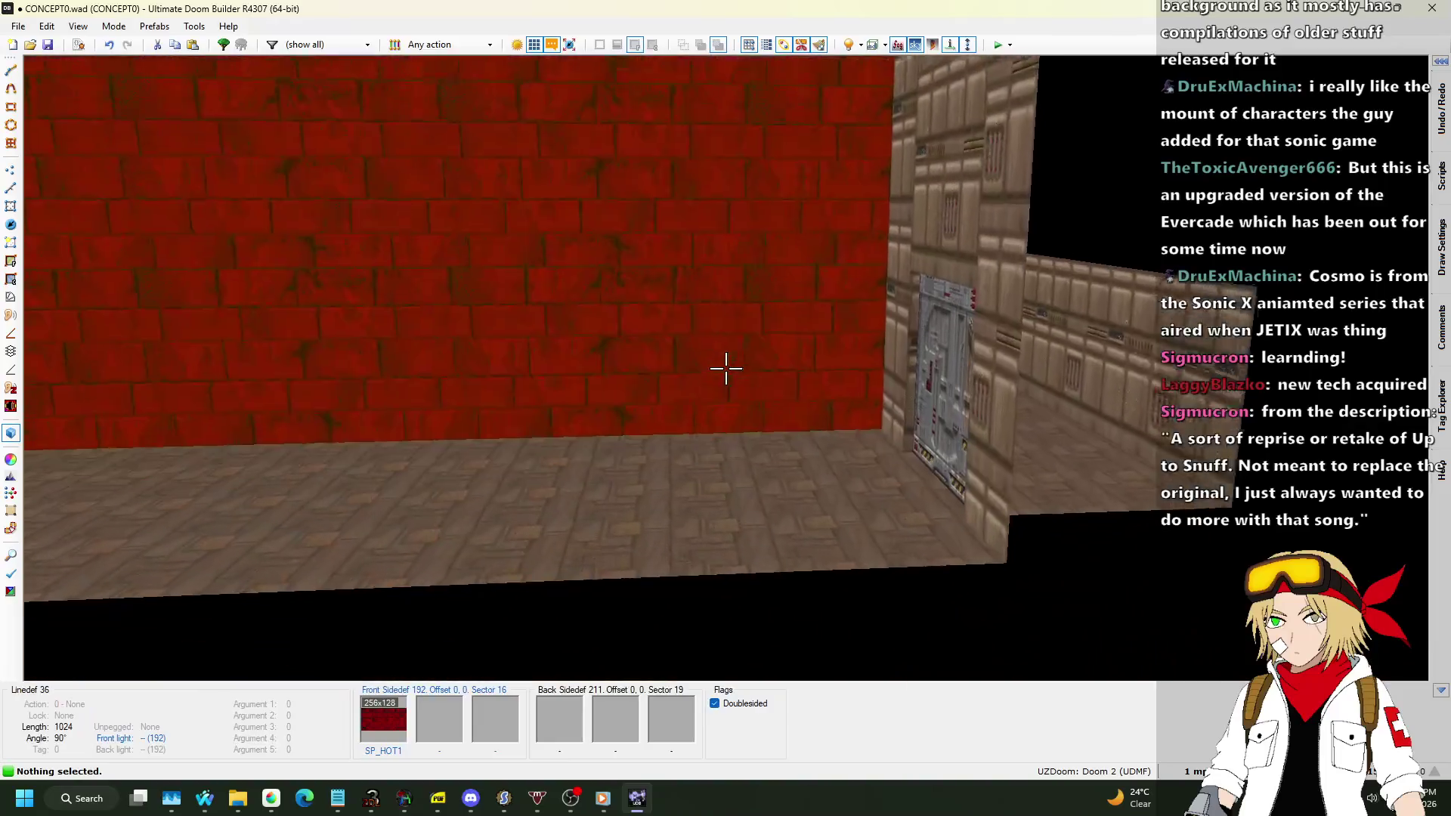
{"action": "key", "text": "q"}
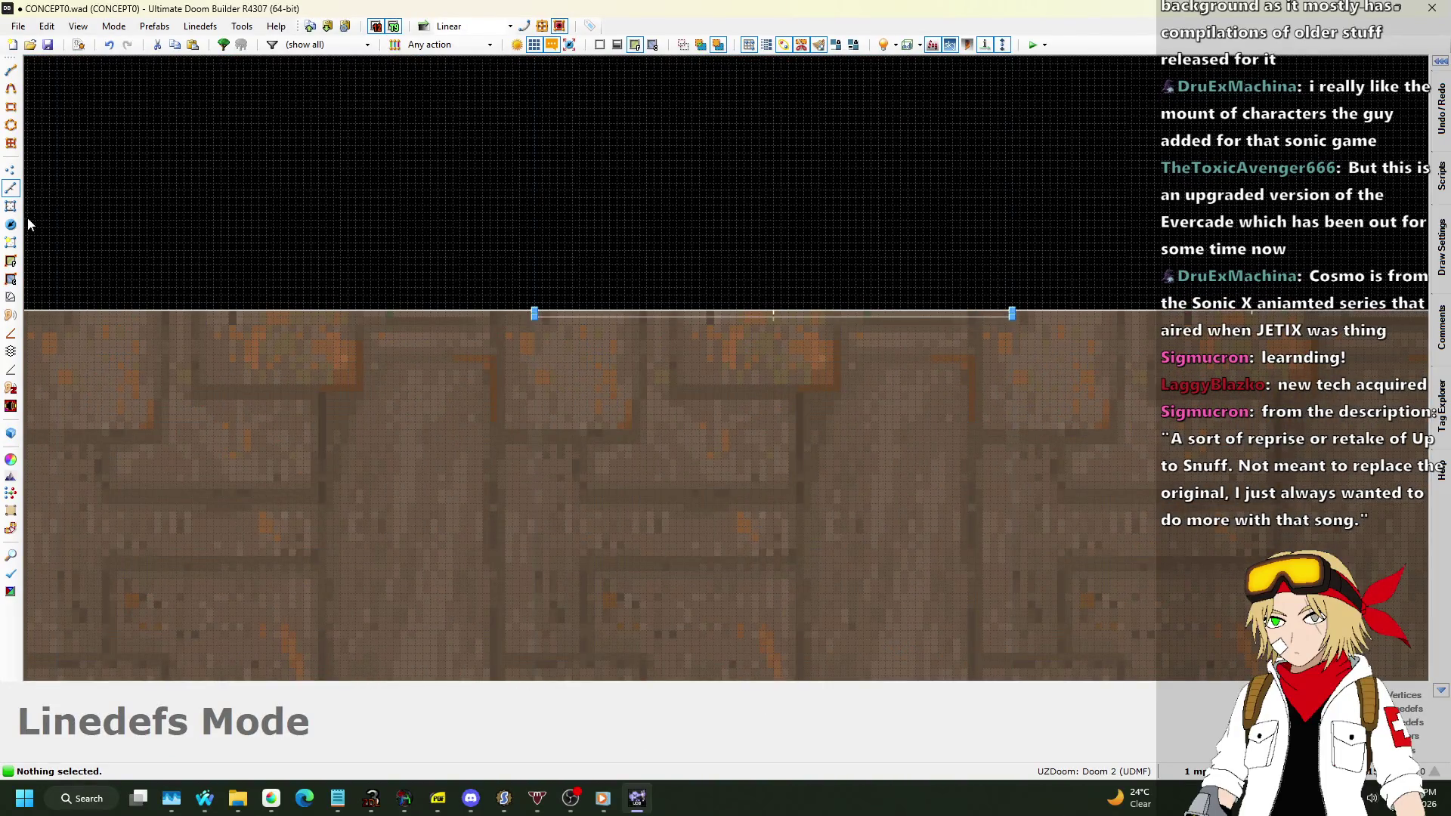
Draw a 64×64 square sector from the wall's vertex on a 64-unit grid.
{"action": "key", "text": "d"}
{"action": "left_click", "coordinate": [1013, 330]}
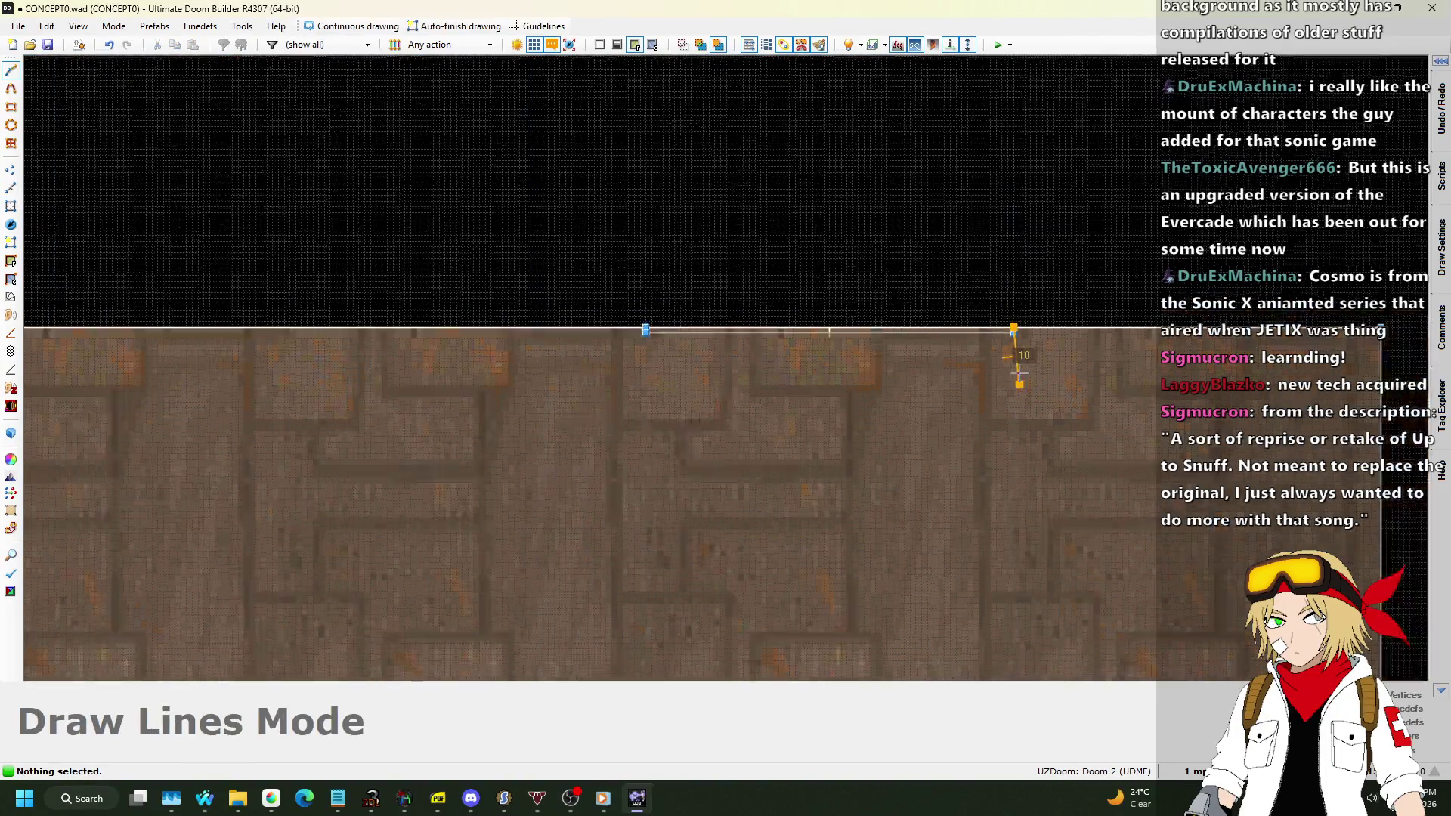
{"action": "left_click", "coordinate": [1193, 771]}
{"action": "left_click", "coordinate": [1167, 600]}
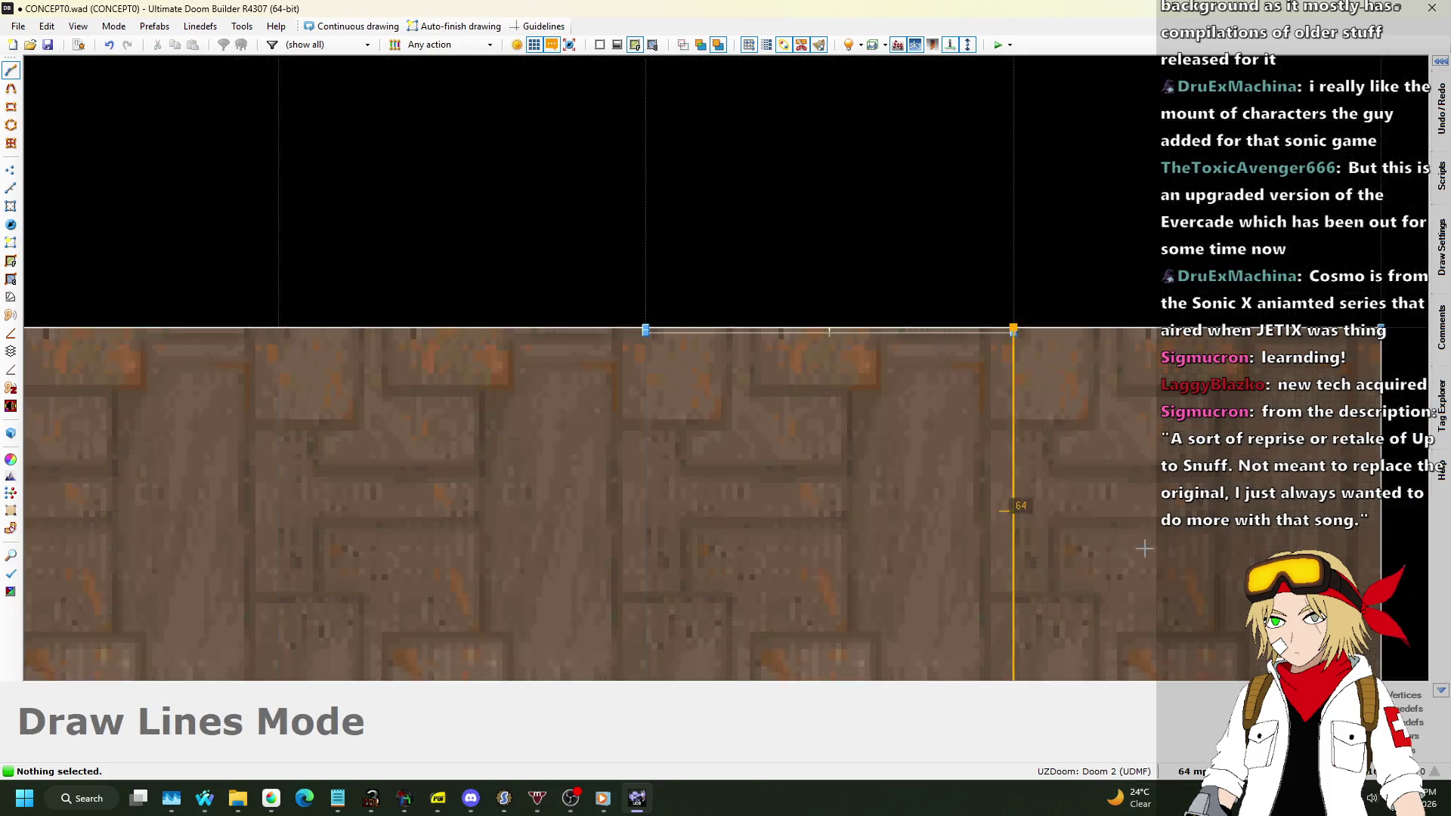
{"action": "left_click", "coordinate": [999, 506]}
{"action": "left_click", "coordinate": [781, 506]}
{"action": "left_click", "coordinate": [781, 290]}
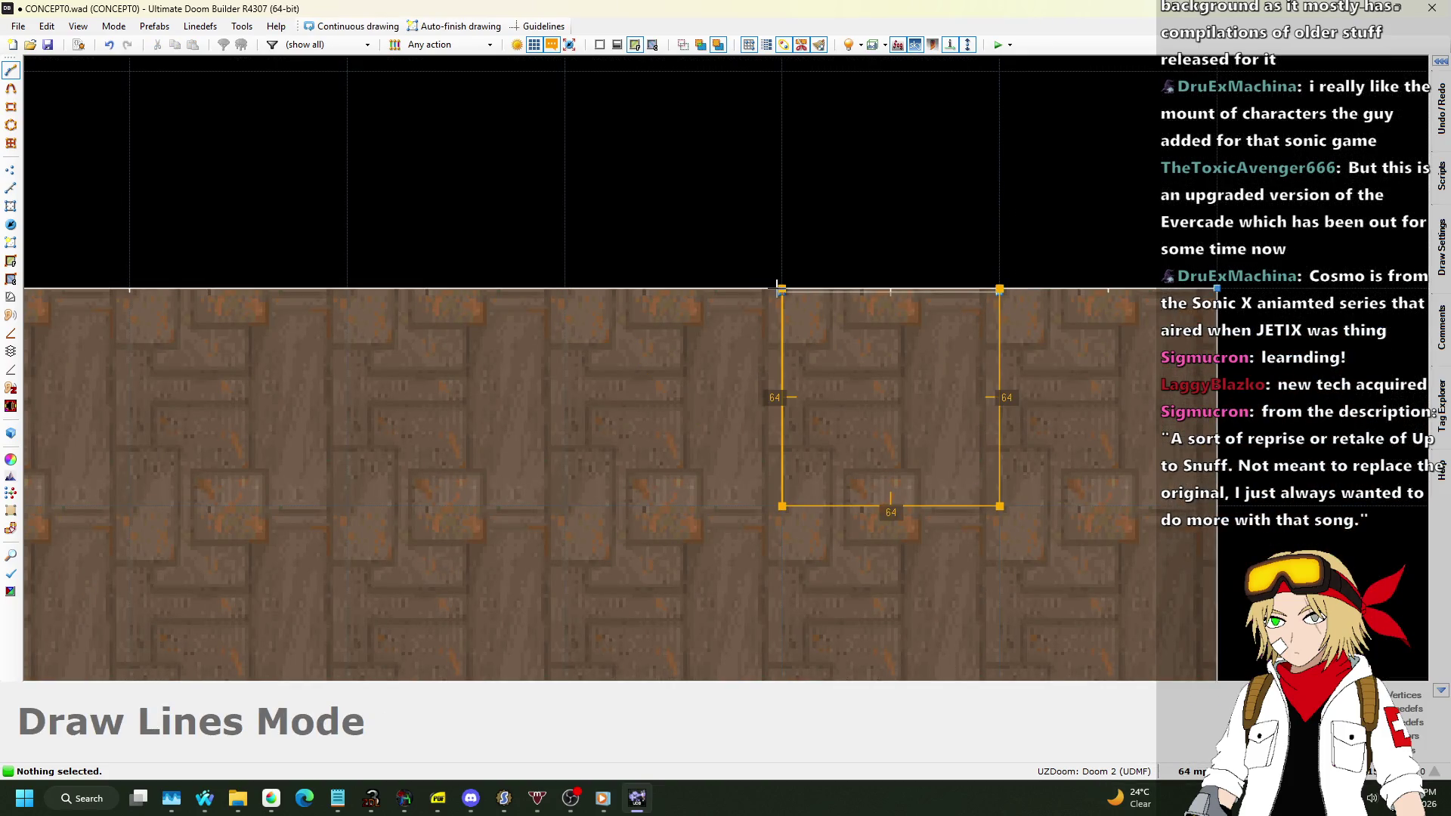
{"action": "scroll", "coordinate": [727, 191], "scroll_direction": "down", "scroll_amount": 3}
Raise the new sector's ceiling to 320 and paste STARTAN2 onto its upper walls.
{"action": "key", "text": "w"}
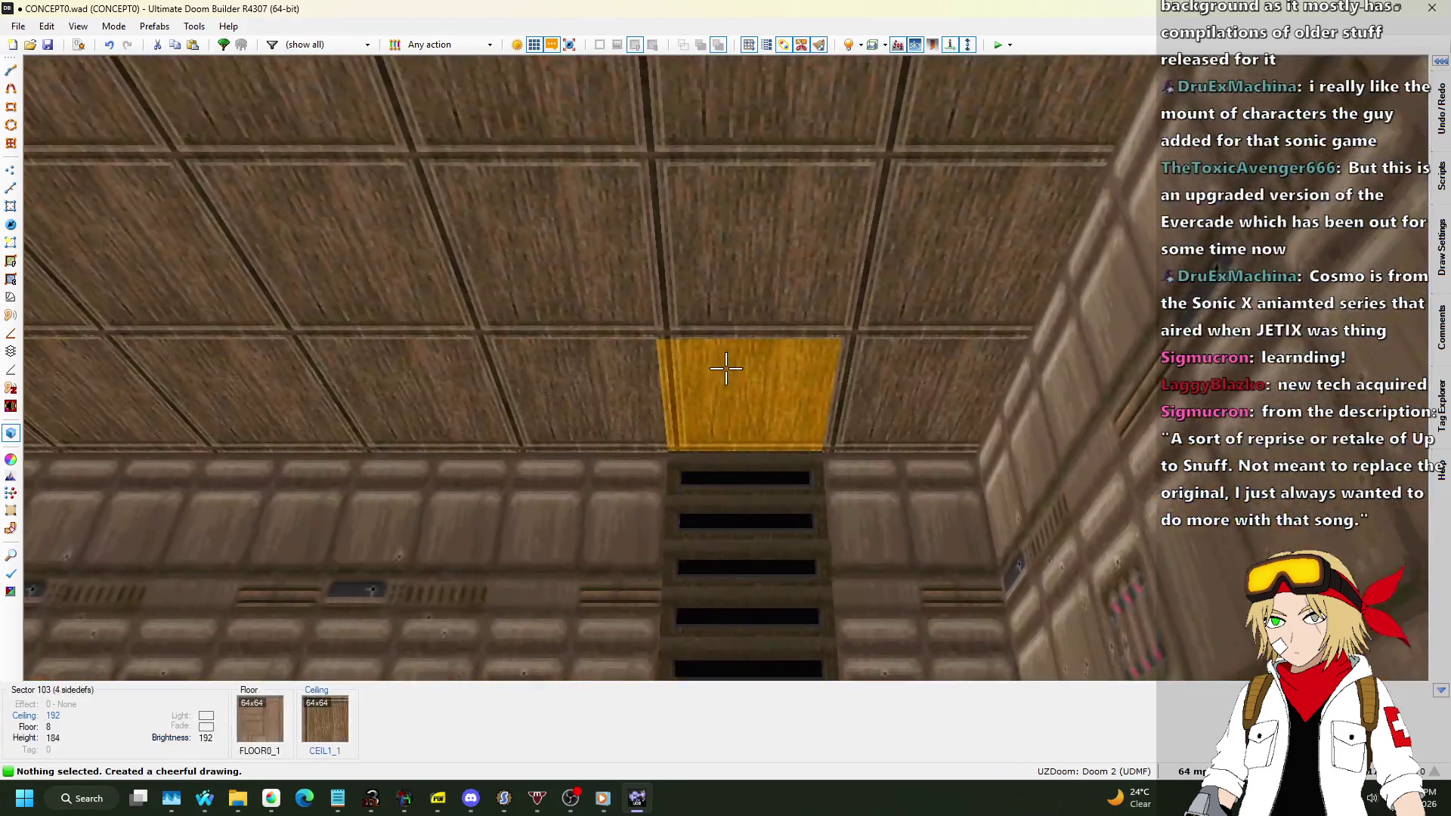
{"action": "left_click", "coordinate": [726, 368]}
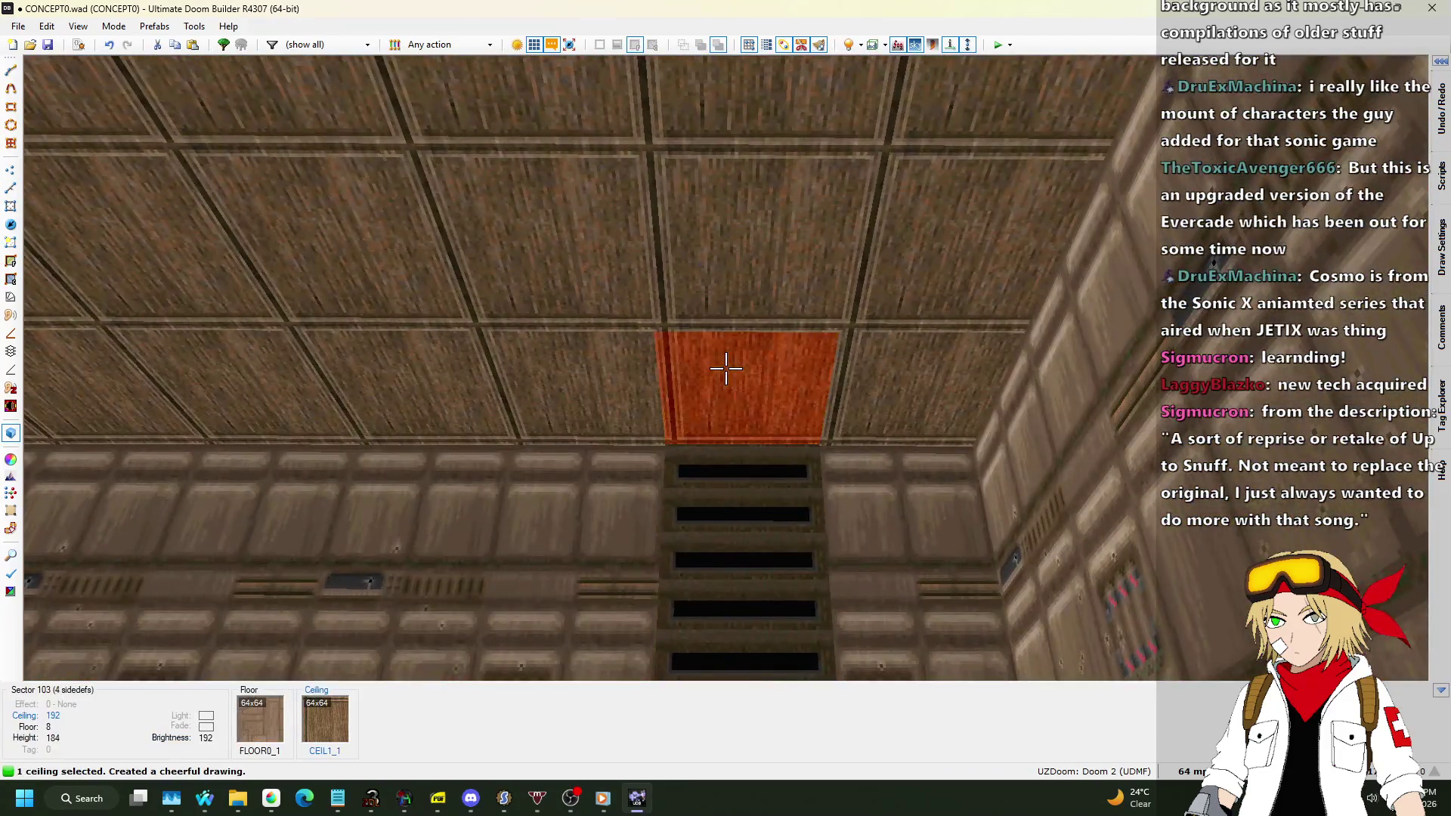
{"action": "scroll", "coordinate": [725, 368], "scroll_direction": "up", "scroll_amount": 9}
{"action": "scroll", "coordinate": [726, 368], "scroll_direction": "up", "scroll_amount": 7}
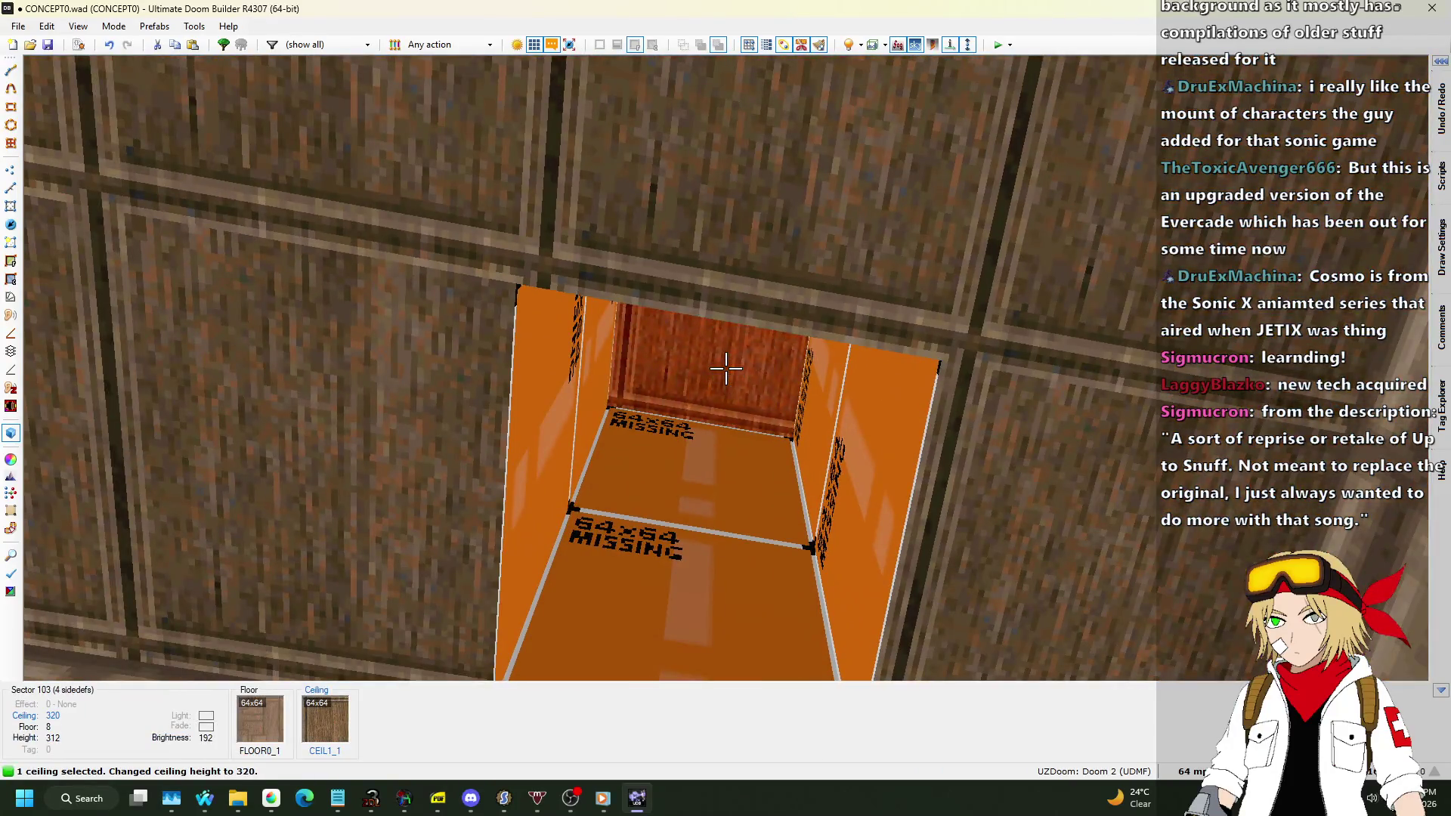
{"action": "left_click", "coordinate": [725, 367]}
{"action": "key", "text": "ctrl+c"}
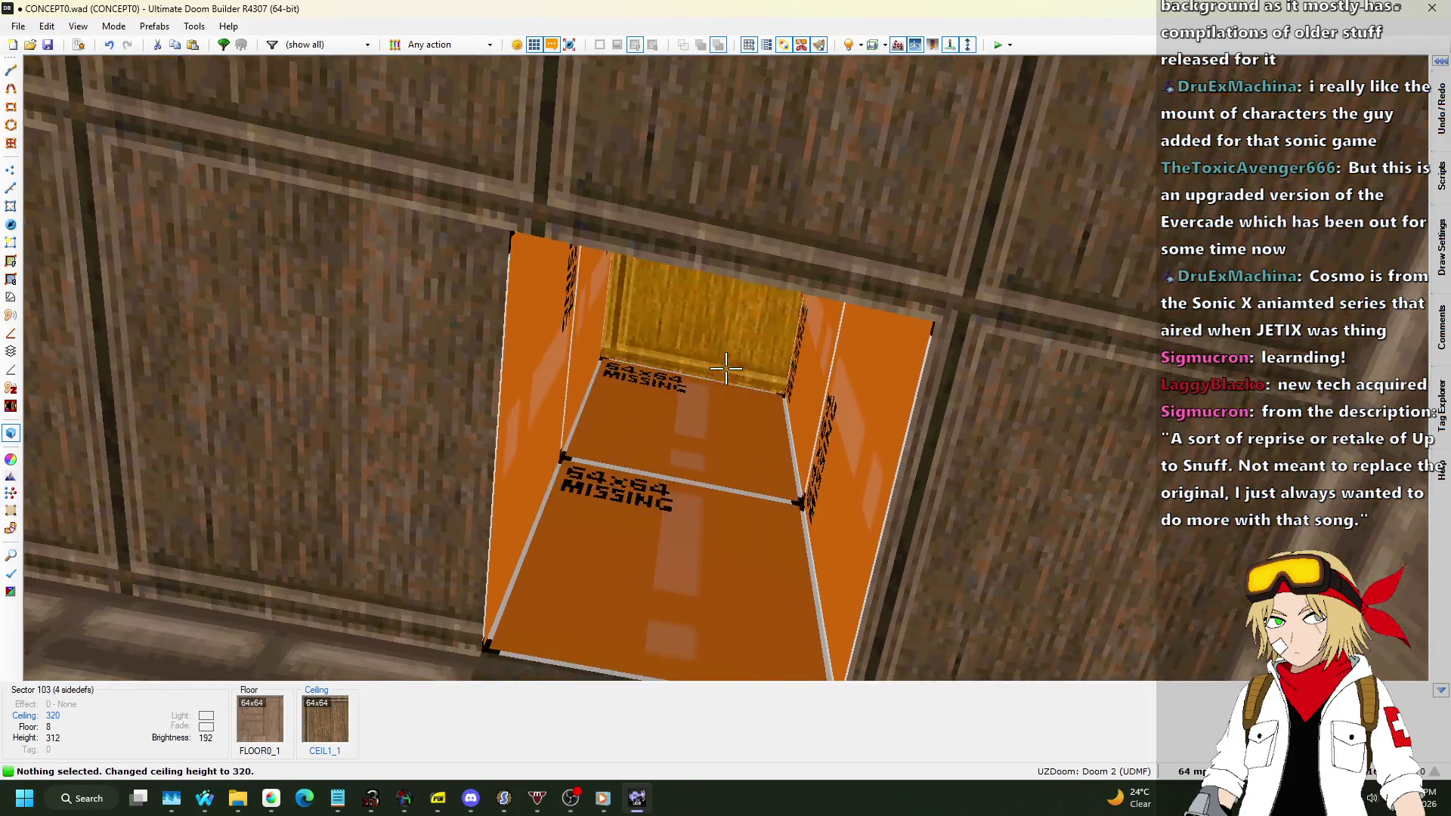
{"action": "key", "text": "ctrl+v"}
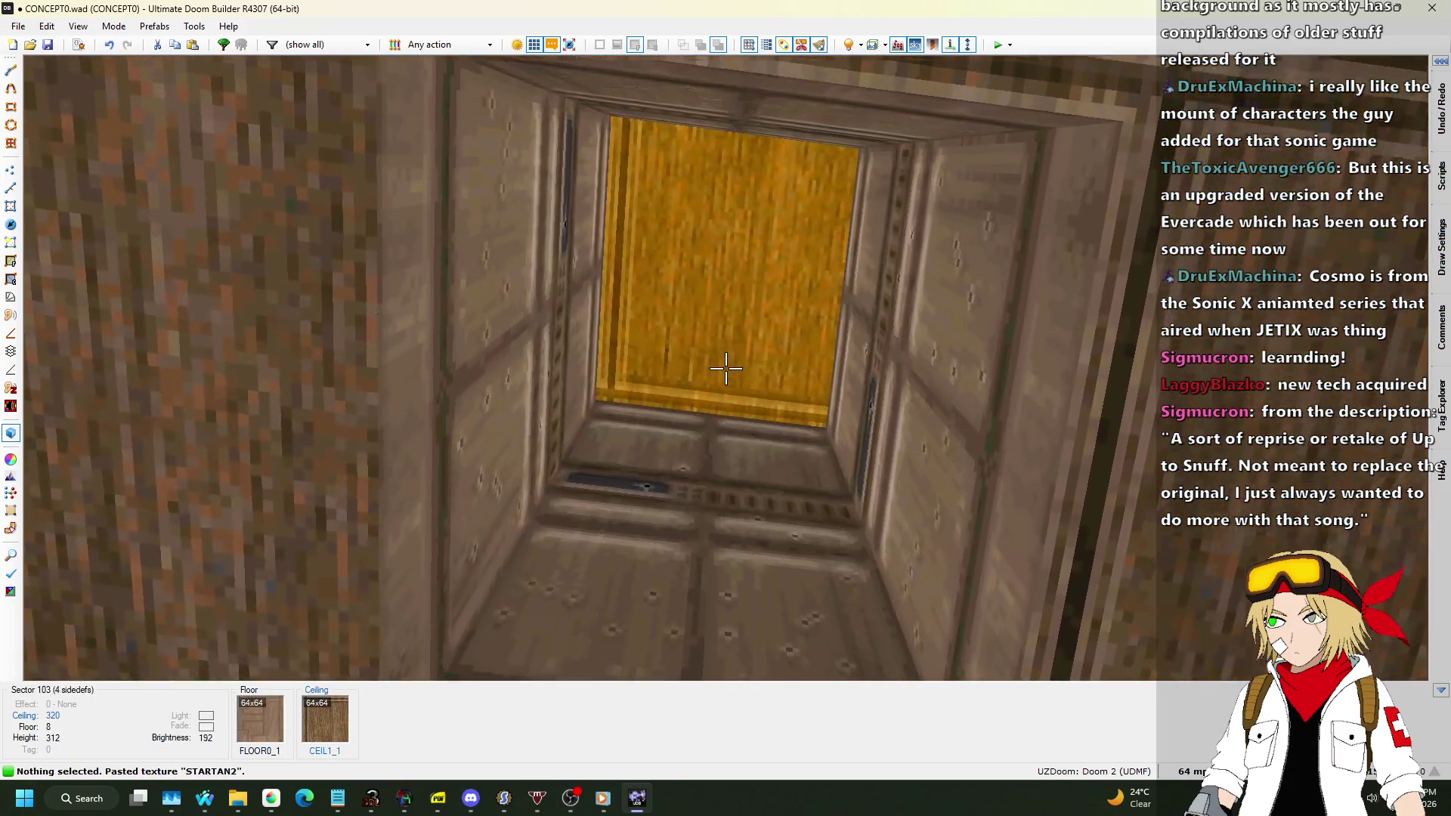
Set the new sector's ceiling flat to F_SKY1 in its sector properties.
{"action": "right_click", "coordinate": [726, 368]}
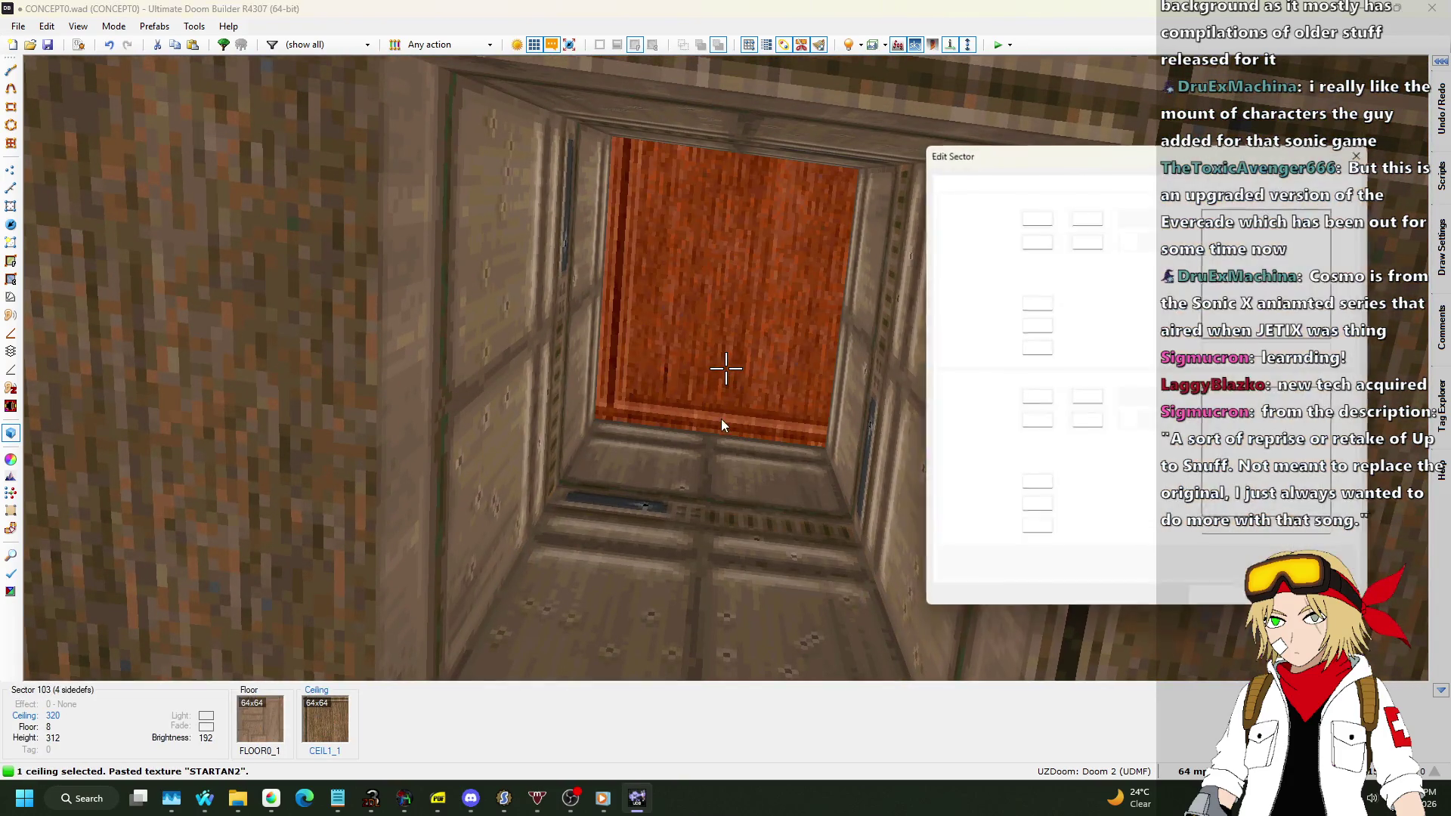
{"action": "left_click", "coordinate": [1285, 474]}
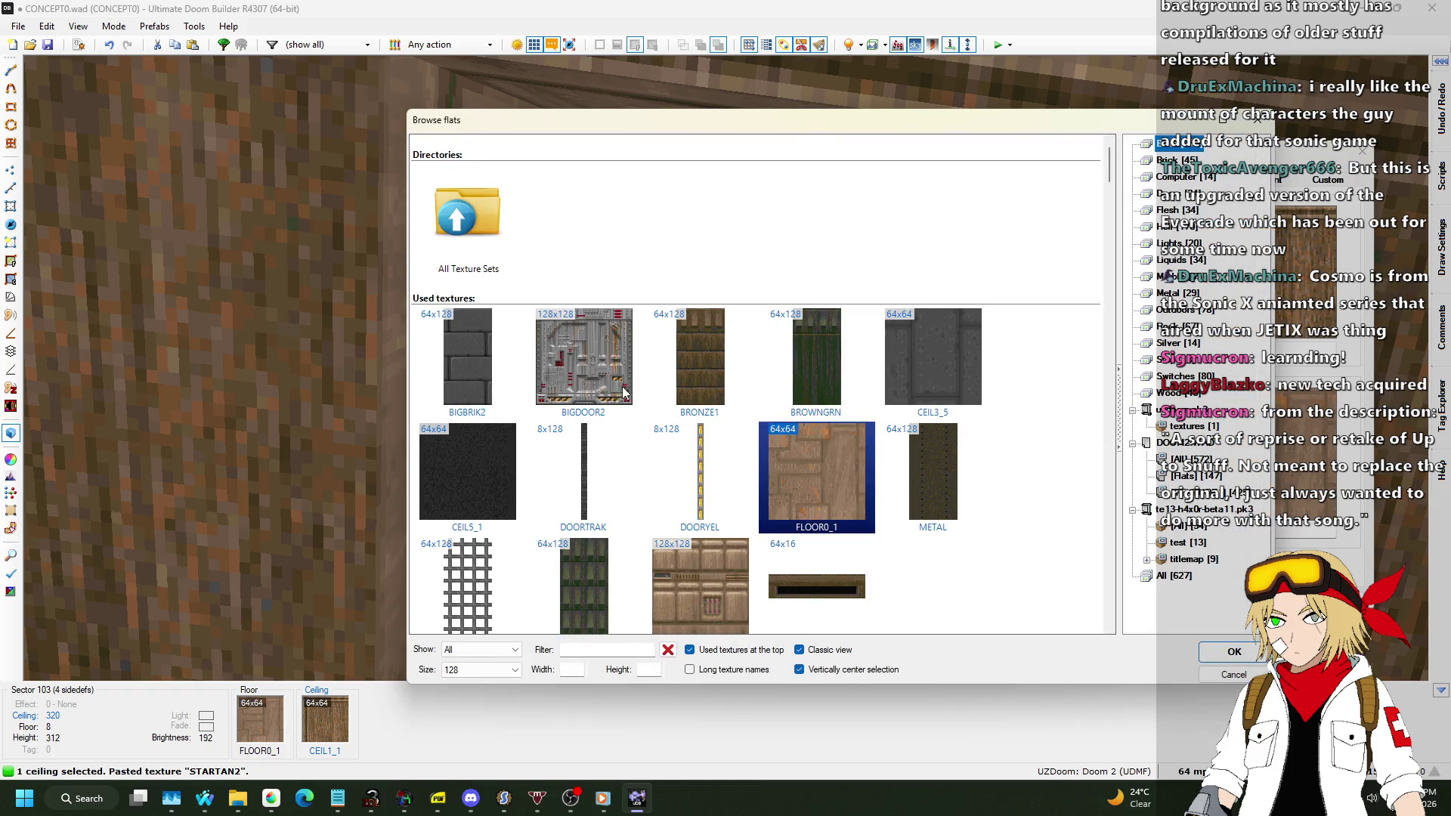
{"action": "left_click", "coordinate": [1218, 678]}
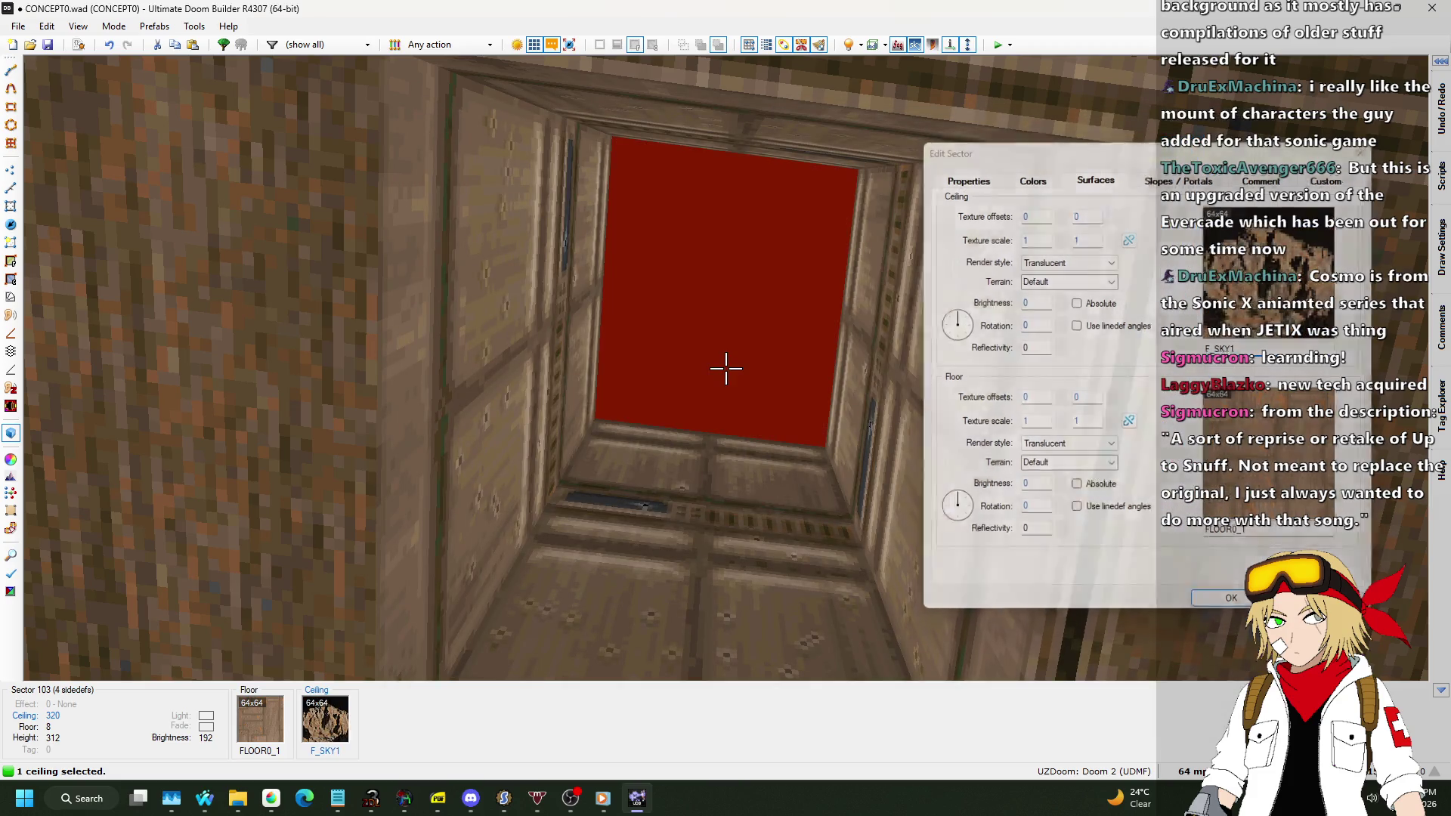
{"action": "key", "text": "Return"}
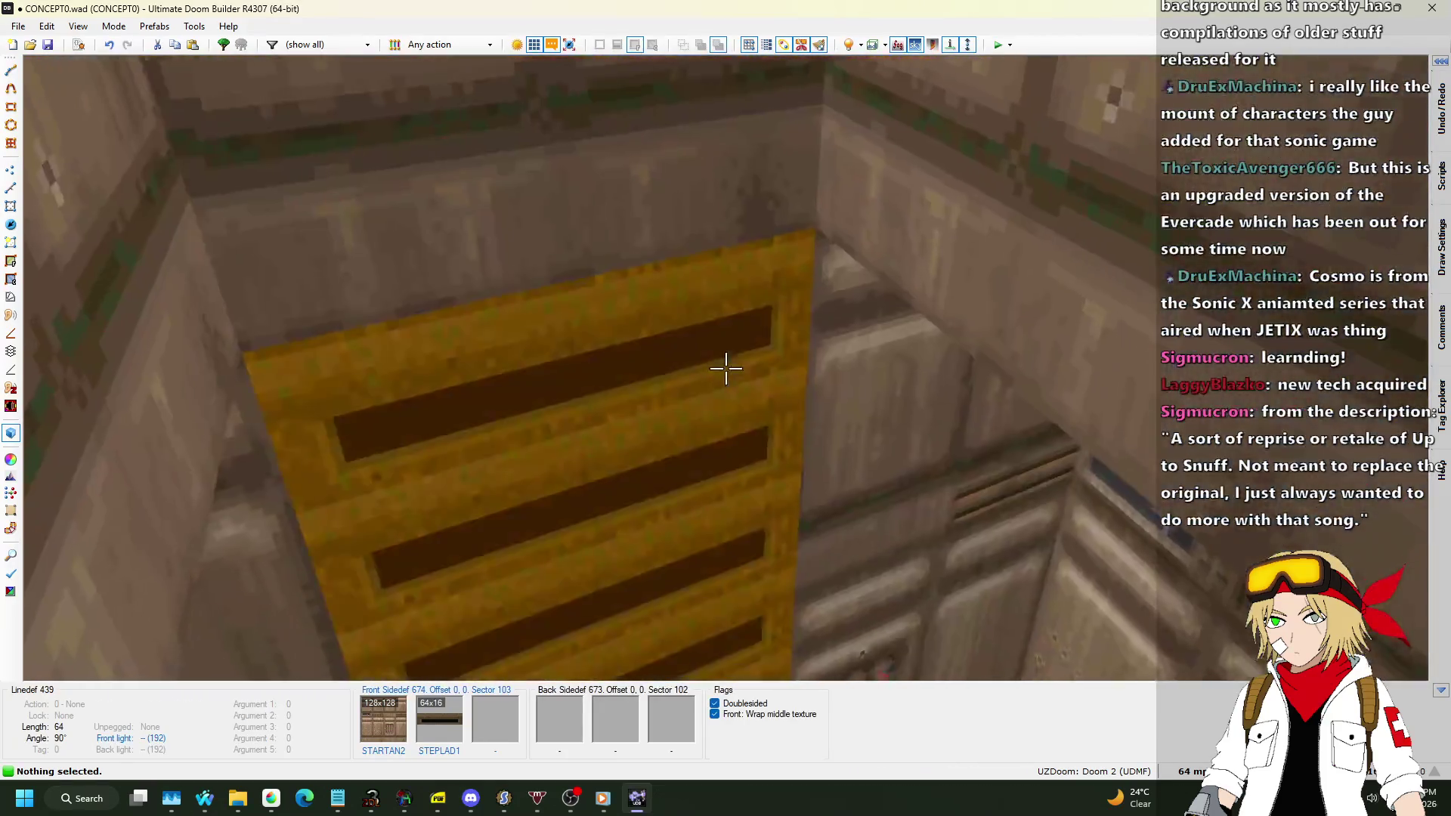
Delete the STARTAN2 upper texture from the ladder wall of linedef 439 in 3D.
{"action": "key", "text": "w"}
{"action": "scroll", "coordinate": [760, 137], "scroll_direction": "up", "scroll_amount": 4}
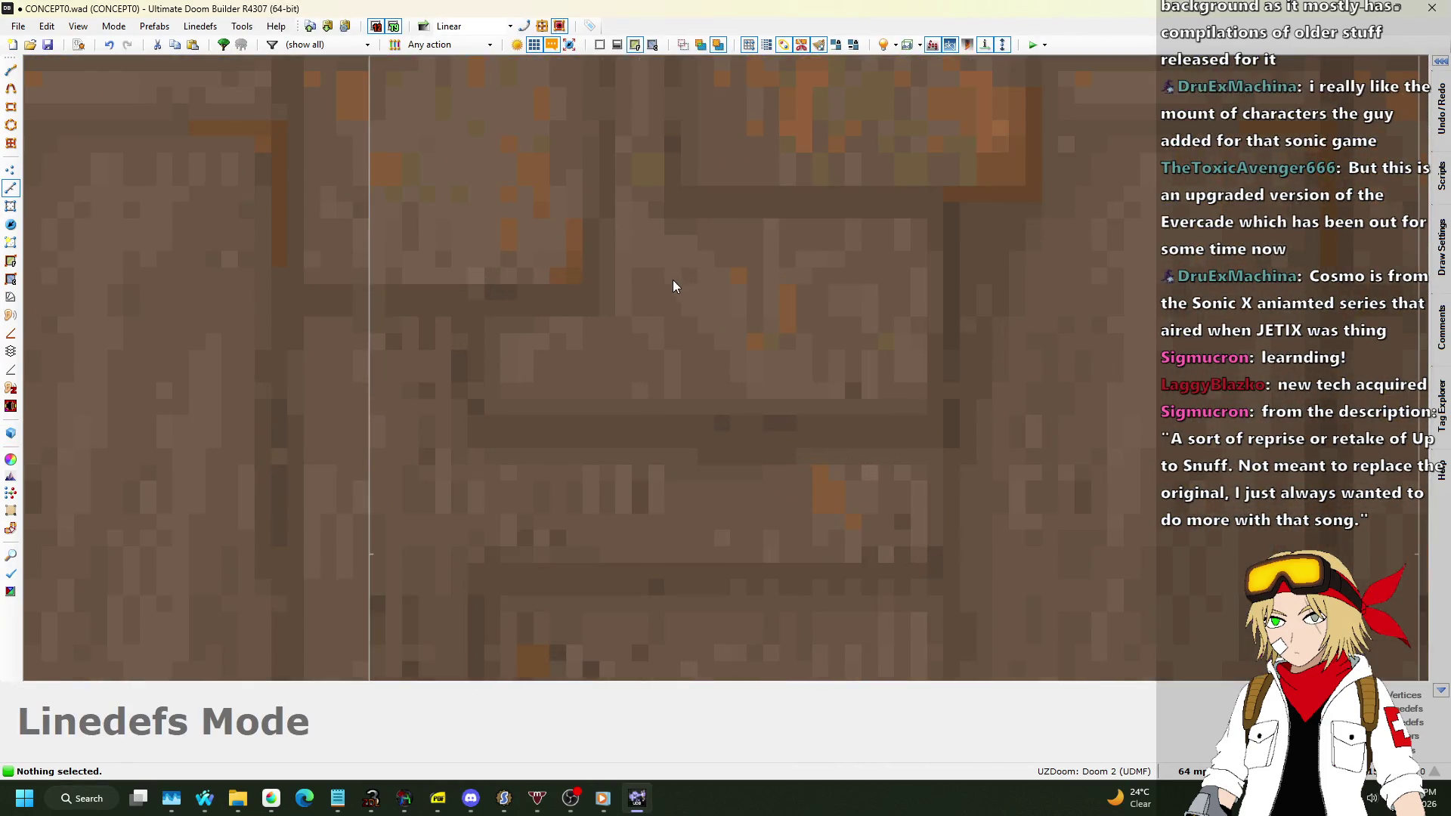
{"action": "scroll", "coordinate": [673, 279], "scroll_direction": "down", "scroll_amount": 2}
{"action": "scroll", "coordinate": [611, 216], "scroll_direction": "up", "scroll_amount": 2}
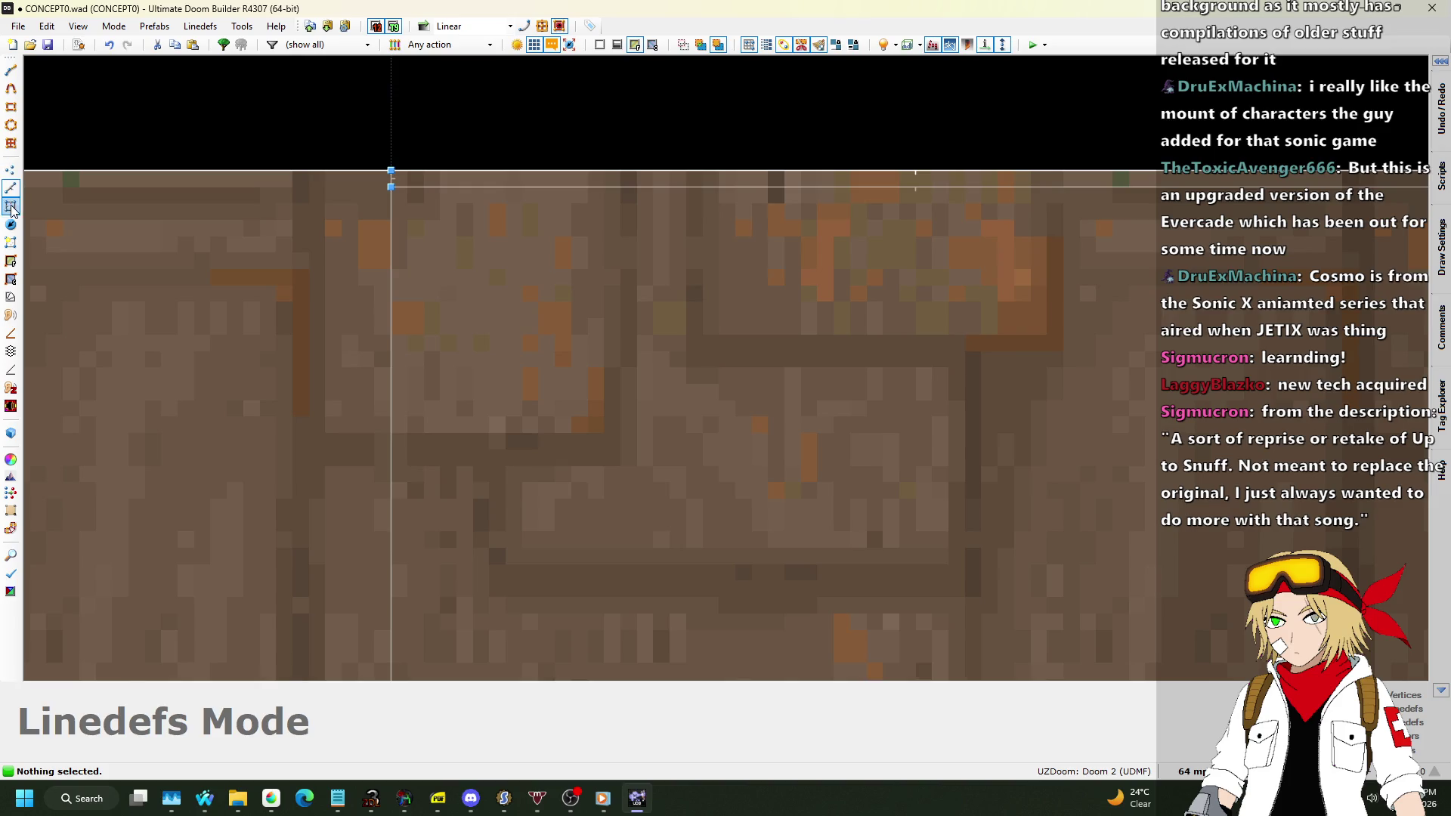
{"action": "left_click", "coordinate": [11, 206]}
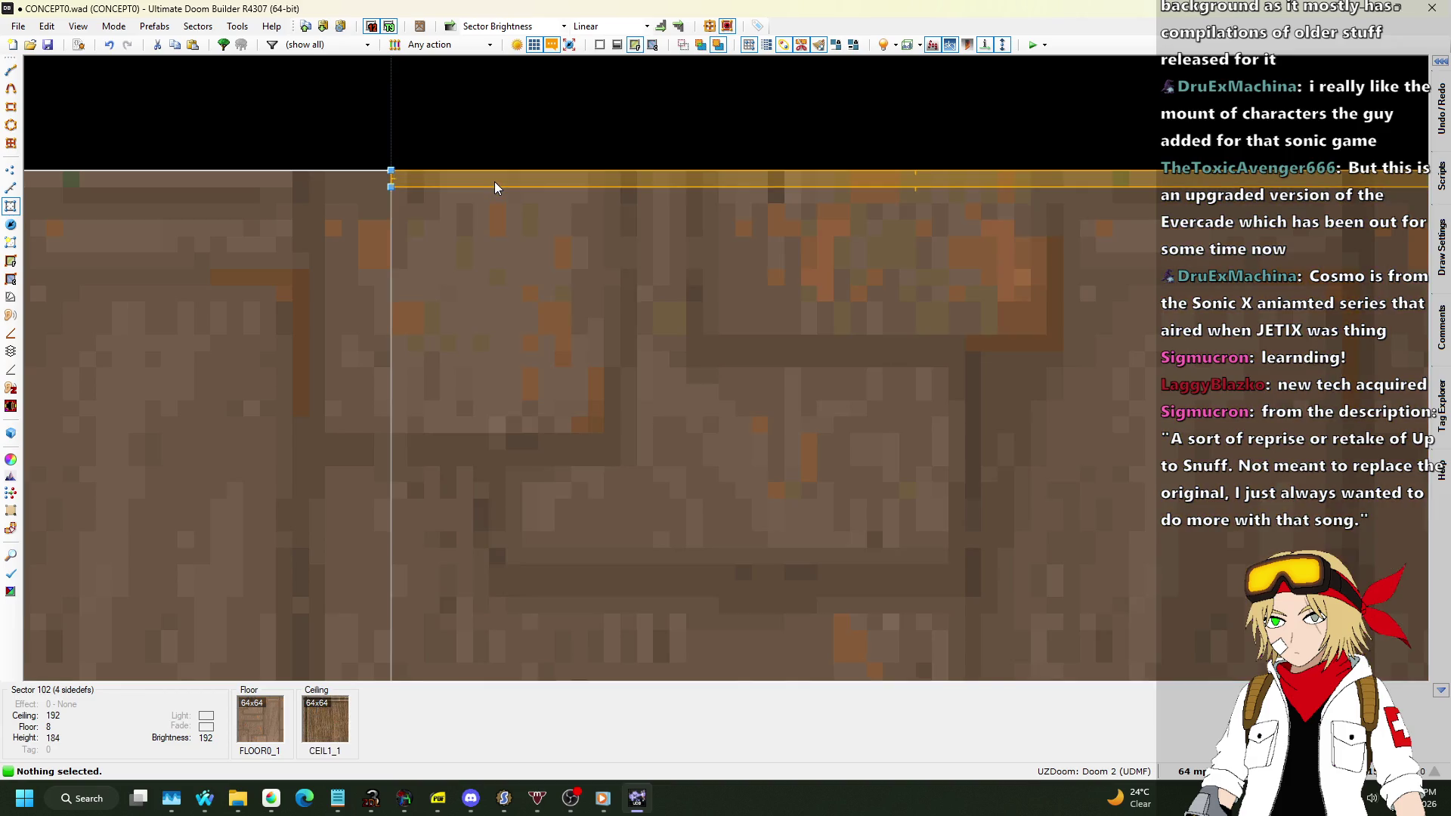
{"action": "key", "text": "q"}
{"action": "key", "text": "w"}
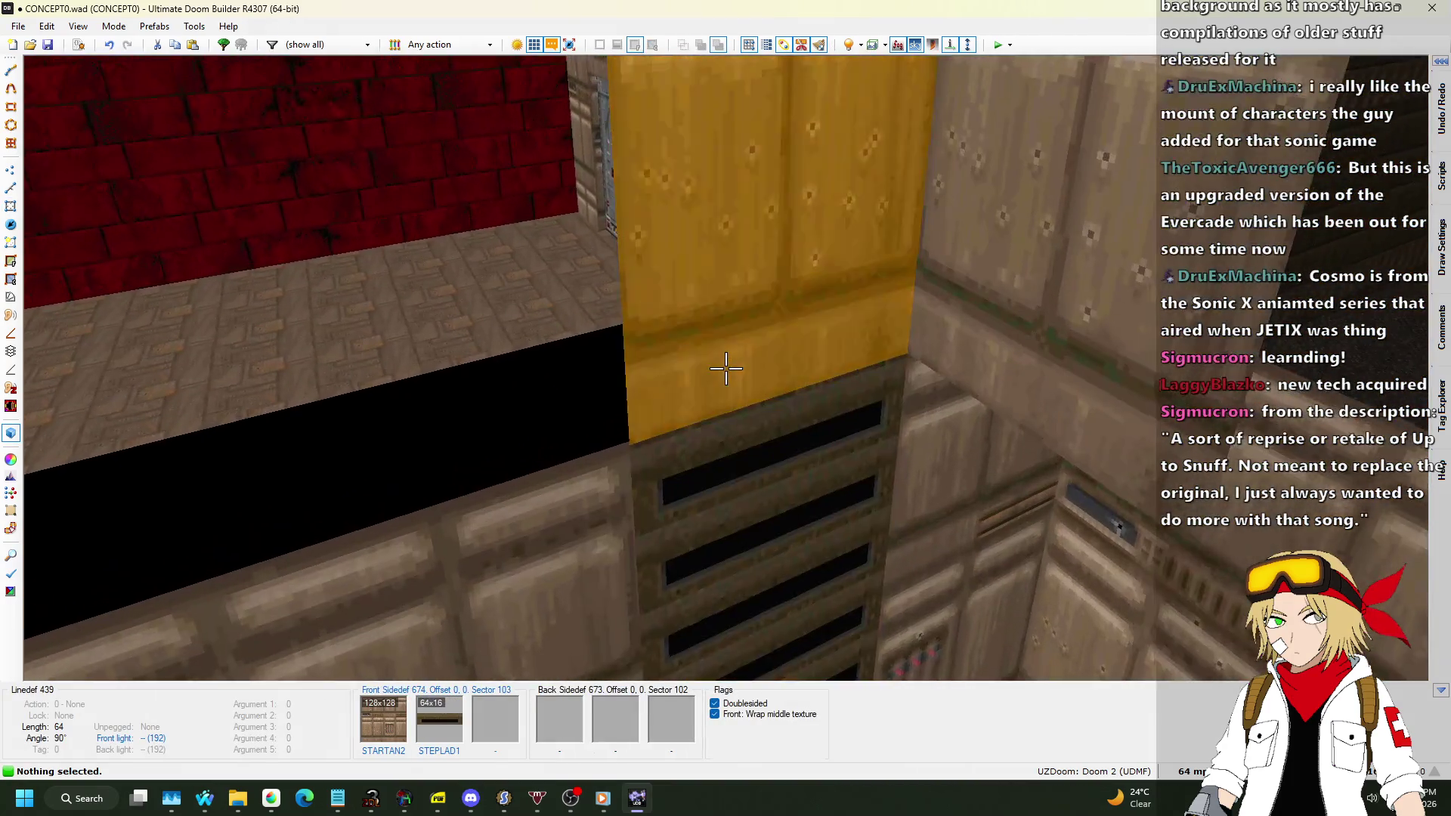
{"action": "key", "text": "Delete"}
{"action": "key", "text": "q"}
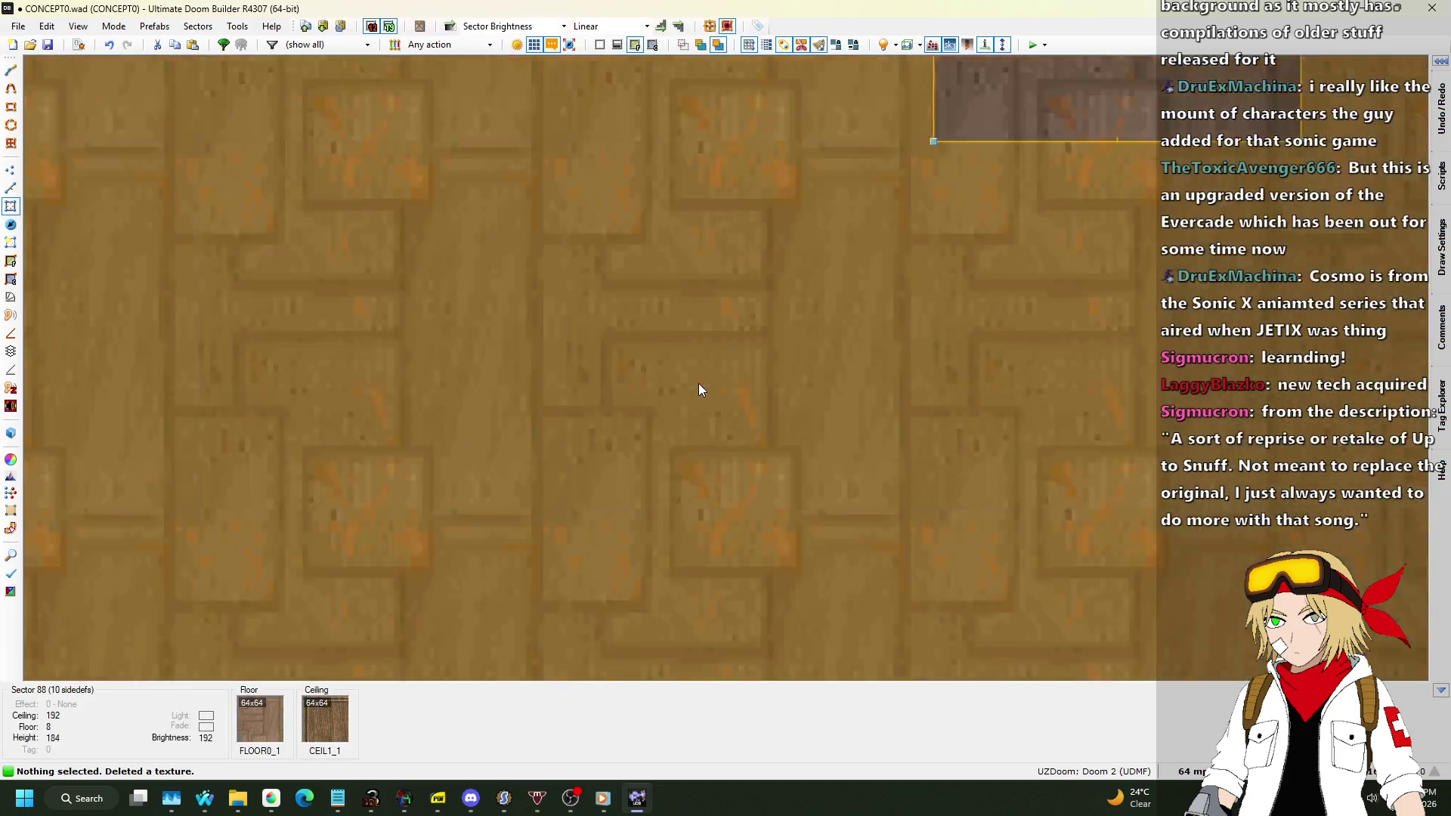
Change the ladder shaft sector's ceiling height in its sector properties.
{"action": "scroll", "coordinate": [851, 85], "scroll_direction": "up", "scroll_amount": 5}
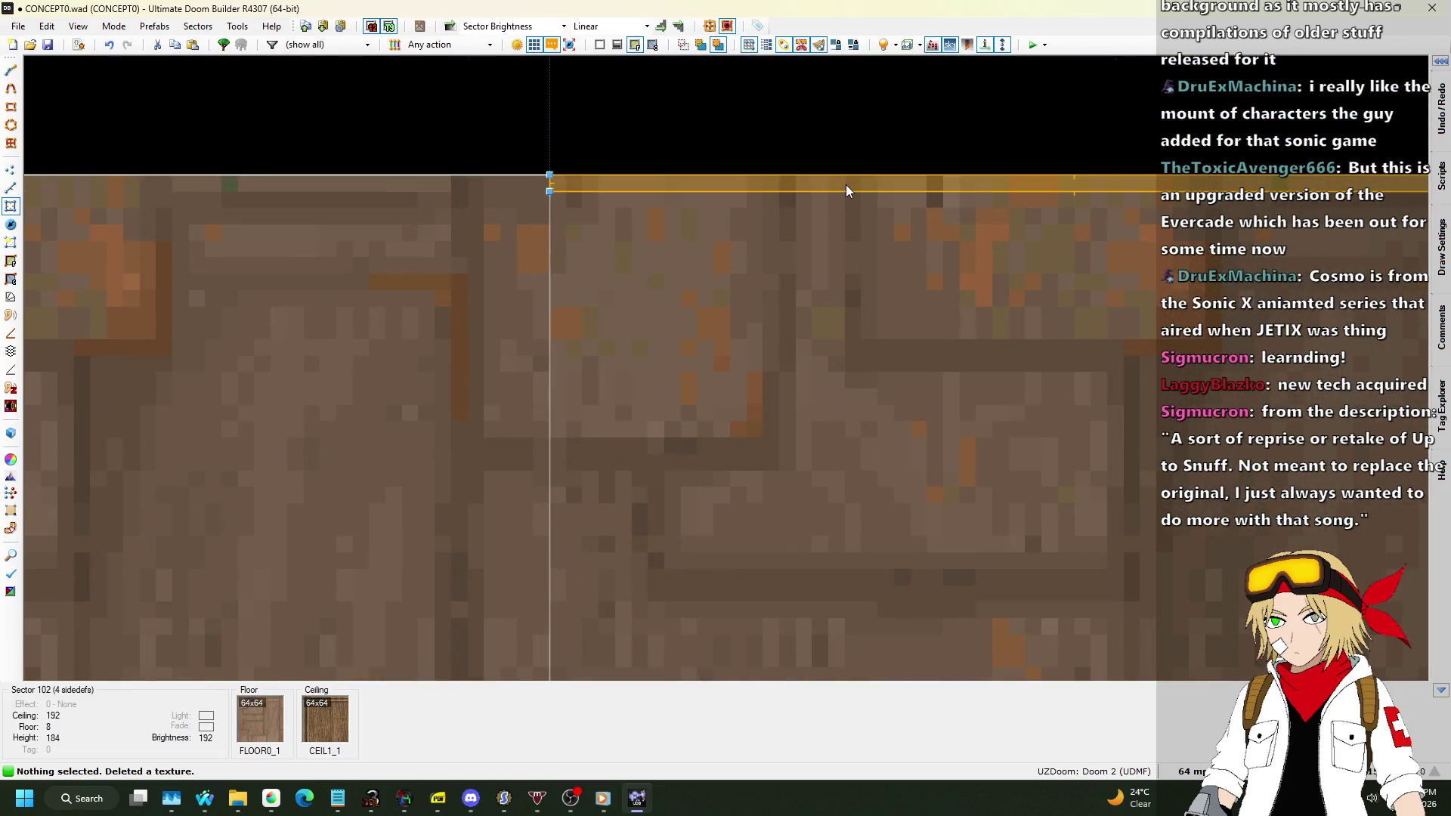
{"action": "right_click", "coordinate": [845, 185]}
{"action": "left_click", "coordinate": [967, 179]}
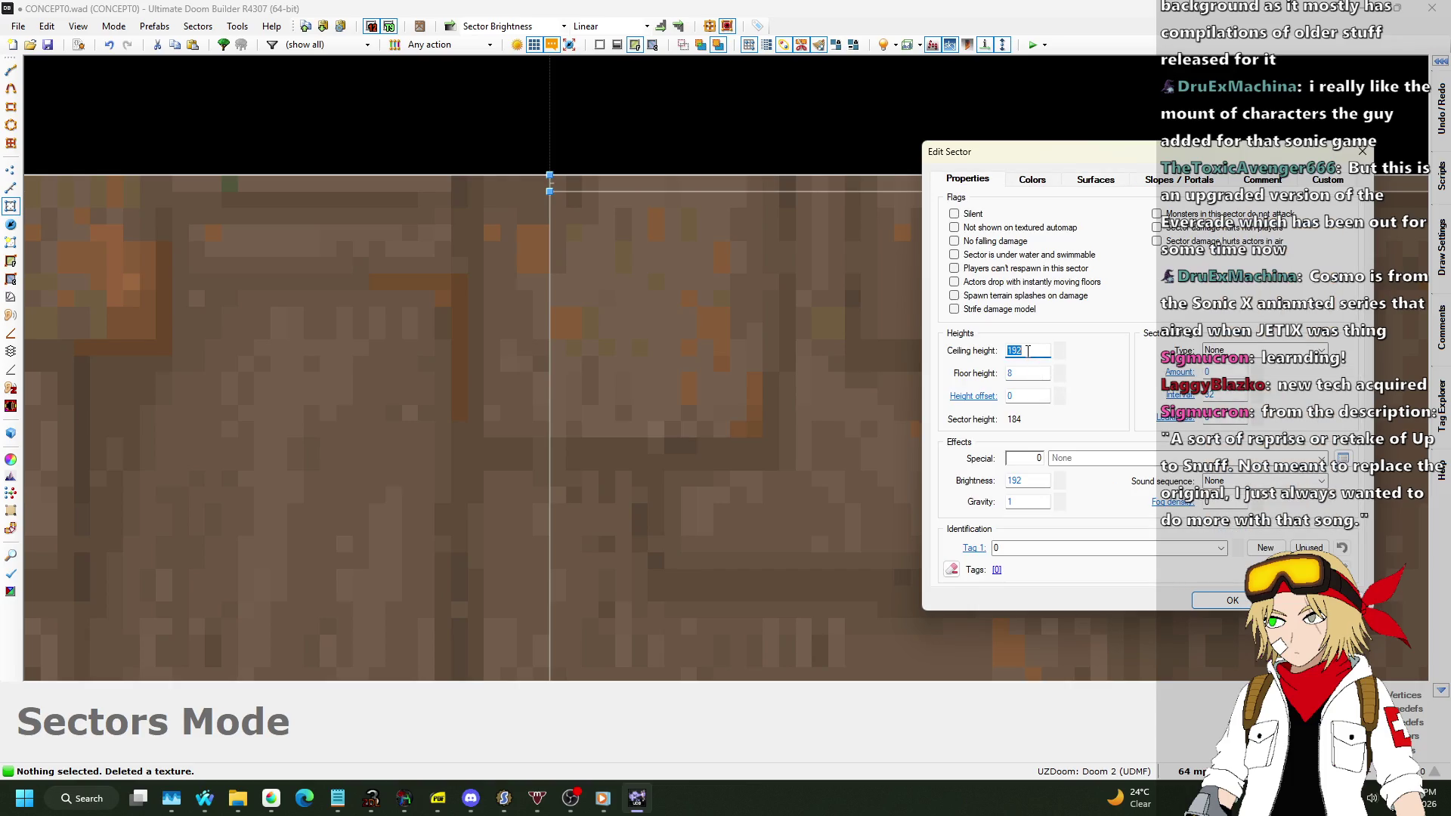
{"action": "key", "text": "Return"}
Copy the STARTAN2 texture in 3D and fly the camera to the STEPLAD1 ladder wall.
{"action": "key", "text": "q"}
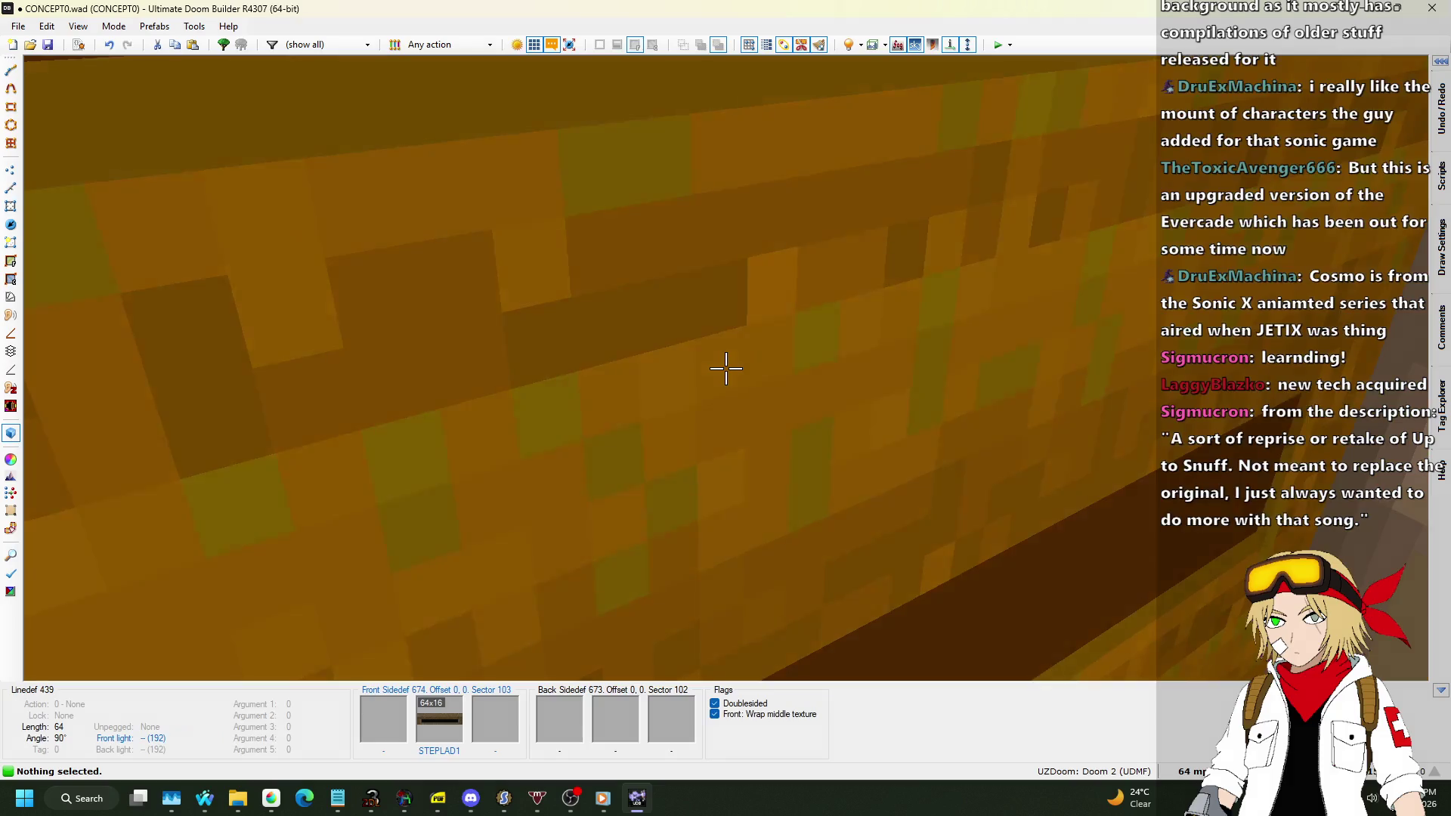
{"action": "key", "text": "ctrl+c"}
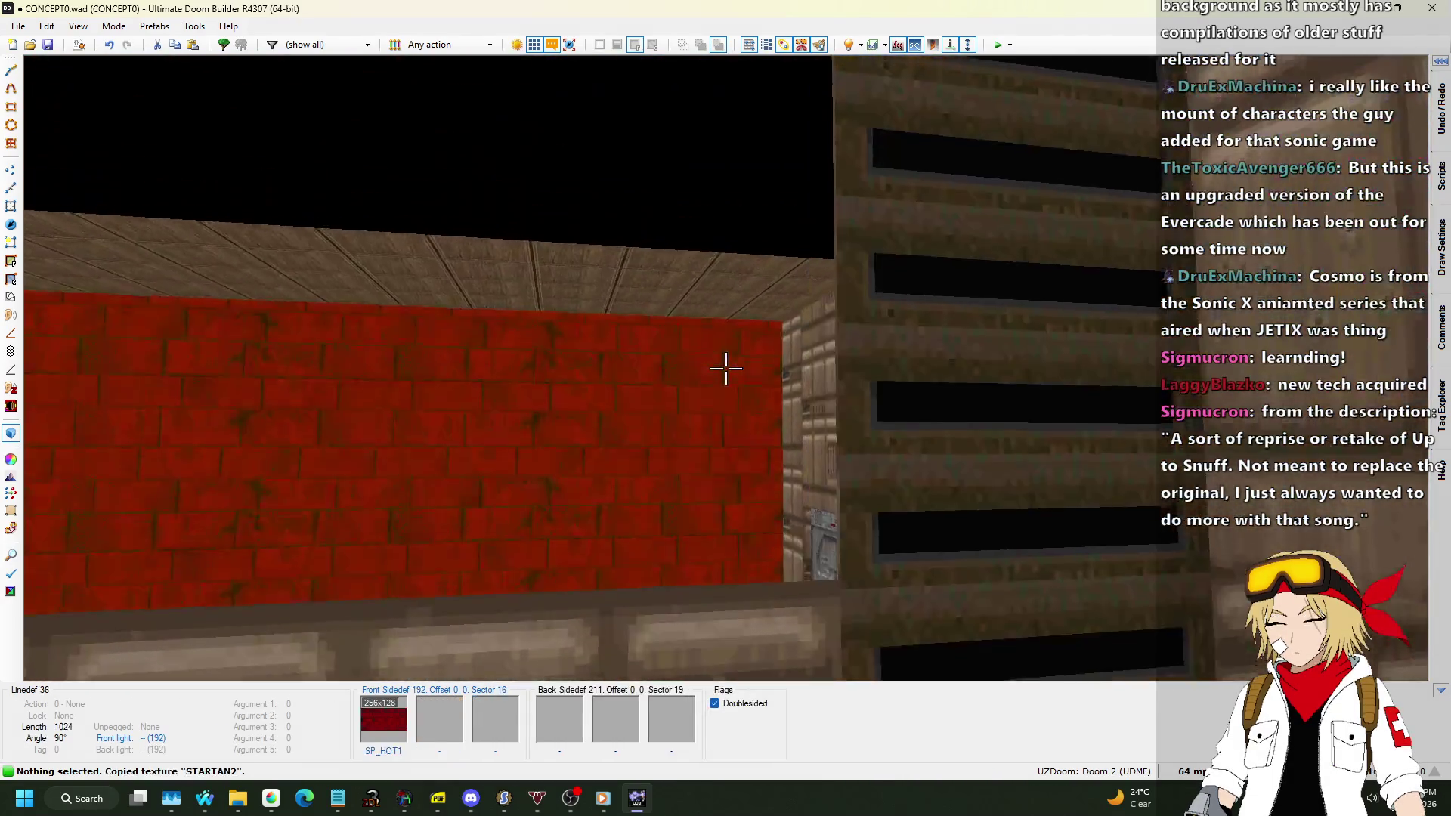
{"action": "key", "text": "w"}
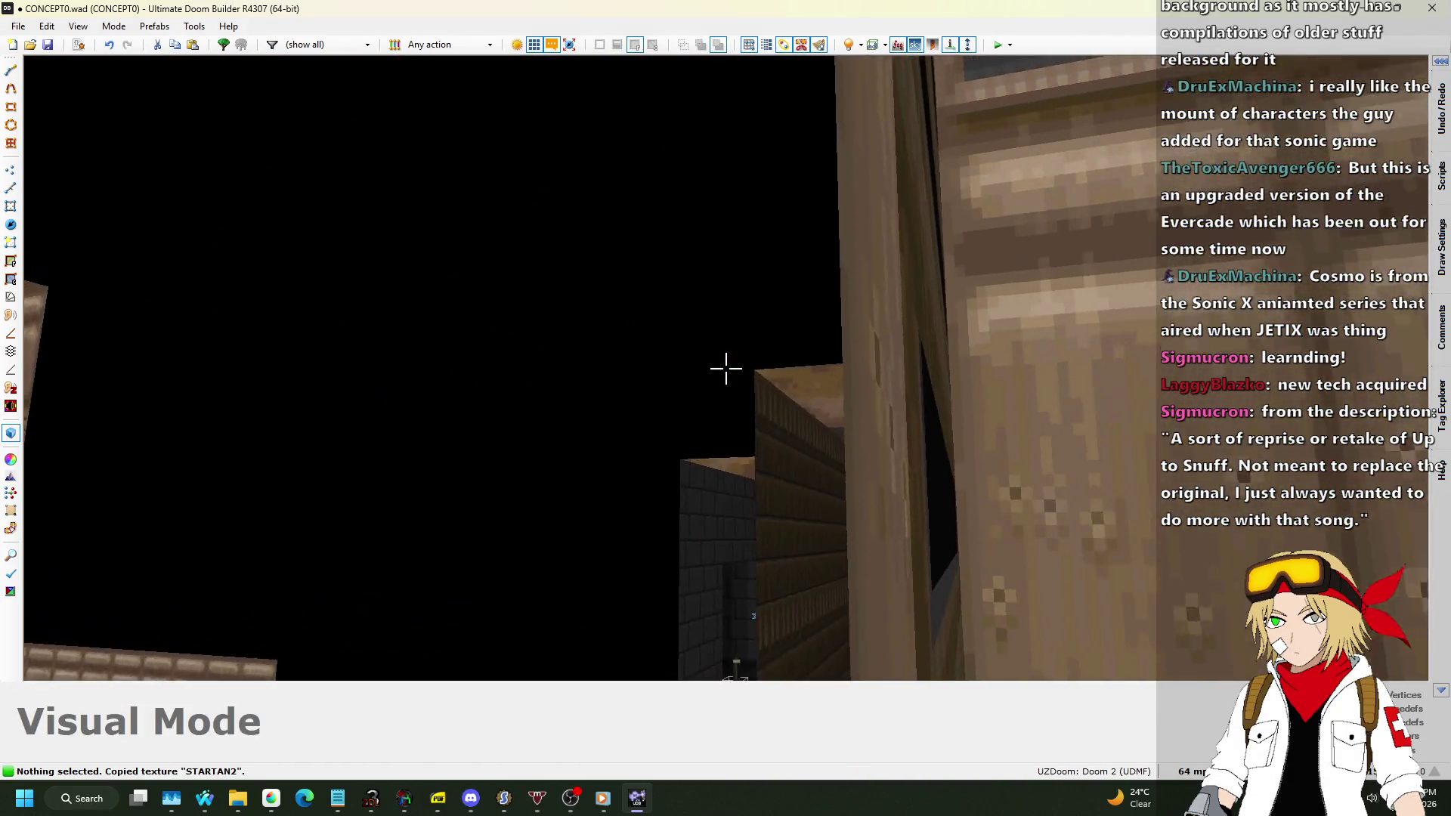
{"action": "key", "text": "w"}
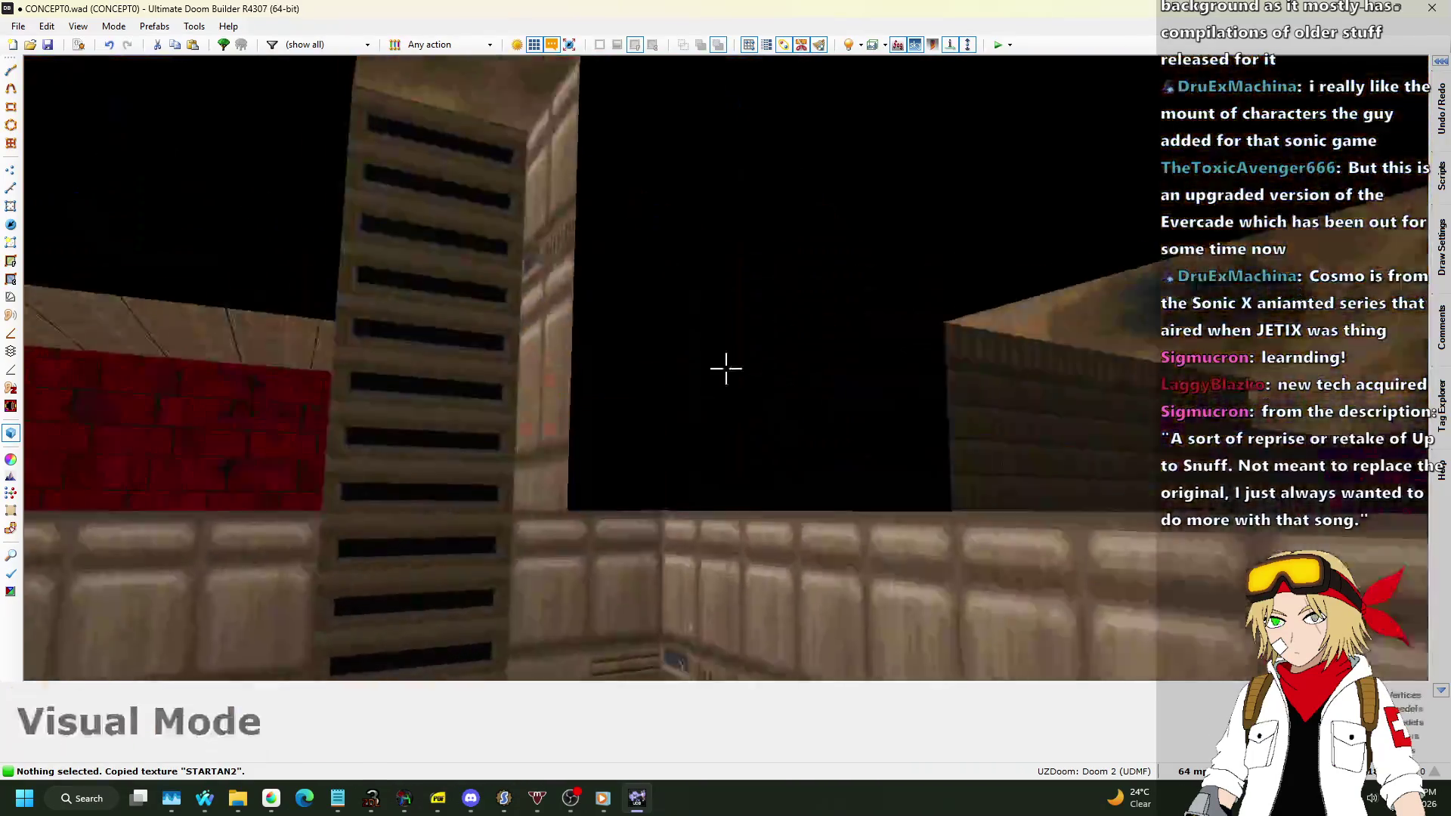
On a 16-unit grid, try moving the sector's left and right edges outward, then undo.
{"action": "key", "text": "q"}
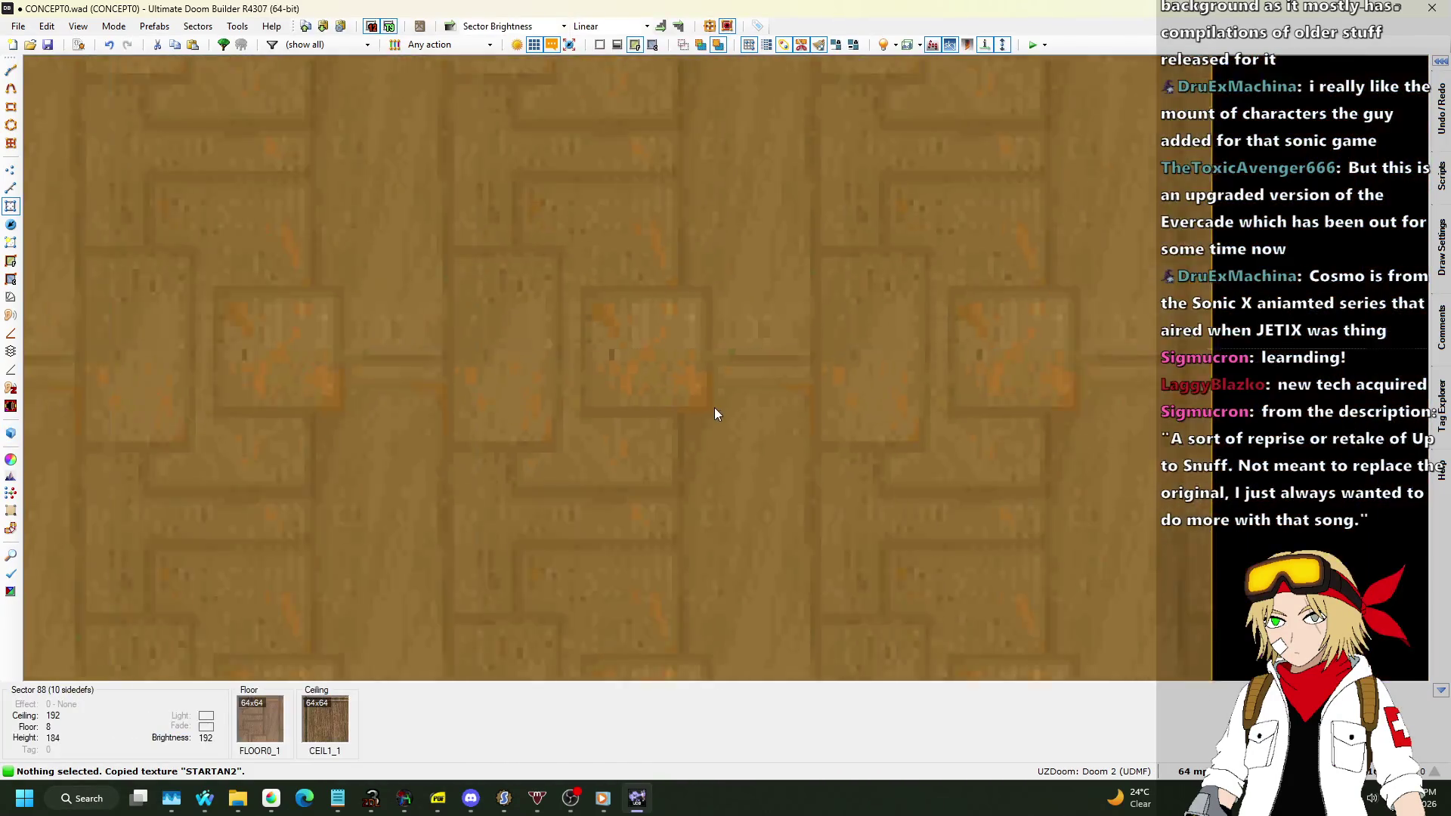
{"action": "scroll", "coordinate": [718, 247], "scroll_direction": "up", "scroll_amount": 1}
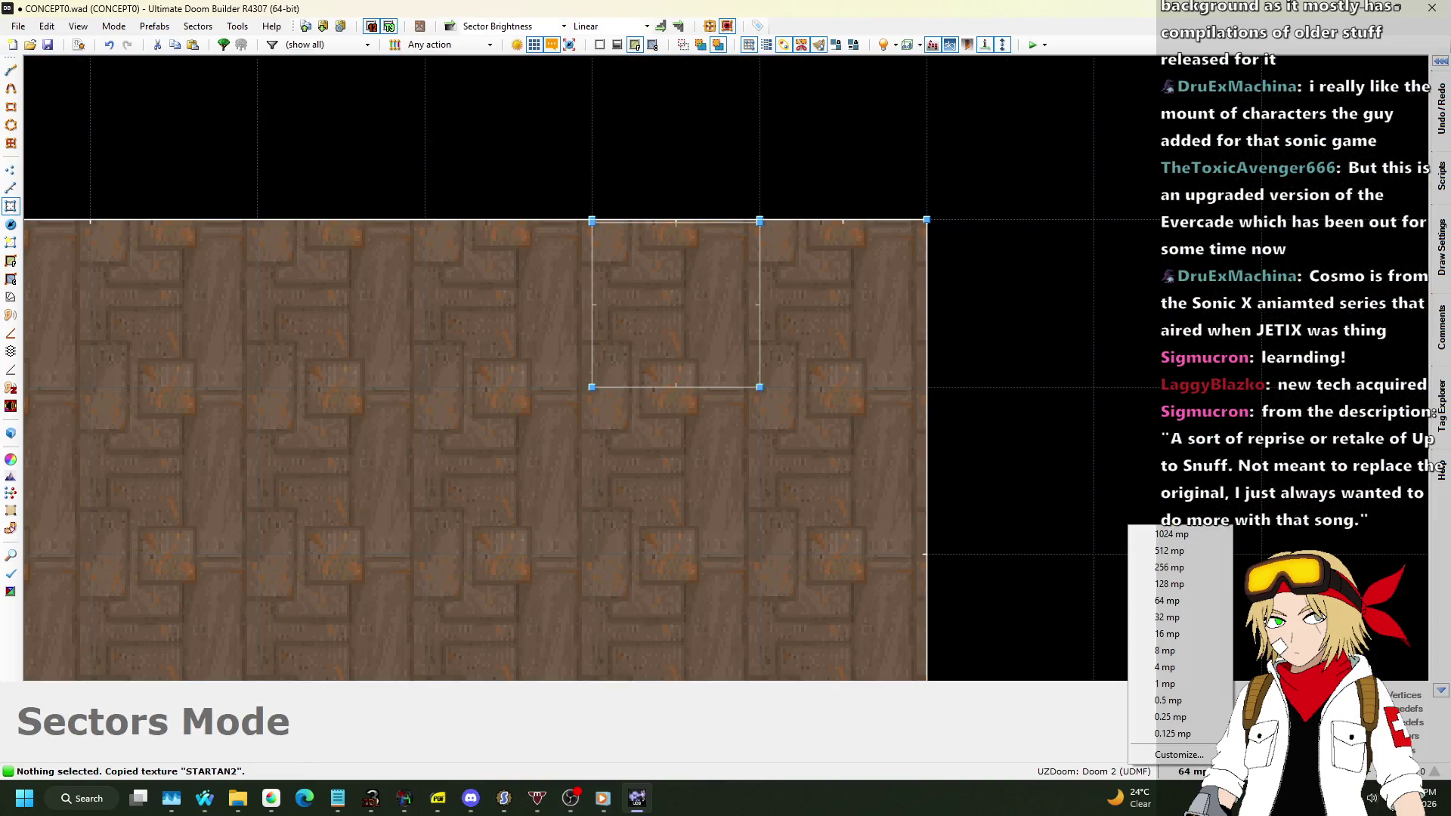
{"action": "left_click", "coordinate": [1192, 771]}
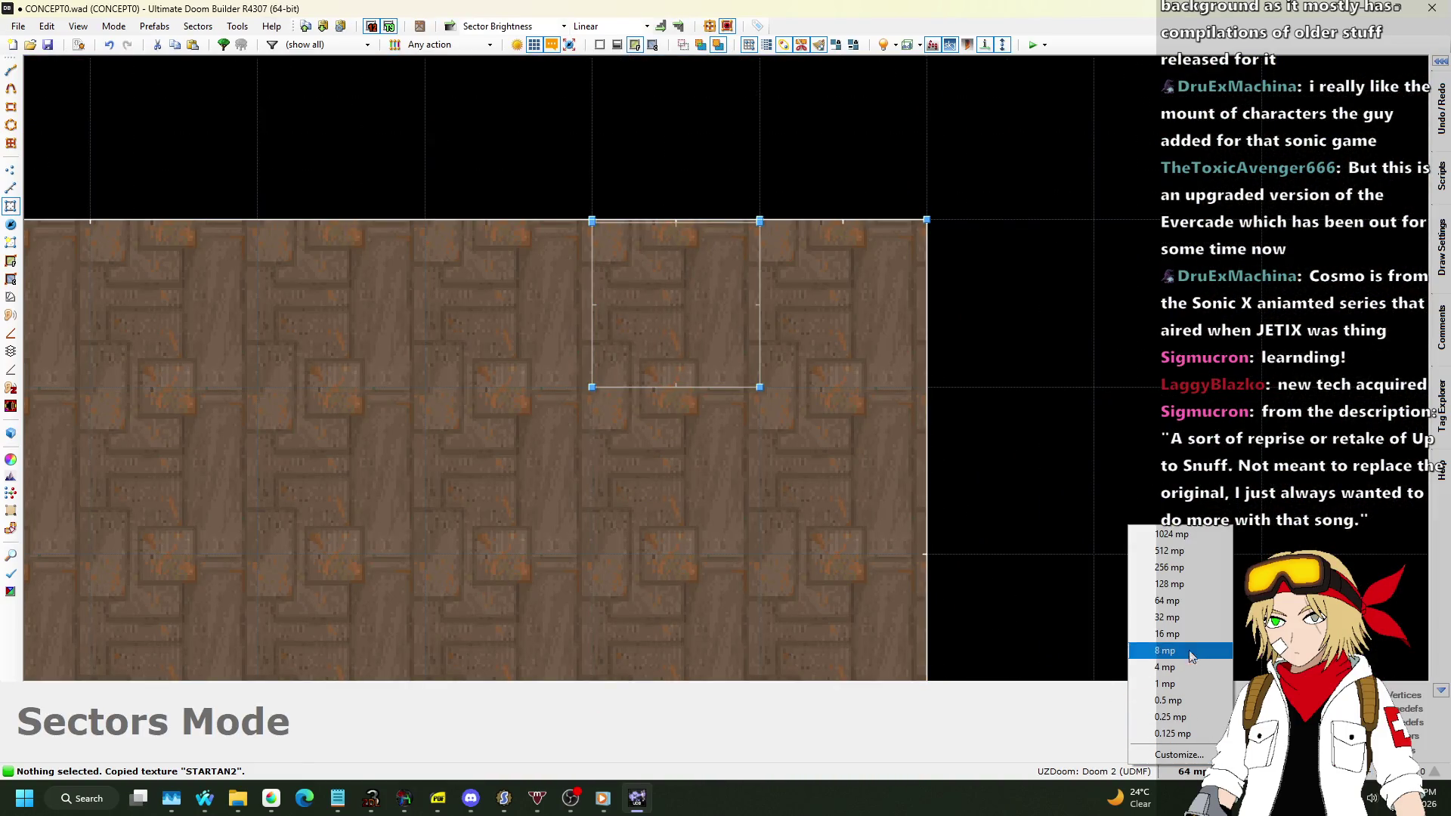
{"action": "left_click", "coordinate": [1181, 634]}
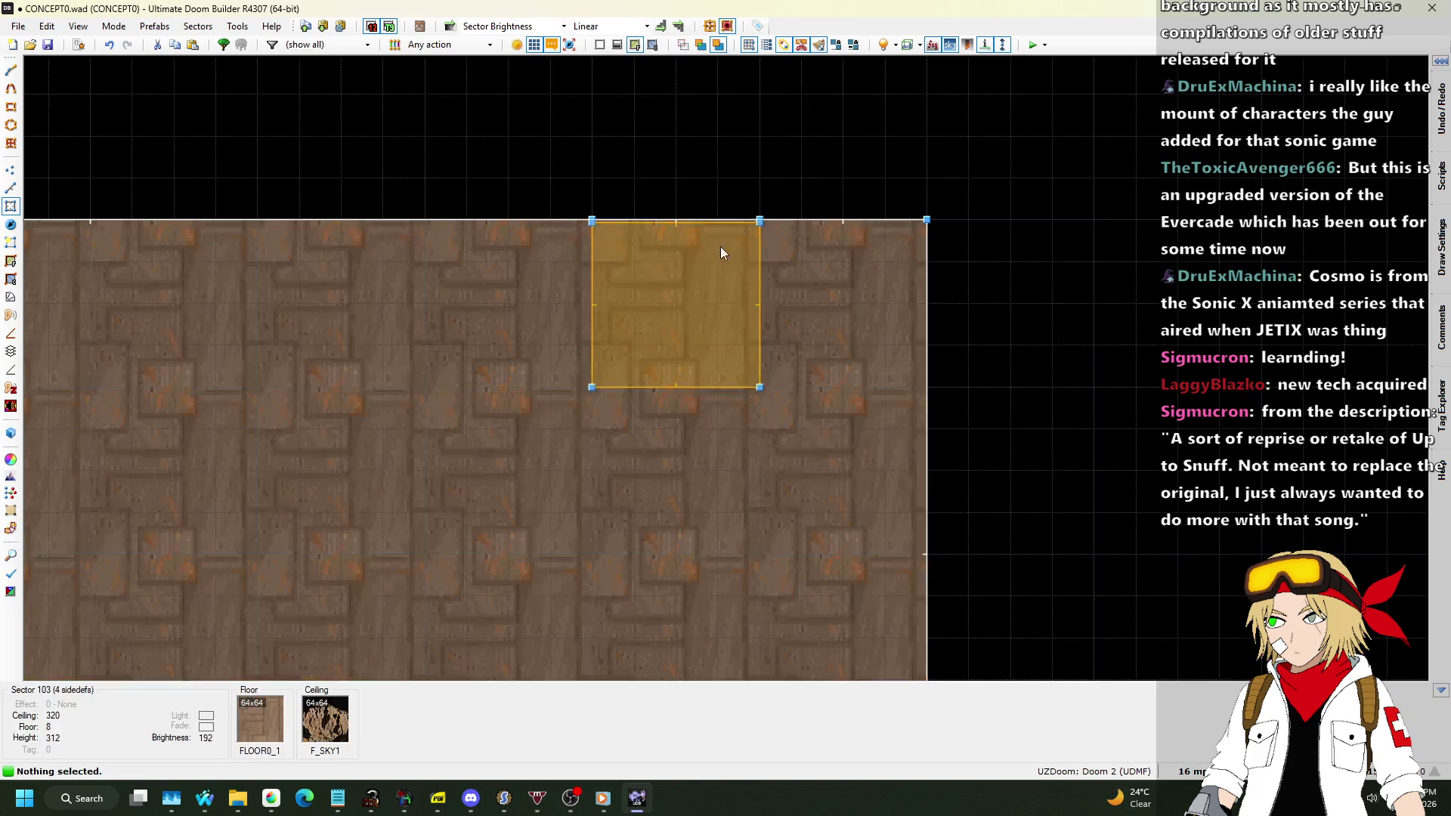
{"action": "scroll", "coordinate": [719, 246], "scroll_direction": "up", "scroll_amount": 1}
{"action": "left_click", "coordinate": [11, 186]}
{"action": "scroll", "coordinate": [598, 249], "scroll_direction": "up", "scroll_amount": 2}
{"action": "left_click_drag", "start_coordinate": [550, 255], "coordinate": [499, 250]}
{"action": "left_click_drag", "start_coordinate": [903, 271], "coordinate": [987, 278]}
{"action": "key", "text": "ctrl+z"}
{"action": "key", "text": "ctrl+z"}
Switch to a 1-unit grid, retry widening the sector's edges, then undo.
{"action": "left_click", "coordinate": [1191, 771]}
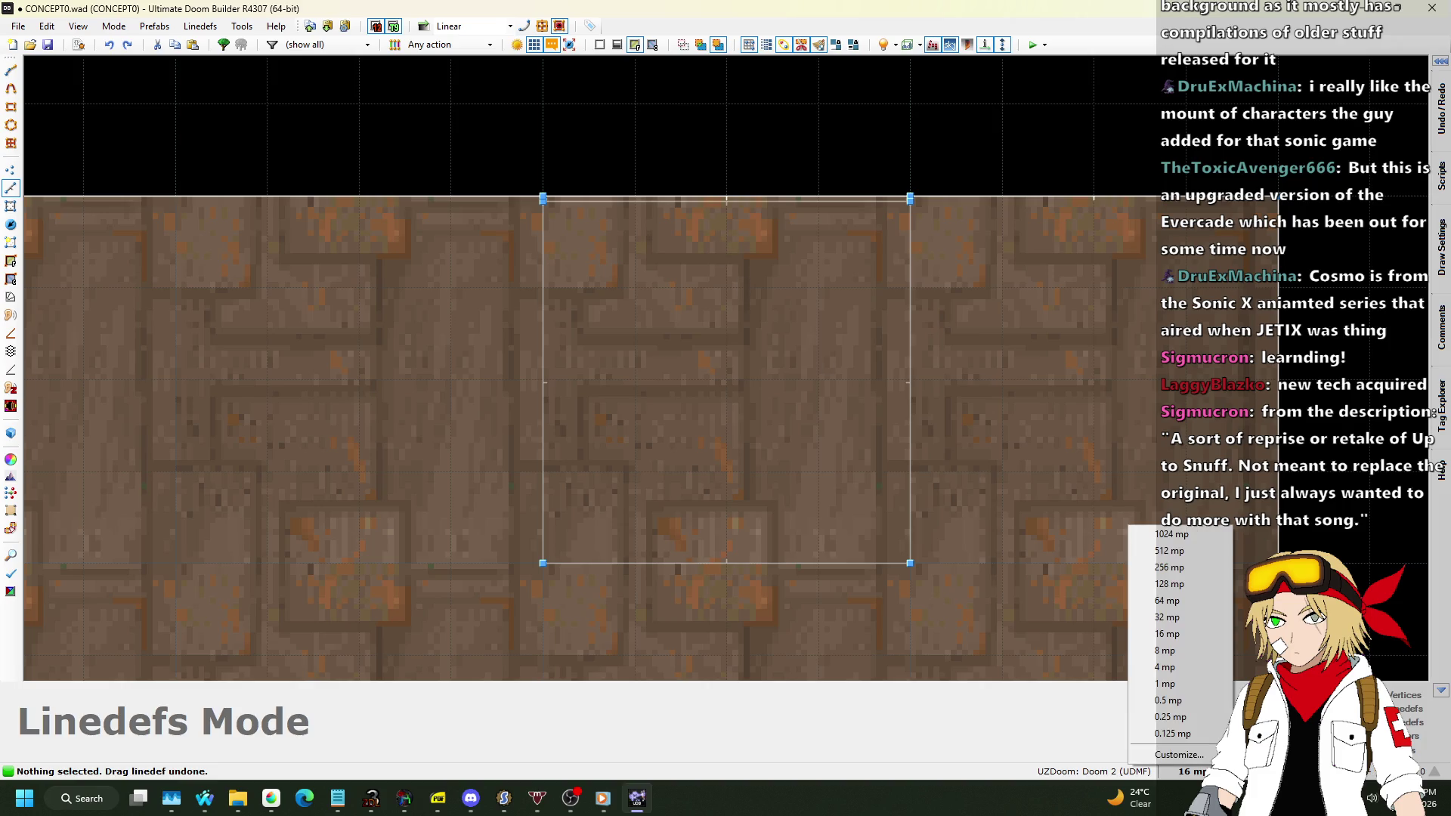
{"action": "left_click", "coordinate": [1187, 684]}
{"action": "left_click_drag", "start_coordinate": [546, 237], "coordinate": [424, 243]}
{"action": "left_click_drag", "start_coordinate": [1023, 251], "coordinate": [1142, 257]}
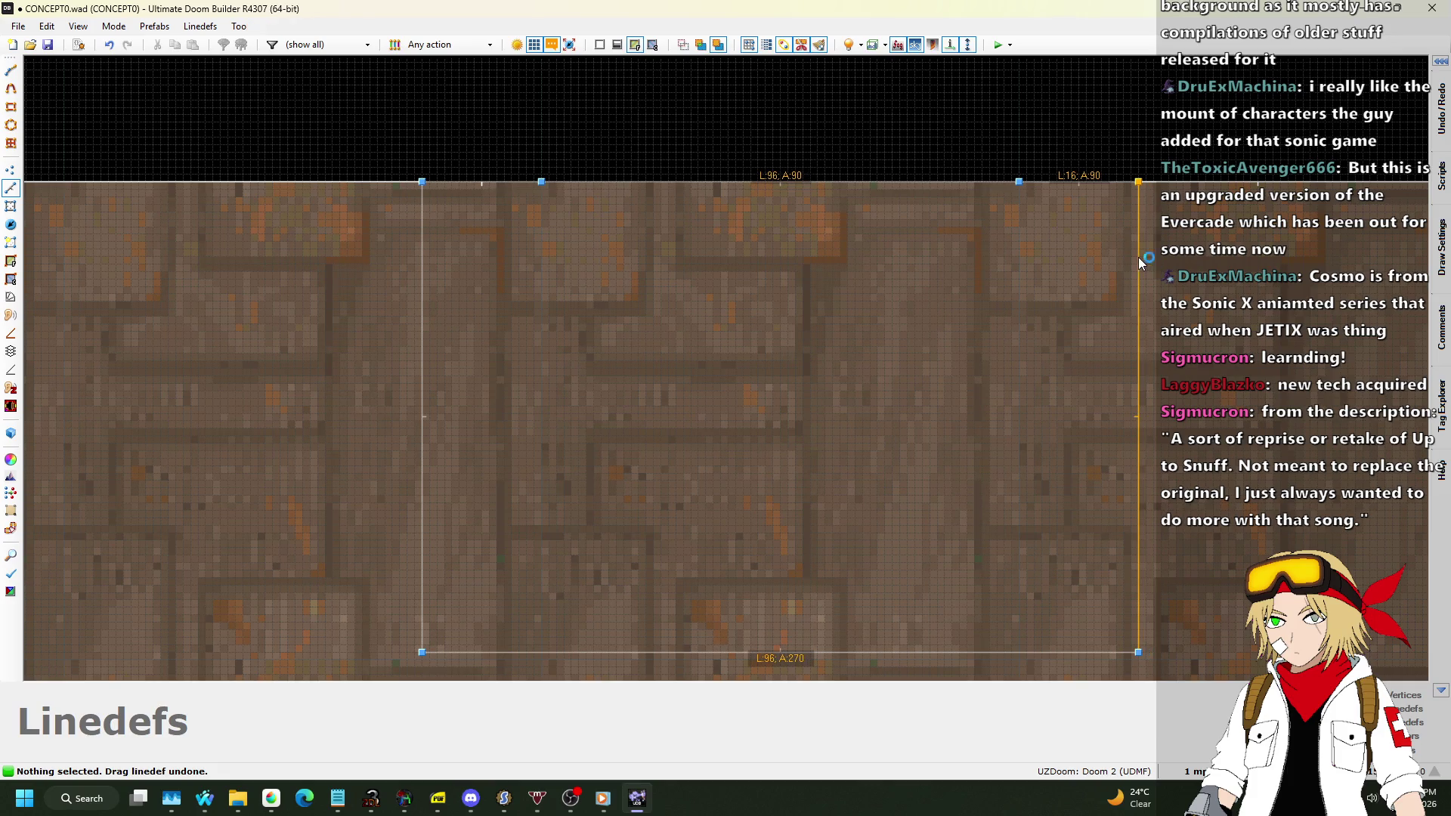
{"action": "key", "text": "ctrl+z"}
{"action": "key", "text": "ctrl+z"}
Move the sector's left linedef further left and its right linedef further right.
{"action": "key", "text": "l"}
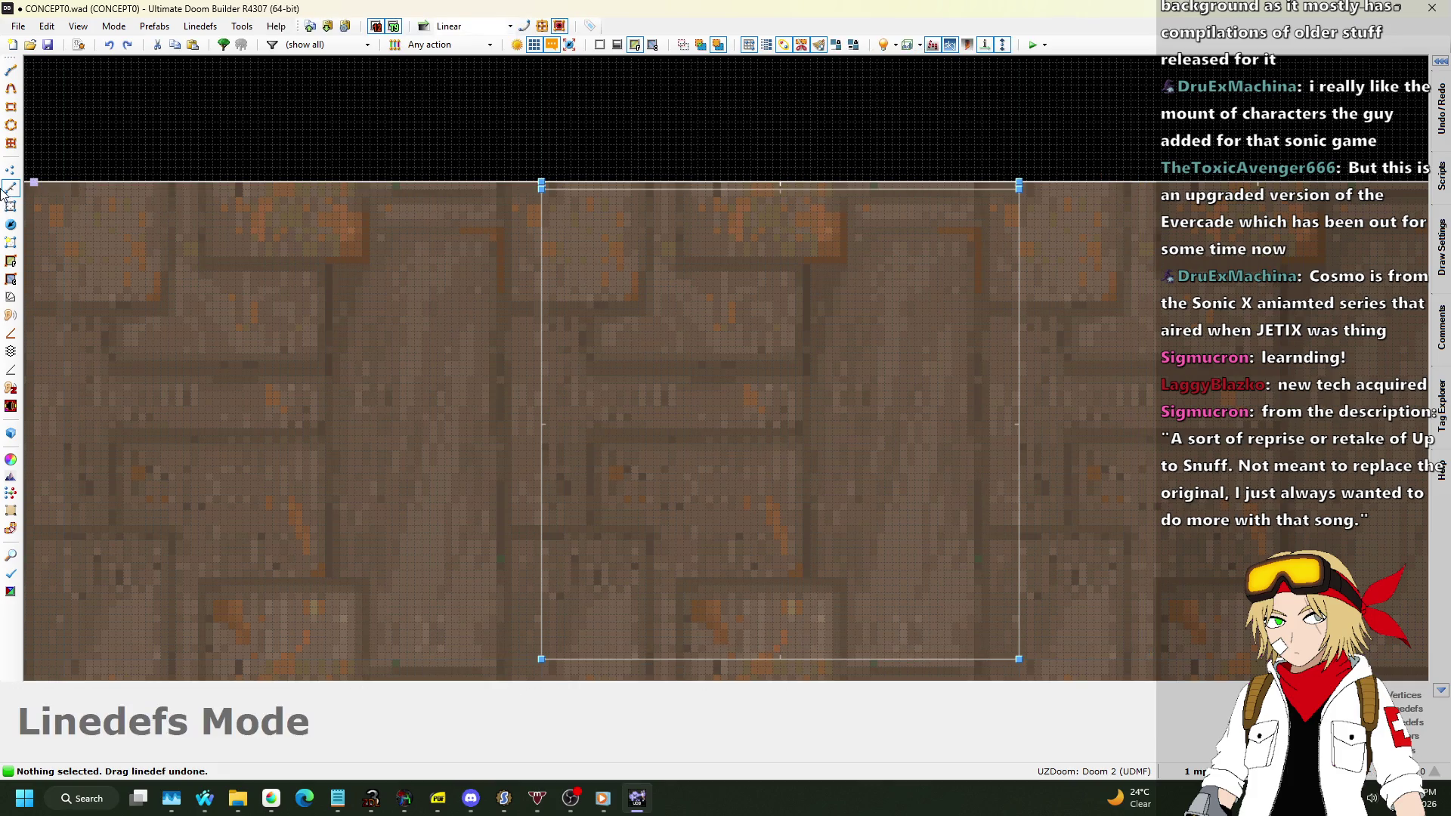
{"action": "key", "text": "v"}
{"action": "scroll", "coordinate": [570, 219], "scroll_direction": "up", "scroll_amount": 3}
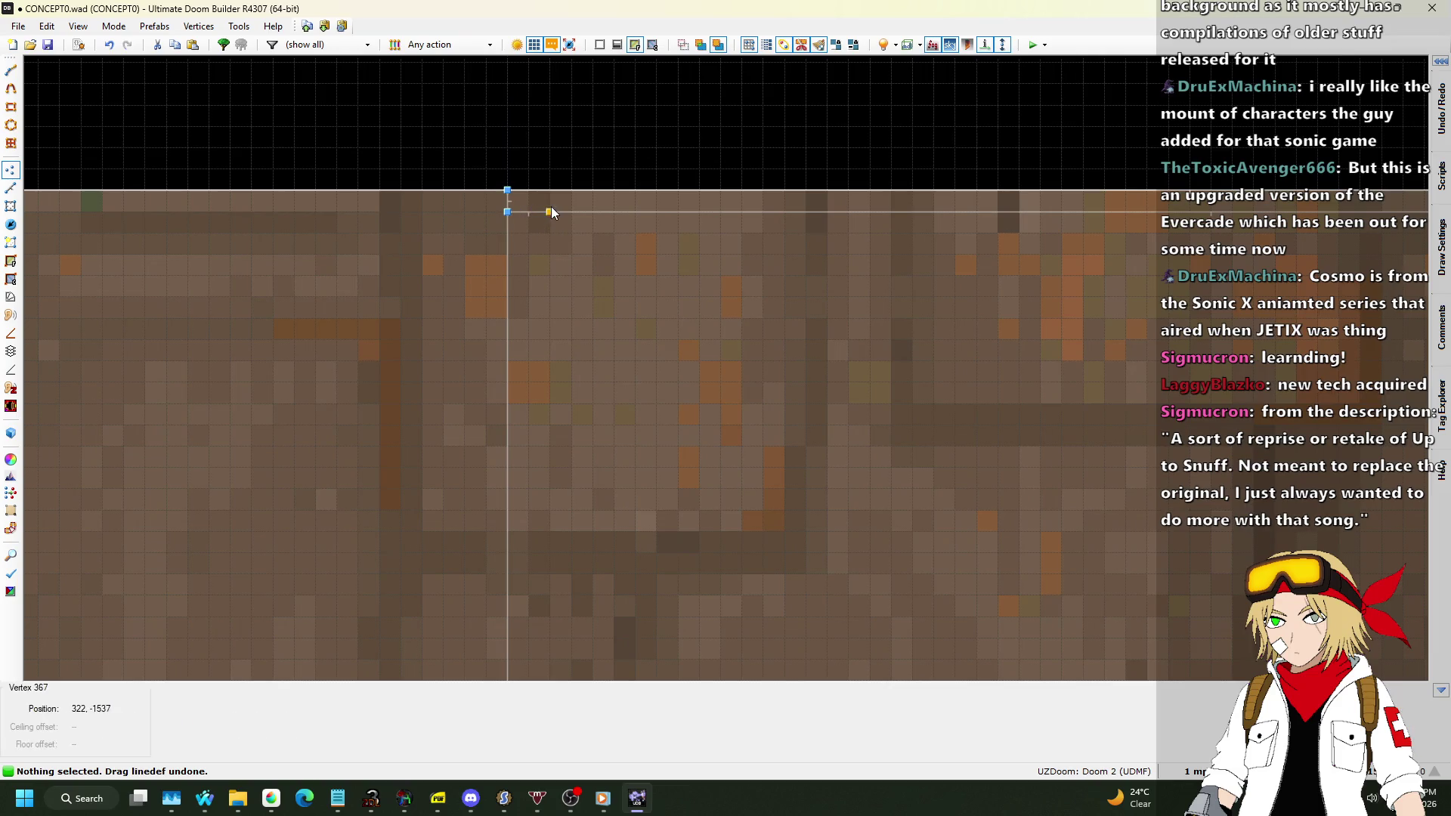
{"action": "scroll", "coordinate": [551, 206], "scroll_direction": "down", "scroll_amount": 3}
{"action": "scroll", "coordinate": [997, 234], "scroll_direction": "up", "scroll_amount": 2}
{"action": "key", "text": "v"}
{"action": "scroll", "coordinate": [869, 182], "scroll_direction": "down", "scroll_amount": 4}
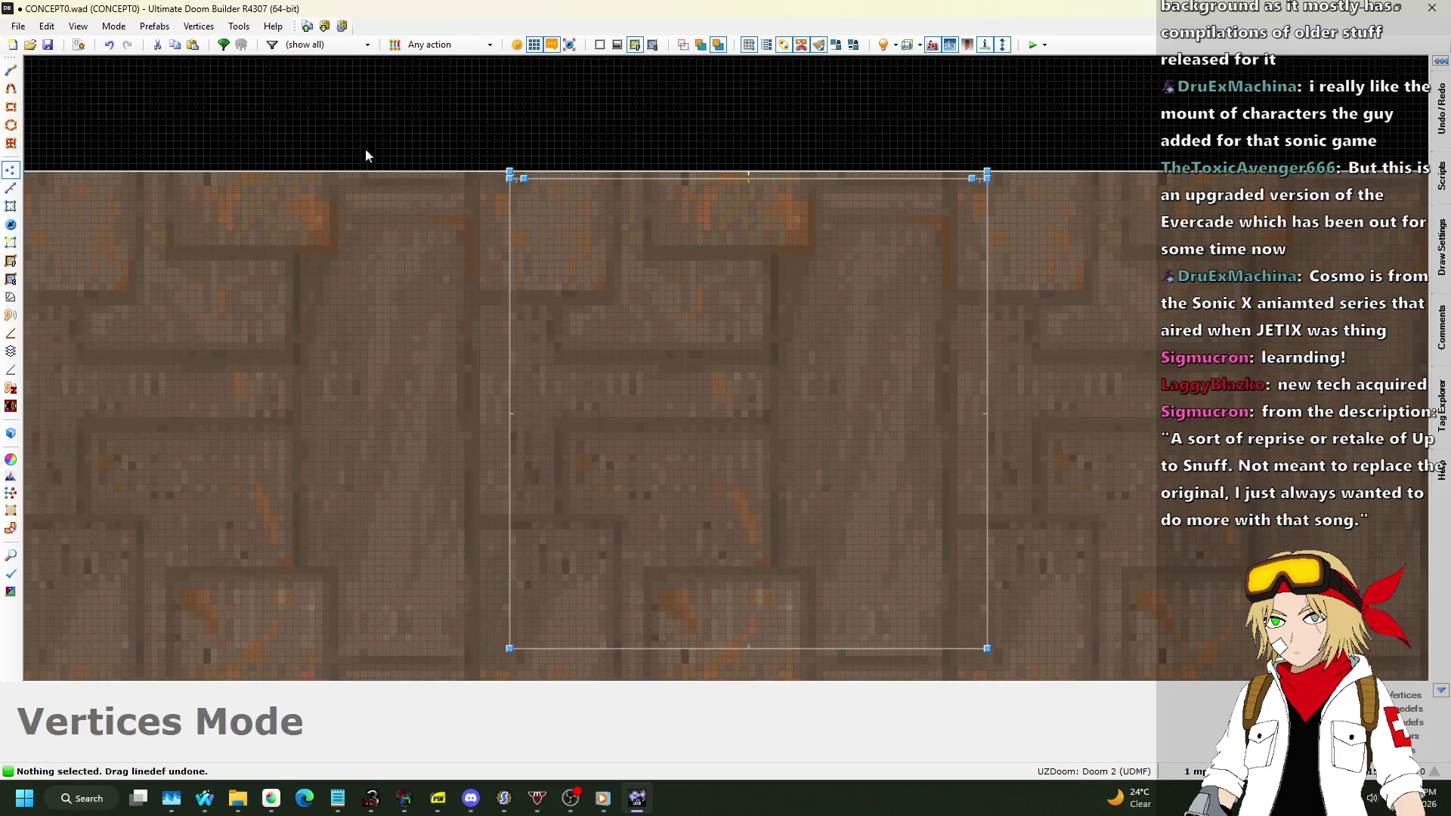
{"action": "left_click", "coordinate": [12, 188]}
{"action": "left_click_drag", "start_coordinate": [497, 215], "coordinate": [385, 220]}
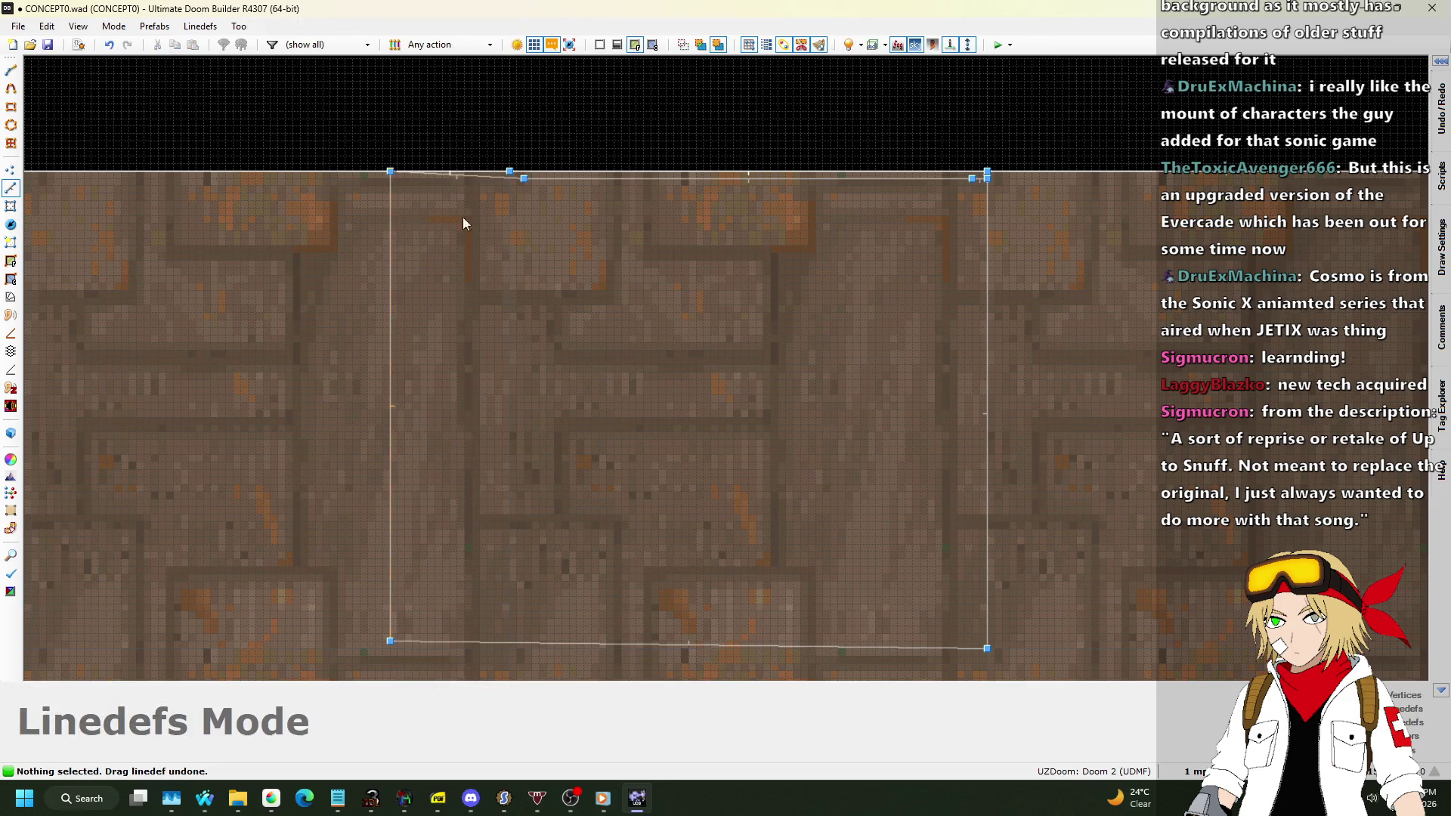
{"action": "left_click_drag", "start_coordinate": [978, 209], "coordinate": [1088, 215]}
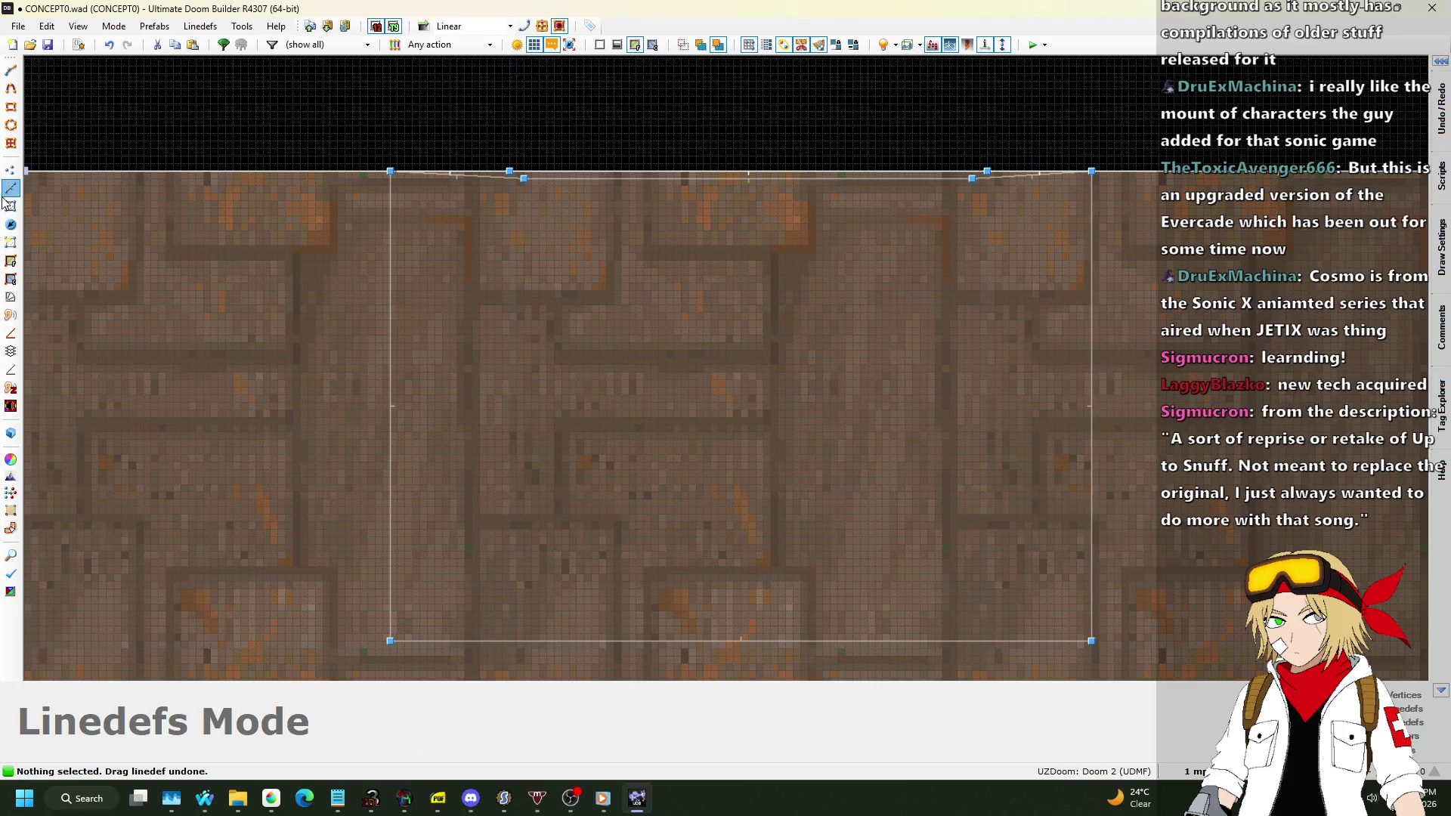
Delete the short top-left edge lines and fill the empty rectangle with a new sector.
{"action": "left_click", "coordinate": [500, 192]}
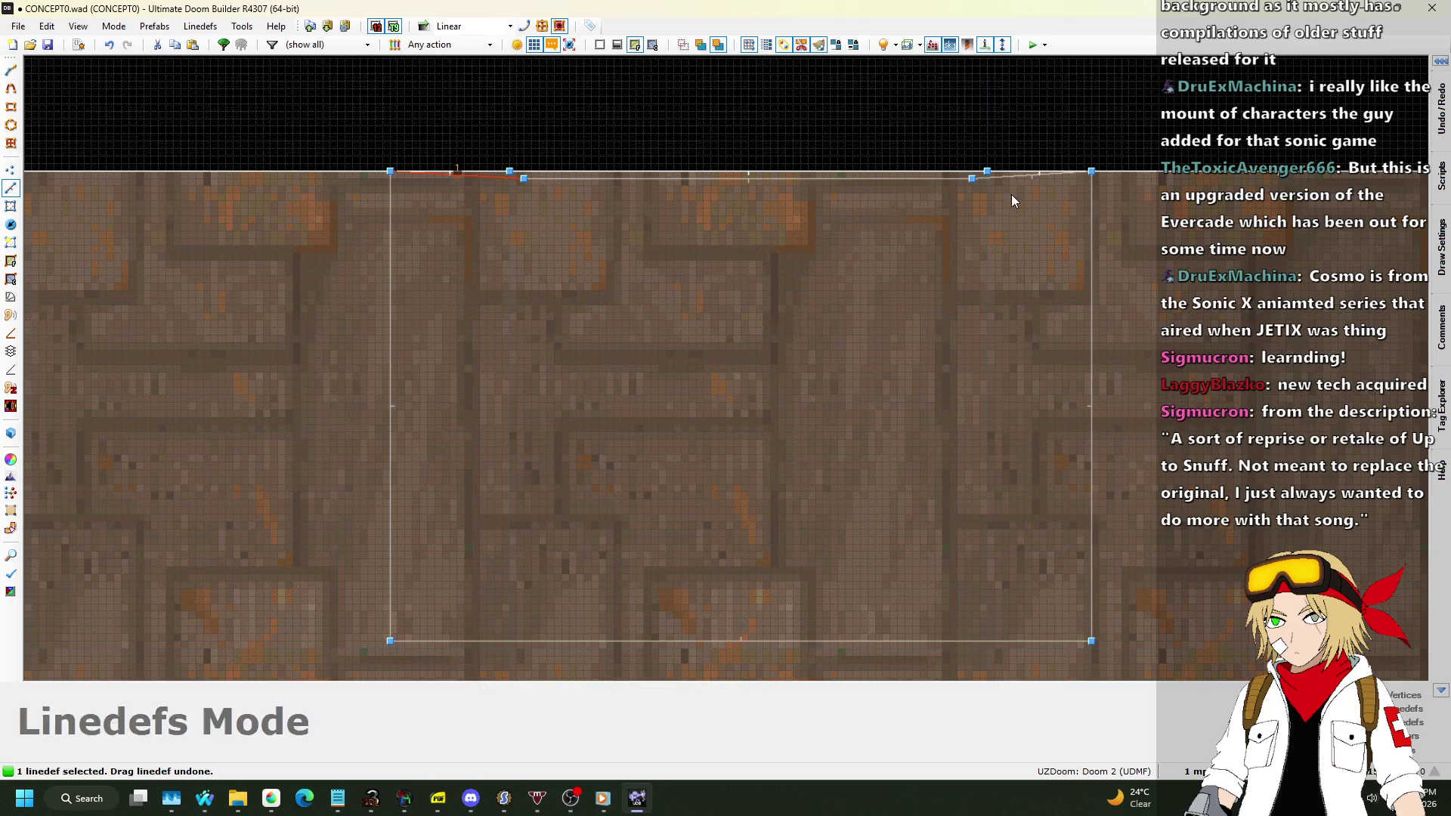
{"action": "key", "text": "Delete"}
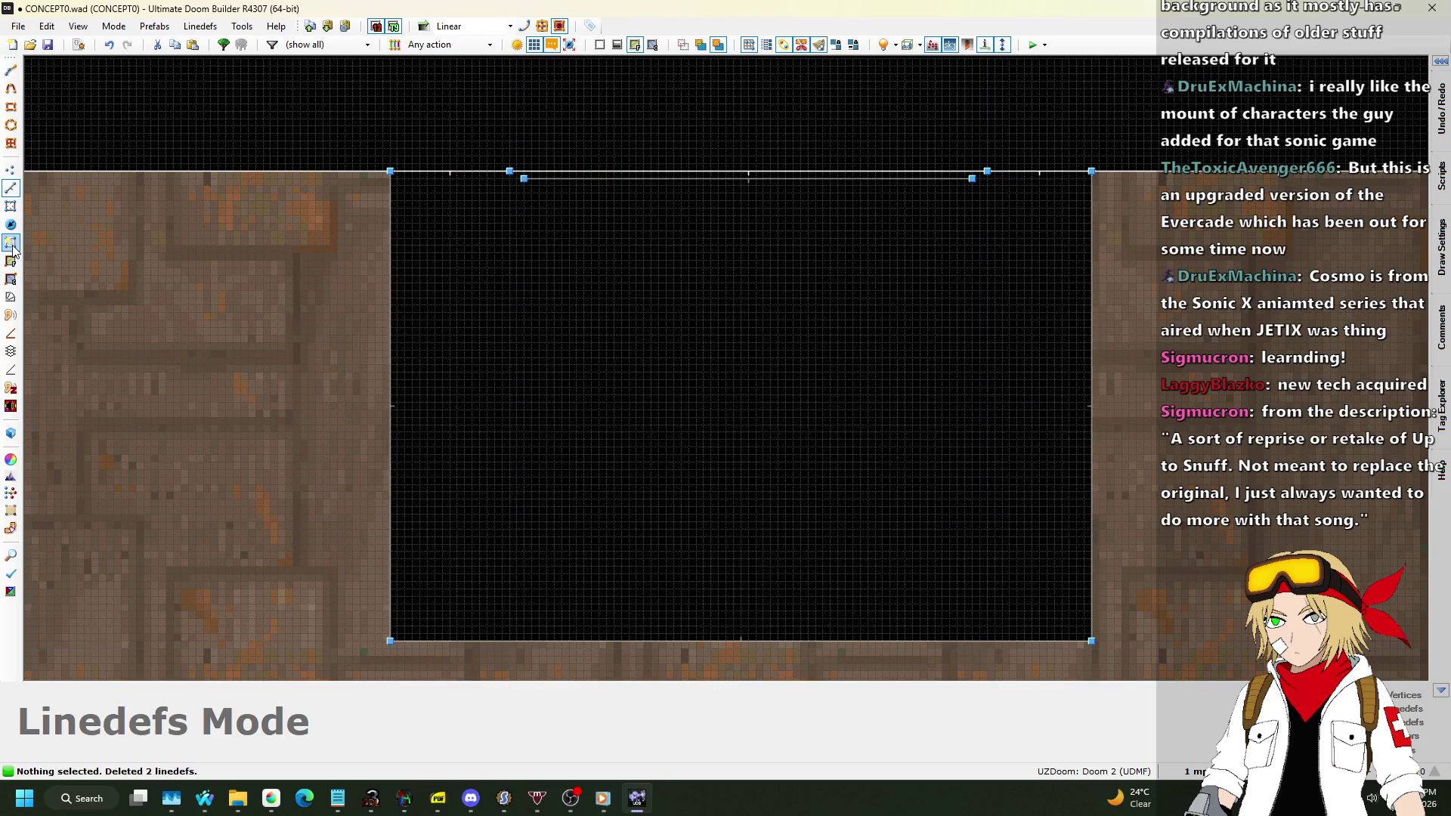
{"action": "left_click", "coordinate": [12, 249]}
{"action": "left_click", "coordinate": [608, 311]}
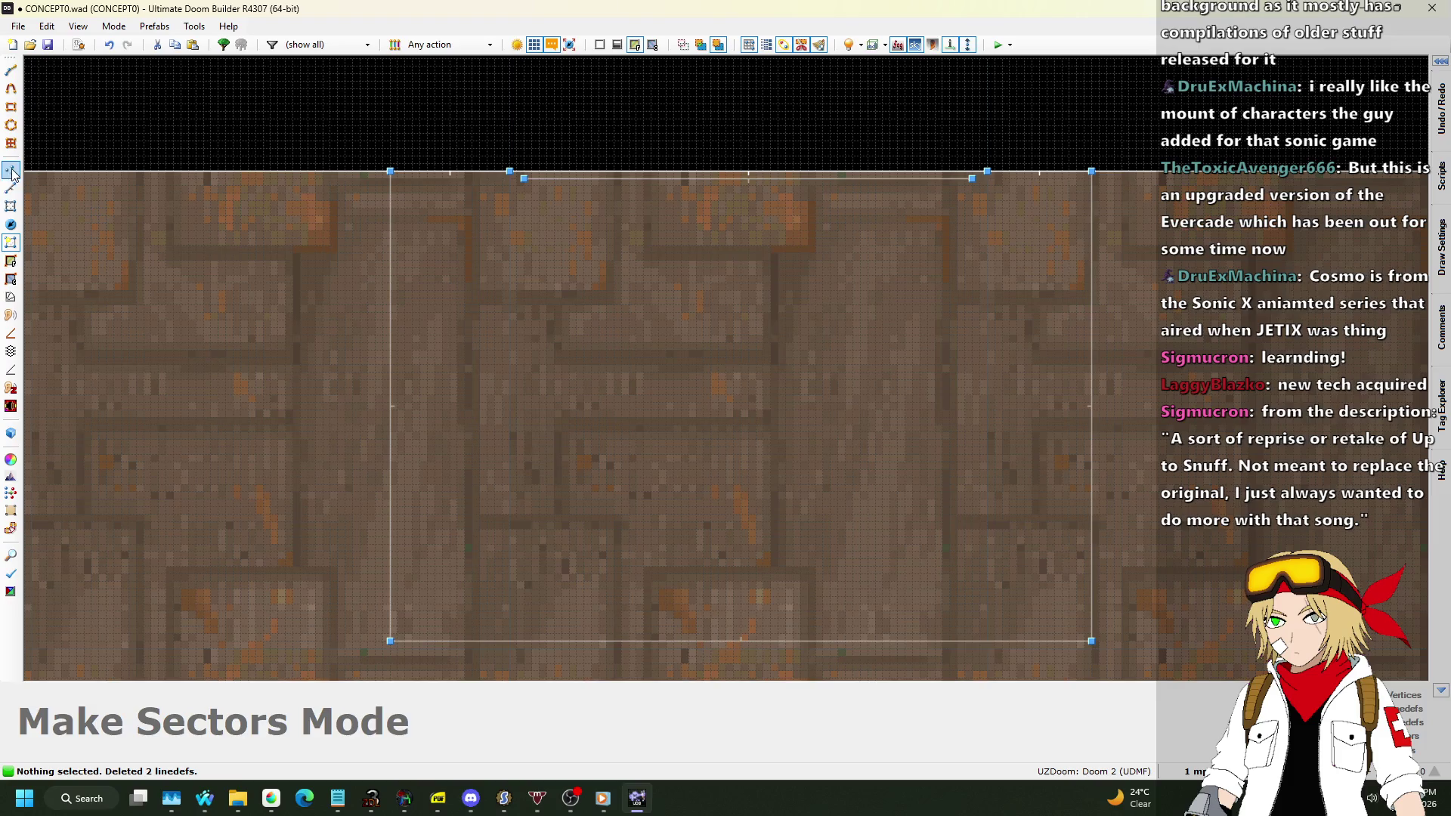
On a 16-unit grid, drag the rectangle's right linedef right and its bottom linedef down.
{"action": "left_click", "coordinate": [11, 171]}
{"action": "scroll", "coordinate": [522, 181], "scroll_direction": "up", "scroll_amount": 4}
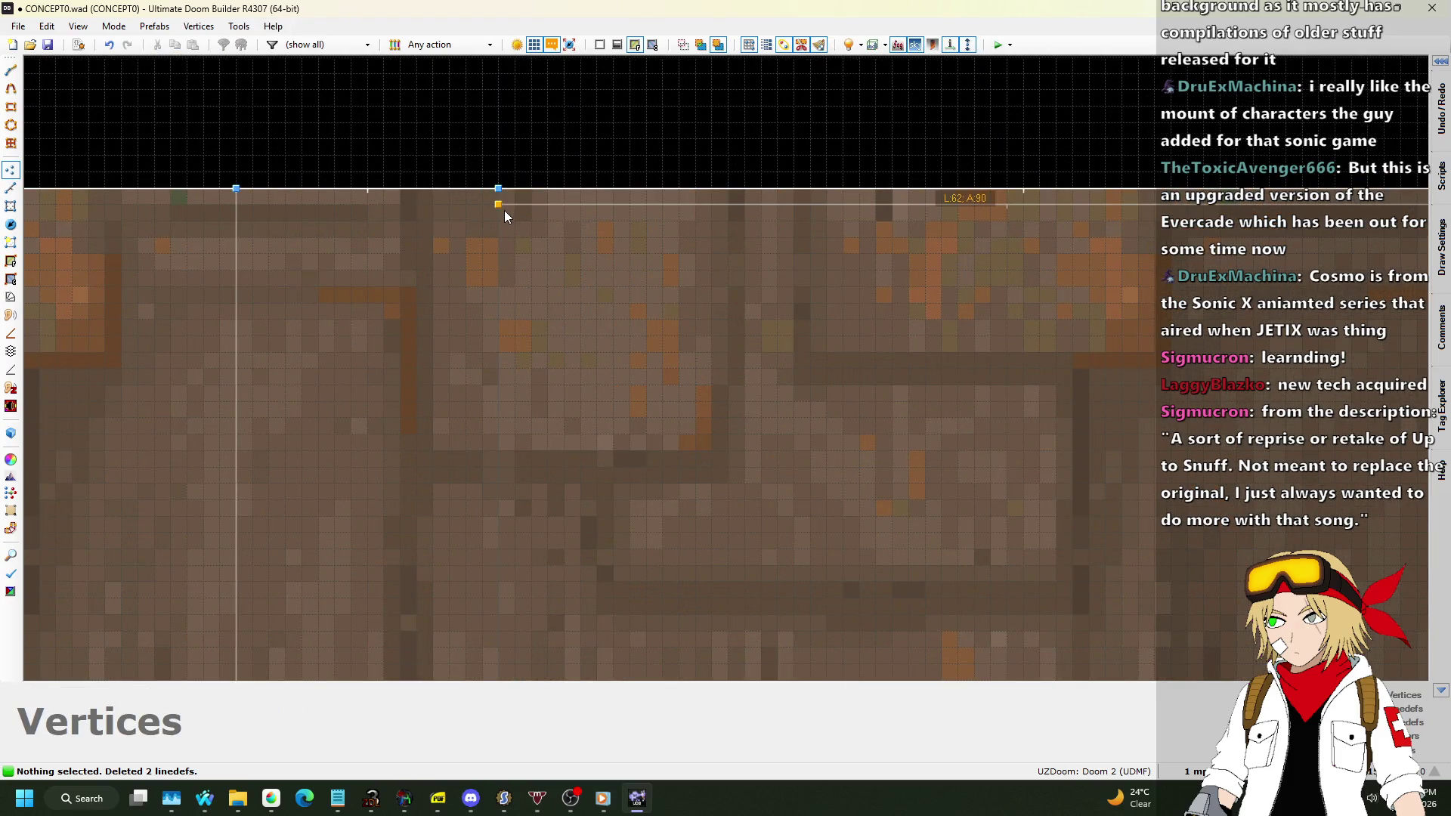
{"action": "scroll", "coordinate": [505, 210], "scroll_direction": "down", "scroll_amount": 3}
{"action": "scroll", "coordinate": [446, 260], "scroll_direction": "up", "scroll_amount": 4}
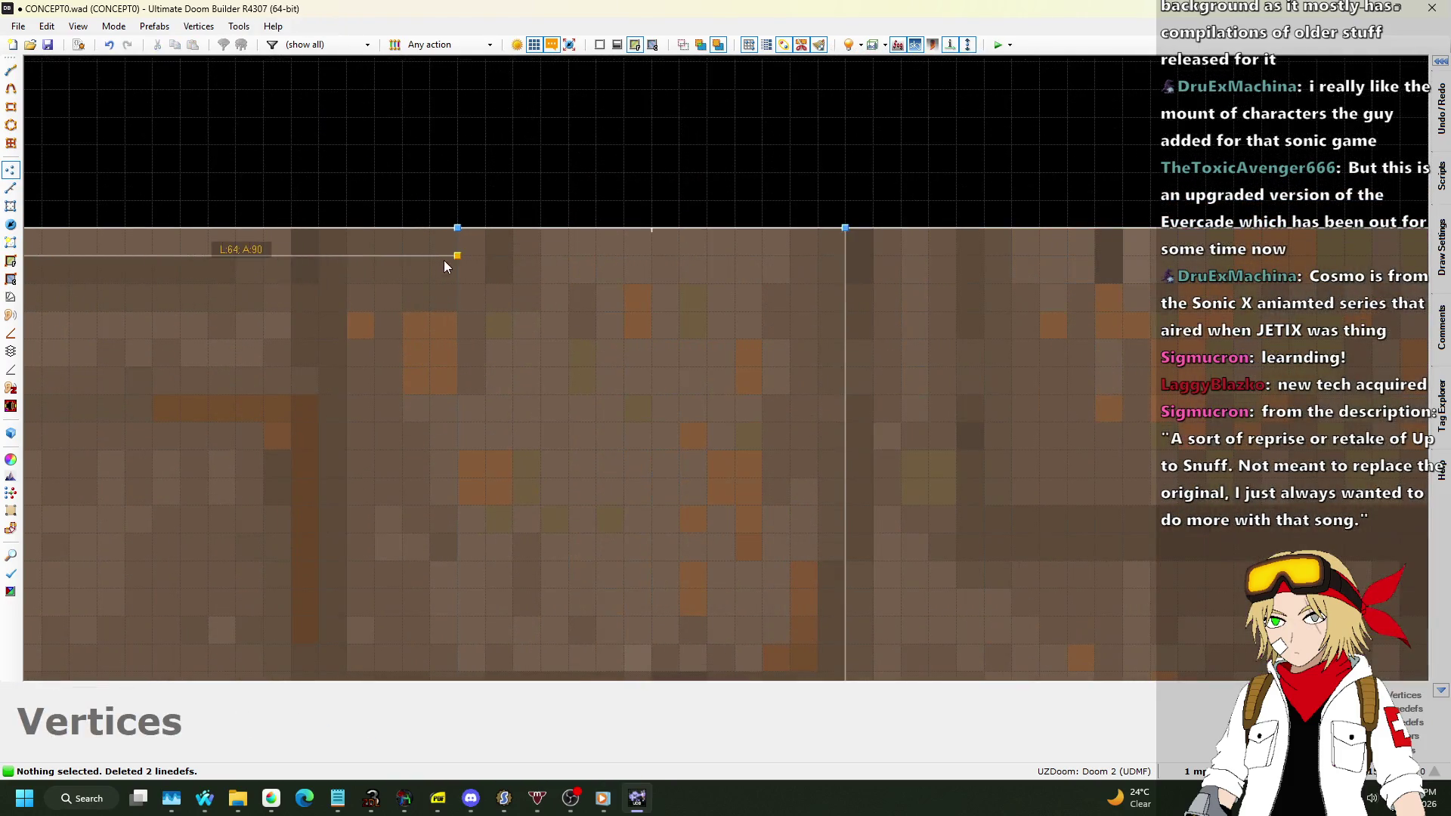
{"action": "scroll", "coordinate": [654, 175], "scroll_direction": "down", "scroll_amount": 4}
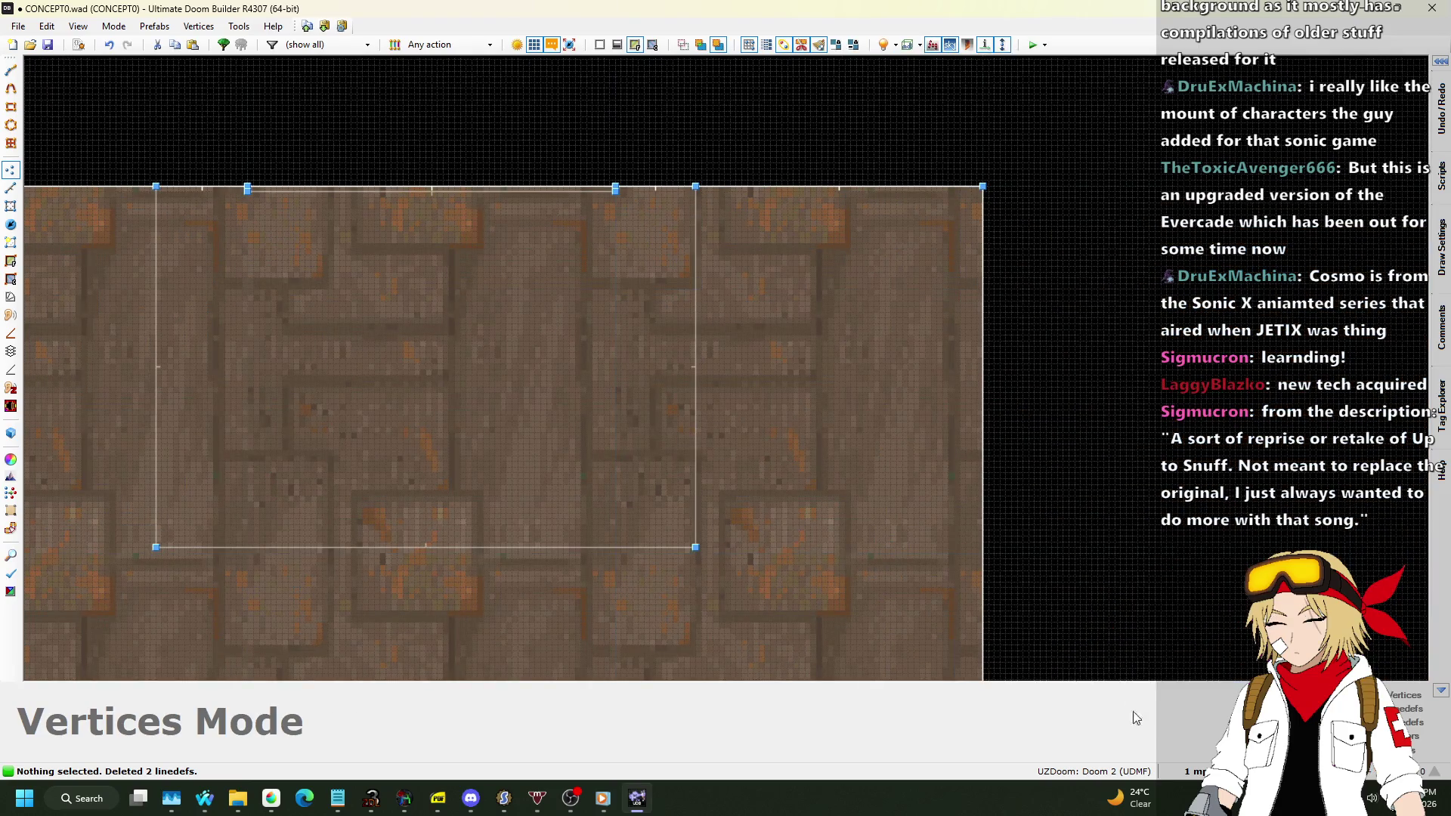
{"action": "left_click", "coordinate": [1192, 771]}
{"action": "left_click", "coordinate": [1176, 632]}
{"action": "scroll", "coordinate": [774, 171], "scroll_direction": "down", "scroll_amount": 3}
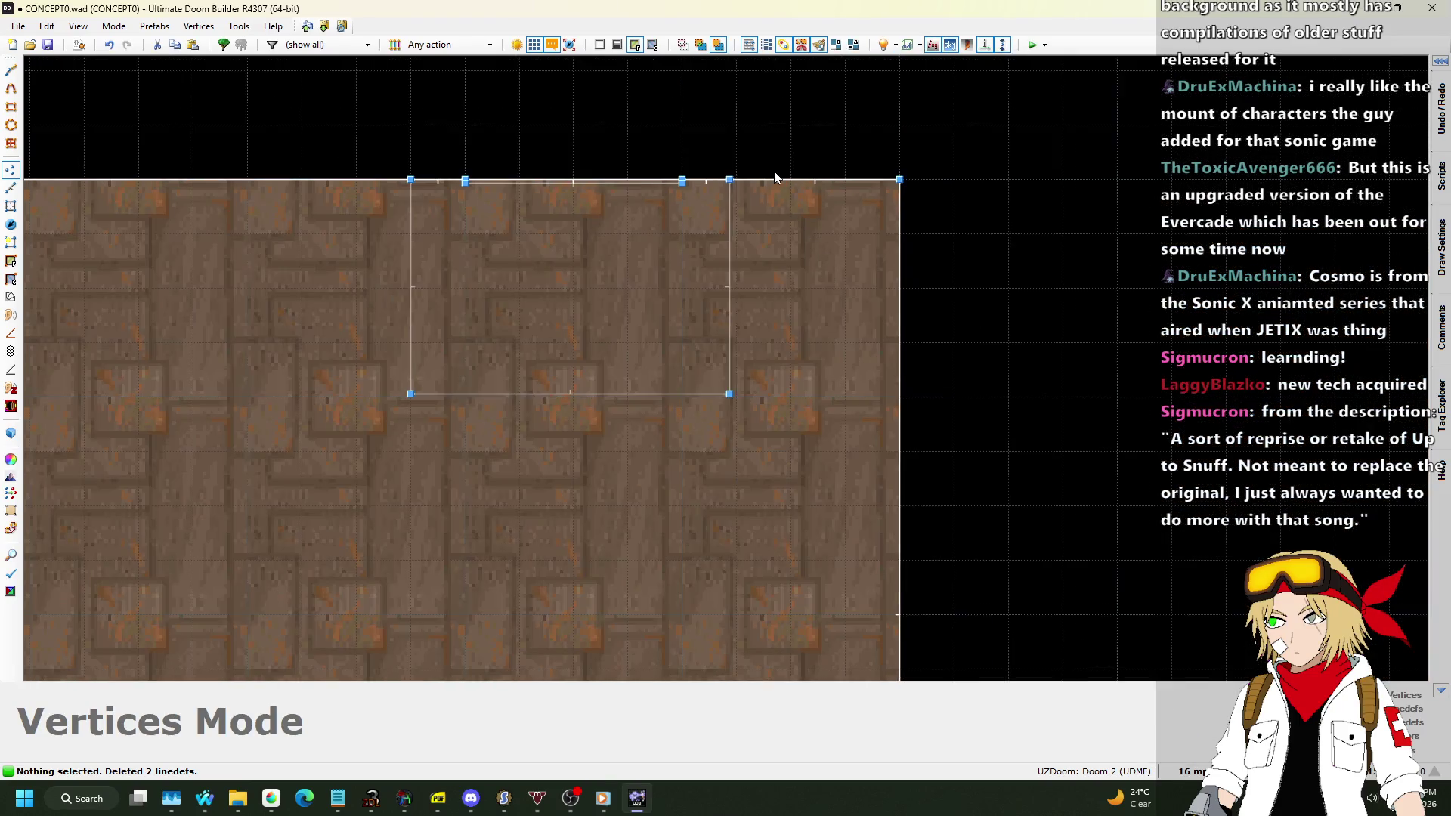
{"action": "scroll", "coordinate": [724, 189], "scroll_direction": "up", "scroll_amount": 3}
{"action": "scroll", "coordinate": [378, 175], "scroll_direction": "up", "scroll_amount": 1}
{"action": "left_click", "coordinate": [10, 188]}
{"action": "left_click_drag", "start_coordinate": [869, 276], "coordinate": [886, 277]}
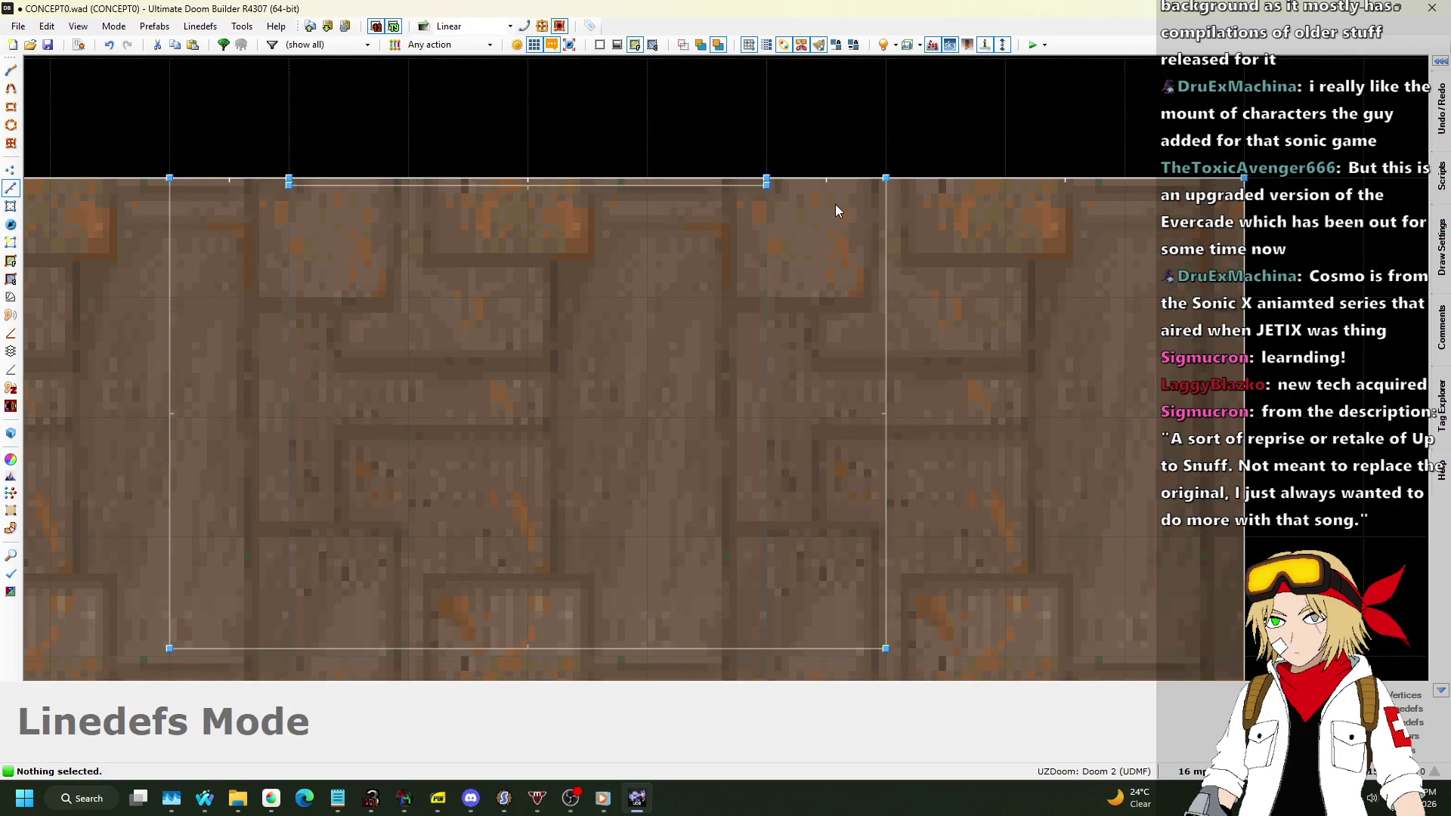
{"action": "scroll", "coordinate": [835, 210], "scroll_direction": "down", "scroll_amount": 2}
{"action": "left_click_drag", "start_coordinate": [807, 454], "coordinate": [808, 605]}
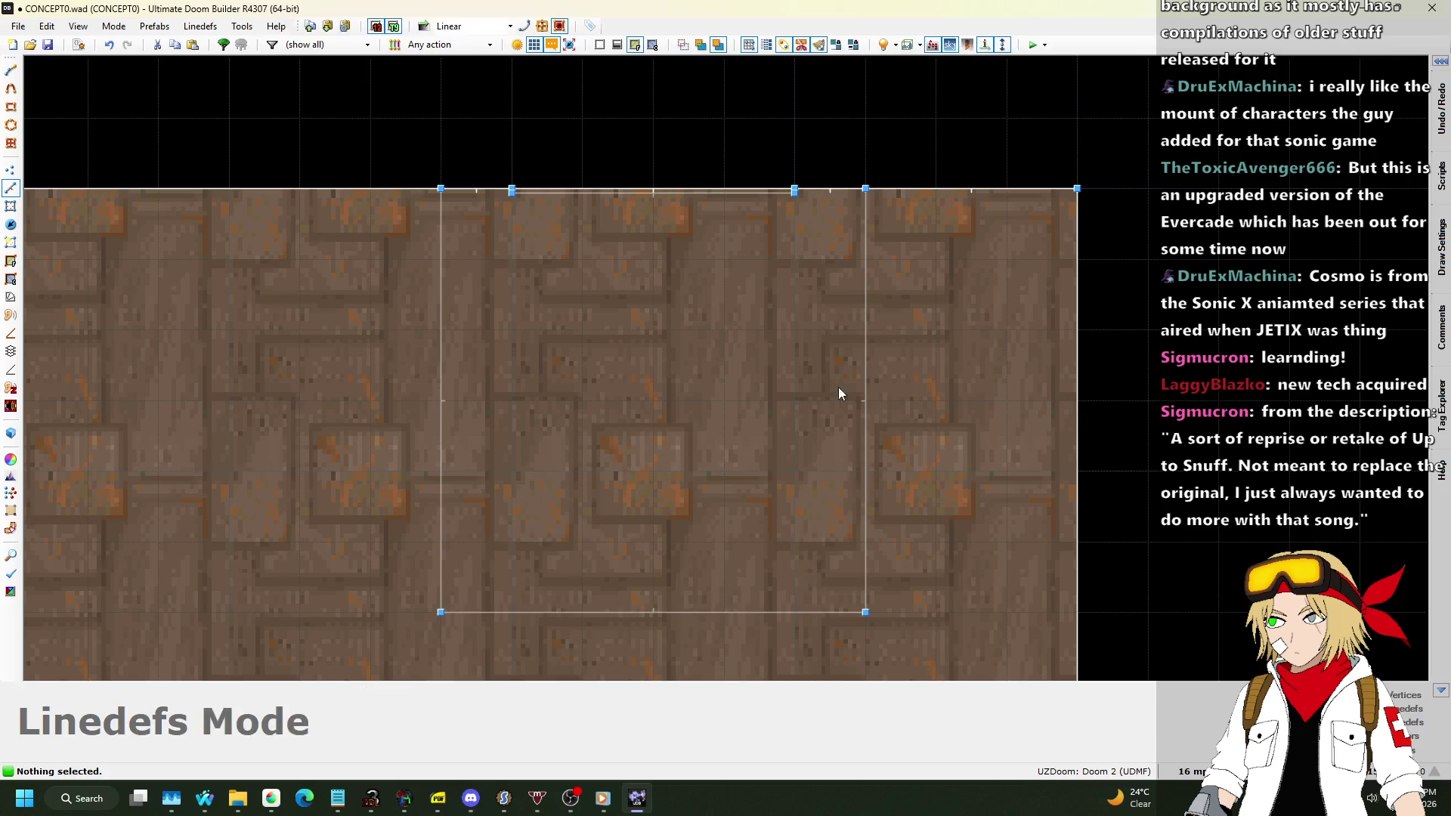
Reset the STEPLAD1 ladder sidedef's middle offsets to 0, 0, then return to 2D.
{"action": "key", "text": "q"}
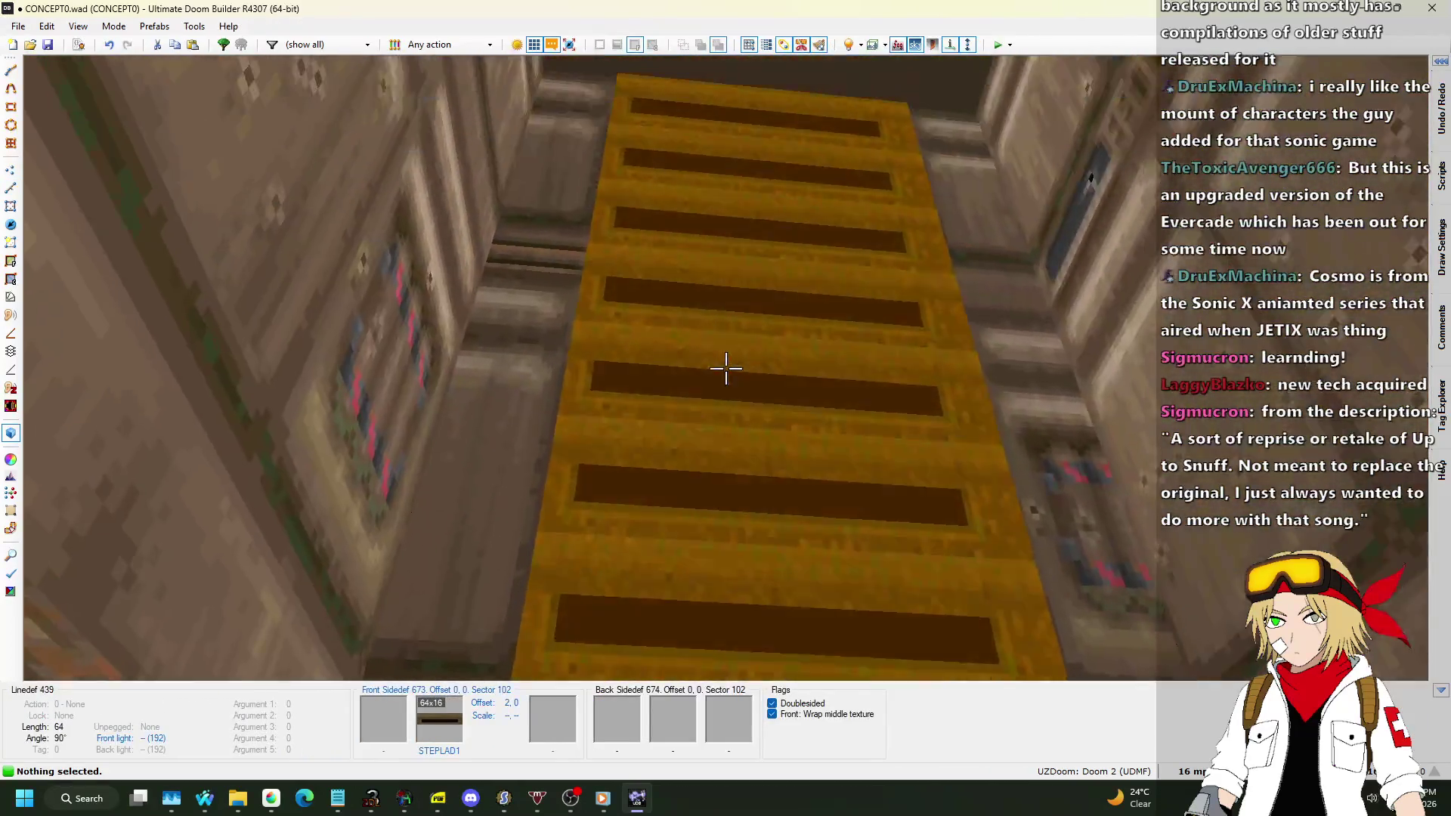
{"action": "left_click", "coordinate": [725, 368]}
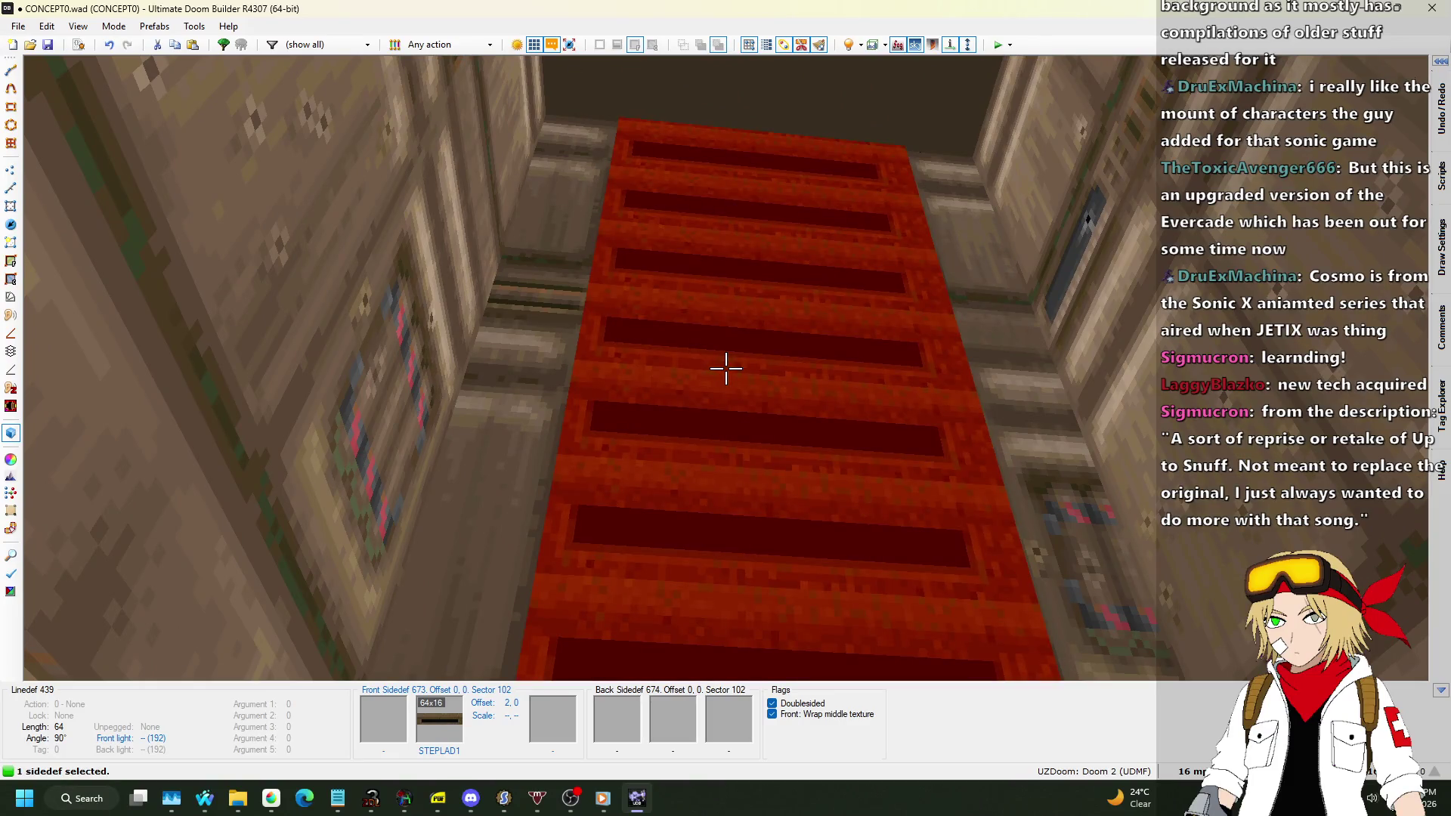
{"action": "right_click", "coordinate": [726, 368]}
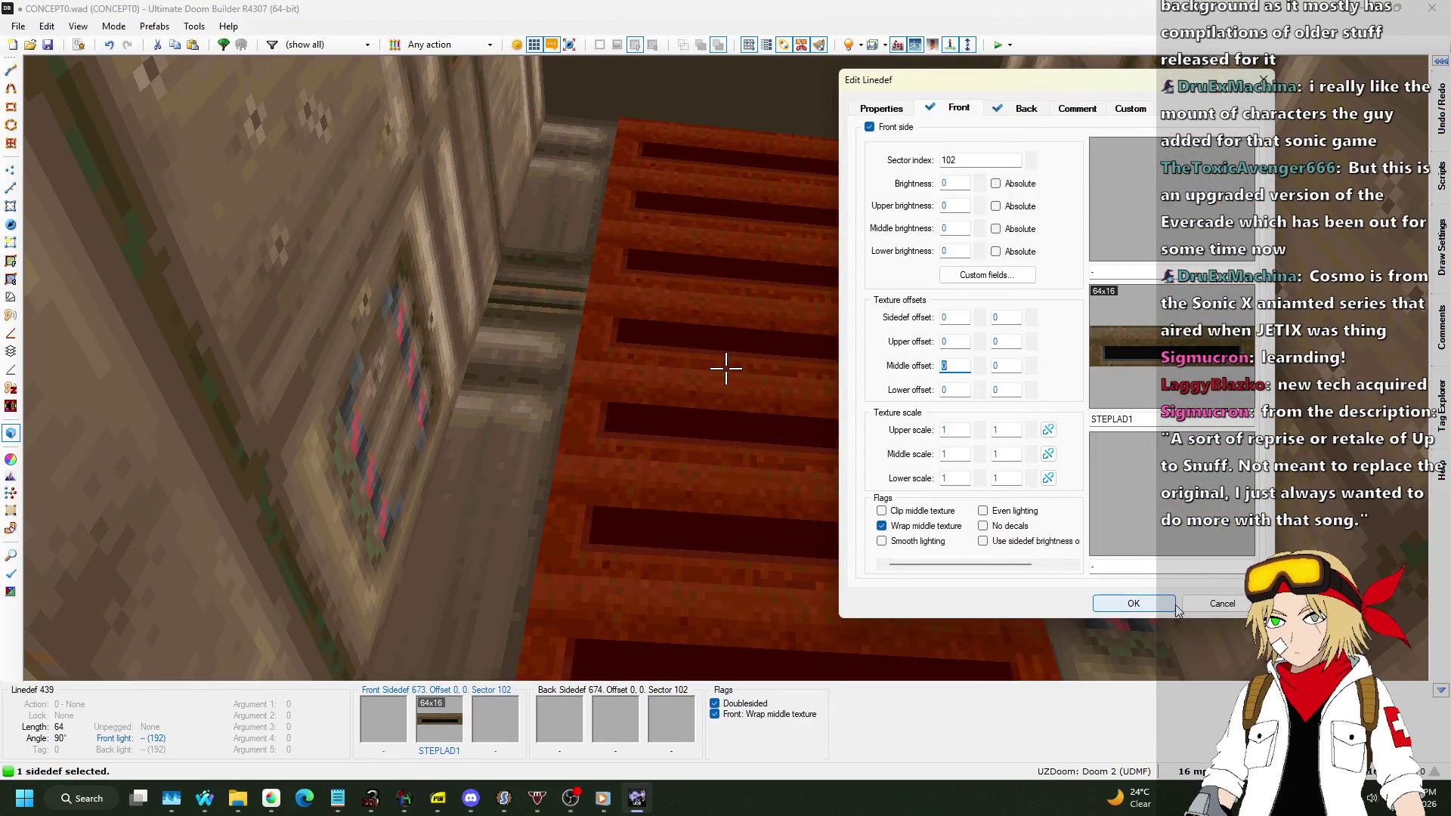
{"action": "key", "text": "Return"}
{"action": "key", "text": "w"}
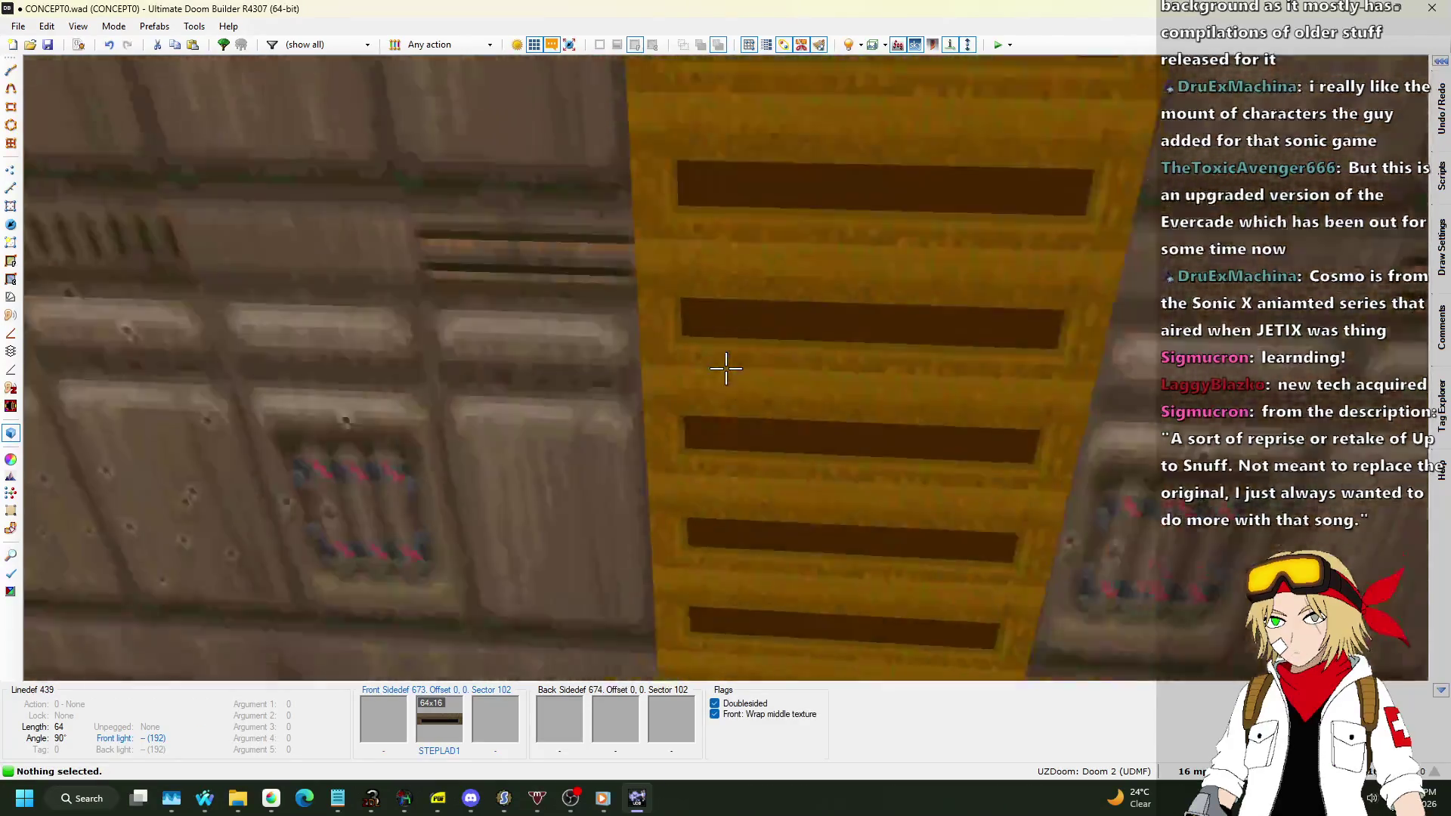
{"action": "key", "text": "q"}
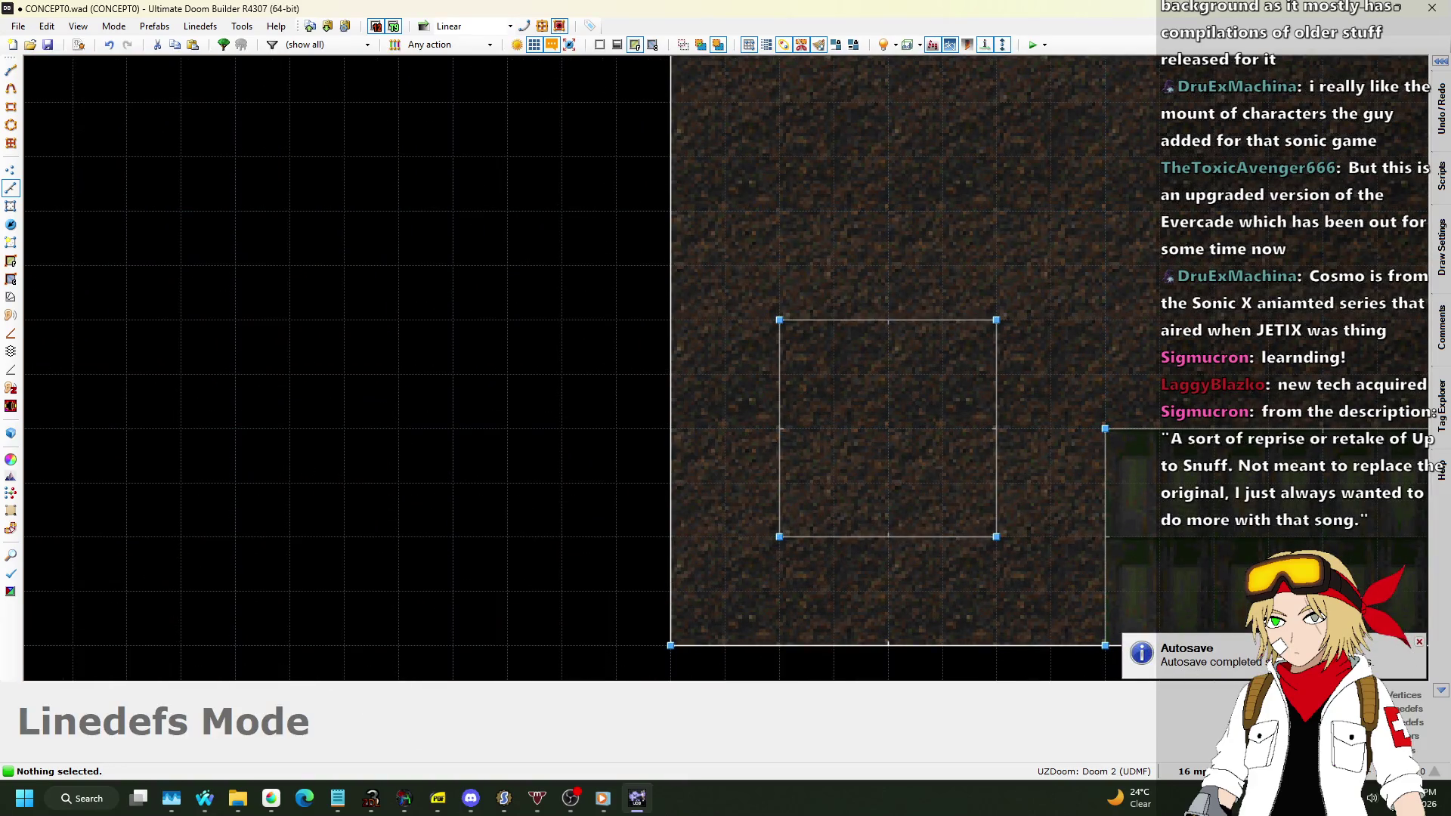
Widen the small square sector on both sides and extend its bottom edge downward.
{"action": "scroll", "coordinate": [1042, 471], "scroll_direction": "down", "scroll_amount": 5}
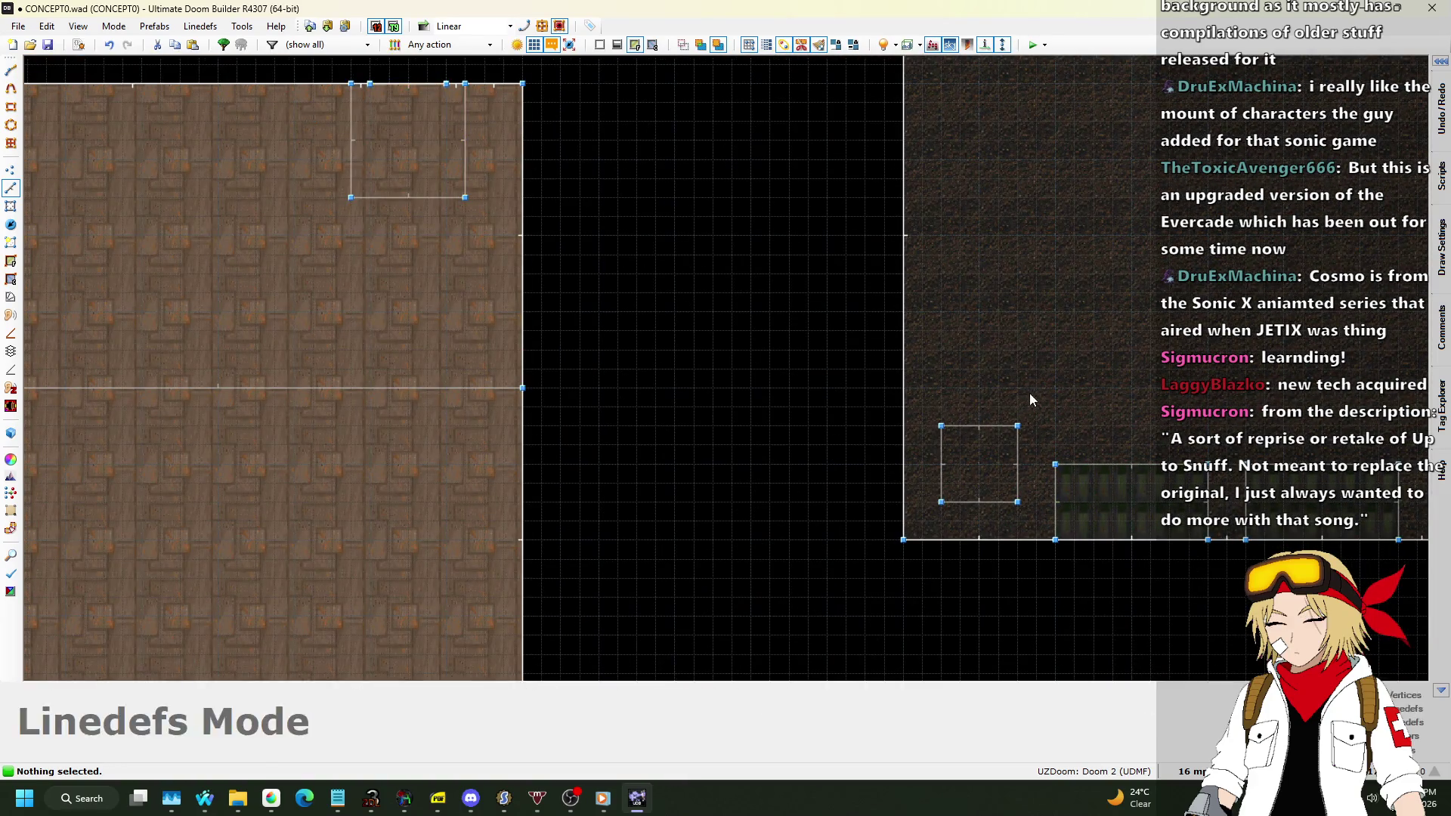
{"action": "scroll", "coordinate": [997, 423], "scroll_direction": "up", "scroll_amount": 7}
{"action": "left_click_drag", "start_coordinate": [890, 452], "coordinate": [961, 452]}
{"action": "left_click_drag", "start_coordinate": [598, 447], "coordinate": [520, 454]}
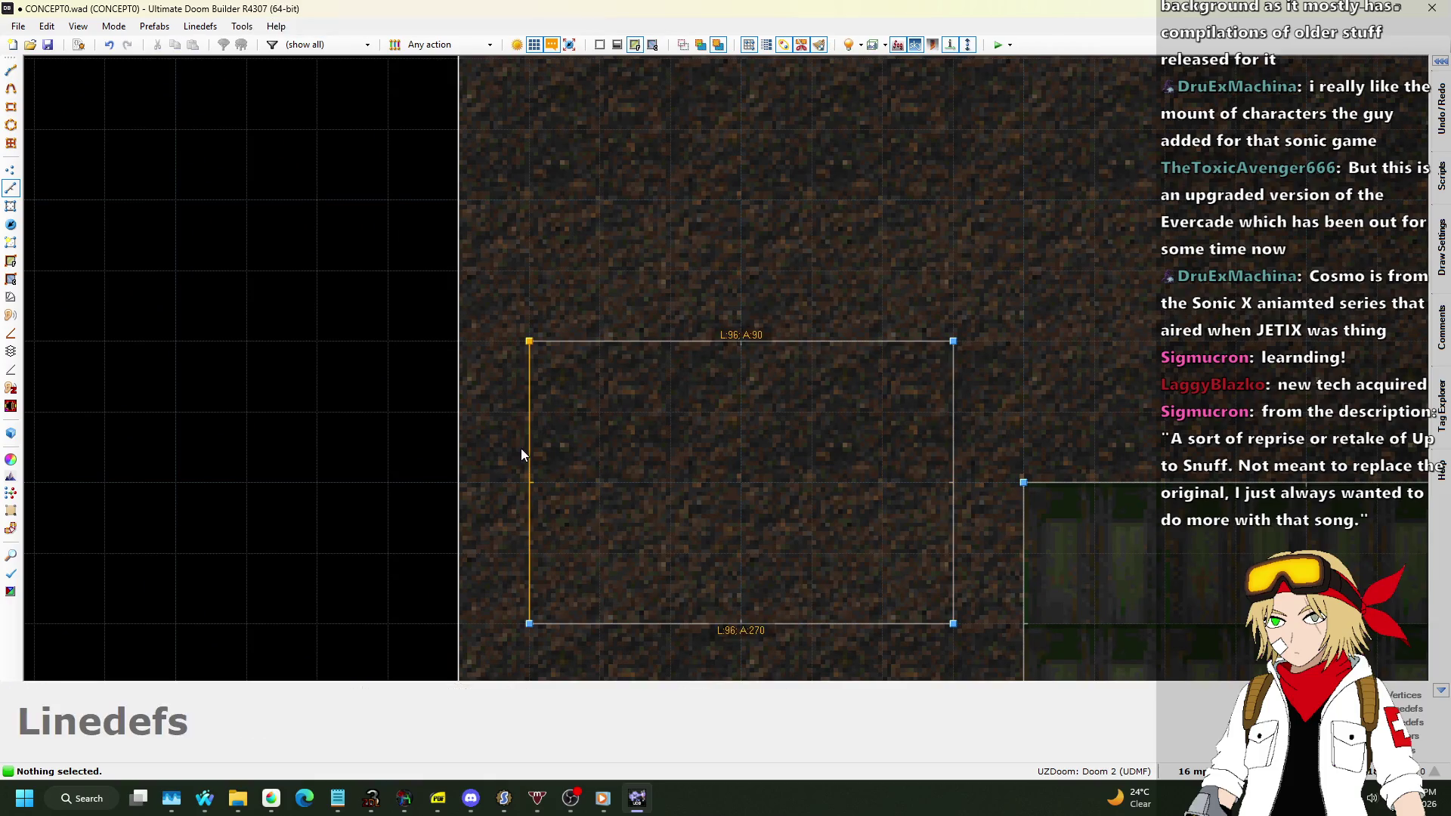
{"action": "scroll", "coordinate": [730, 227], "scroll_direction": "down", "scroll_amount": 4}
{"action": "left_click_drag", "start_coordinate": [732, 408], "coordinate": [729, 437]}
Fly around the crates and red floor patch in 3D, then return to the 2D map.
{"action": "key", "text": "l"}
{"action": "key", "text": "w"}
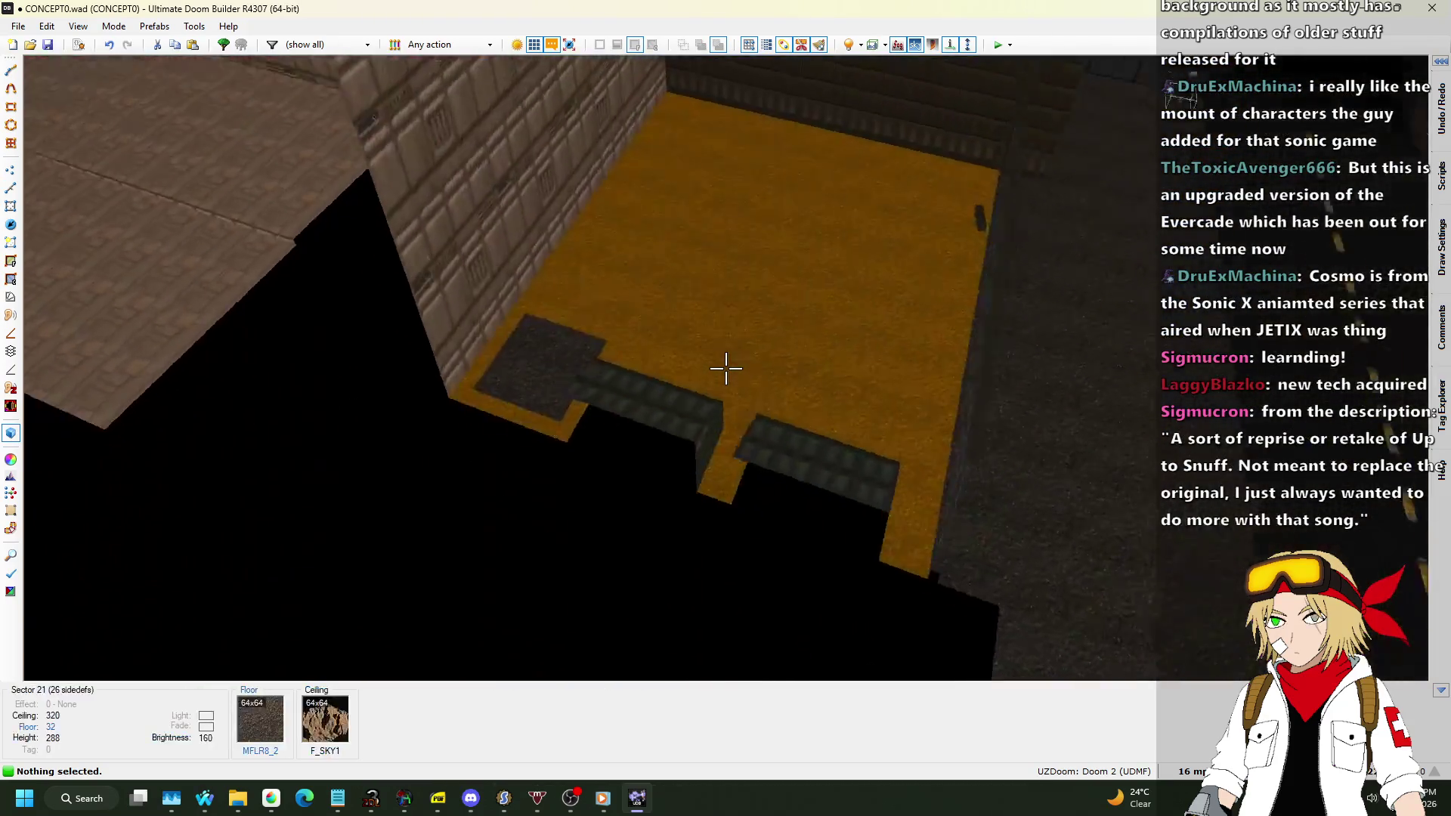
{"action": "key", "text": "w"}
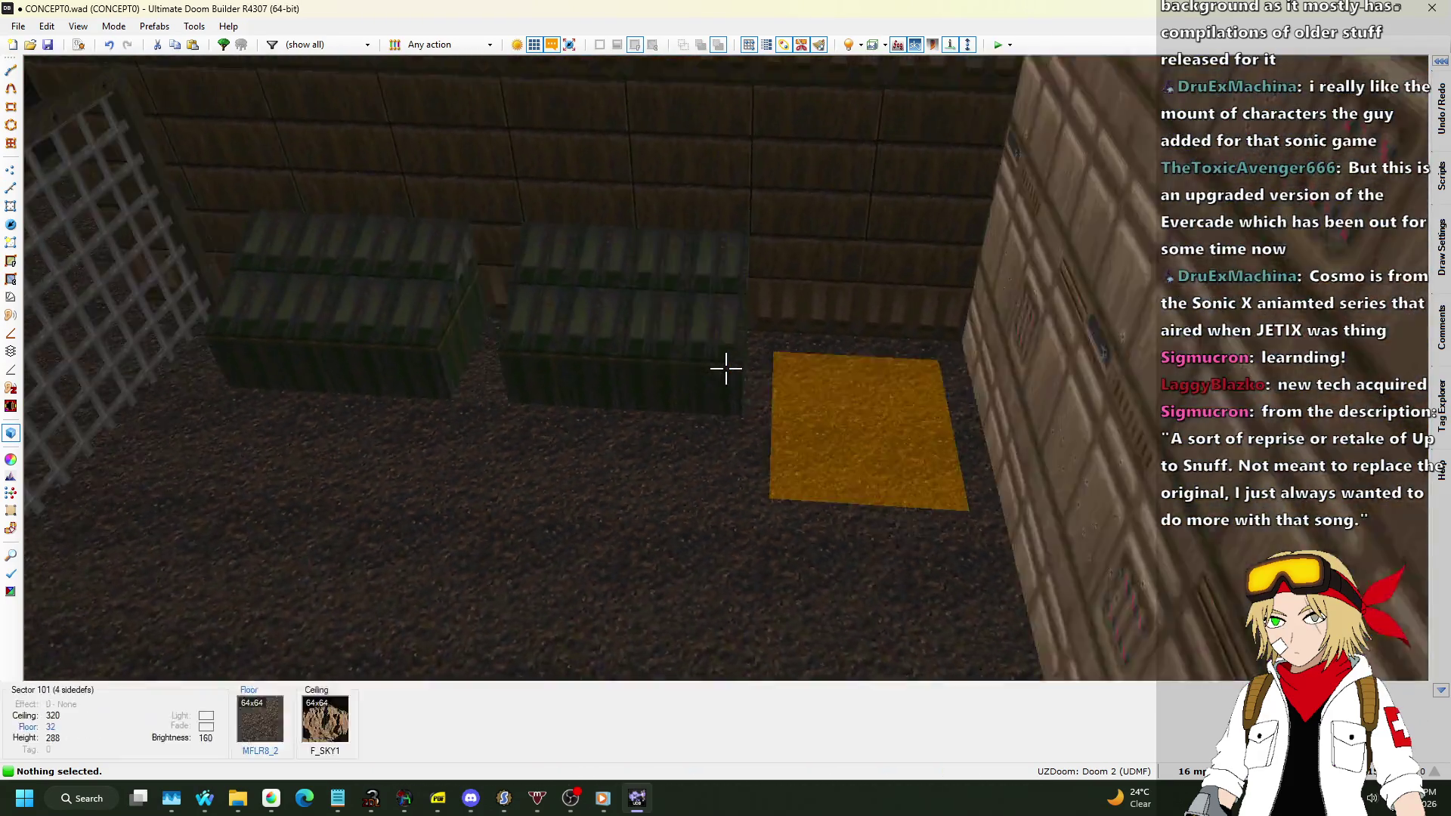
{"action": "key", "text": "w"}
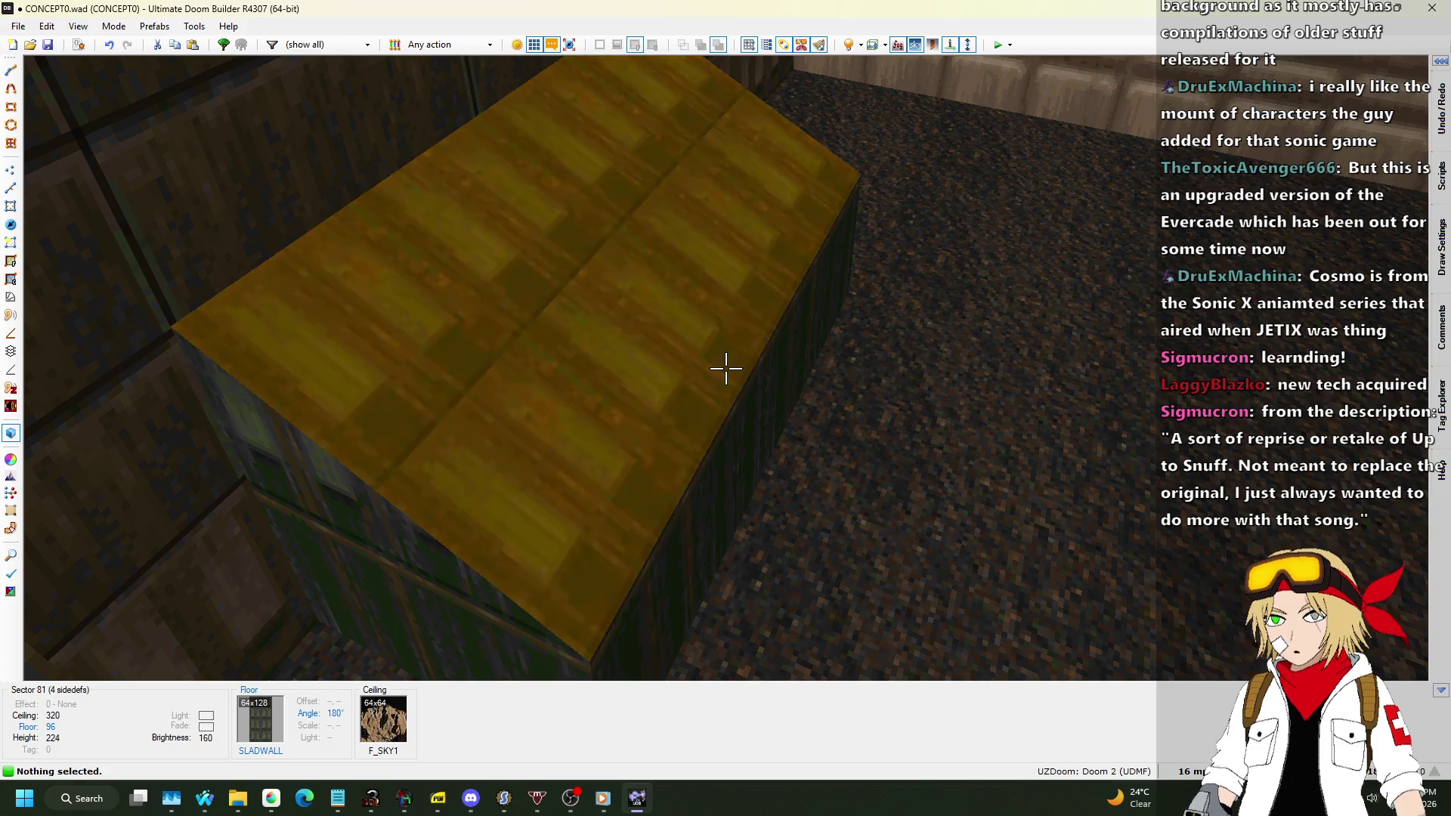
{"action": "key", "text": "s"}
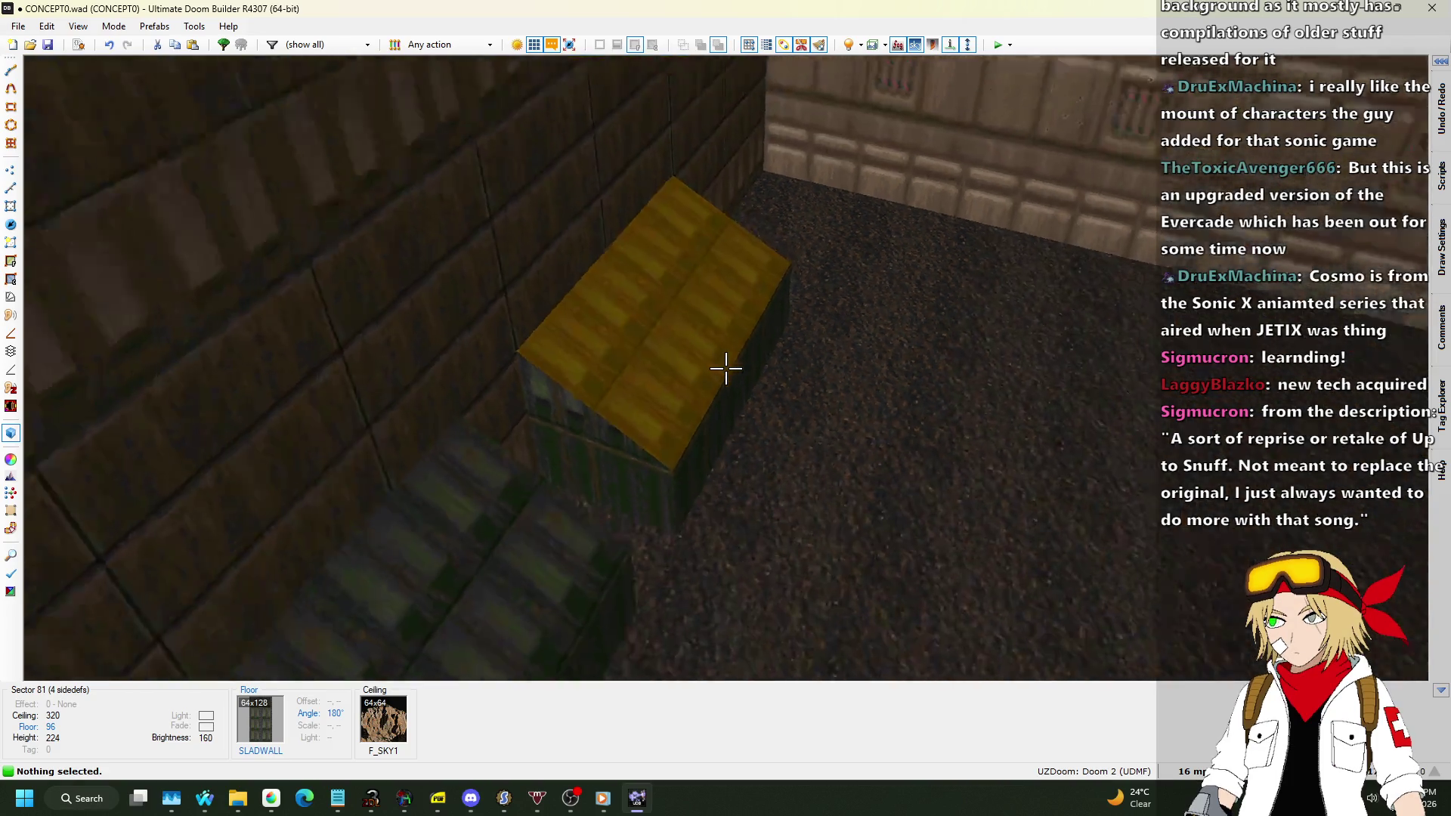
{"action": "key", "text": "w"}
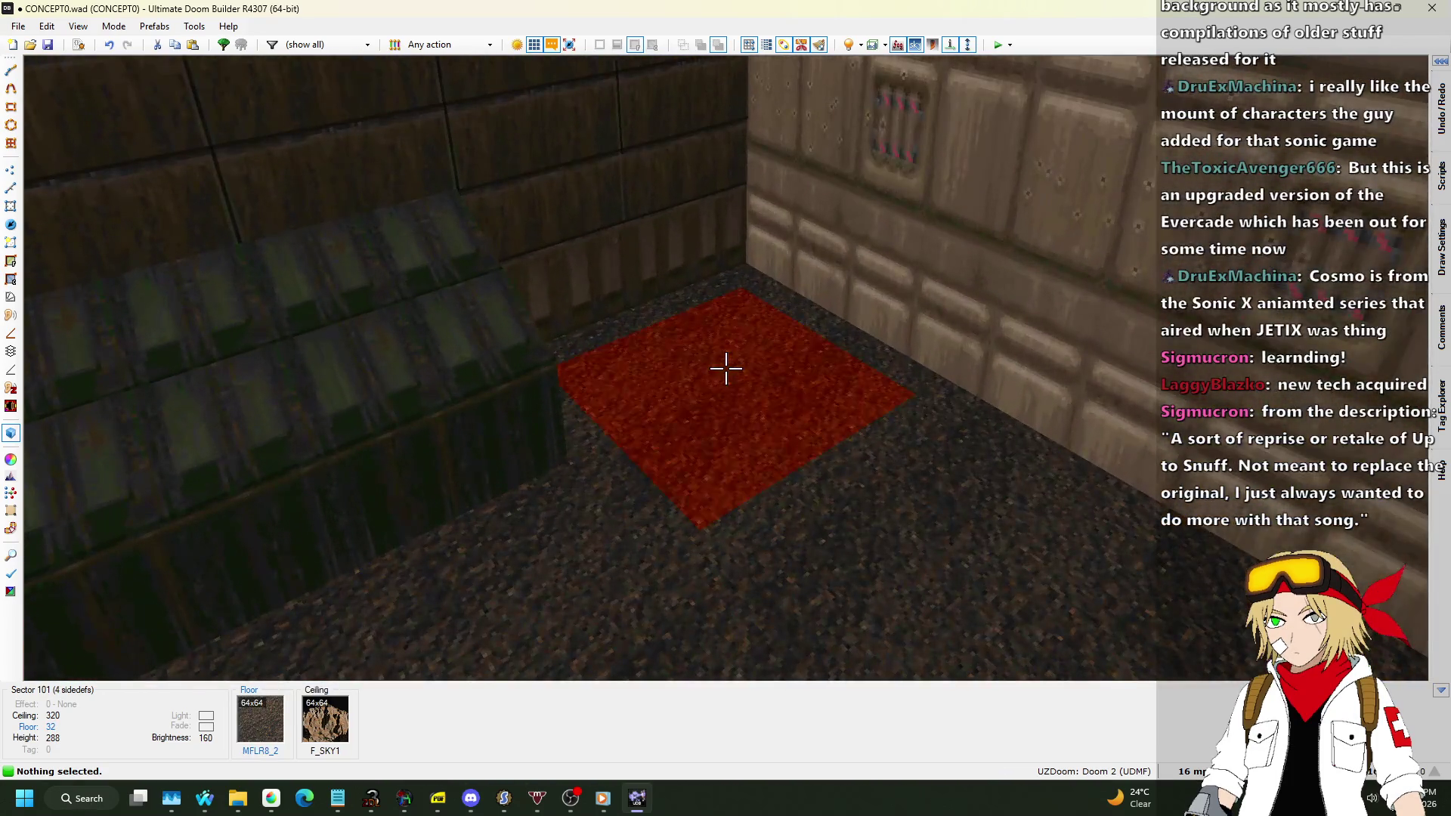
{"action": "key", "text": "w"}
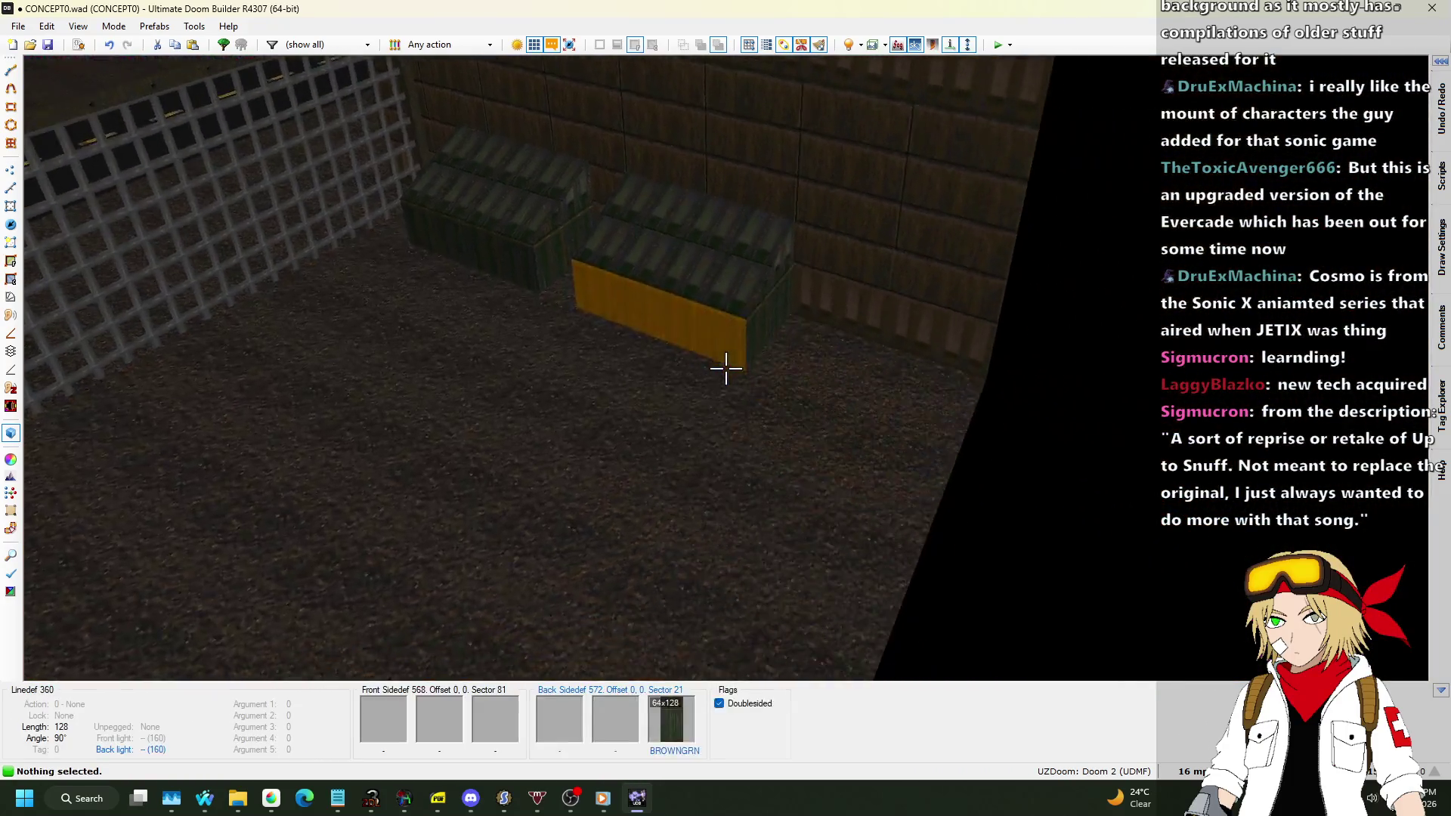
{"action": "key", "text": "q"}
{"action": "scroll", "coordinate": [769, 342], "scroll_direction": "down", "scroll_amount": 3}
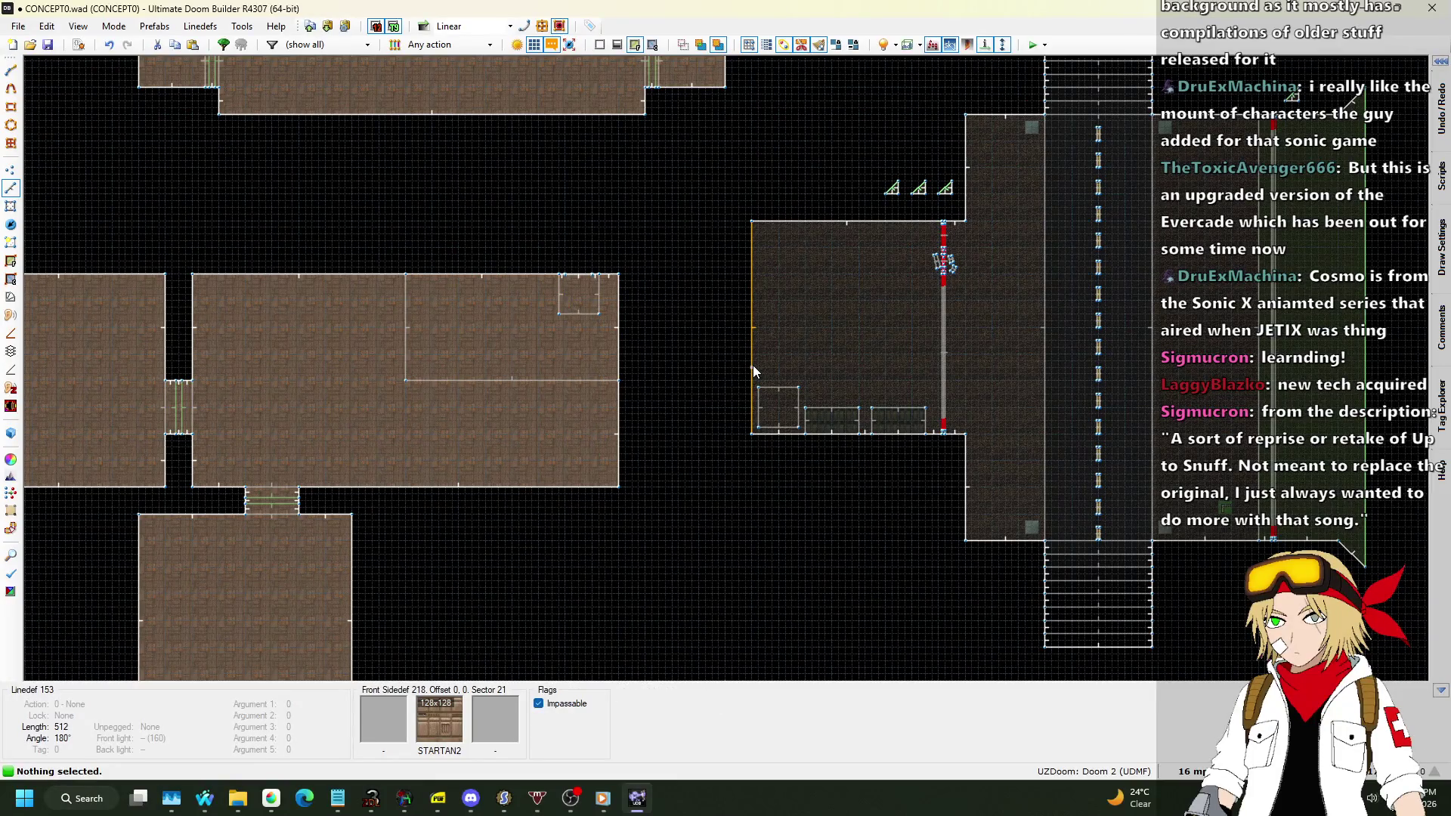
Select the lower-left room cluster and flip it vertically with Edit Selection.
{"action": "scroll", "coordinate": [958, 341], "scroll_direction": "down", "scroll_amount": 3}
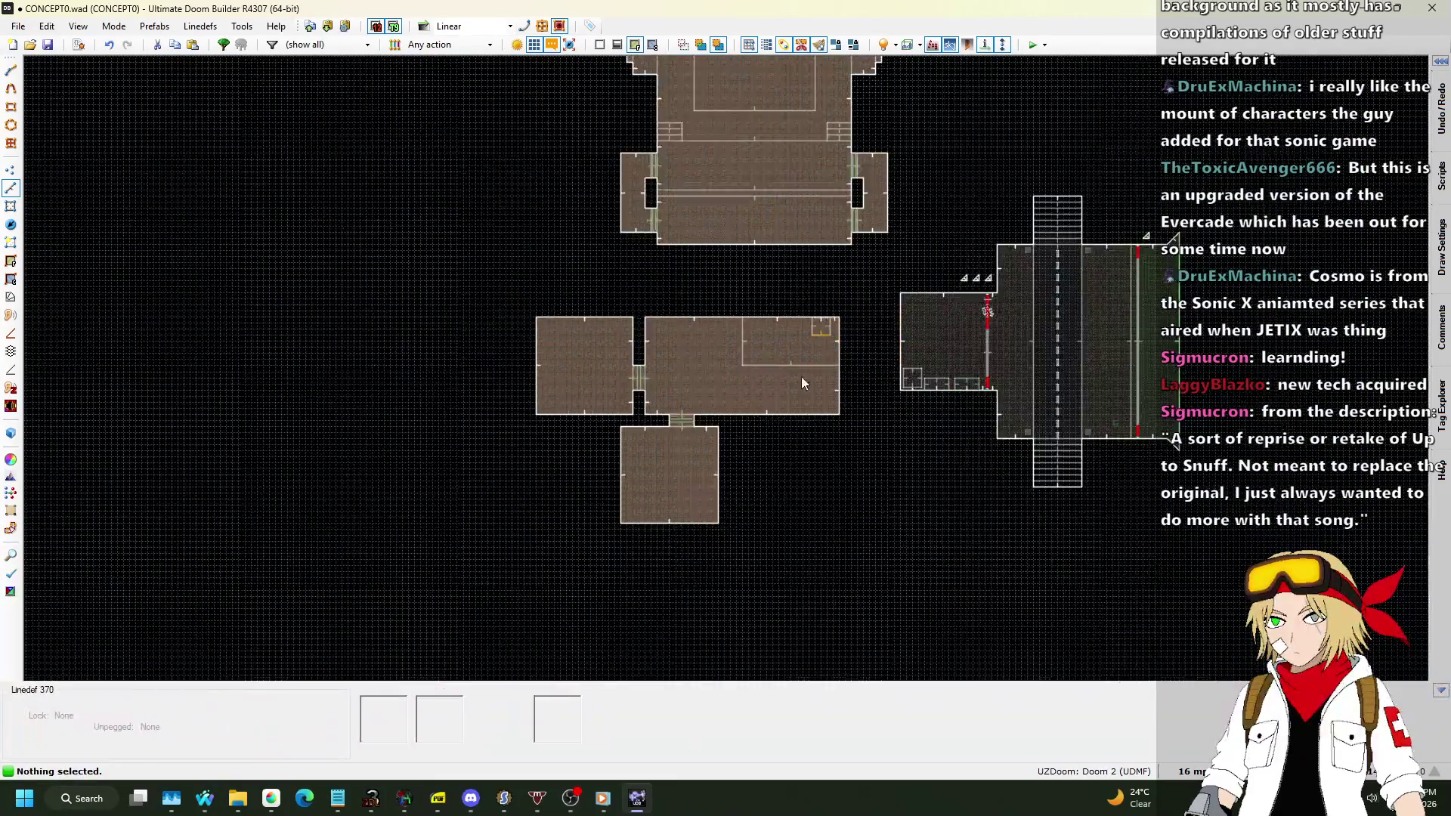
{"action": "scroll", "coordinate": [801, 376], "scroll_direction": "up", "scroll_amount": 1}
{"action": "left_click_drag", "start_coordinate": [424, 287], "coordinate": [872, 602]}
{"action": "key", "text": "e"}
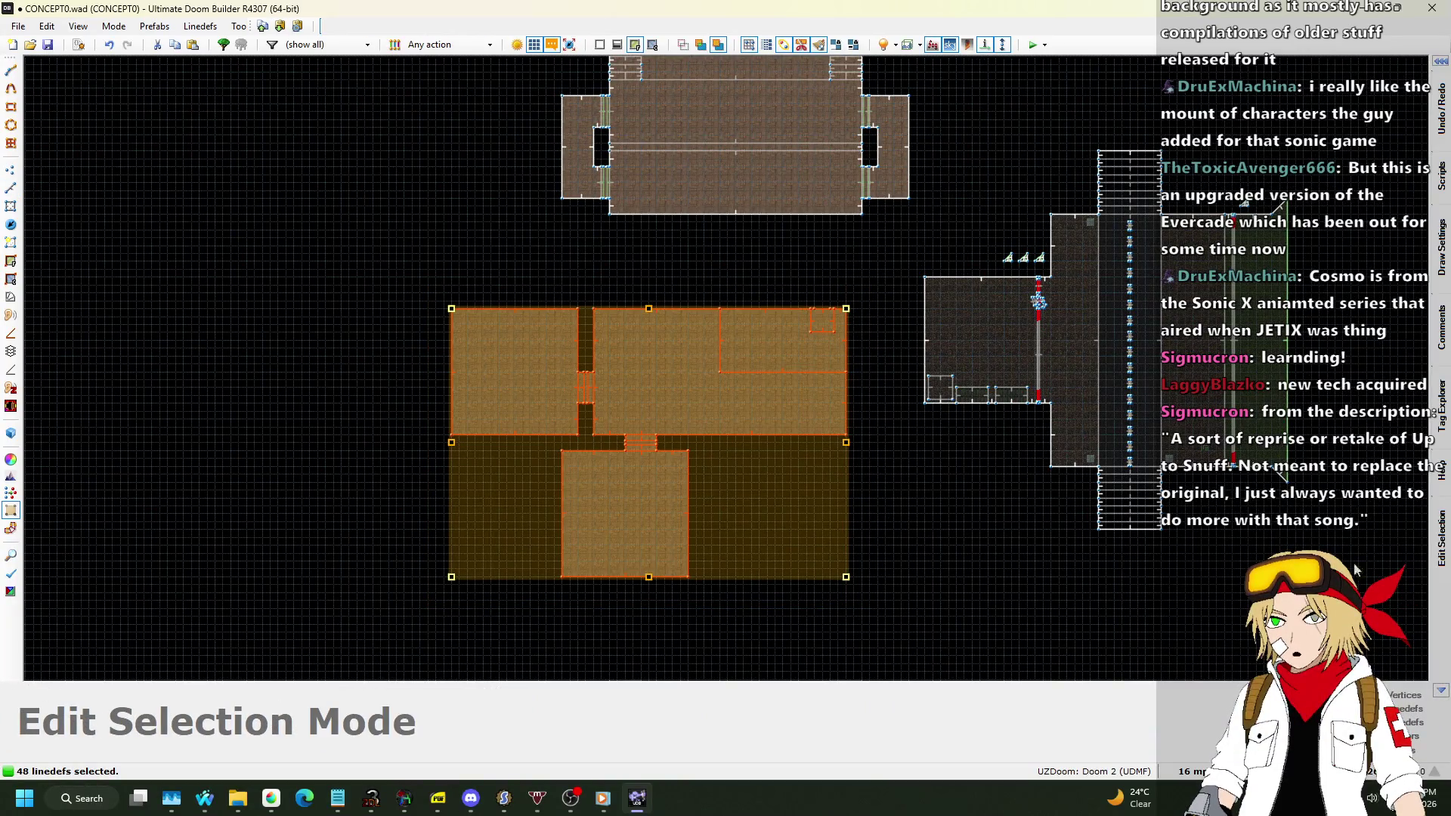
{"action": "mouse_move", "coordinate": [1442, 179]}
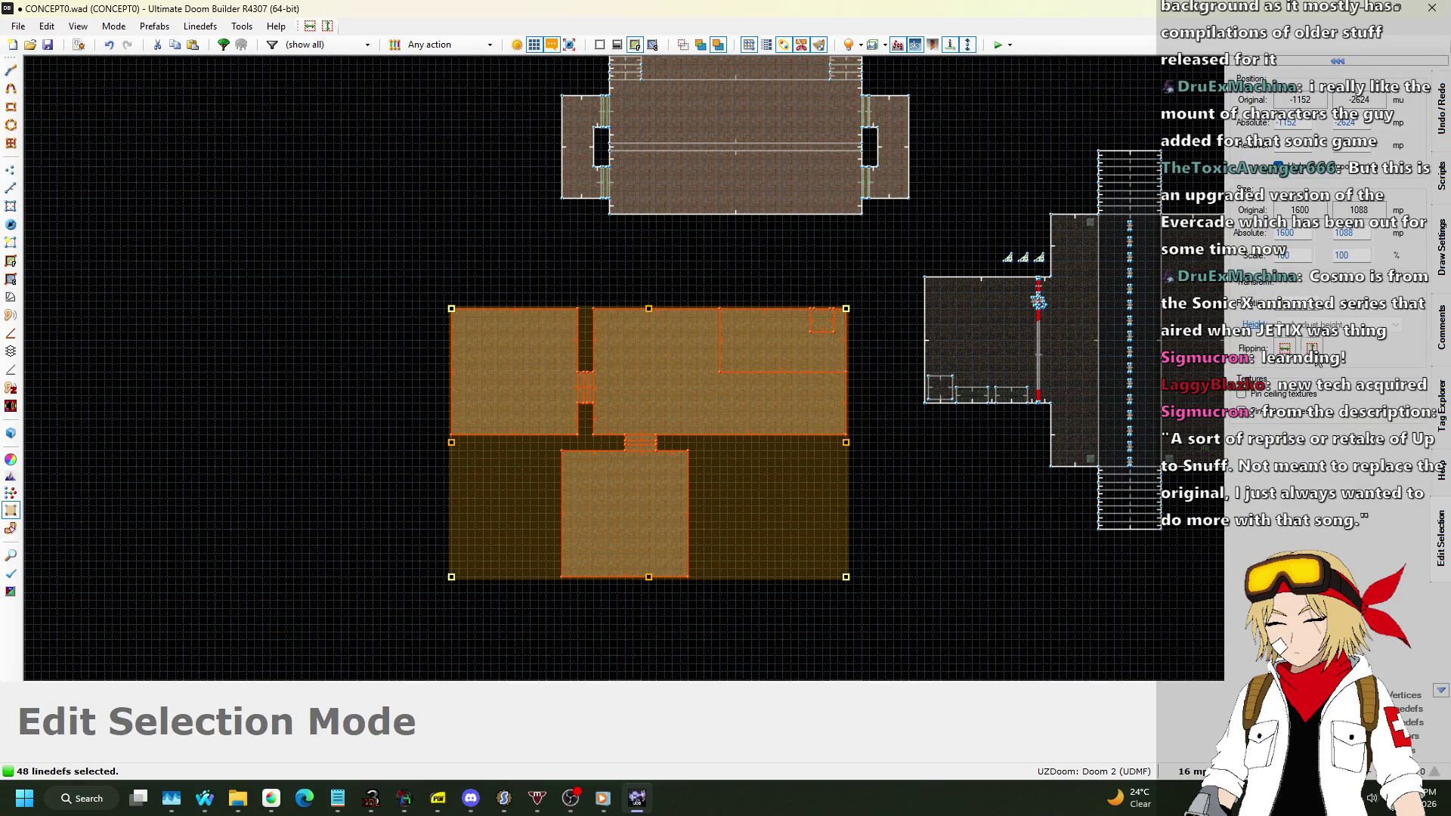
{"action": "left_click", "coordinate": [1312, 349]}
{"action": "key", "text": "Return"}
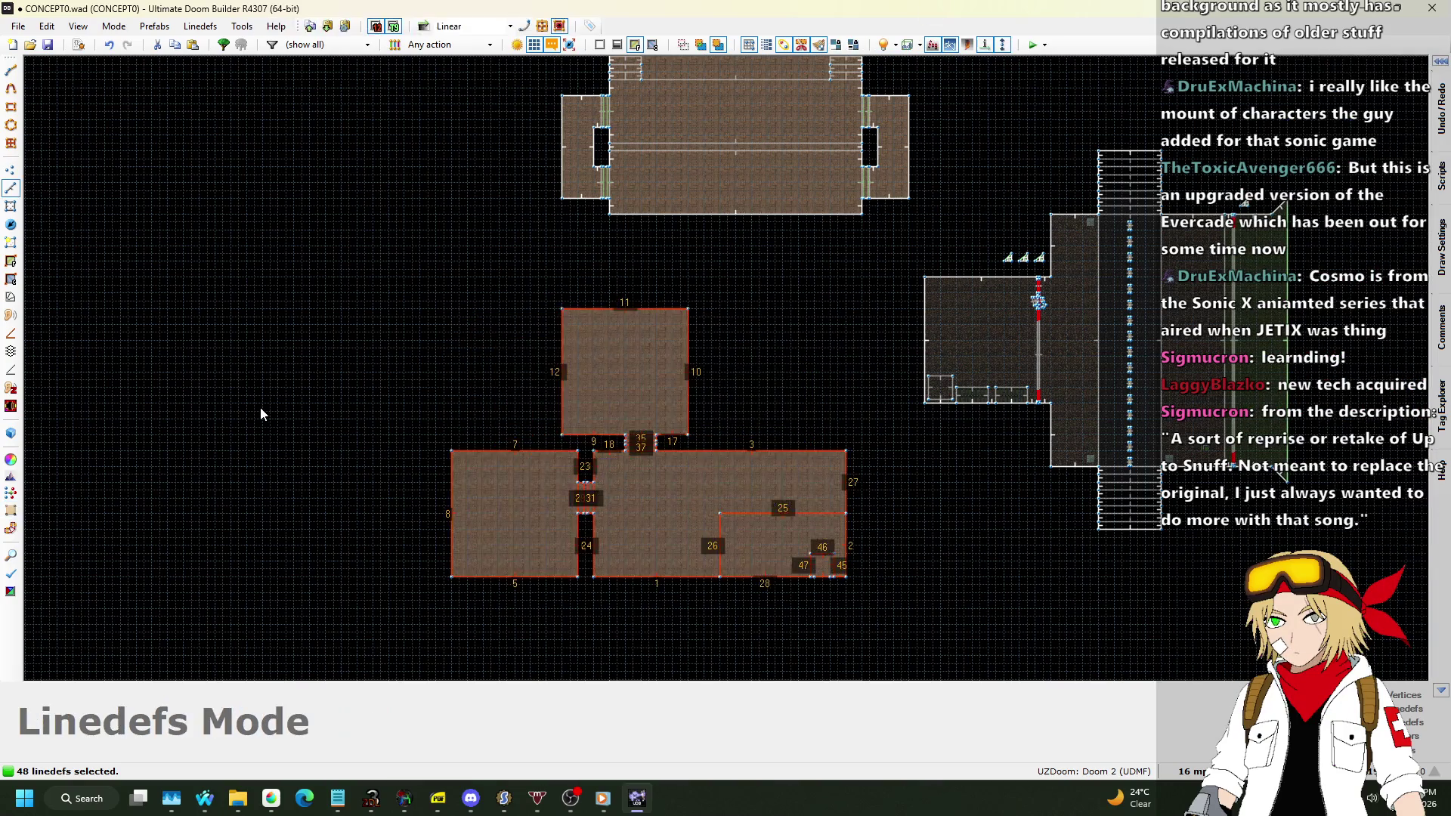
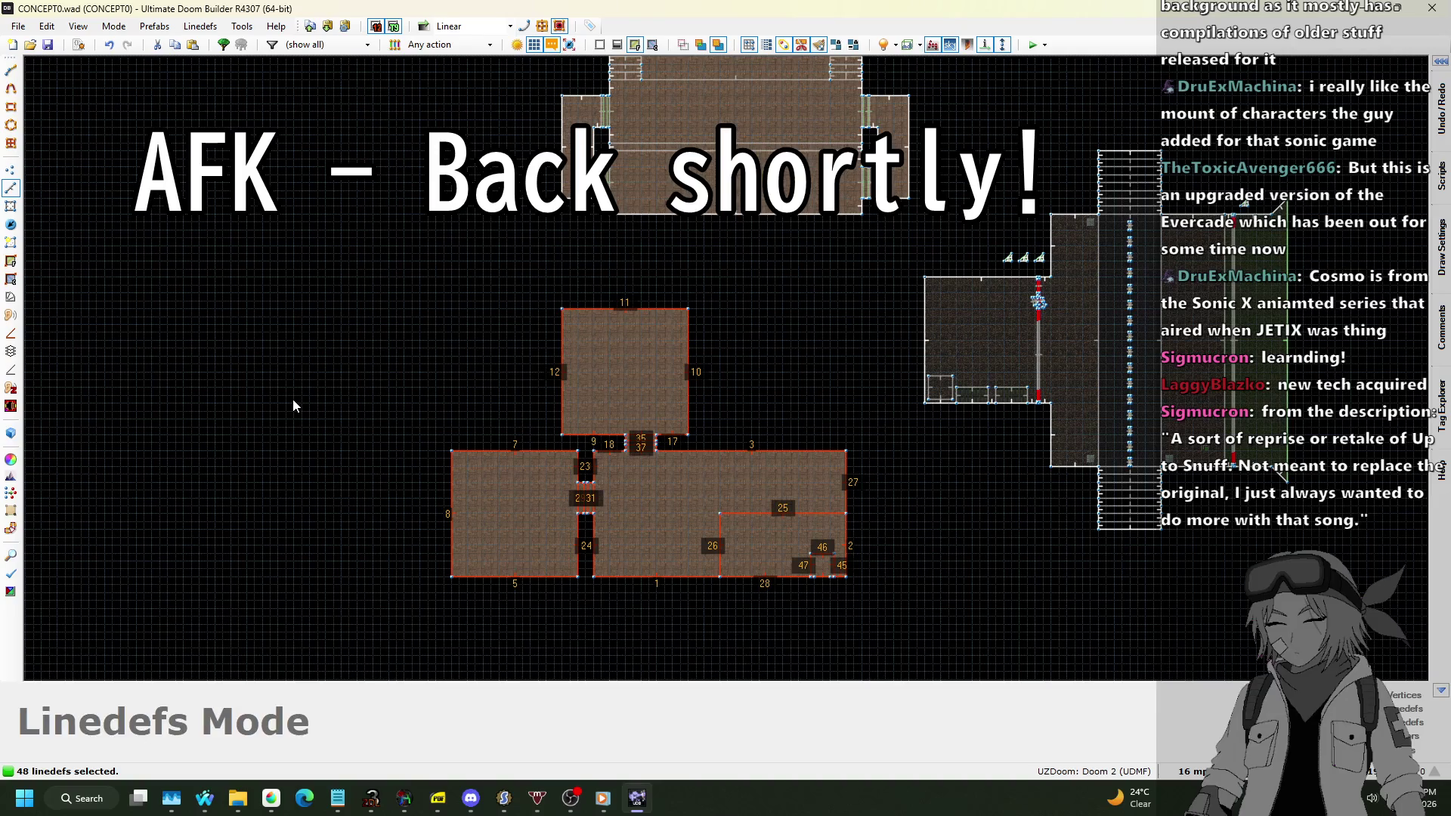
Switch from Ultimate Doom Builder to the Nightbot song requests page in Firefox.
{"action": "key", "text": "alt+Tab"}
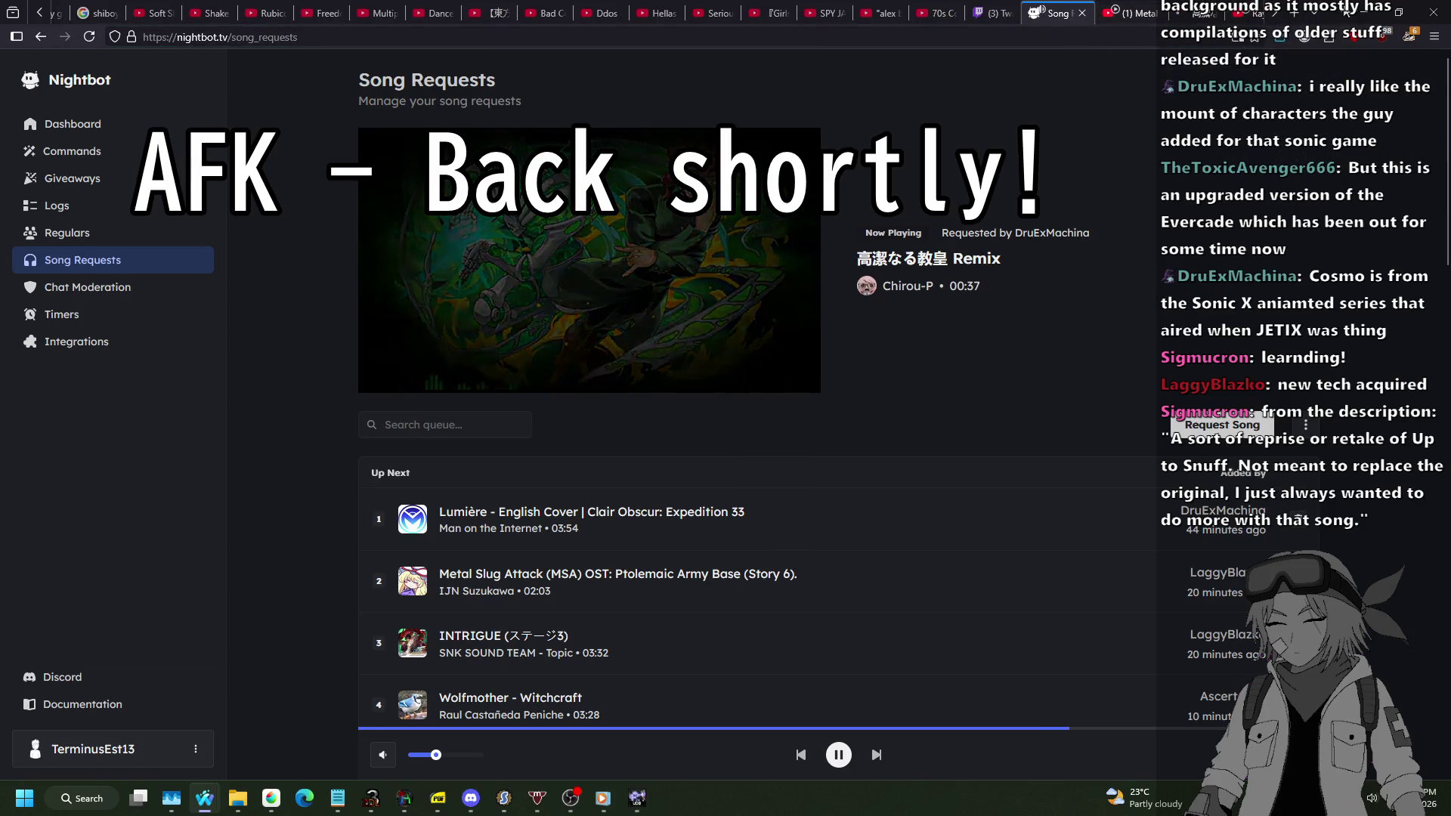
Return briefly to the map editor, then bring the Nightbot song requests window back forward.
{"action": "left_click", "coordinate": [636, 798]}
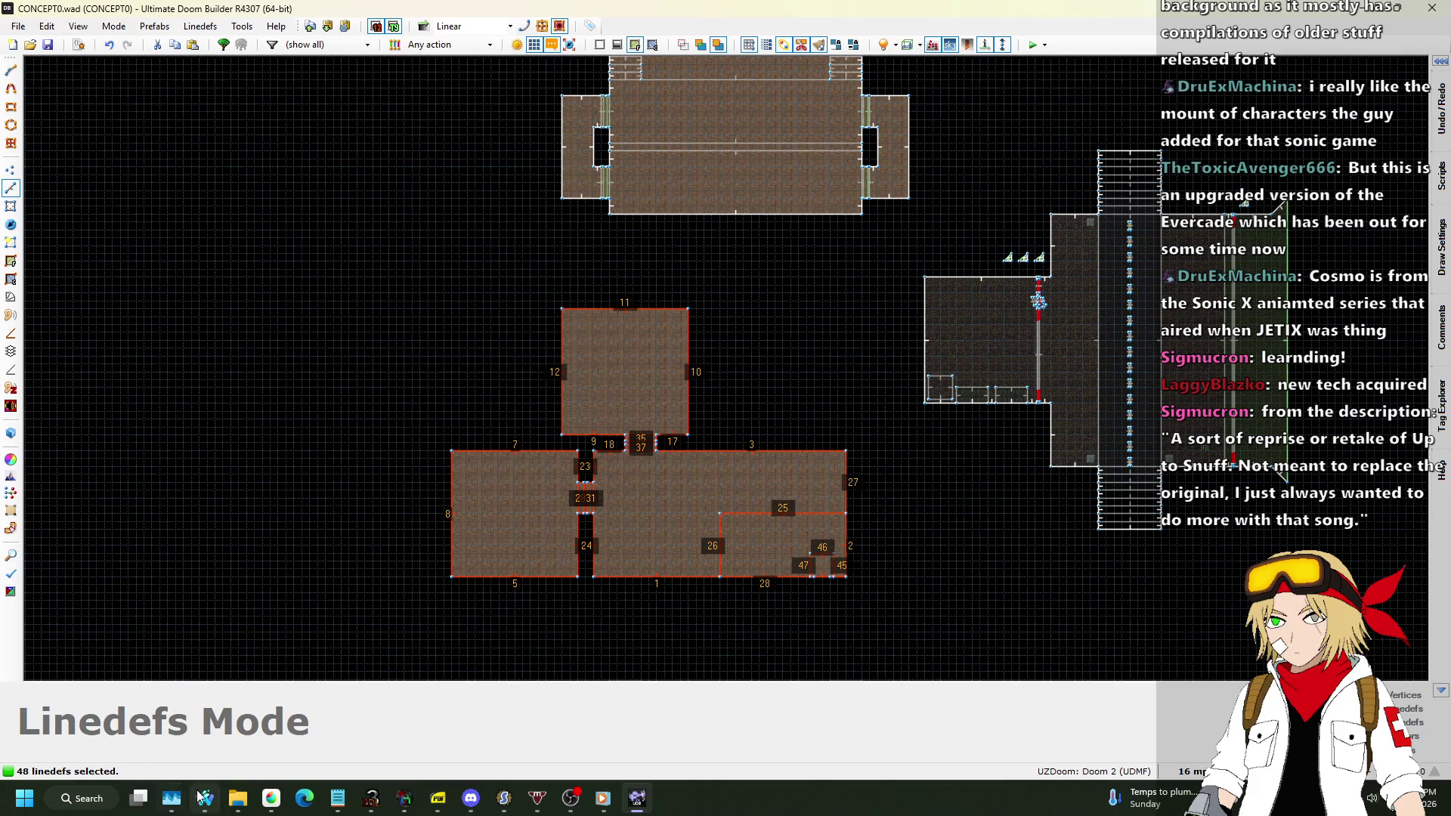
{"action": "mouse_move", "coordinate": [205, 798]}
{"action": "left_click", "coordinate": [289, 714]}
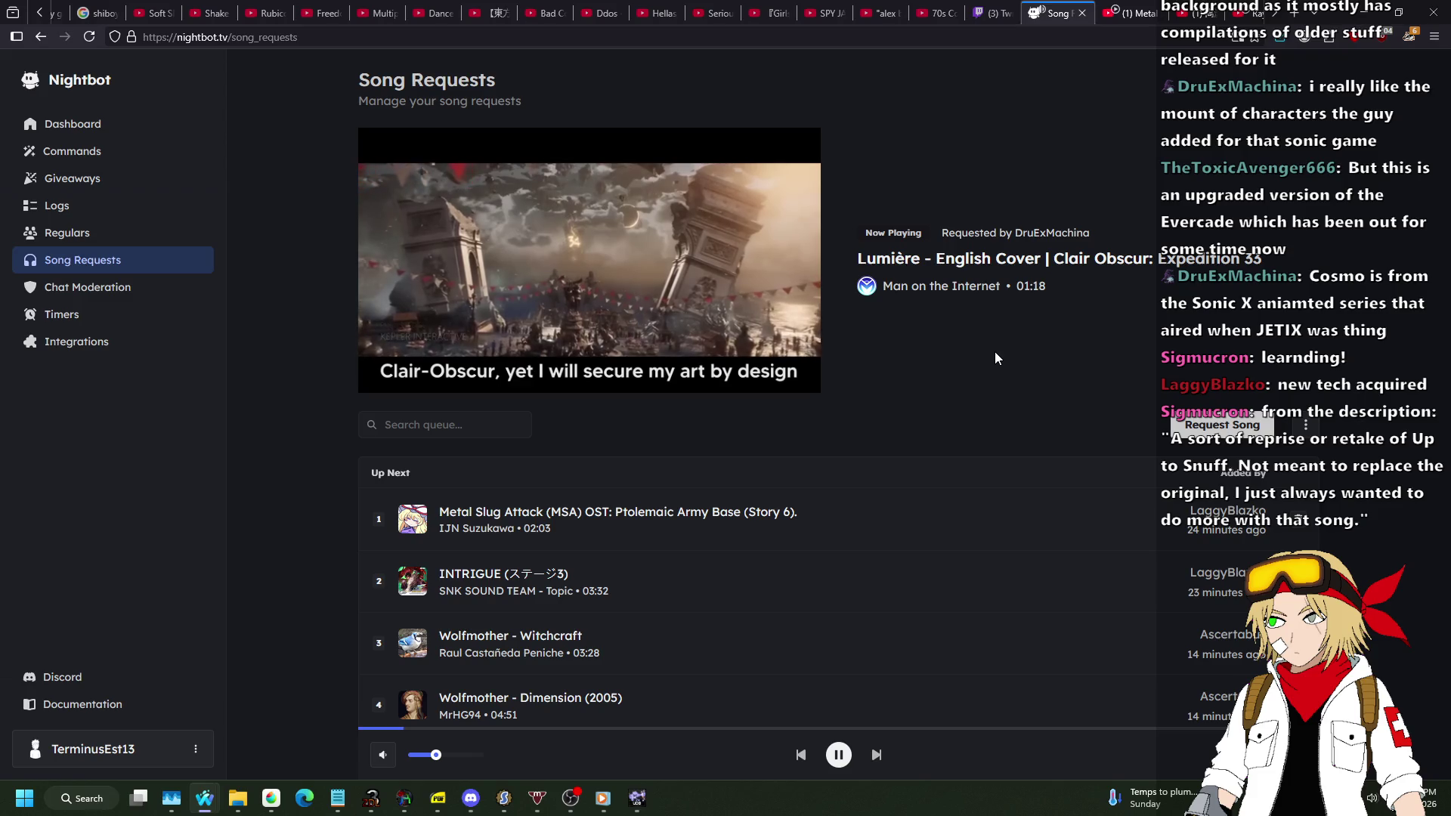
{"action": "key", "text": "alt+Tab"}
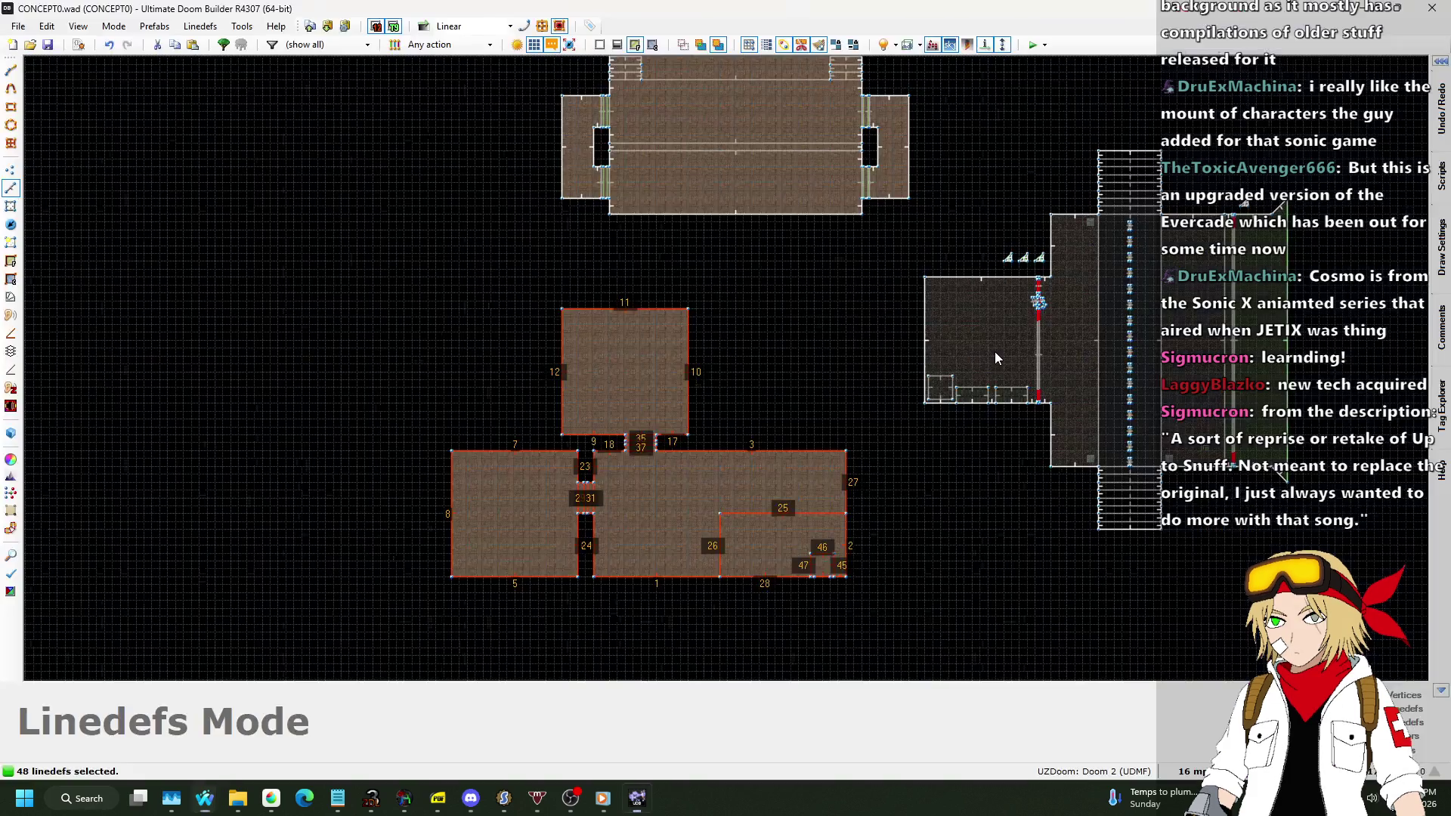
{"action": "scroll", "coordinate": [609, 577], "scroll_direction": "up", "scroll_amount": 4}
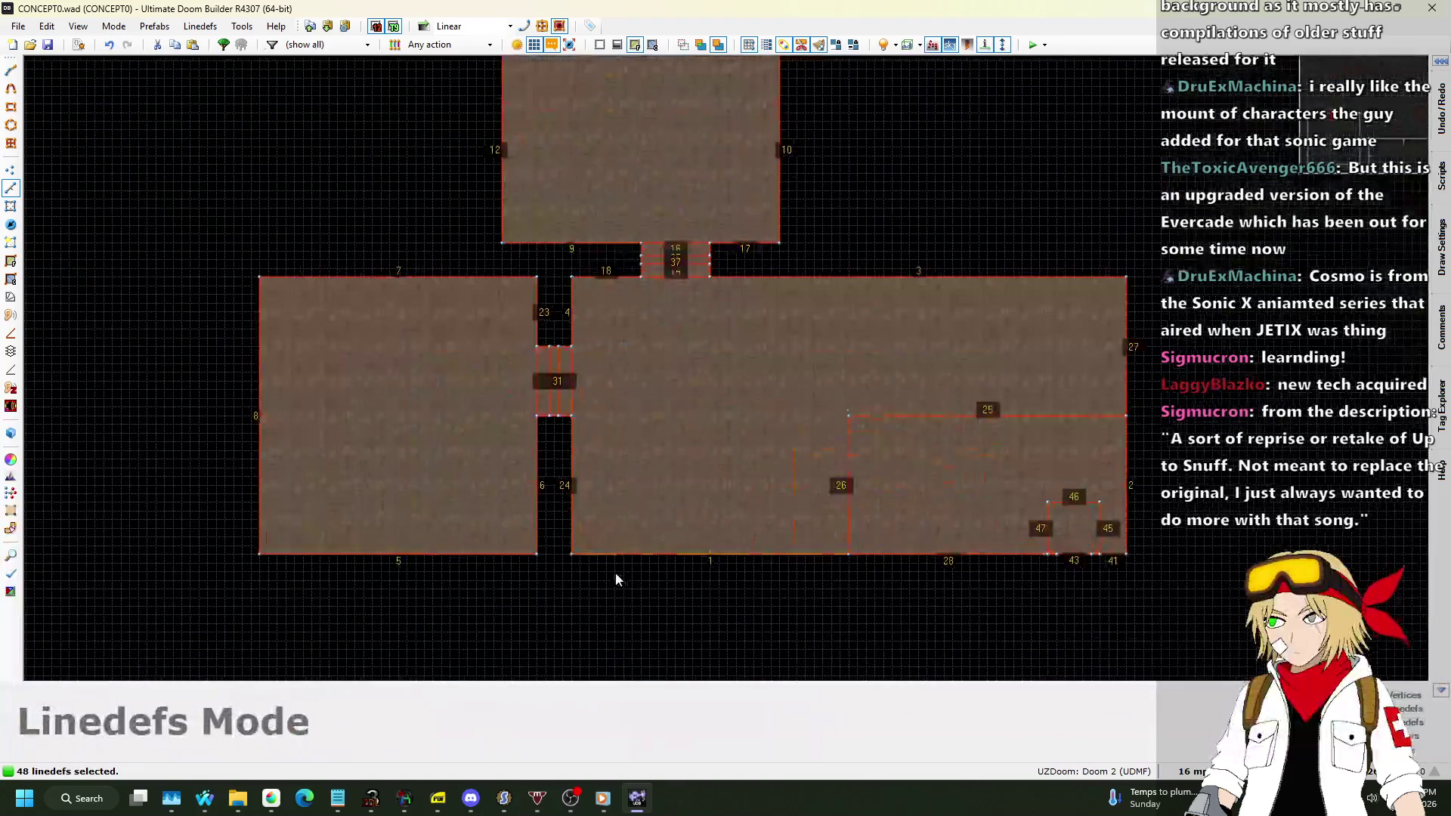
Set the grid size to 32 map units.
{"action": "left_click", "coordinate": [1190, 770]}
{"action": "left_click", "coordinate": [1167, 617]}
{"action": "left_click", "coordinate": [987, 452]}
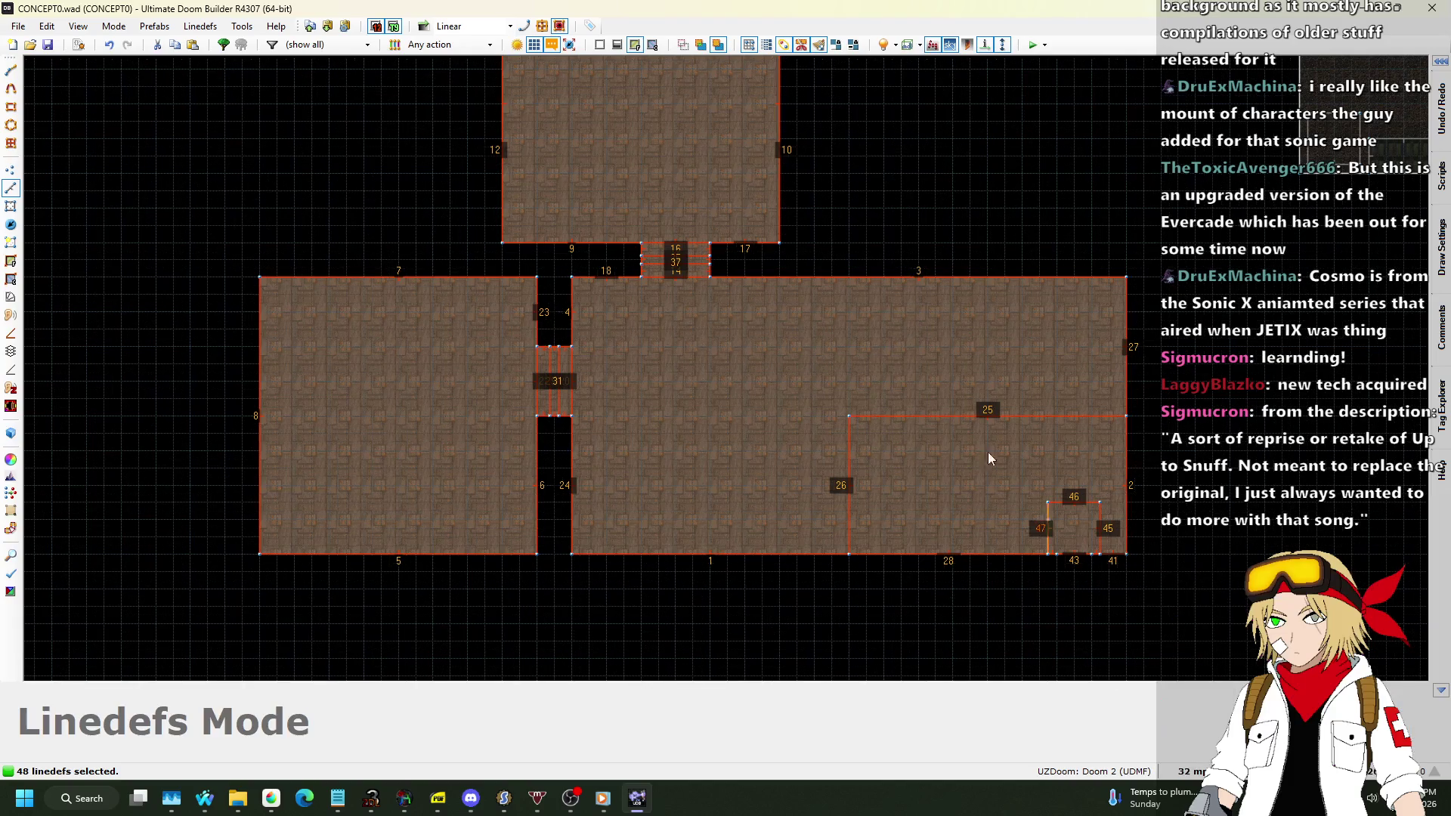
{"action": "scroll", "coordinate": [792, 287], "scroll_direction": "up", "scroll_amount": 1}
Draw dividing lines across the room and delete the resulting narrow strip sector.
{"action": "key", "text": "Insert"}
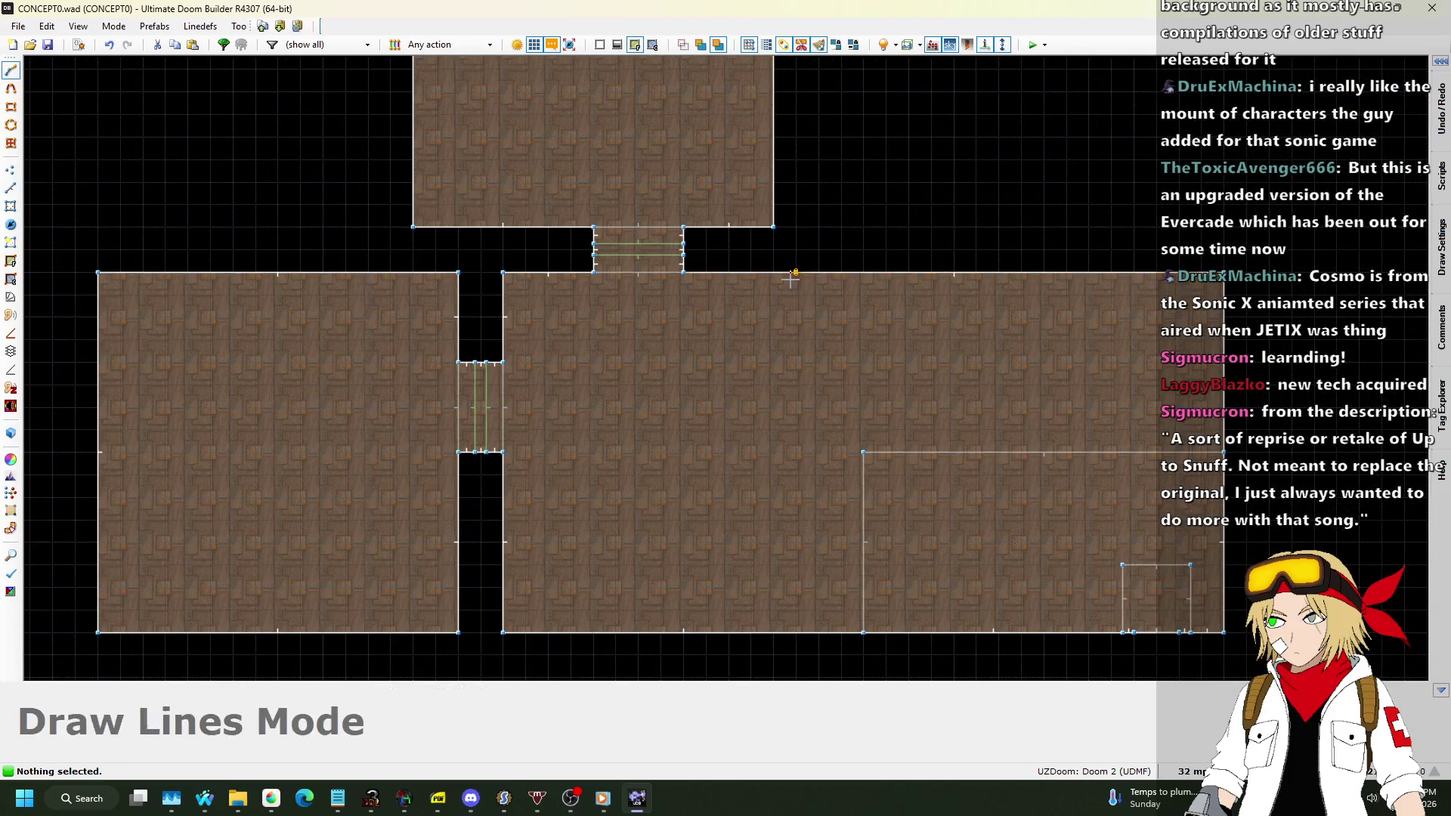
{"action": "left_click", "coordinate": [795, 633]}
{"action": "left_click", "coordinate": [841, 632]}
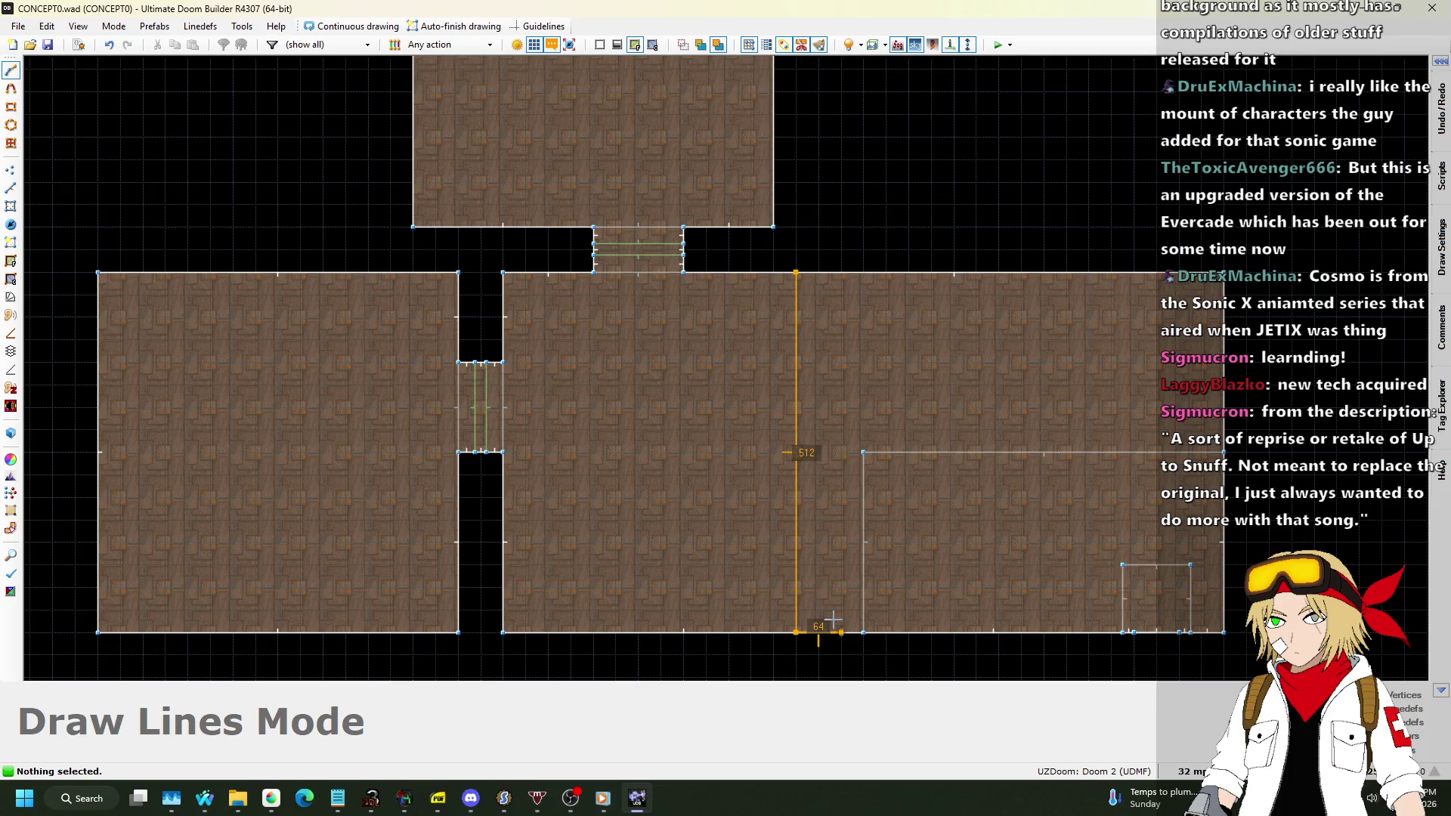
{"action": "left_click", "coordinate": [841, 272]}
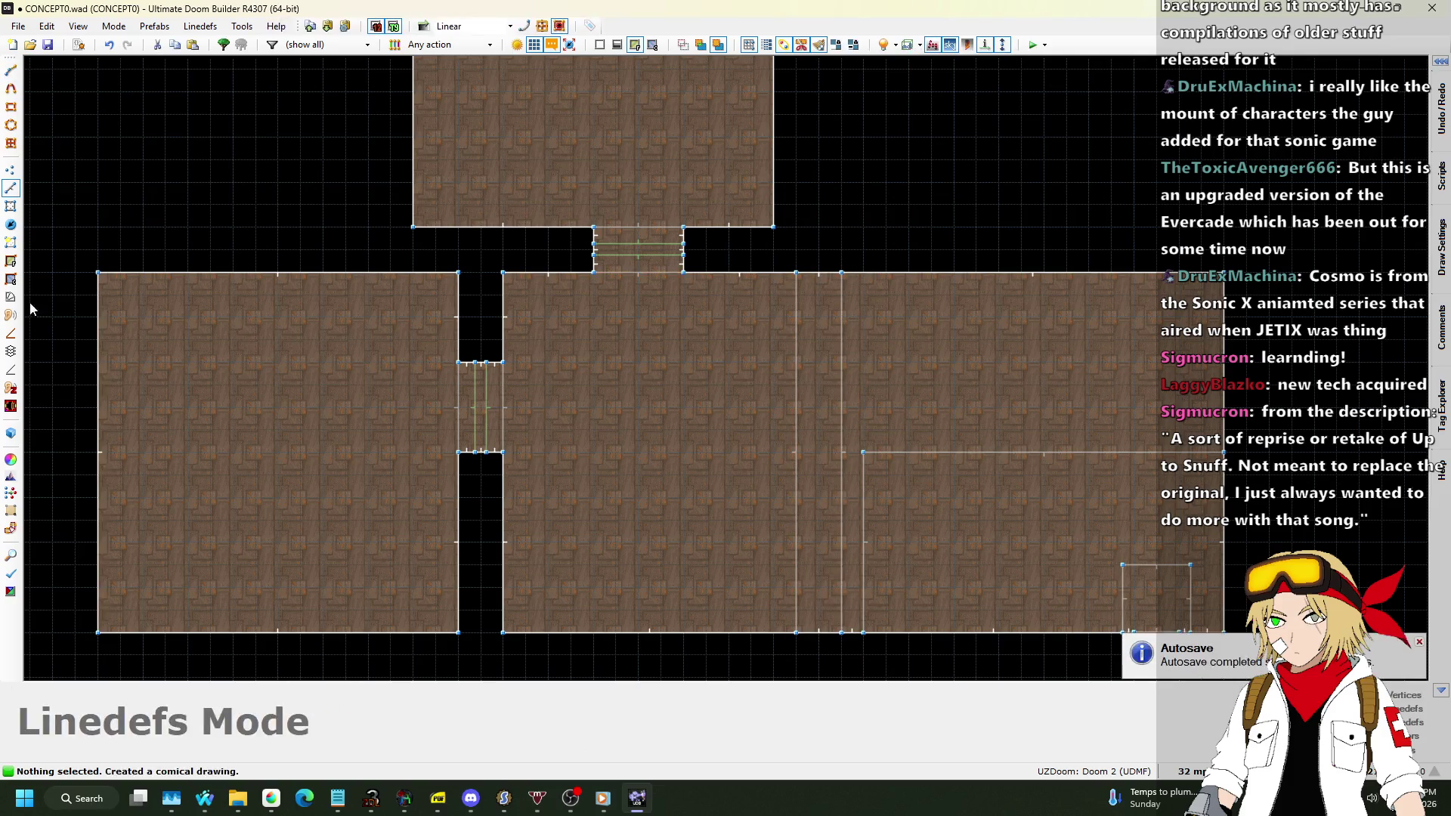
{"action": "left_click", "coordinate": [10, 205]}
{"action": "key", "text": "Delete"}
Flip the sectors on the room's right side vertically with Edit Selection.
{"action": "left_click_drag", "start_coordinate": [820, 238], "coordinate": [1256, 674]}
{"action": "key", "text": "e"}
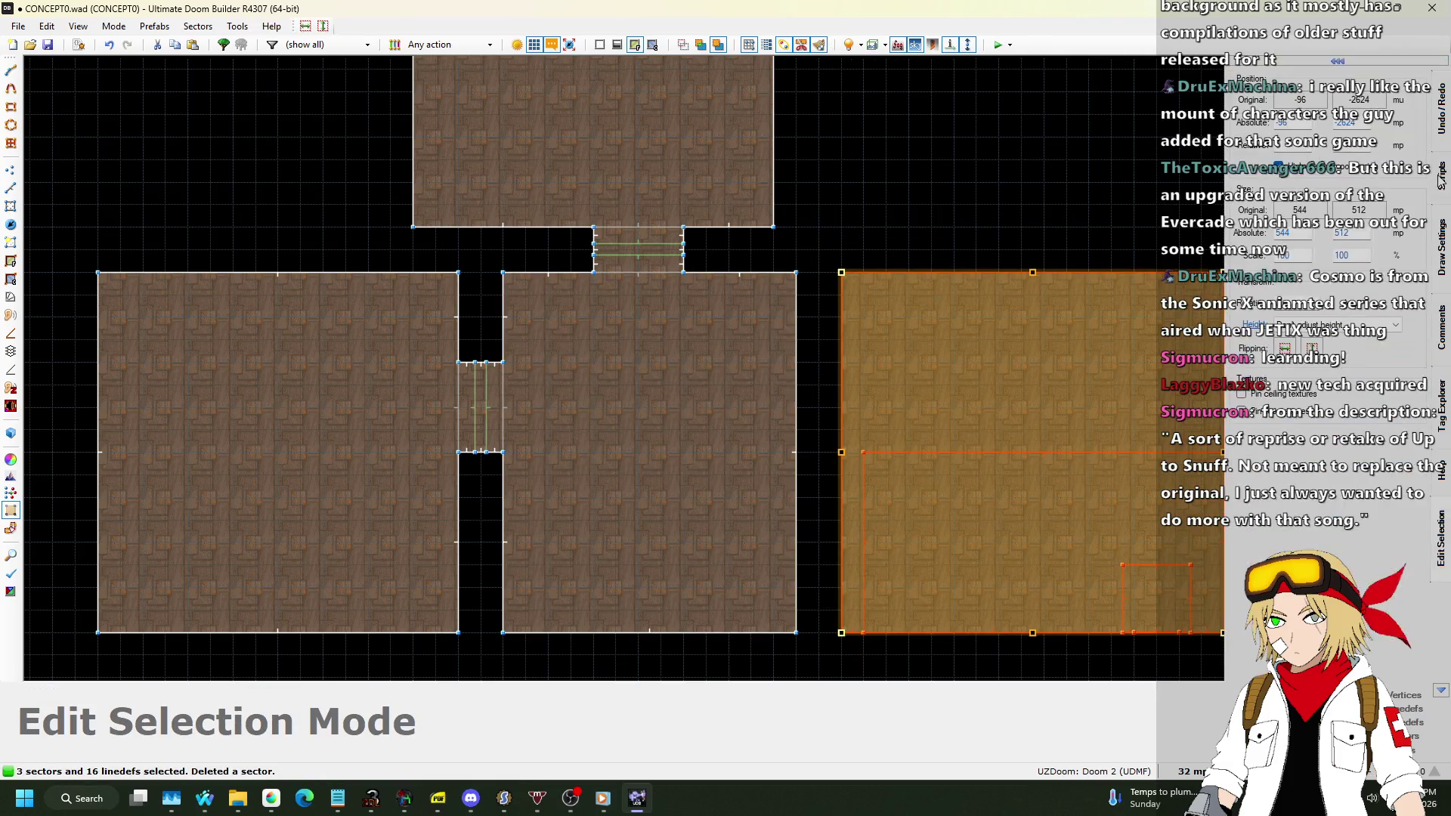
{"action": "left_click", "coordinate": [1312, 346]}
{"action": "key", "text": "Return"}
{"action": "left_click", "coordinate": [862, 198]}
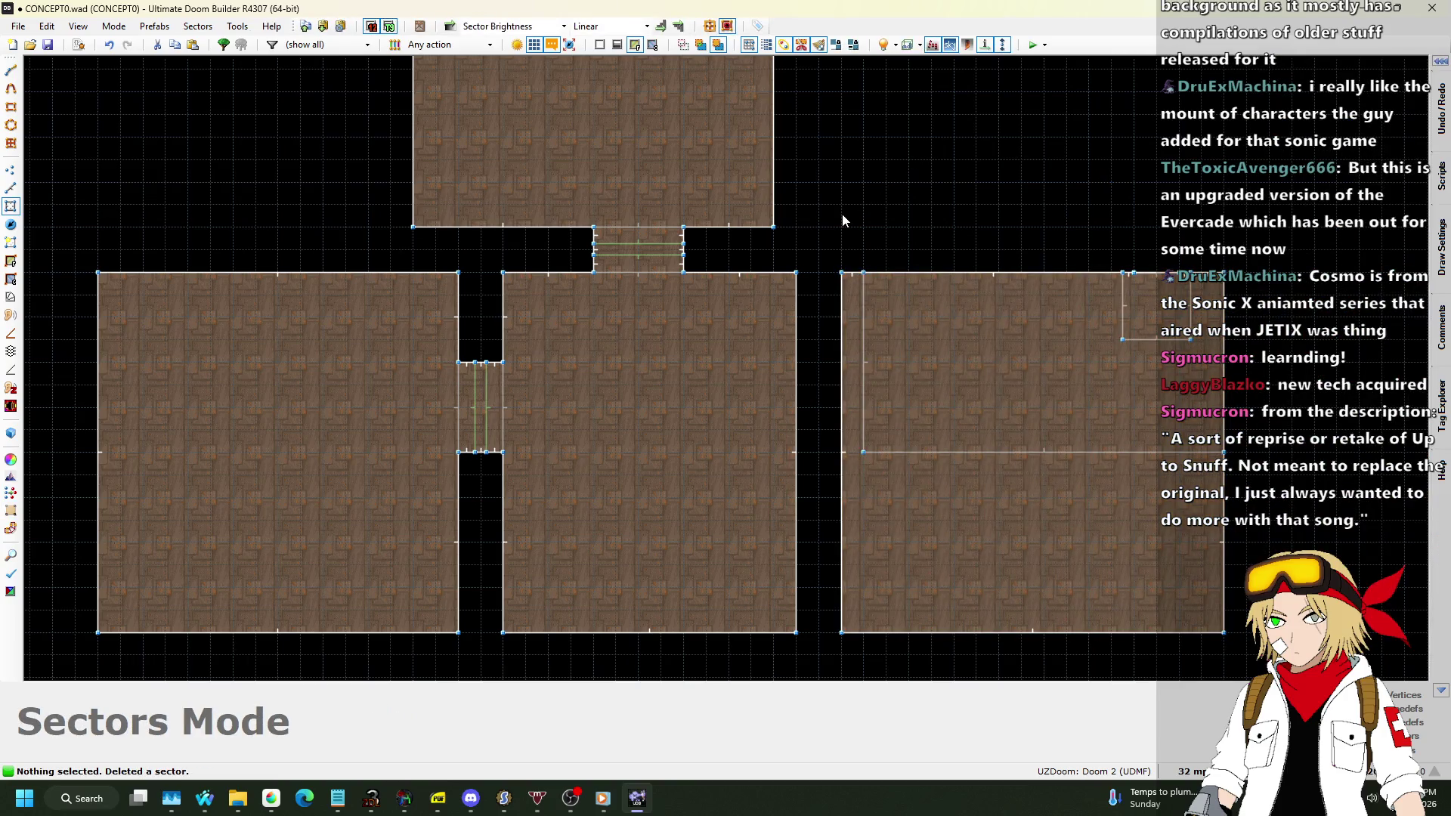
Draw a closed 64-wide corridor between the middle and right-hand rooms.
{"action": "left_click", "coordinate": [11, 188]}
{"action": "key", "text": "d"}
{"action": "left_click", "coordinate": [795, 272]}
{"action": "left_click", "coordinate": [841, 272]}
{"action": "left_click", "coordinate": [841, 632]}
{"action": "left_click", "coordinate": [796, 632]}
{"action": "left_click", "coordinate": [796, 272]}
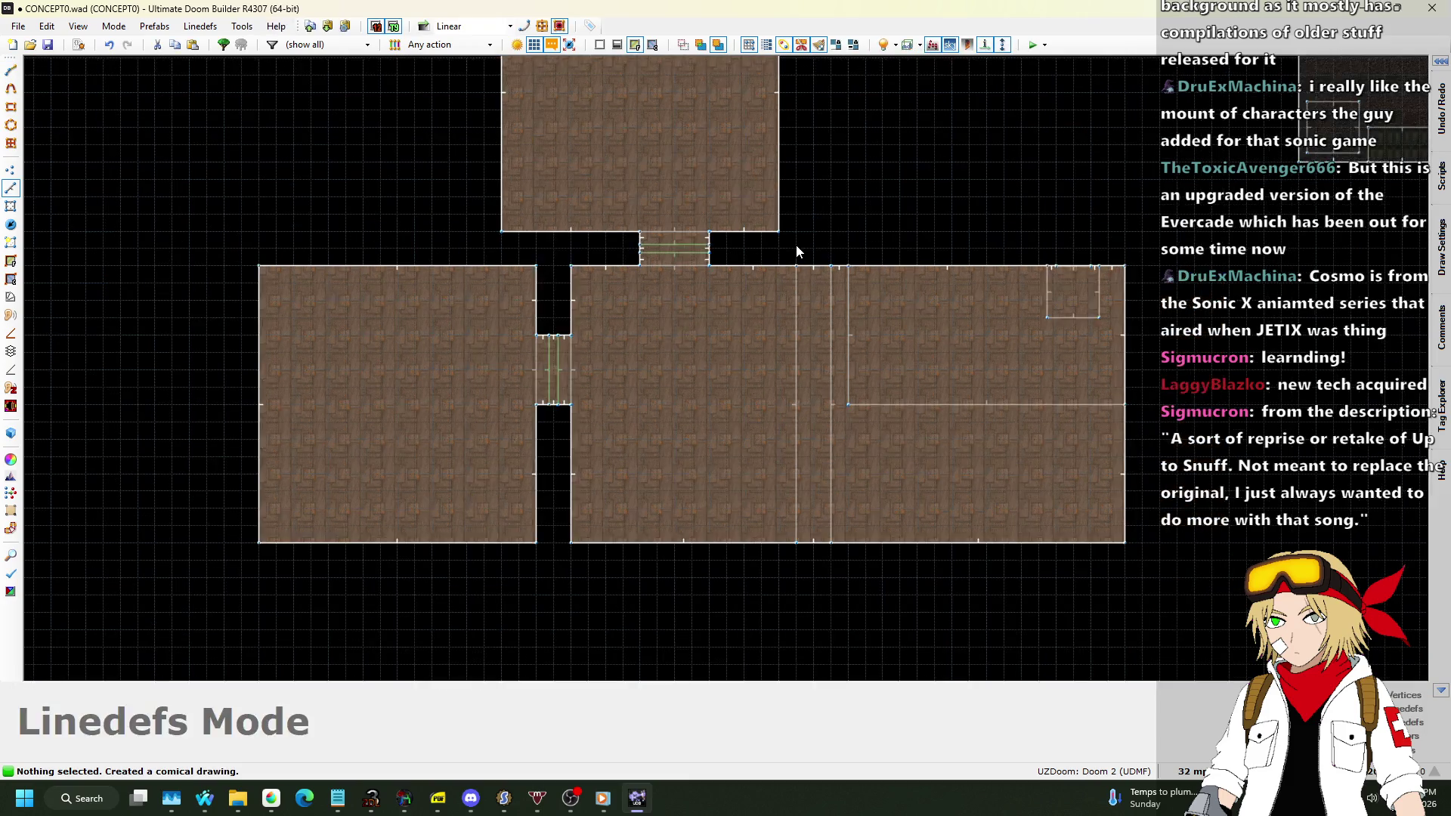
Delete the two vertical corridor walls, then undo that deletion.
{"action": "scroll", "coordinate": [796, 401], "scroll_direction": "up", "scroll_amount": 2}
{"action": "key", "text": "Escape"}
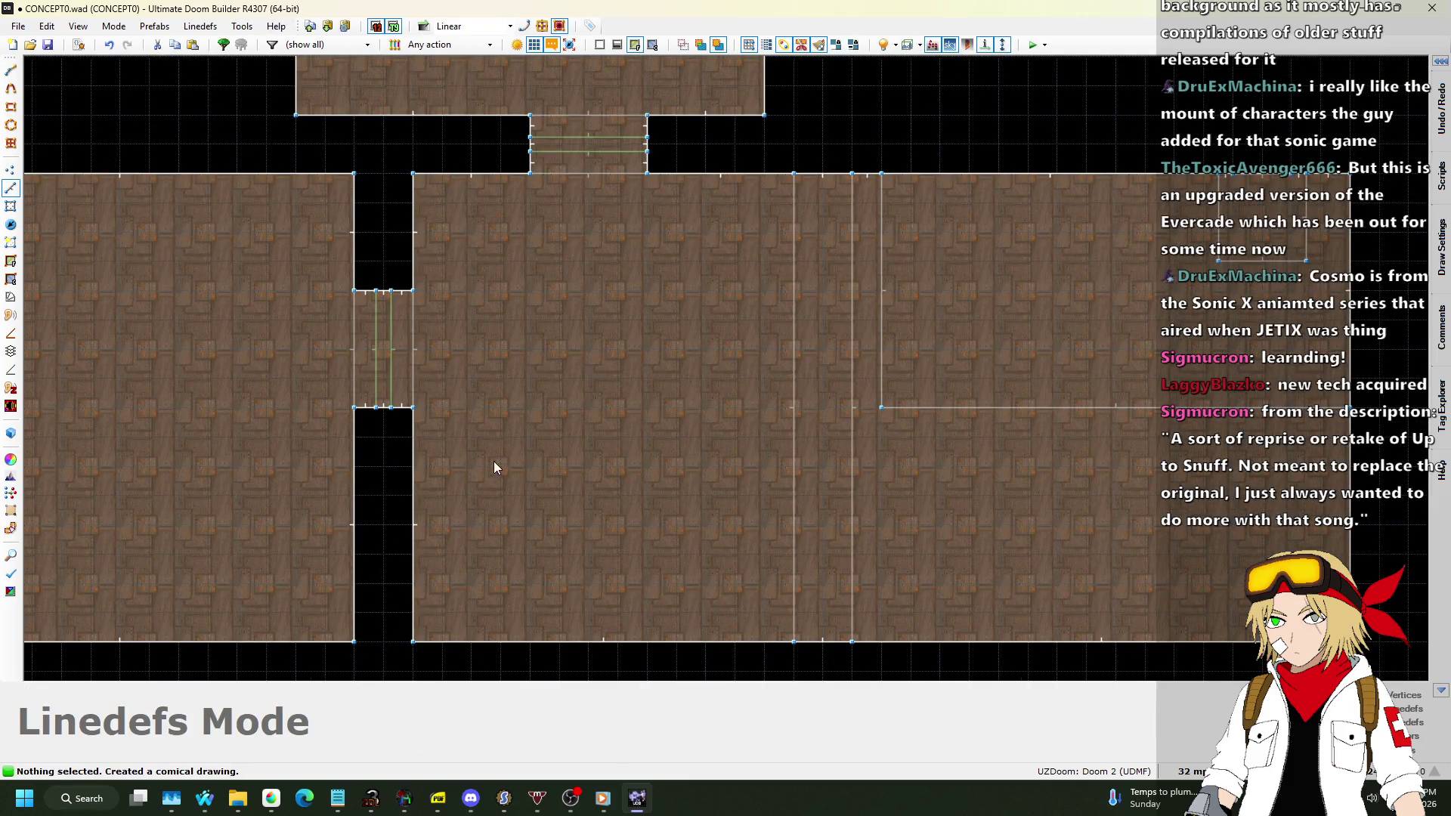
{"action": "left_click", "coordinate": [795, 387]}
{"action": "left_click", "coordinate": [852, 404]}
{"action": "key", "text": "Delete"}
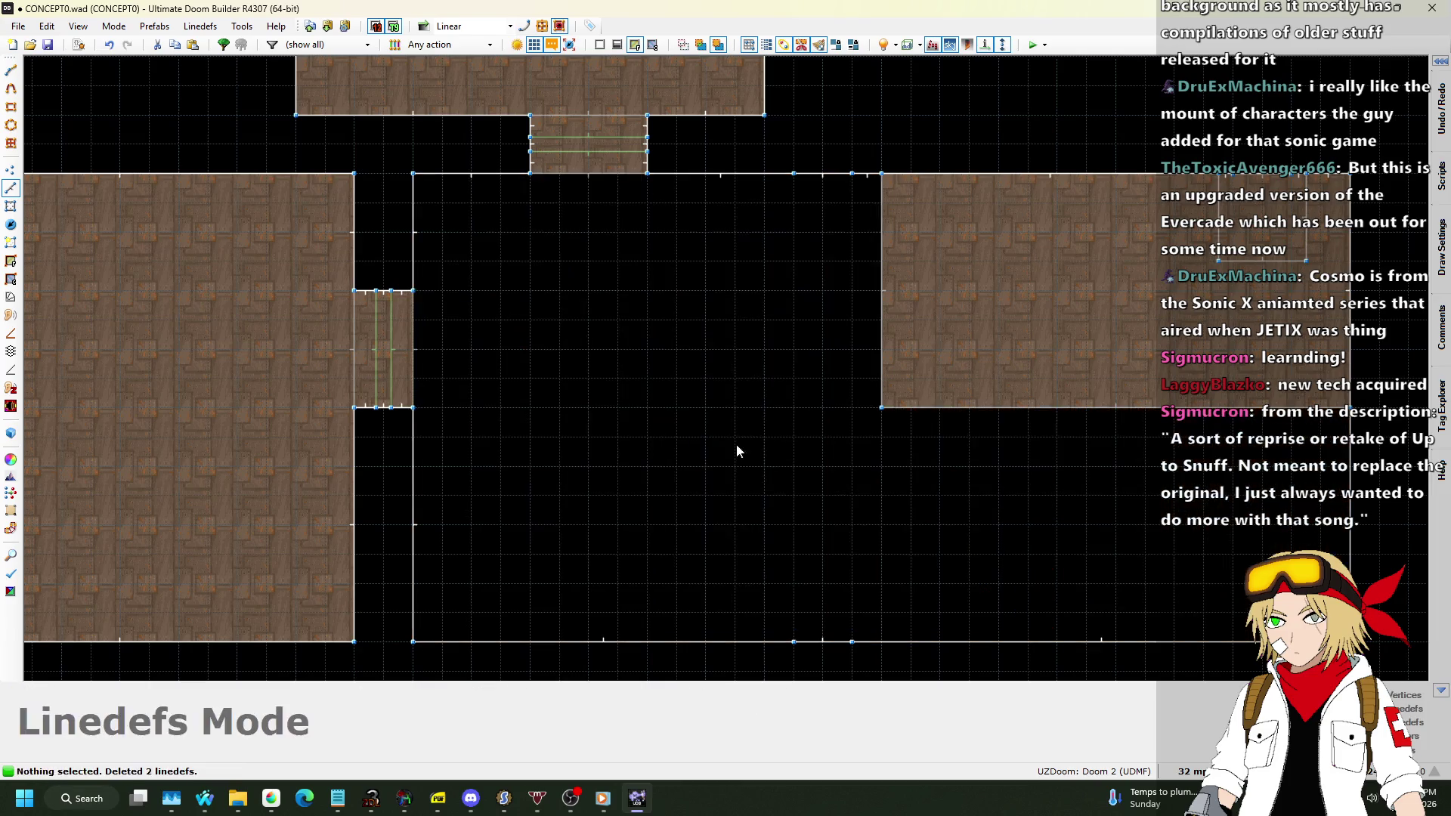
{"action": "scroll", "coordinate": [575, 442], "scroll_direction": "down", "scroll_amount": 1}
{"action": "key", "text": "ctrl+z"}
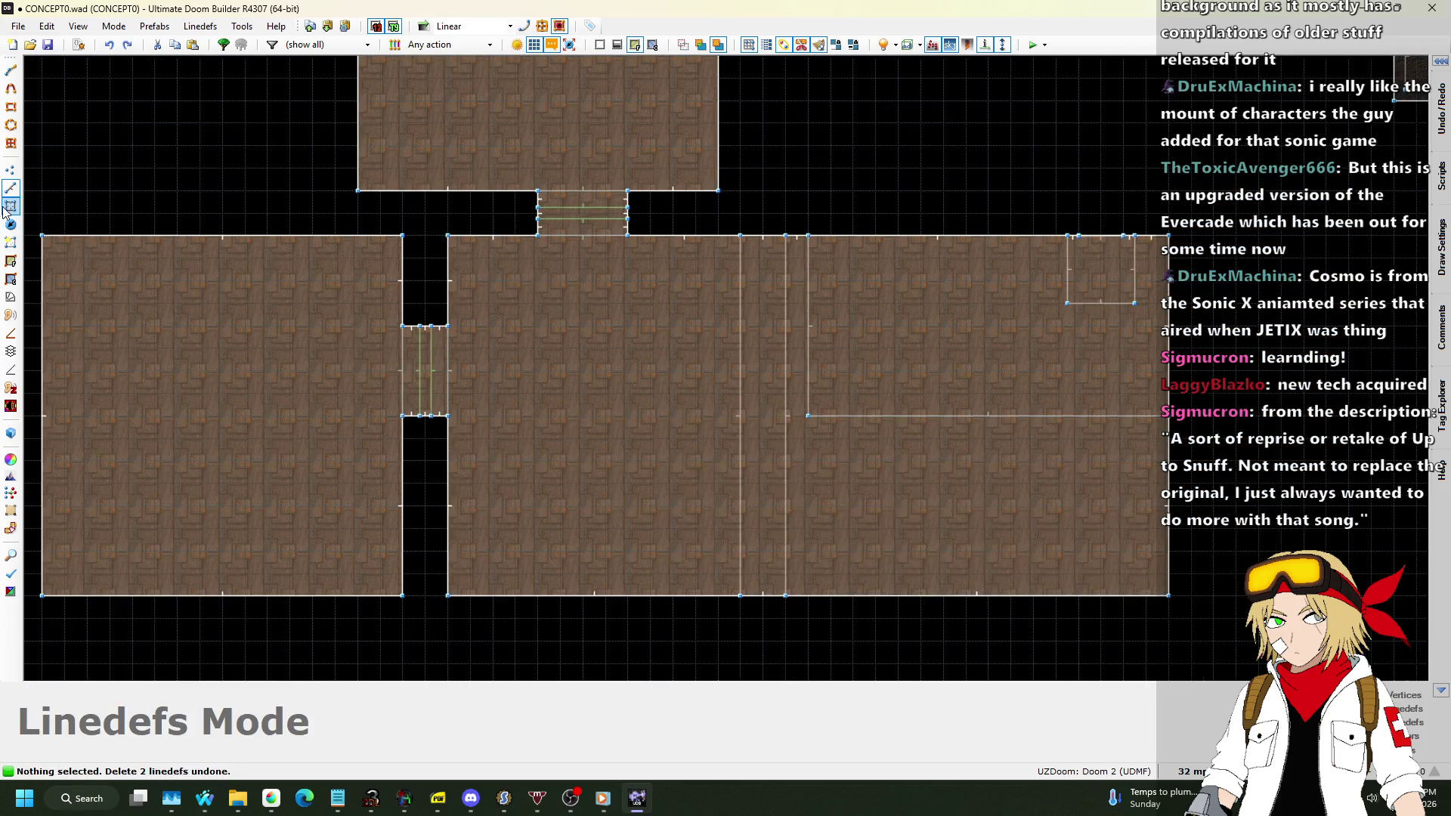
{"action": "scroll", "coordinate": [757, 324], "scroll_direction": "up", "scroll_amount": 2}
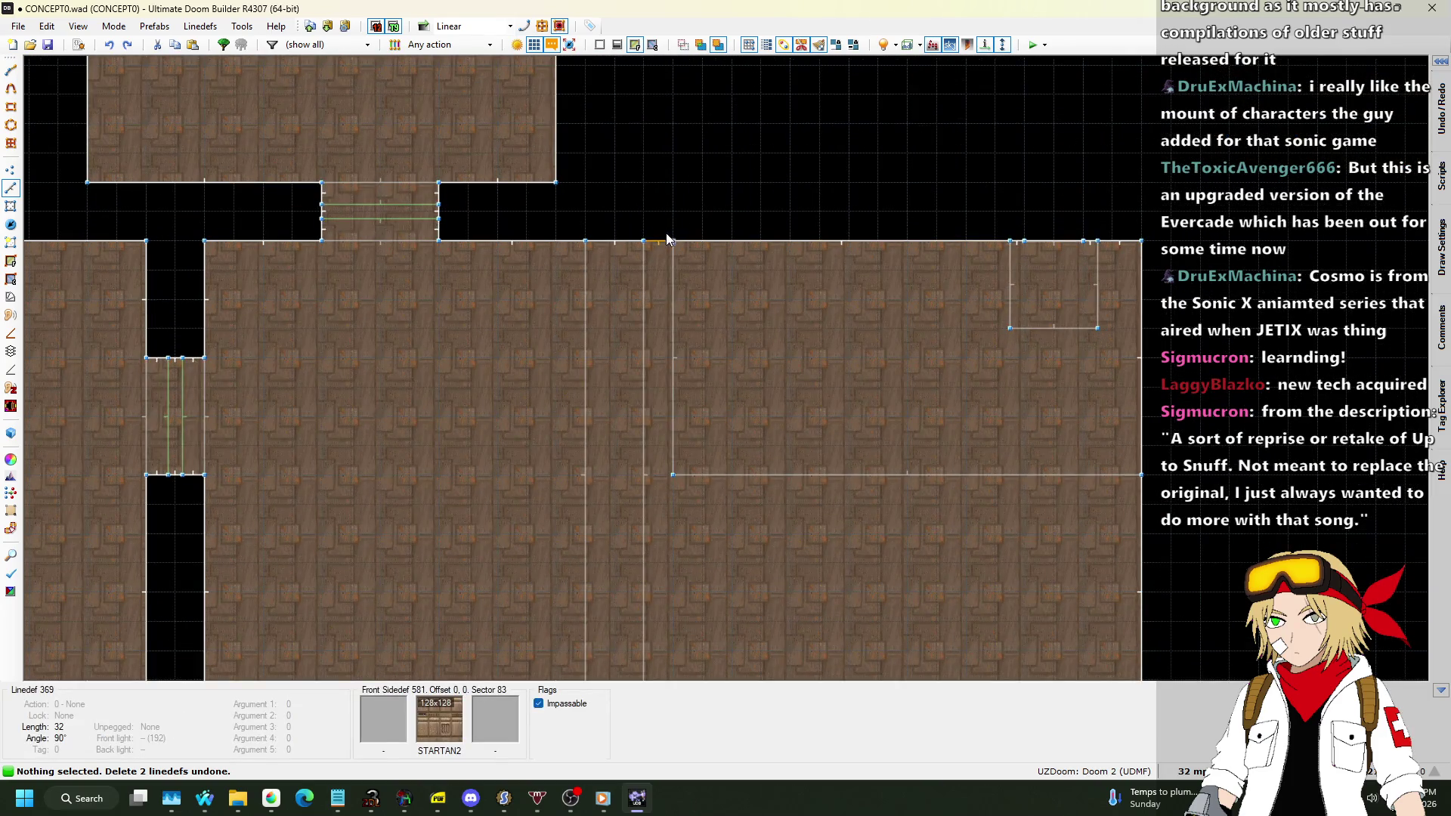
Move the right room upward above the big room's top wall and straighten its slanted wall.
{"action": "double_click", "coordinate": [676, 250]}
{"action": "scroll", "coordinate": [786, 269], "scroll_direction": "down", "scroll_amount": 5}
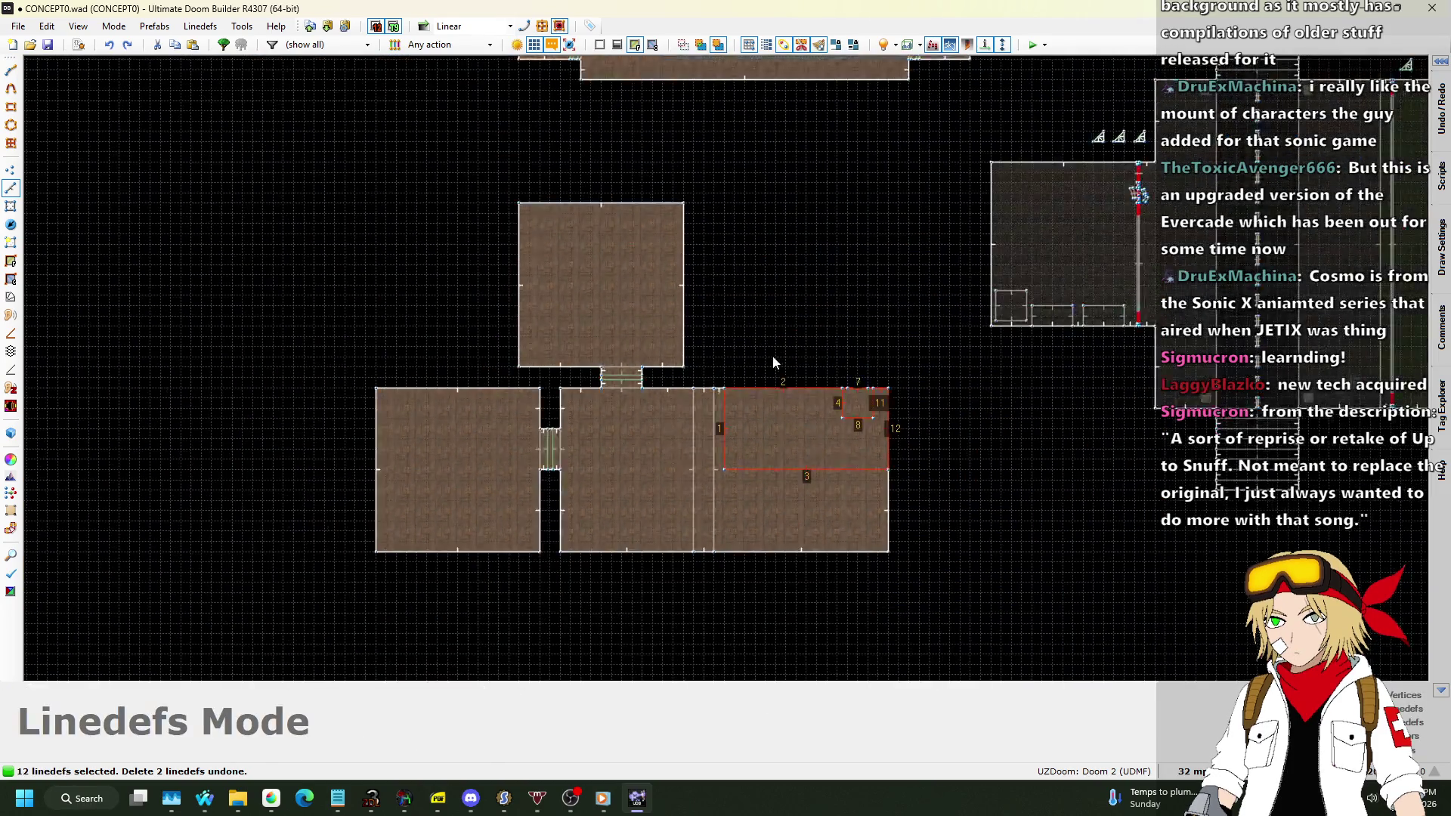
{"action": "scroll", "coordinate": [772, 355], "scroll_direction": "up", "scroll_amount": 3}
{"action": "mouse_move", "coordinate": [766, 424]}
{"action": "left_mouse_down"}
{"action": "mouse_move", "coordinate": [773, 214]}
{"action": "mouse_move", "coordinate": [774, 243]}
{"action": "left_mouse_up"}
{"action": "left_click", "coordinate": [11, 169]}
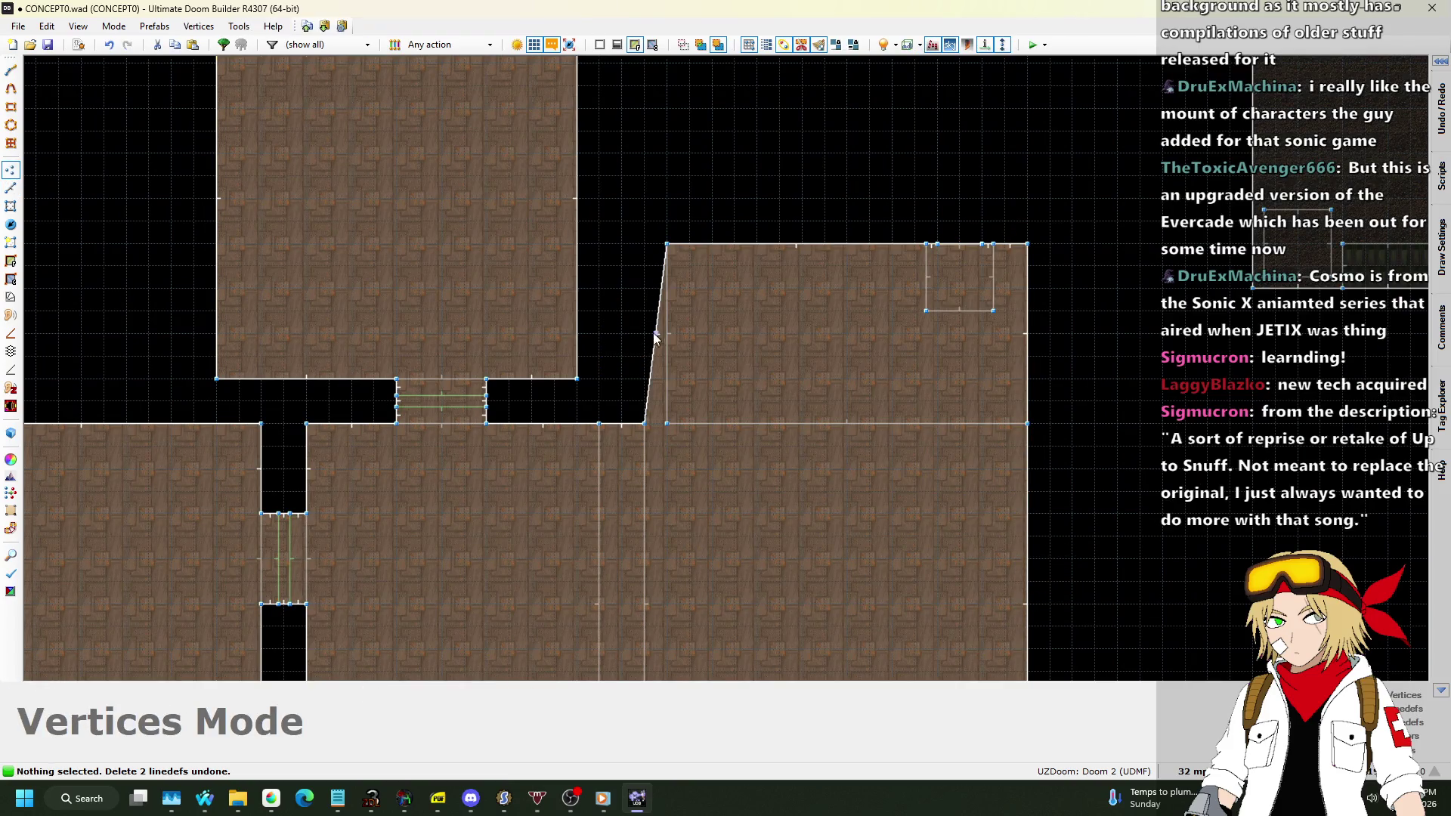
{"action": "left_click_drag", "start_coordinate": [654, 337], "coordinate": [643, 244]}
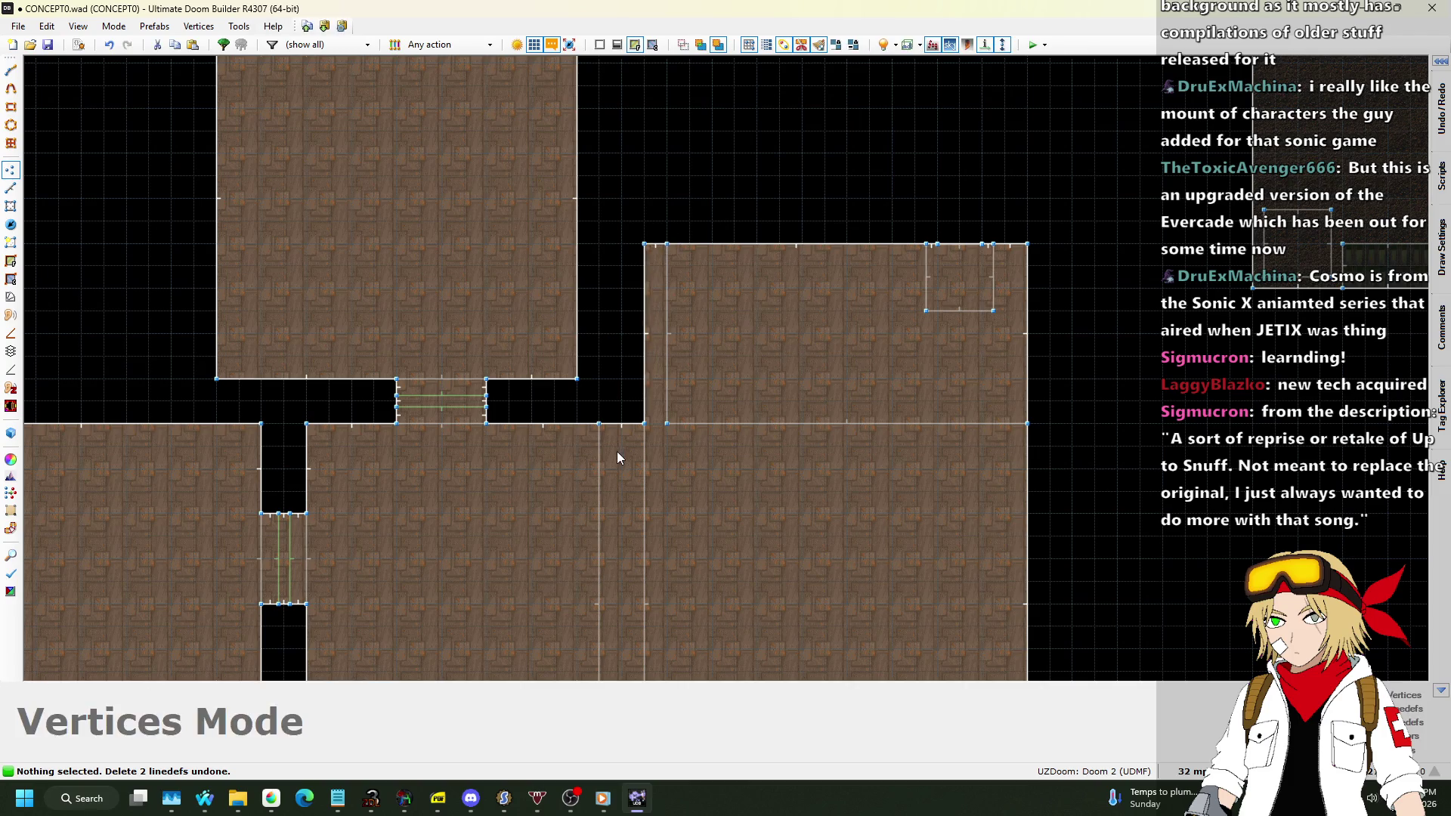
{"action": "scroll", "coordinate": [615, 285], "scroll_direction": "down", "scroll_amount": 1}
Delete the two divider linedefs and make one sector from the lower-right area.
{"action": "left_click", "coordinate": [10, 187]}
{"action": "left_click", "coordinate": [637, 463]}
{"action": "left_click", "coordinate": [593, 472], "text": "shift"}
{"action": "key", "text": "Delete"}
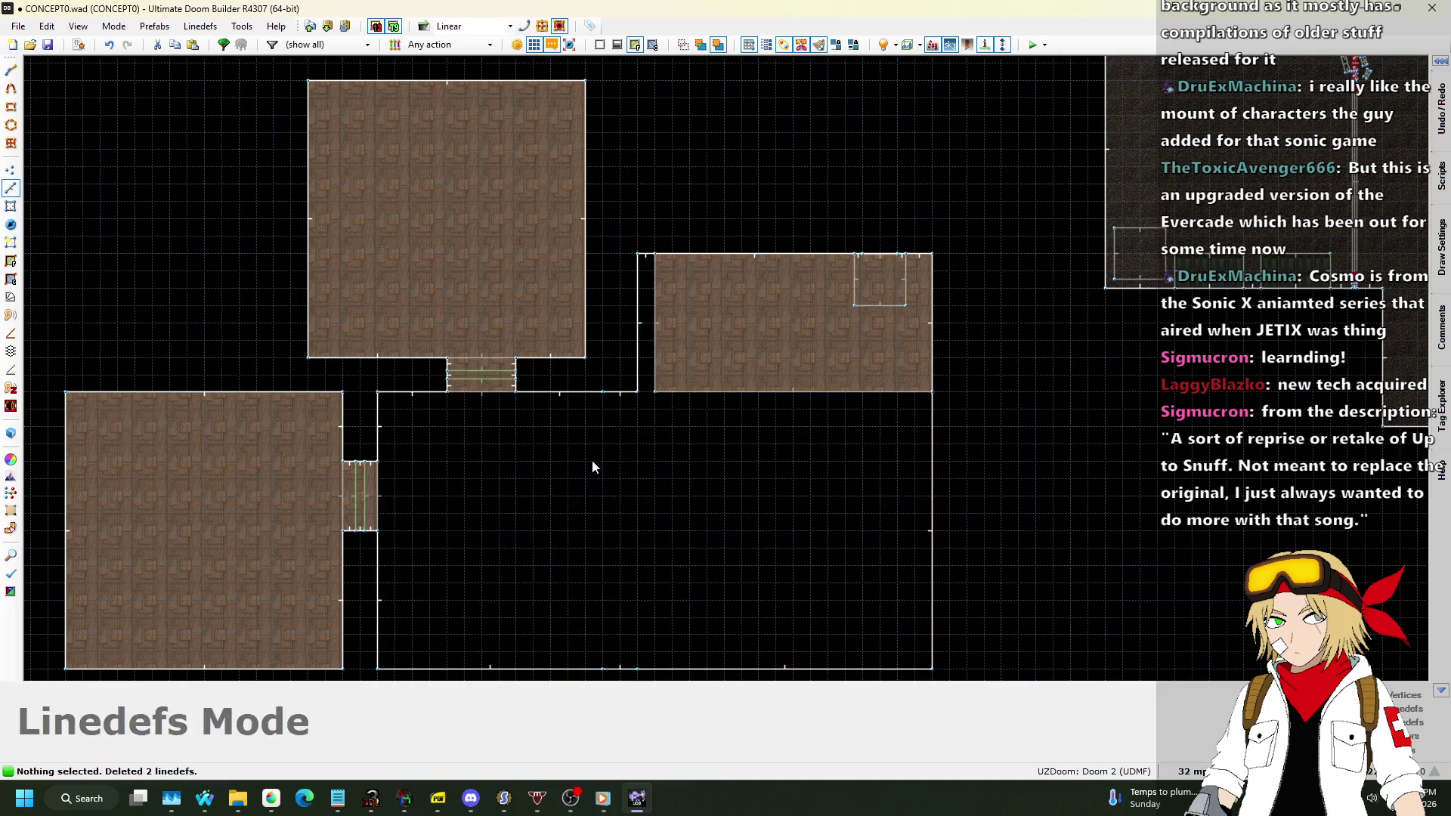
{"action": "left_click", "coordinate": [11, 242]}
{"action": "left_click", "coordinate": [619, 502]}
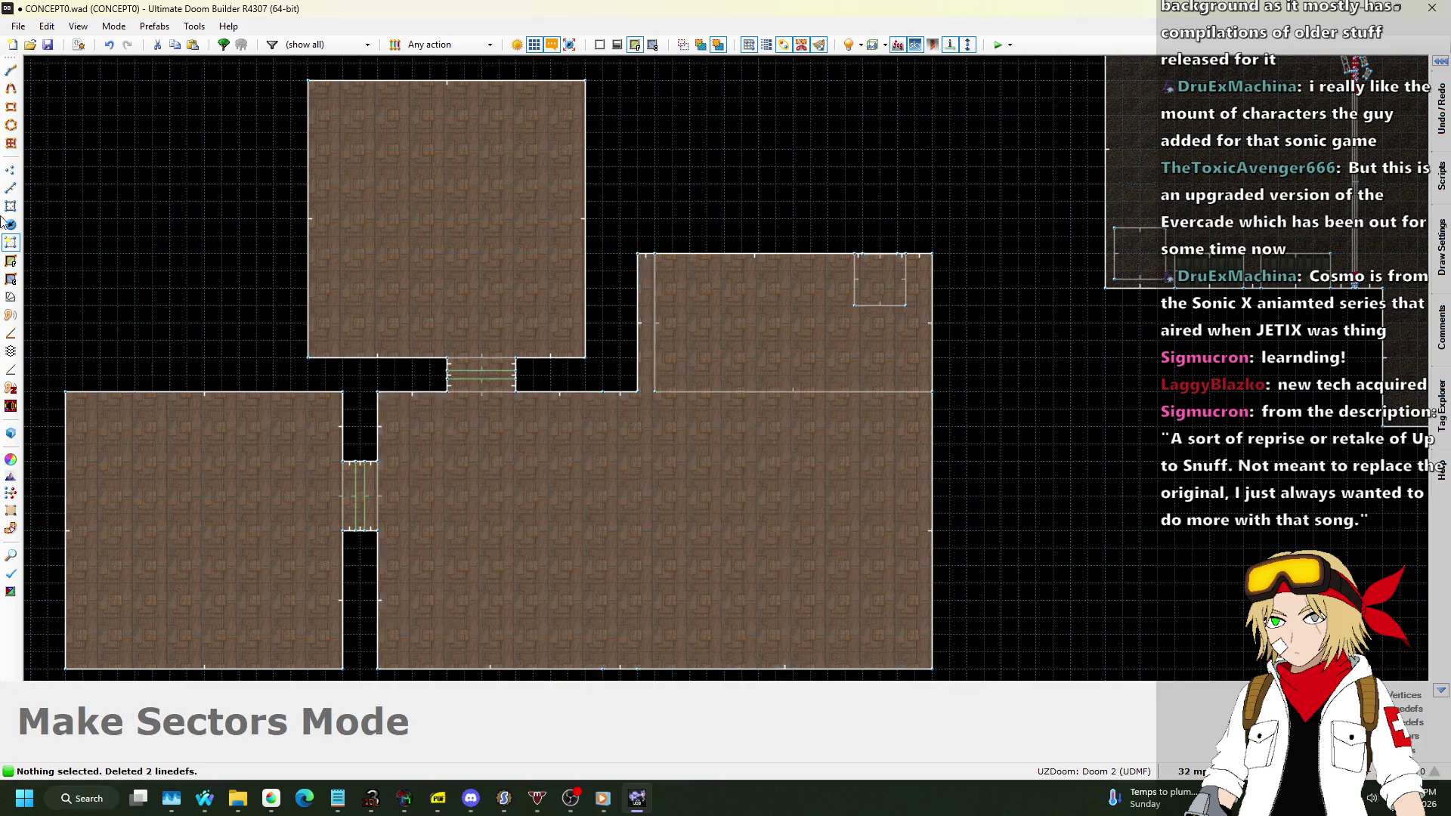
Delete the leftover vertex and the two stray vertices on the bottom wall.
{"action": "left_click", "coordinate": [11, 169]}
{"action": "key", "text": "Delete"}
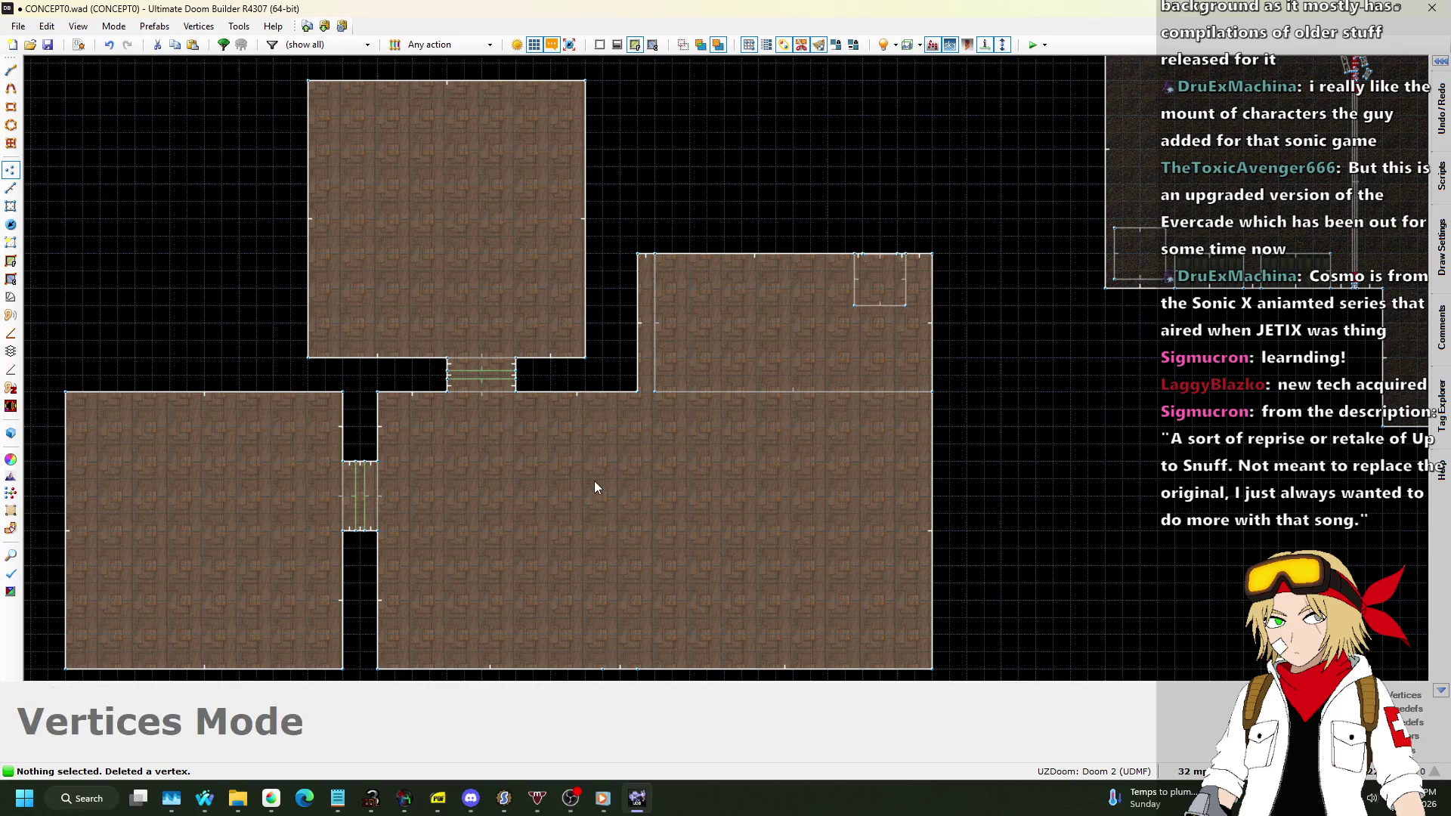
{"action": "left_click_drag", "start_coordinate": [580, 596], "coordinate": [714, 695]}
{"action": "key", "text": "Delete"}
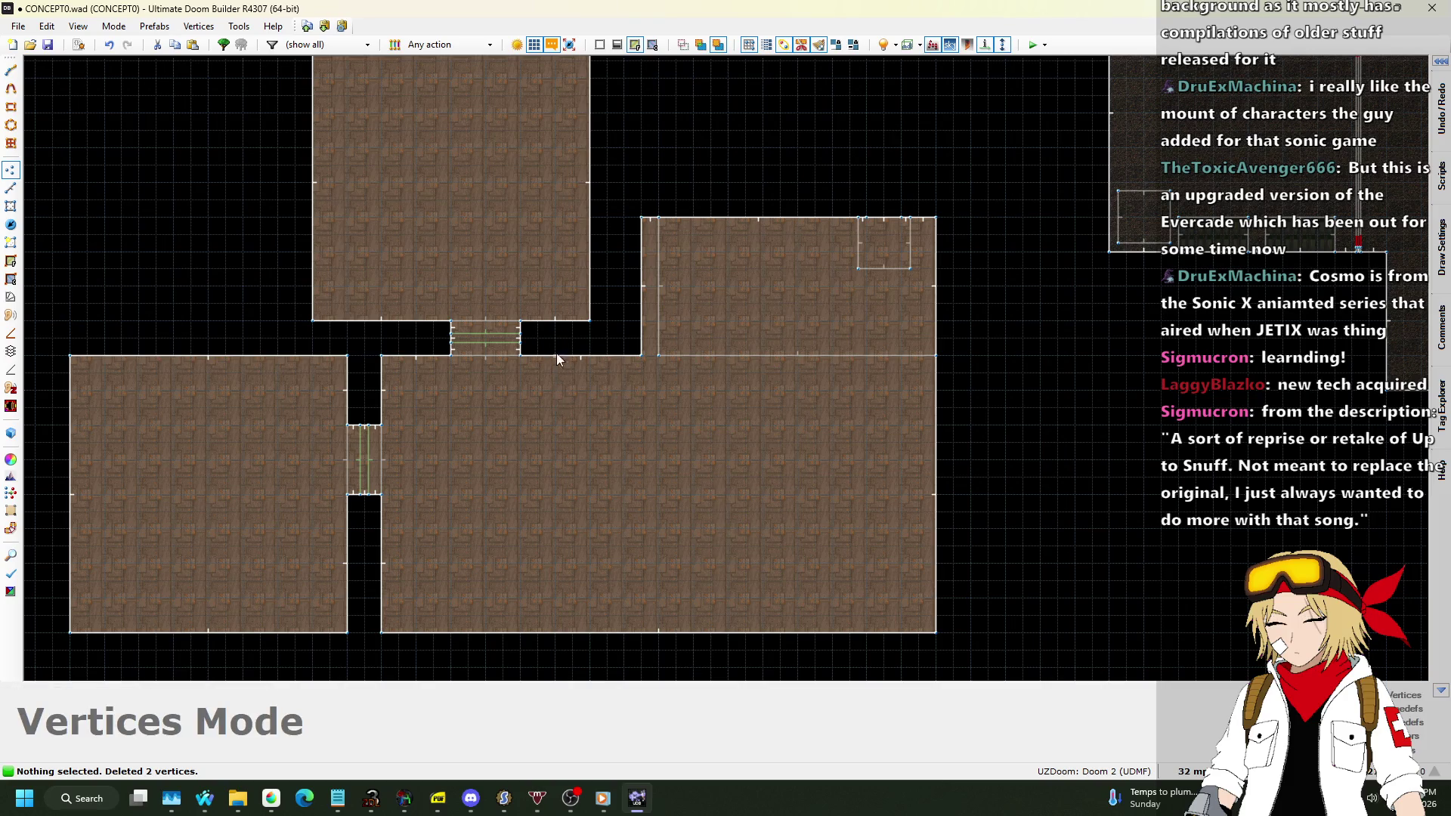
{"action": "left_click", "coordinate": [10, 187]}
{"action": "scroll", "coordinate": [603, 214], "scroll_direction": "up", "scroll_amount": 1}
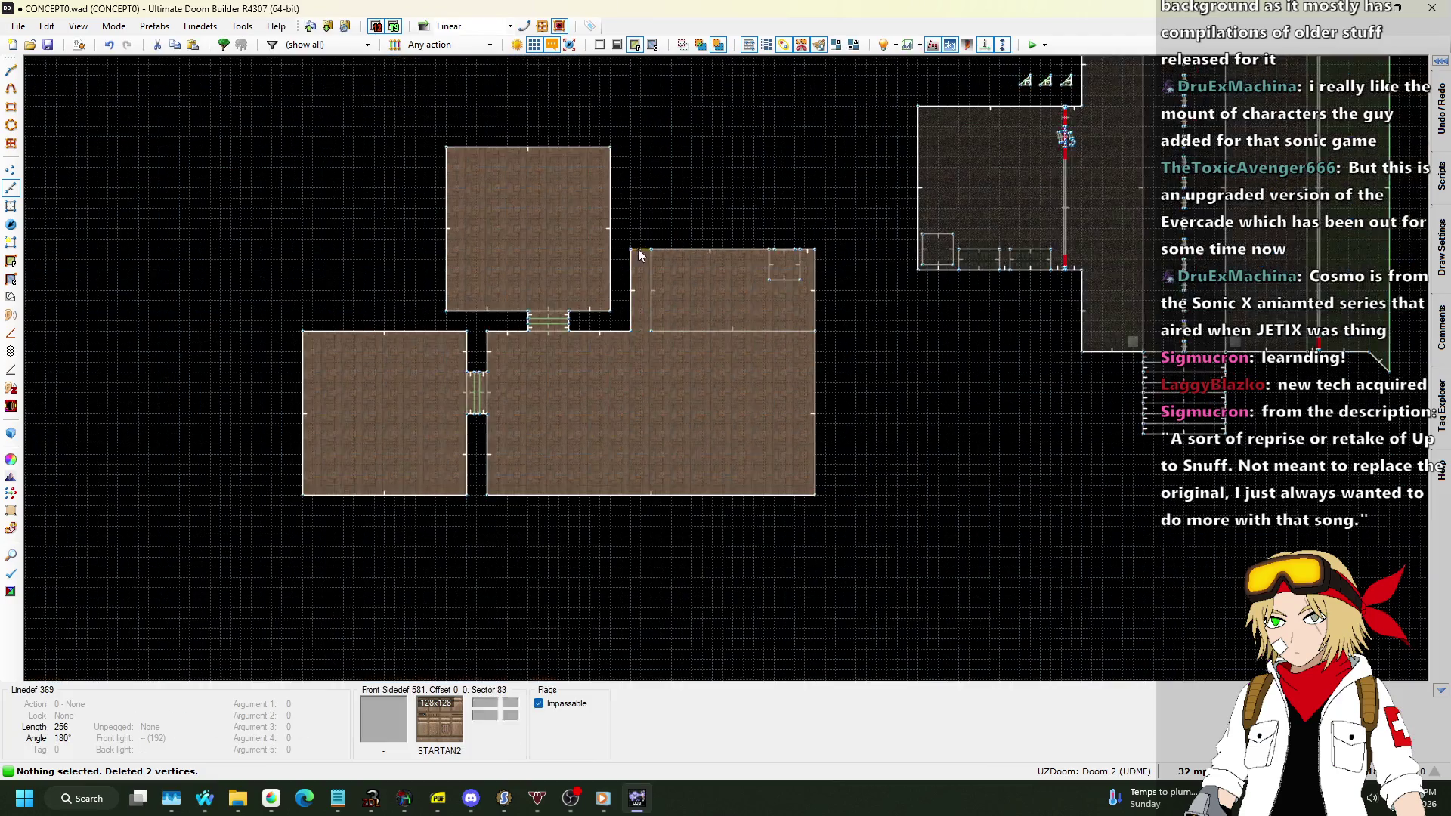
{"action": "scroll", "coordinate": [629, 283], "scroll_direction": "down", "scroll_amount": 3}
{"action": "left_click_drag", "start_coordinate": [665, 255], "coordinate": [849, 364]}
{"action": "scroll", "coordinate": [750, 272], "scroll_direction": "up", "scroll_amount": 2}
{"action": "mouse_move", "coordinate": [710, 230]}
{"action": "left_mouse_down"}
{"action": "mouse_move", "coordinate": [712, 80]}
{"action": "mouse_move", "coordinate": [701, 215]}
{"action": "mouse_move", "coordinate": [711, 181]}
{"action": "left_mouse_up"}
{"action": "scroll", "coordinate": [711, 178], "scroll_direction": "down", "scroll_amount": 2}
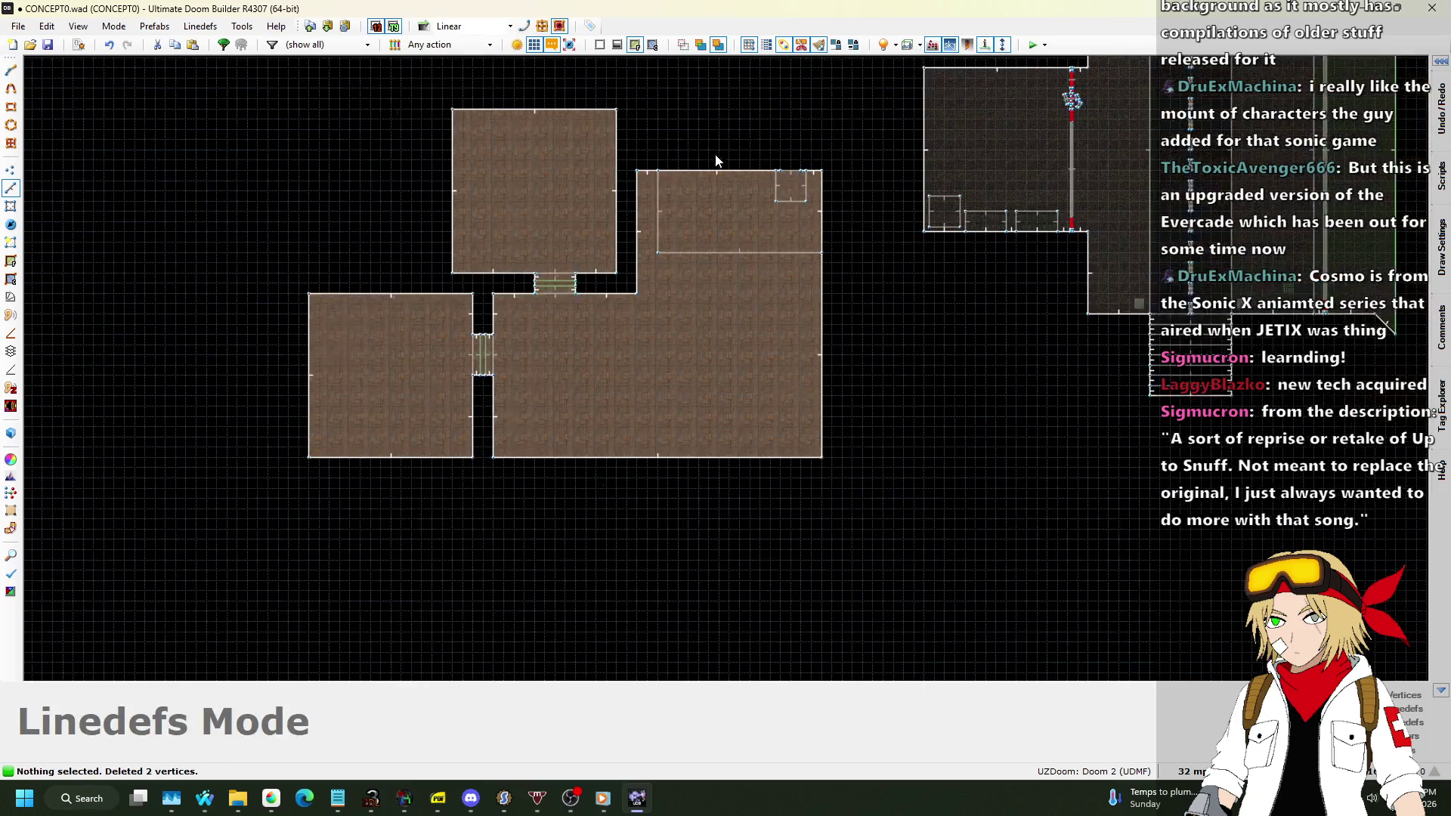
{"action": "scroll", "coordinate": [689, 369], "scroll_direction": "up", "scroll_amount": 1}
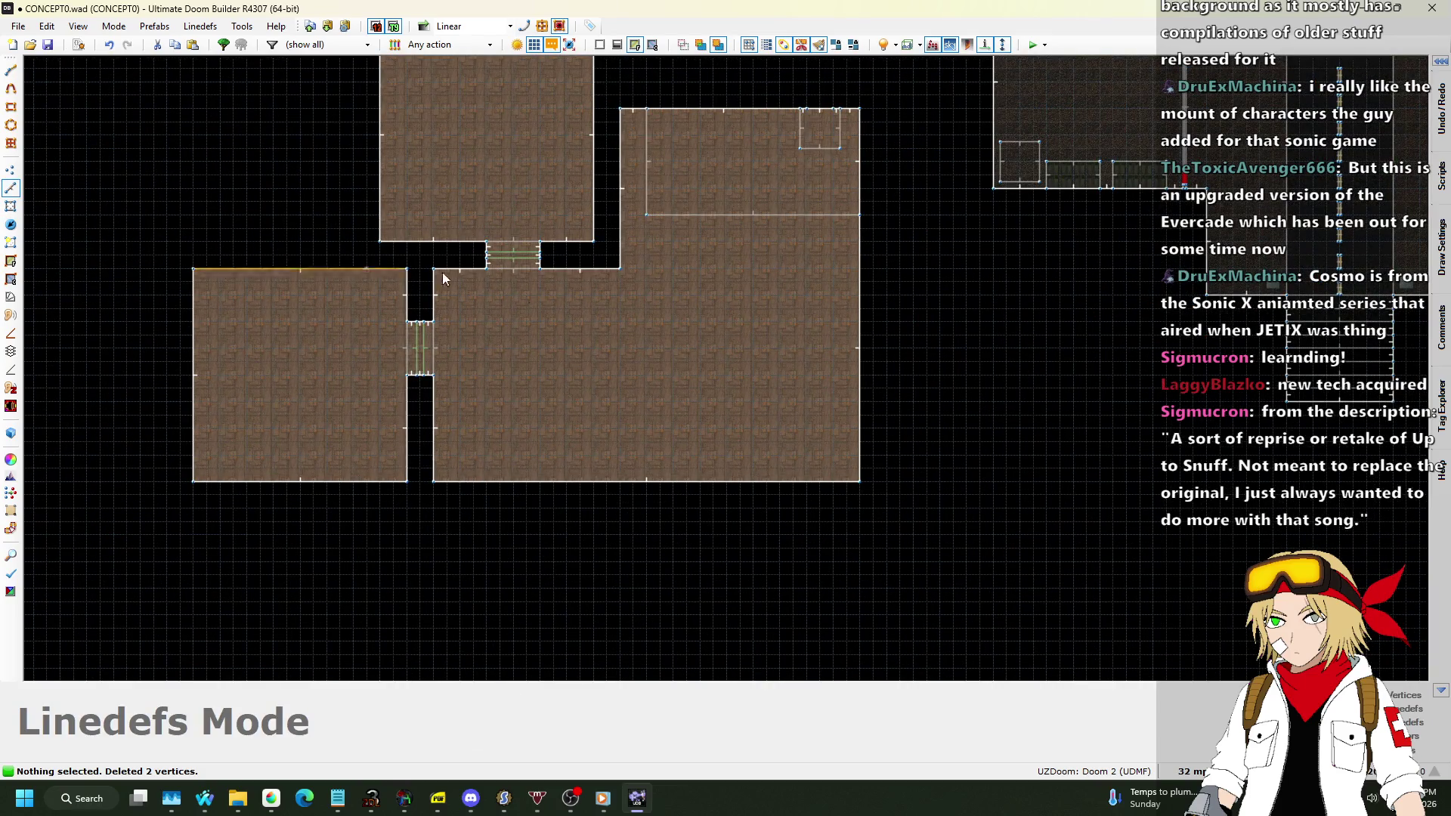
{"action": "scroll", "coordinate": [863, 401], "scroll_direction": "up", "scroll_amount": 2}
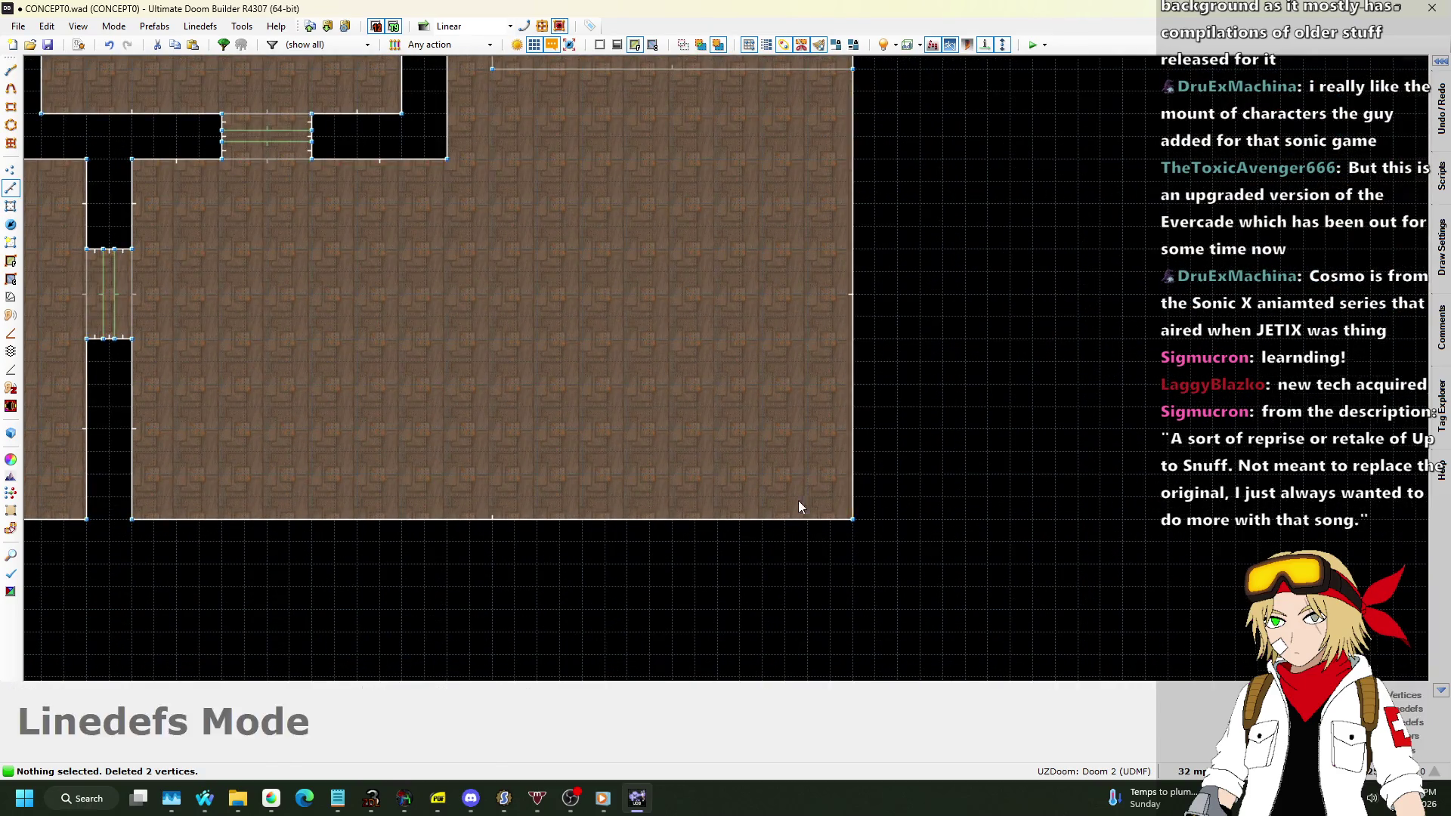
{"action": "scroll", "coordinate": [799, 503], "scroll_direction": "down", "scroll_amount": 2}
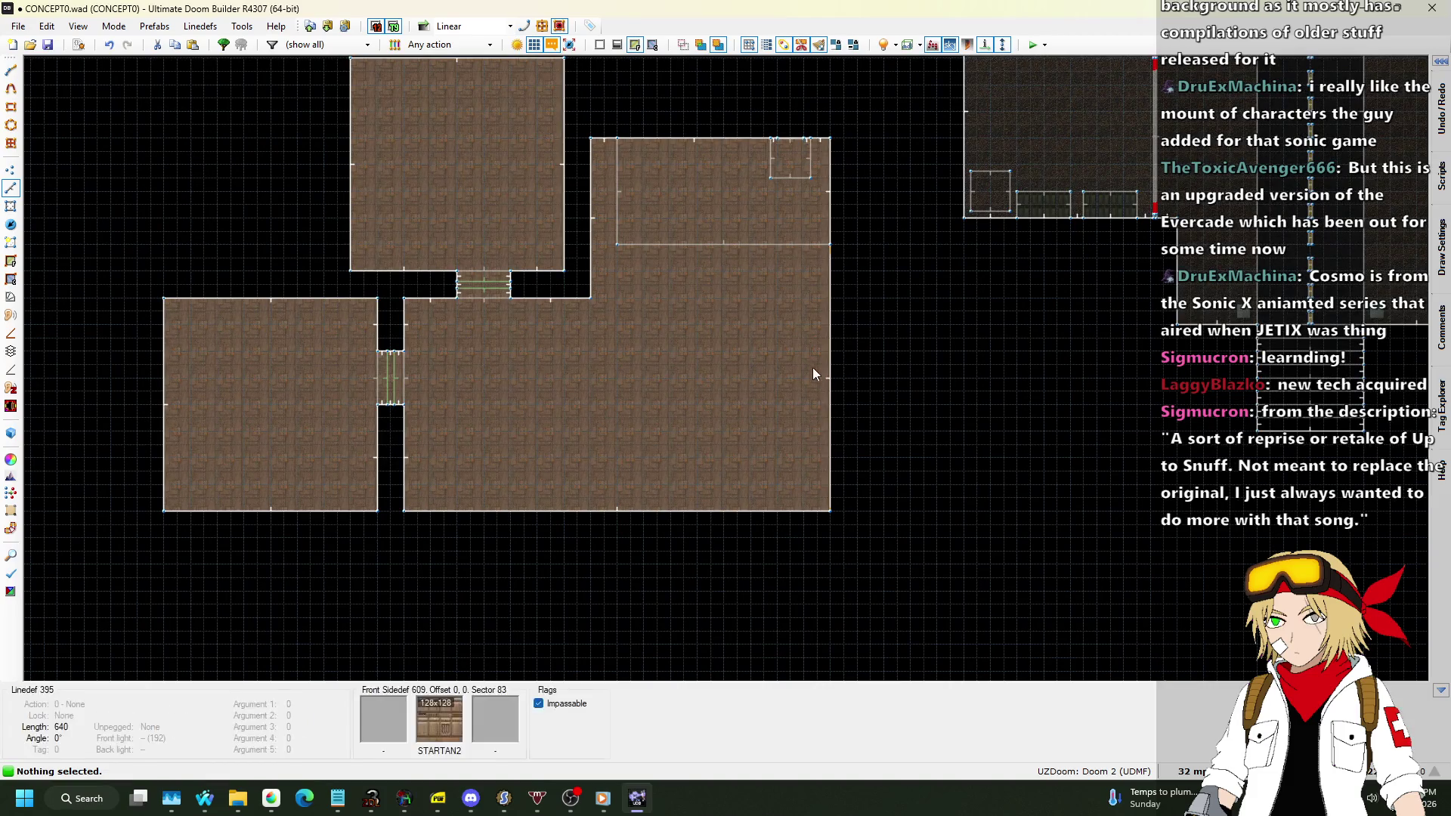
{"action": "scroll", "coordinate": [641, 173], "scroll_direction": "up", "scroll_amount": 3}
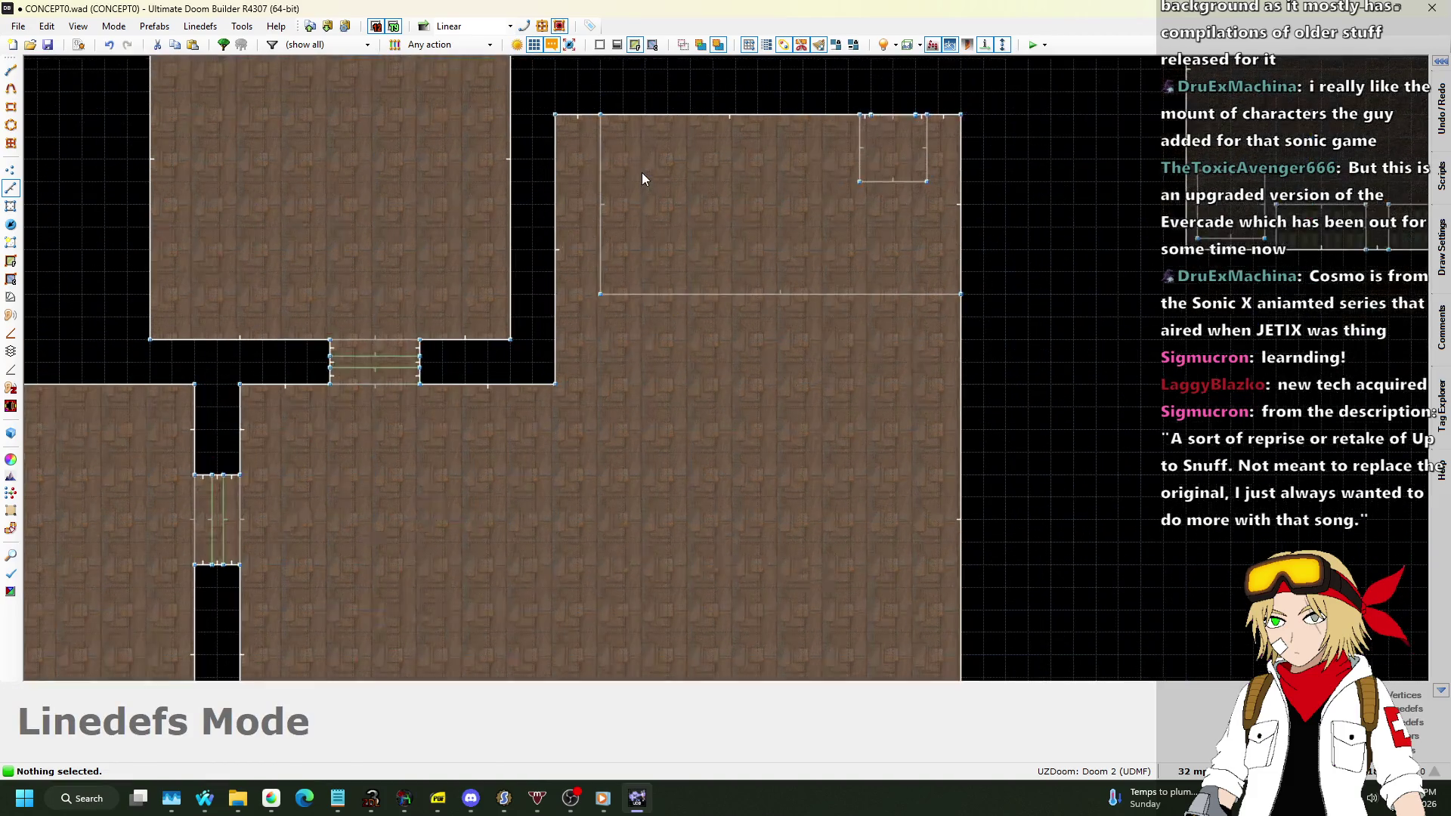
{"action": "scroll", "coordinate": [573, 257], "scroll_direction": "down", "scroll_amount": 3}
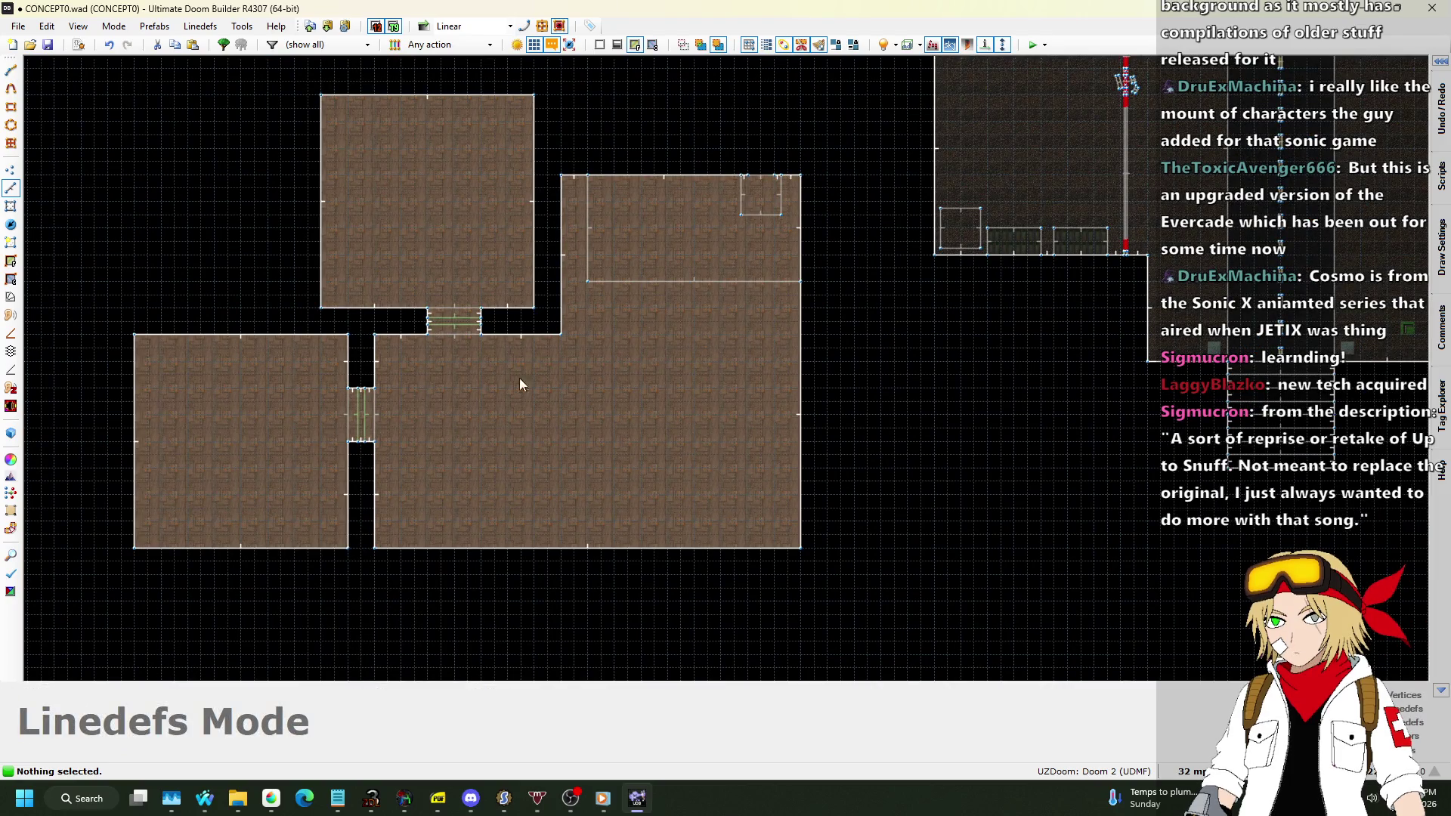
{"action": "scroll", "coordinate": [519, 382], "scroll_direction": "up", "scroll_amount": 3}
{"action": "scroll", "coordinate": [392, 521], "scroll_direction": "down", "scroll_amount": 2}
{"action": "scroll", "coordinate": [529, 374], "scroll_direction": "up", "scroll_amount": 3}
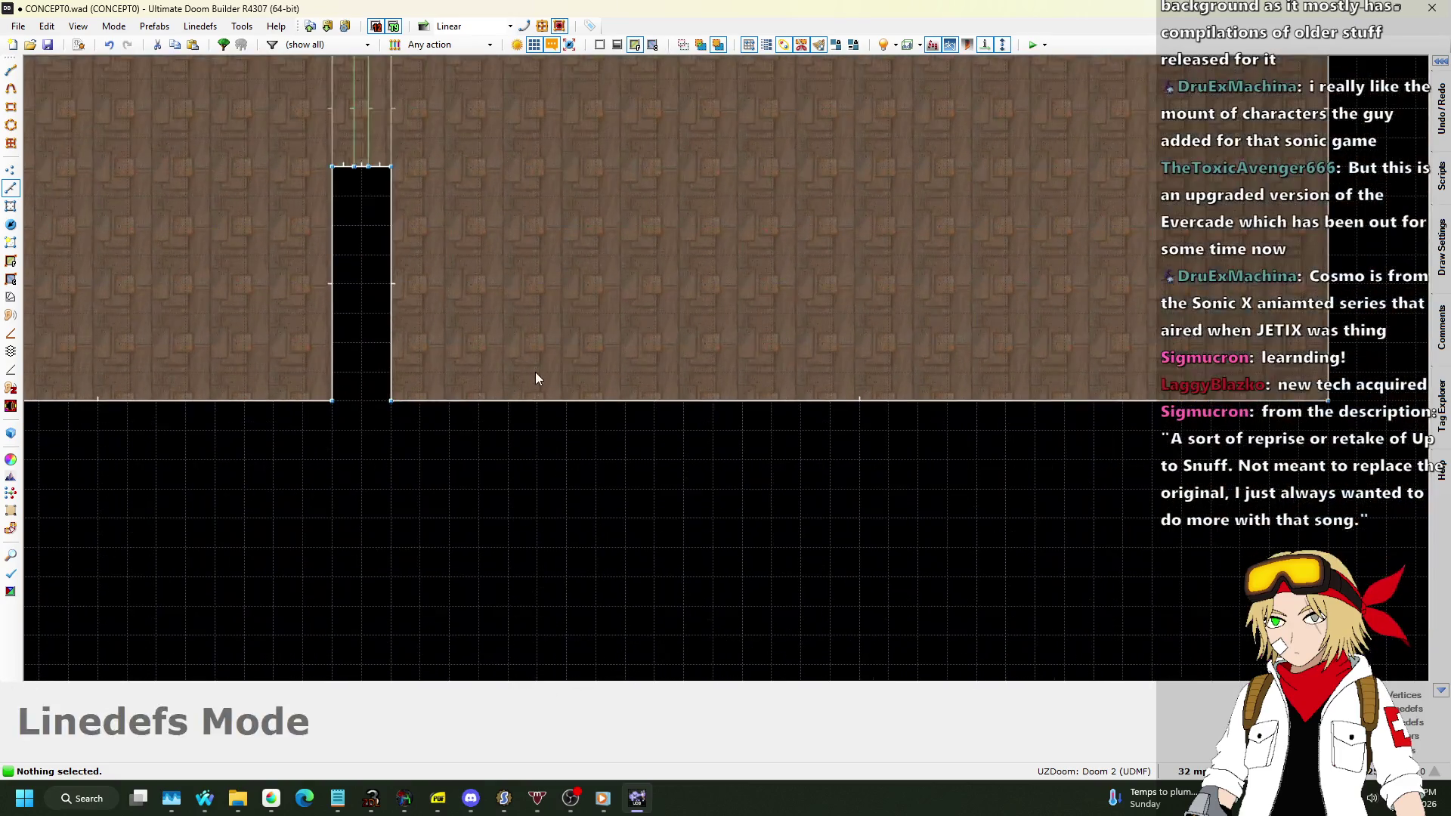
Draw a 128x32 alcove sector below the big room's bottom wall.
{"action": "key", "text": "space"}
{"action": "left_click", "coordinate": [625, 430]}
{"action": "left_click", "coordinate": [507, 430]}
{"action": "left_click", "coordinate": [507, 400]}
{"action": "left_click", "coordinate": [625, 400]}
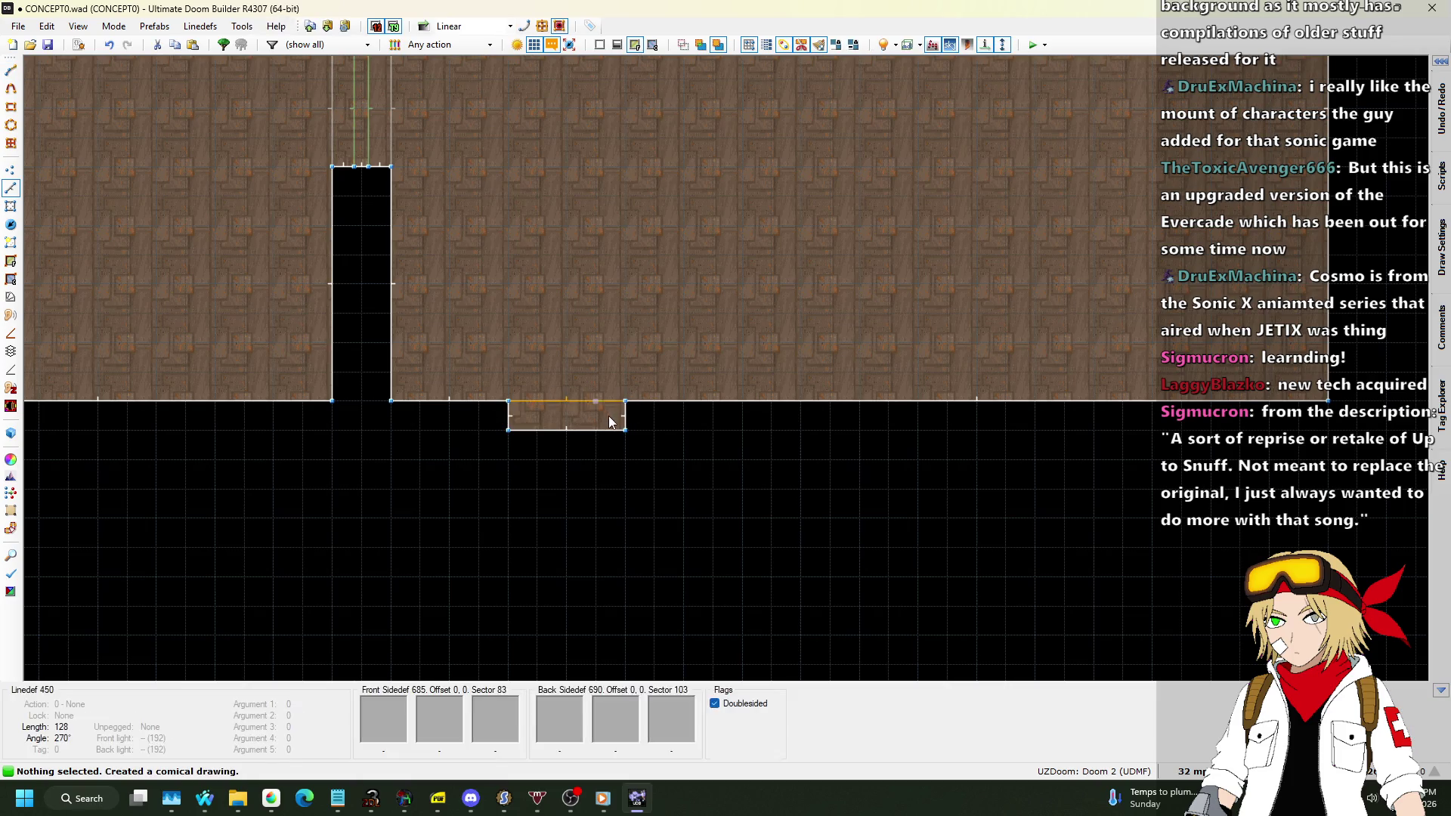
{"action": "scroll", "coordinate": [618, 421], "scroll_direction": "down", "scroll_amount": 3}
{"action": "scroll", "coordinate": [891, 294], "scroll_direction": "up", "scroll_amount": 3}
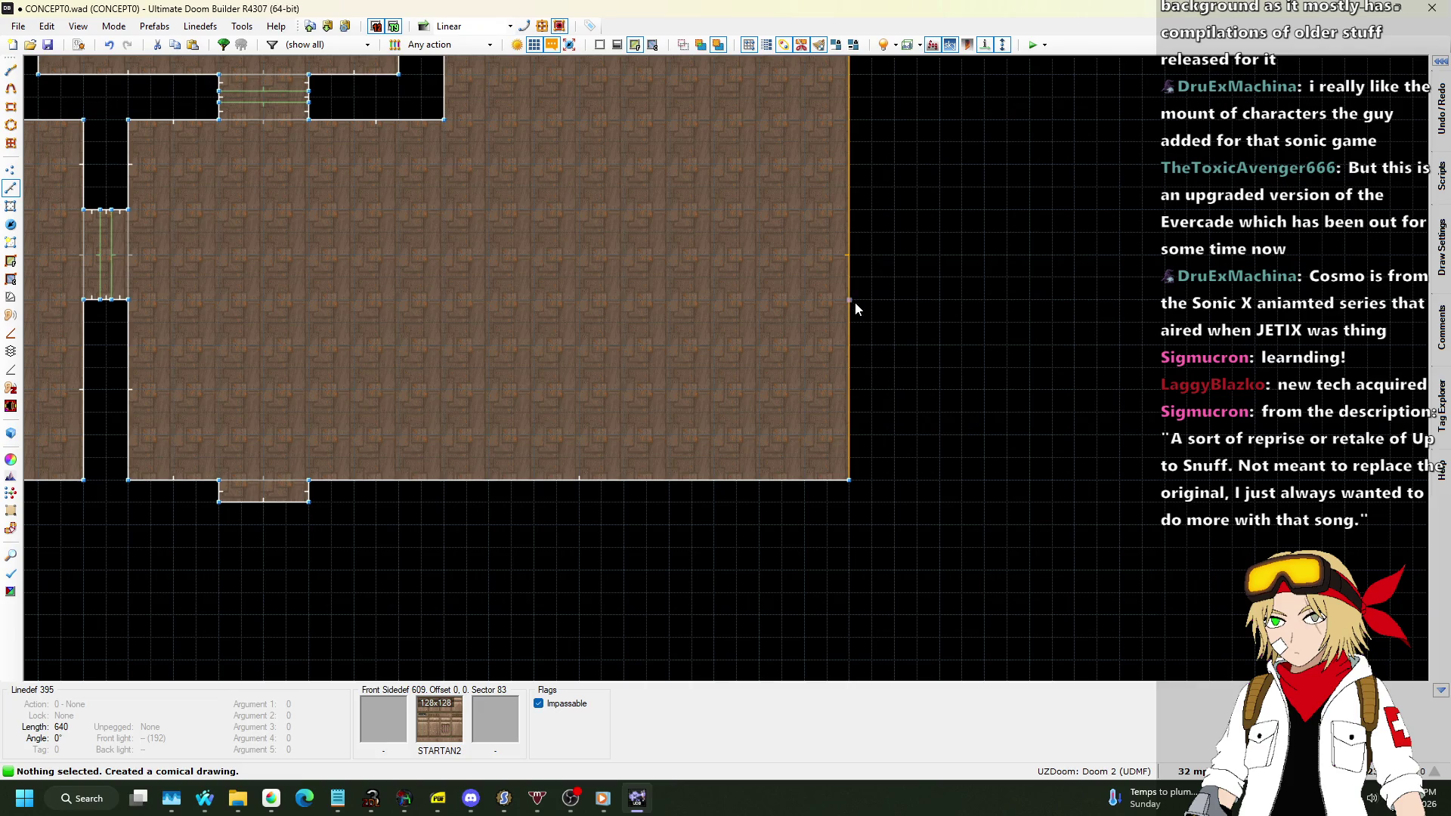
Draw a 64x128 alcove sector off the big room's right wall.
{"action": "key", "text": "space"}
{"action": "left_click", "coordinate": [855, 301]}
{"action": "left_click", "coordinate": [891, 300]}
{"action": "left_click", "coordinate": [894, 390]}
{"action": "left_click", "coordinate": [850, 390]}
{"action": "left_click", "coordinate": [850, 300]}
{"action": "scroll", "coordinate": [700, 360], "scroll_direction": "down", "scroll_amount": 5}
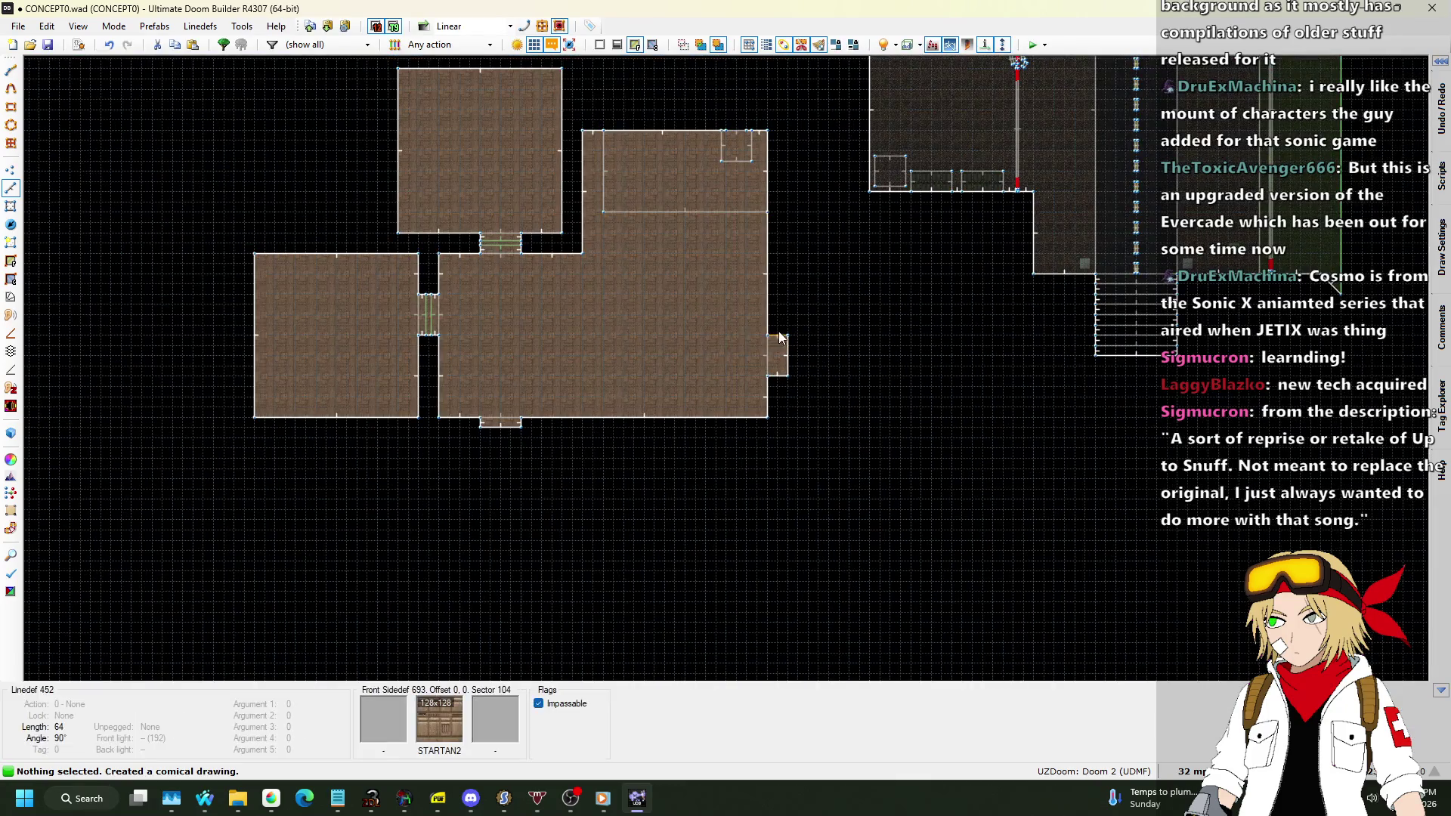
{"action": "scroll", "coordinate": [845, 338], "scroll_direction": "up", "scroll_amount": 5}
{"action": "scroll", "coordinate": [796, 295], "scroll_direction": "down", "scroll_amount": 5}
{"action": "scroll", "coordinate": [792, 292], "scroll_direction": "up", "scroll_amount": 5}
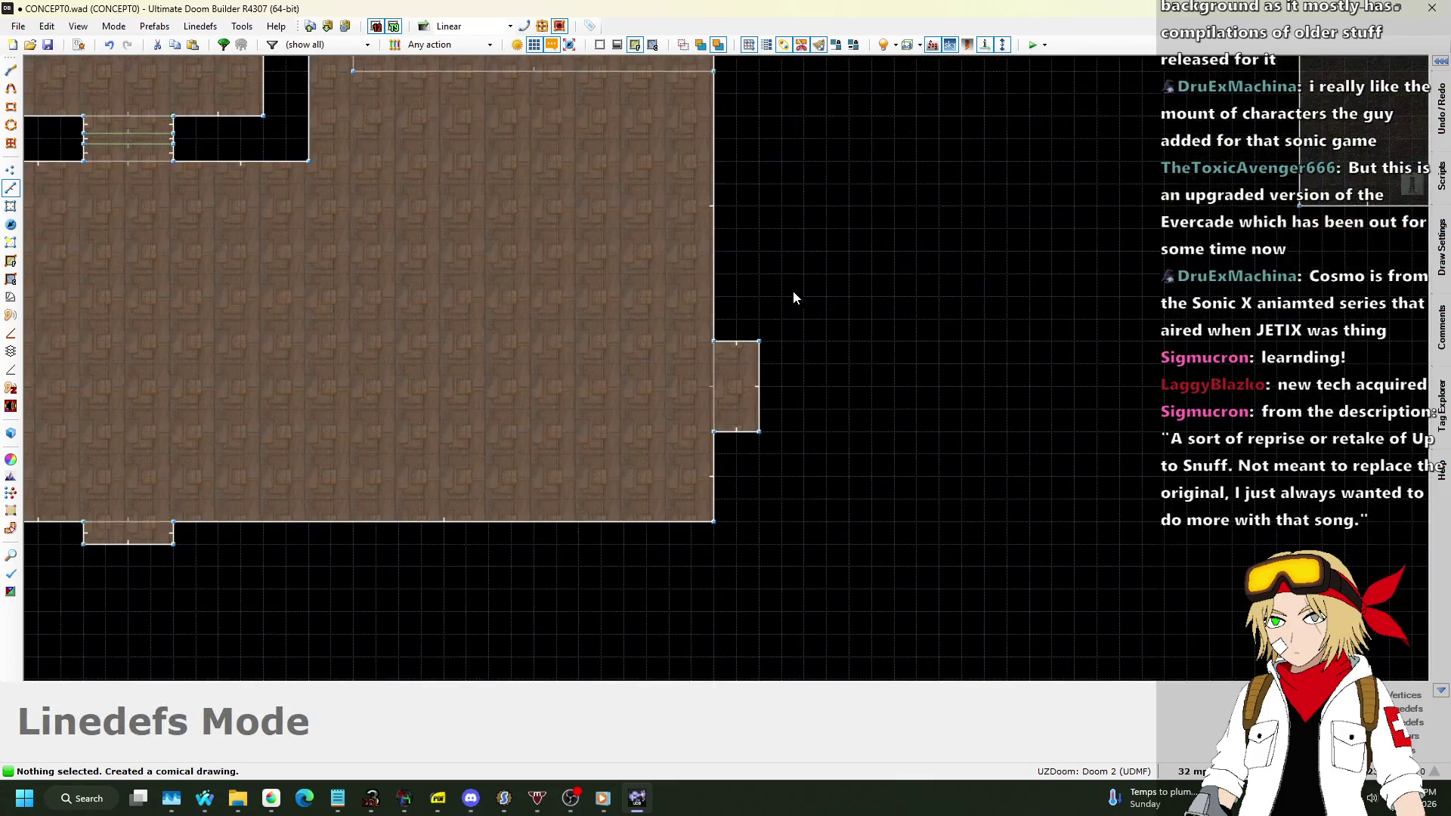
Start the L-shaped room outline at the side alcove: 192 units up, 256 across the top.
{"action": "key", "text": "d"}
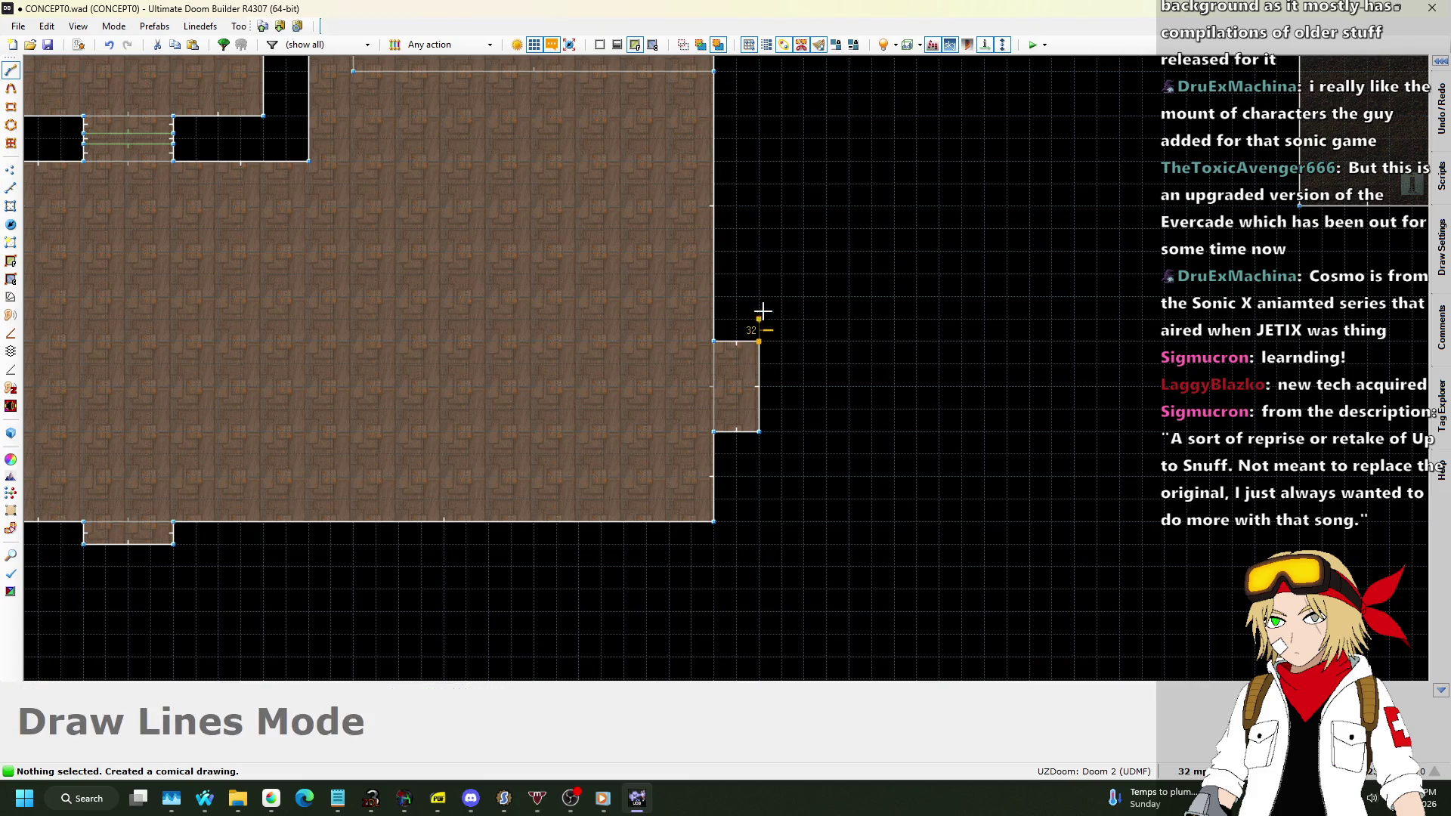
{"action": "left_click", "coordinate": [759, 341]}
{"action": "left_click", "coordinate": [758, 206]}
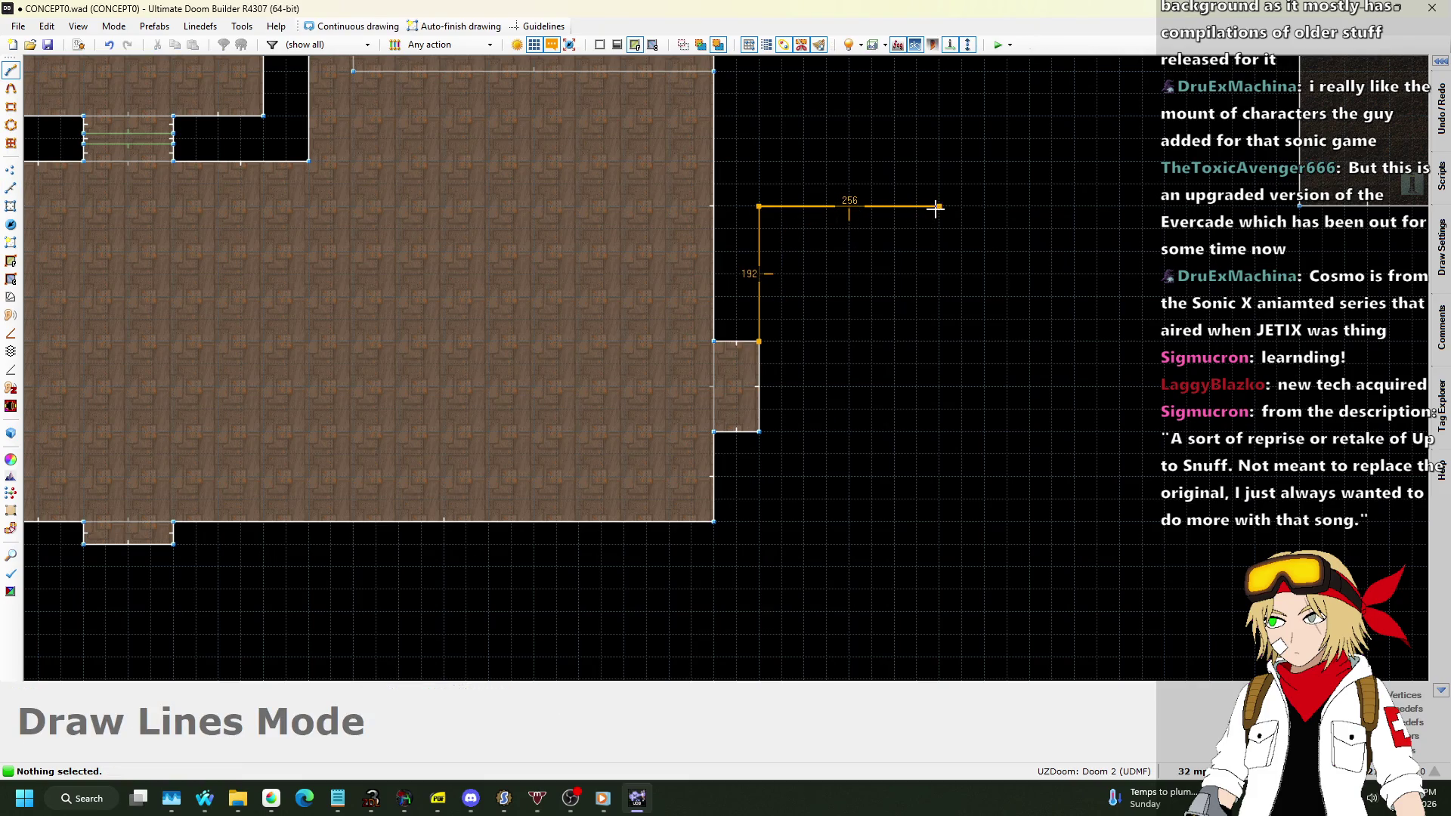
{"action": "left_click", "coordinate": [939, 205]}
{"action": "scroll", "coordinate": [940, 208], "scroll_direction": "down", "scroll_amount": 4}
{"action": "scroll", "coordinate": [956, 169], "scroll_direction": "up", "scroll_amount": 3}
{"action": "scroll", "coordinate": [951, 394], "scroll_direction": "up", "scroll_amount": 1}
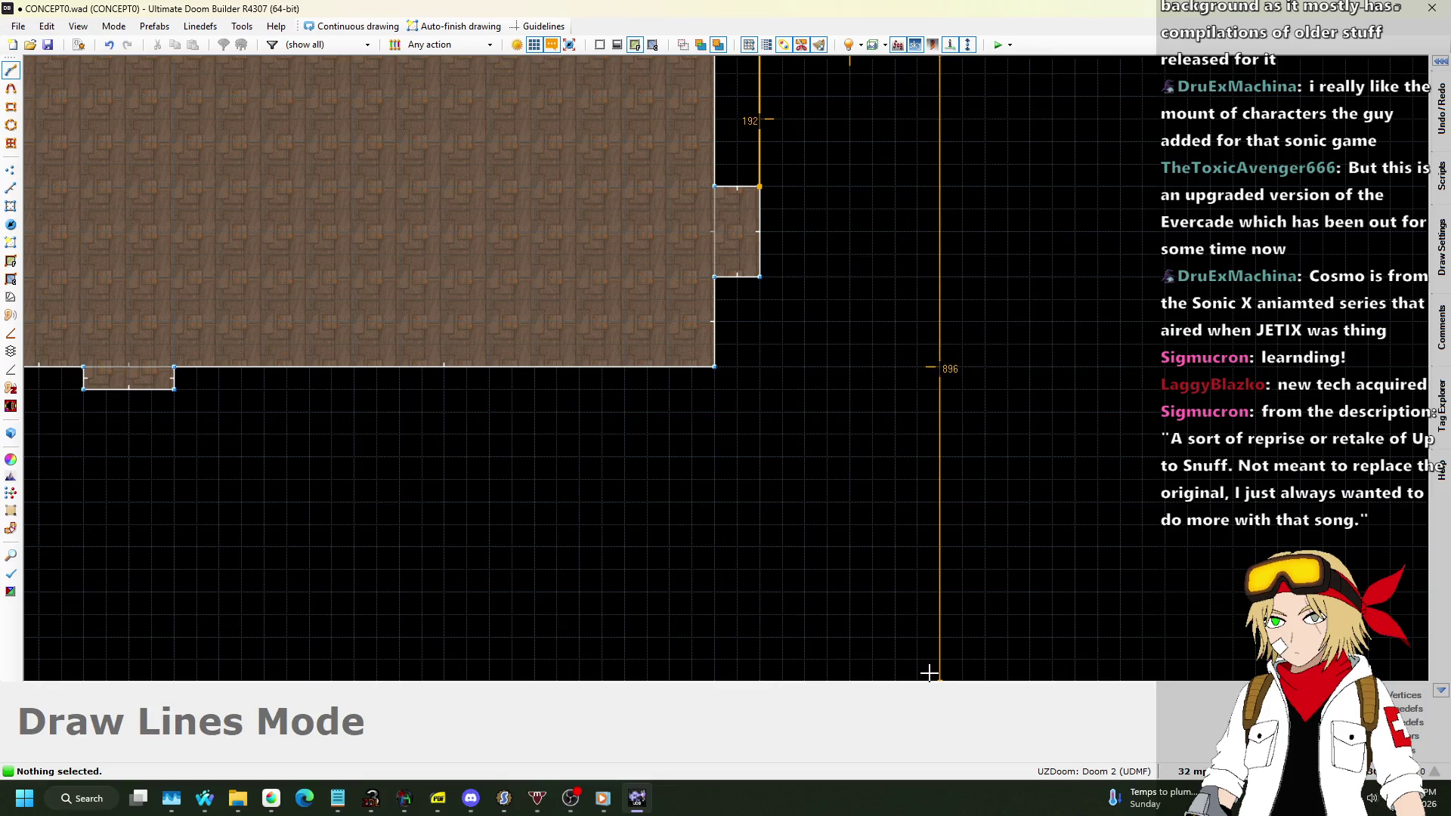
{"action": "scroll", "coordinate": [942, 408], "scroll_direction": "down", "scroll_amount": 2}
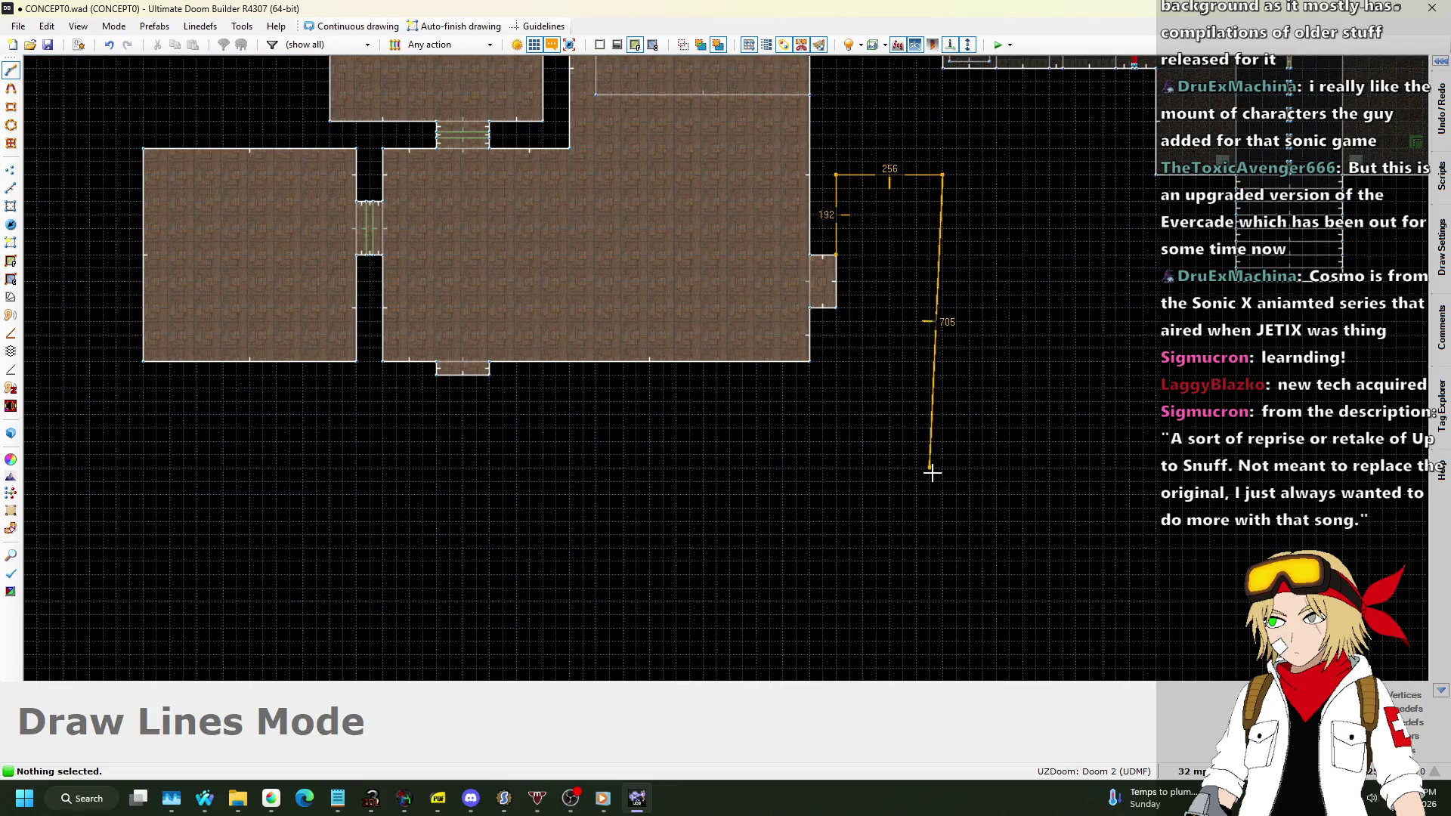
Finish the L-shaped room with a 1024 east wall, 1920 south wall and 448 west wall.
{"action": "left_click", "coordinate": [943, 602]}
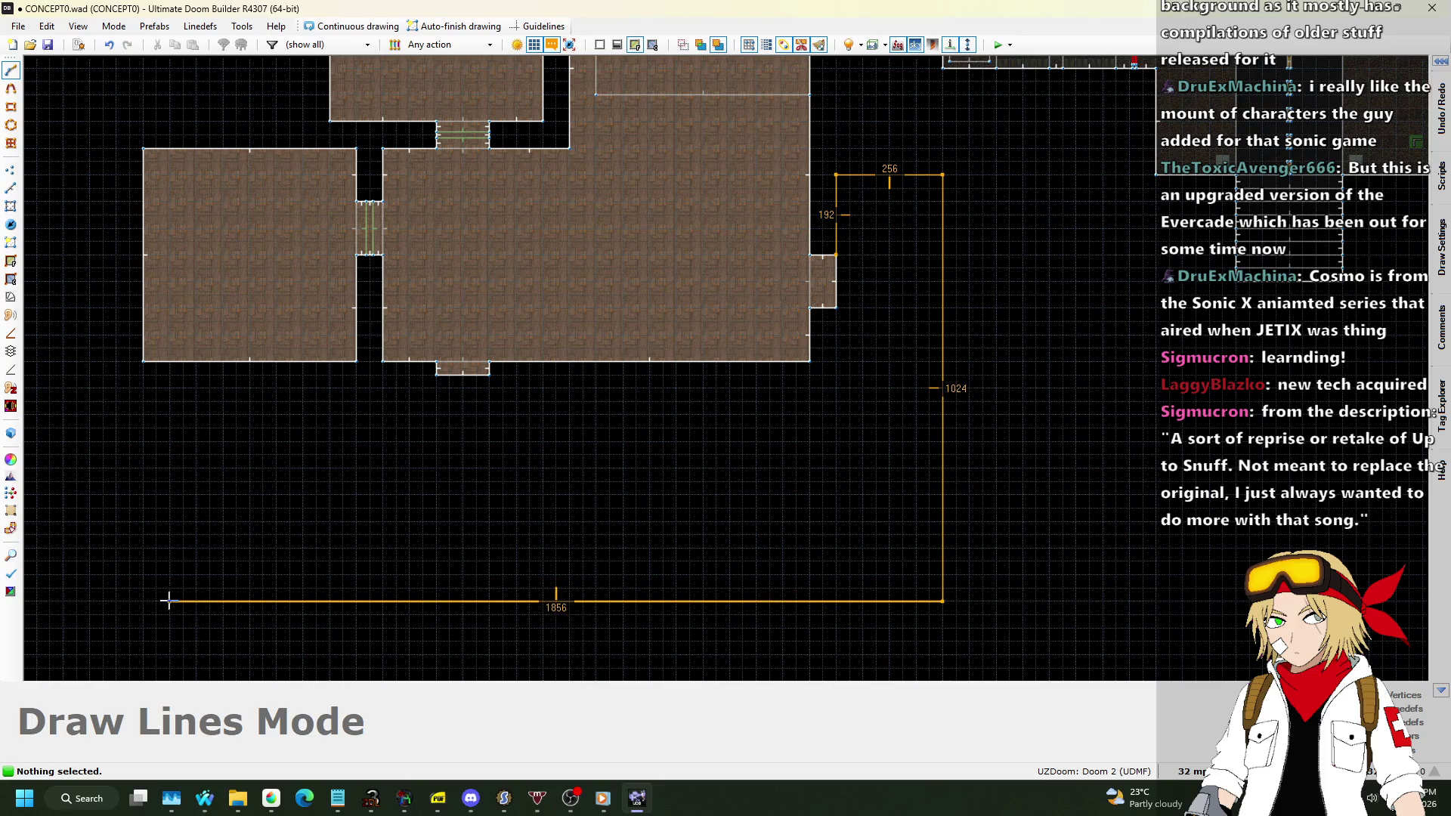
{"action": "left_click", "coordinate": [142, 603]}
{"action": "left_click", "coordinate": [147, 415]}
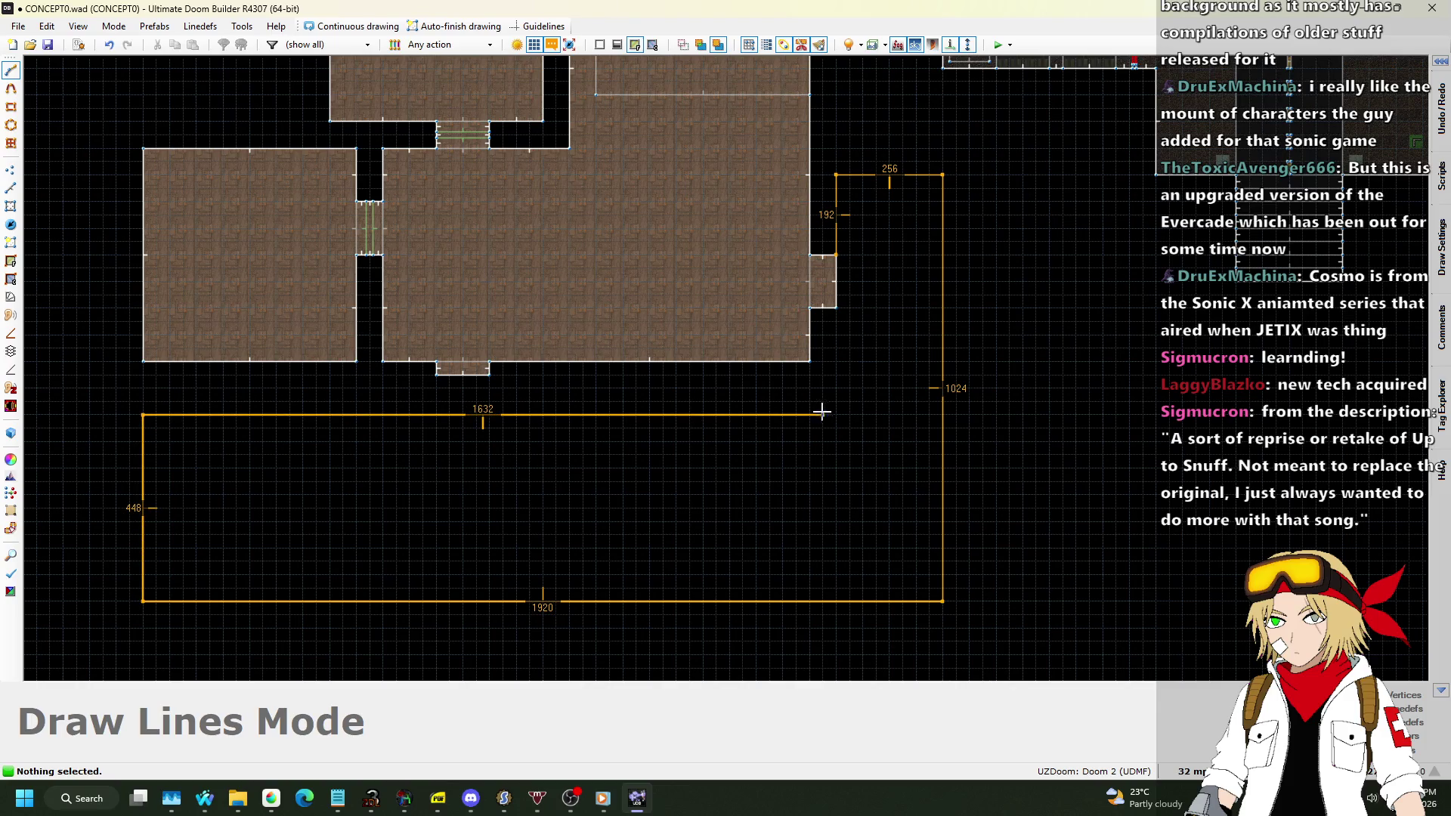
{"action": "left_click", "coordinate": [836, 414]}
{"action": "left_click", "coordinate": [836, 256]}
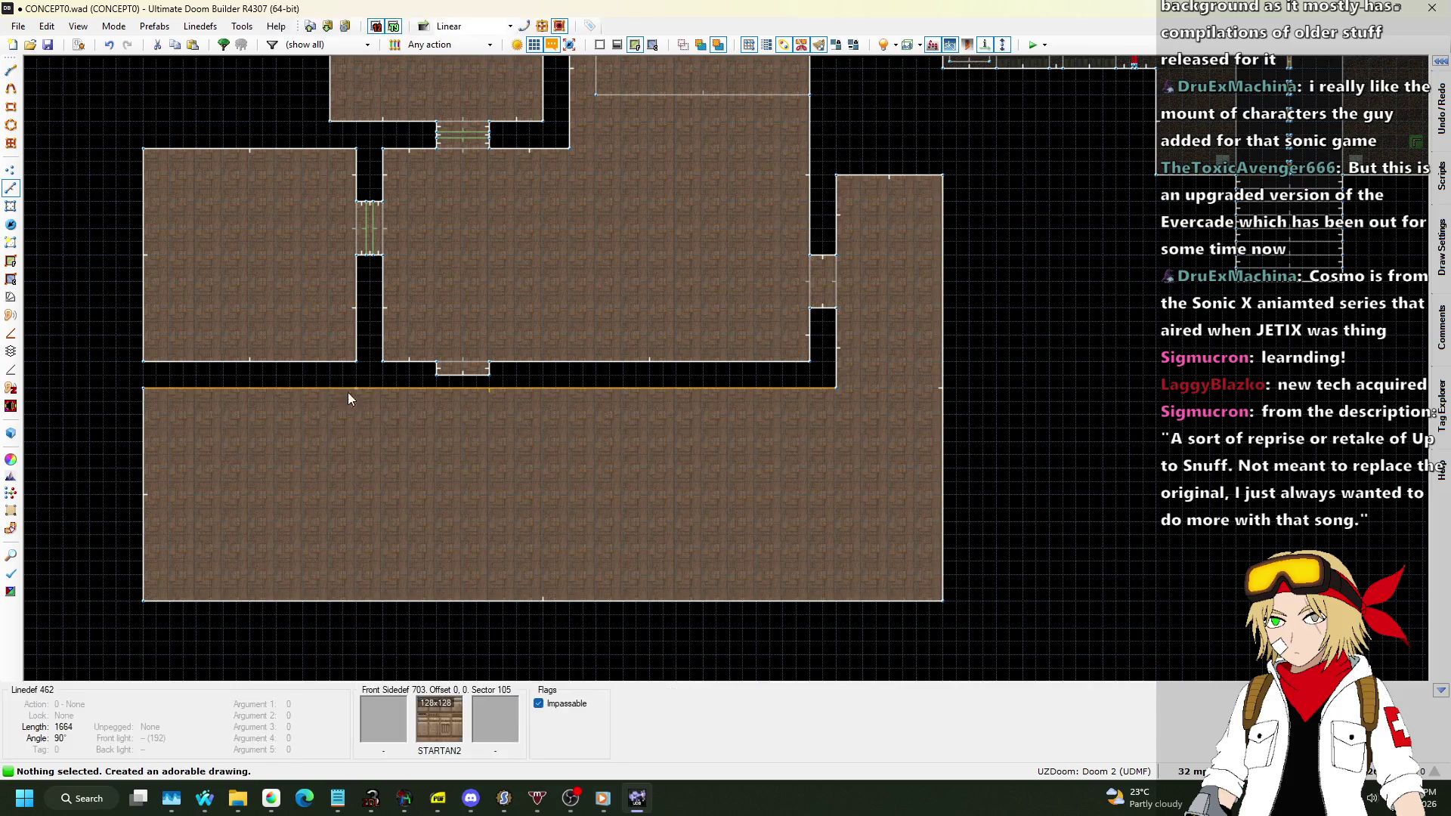
{"action": "scroll", "coordinate": [450, 393], "scroll_direction": "down", "scroll_amount": 1}
{"action": "scroll", "coordinate": [313, 434], "scroll_direction": "up", "scroll_amount": 4}
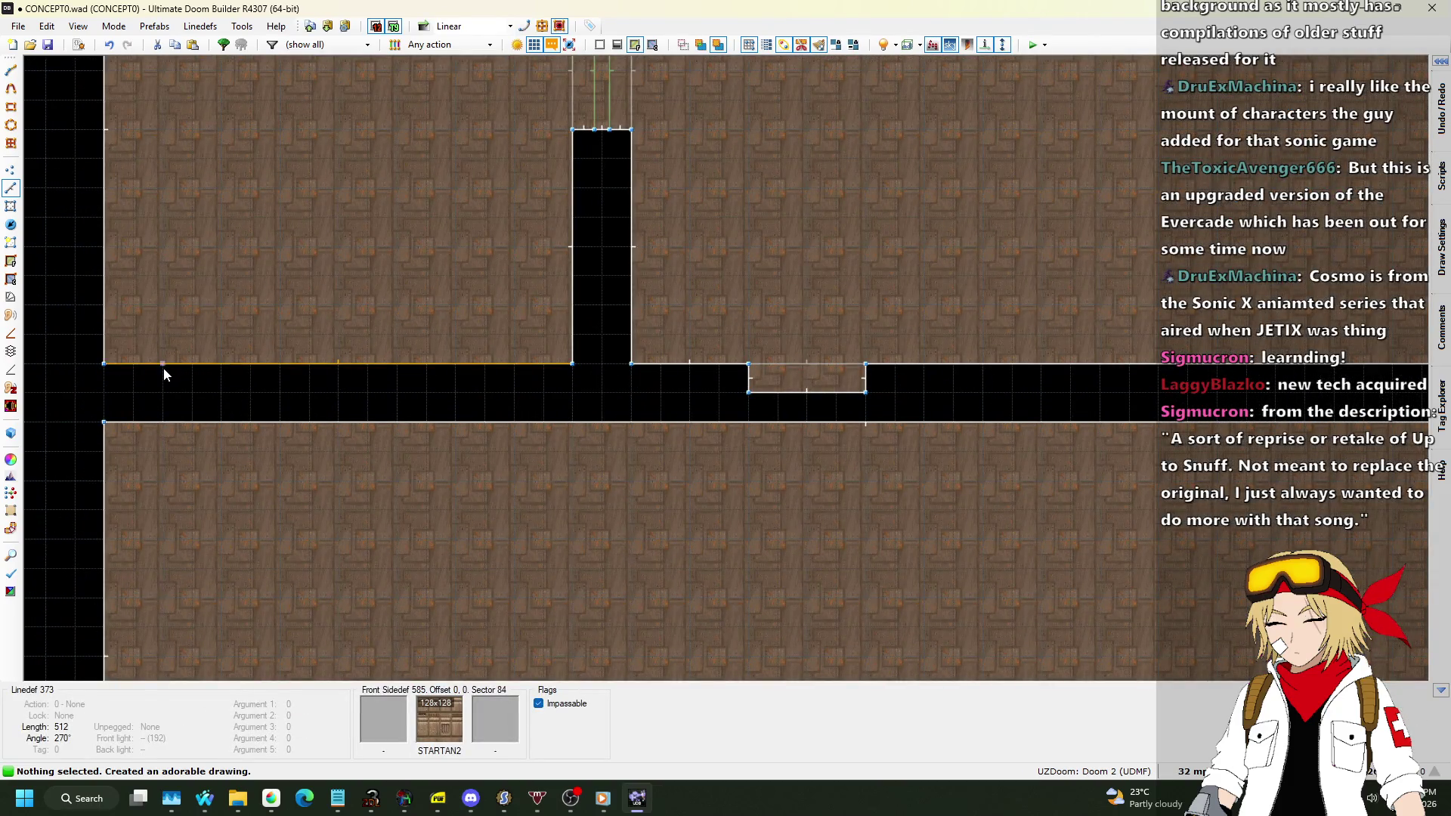
Draw a 128x64 doorway sector in the corridor.
{"action": "key", "text": "d"}
{"action": "left_click", "coordinate": [163, 363]}
{"action": "left_click", "coordinate": [280, 363]}
{"action": "left_click", "coordinate": [280, 421]}
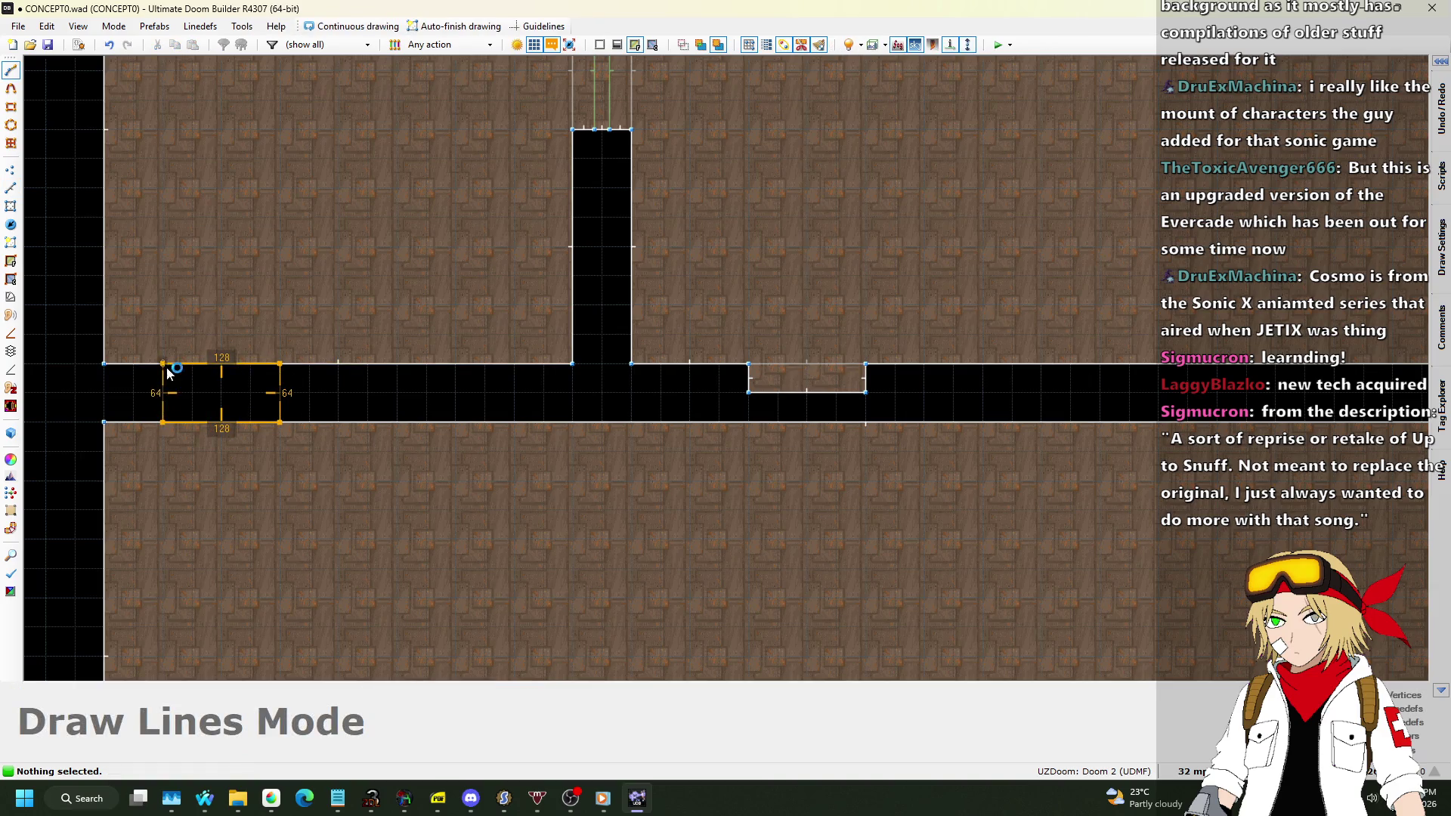
{"action": "left_click", "coordinate": [162, 421]}
{"action": "scroll", "coordinate": [207, 291], "scroll_direction": "down", "scroll_amount": 4}
{"action": "scroll", "coordinate": [715, 383], "scroll_direction": "up", "scroll_amount": 2}
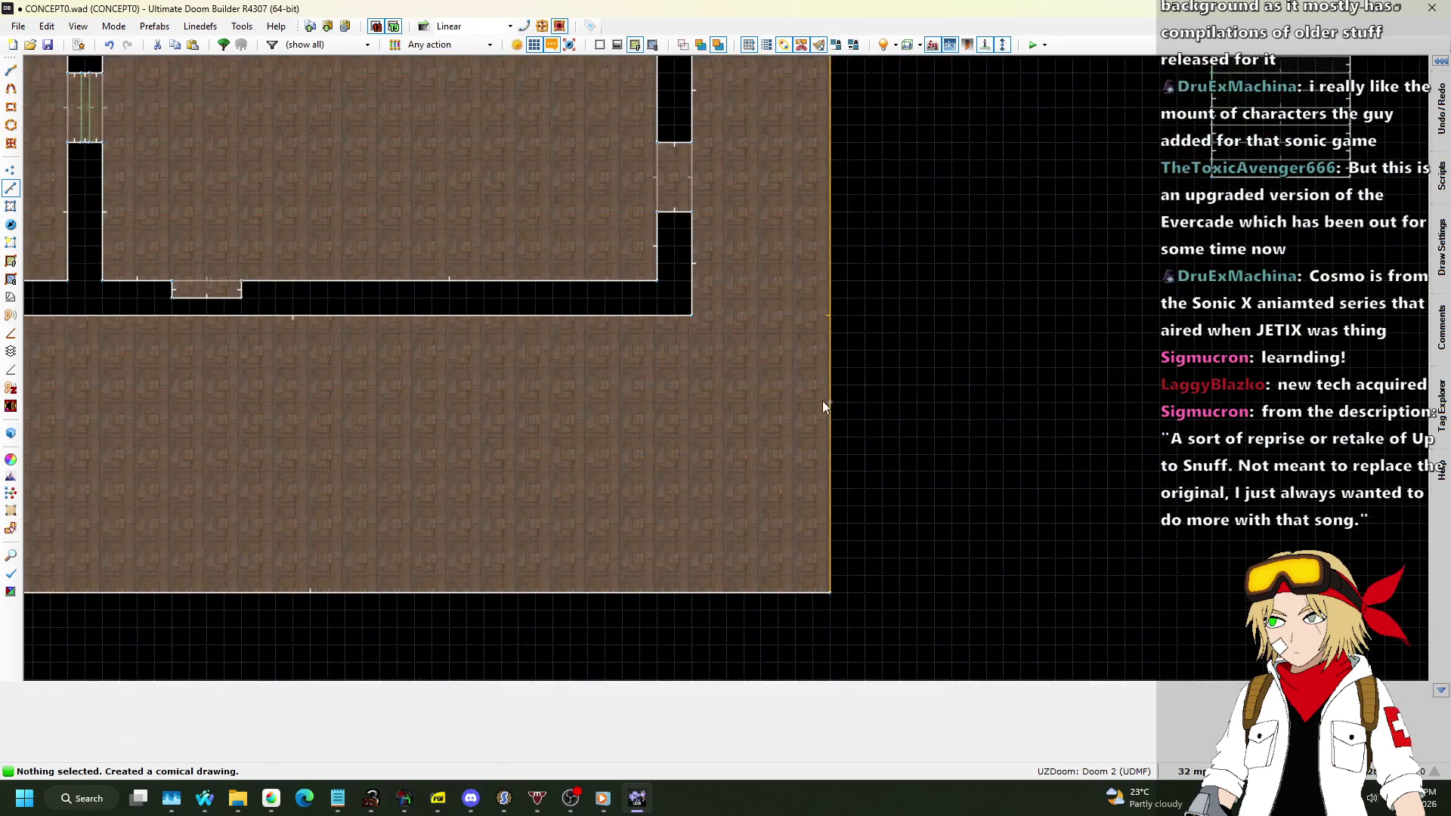
Draw two dividing lines inside the big room: a 1600-unit one and a 1920-unit one near the bottom.
{"action": "key", "text": "d"}
{"action": "left_click", "coordinate": [828, 387]}
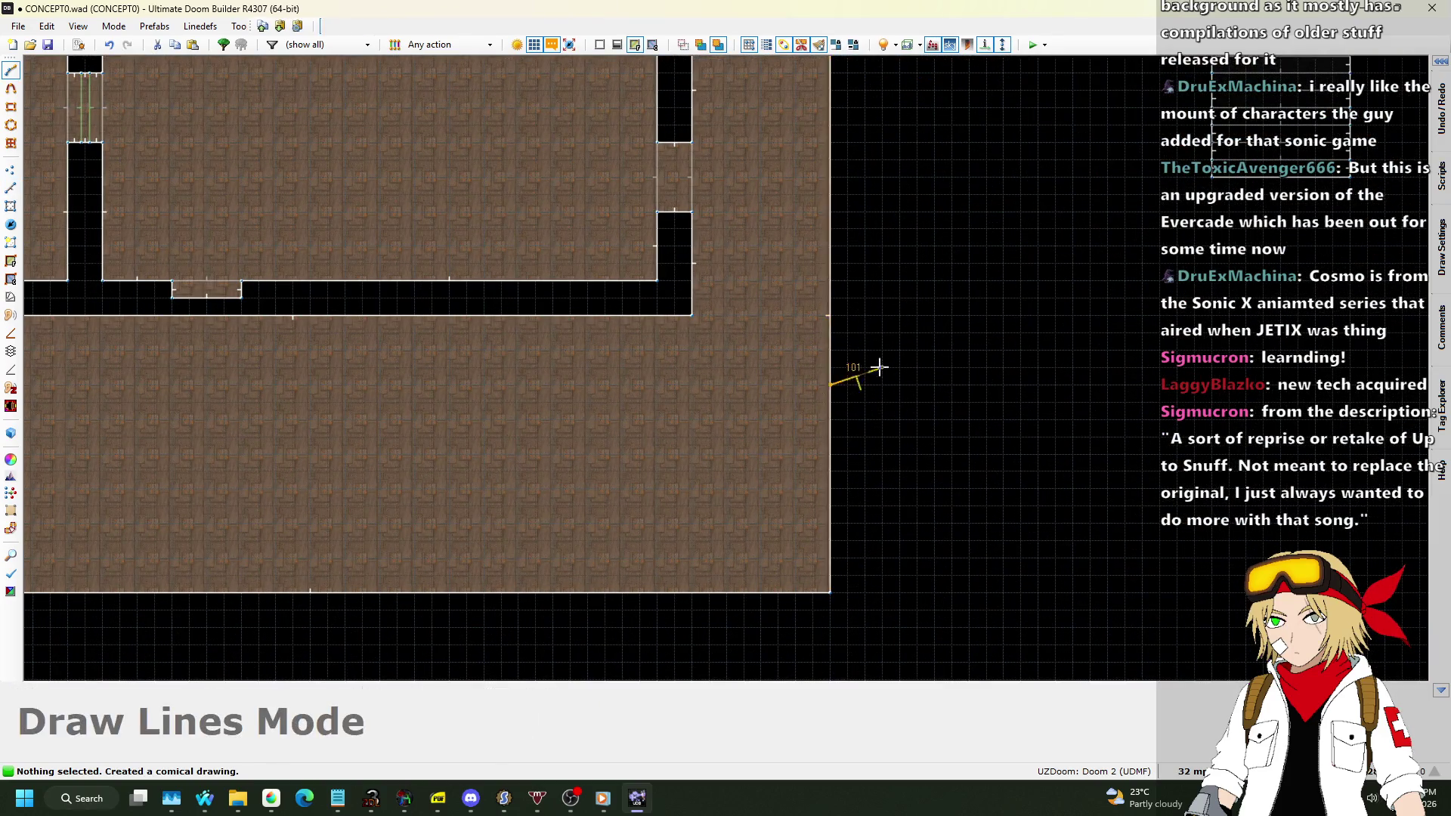
{"action": "scroll", "coordinate": [680, 370], "scroll_direction": "down", "scroll_amount": 2}
{"action": "scroll", "coordinate": [469, 359], "scroll_direction": "up", "scroll_amount": 2}
{"action": "left_click", "coordinate": [448, 362]}
{"action": "left_click", "coordinate": [453, 301]}
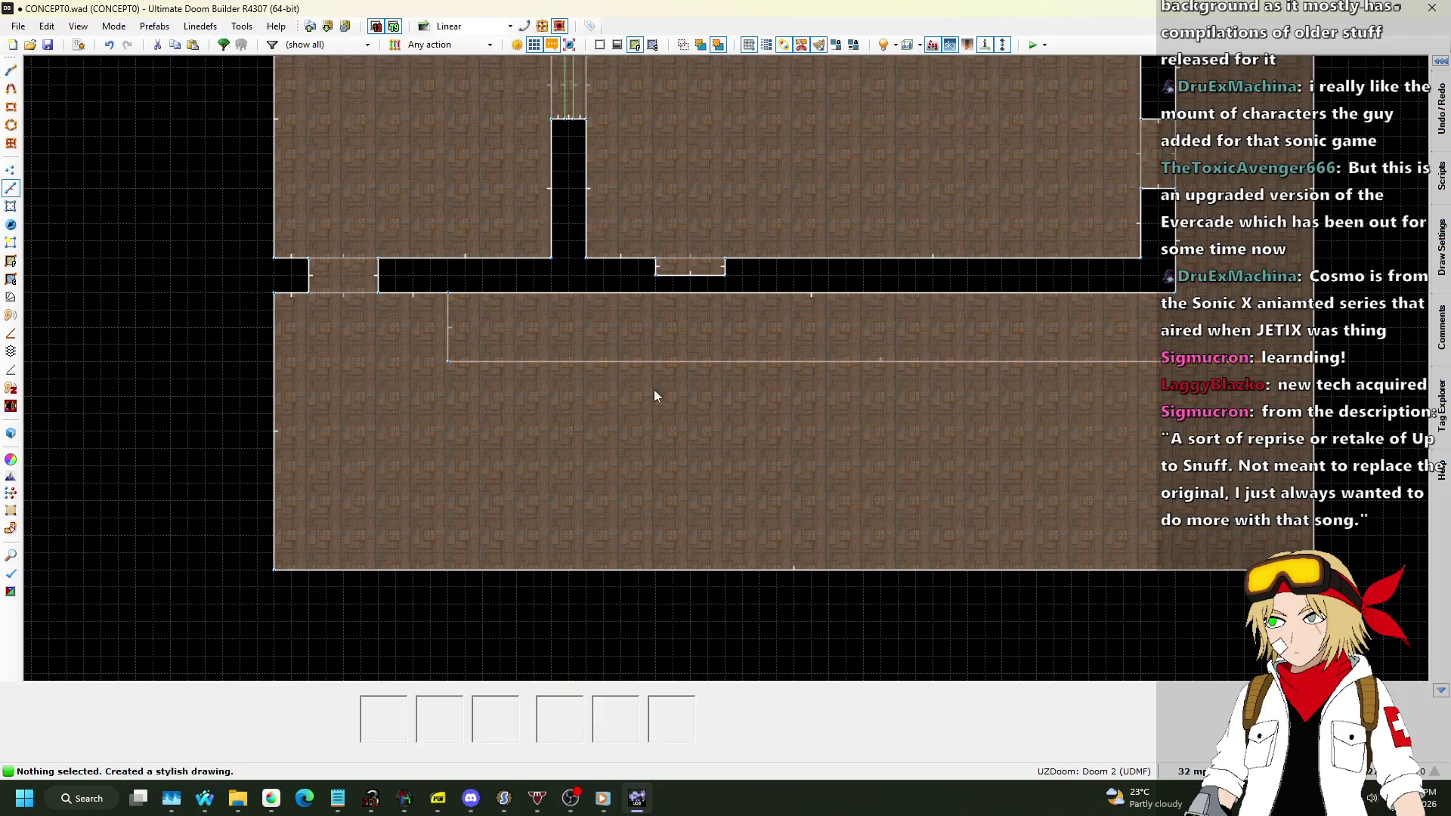
{"action": "key", "text": "d"}
{"action": "left_click", "coordinate": [1317, 512]}
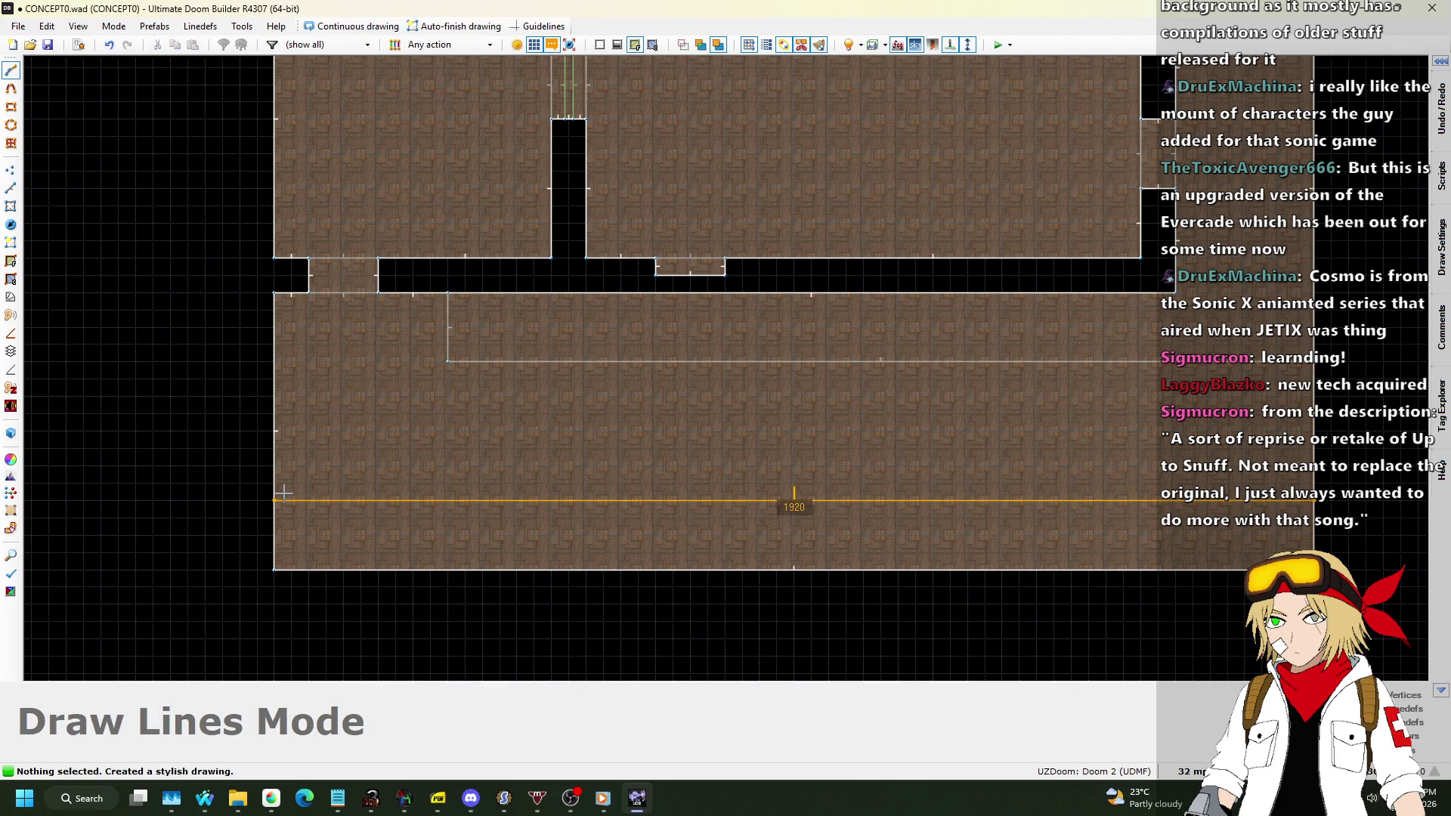
{"action": "left_click", "coordinate": [283, 500]}
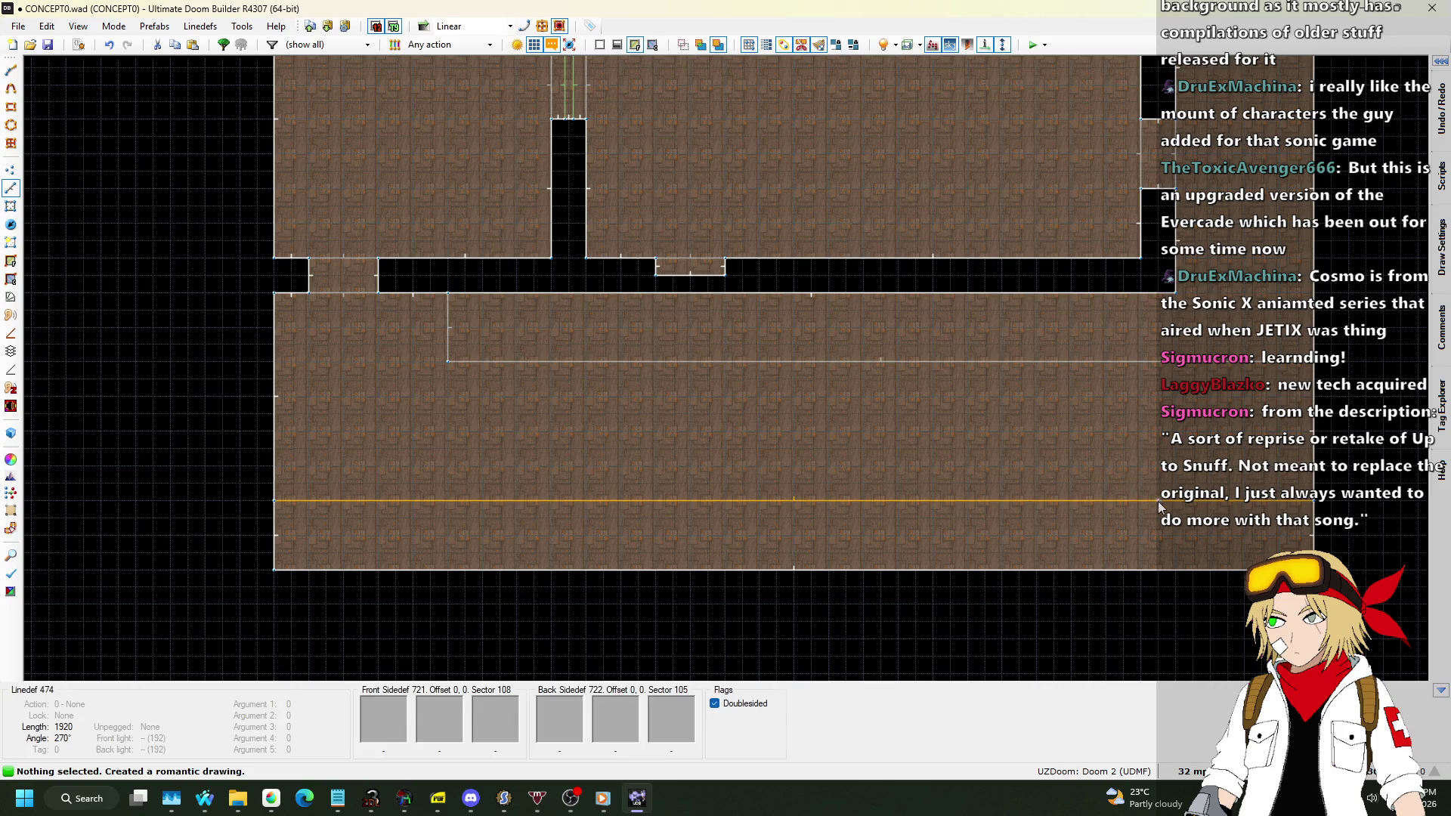
{"action": "key", "text": "q"}
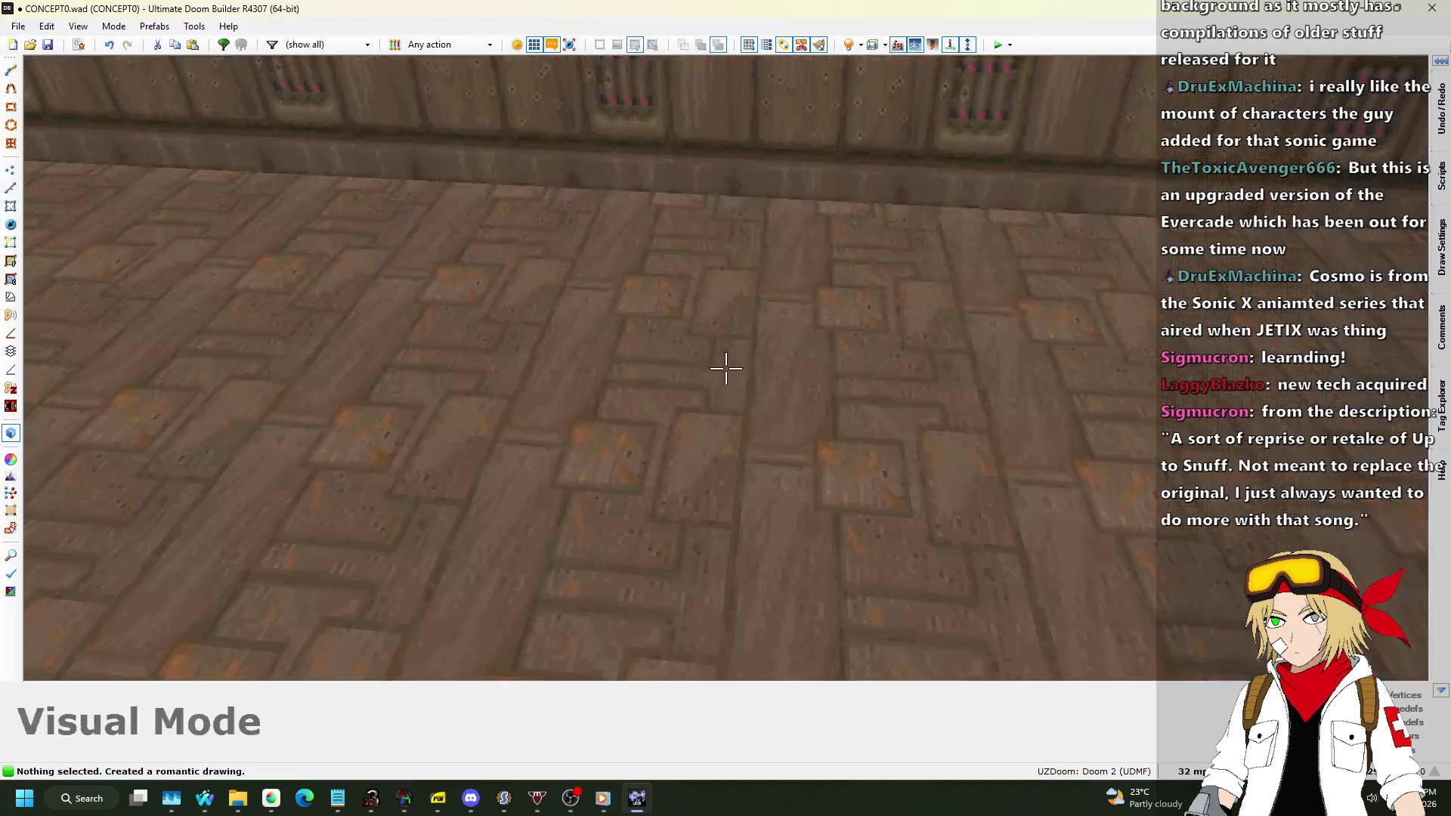
{"action": "key", "text": "s"}
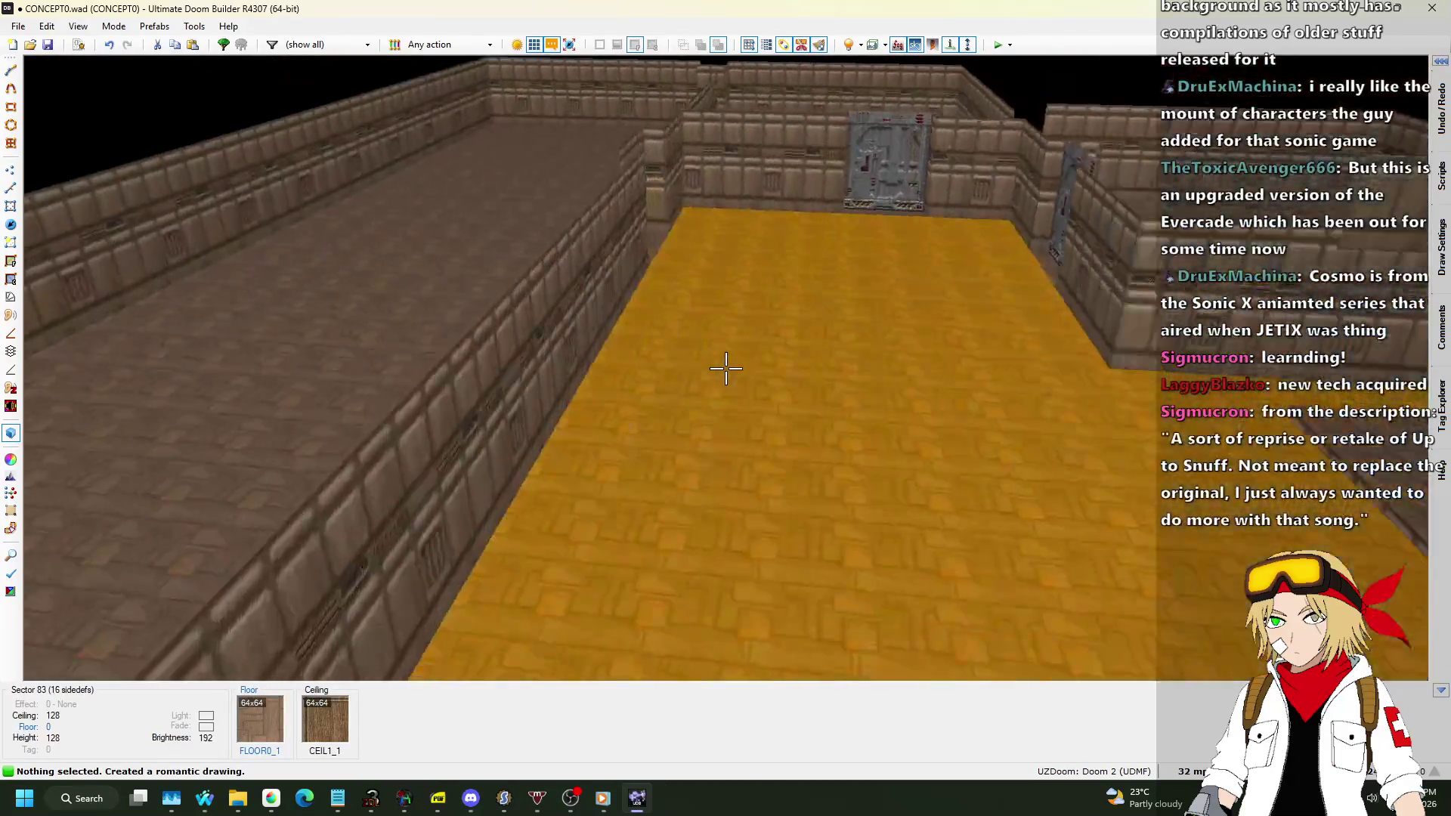
{"action": "key", "text": "w"}
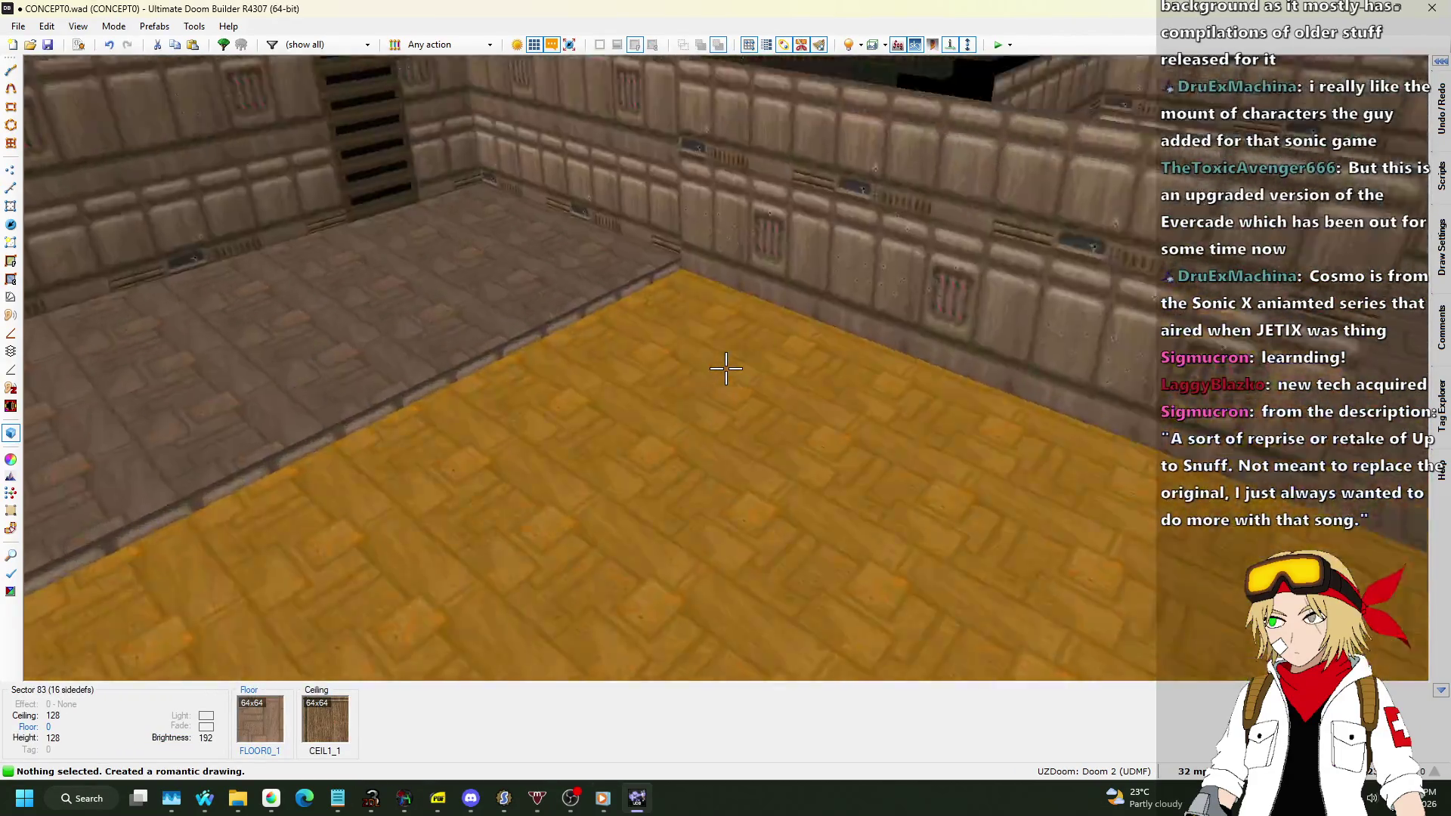
{"action": "key", "text": "w"}
{"action": "key", "text": "q"}
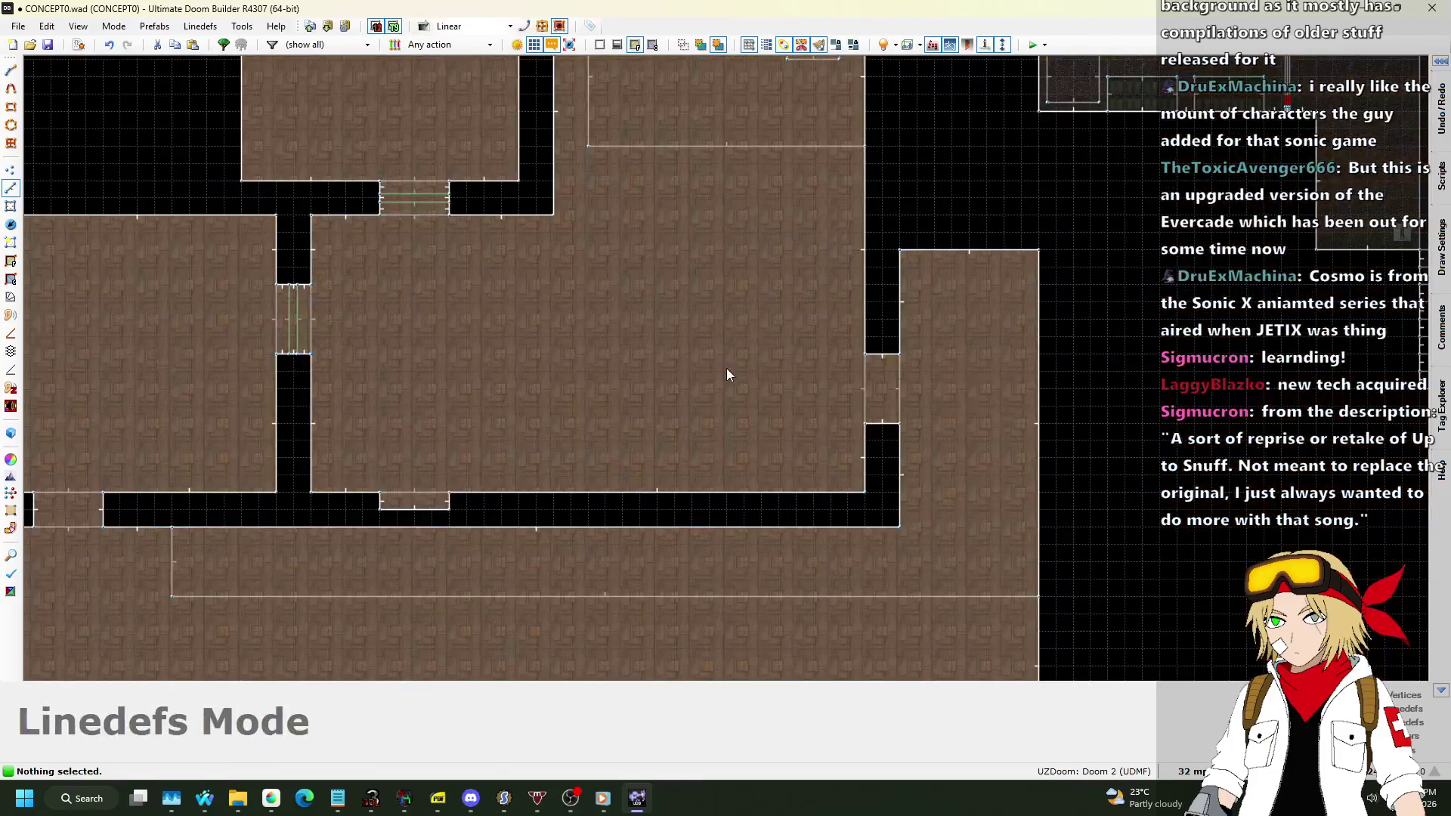
{"action": "scroll", "coordinate": [655, 360], "scroll_direction": "down", "scroll_amount": 2}
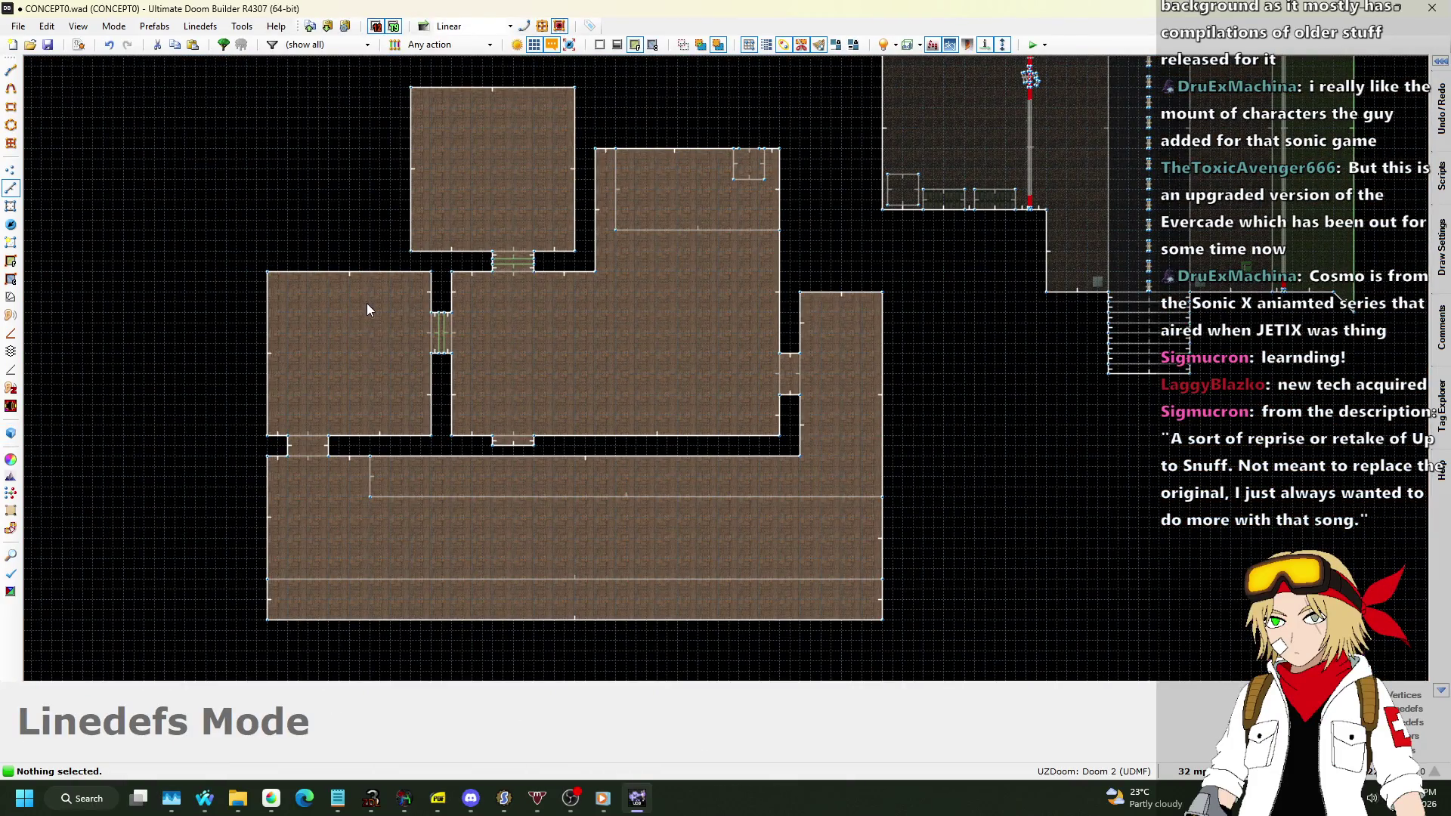
{"action": "scroll", "coordinate": [366, 302], "scroll_direction": "up", "scroll_amount": 2}
{"action": "scroll", "coordinate": [565, 554], "scroll_direction": "up", "scroll_amount": 4}
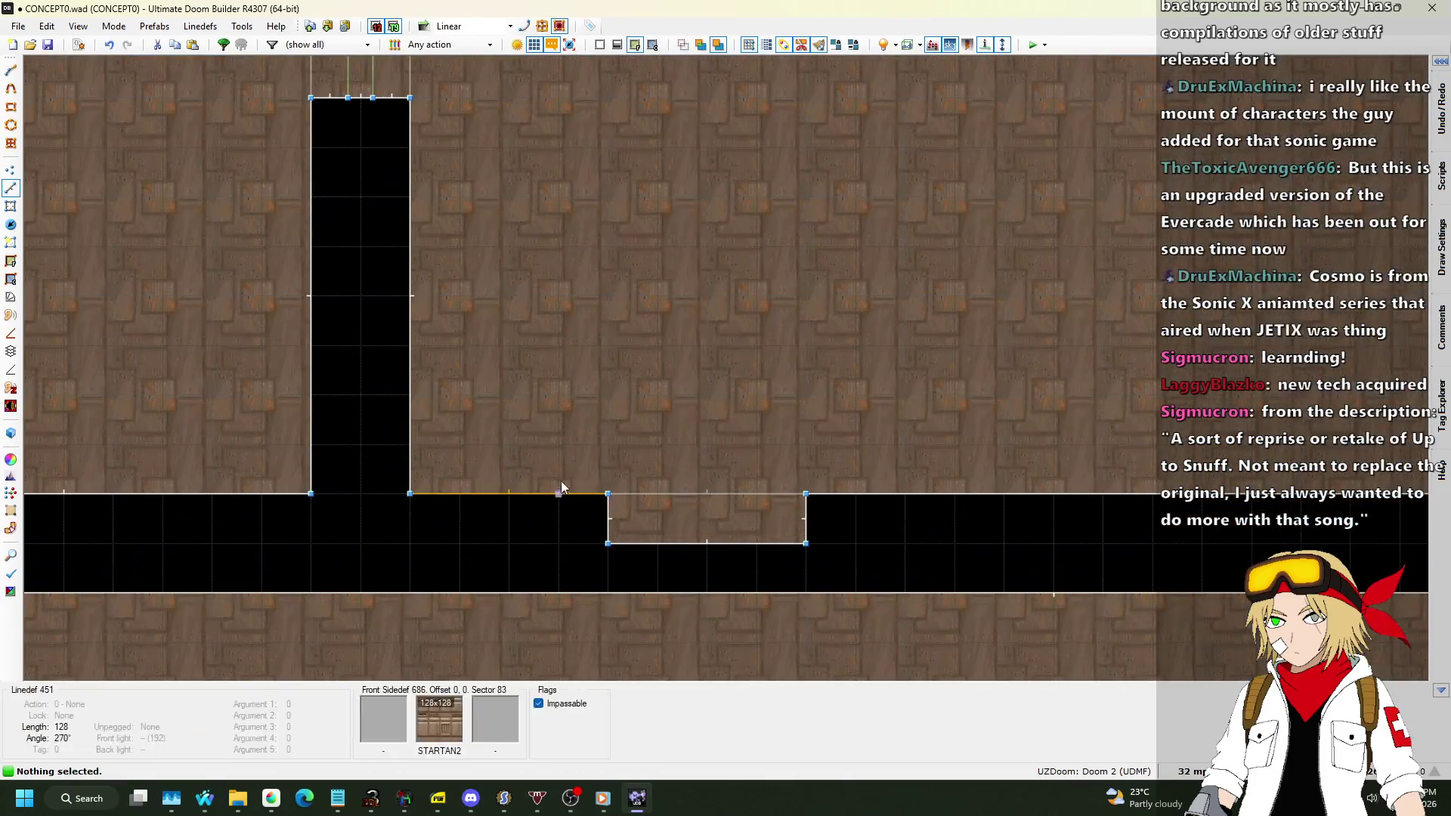
Give the doorway's bottom linedef the SW1COMM switch texture on its front side.
{"action": "right_click", "coordinate": [728, 537]}
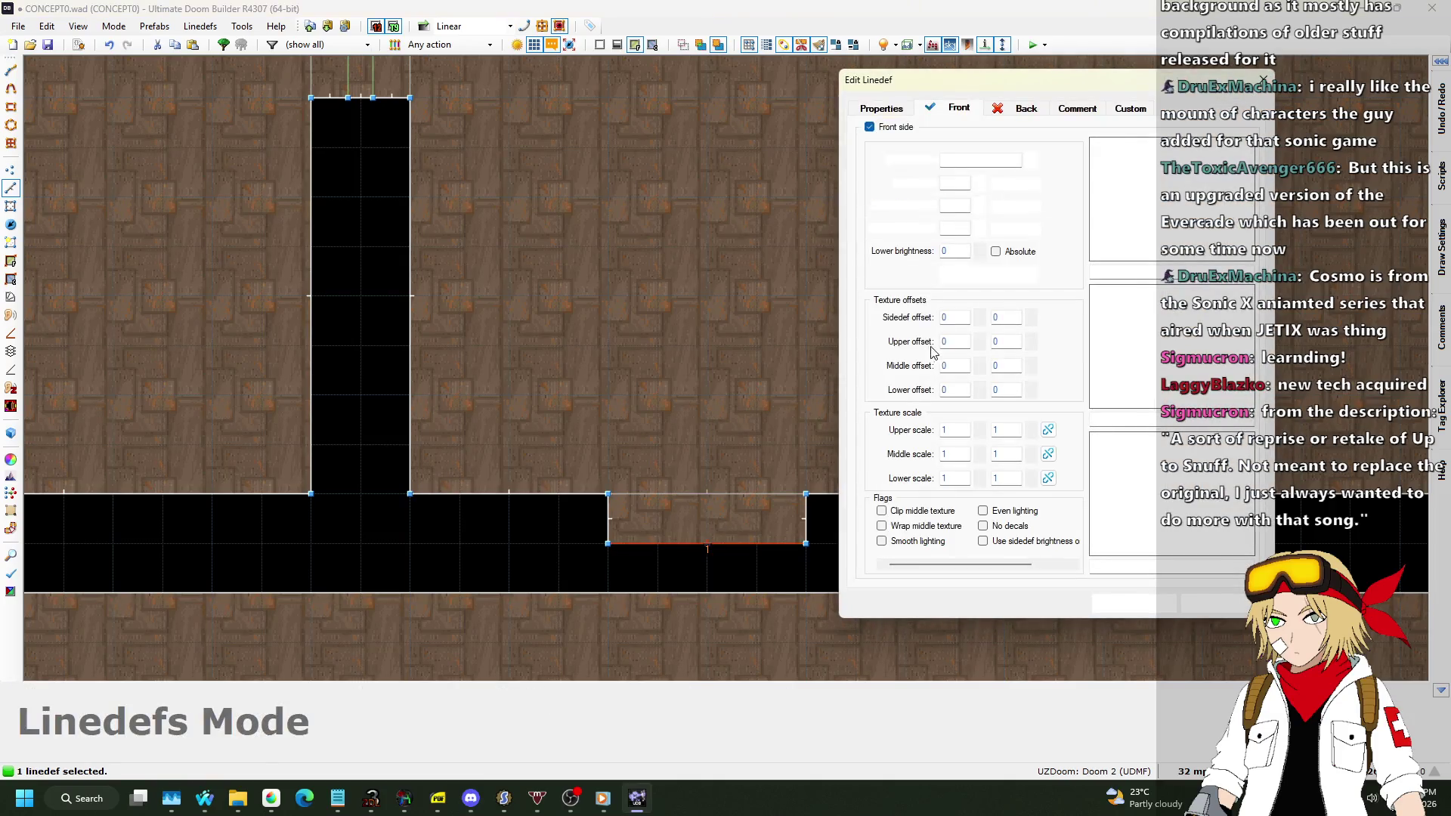
{"action": "left_click", "coordinate": [902, 110]}
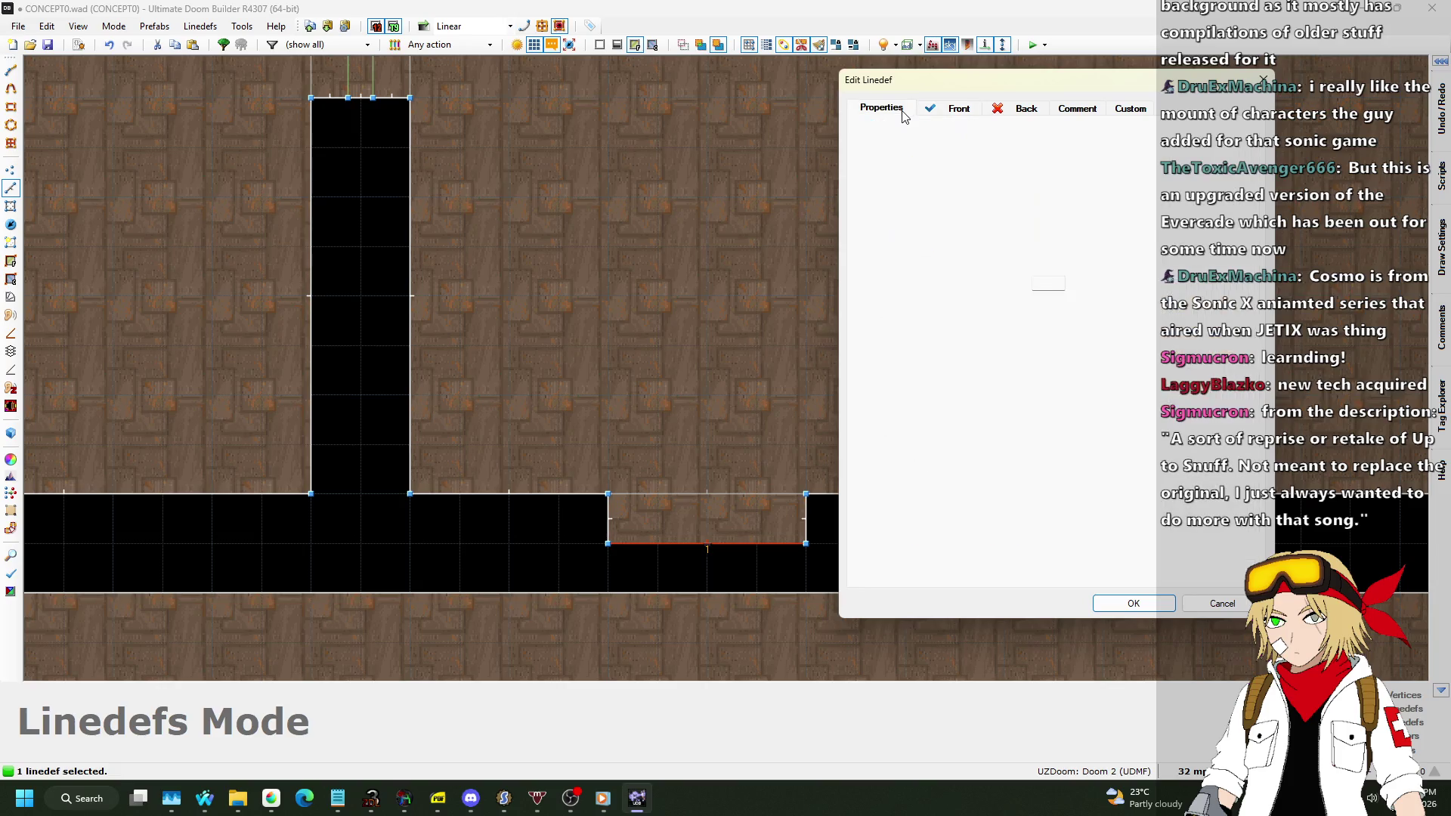
{"action": "left_click", "coordinate": [982, 107]}
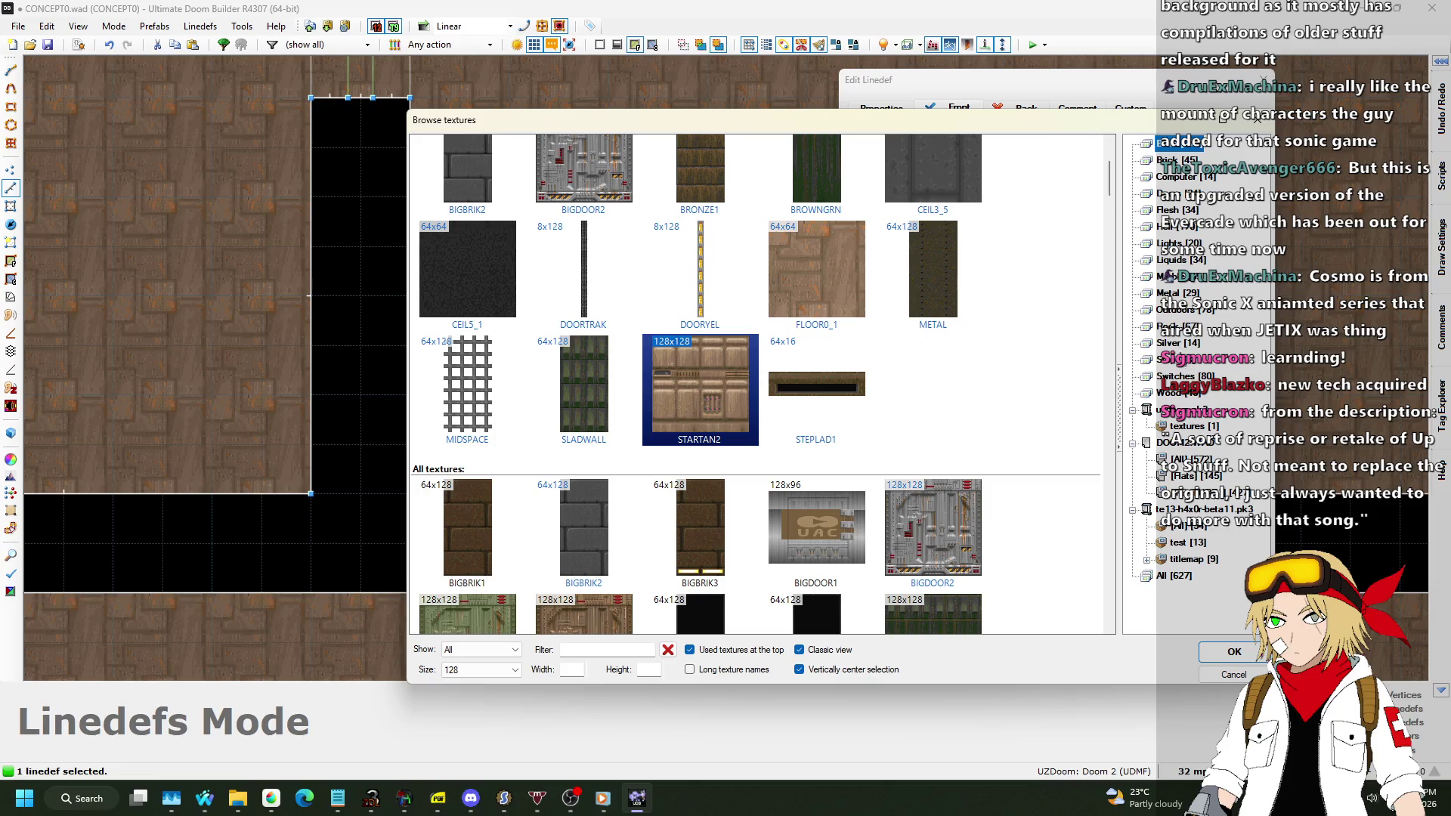
{"action": "left_click", "coordinate": [1177, 376]}
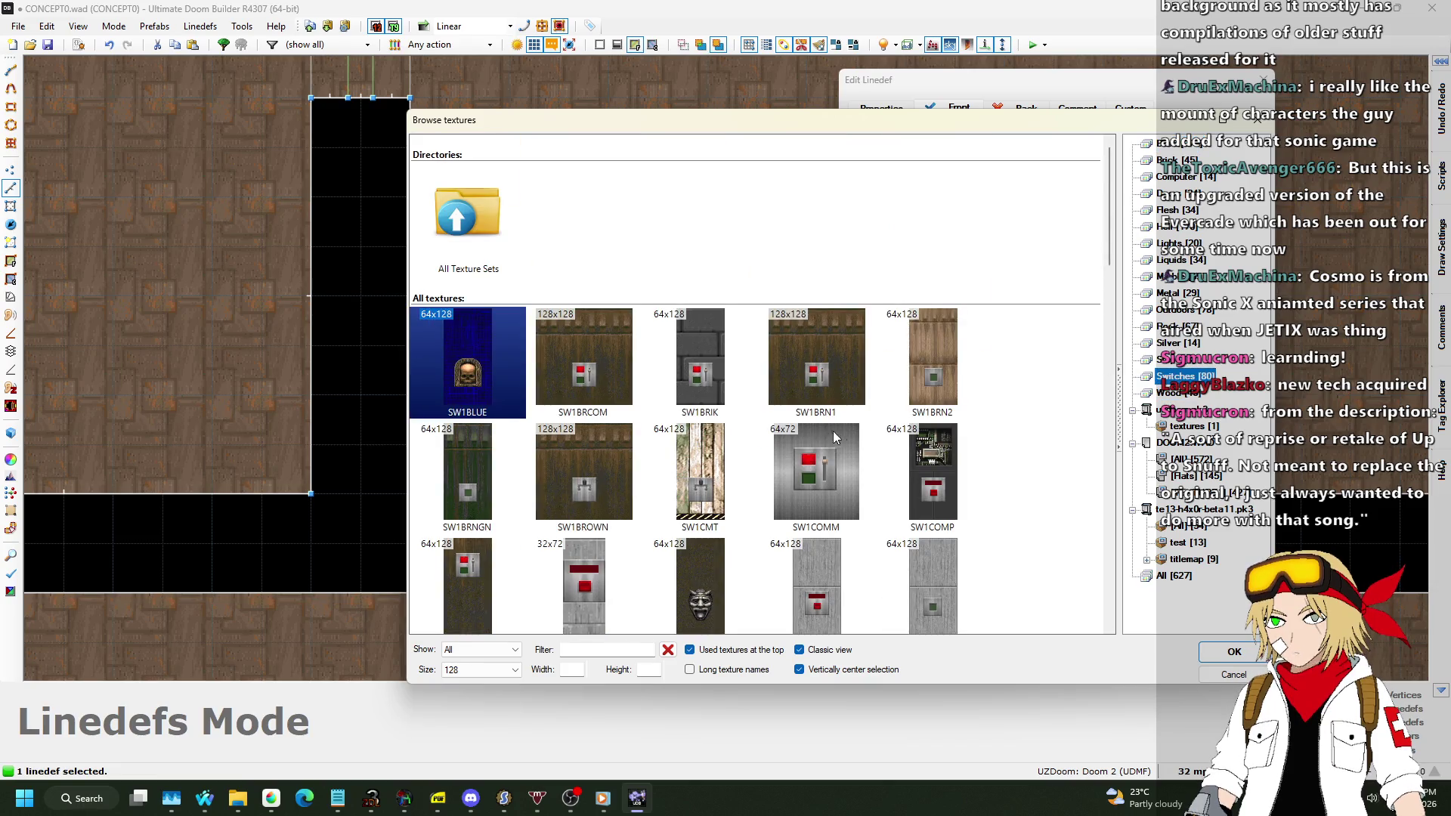
{"action": "scroll", "coordinate": [815, 431], "scroll_direction": "down", "scroll_amount": 2}
{"action": "double_click", "coordinate": [819, 361]}
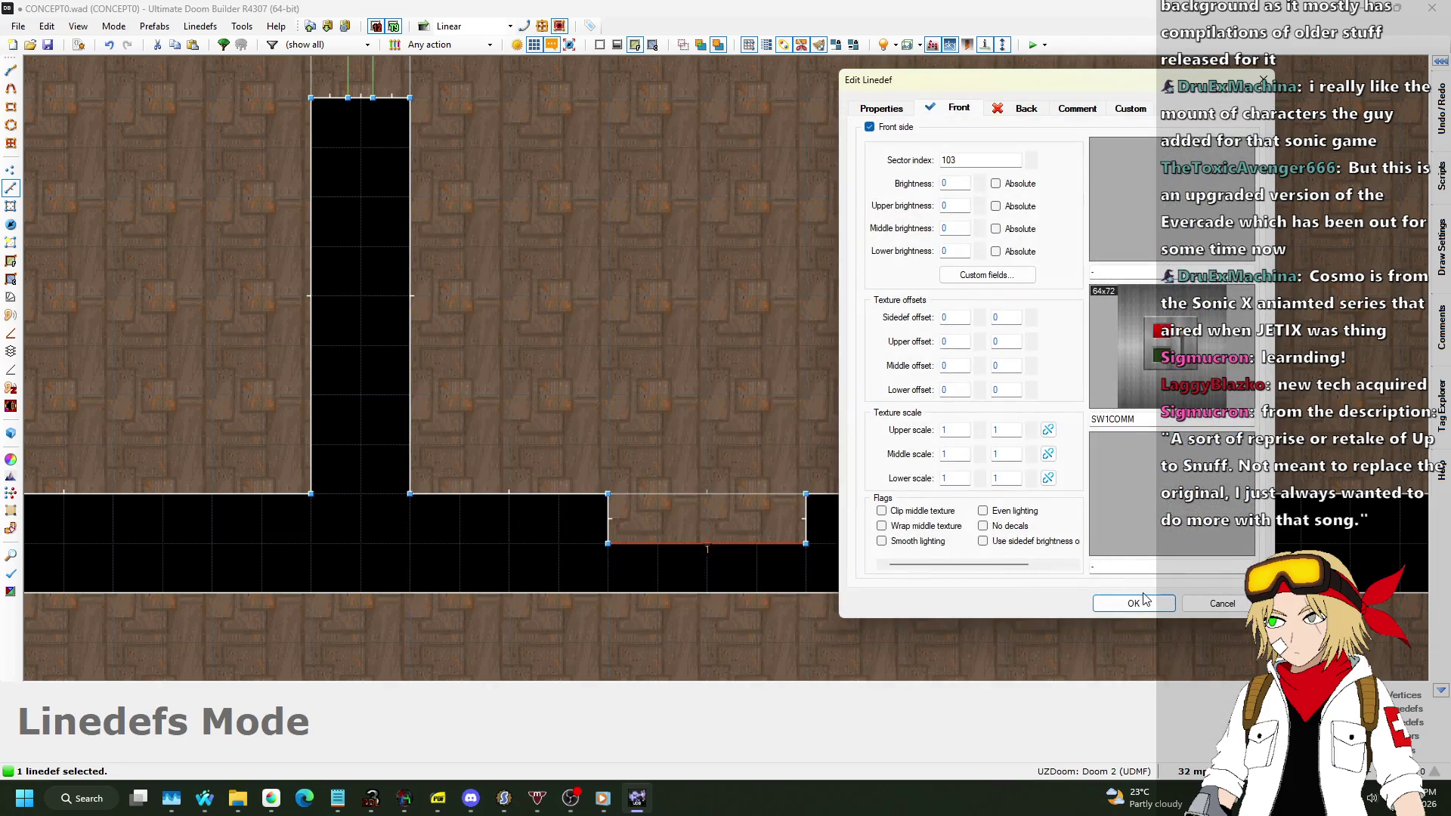
{"action": "left_click", "coordinate": [1146, 599]}
In 3D, set the switch box ceiling to 112 and paste STARTAN2 onto the missing upper walls.
{"action": "key", "text": "w"}
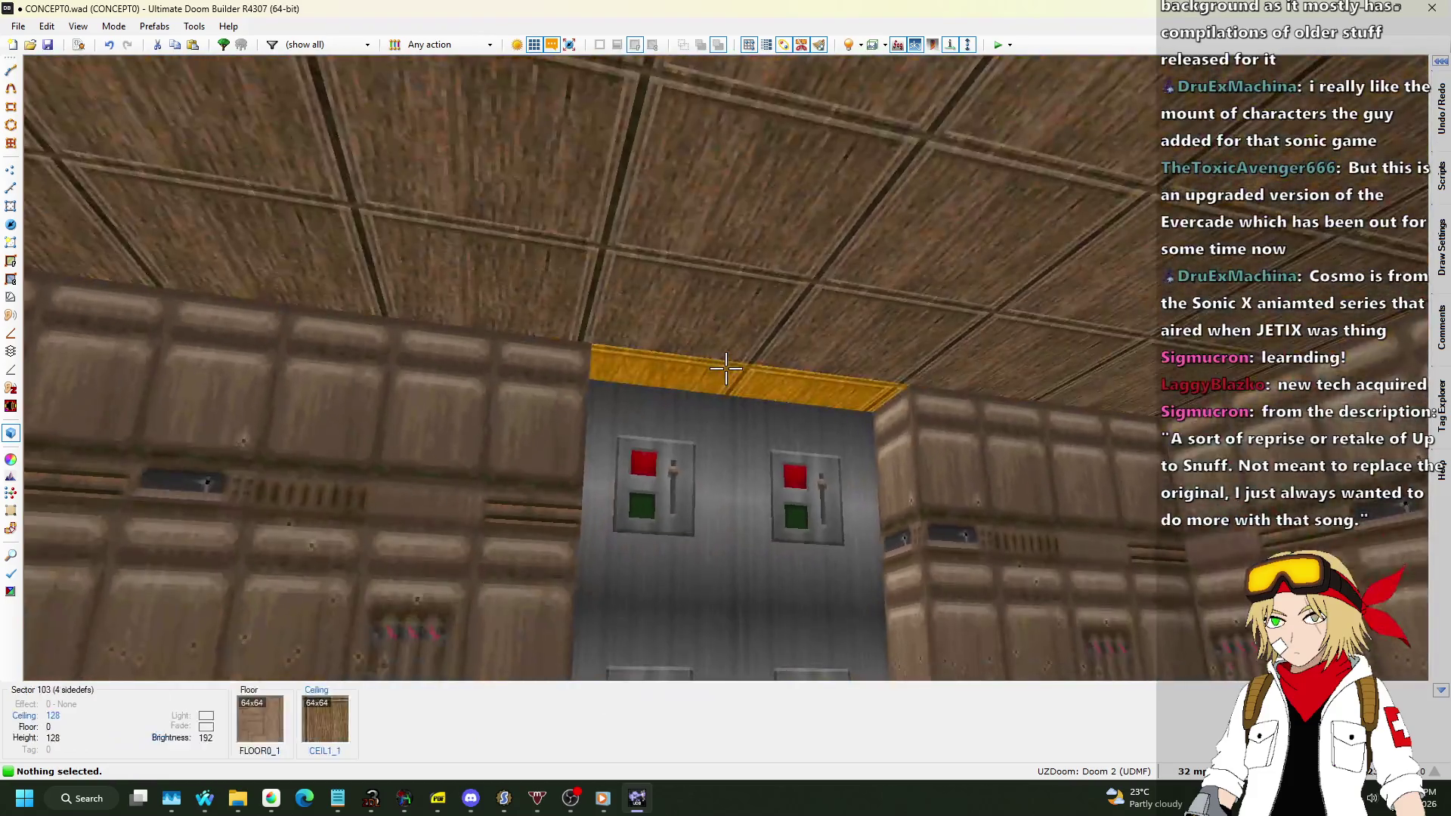
{"action": "left_click", "coordinate": [725, 367]}
{"action": "scroll", "coordinate": [725, 368], "scroll_direction": "up", "scroll_amount": 4}
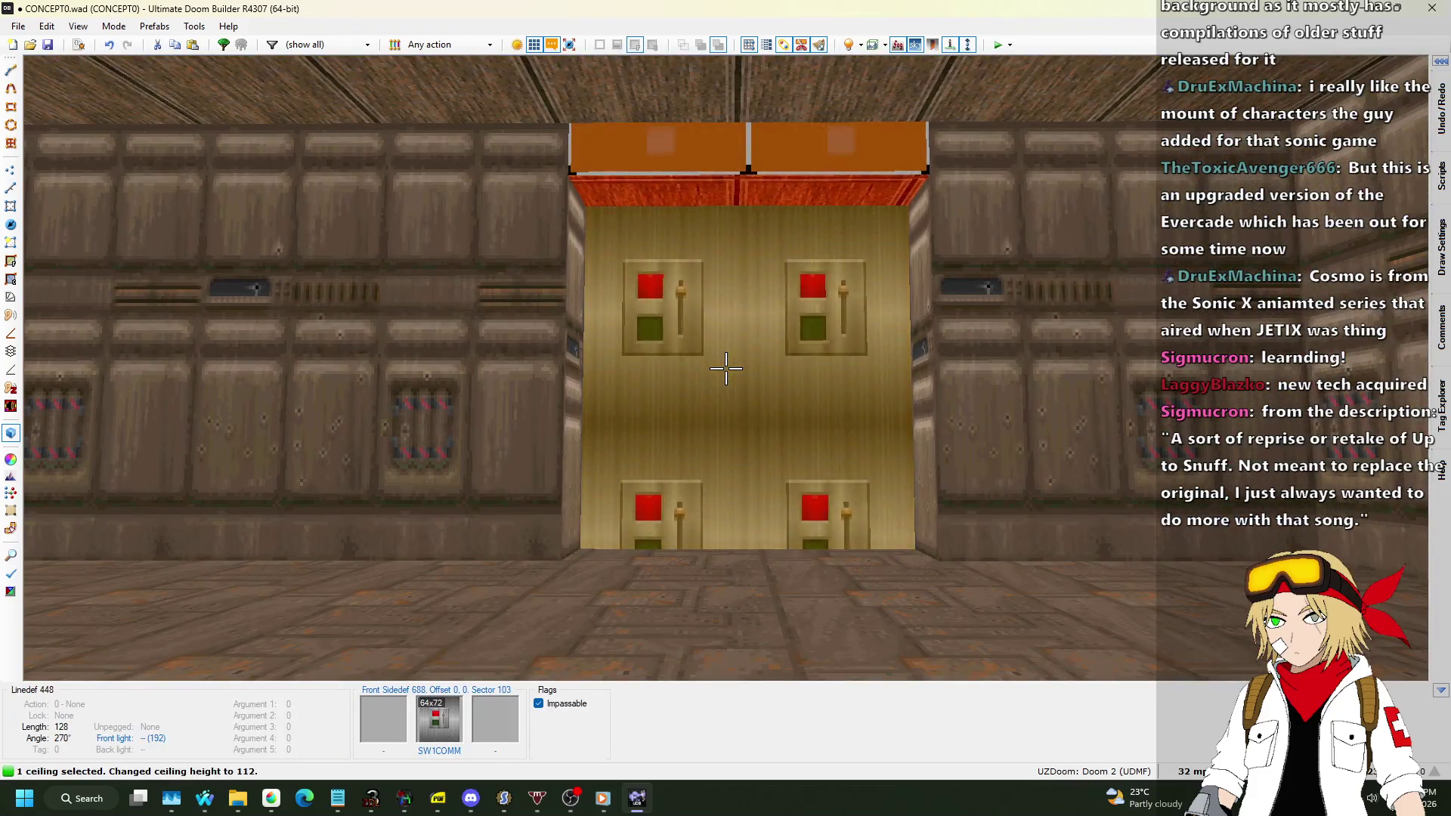
{"action": "scroll", "coordinate": [725, 368], "scroll_direction": "down", "scroll_amount": 4}
{"action": "key", "text": "ctrl+c"}
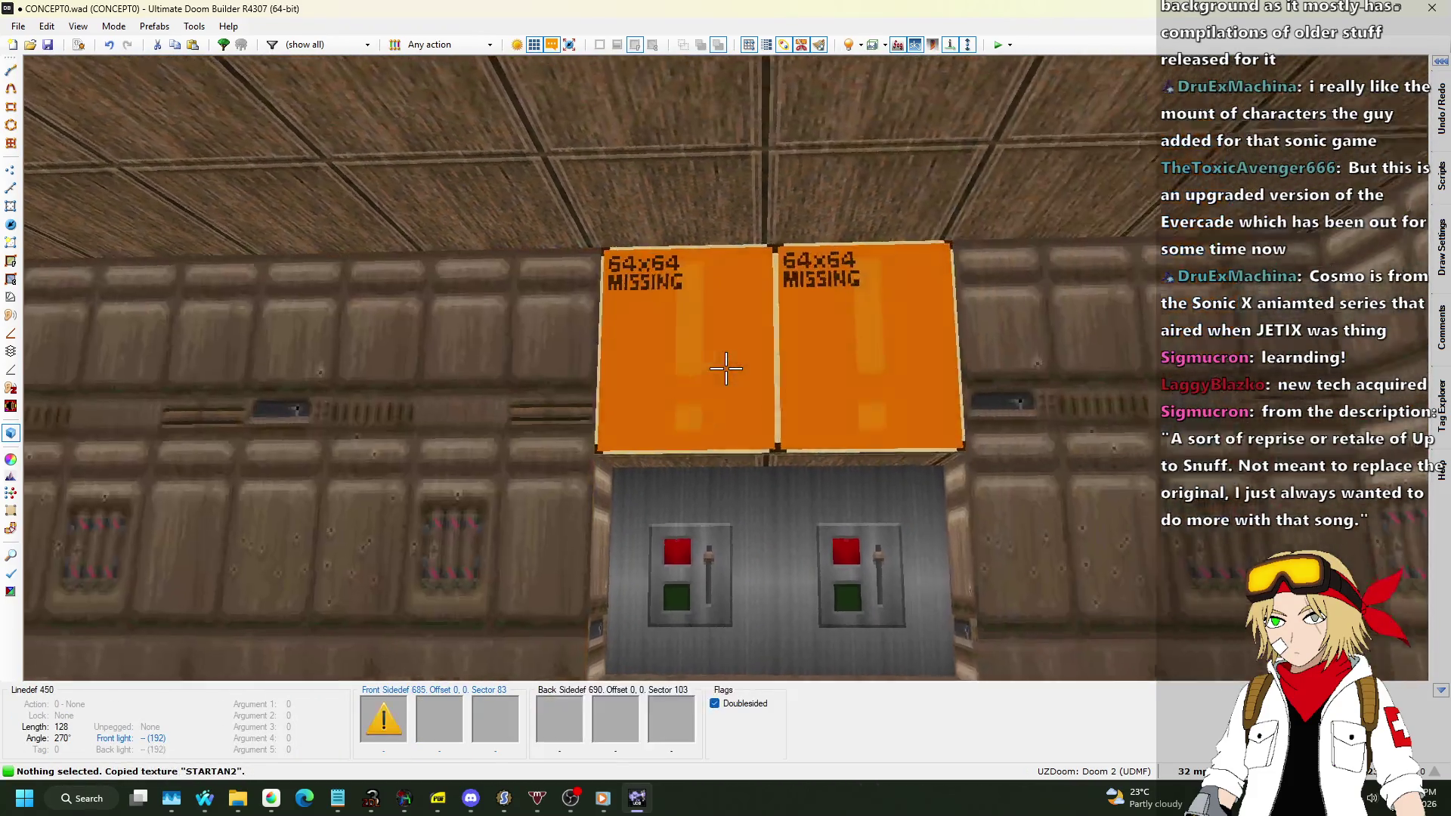
{"action": "key", "text": "ctrl+v"}
Narrow the switch box to 64 units, set grid to 8 mp, and pull its bottom edge up.
{"action": "key", "text": "w"}
{"action": "scroll", "coordinate": [748, 388], "scroll_direction": "down", "scroll_amount": 3}
{"action": "scroll", "coordinate": [742, 405], "scroll_direction": "up", "scroll_amount": 4}
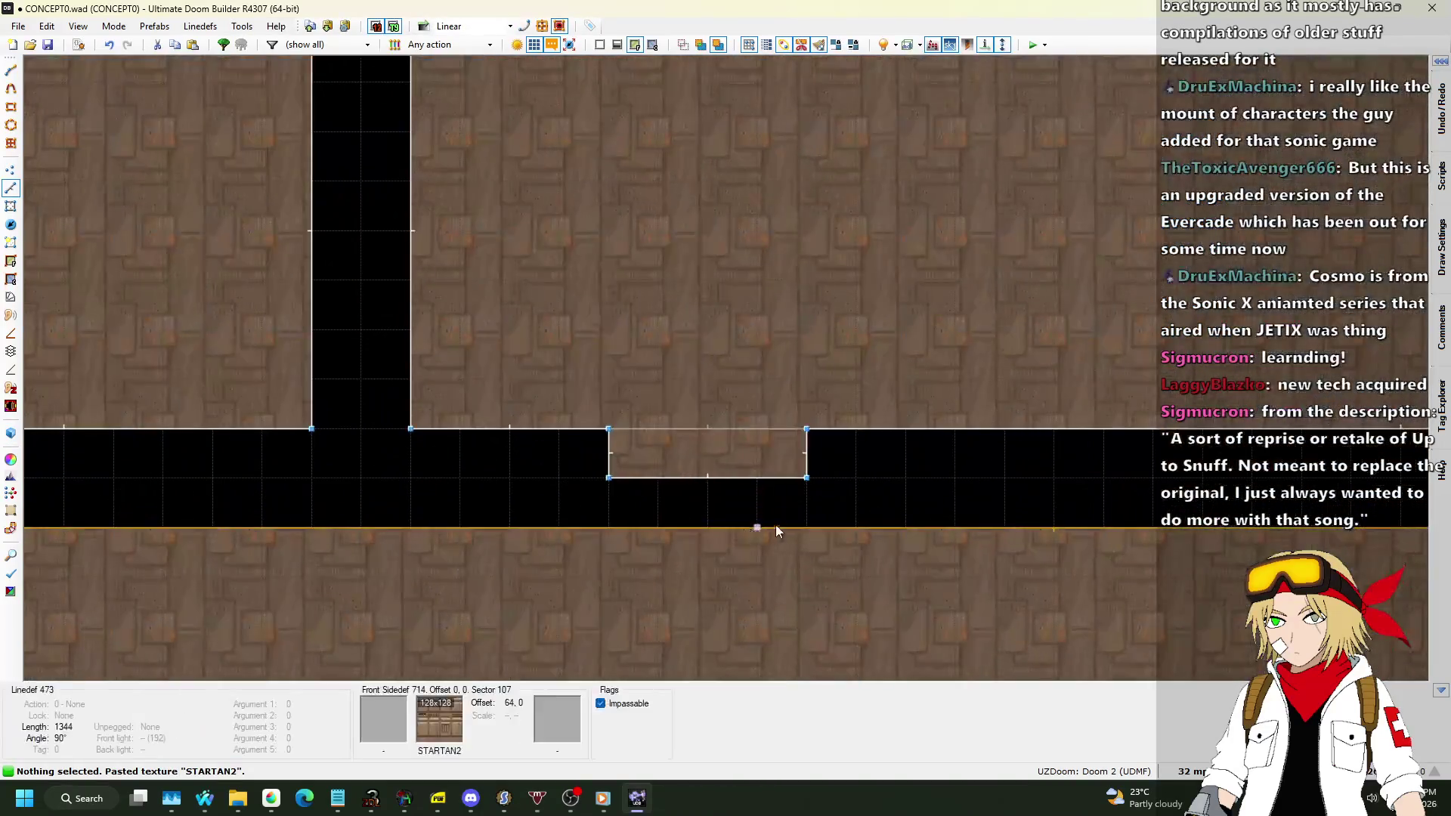
{"action": "left_click_drag", "start_coordinate": [807, 453], "coordinate": [723, 461]}
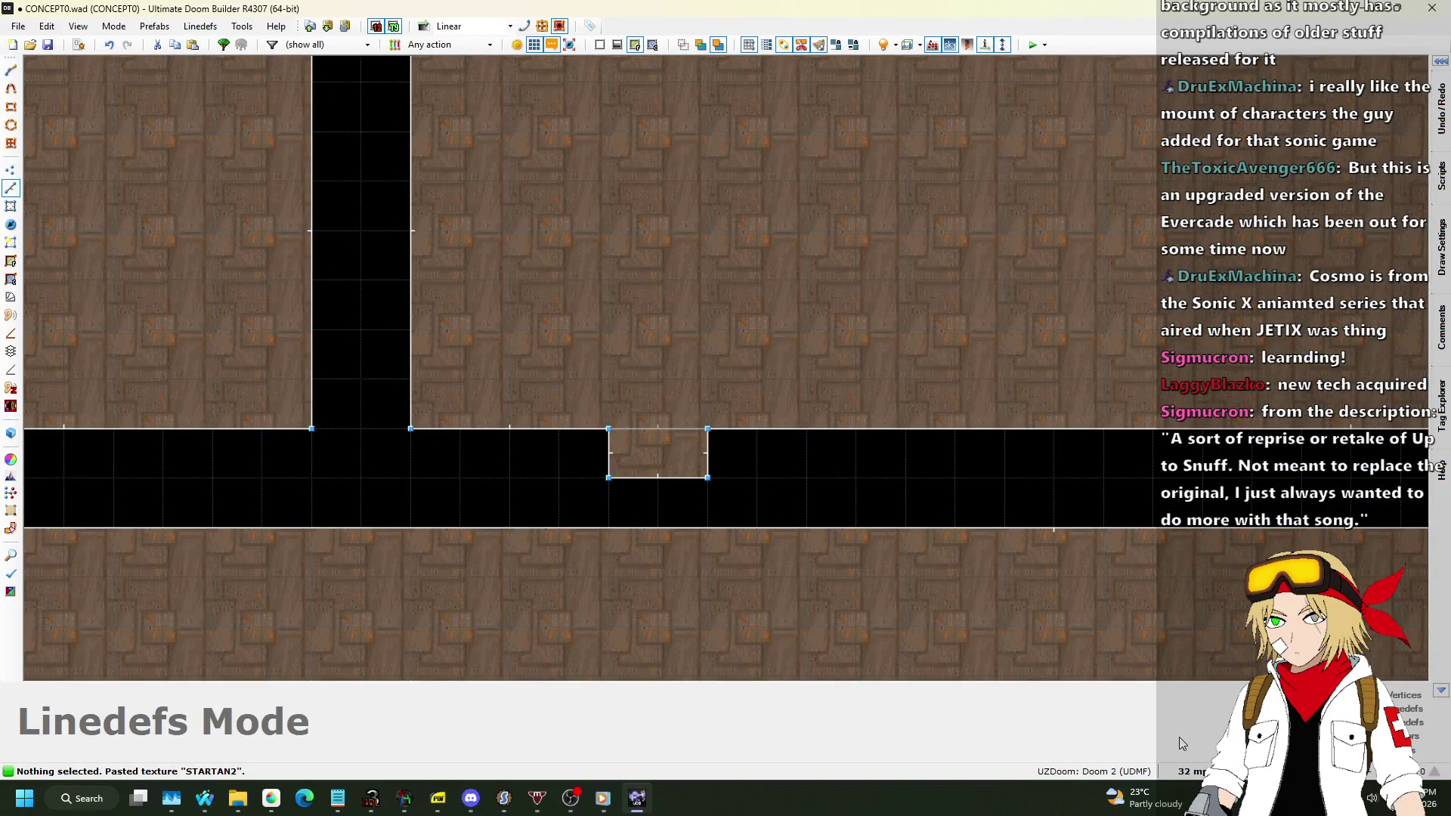
{"action": "left_click", "coordinate": [1192, 771]}
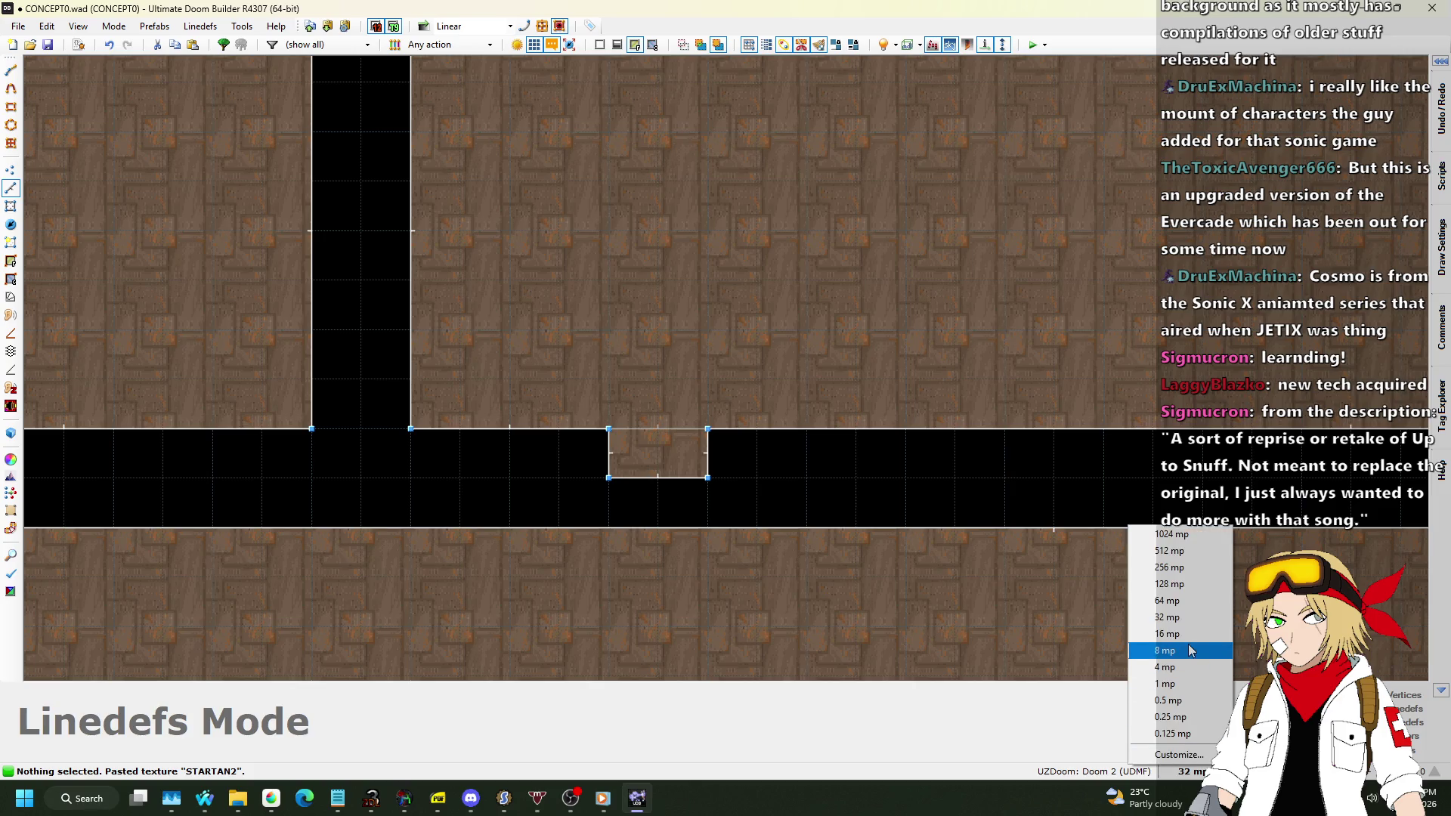
{"action": "left_click", "coordinate": [1189, 650]}
{"action": "scroll", "coordinate": [689, 463], "scroll_direction": "up", "scroll_amount": 3}
{"action": "mouse_move", "coordinate": [632, 485]}
{"action": "left_mouse_down"}
{"action": "mouse_move", "coordinate": [632, 449]}
{"action": "mouse_move", "coordinate": [659, 444]}
{"action": "left_mouse_up"}
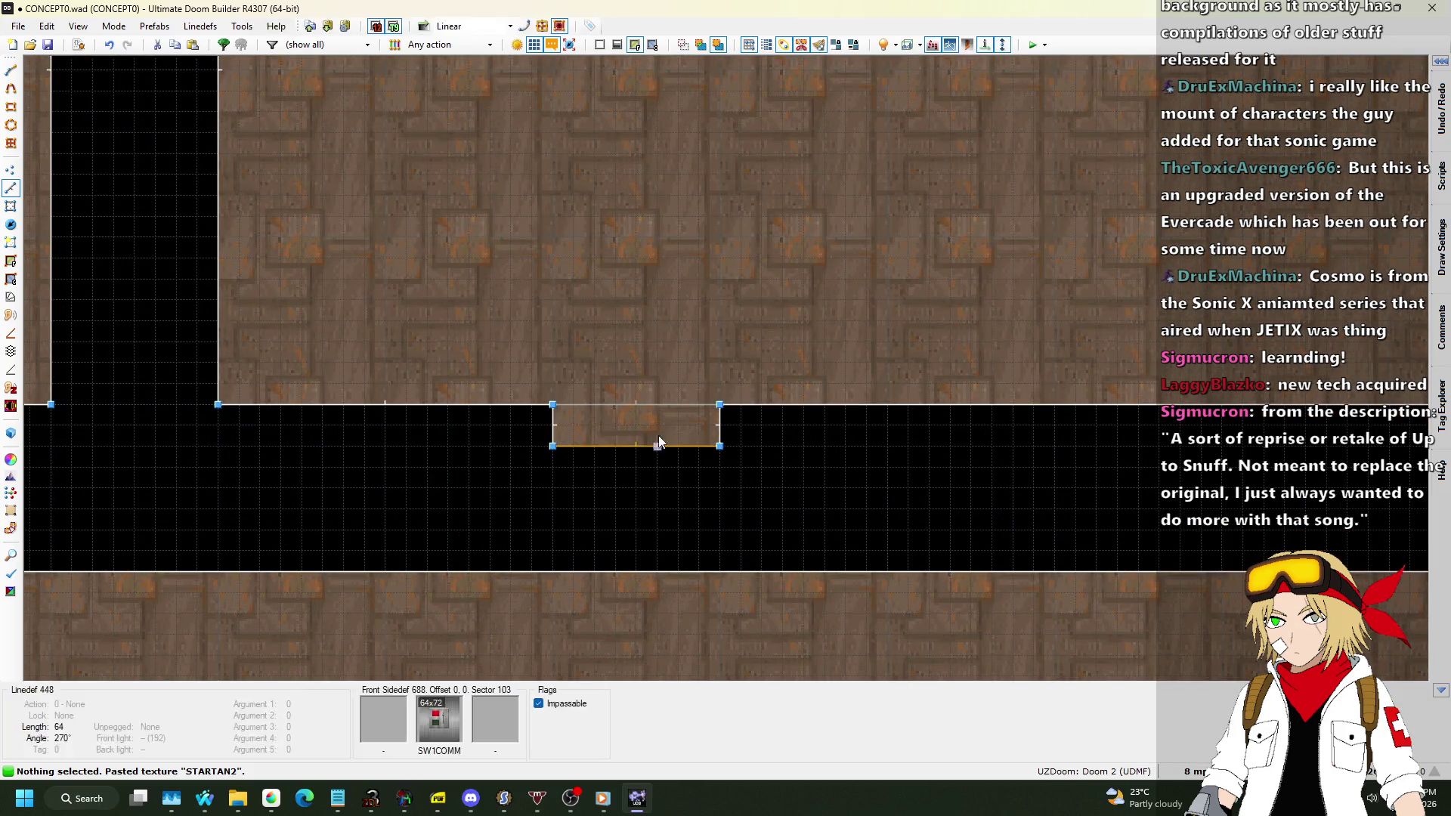
{"action": "key", "text": "w"}
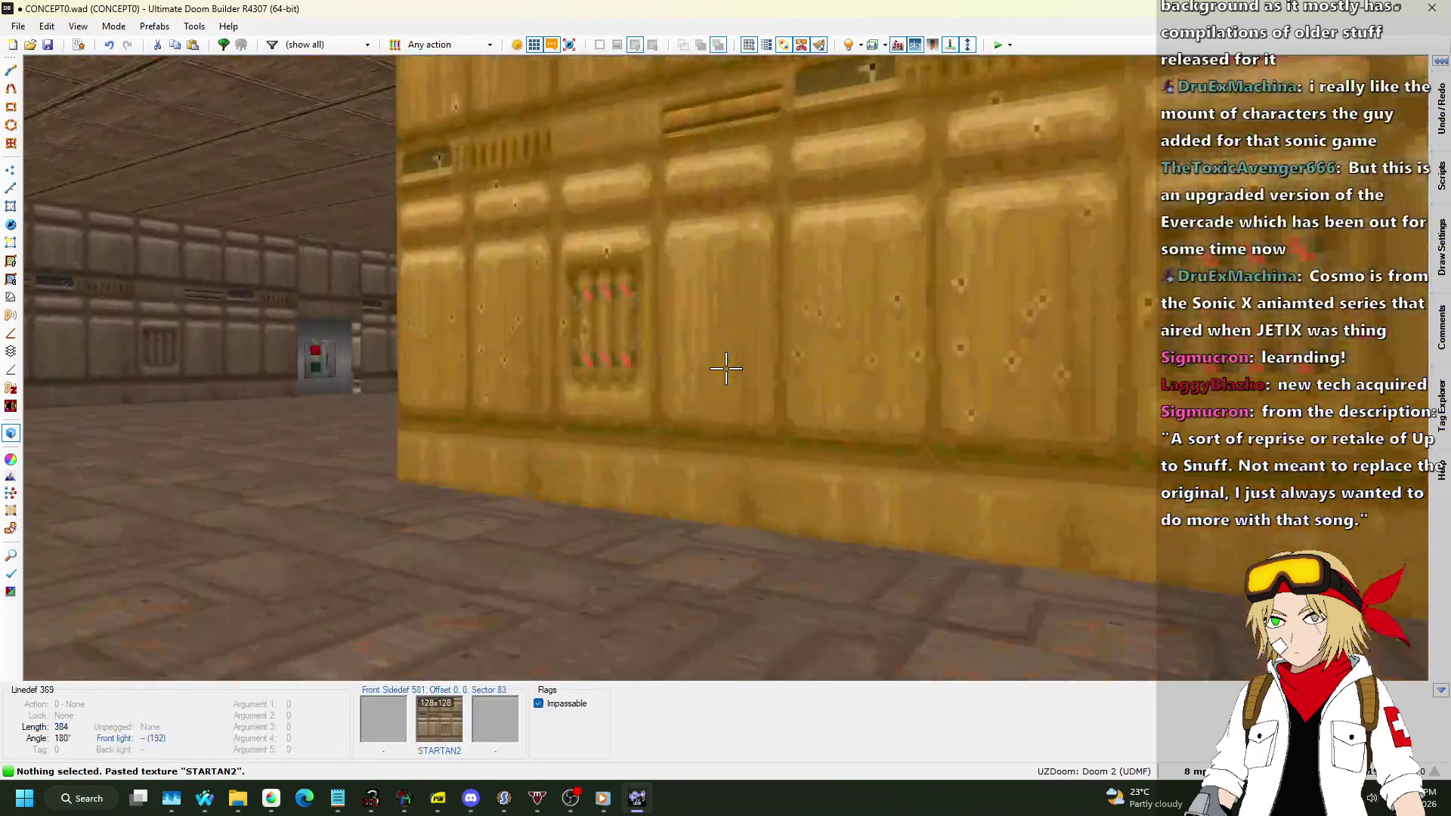
Lower the yellow floor strip (sector 108) to -64 to form a pit.
{"action": "key", "text": "w"}
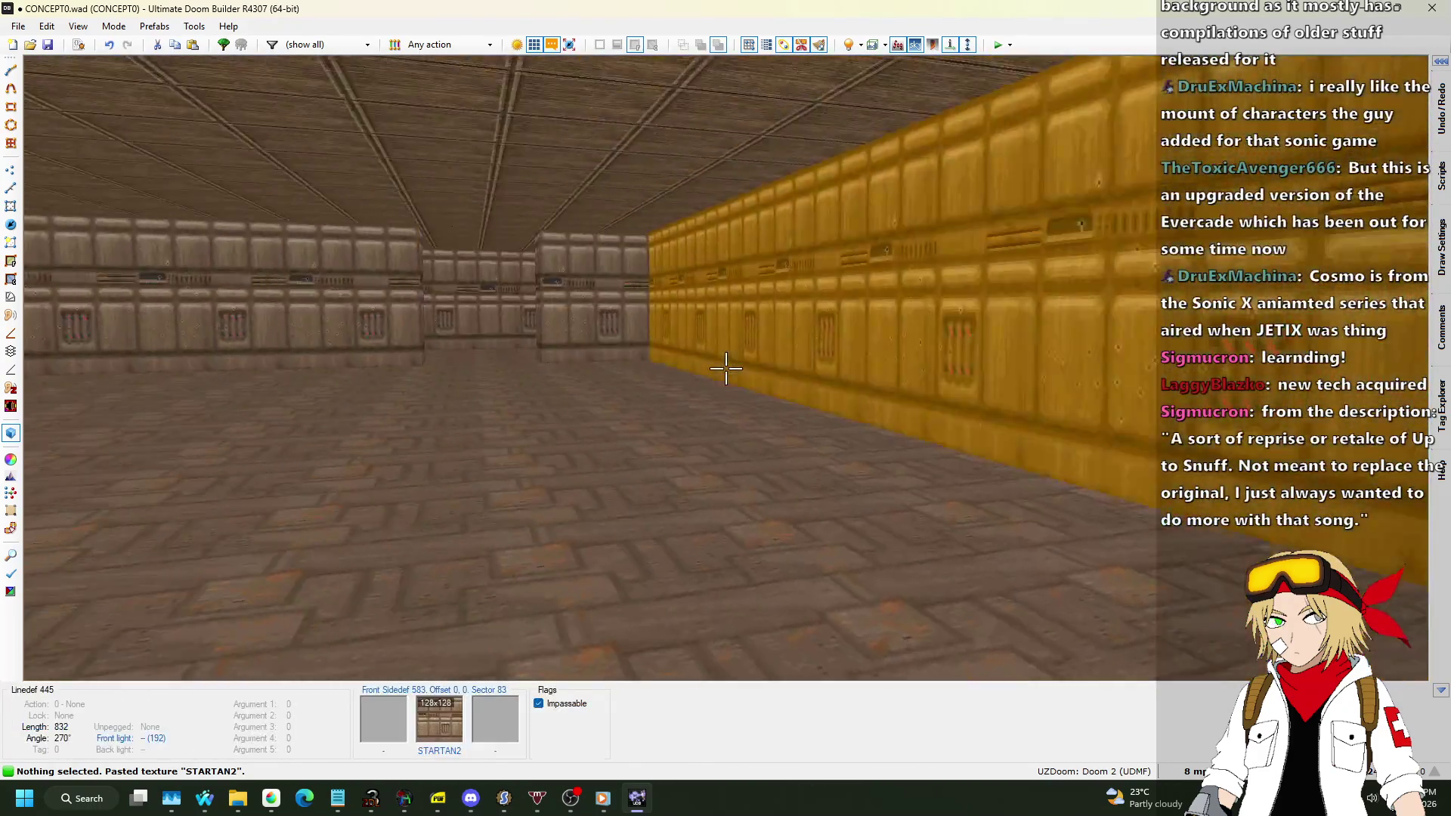
{"action": "key", "text": "w"}
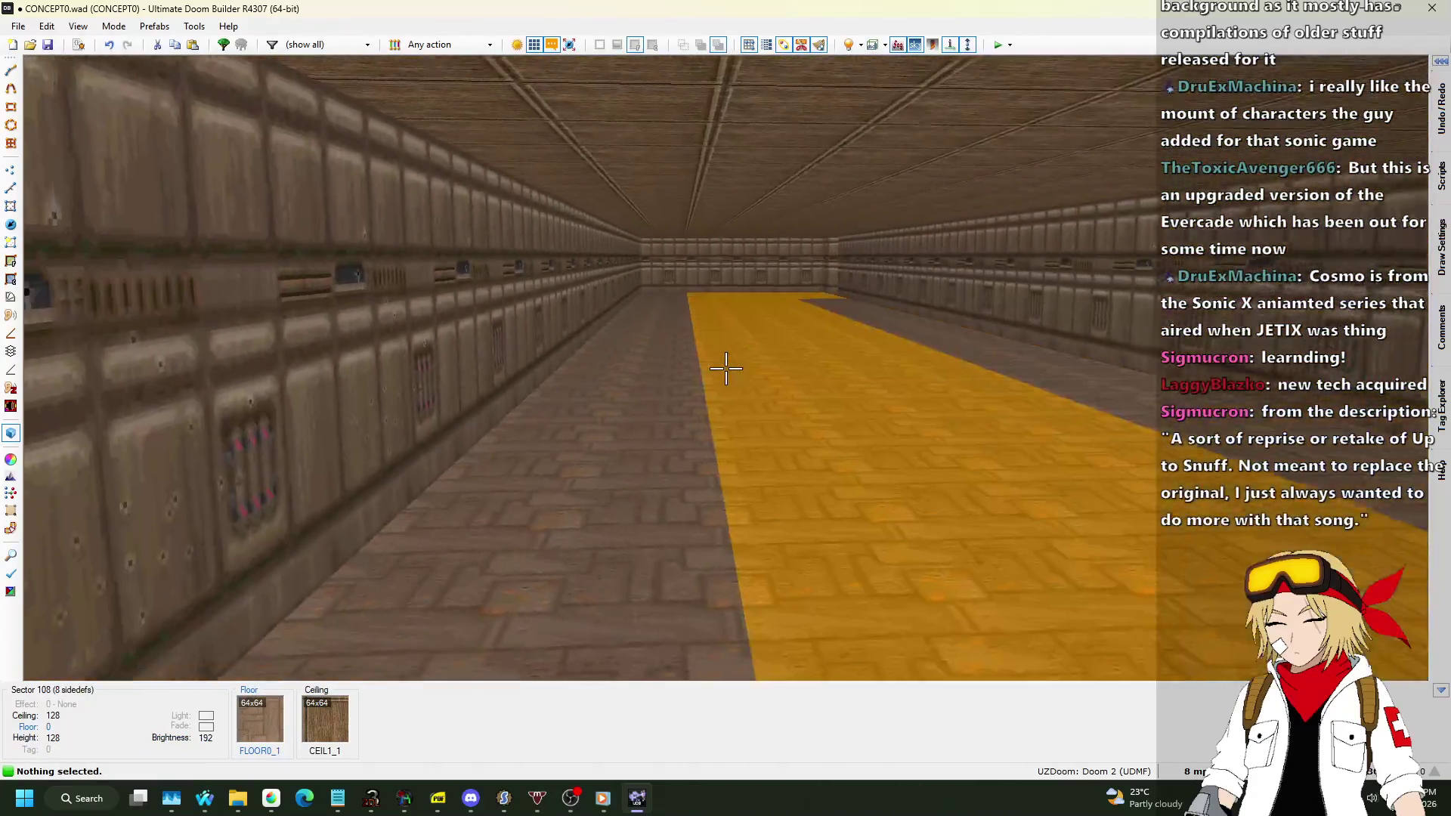
{"action": "left_click", "coordinate": [725, 368]}
{"action": "scroll", "coordinate": [725, 368], "scroll_direction": "down", "scroll_amount": 7}
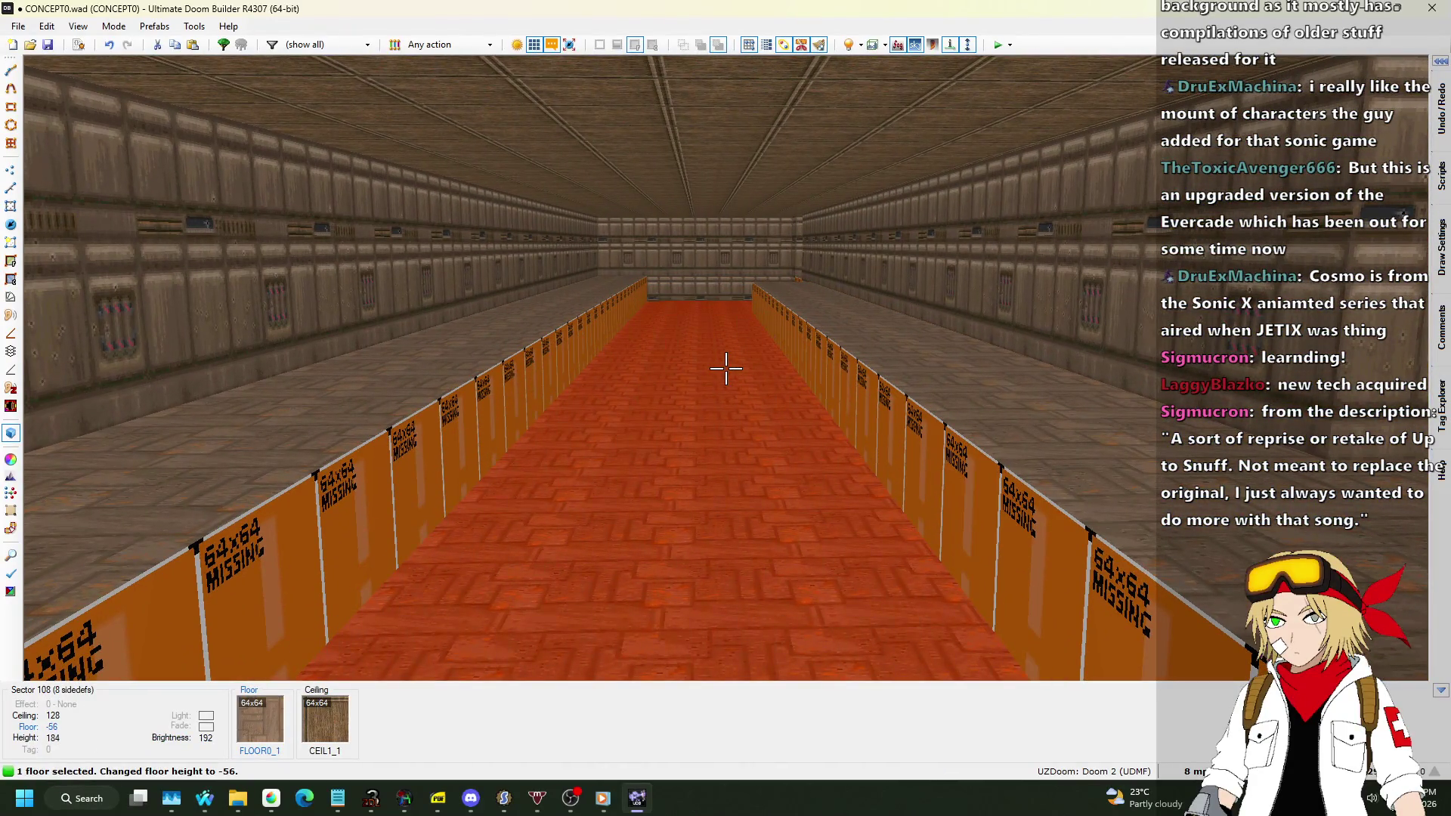
{"action": "scroll", "coordinate": [726, 368], "scroll_direction": "down", "scroll_amount": 1}
{"action": "left_click", "coordinate": [726, 368]}
Paste STARTAN2 onto the pit's exposed lower wall.
{"action": "key", "text": "w"}
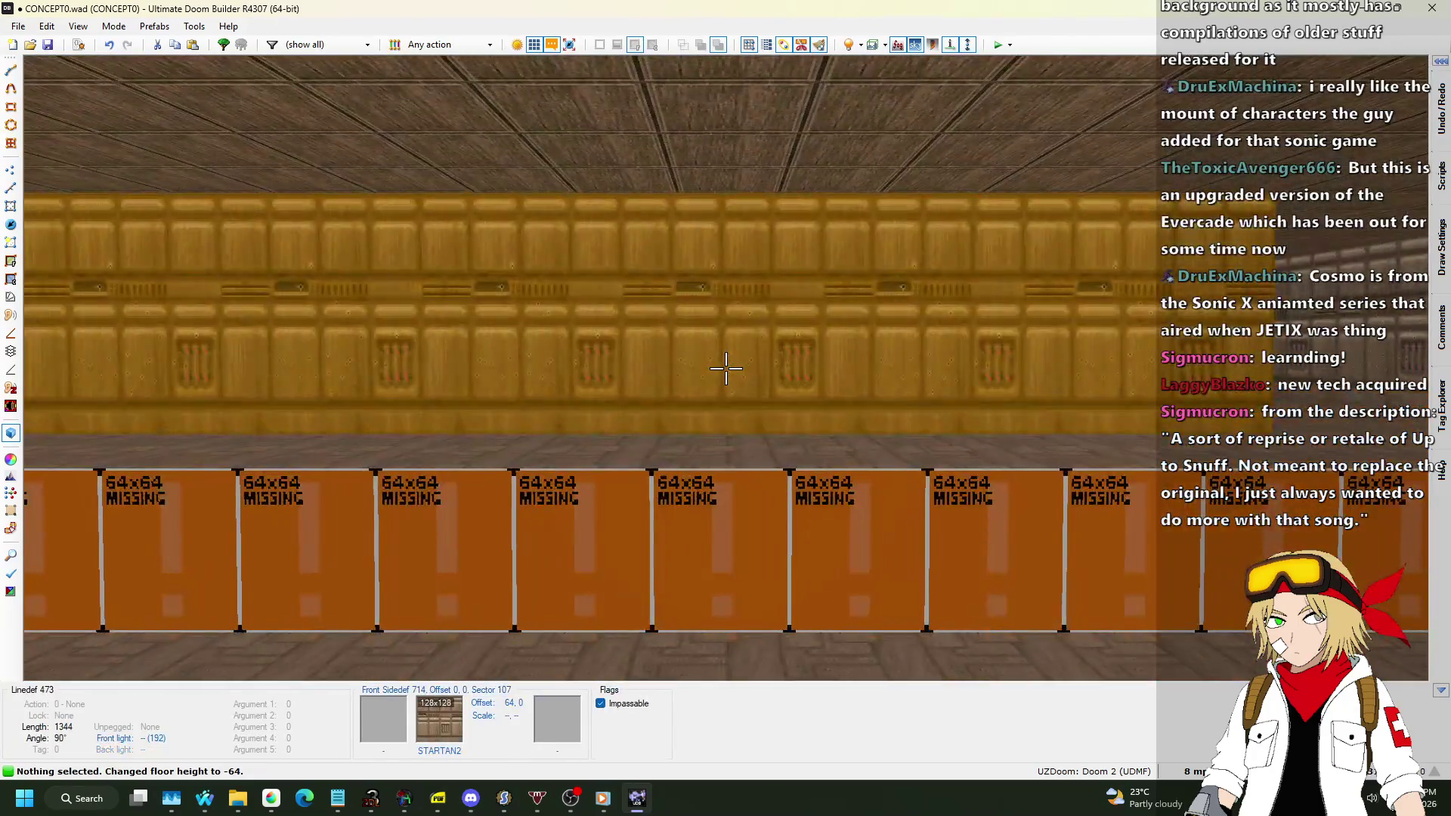
{"action": "key", "text": "ctrl+c"}
{"action": "key", "text": "ctrl+v"}
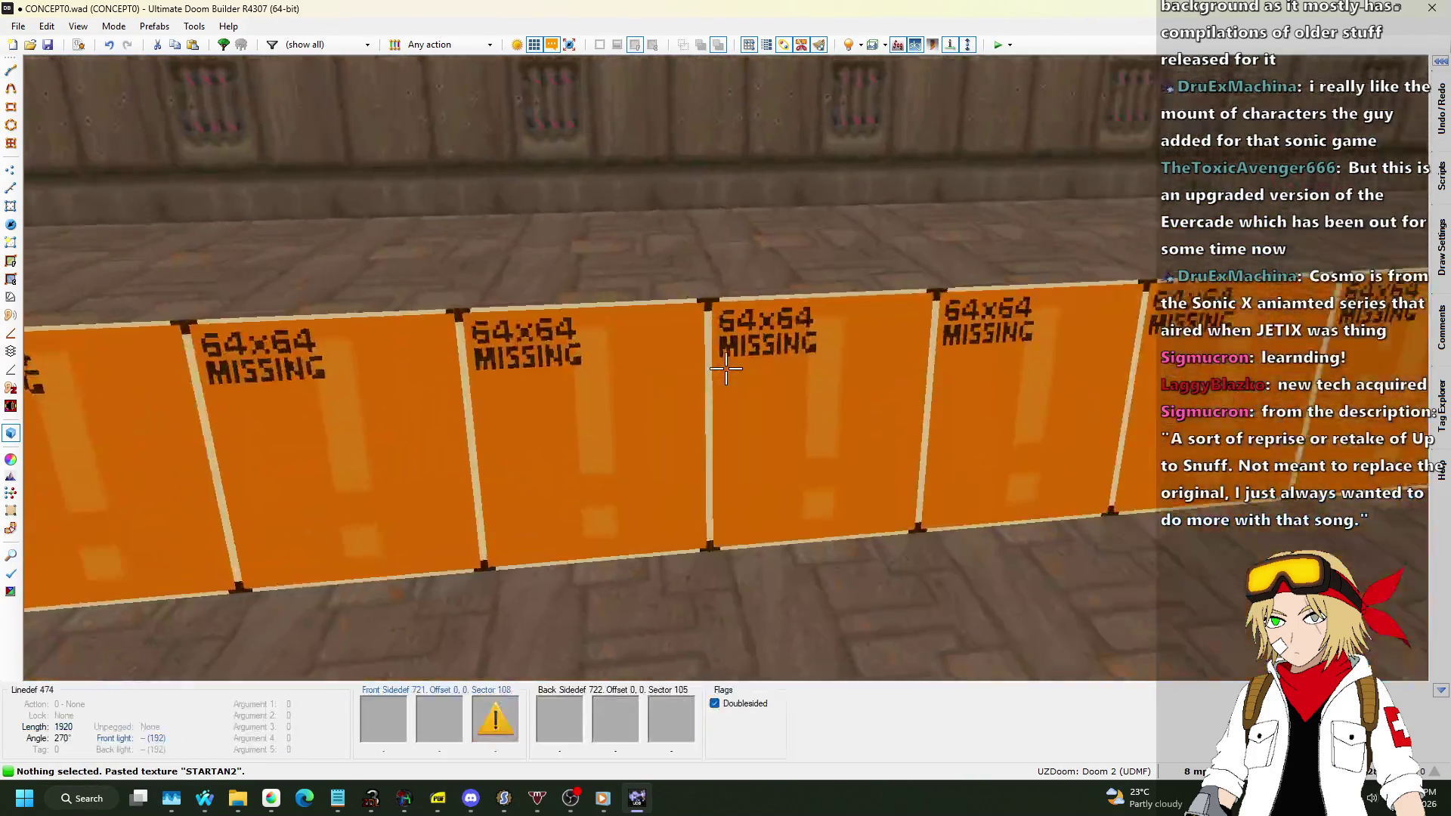
{"action": "key", "text": "s"}
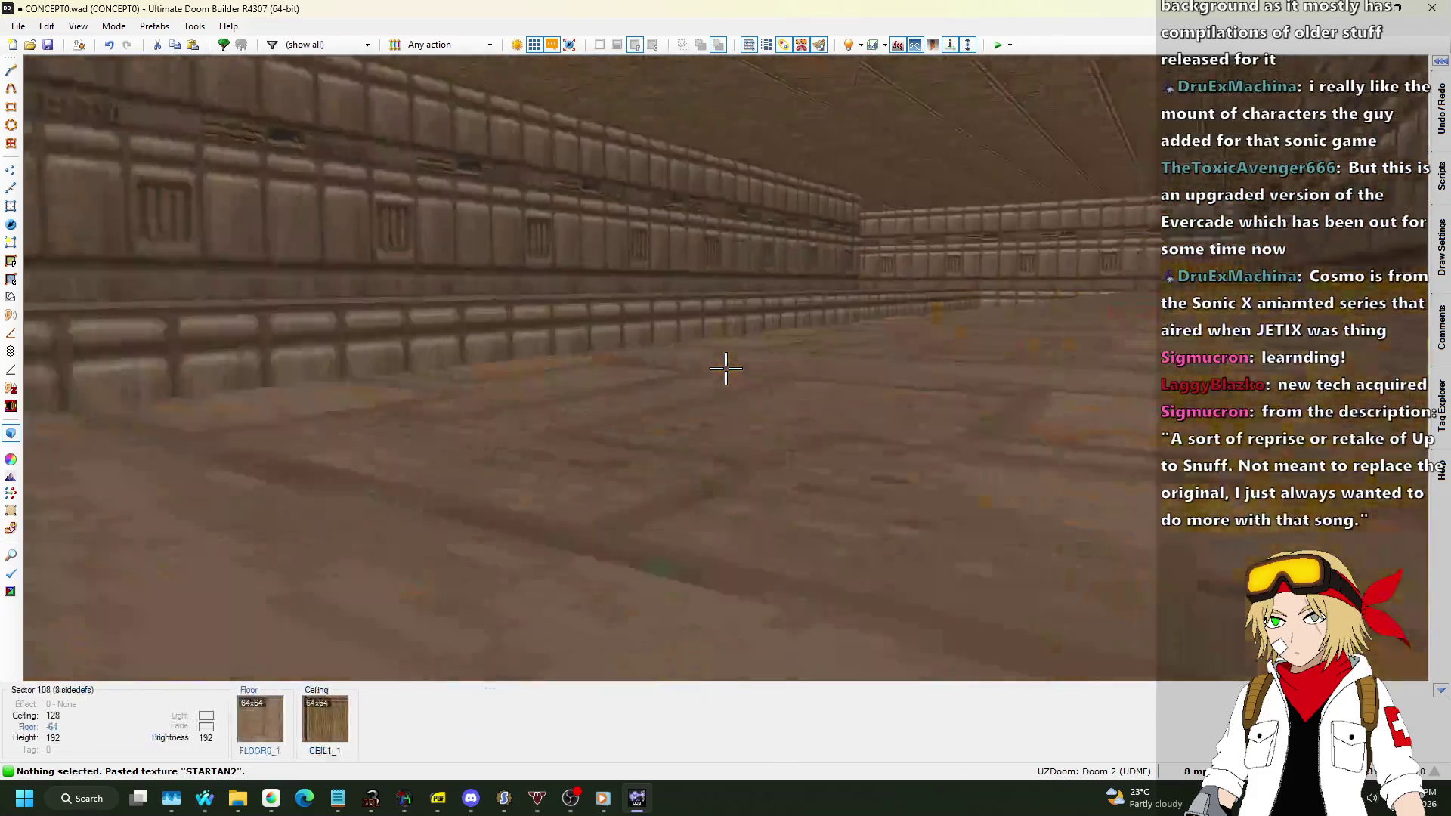
Draw the first 128x128 square sector off the pit's edge.
{"action": "key", "text": "q"}
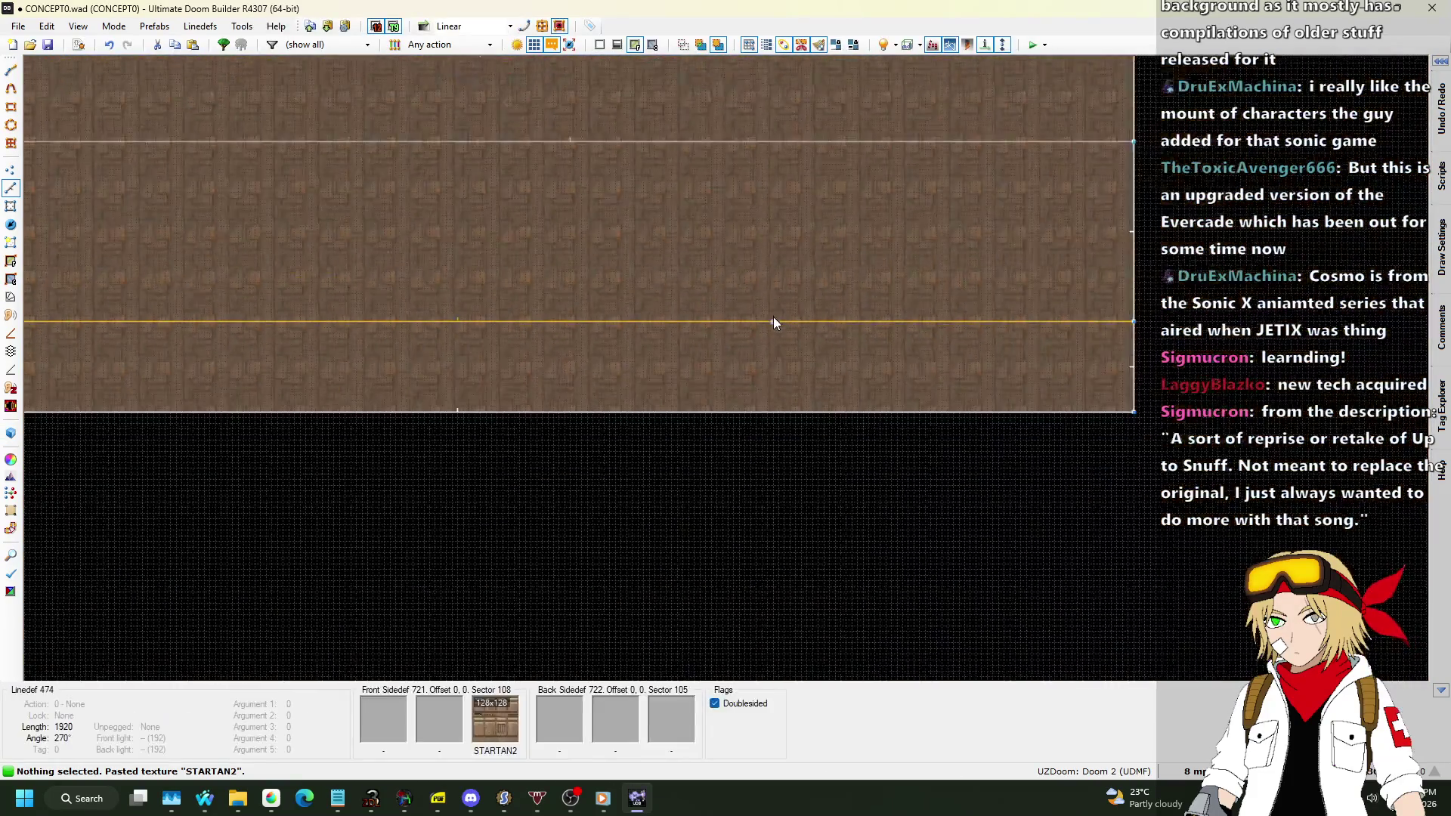
{"action": "scroll", "coordinate": [773, 322], "scroll_direction": "down", "scroll_amount": 4}
{"action": "scroll", "coordinate": [913, 324], "scroll_direction": "up", "scroll_amount": 7}
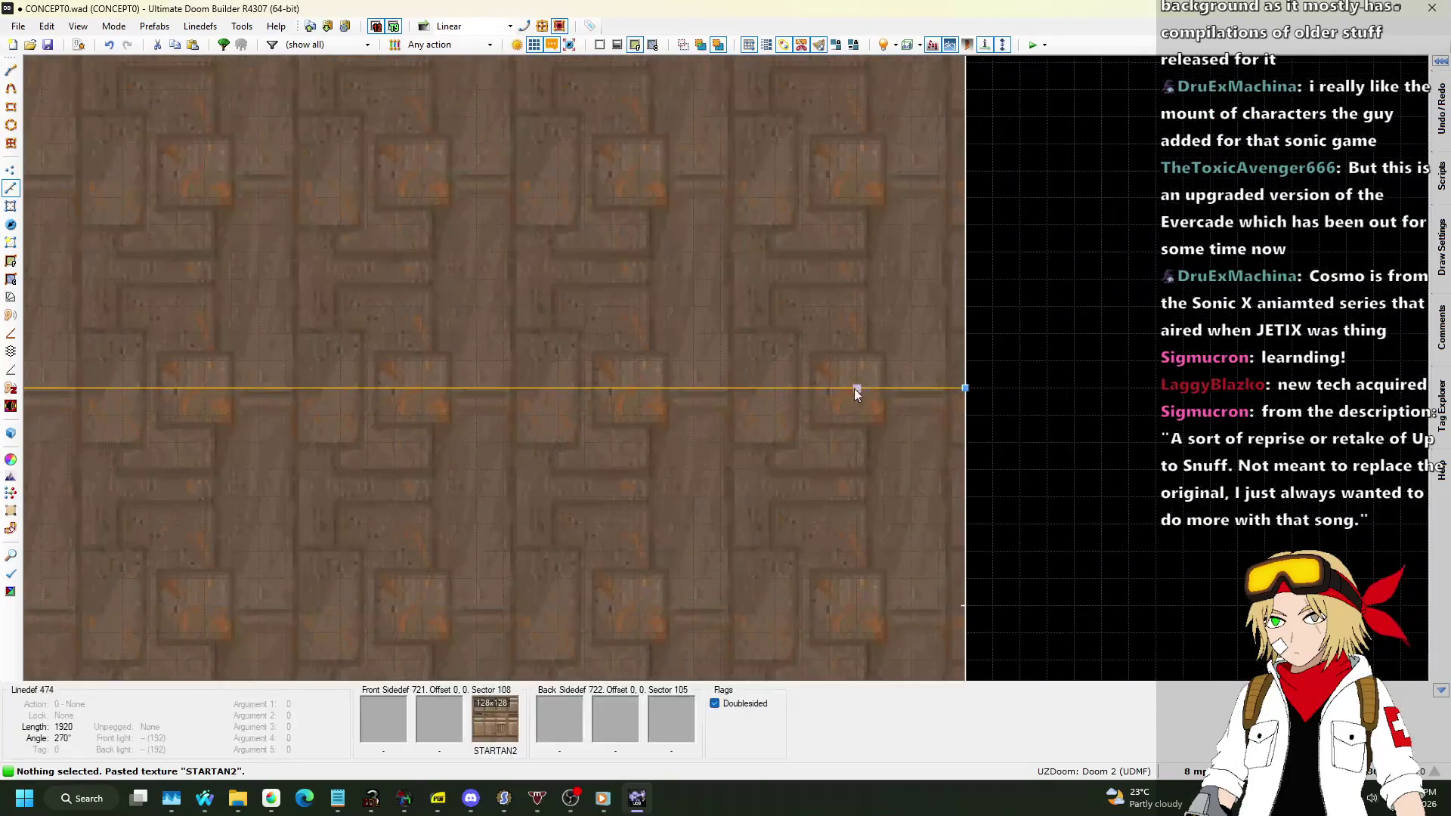
{"action": "scroll", "coordinate": [1179, 438], "scroll_direction": "down", "scroll_amount": 6}
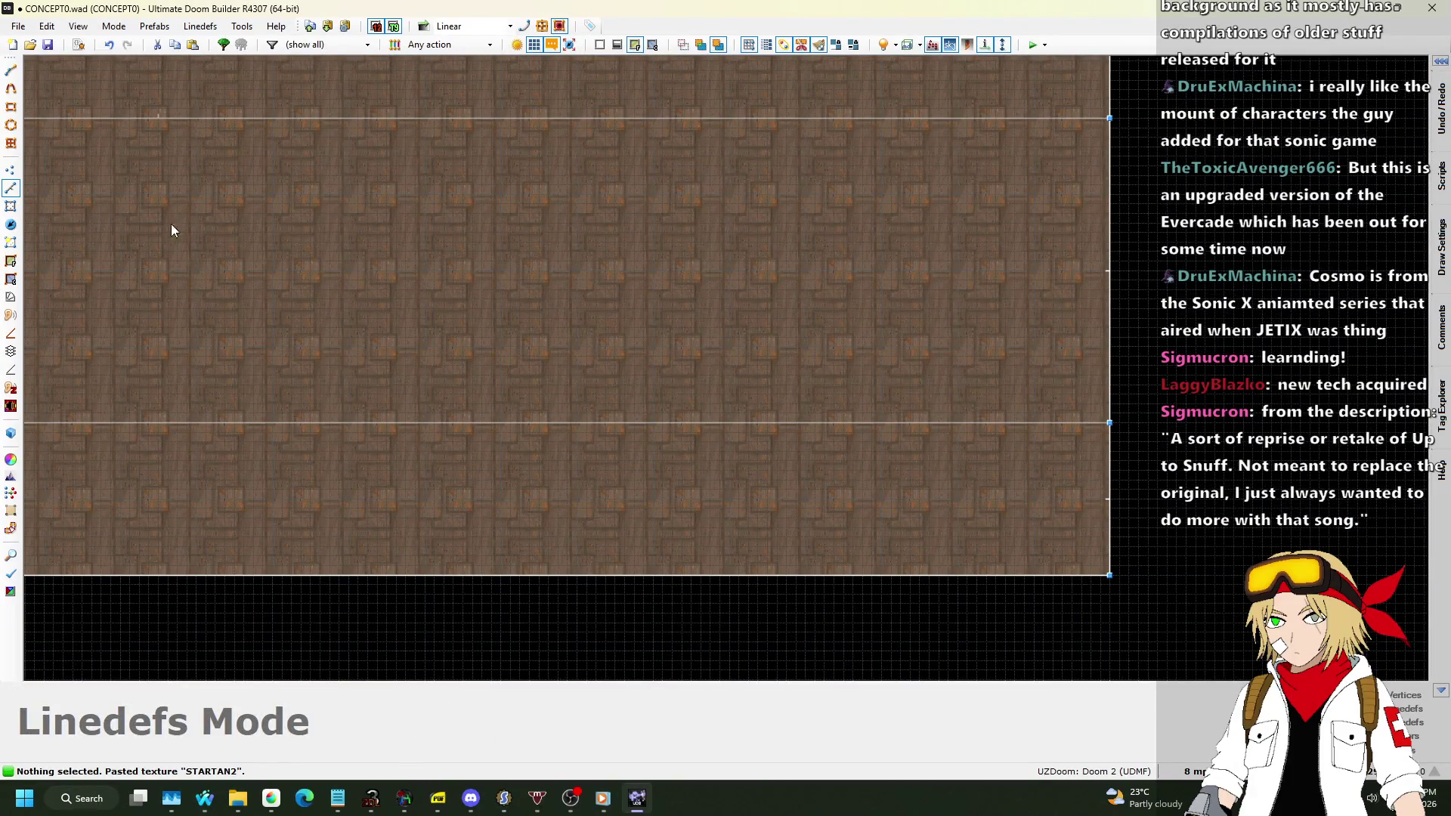
{"action": "scroll", "coordinate": [391, 308], "scroll_direction": "down", "scroll_amount": 1}
{"action": "scroll", "coordinate": [732, 231], "scroll_direction": "up", "scroll_amount": 2}
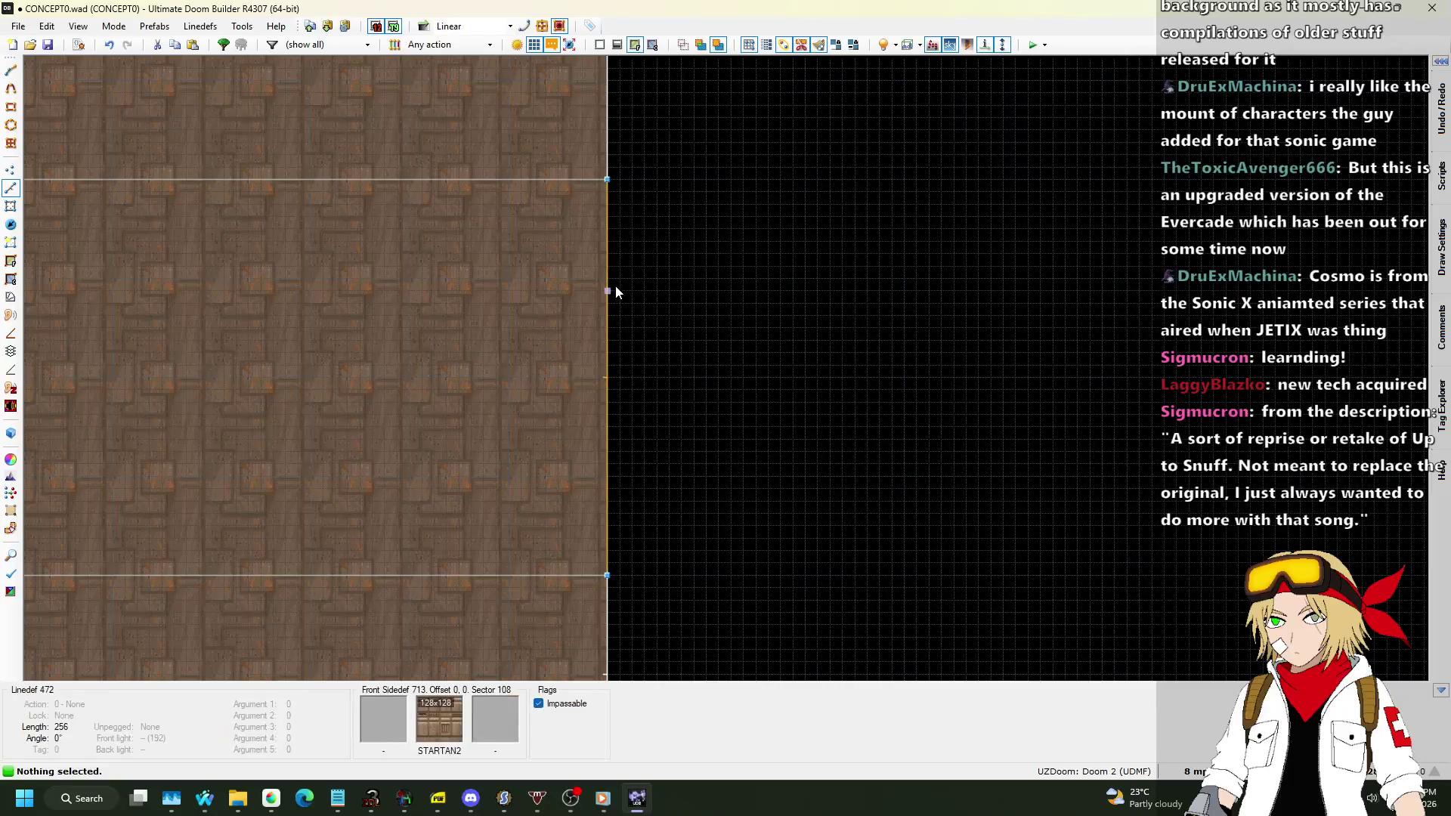
{"action": "key", "text": "Insert"}
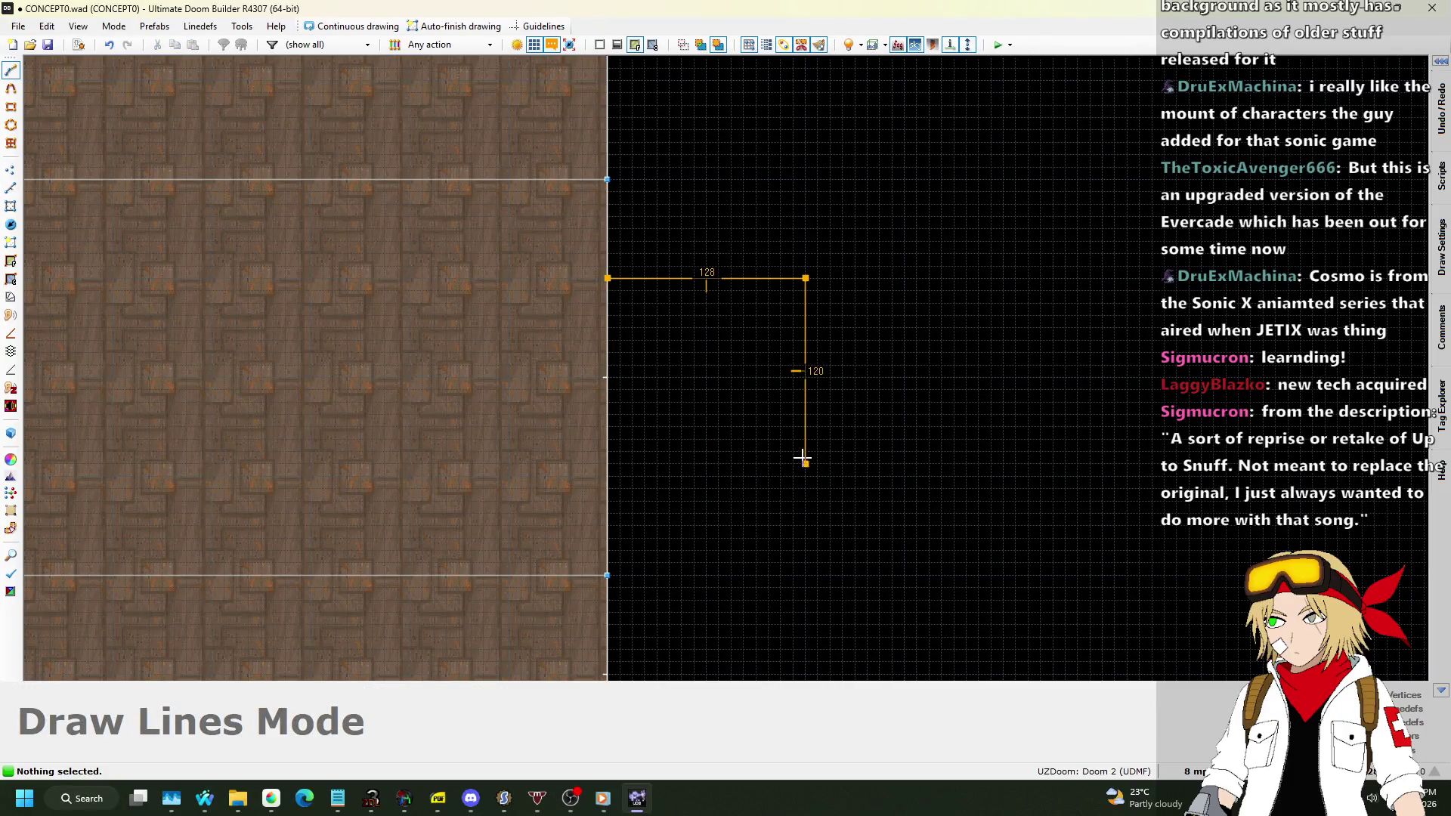
{"action": "left_click", "coordinate": [617, 292]}
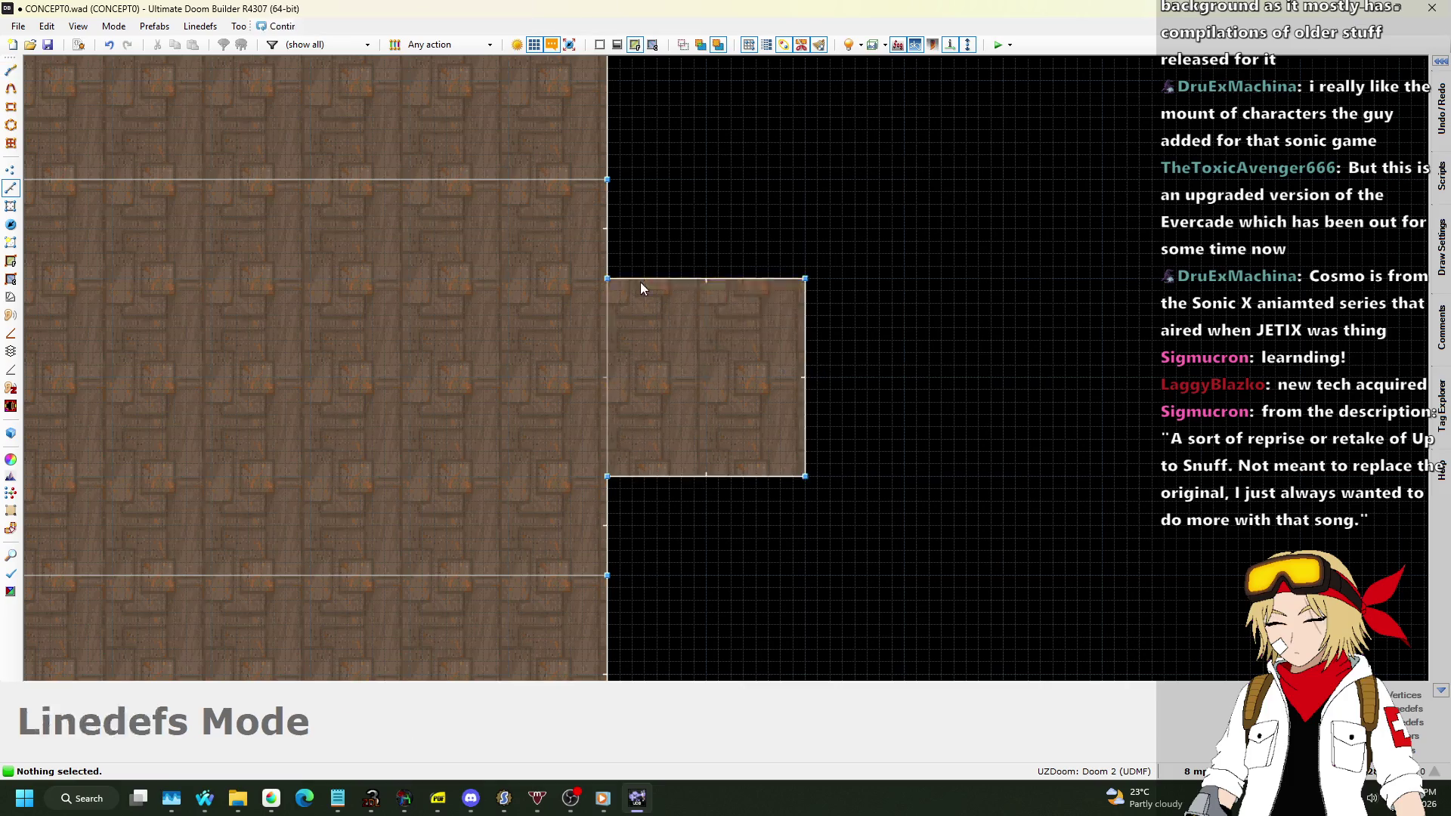
Draw a second 128x128 square sector off the pit's left side.
{"action": "scroll", "coordinate": [640, 283], "scroll_direction": "down", "scroll_amount": 3}
{"action": "scroll", "coordinate": [738, 284], "scroll_direction": "up", "scroll_amount": 3}
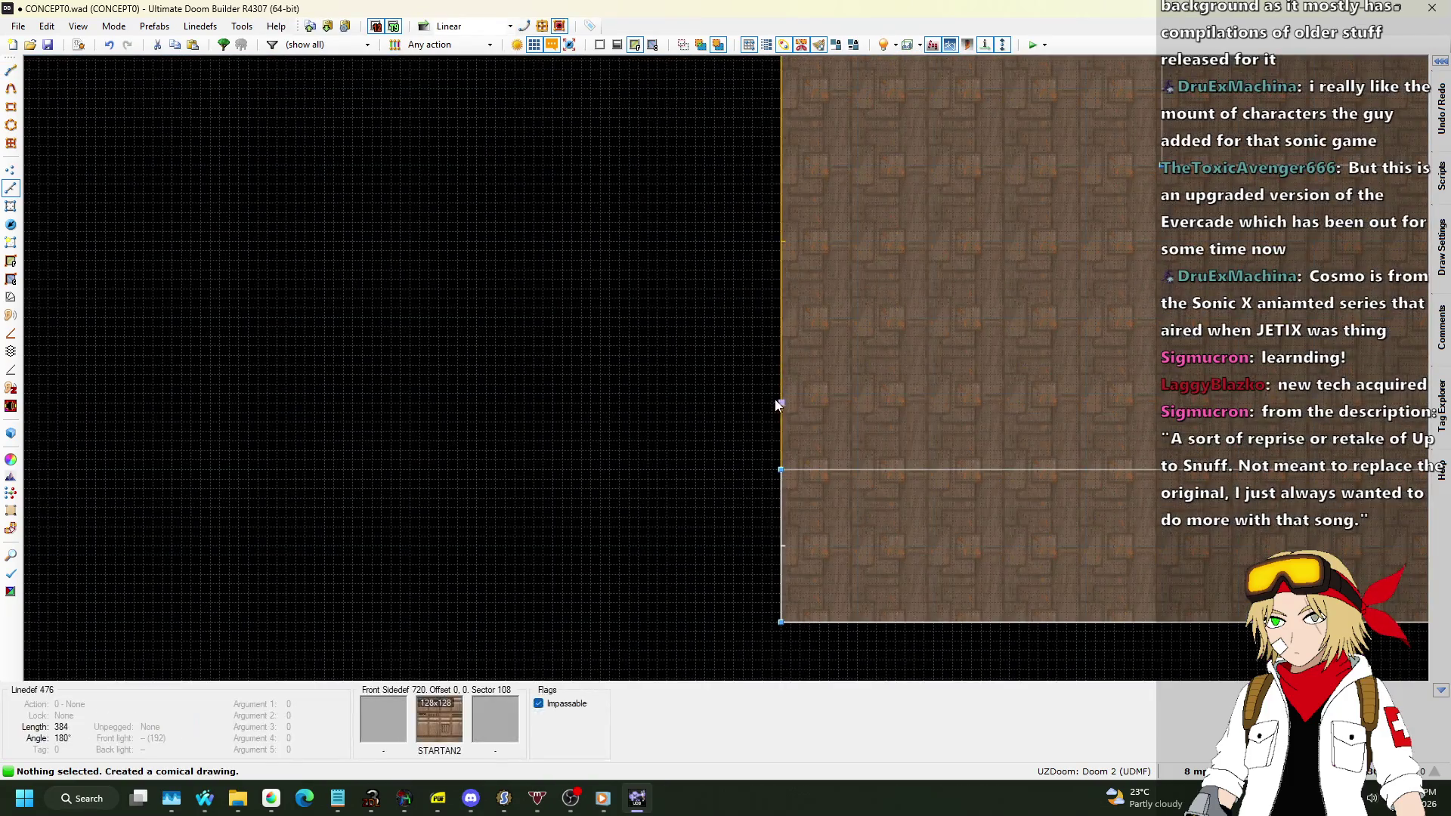
{"action": "key", "text": "Insert"}
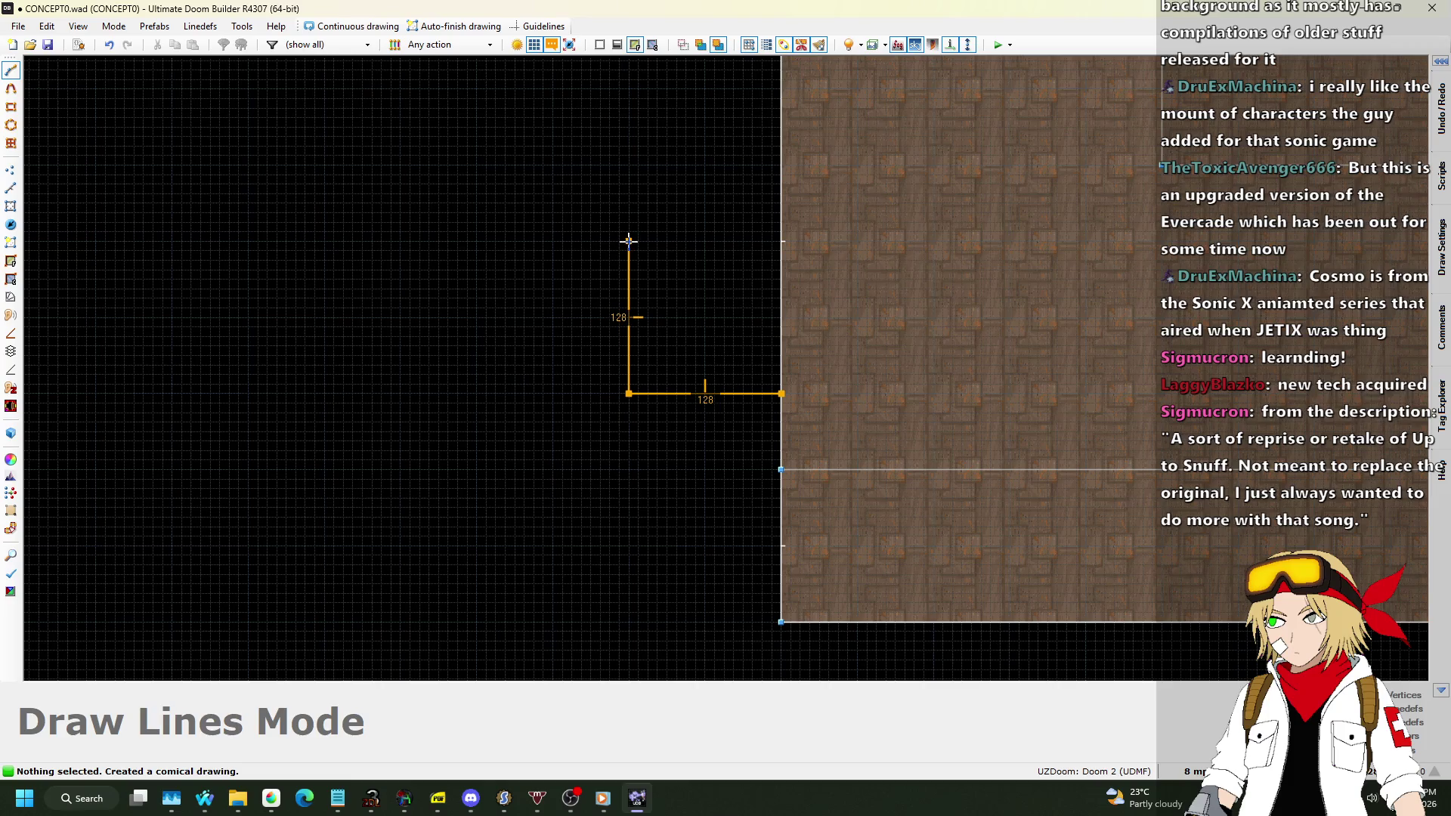
{"action": "left_click", "coordinate": [629, 240]}
{"action": "scroll", "coordinate": [746, 240], "scroll_direction": "up", "scroll_amount": 4}
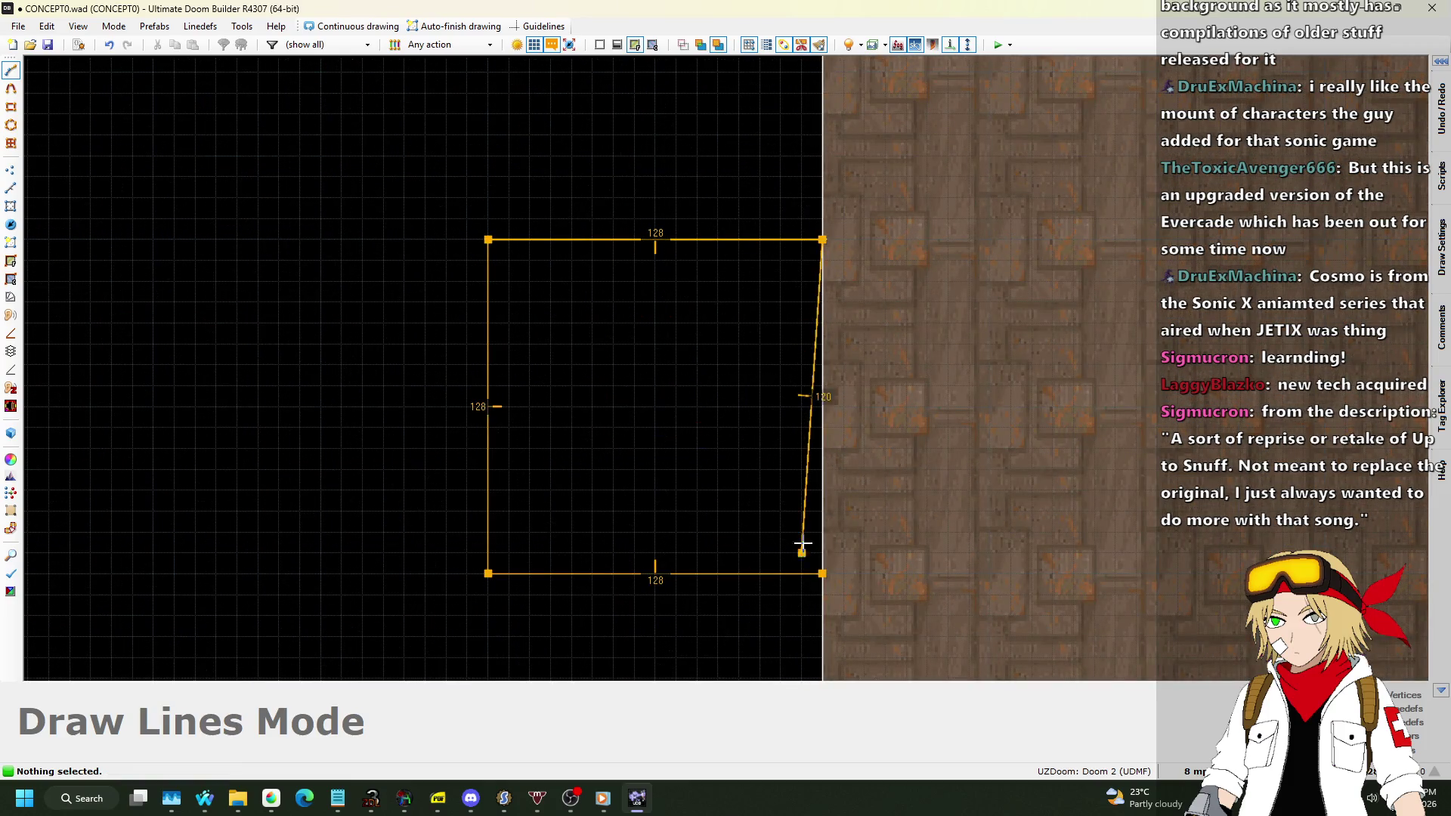
{"action": "left_click", "coordinate": [820, 563]}
In 3D, lower both new rooms' ceilings to 0 and paste STARTAN2 on their walls.
{"action": "key", "text": "w"}
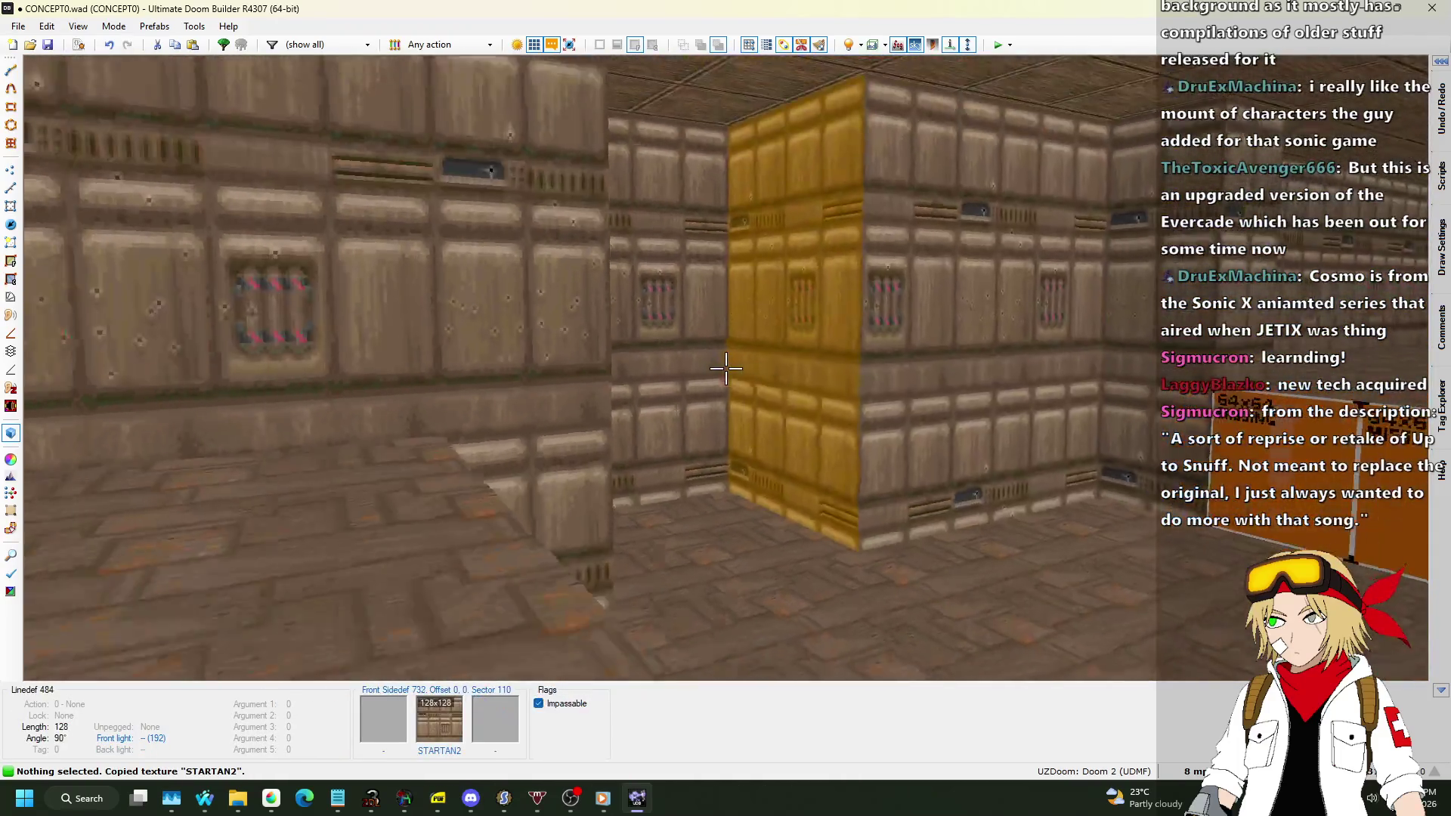
{"action": "key", "text": "ctrl+c"}
{"action": "left_click", "coordinate": [725, 368]}
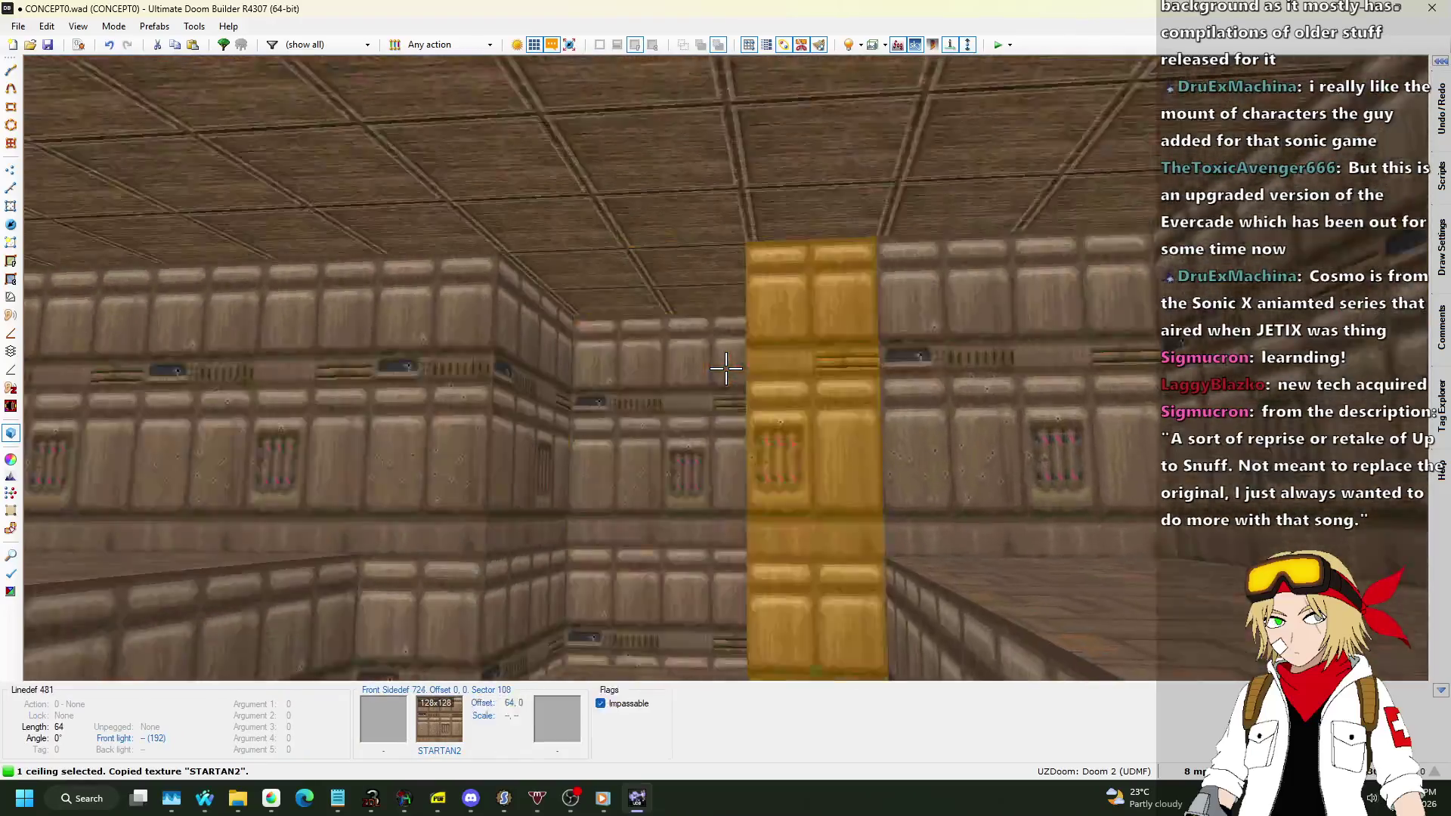
{"action": "left_click", "coordinate": [725, 368]}
{"action": "scroll", "coordinate": [726, 367], "scroll_direction": "down", "scroll_amount": 10}
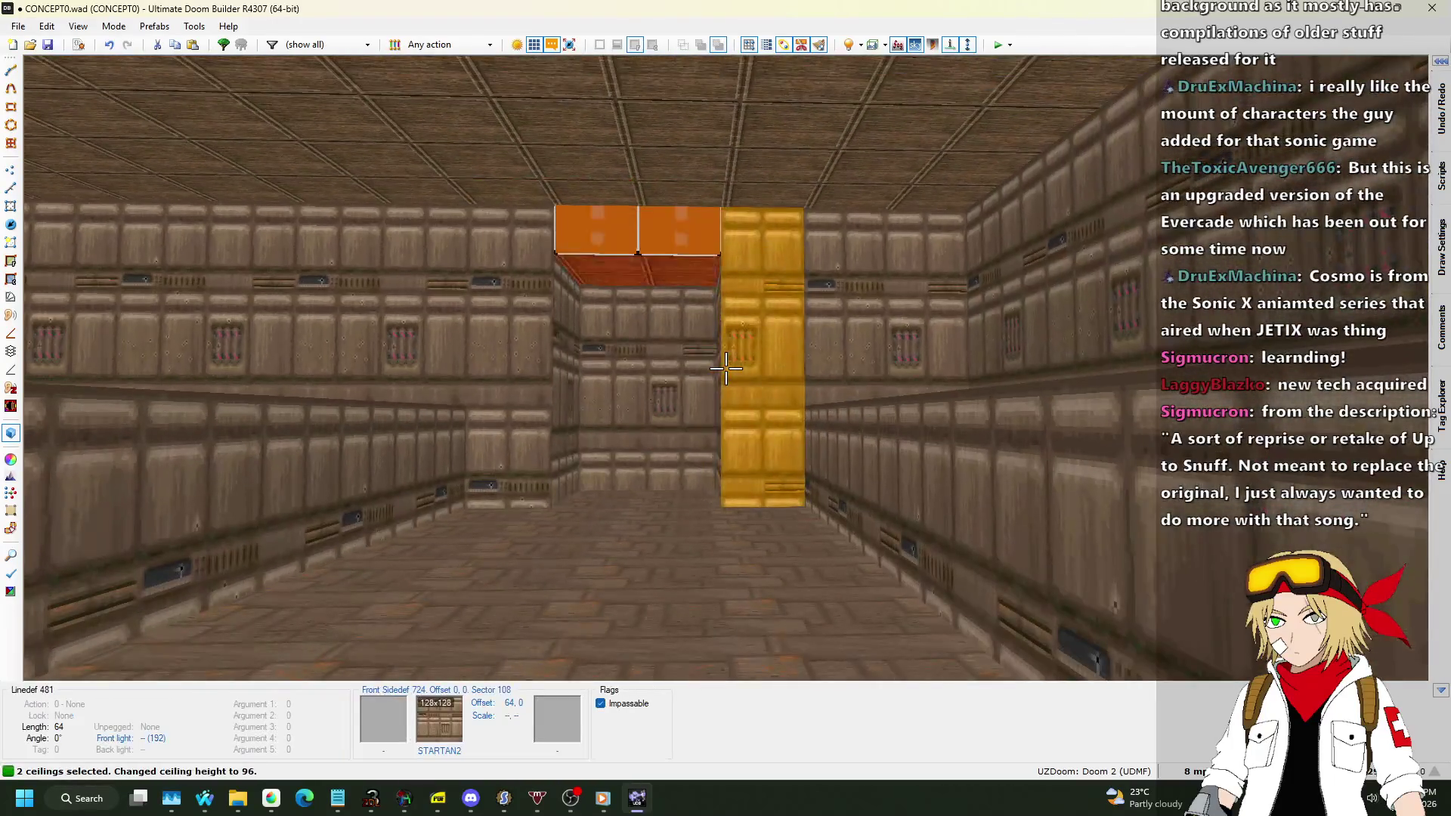
{"action": "scroll", "coordinate": [725, 368], "scroll_direction": "down", "scroll_amount": 2}
{"action": "key", "text": "ctrl+c"}
{"action": "key", "text": "ctrl+v"}
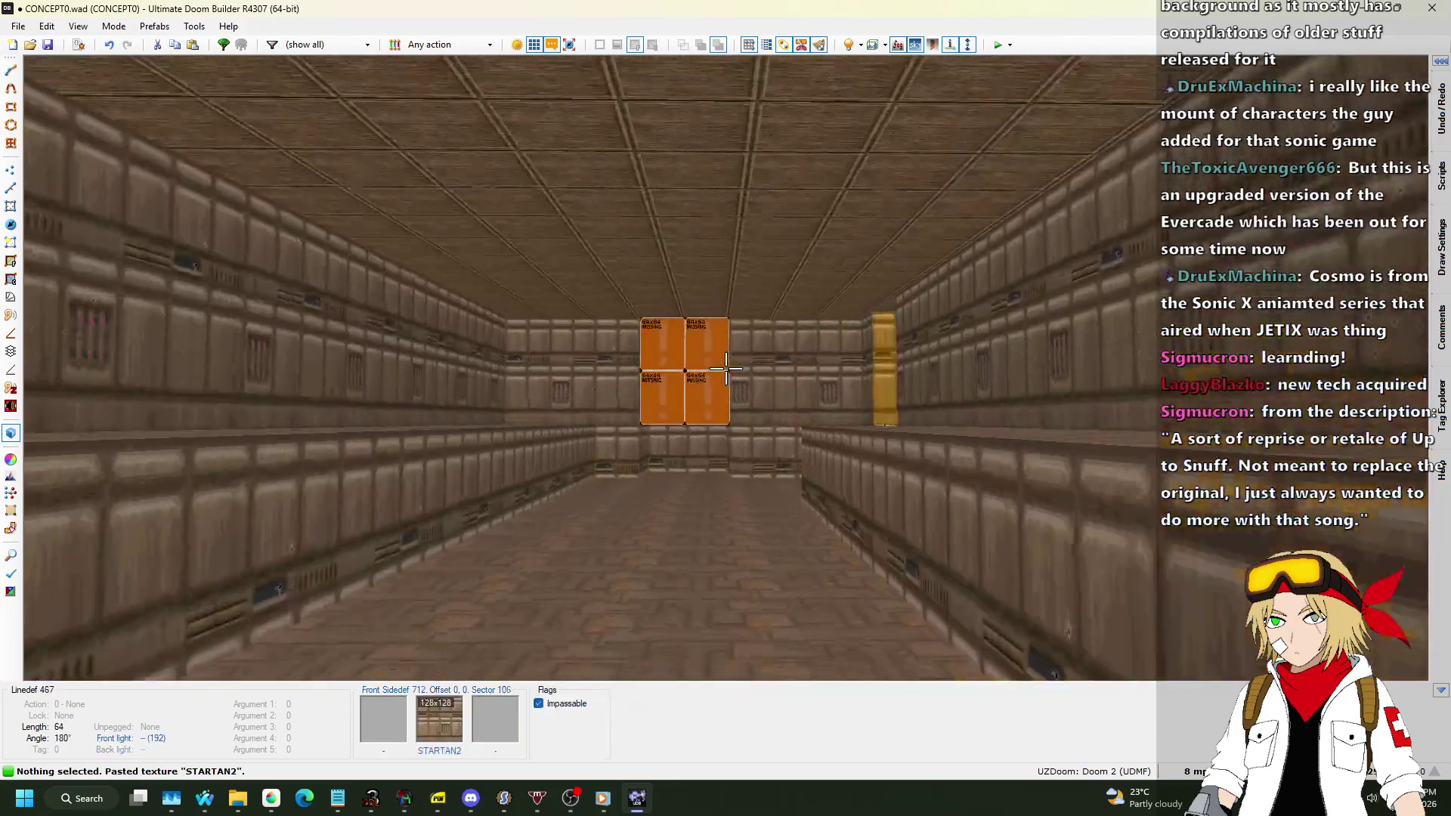
Back in the 2D map, set the grid size to 16.
{"action": "key", "text": "s"}
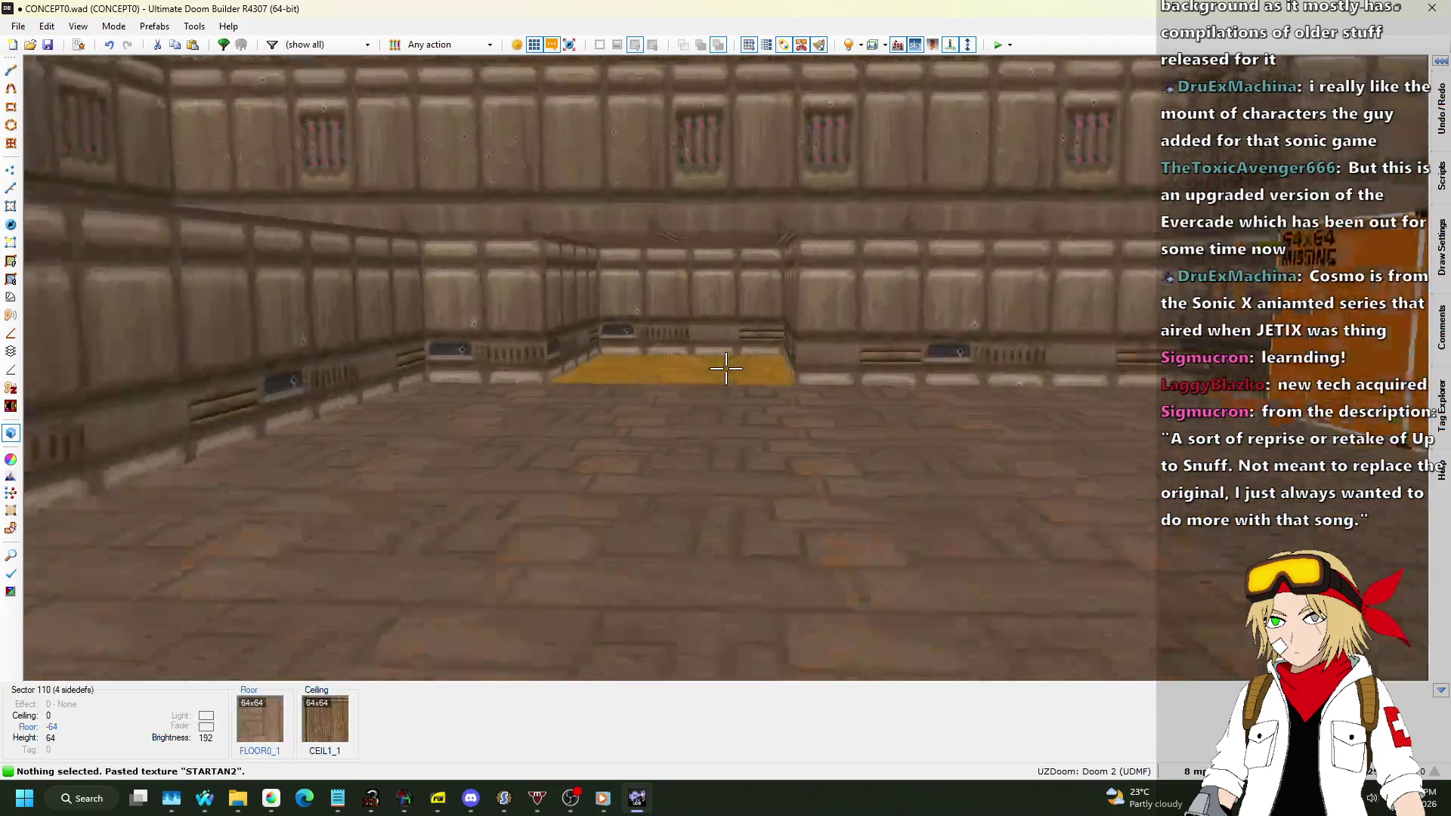
{"action": "key", "text": "w"}
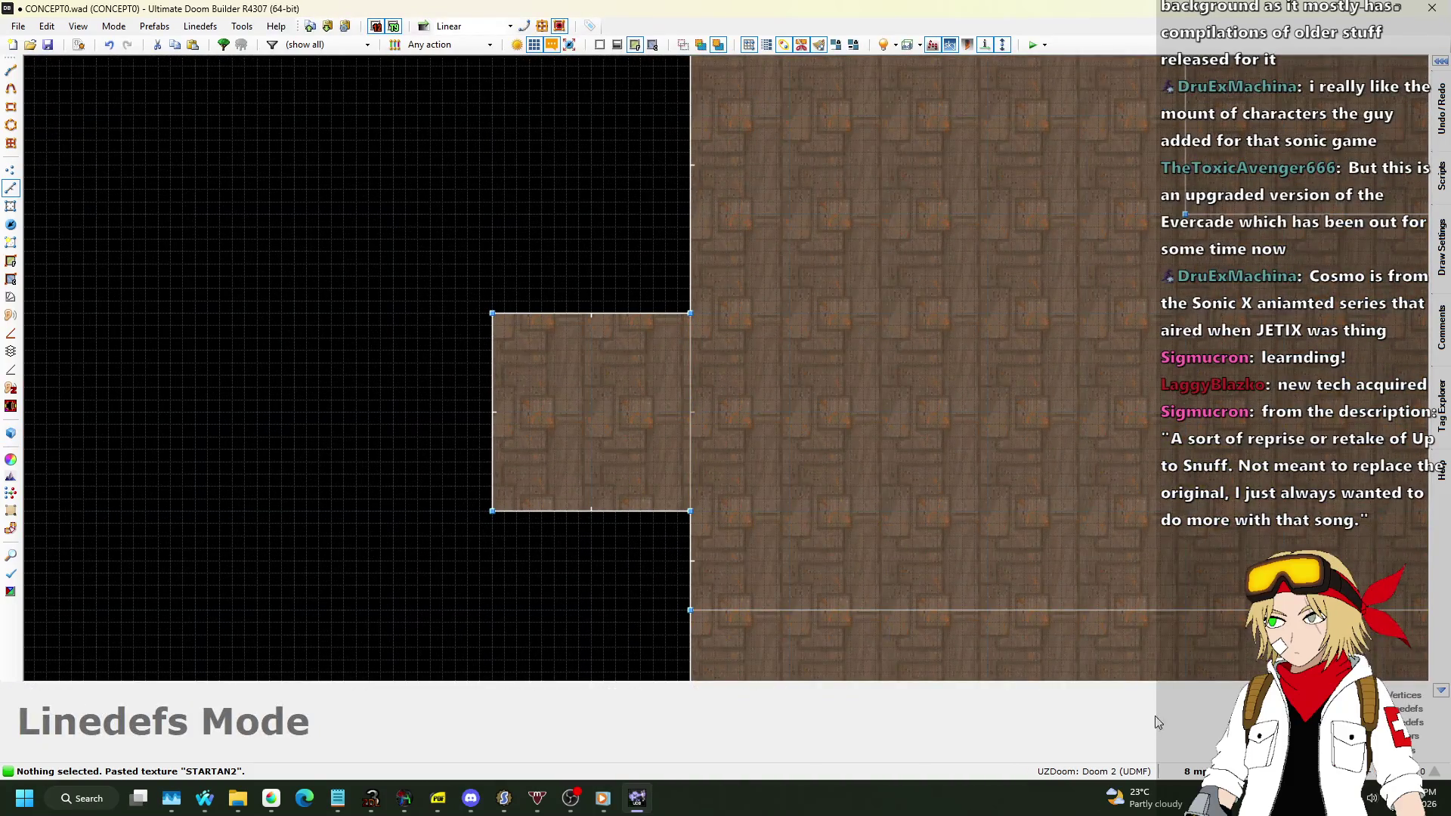
{"action": "left_click", "coordinate": [1193, 770]}
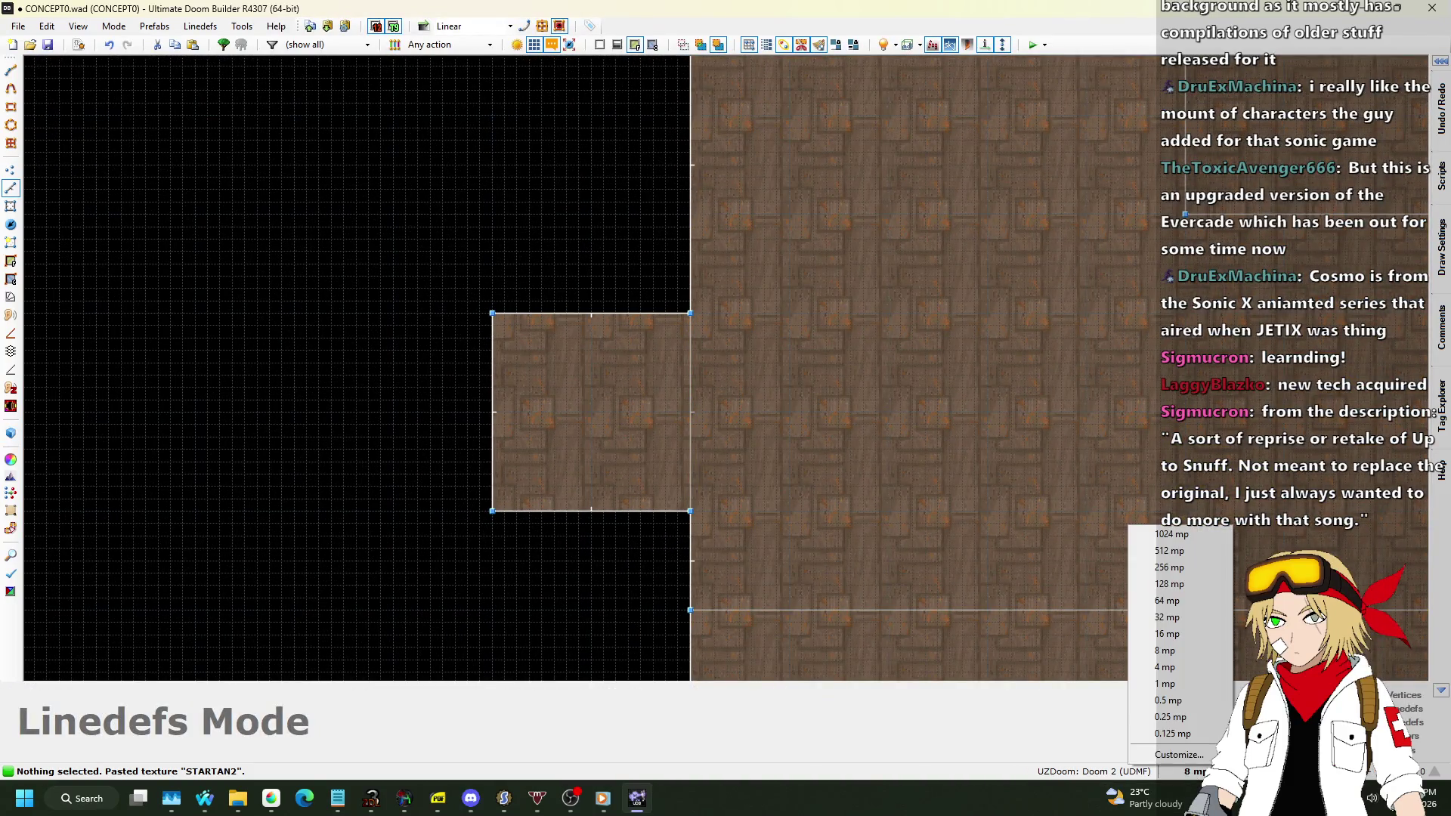
{"action": "left_click", "coordinate": [1173, 635]}
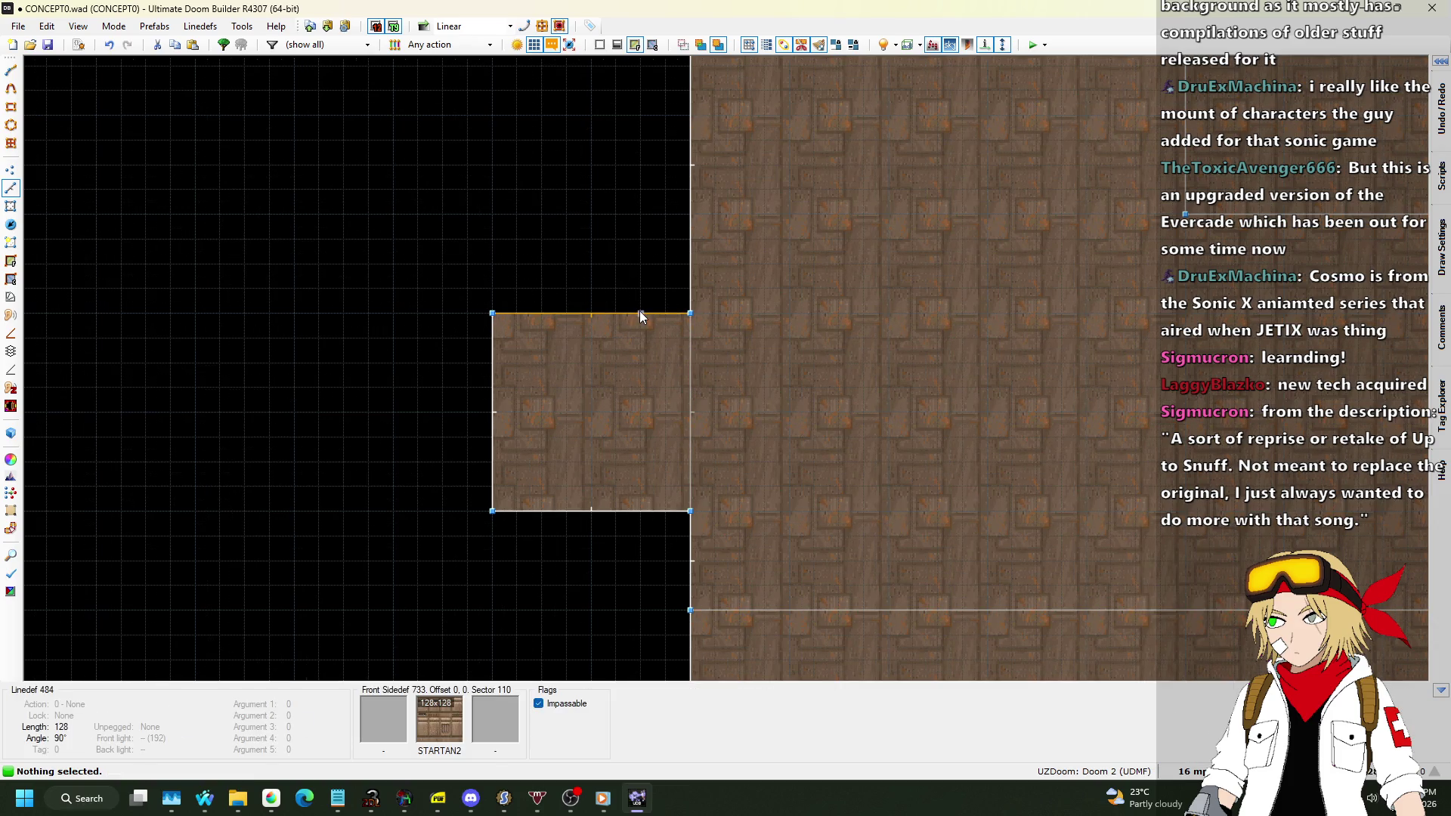
Draw a dividing line across each side room near its opening.
{"action": "key", "text": "space"}
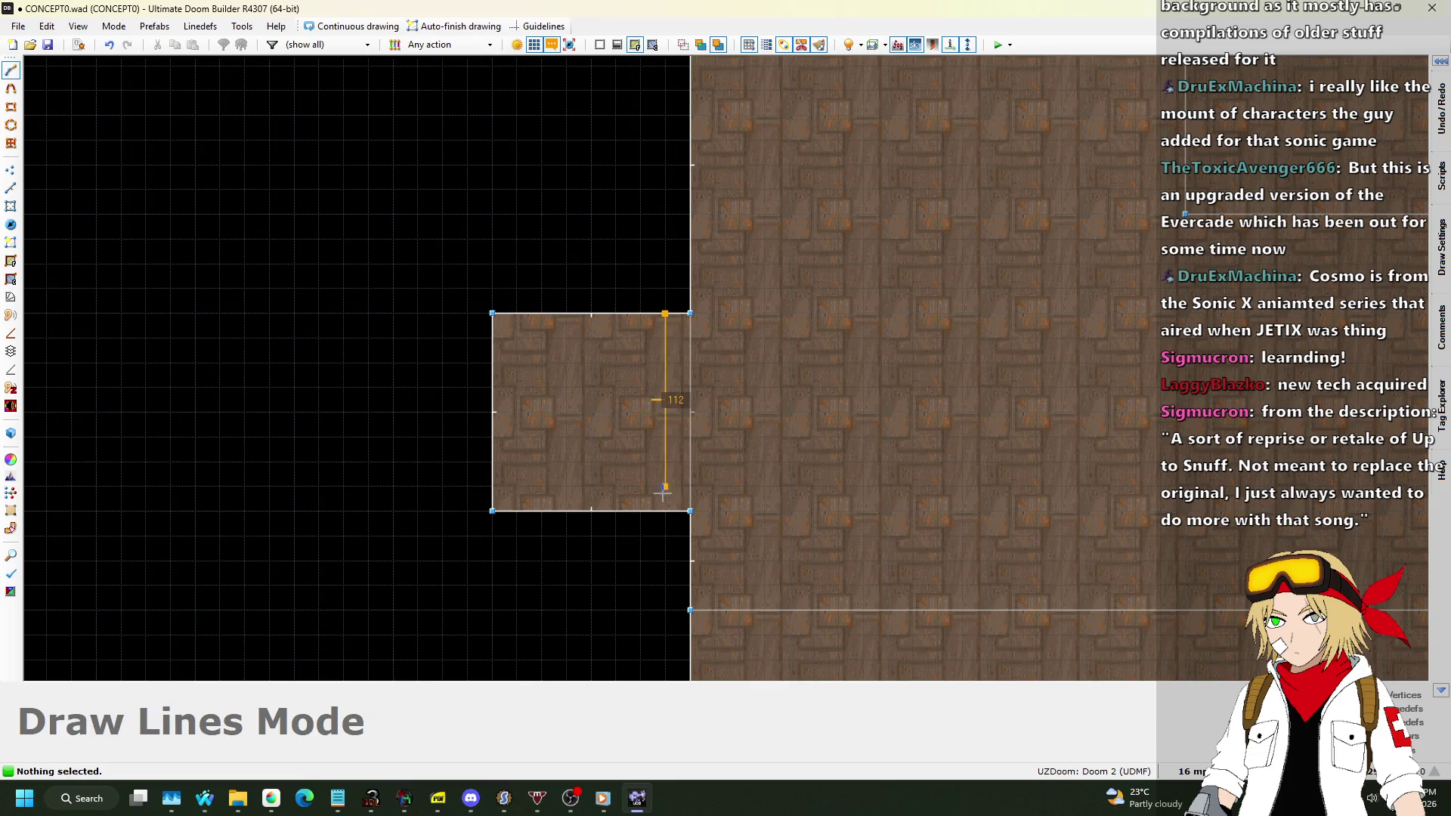
{"action": "left_click", "coordinate": [664, 510]}
{"action": "scroll", "coordinate": [226, 333], "scroll_direction": "down", "scroll_amount": 3}
{"action": "scroll", "coordinate": [819, 376], "scroll_direction": "up", "scroll_amount": 5}
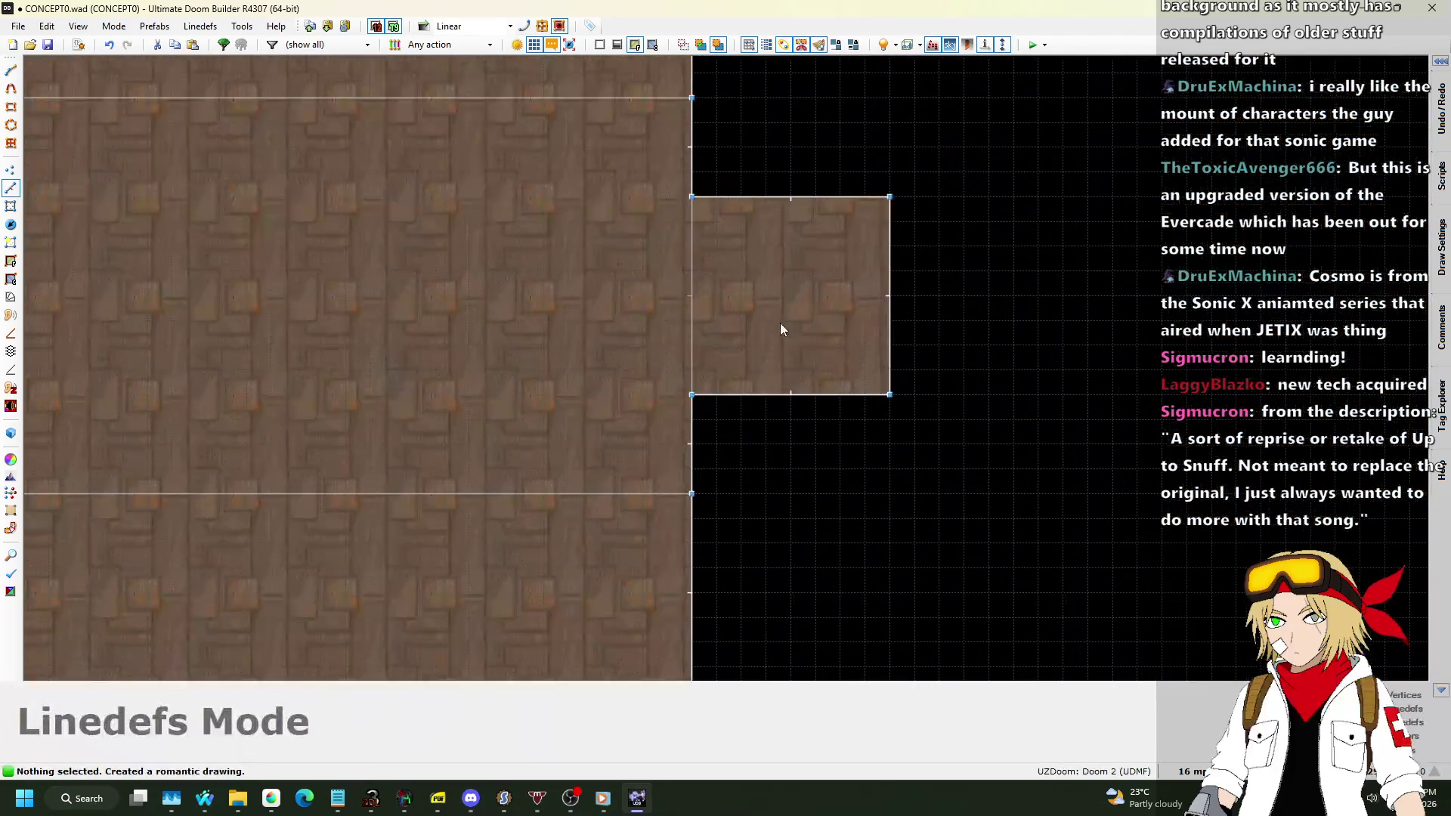
{"action": "key", "text": "space"}
{"action": "left_click", "coordinate": [716, 198]}
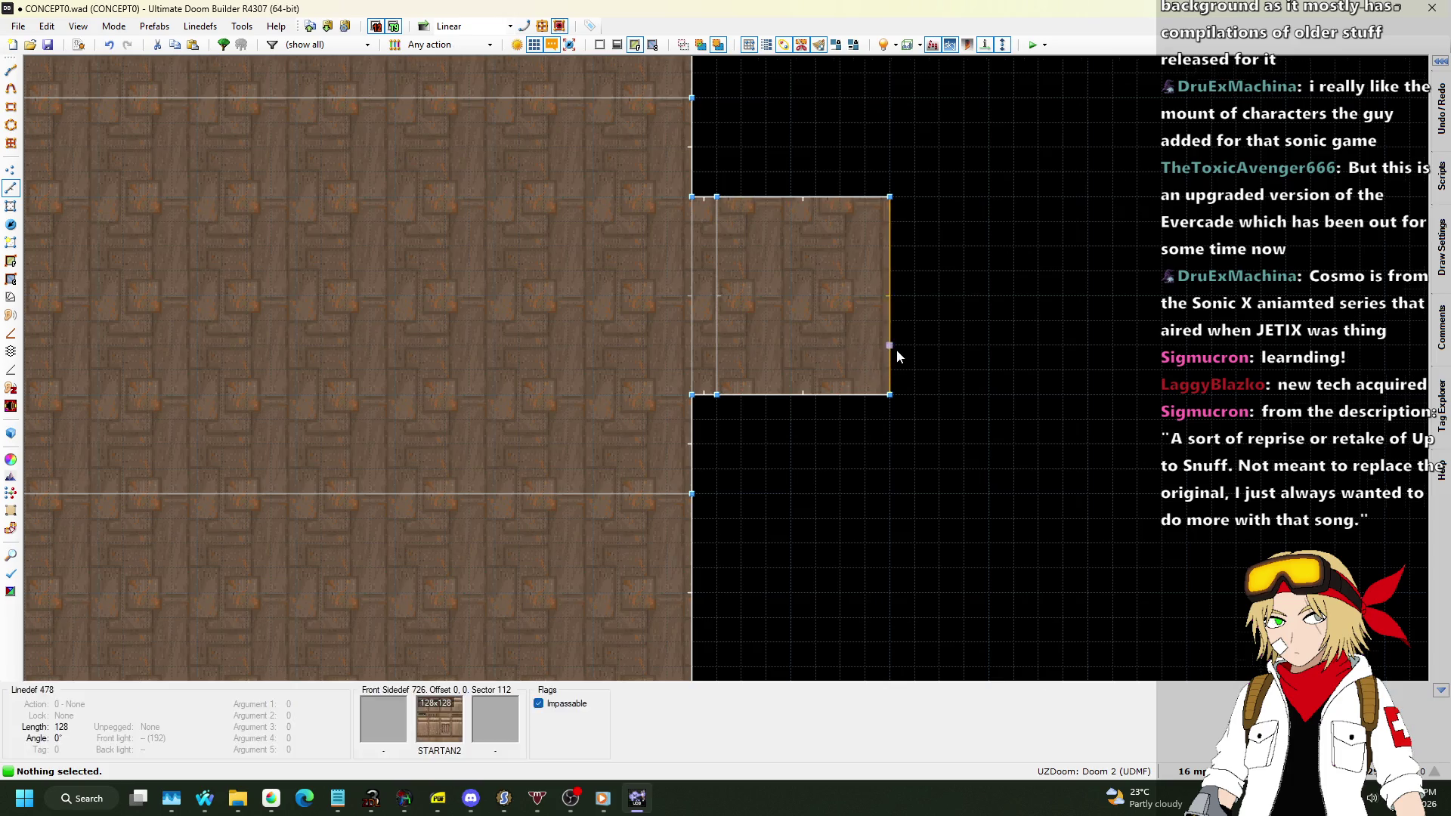
Select both new dividing linedefs, right then left.
{"action": "scroll", "coordinate": [896, 349], "scroll_direction": "down", "scroll_amount": 1}
{"action": "left_click", "coordinate": [757, 313]}
{"action": "scroll", "coordinate": [1111, 358], "scroll_direction": "down", "scroll_amount": 5}
{"action": "scroll", "coordinate": [454, 333], "scroll_direction": "up", "scroll_amount": 4}
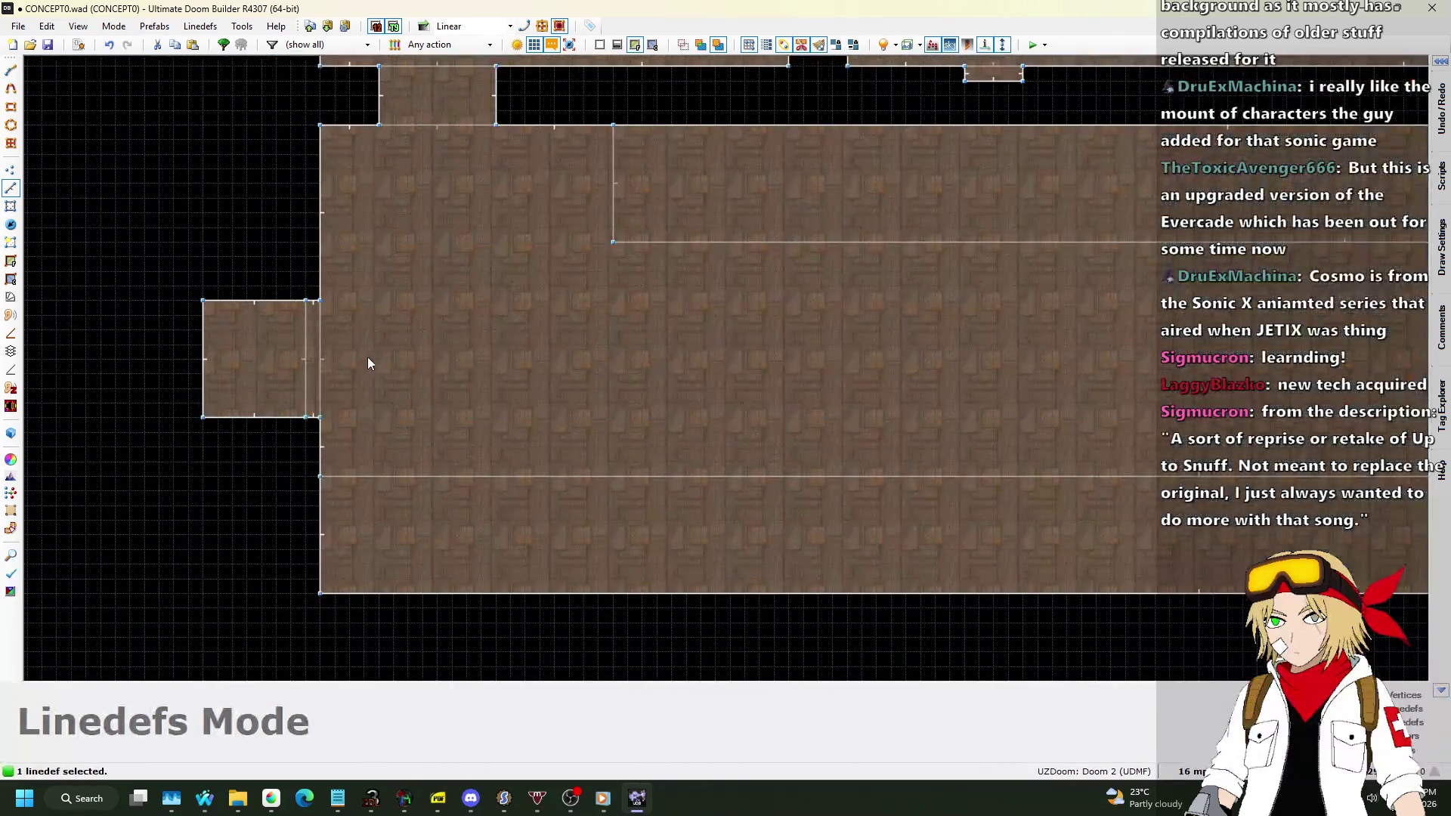
{"action": "left_click", "coordinate": [304, 355]}
Give both dividing linedefs MIDBARS1 as their front middle texture and confirm.
{"action": "right_click", "coordinate": [469, 368]}
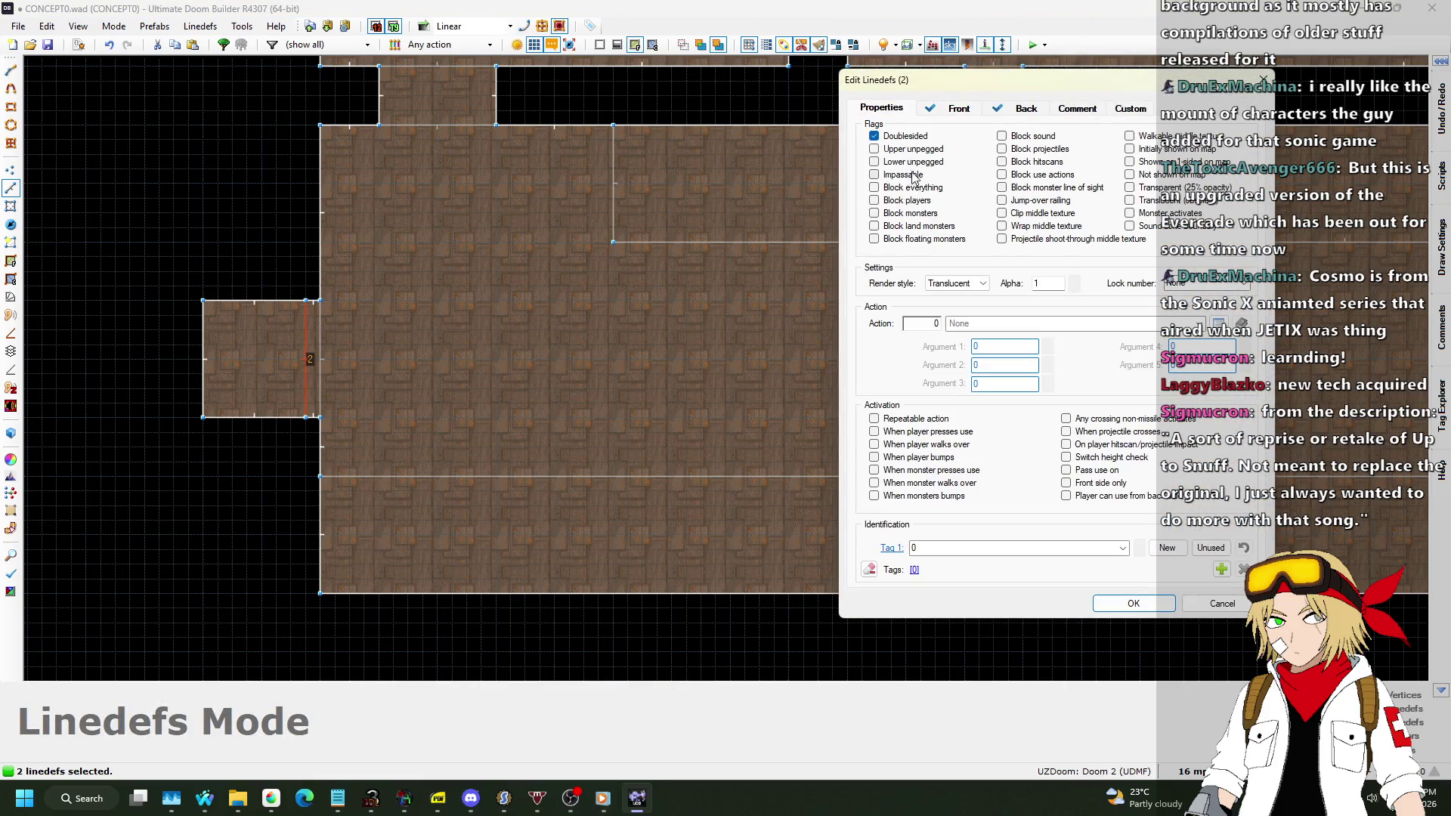
{"action": "left_click", "coordinate": [958, 108]}
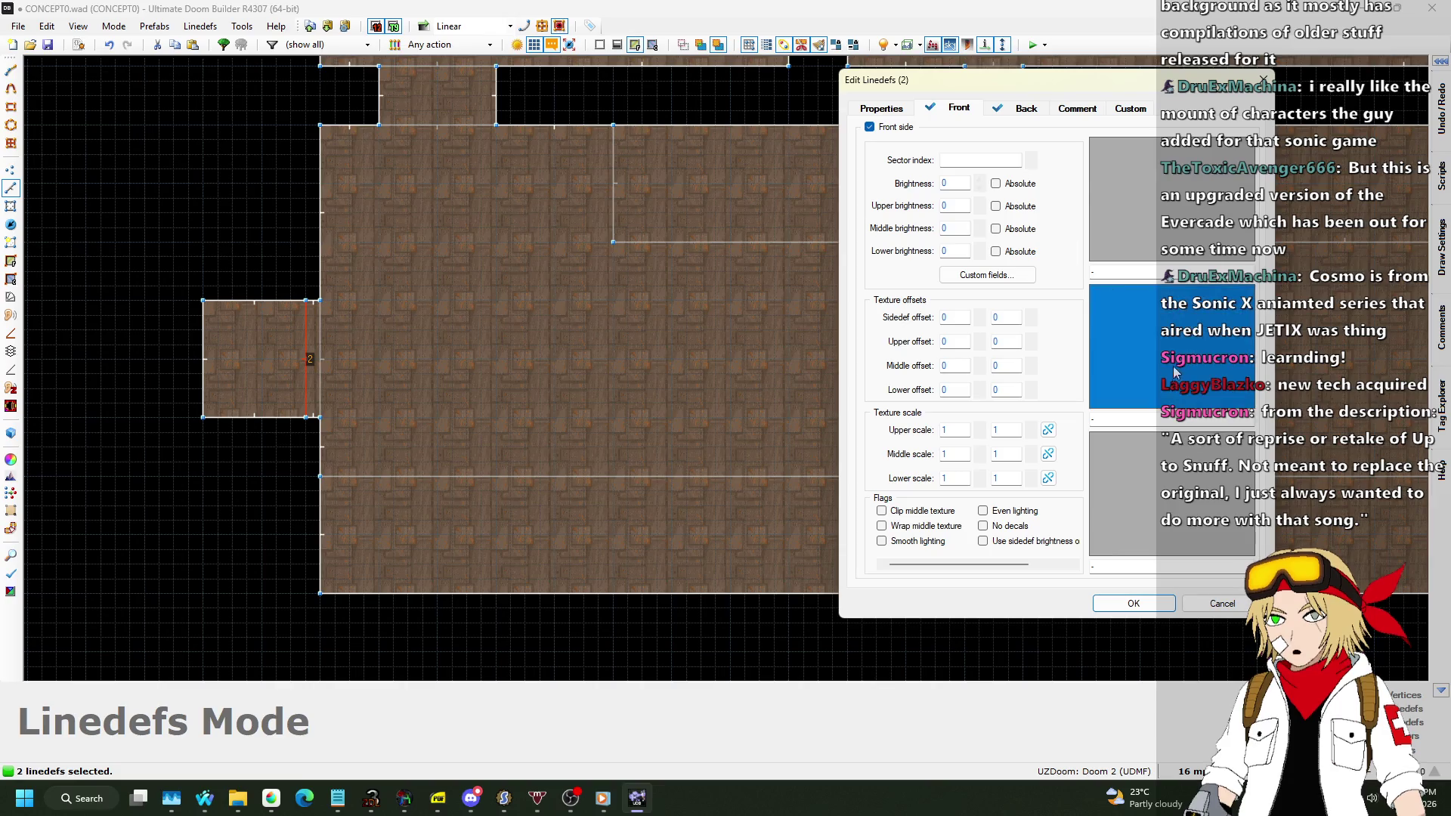
{"action": "left_click", "coordinate": [1173, 366]}
{"action": "scroll", "coordinate": [756, 306], "scroll_direction": "down", "scroll_amount": 10}
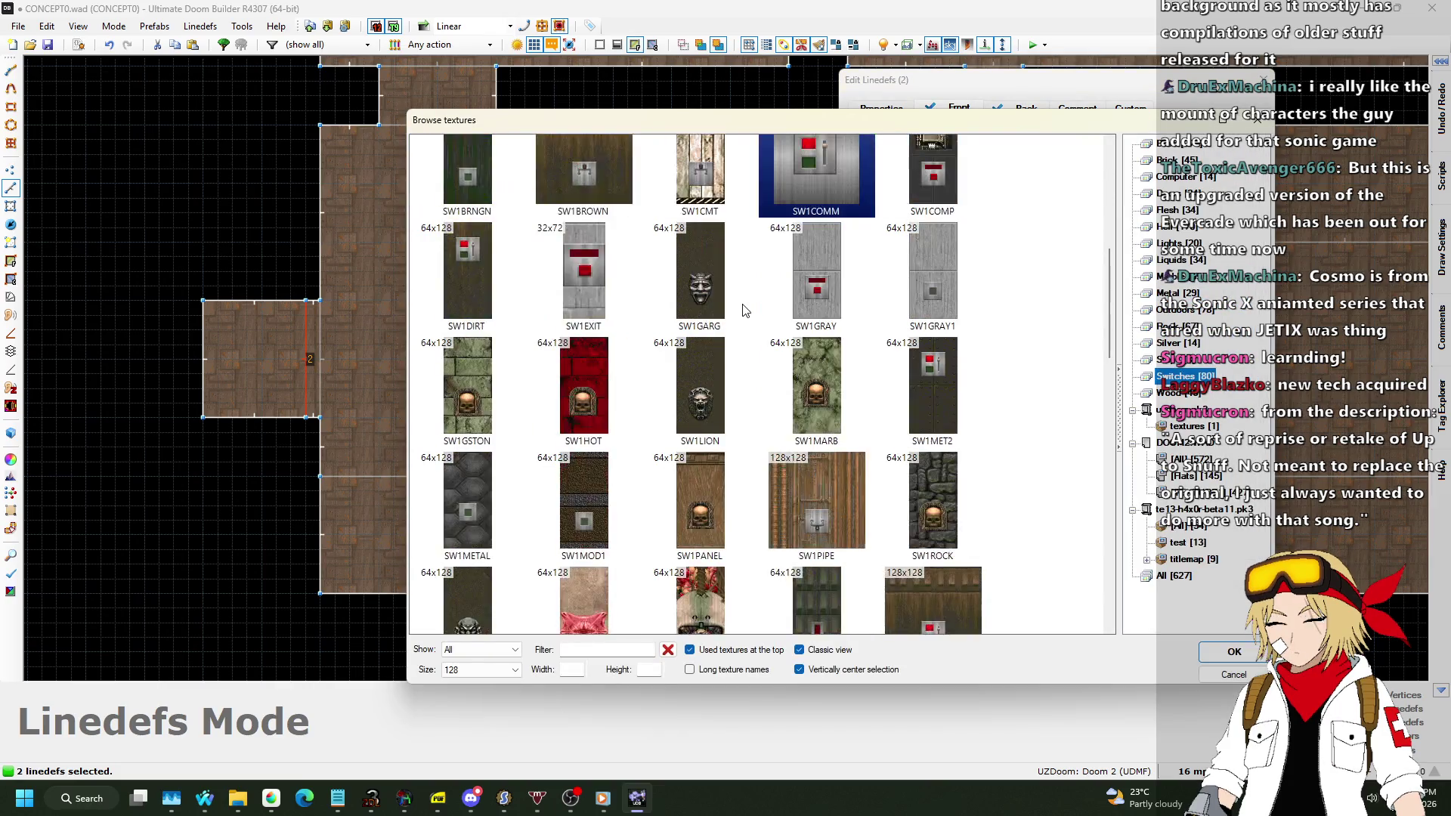
{"action": "scroll", "coordinate": [987, 333], "scroll_direction": "down", "scroll_amount": 2}
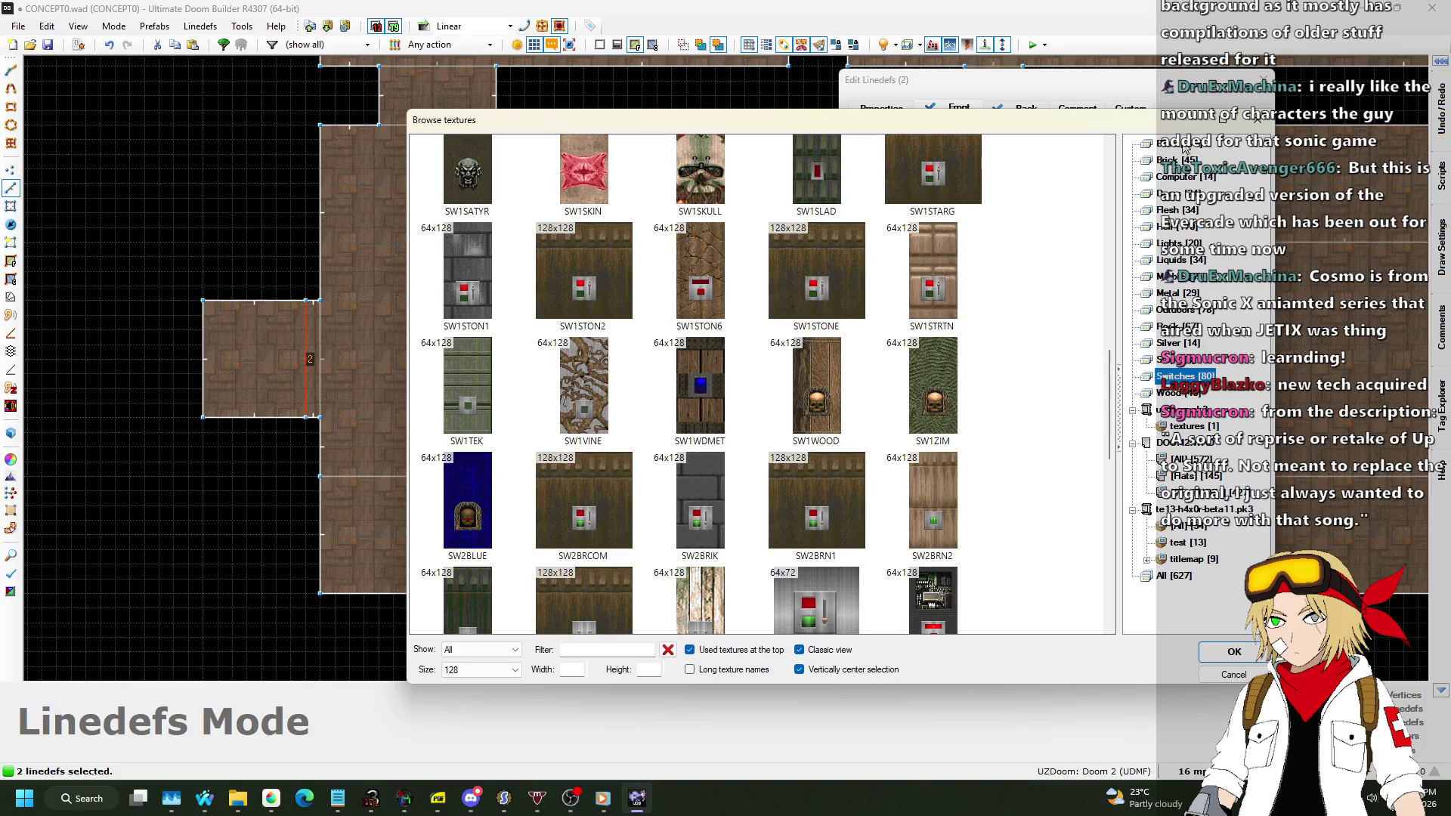
{"action": "left_click", "coordinate": [1184, 145]}
{"action": "scroll", "coordinate": [907, 226], "scroll_direction": "down", "scroll_amount": 8}
{"action": "scroll", "coordinate": [844, 241], "scroll_direction": "down", "scroll_amount": 10}
{"action": "scroll", "coordinate": [839, 240], "scroll_direction": "down", "scroll_amount": 15}
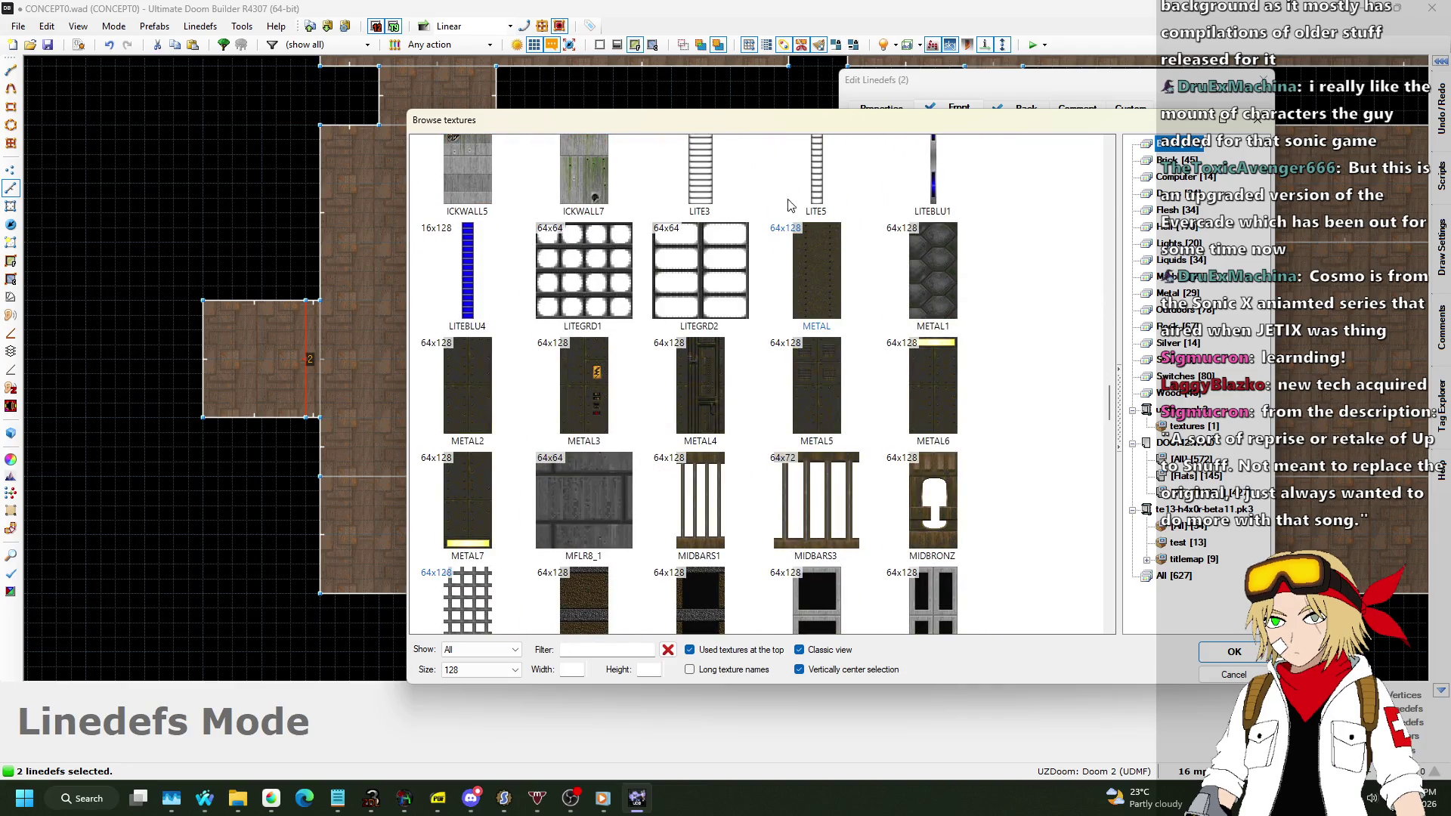
{"action": "scroll", "coordinate": [735, 263], "scroll_direction": "down", "scroll_amount": 2}
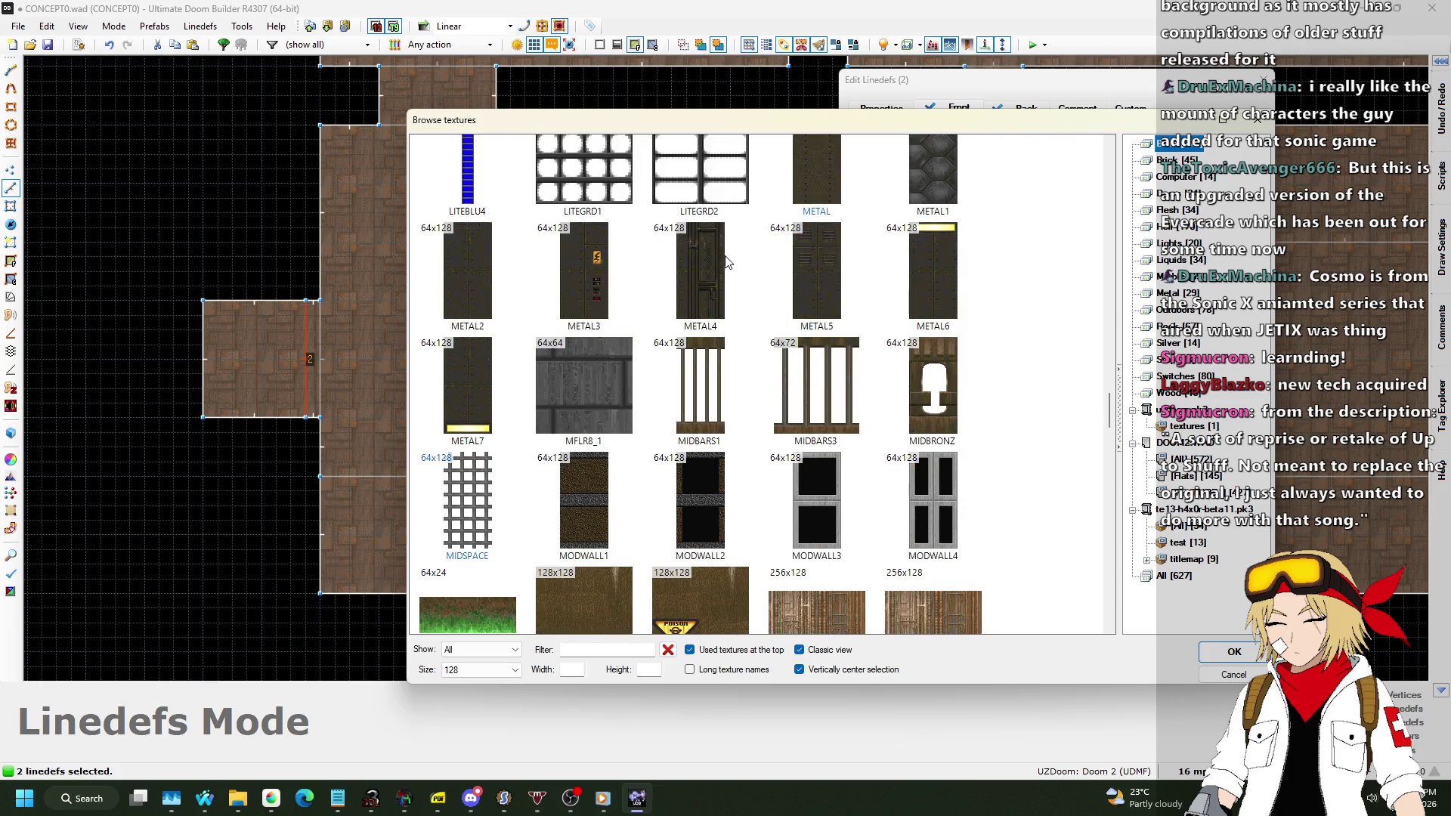
{"action": "double_click", "coordinate": [701, 390]}
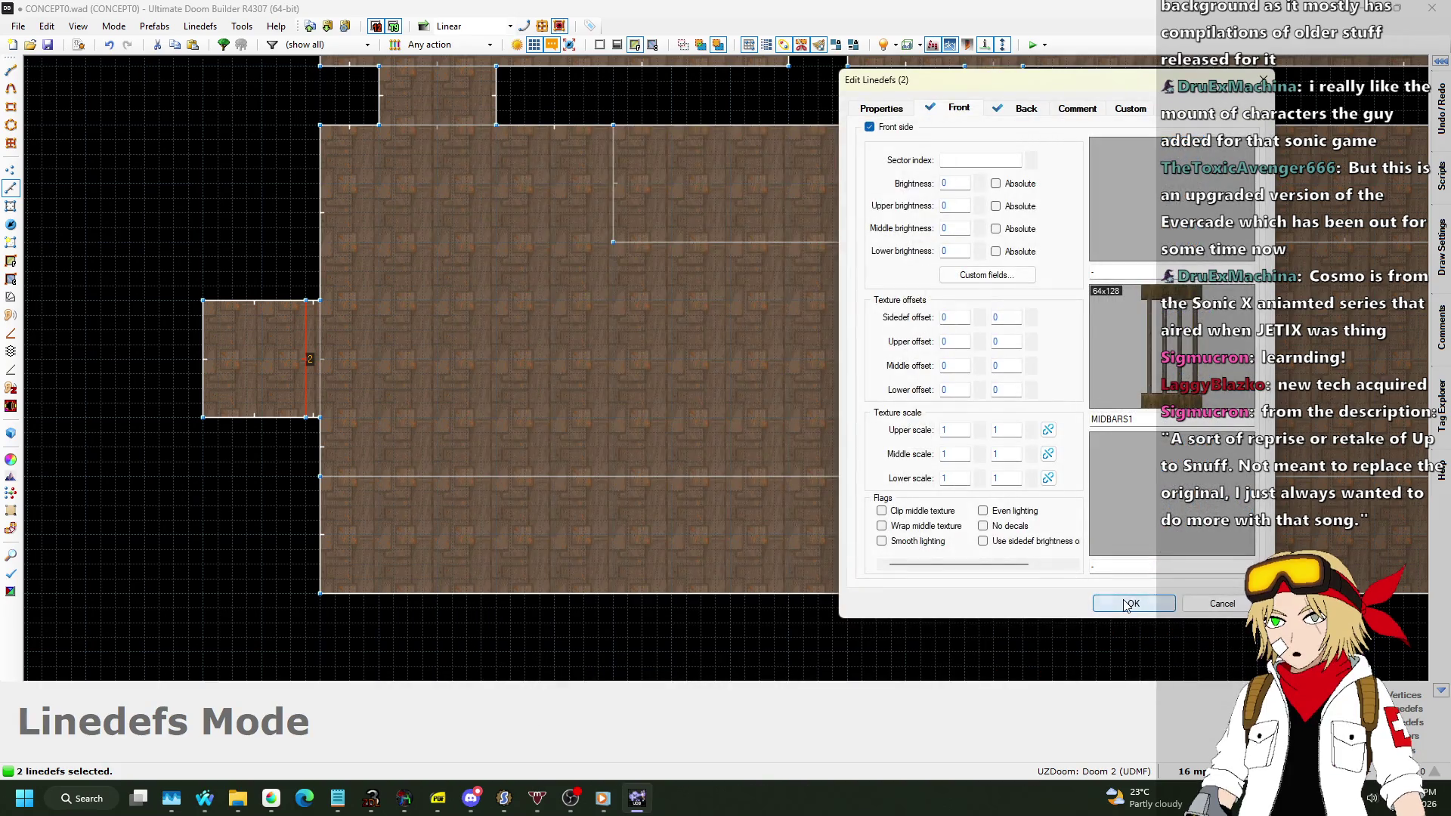
{"action": "left_click", "coordinate": [1126, 604]}
Preview the bars in 3D, then reopen and confirm the left bar line's properties.
{"action": "key", "text": "w"}
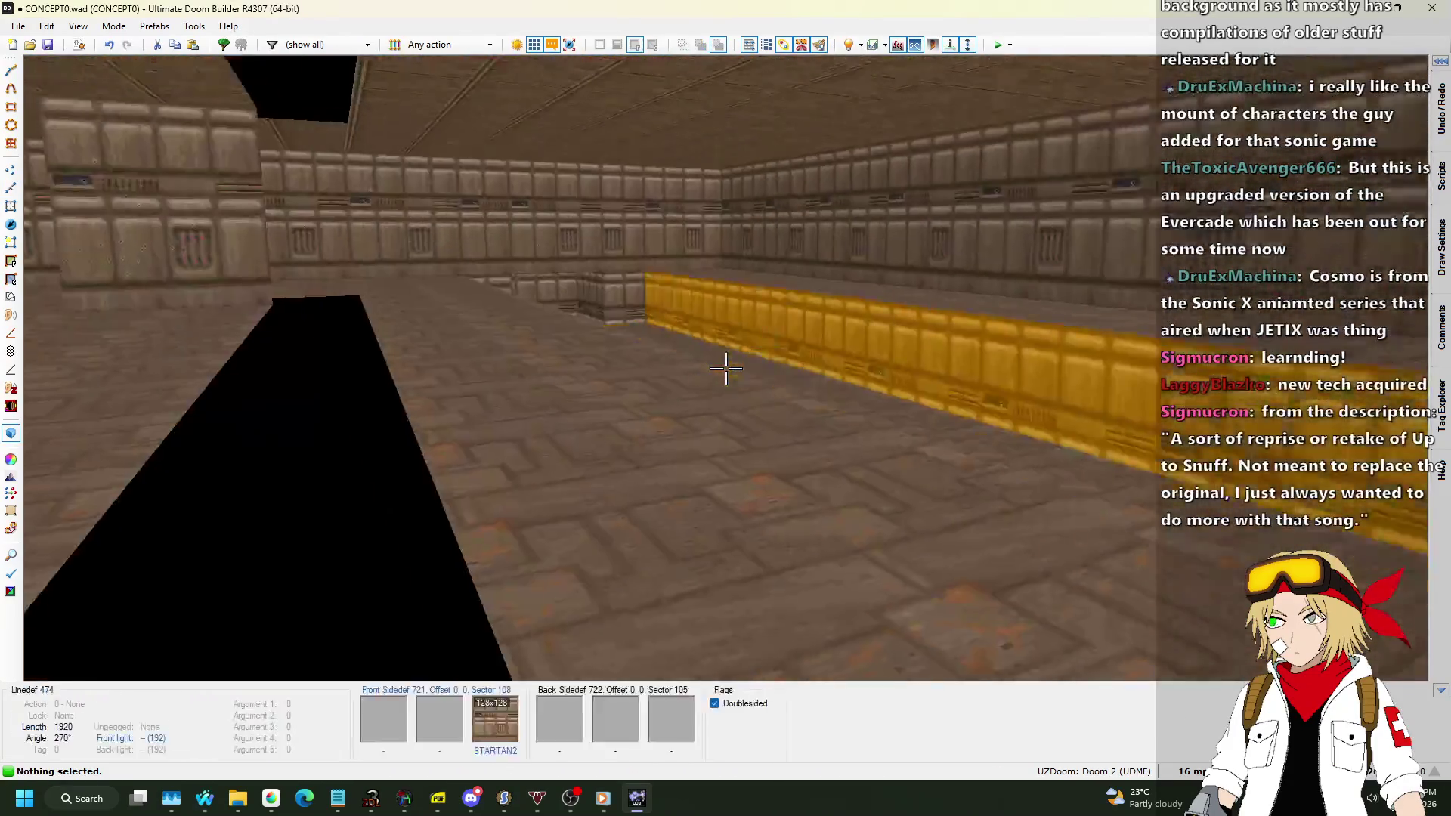
{"action": "key", "text": "w"}
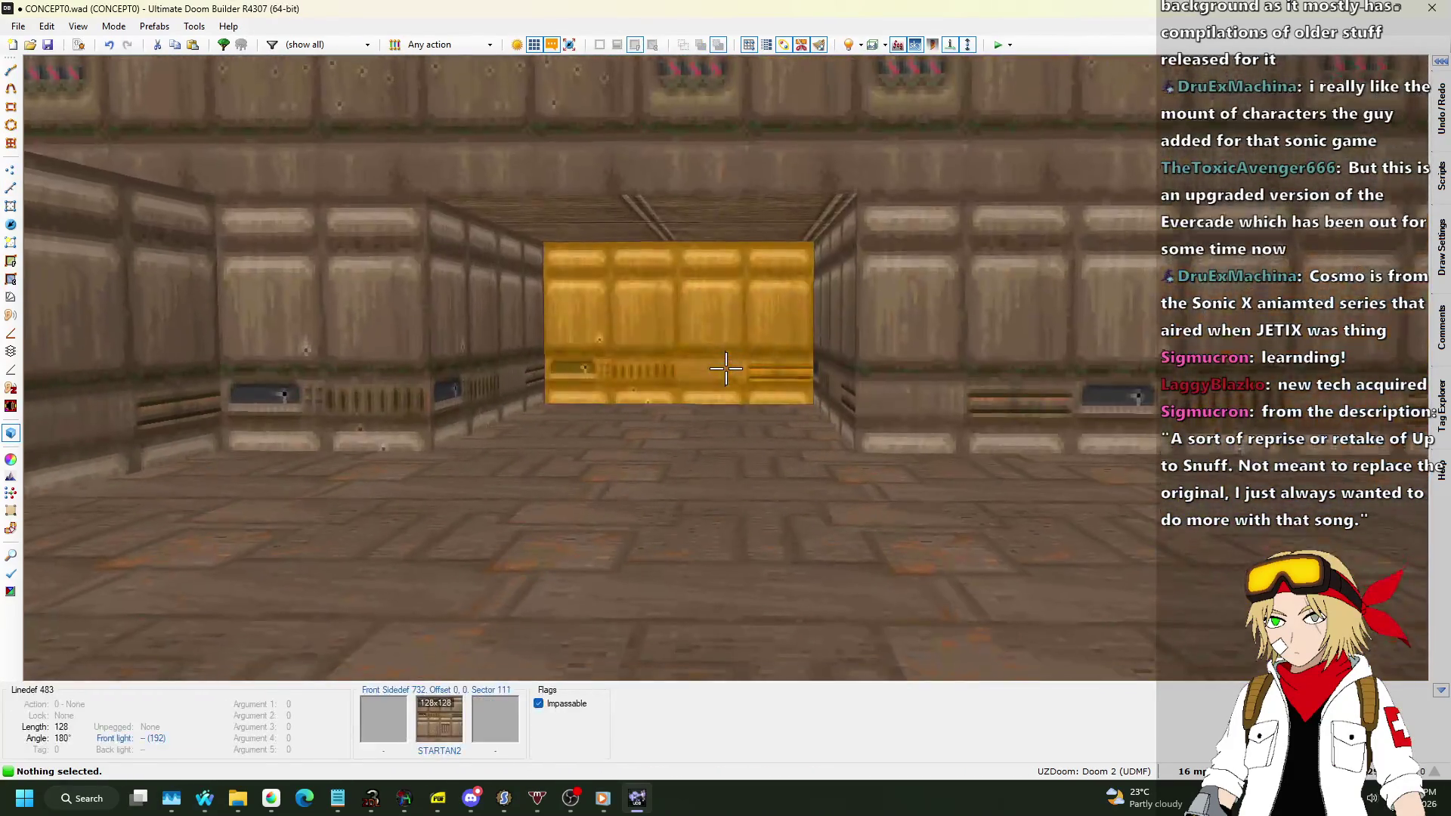
{"action": "key", "text": "w"}
{"action": "right_click", "coordinate": [627, 383]}
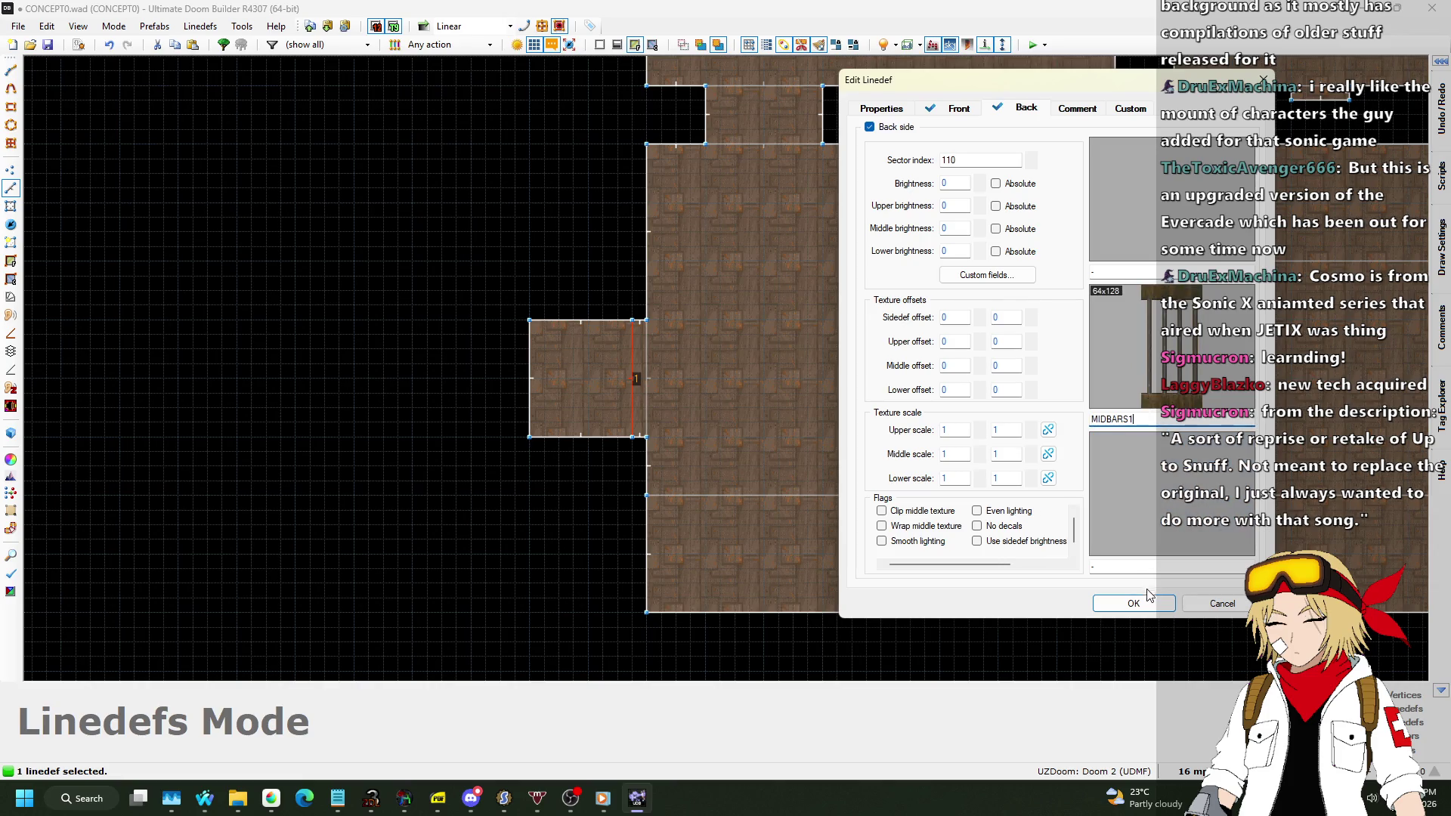
{"action": "left_click", "coordinate": [1133, 603]}
Set MIDBARS1 as the back middle texture of the right bar line (linedef 487).
{"action": "scroll", "coordinate": [397, 311], "scroll_direction": "down", "scroll_amount": 5}
{"action": "scroll", "coordinate": [1011, 325], "scroll_direction": "up", "scroll_amount": 8}
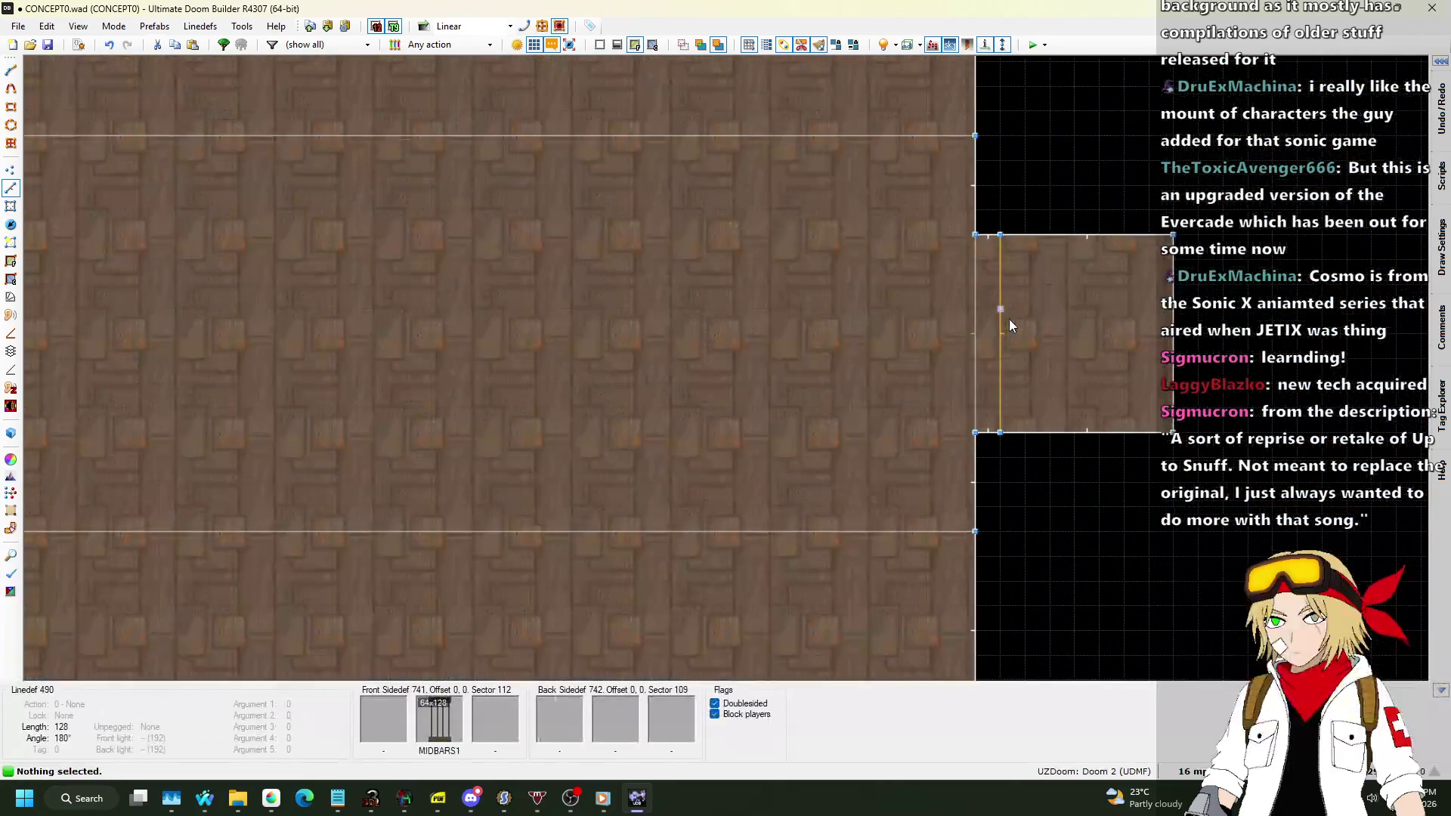
{"action": "right_click", "coordinate": [1008, 319]}
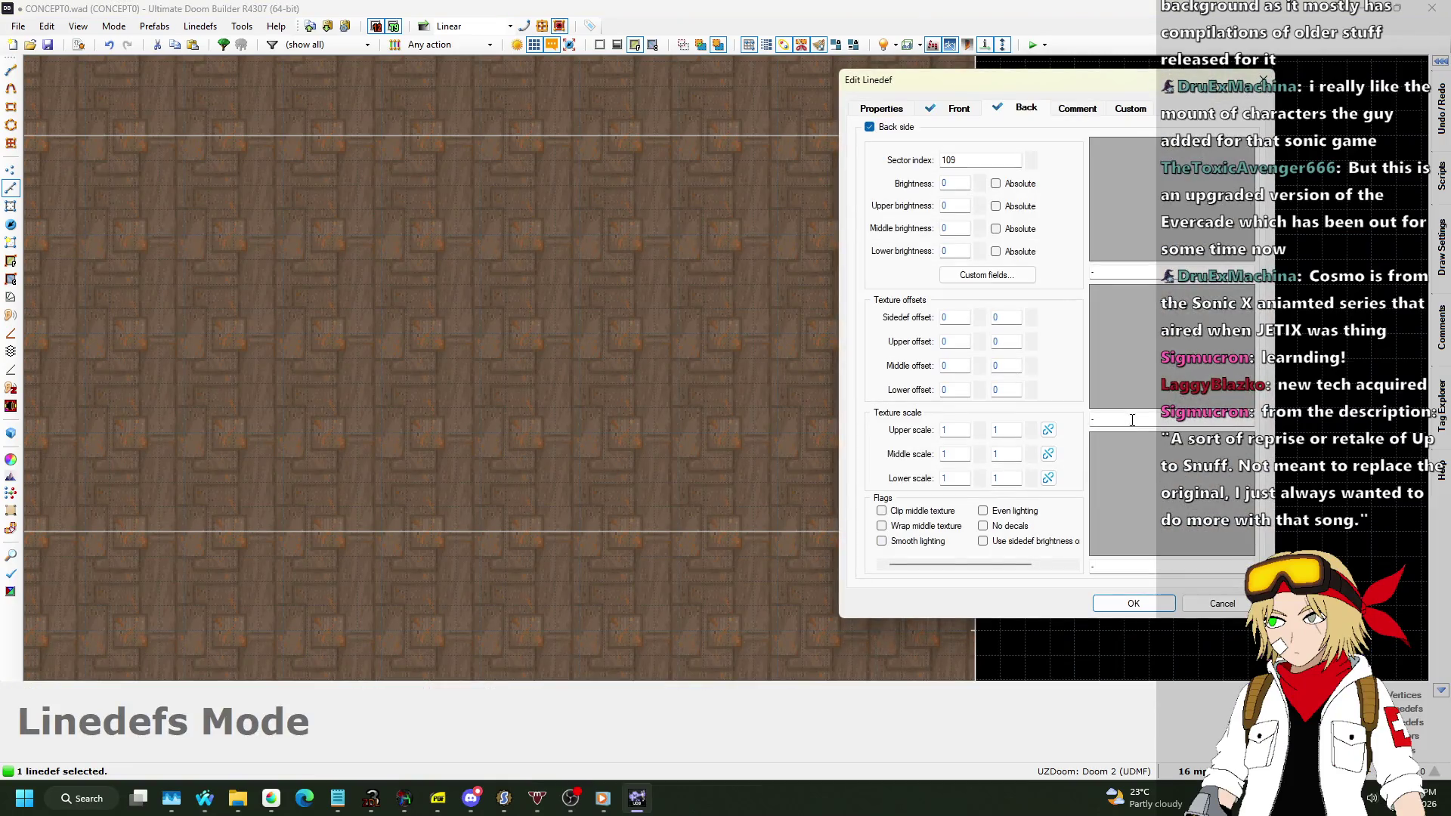
{"action": "left_click", "coordinate": [957, 108]}
{"action": "left_click", "coordinate": [1118, 419]}
{"action": "left_click", "coordinate": [1133, 603]}
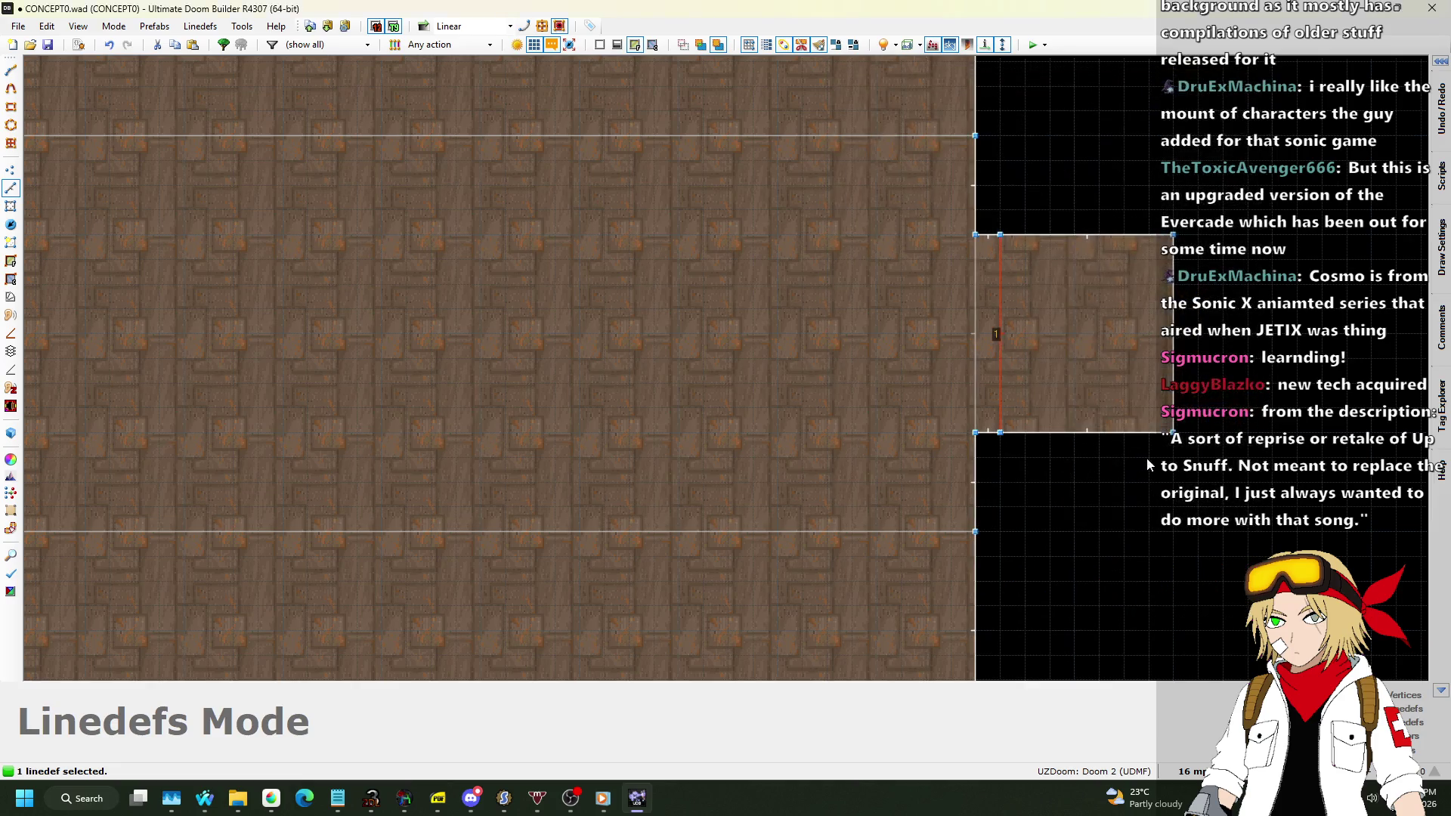
In 3D, select the doorway bars and shift their texture Y offset by 16.
{"action": "key", "text": "w"}
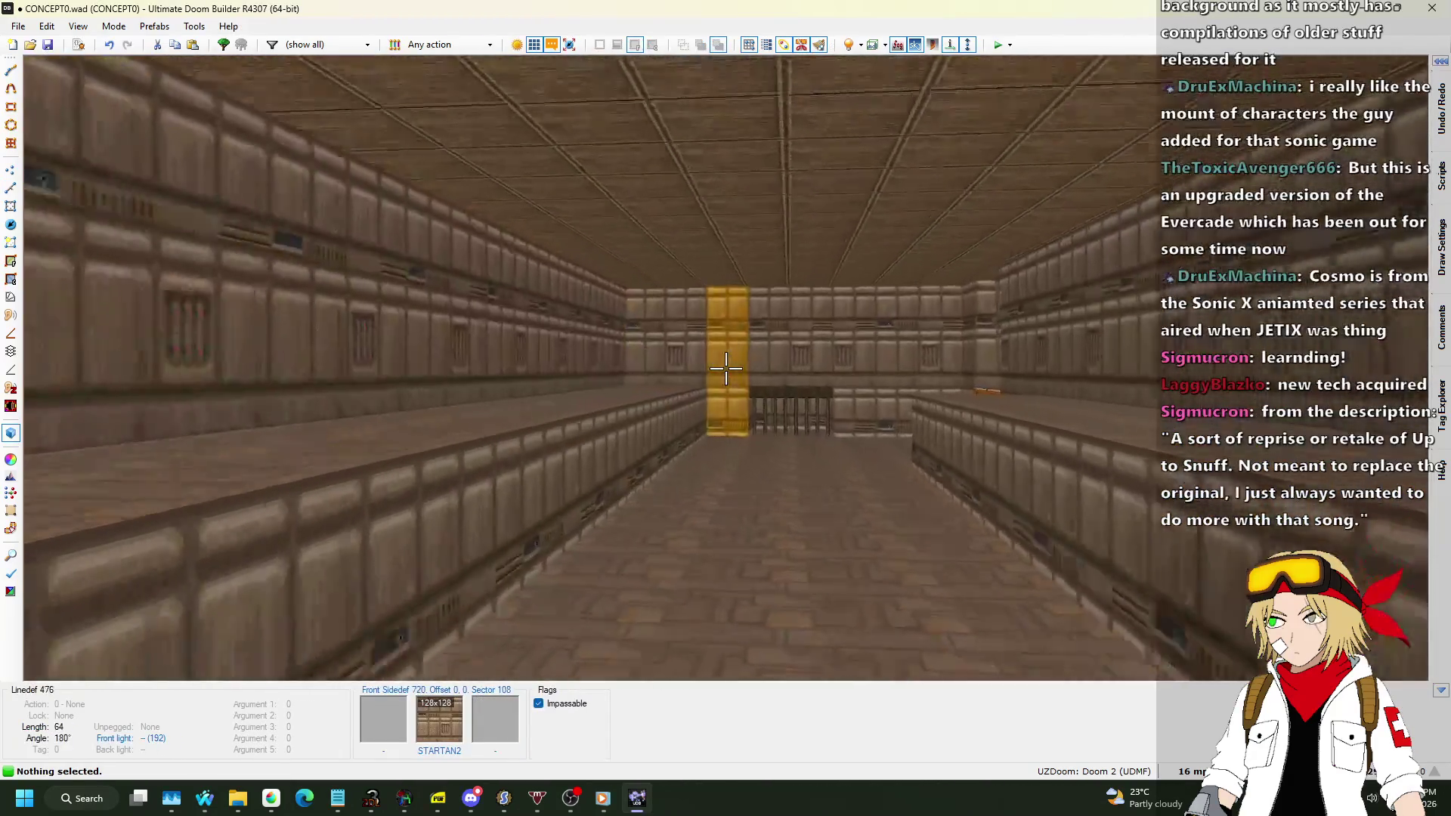
{"action": "key", "text": "w"}
{"action": "left_click", "coordinate": [725, 368]}
{"action": "key", "text": "w"}
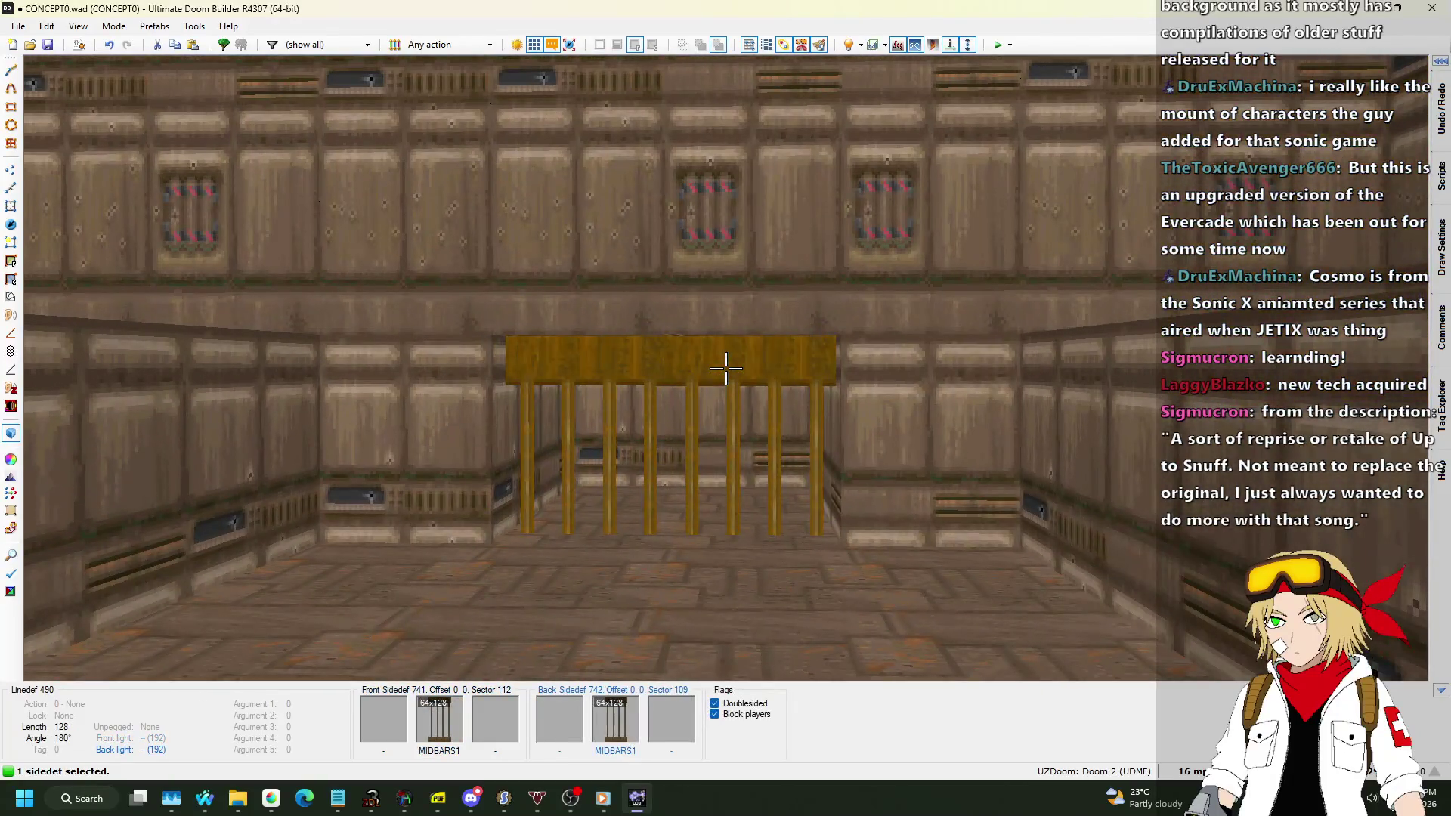
{"action": "left_click", "coordinate": [725, 368]}
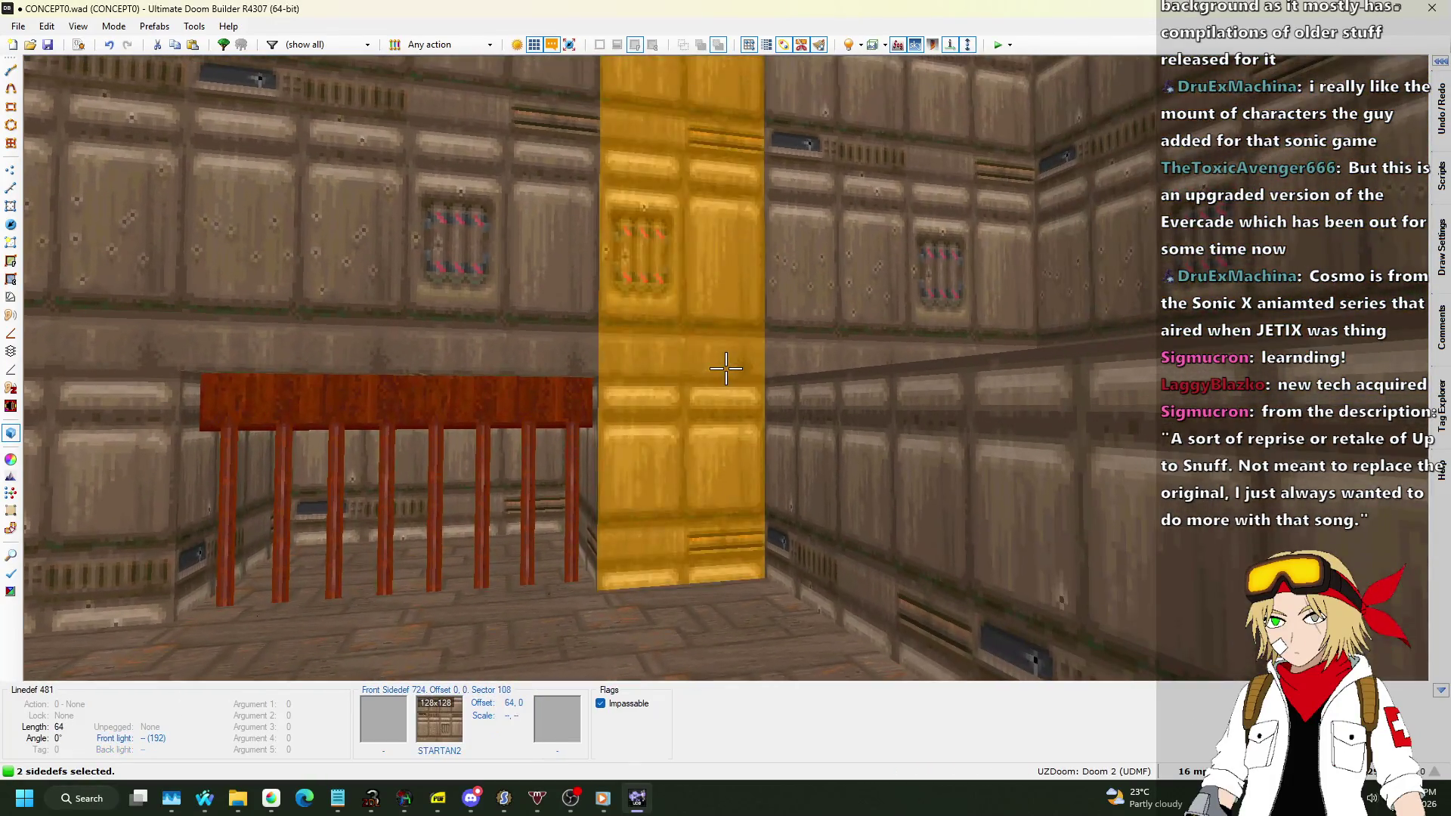
{"action": "key", "text": "ctrl+Up"}
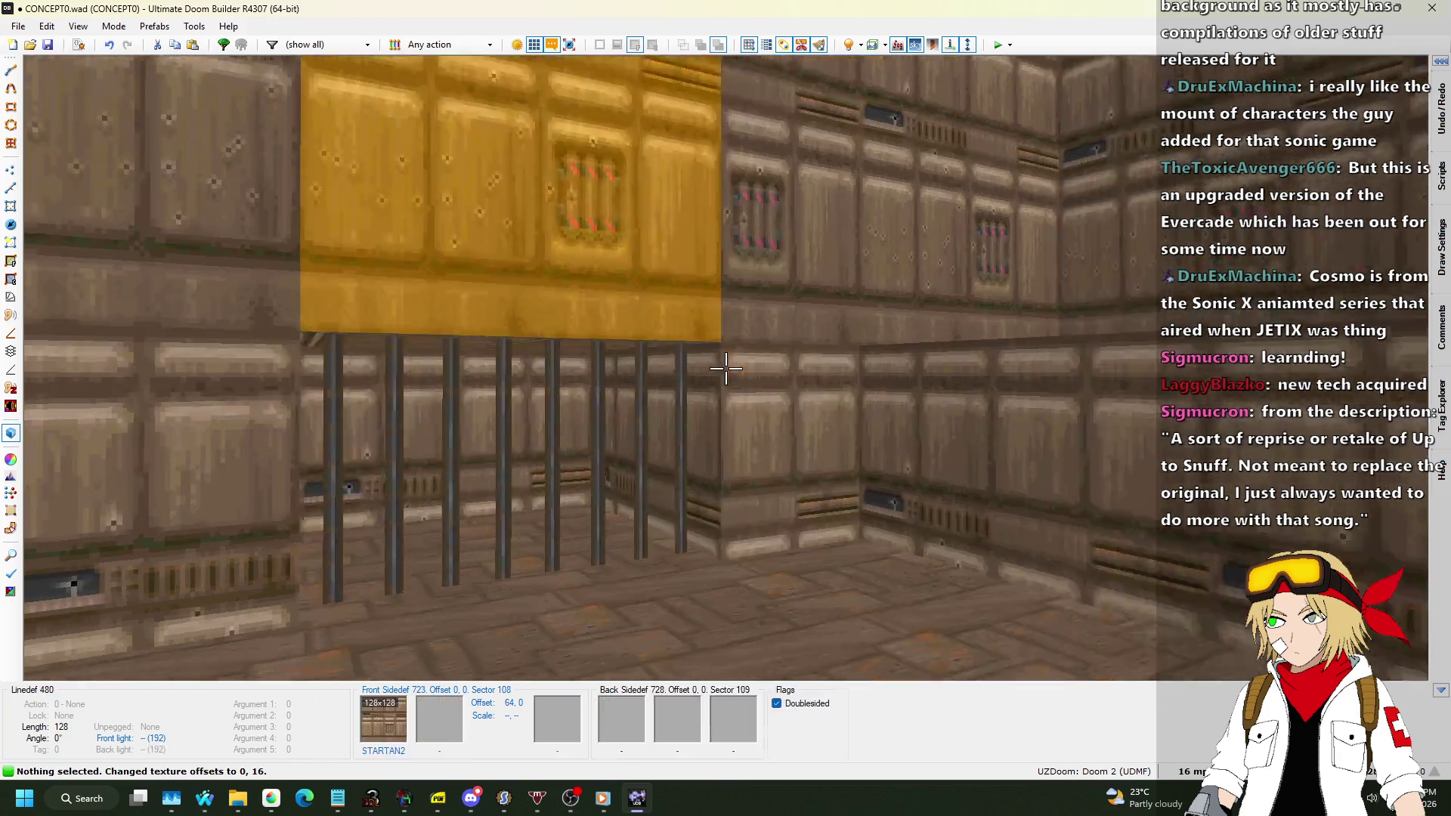
{"action": "key", "text": "w"}
{"action": "key", "text": "Escape"}
{"action": "left_click", "coordinate": [725, 368]}
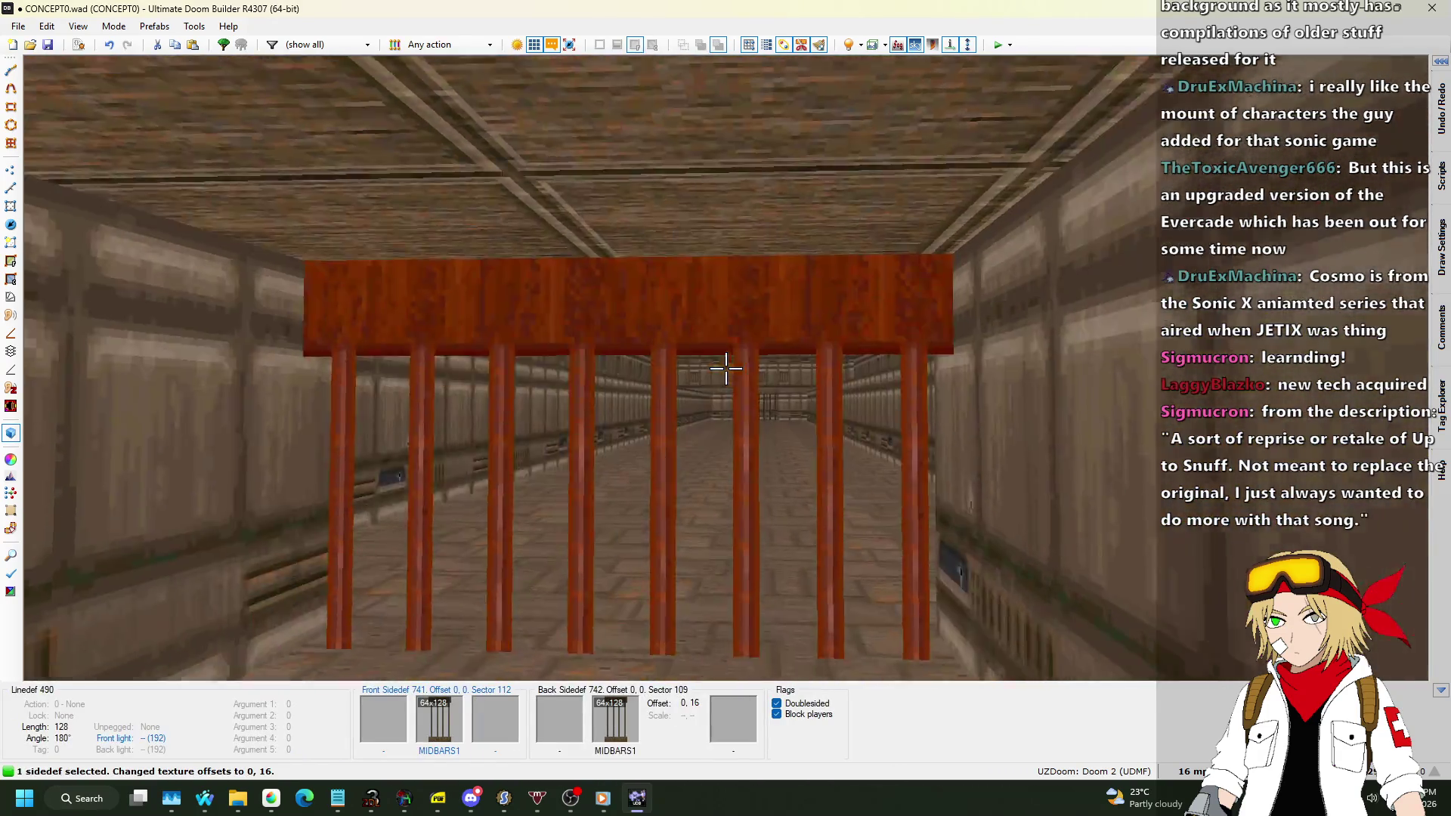
Inspect the other set of bars and the floor behind them, then return to 2D.
{"action": "key", "text": "s"}
{"action": "key", "text": "w"}
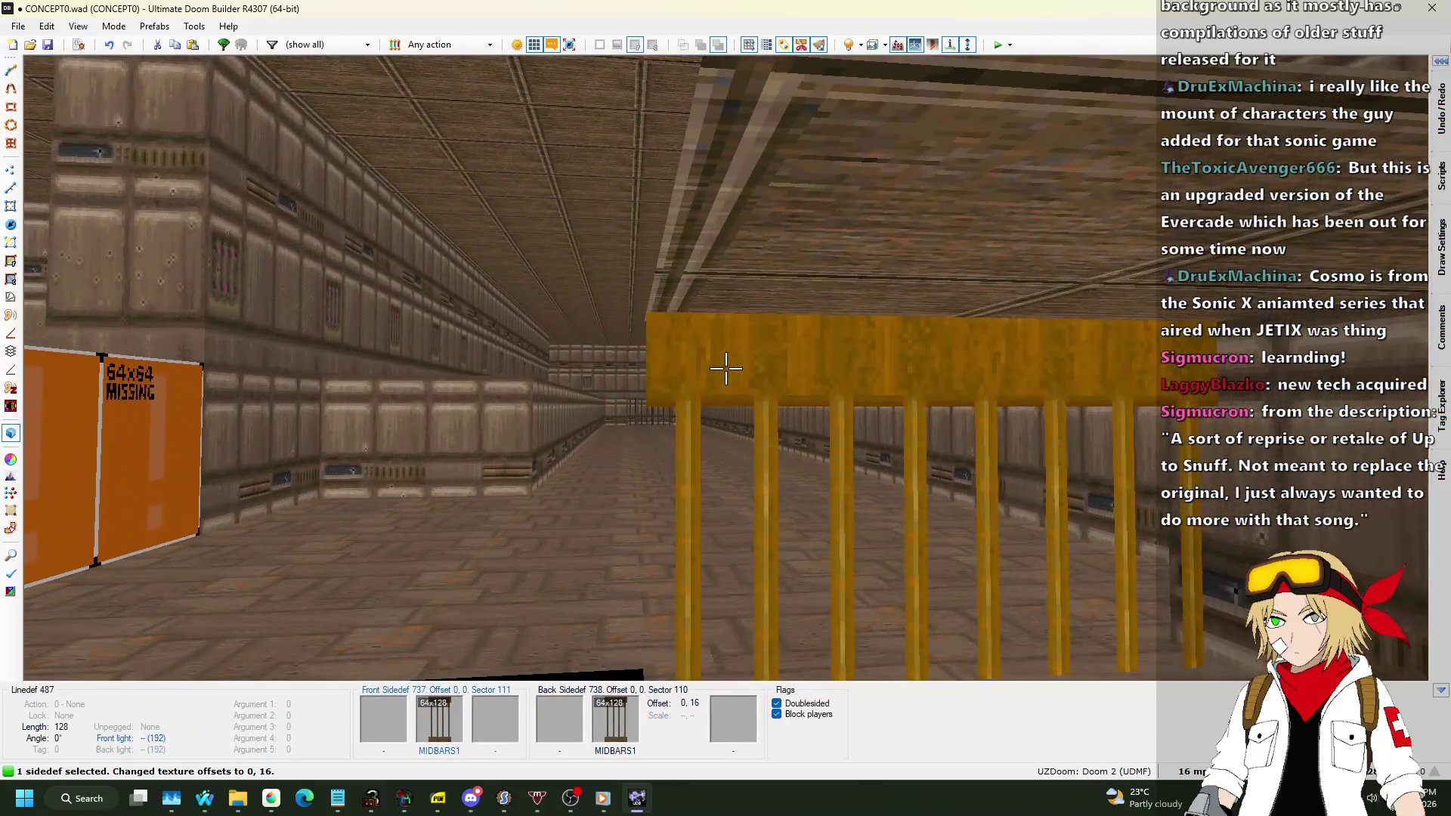
{"action": "left_click", "coordinate": [725, 368]}
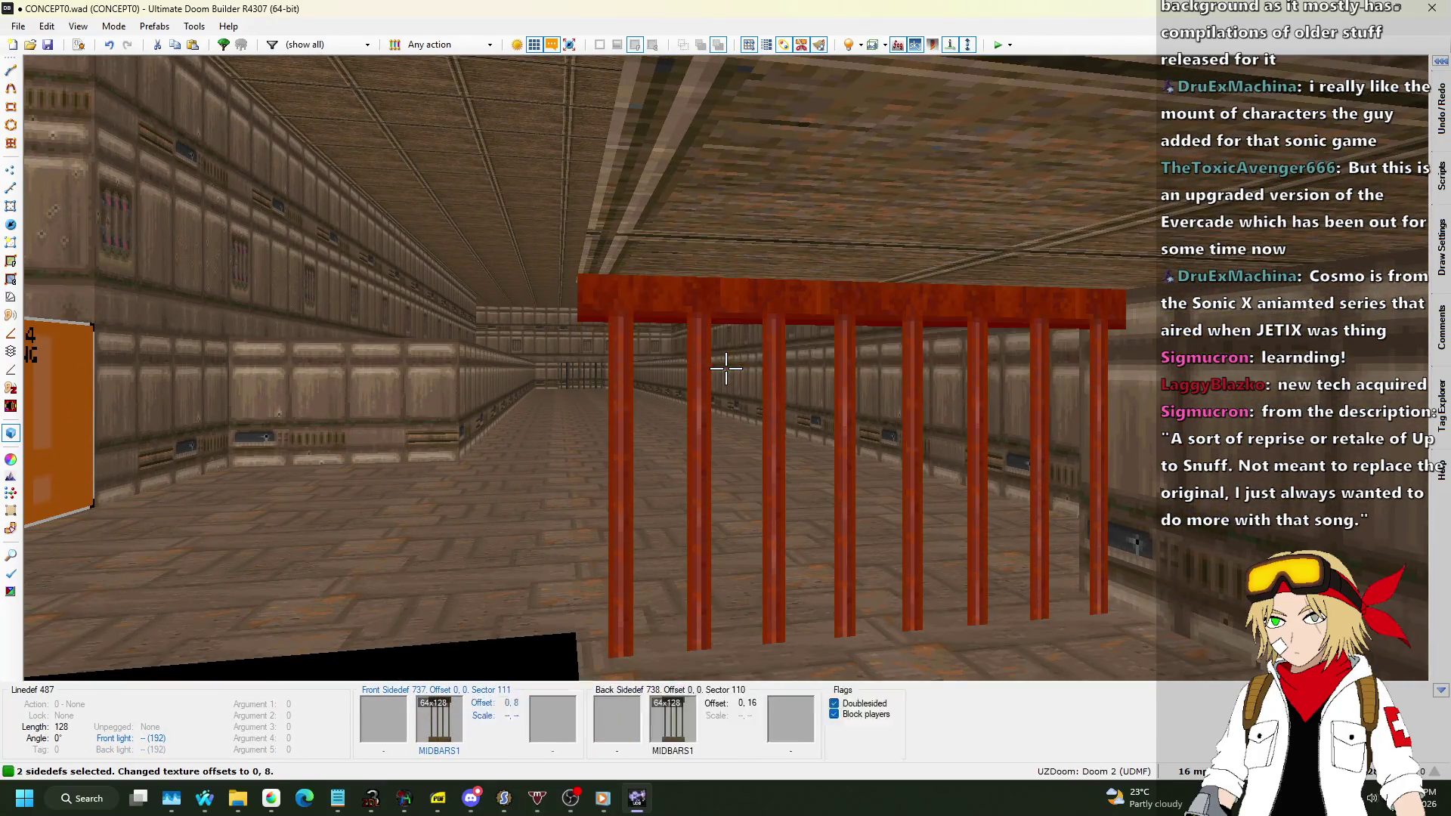
{"action": "key", "text": "Escape"}
{"action": "key", "text": "w"}
{"action": "key", "text": "s"}
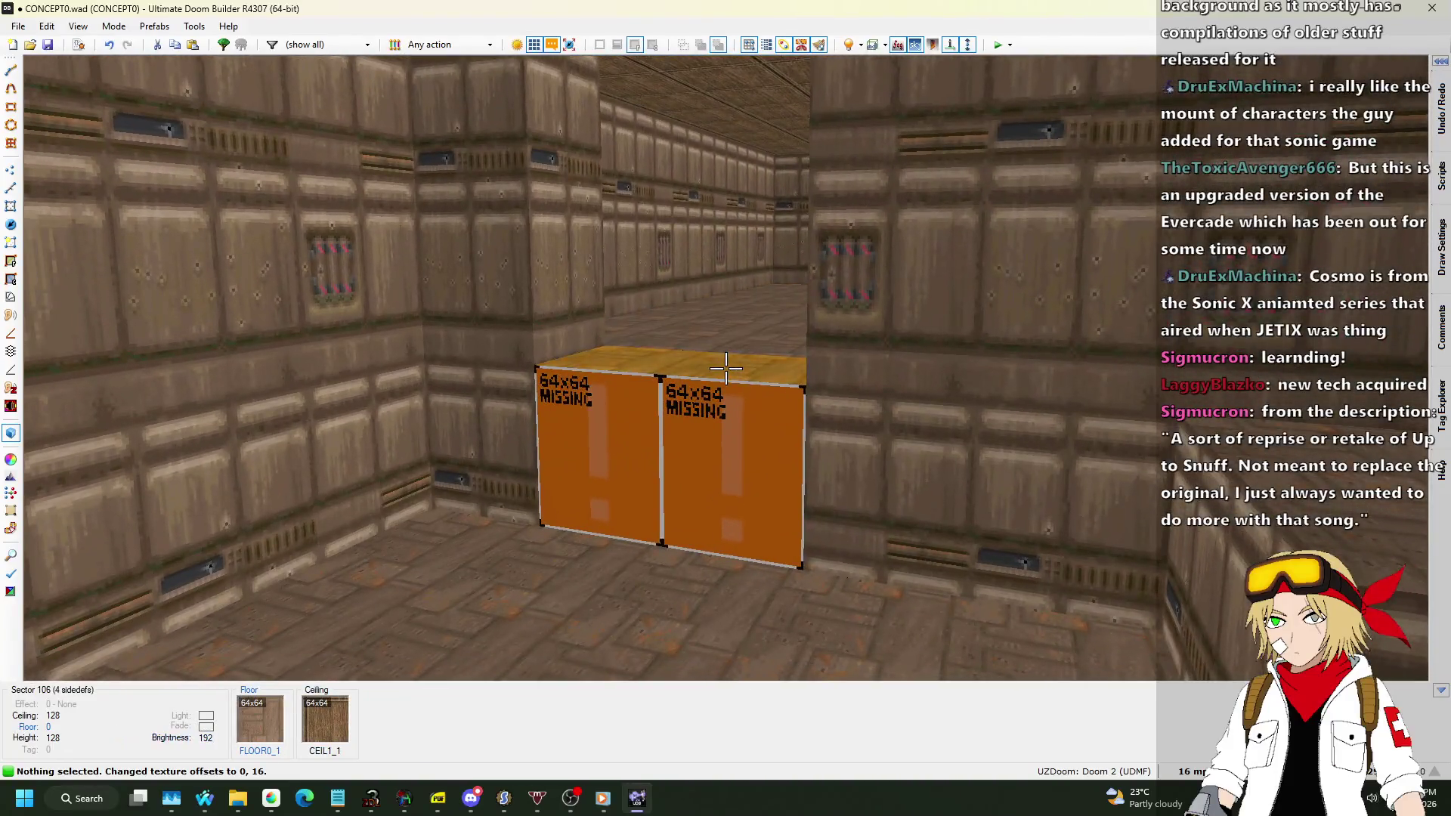
{"action": "left_click", "coordinate": [725, 368]}
{"action": "key", "text": "w"}
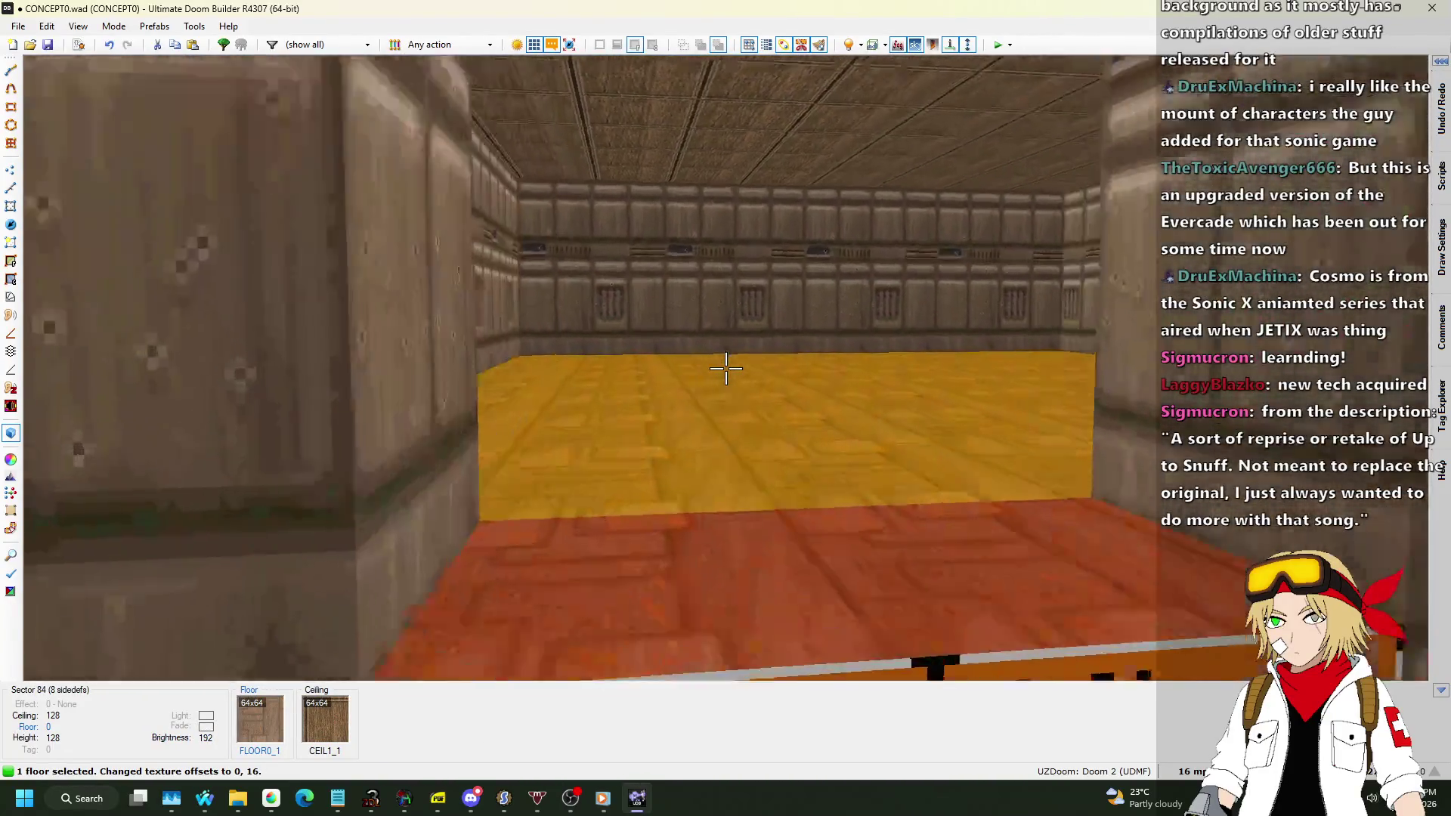
{"action": "key", "text": "q"}
{"action": "scroll", "coordinate": [813, 188], "scroll_direction": "up", "scroll_amount": 1}
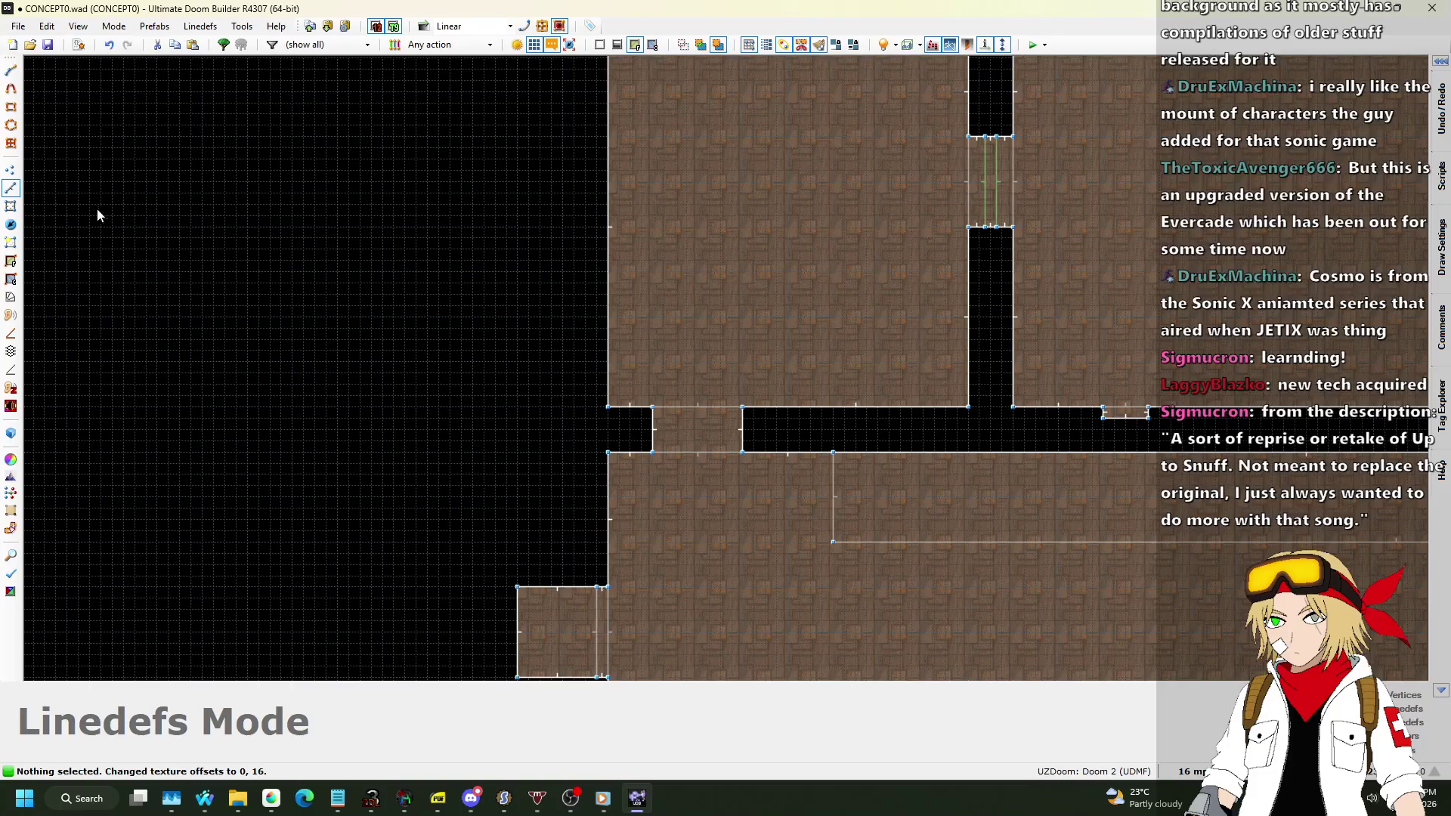
Widen the brown room by dragging its left wall further outward.
{"action": "scroll", "coordinate": [771, 332], "scroll_direction": "down", "scroll_amount": 2}
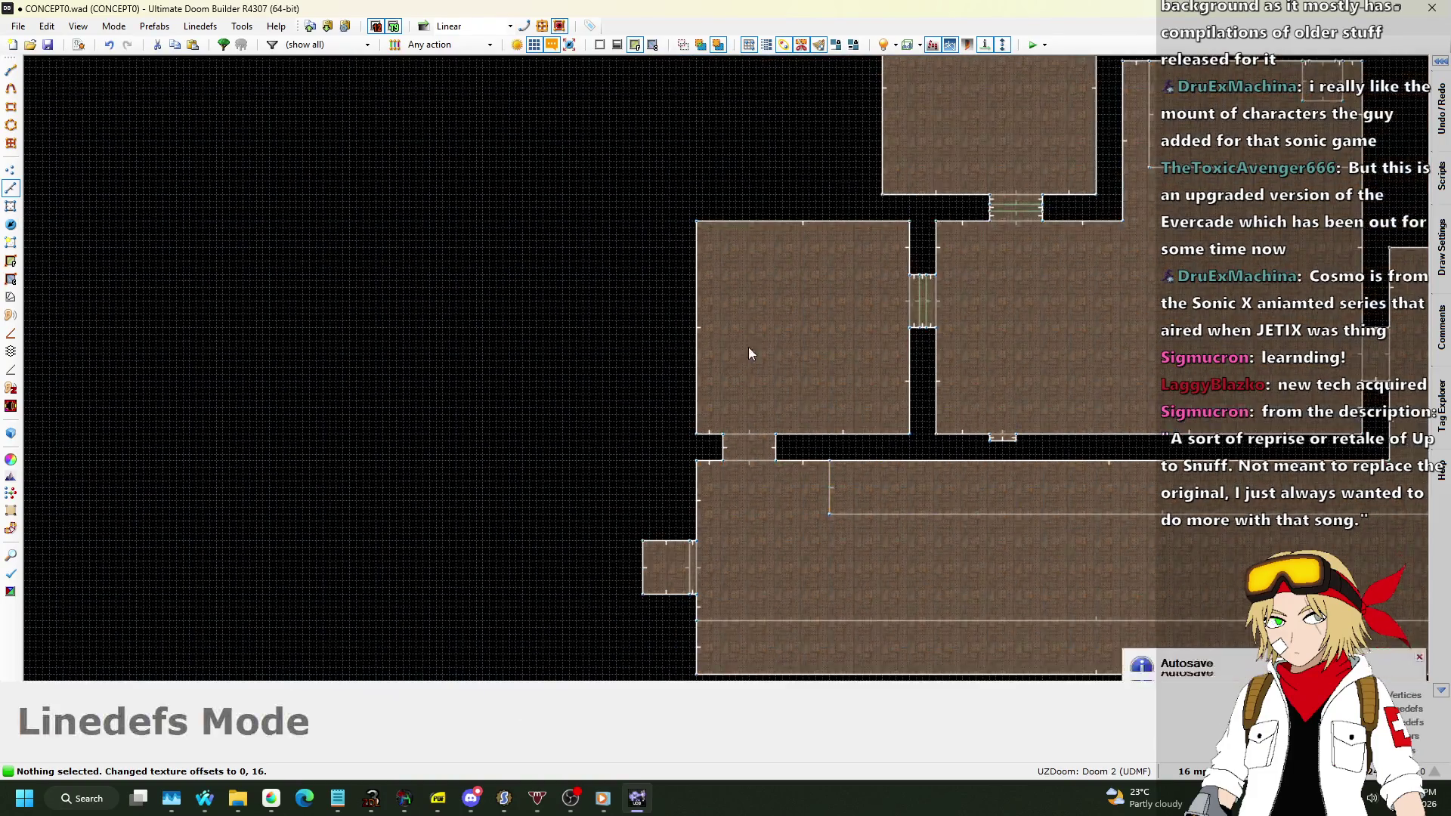
{"action": "scroll", "coordinate": [745, 356], "scroll_direction": "up", "scroll_amount": 2}
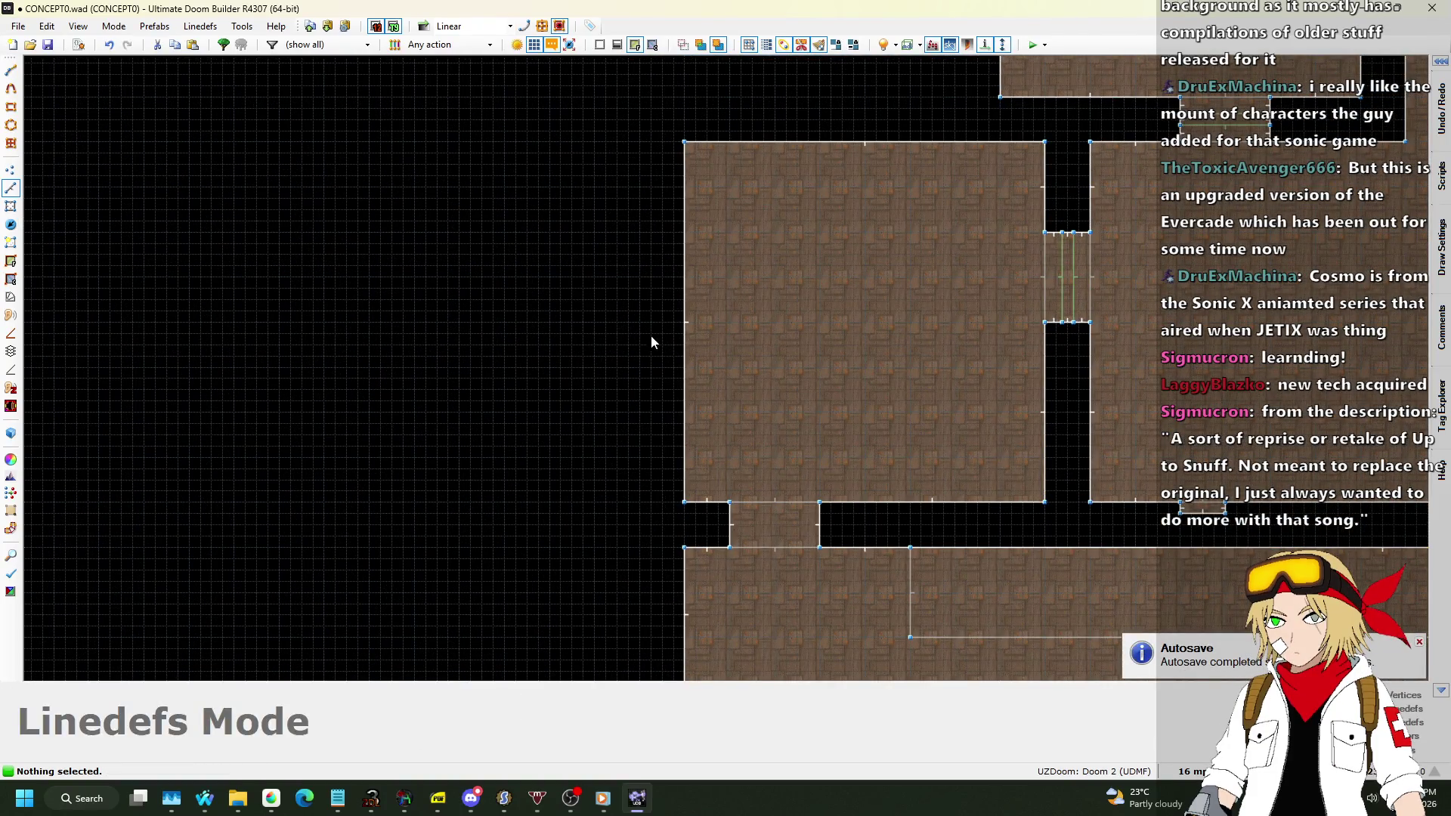
{"action": "left_click_drag", "start_coordinate": [683, 337], "coordinate": [561, 336]}
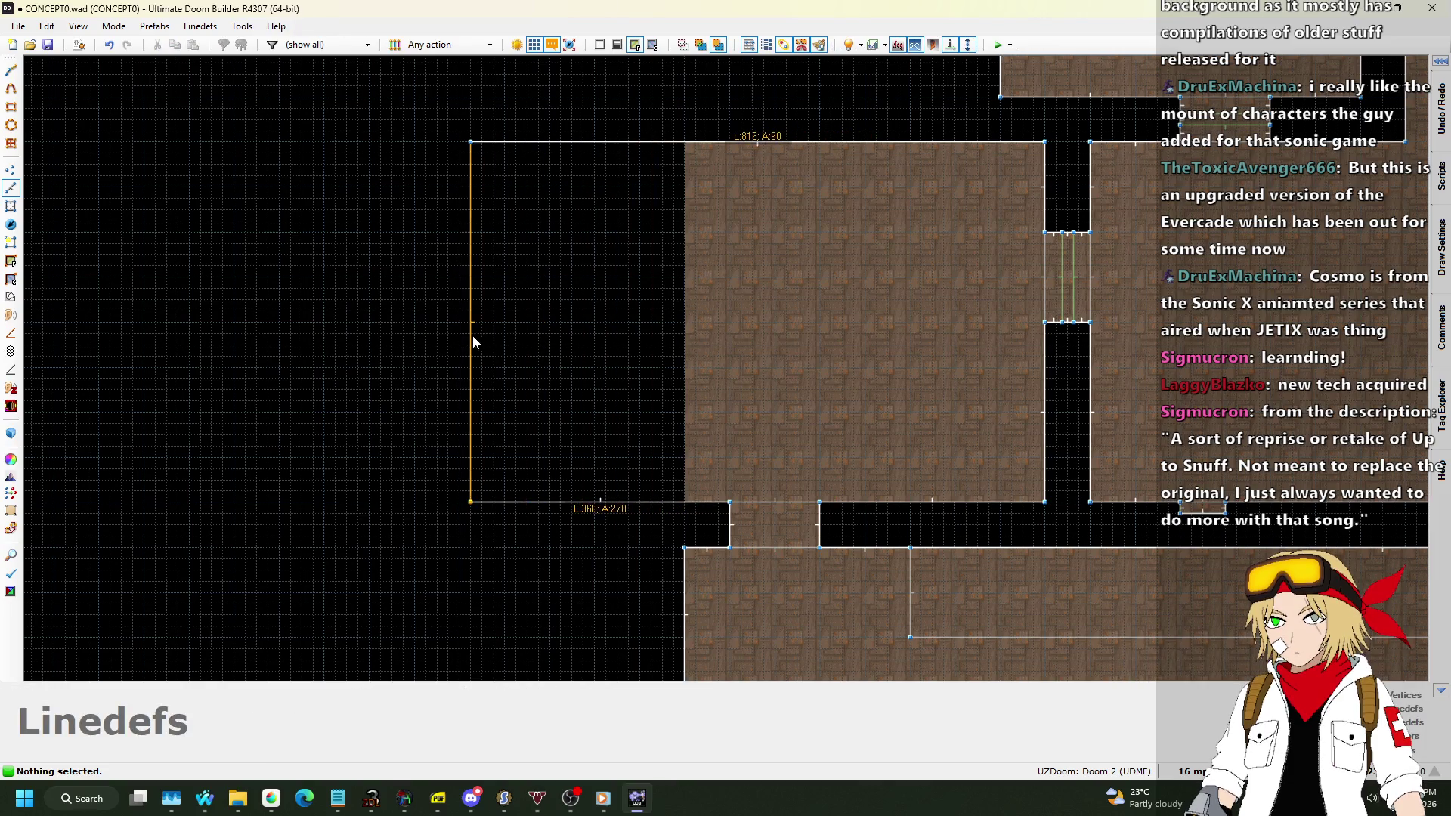
{"action": "left_click_drag", "start_coordinate": [414, 337], "coordinate": [327, 345]}
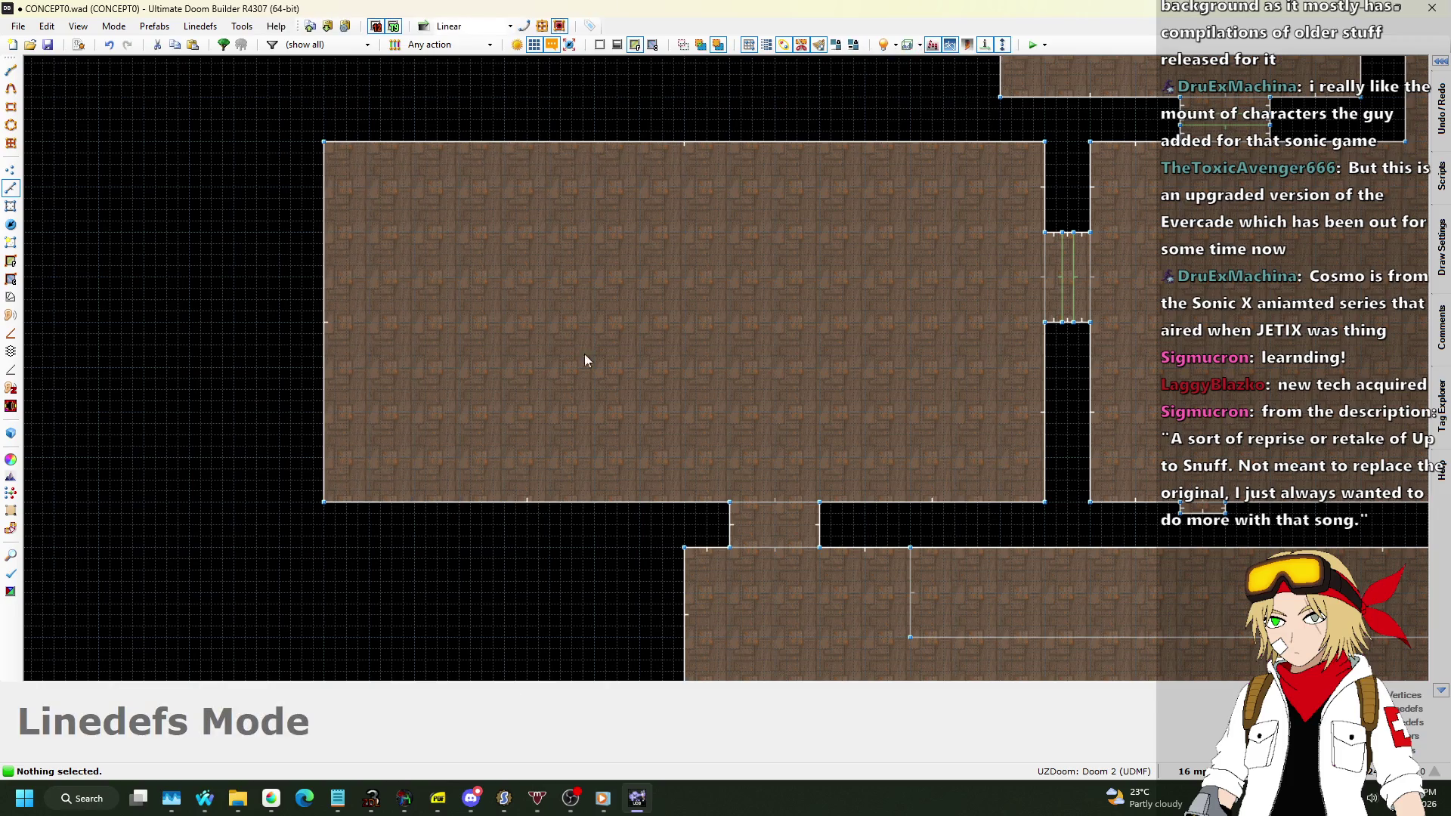
Draw an L-shaped line splitting the widened room.
{"action": "key", "text": "d"}
{"action": "left_click", "coordinate": [324, 322]}
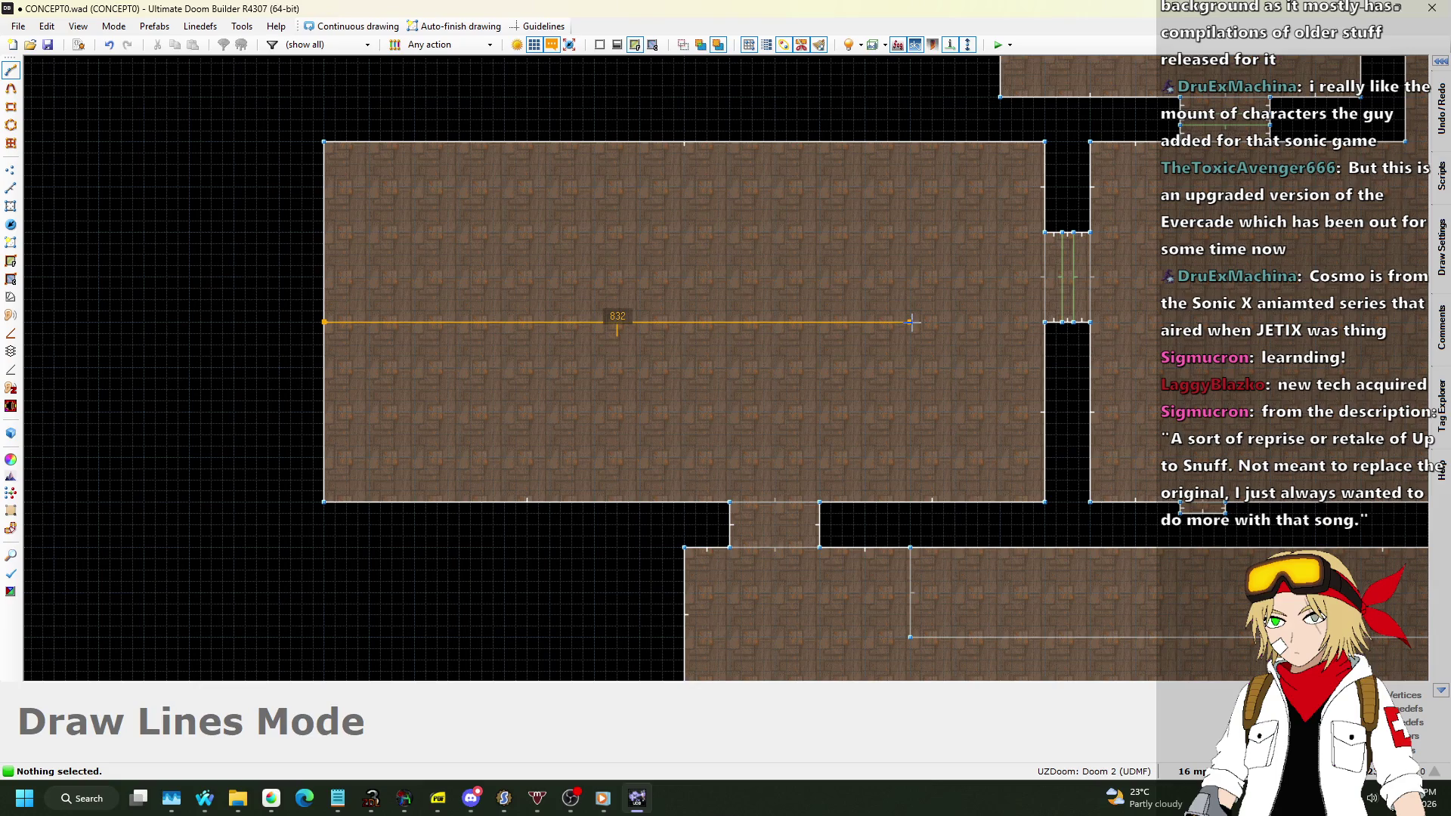
{"action": "left_click", "coordinate": [933, 502]}
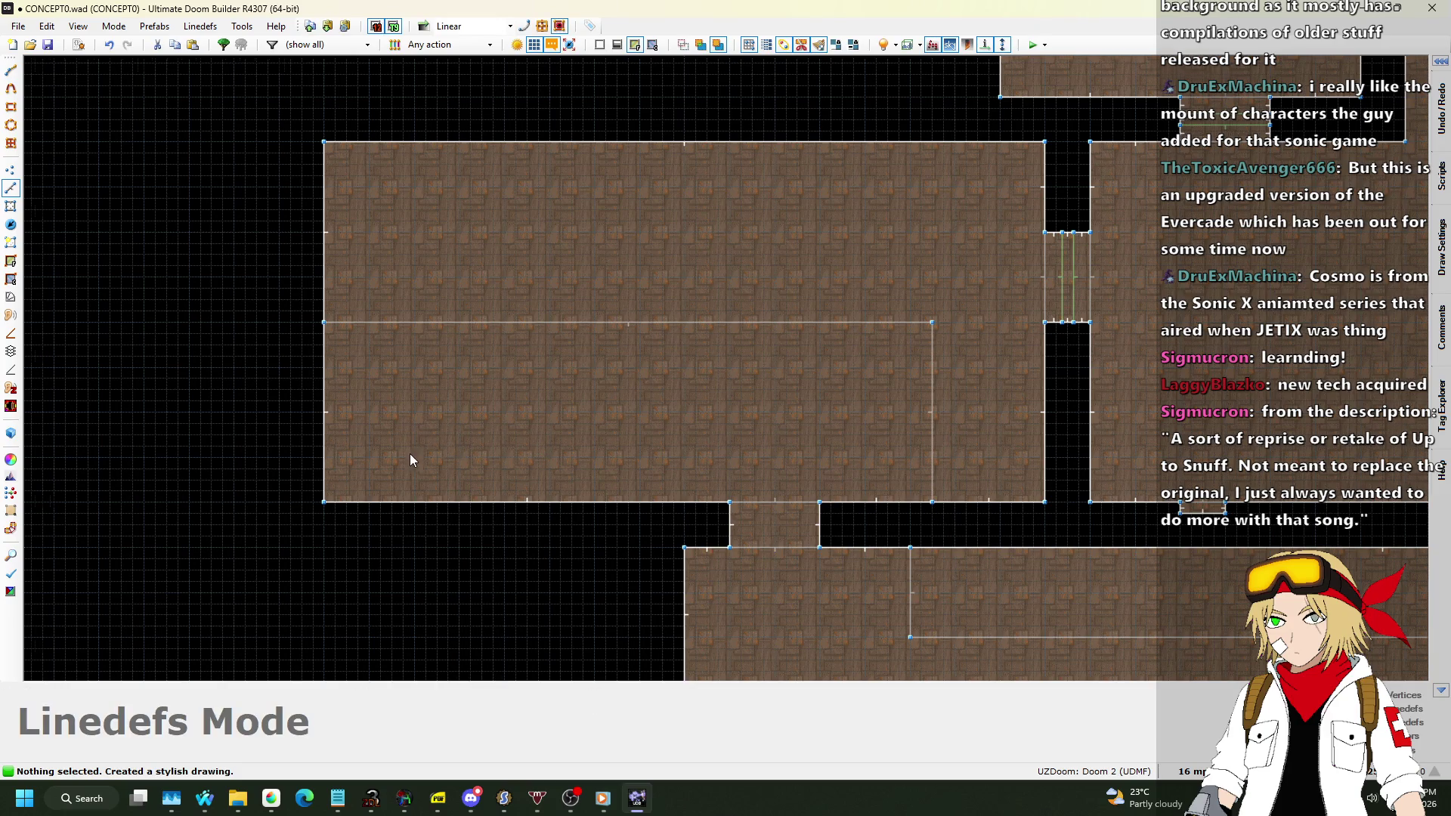
{"action": "scroll", "coordinate": [409, 454], "scroll_direction": "up", "scroll_amount": 1}
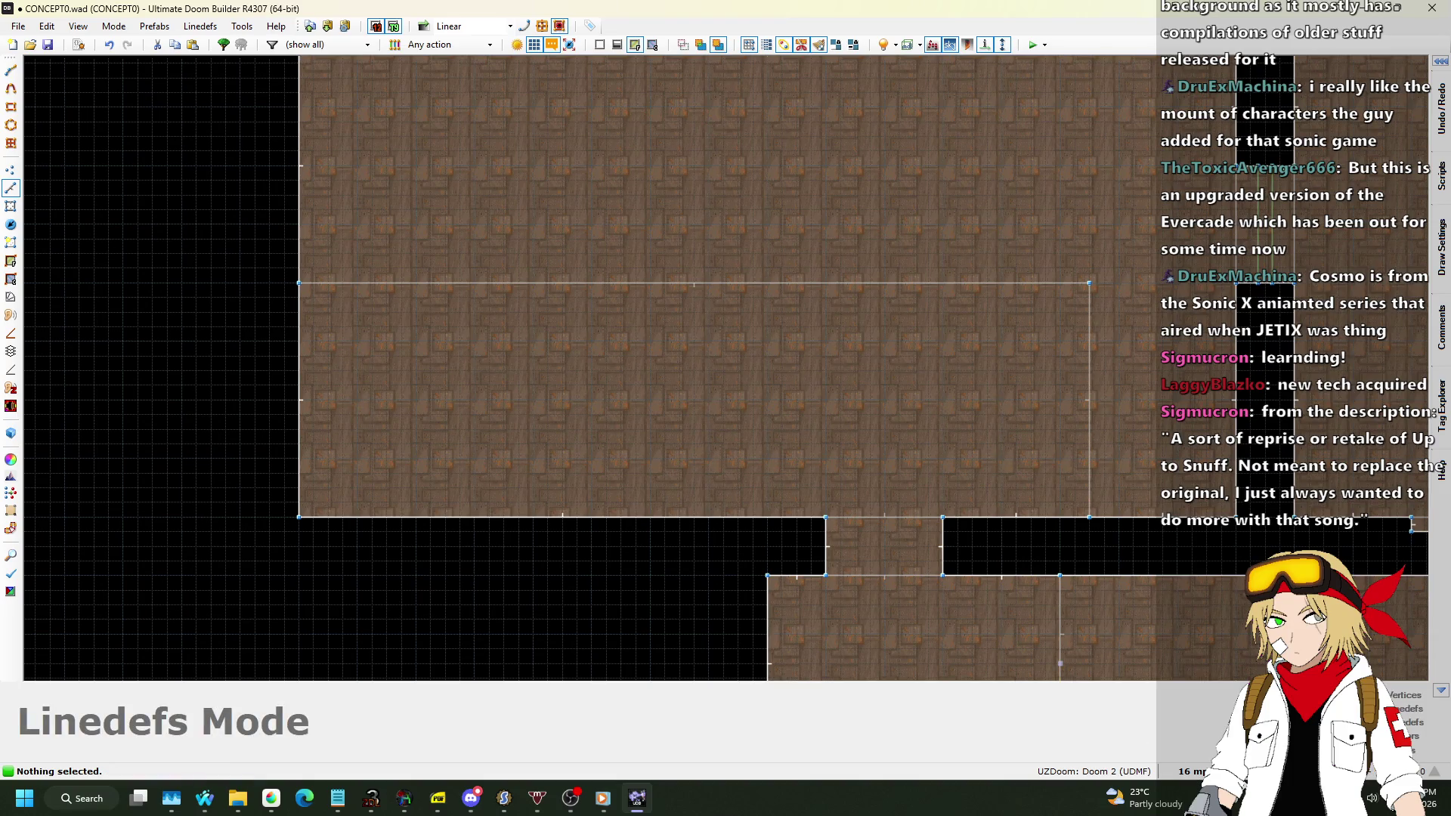
Set the grid to 32 and draw the first narrow 32-wide strips below the split.
{"action": "left_click", "coordinate": [1191, 771]}
{"action": "left_click", "coordinate": [1181, 620]}
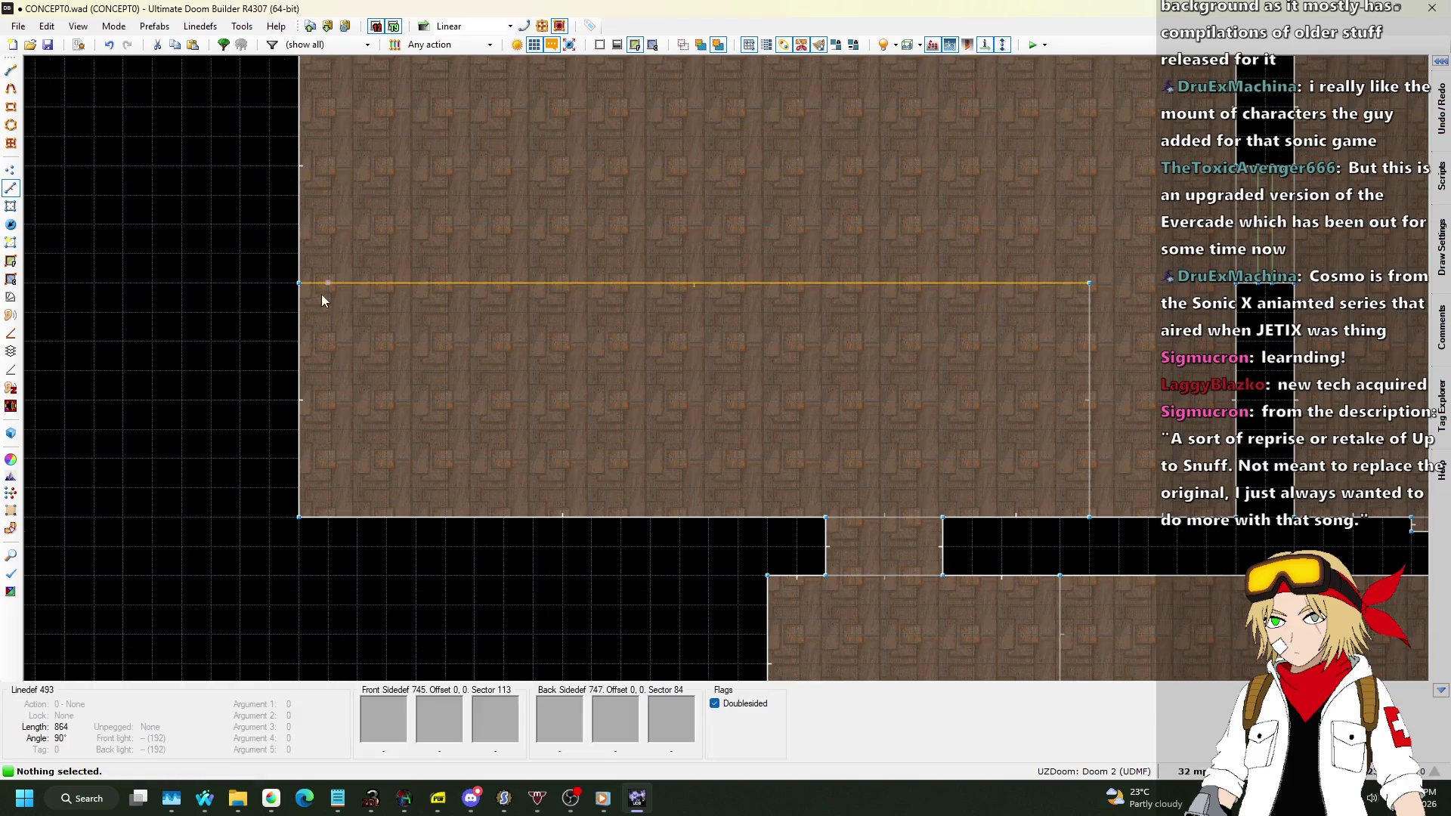
{"action": "key", "text": "d"}
{"action": "left_click", "coordinate": [328, 283]}
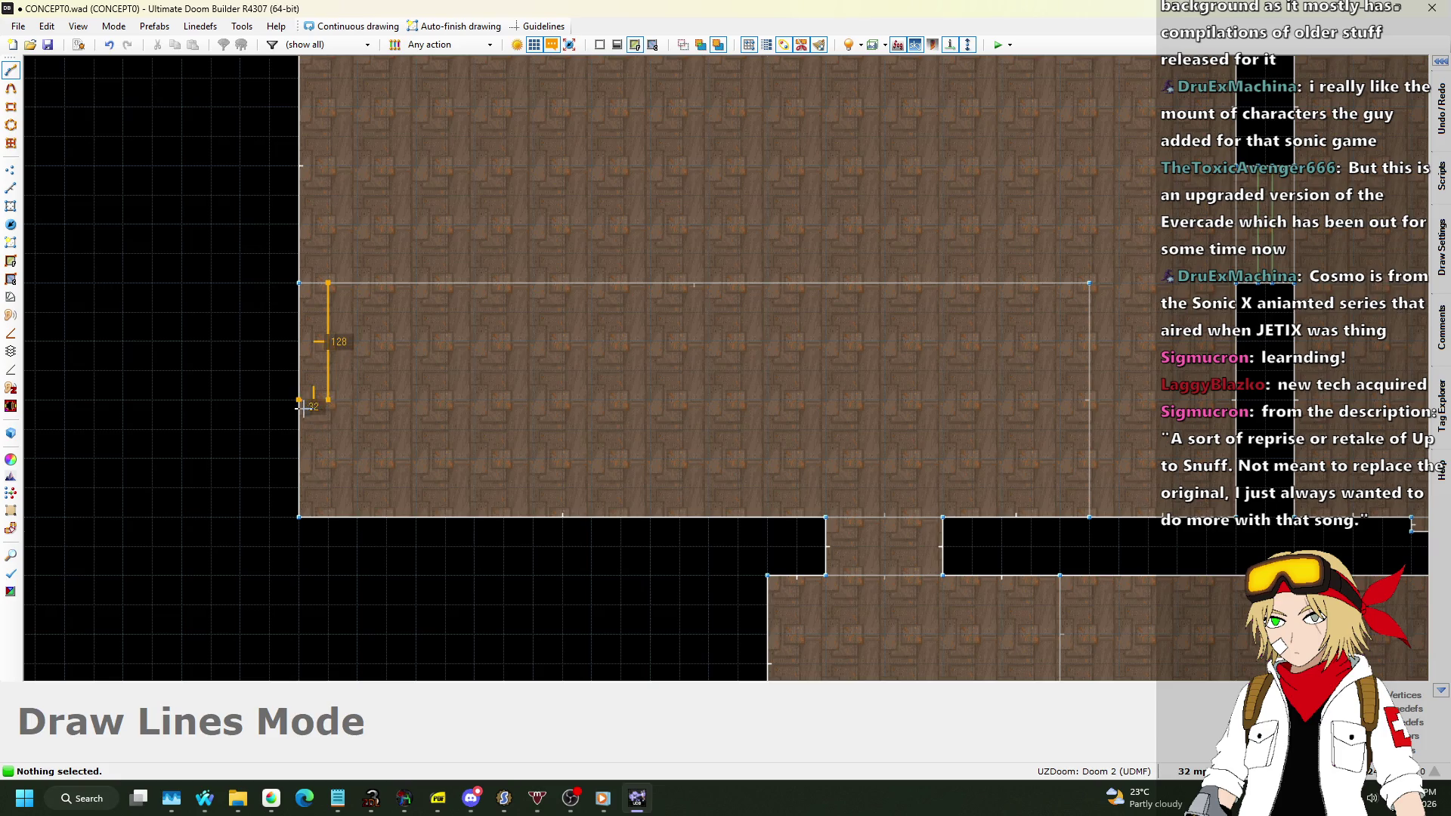
{"action": "left_click", "coordinate": [301, 406]}
{"action": "left_click", "coordinate": [357, 283]}
{"action": "left_click", "coordinate": [339, 393]}
{"action": "key", "text": "d"}
{"action": "left_click", "coordinate": [387, 283]}
{"action": "key", "text": "Escape"}
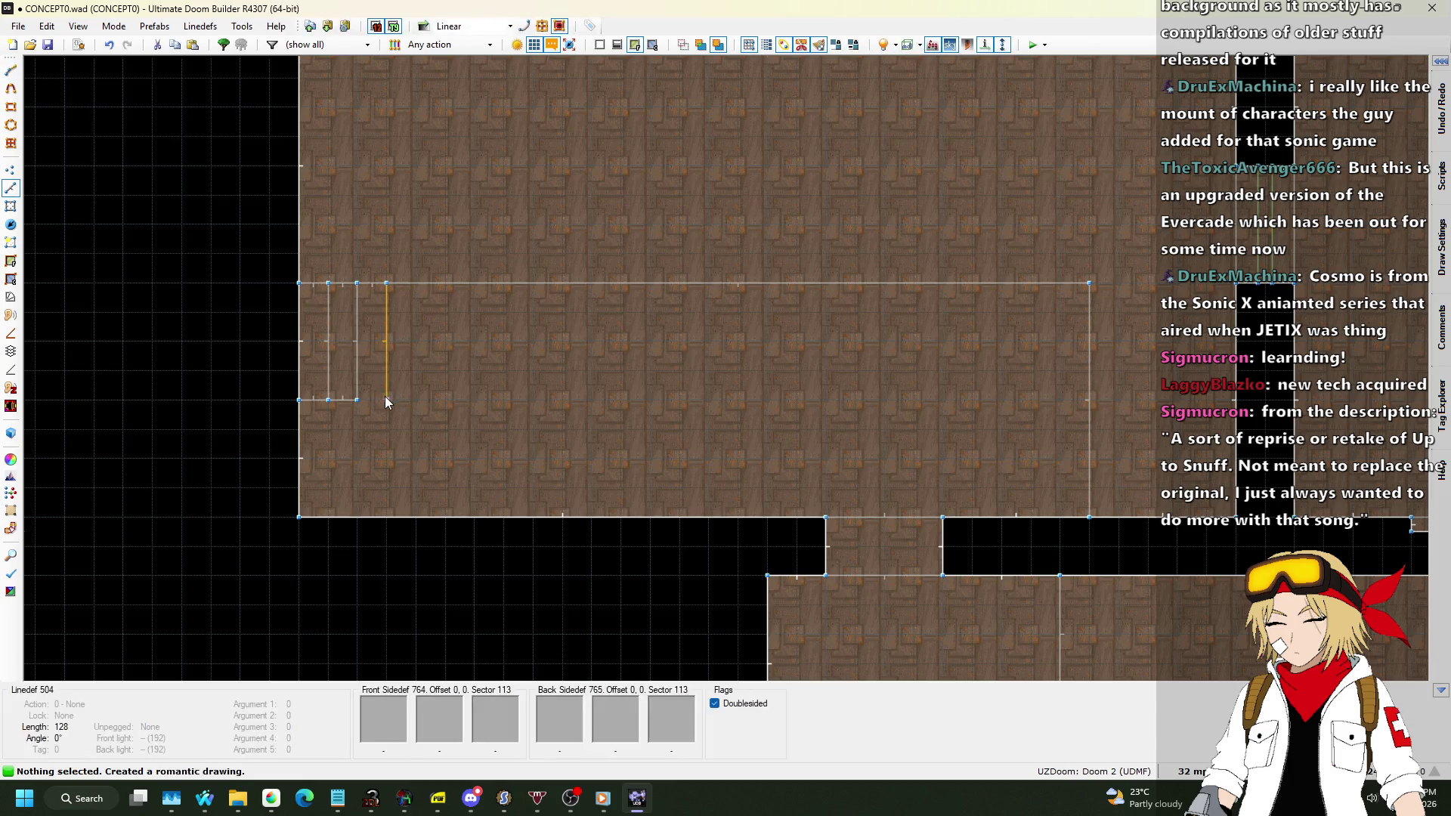
{"action": "scroll", "coordinate": [378, 312], "scroll_direction": "up", "scroll_amount": 2}
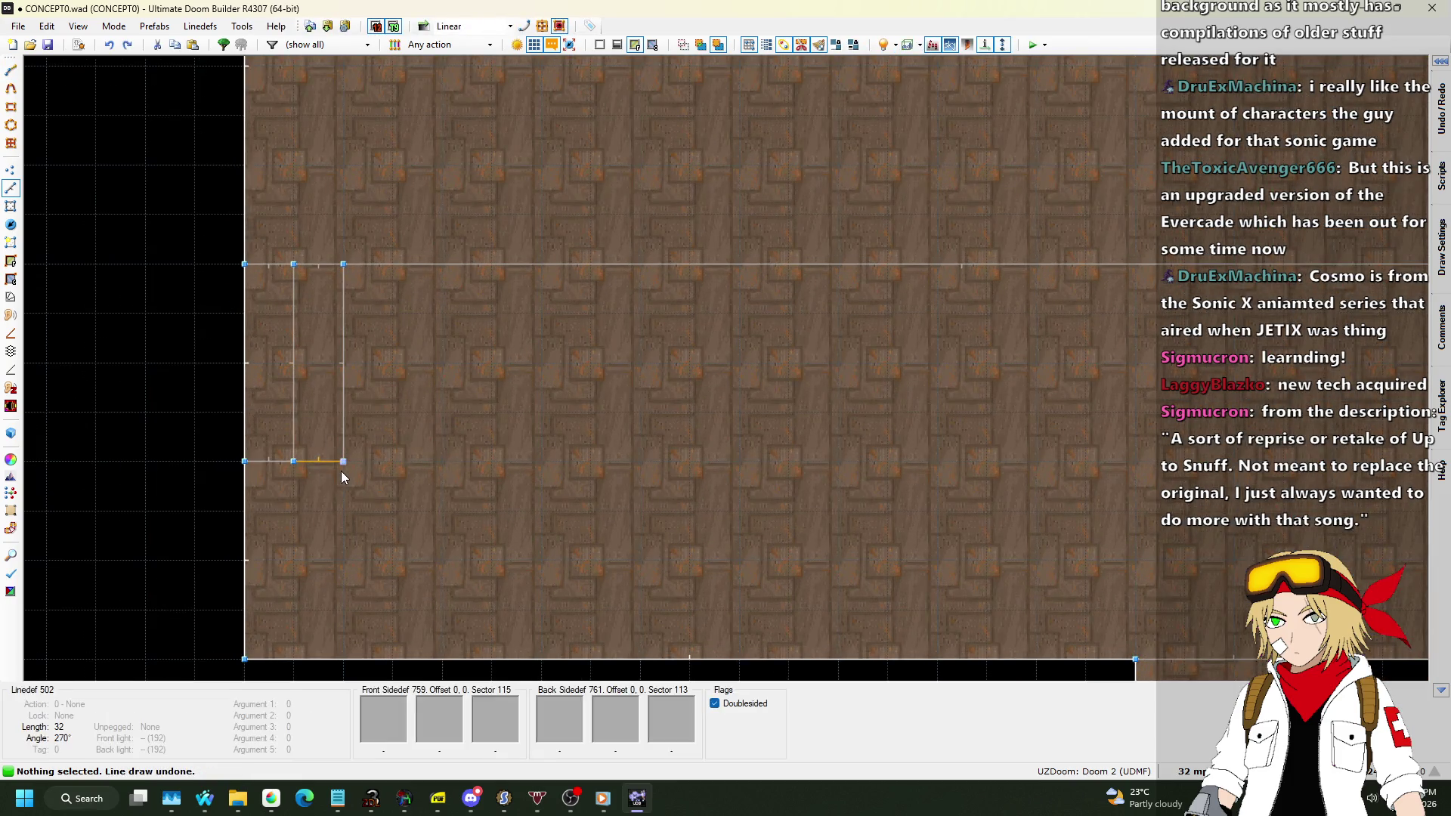
Continue the row of 32x128 strips across the area.
{"action": "key", "text": "d"}
{"action": "left_click", "coordinate": [393, 264]}
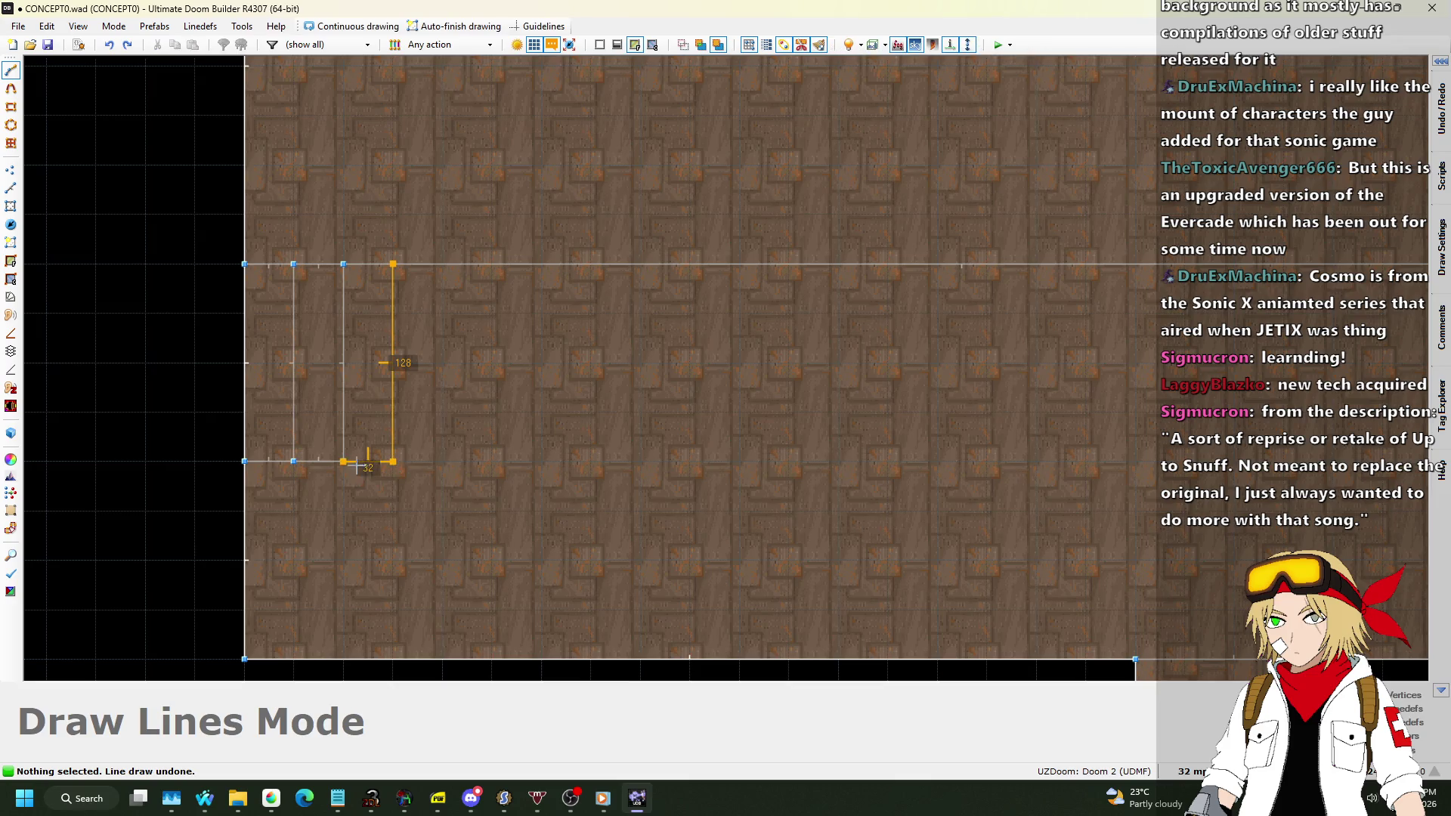
{"action": "left_click", "coordinate": [357, 465]}
{"action": "key", "text": "d"}
{"action": "left_click", "coordinate": [442, 264]}
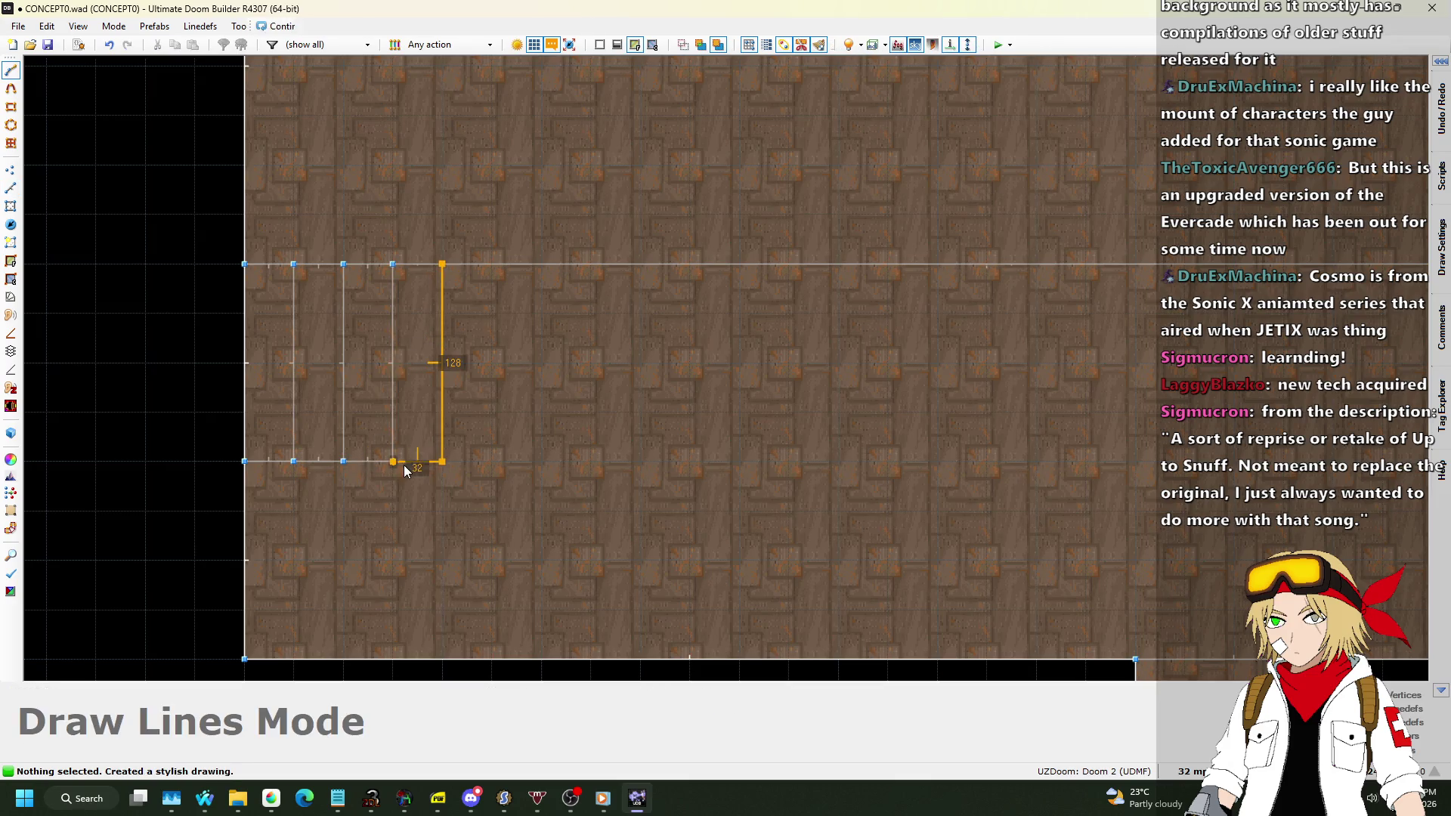
{"action": "left_click", "coordinate": [394, 462]}
{"action": "key", "text": "d"}
{"action": "left_click", "coordinate": [492, 268]}
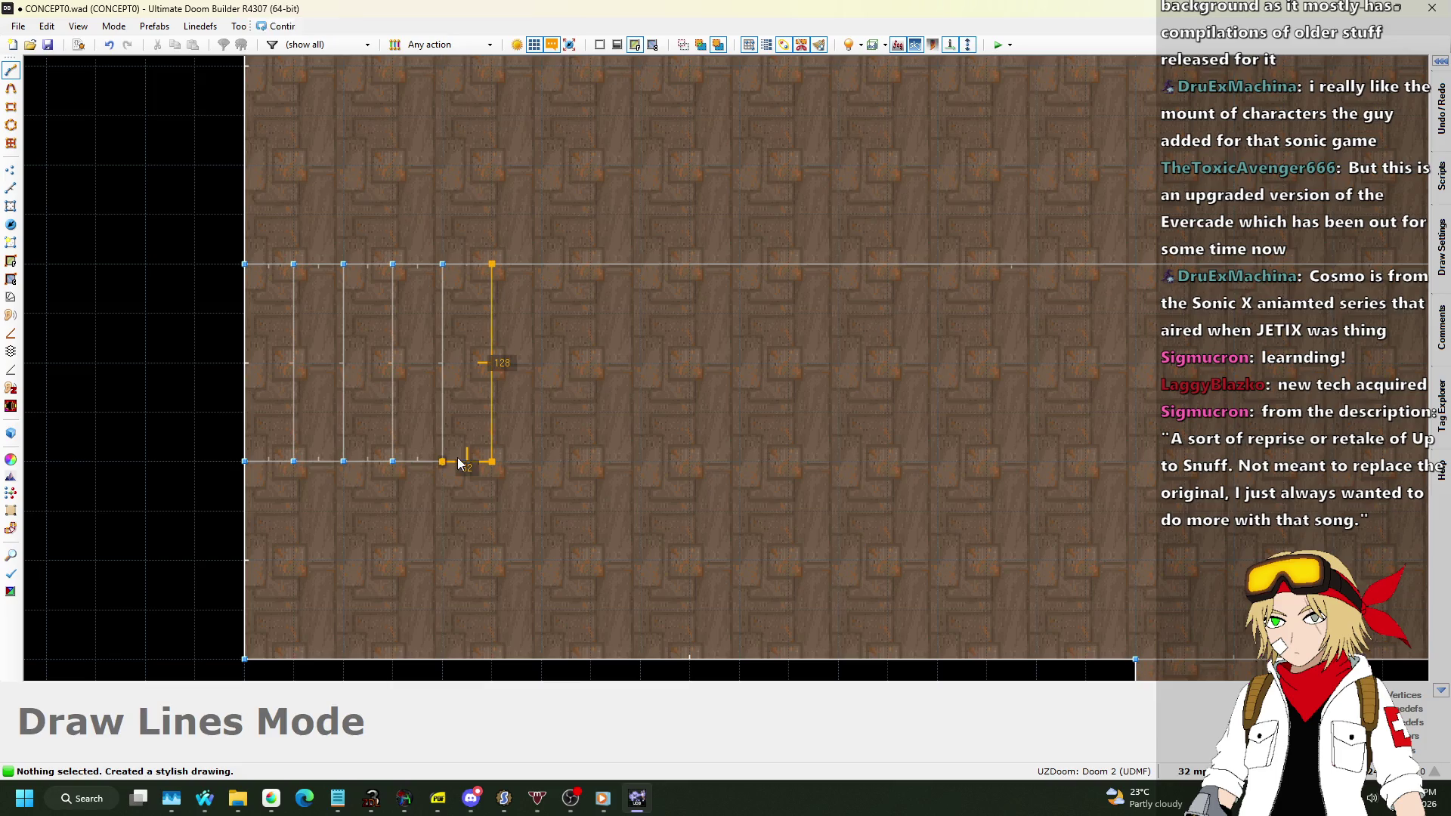
{"action": "left_click", "coordinate": [457, 462]}
{"action": "key", "text": "d"}
{"action": "left_click", "coordinate": [541, 265]}
{"action": "left_click", "coordinate": [492, 462]}
{"action": "key", "text": "d"}
{"action": "left_click", "coordinate": [591, 265]}
{"action": "key", "text": "d"}
{"action": "left_click", "coordinate": [640, 275]}
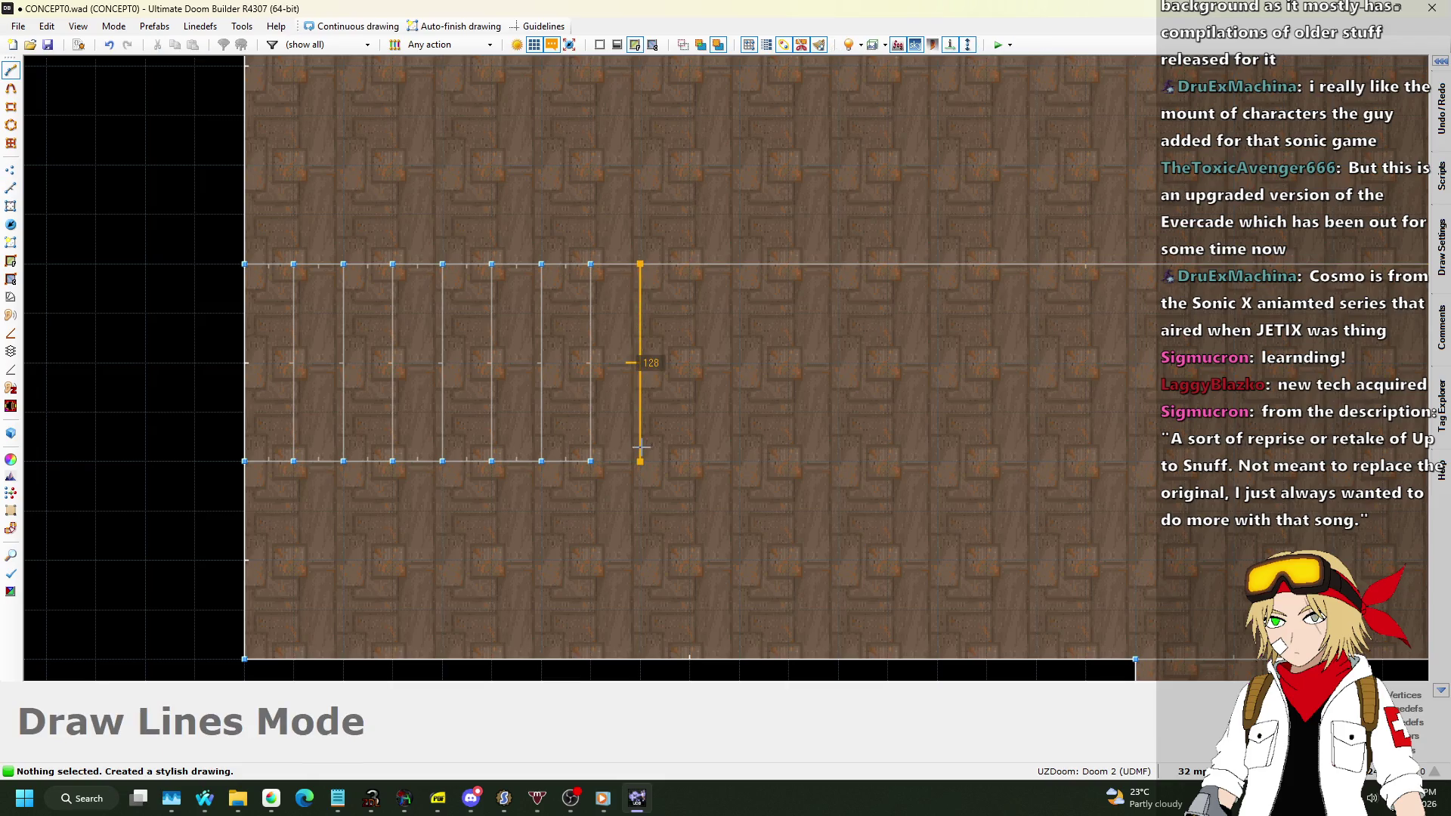
{"action": "key", "text": "d"}
{"action": "left_click", "coordinate": [689, 264]}
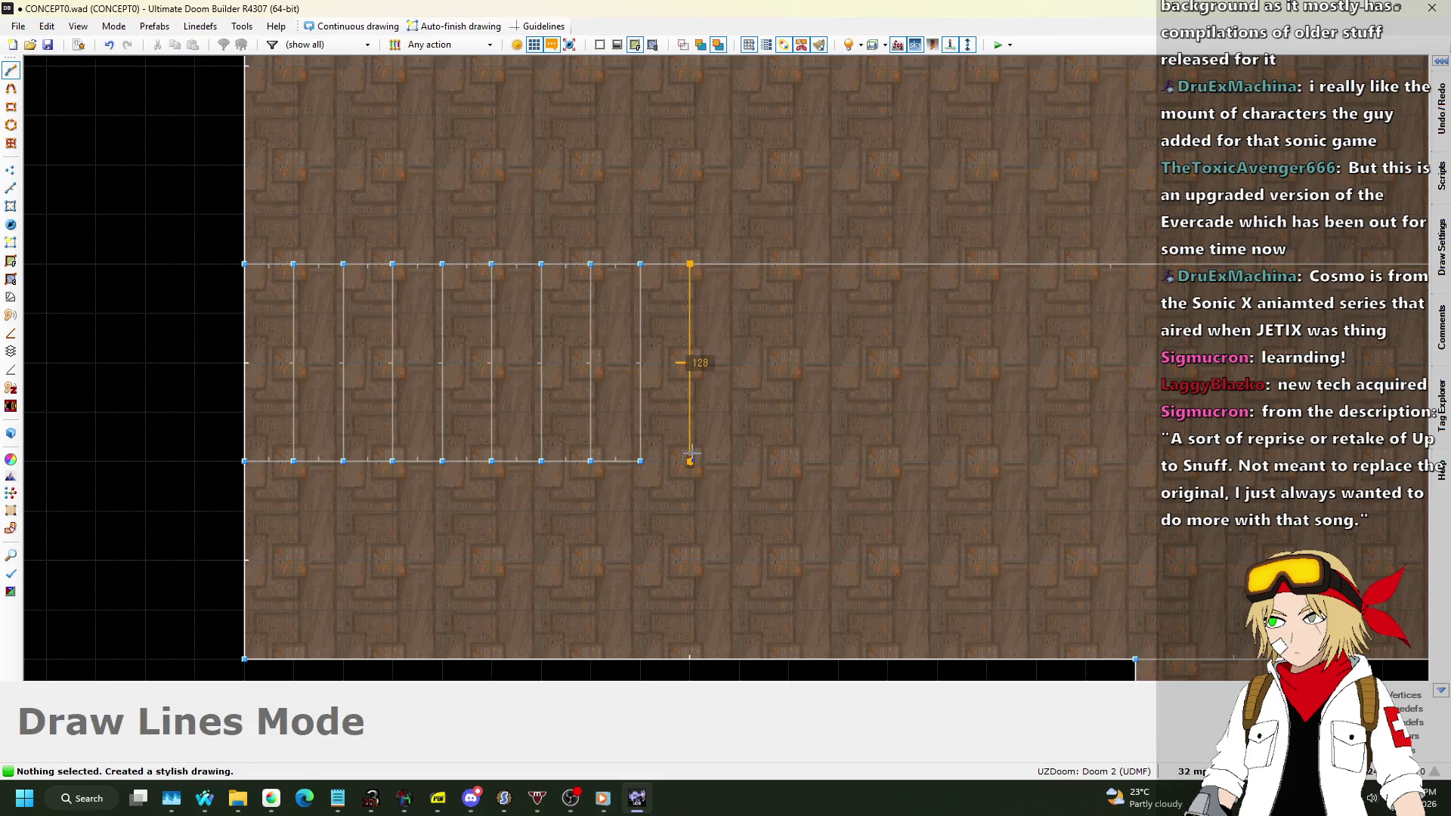
{"action": "left_click", "coordinate": [689, 461]}
Draw the remaining 32-wide strips to the row's right end and view it in 3D.
{"action": "key", "text": "d"}
{"action": "left_click", "coordinate": [739, 263]}
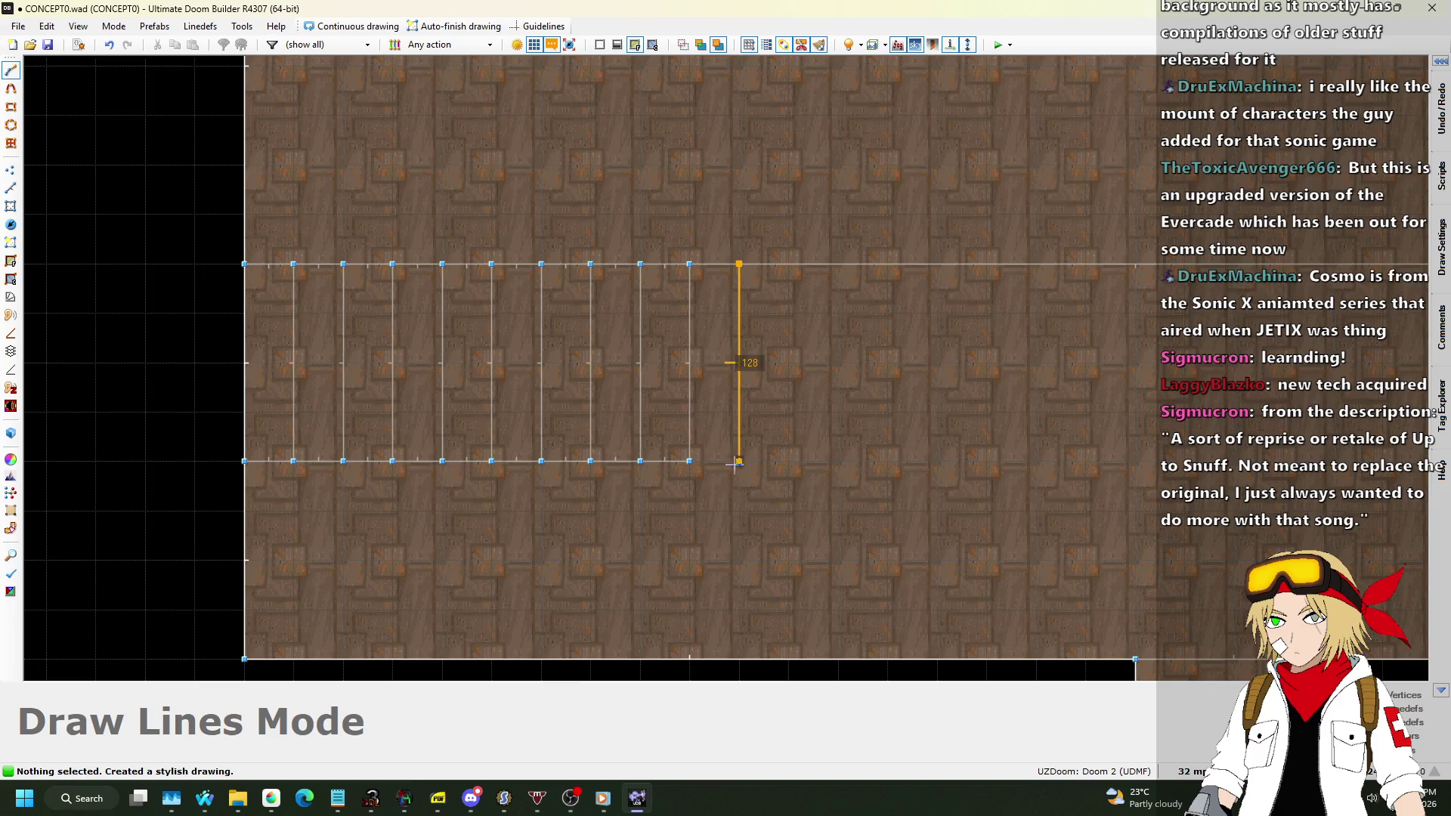
{"action": "left_click", "coordinate": [739, 460]}
{"action": "key", "text": "d"}
{"action": "left_click", "coordinate": [788, 263]}
{"action": "left_click", "coordinate": [789, 461]}
{"action": "key", "text": "d"}
{"action": "left_click", "coordinate": [837, 264]}
{"action": "left_click", "coordinate": [838, 460]}
{"action": "key", "text": "d"}
{"action": "left_click", "coordinate": [888, 264]}
{"action": "left_click", "coordinate": [838, 461]}
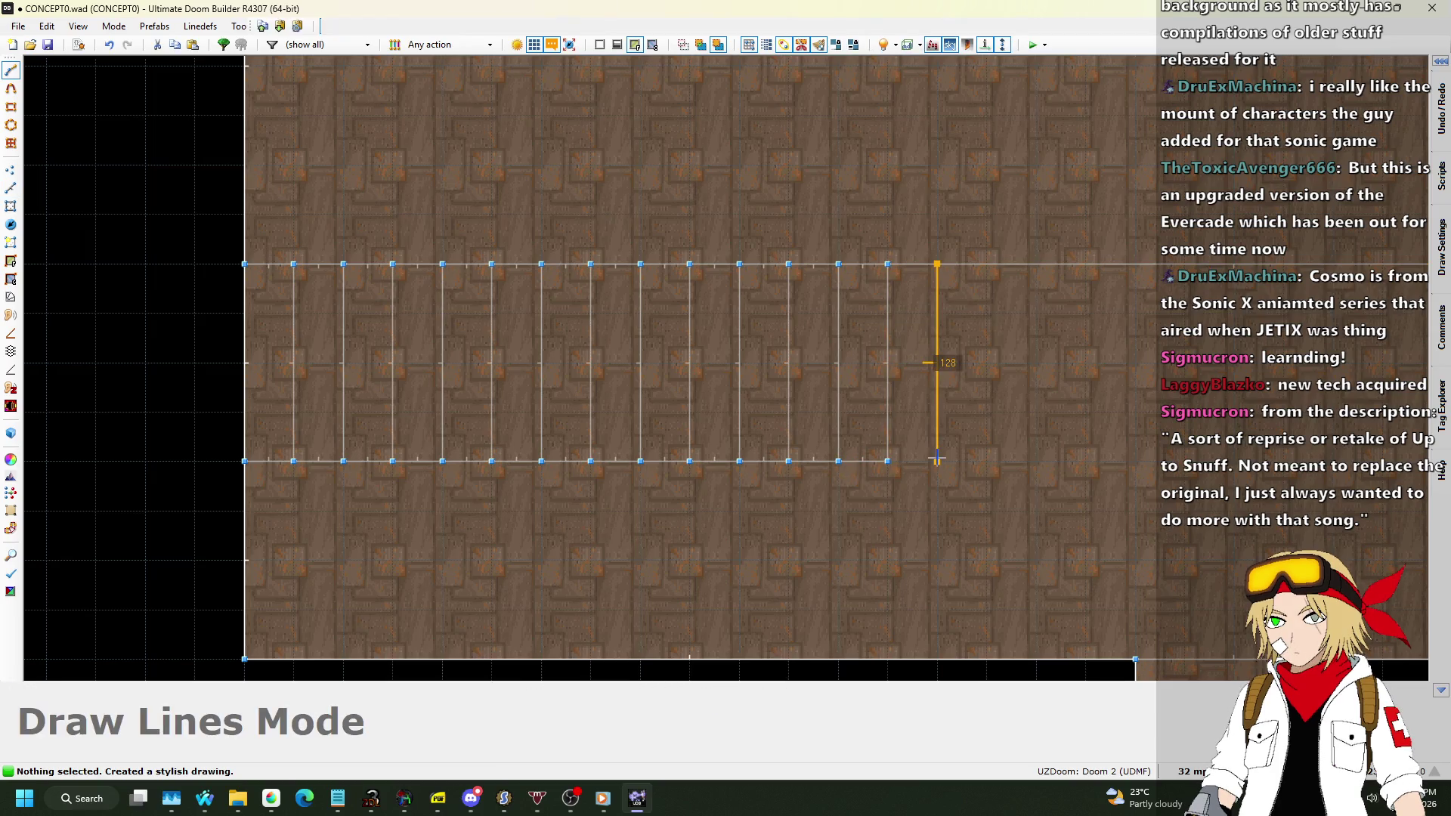
{"action": "left_click", "coordinate": [888, 461]}
{"action": "key", "text": "d"}
{"action": "left_click", "coordinate": [985, 264]}
{"action": "left_click", "coordinate": [985, 461]}
{"action": "left_click", "coordinate": [936, 461]}
{"action": "key", "text": "w"}
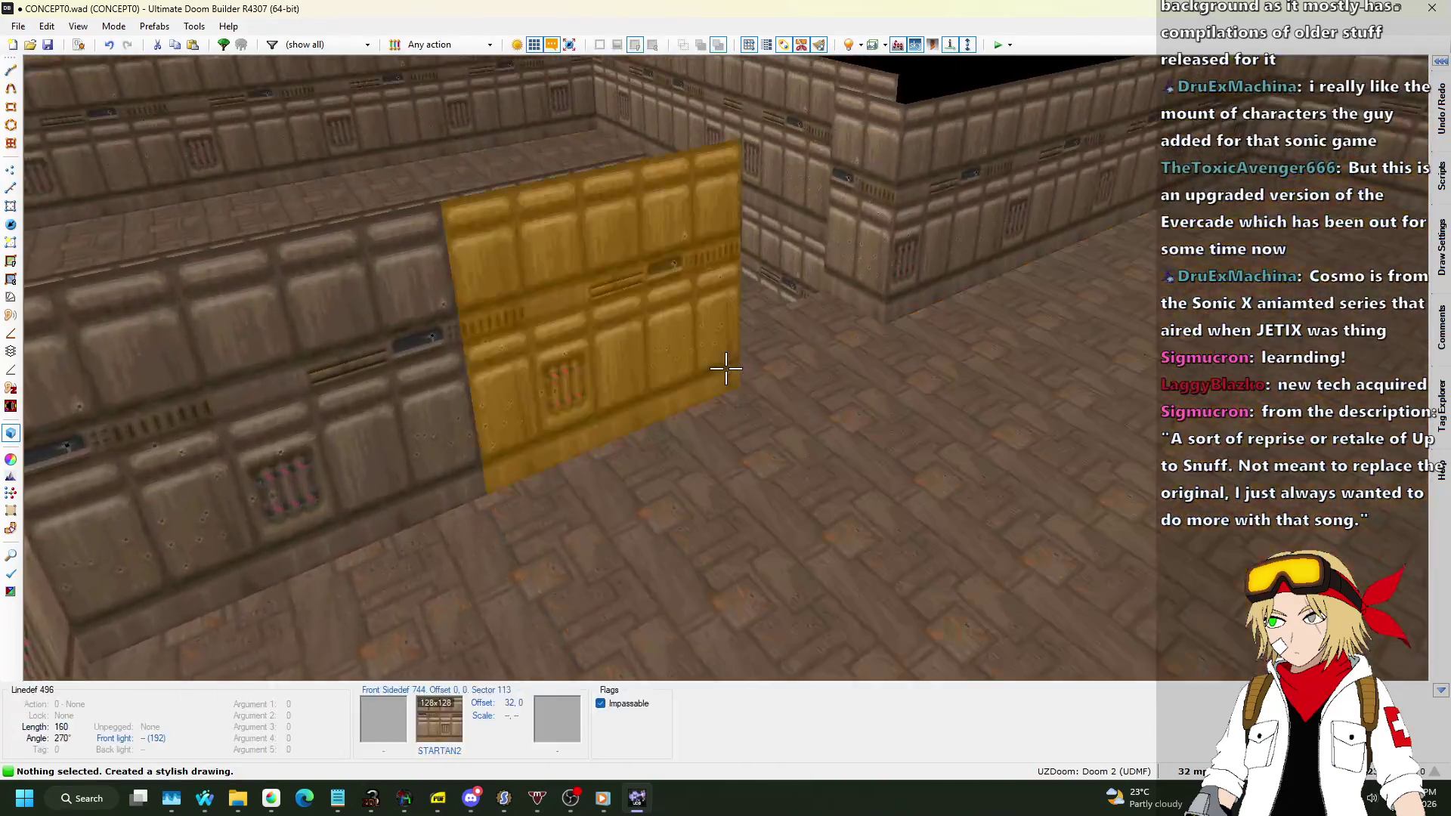
In Visual Mode, select the floors of the narrow strips beside the raised platform.
{"action": "left_click", "coordinate": [725, 368]}
{"action": "left_click", "coordinate": [725, 368]}
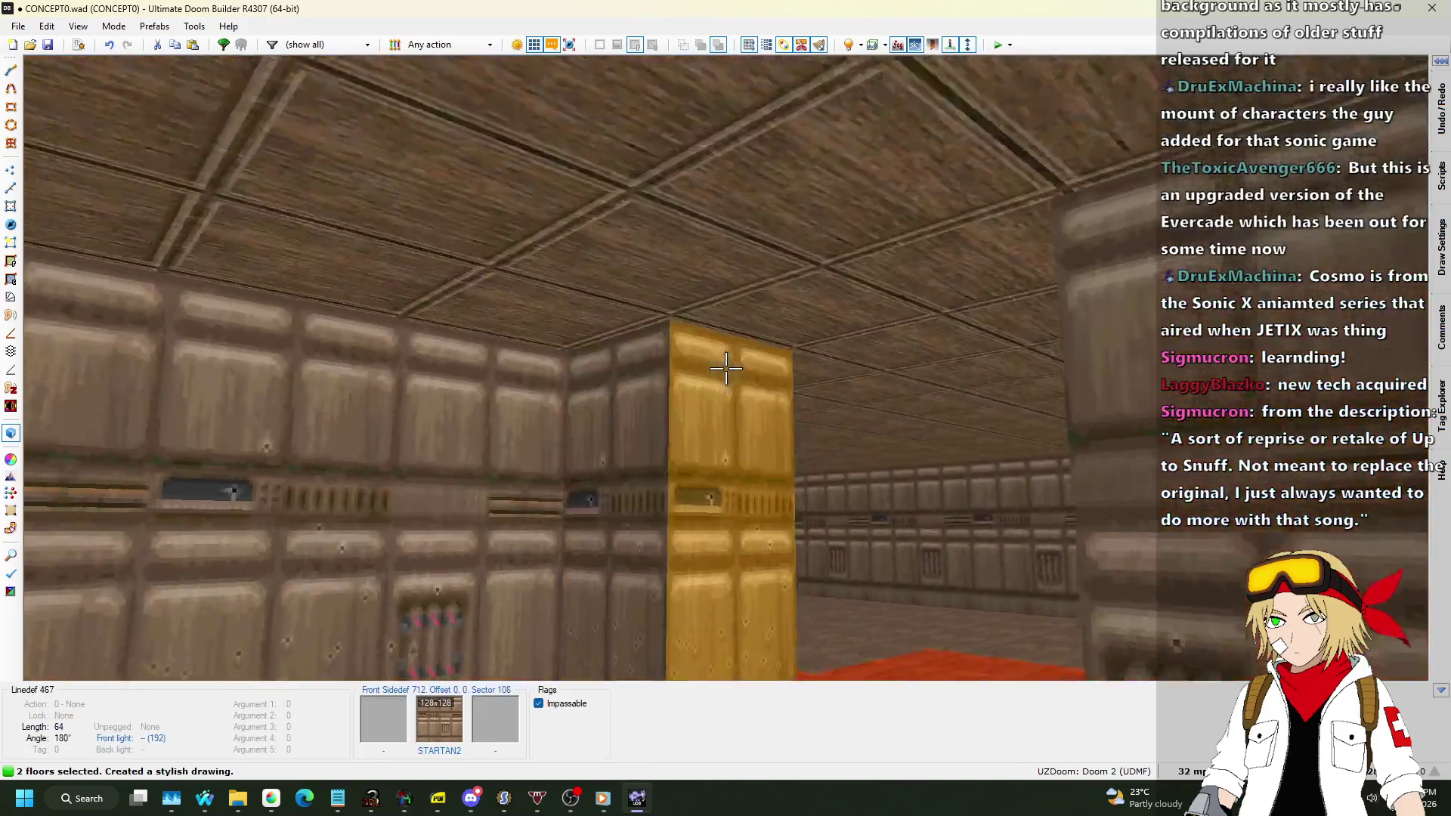
{"action": "left_click", "coordinate": [725, 368]}
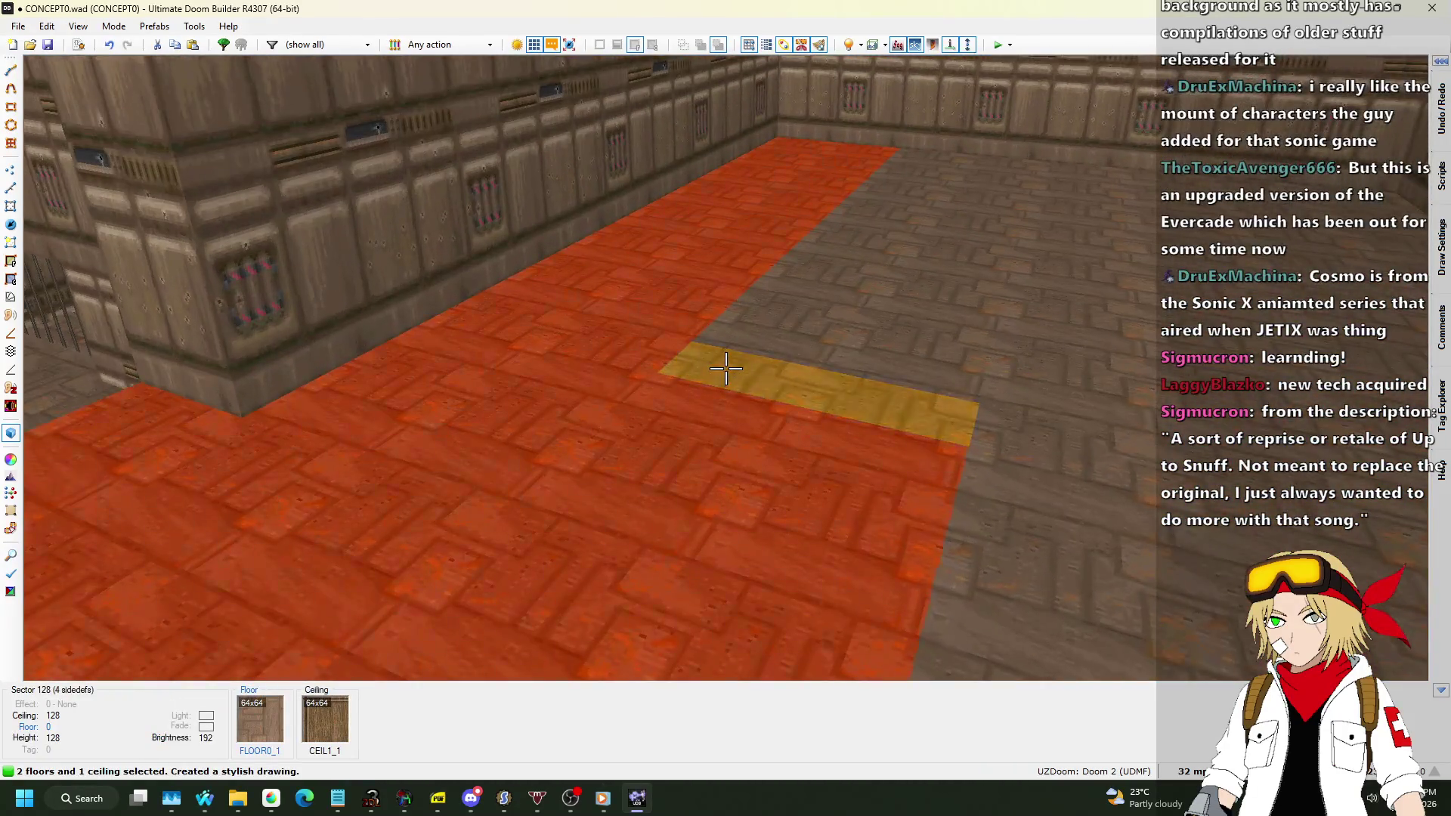
{"action": "left_click", "coordinate": [725, 368]}
{"action": "left_click", "coordinate": [725, 368]}
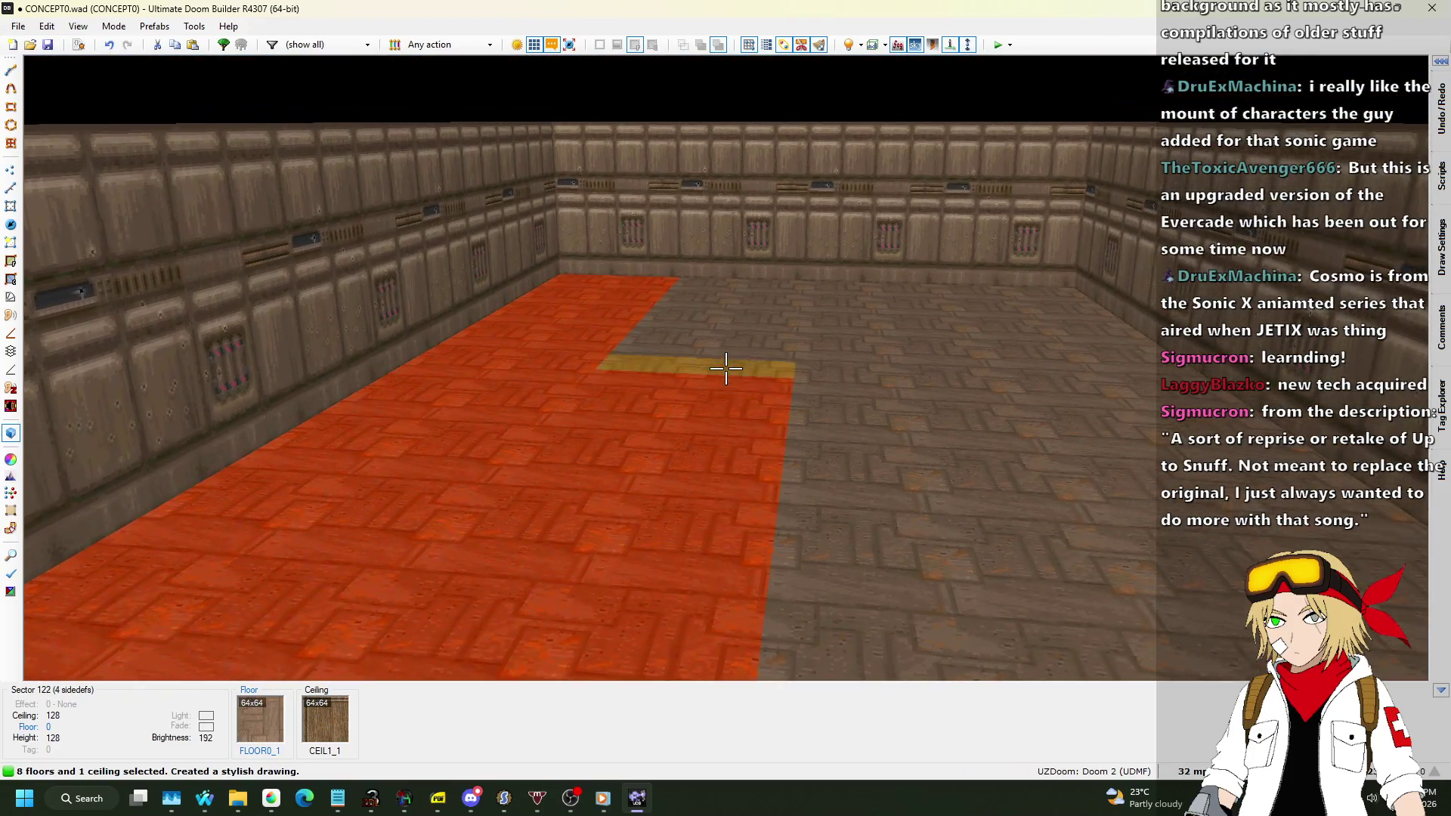
{"action": "left_click", "coordinate": [726, 368]}
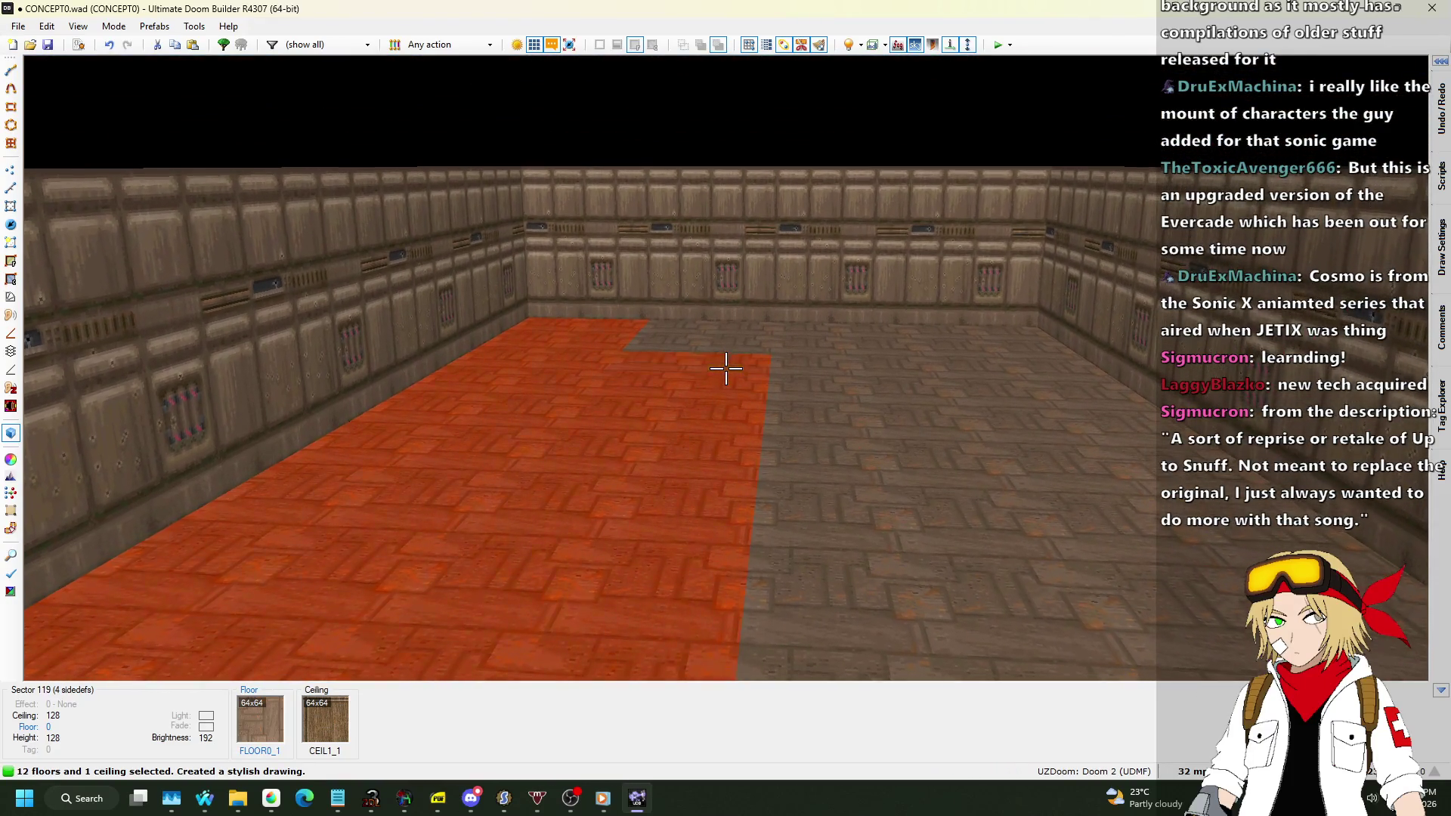
{"action": "left_click", "coordinate": [725, 368]}
{"action": "left_click", "coordinate": [725, 368]}
{"action": "left_click", "coordinate": [725, 368]}
{"action": "left_click", "coordinate": [725, 368]}
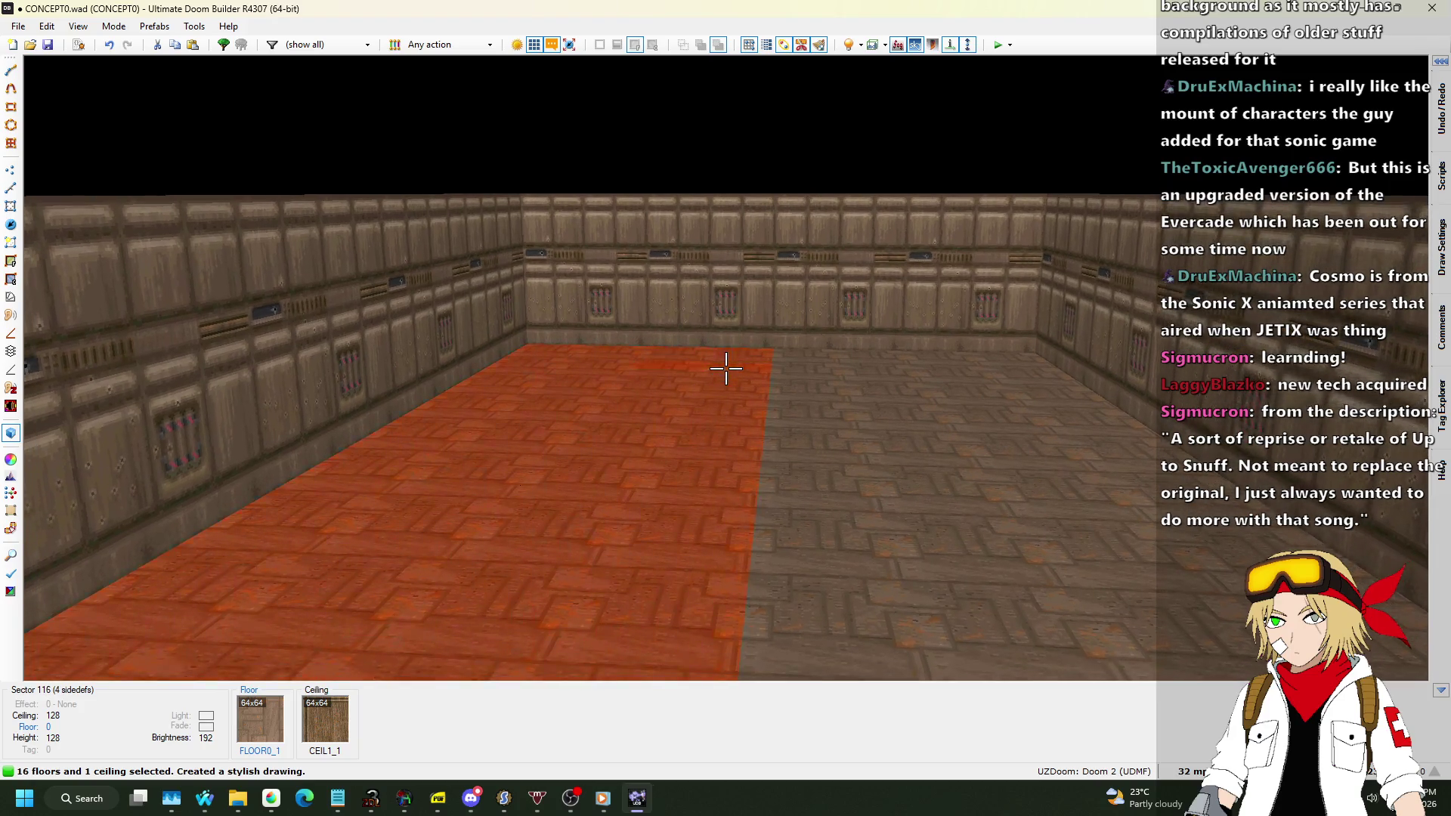
{"action": "left_click", "coordinate": [725, 368]}
Adjust the strip floors one step at a time, forming a staircase from -8 down to -56.
{"action": "scroll", "coordinate": [726, 368], "scroll_direction": "down", "scroll_amount": 1}
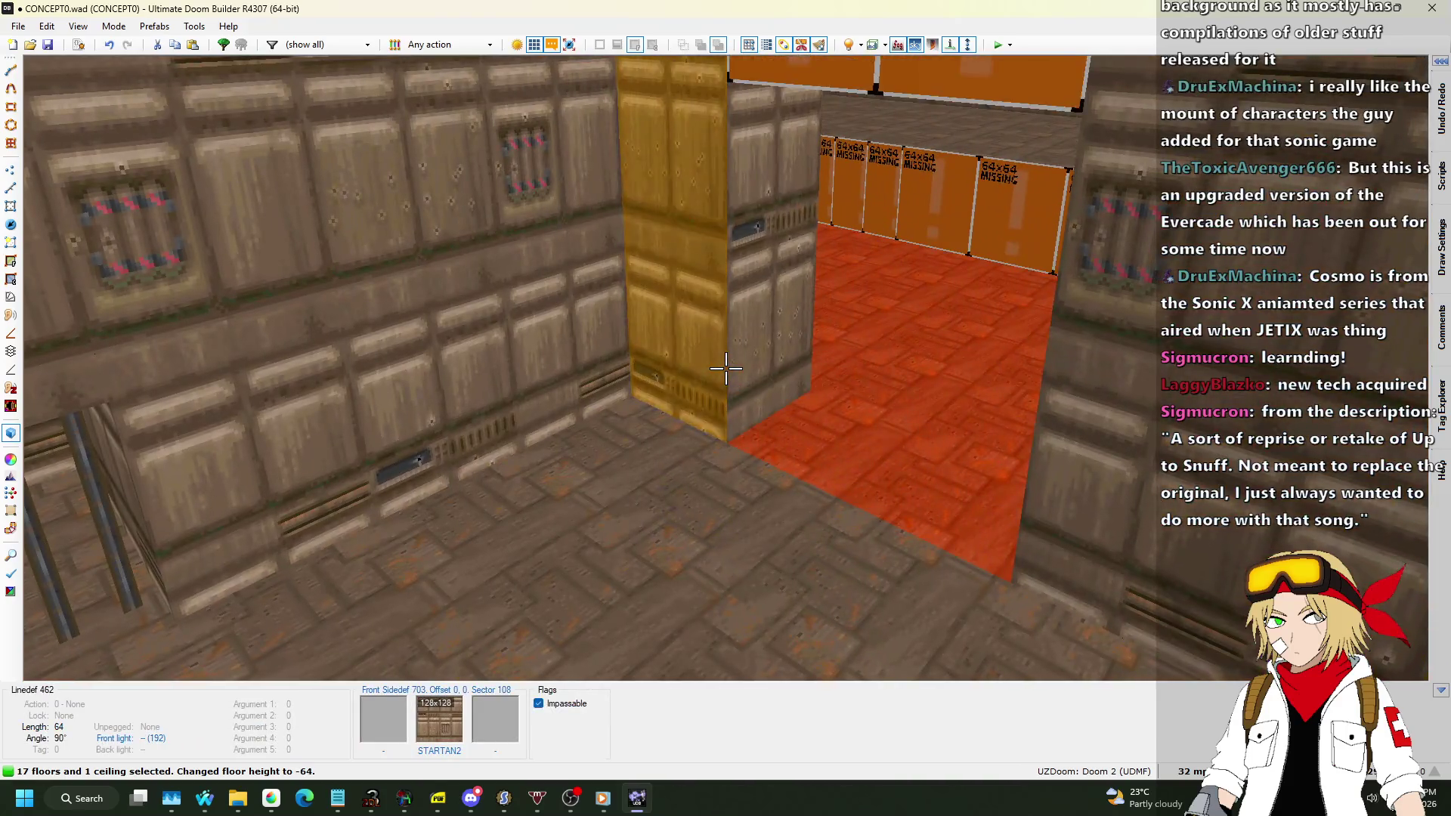
{"action": "left_click", "coordinate": [725, 368]}
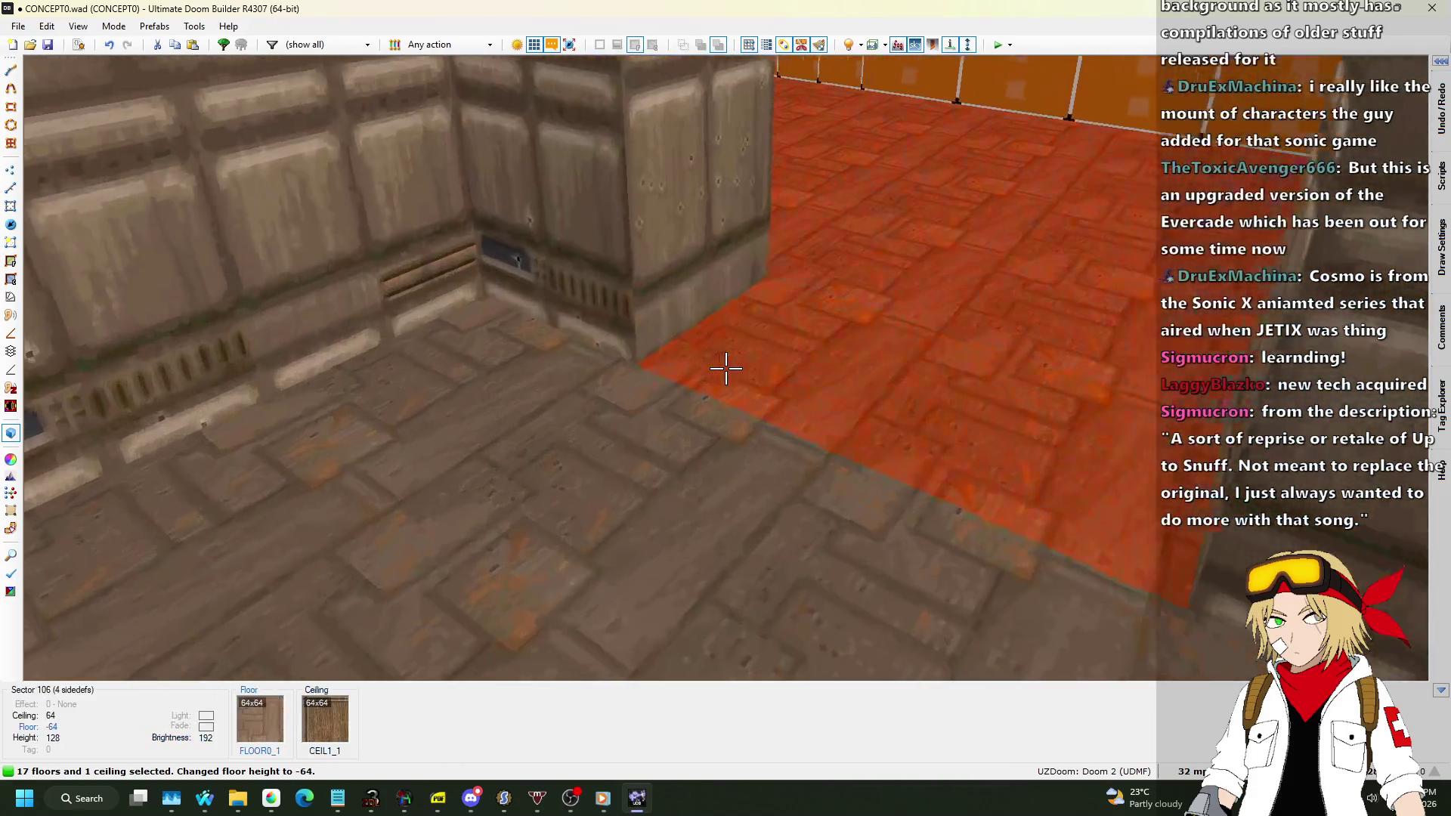
{"action": "scroll", "coordinate": [725, 368], "scroll_direction": "down", "scroll_amount": 1}
{"action": "left_click", "coordinate": [726, 368]}
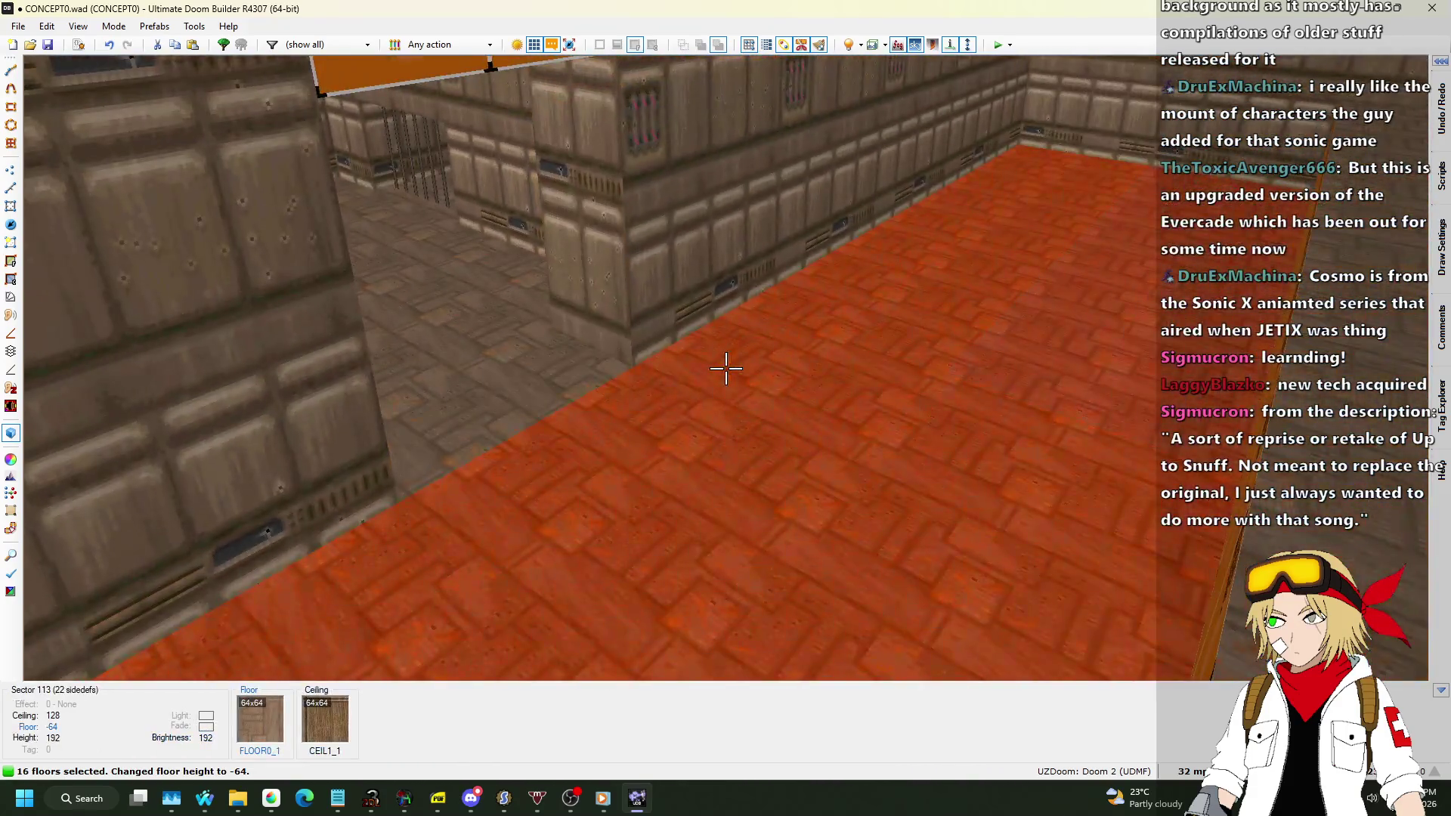
{"action": "left_click", "coordinate": [725, 368]}
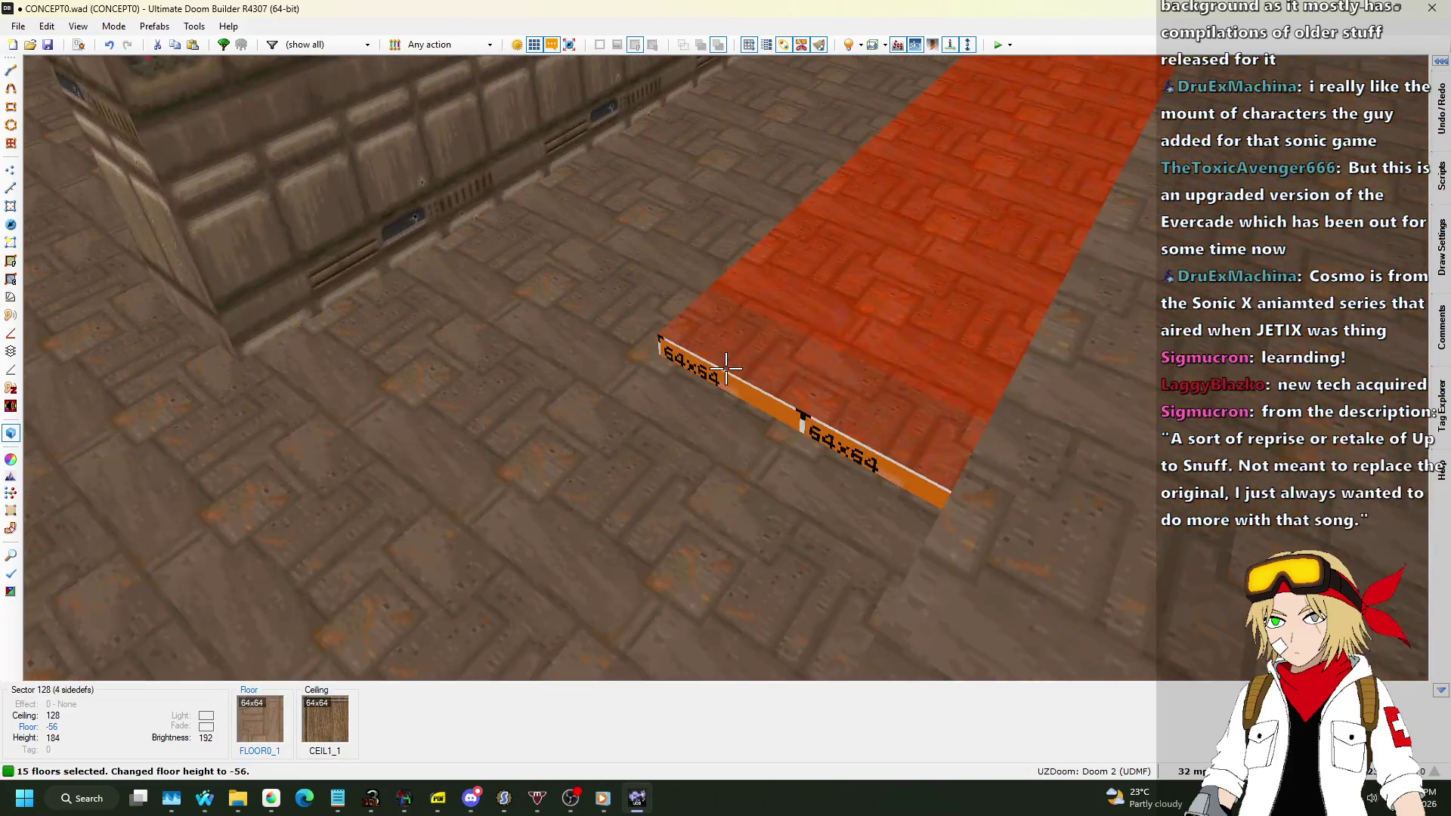
{"action": "left_click", "coordinate": [726, 368]}
{"action": "scroll", "coordinate": [726, 368], "scroll_direction": "up", "scroll_amount": 2}
{"action": "left_click", "coordinate": [725, 368]}
{"action": "left_click", "coordinate": [725, 368]}
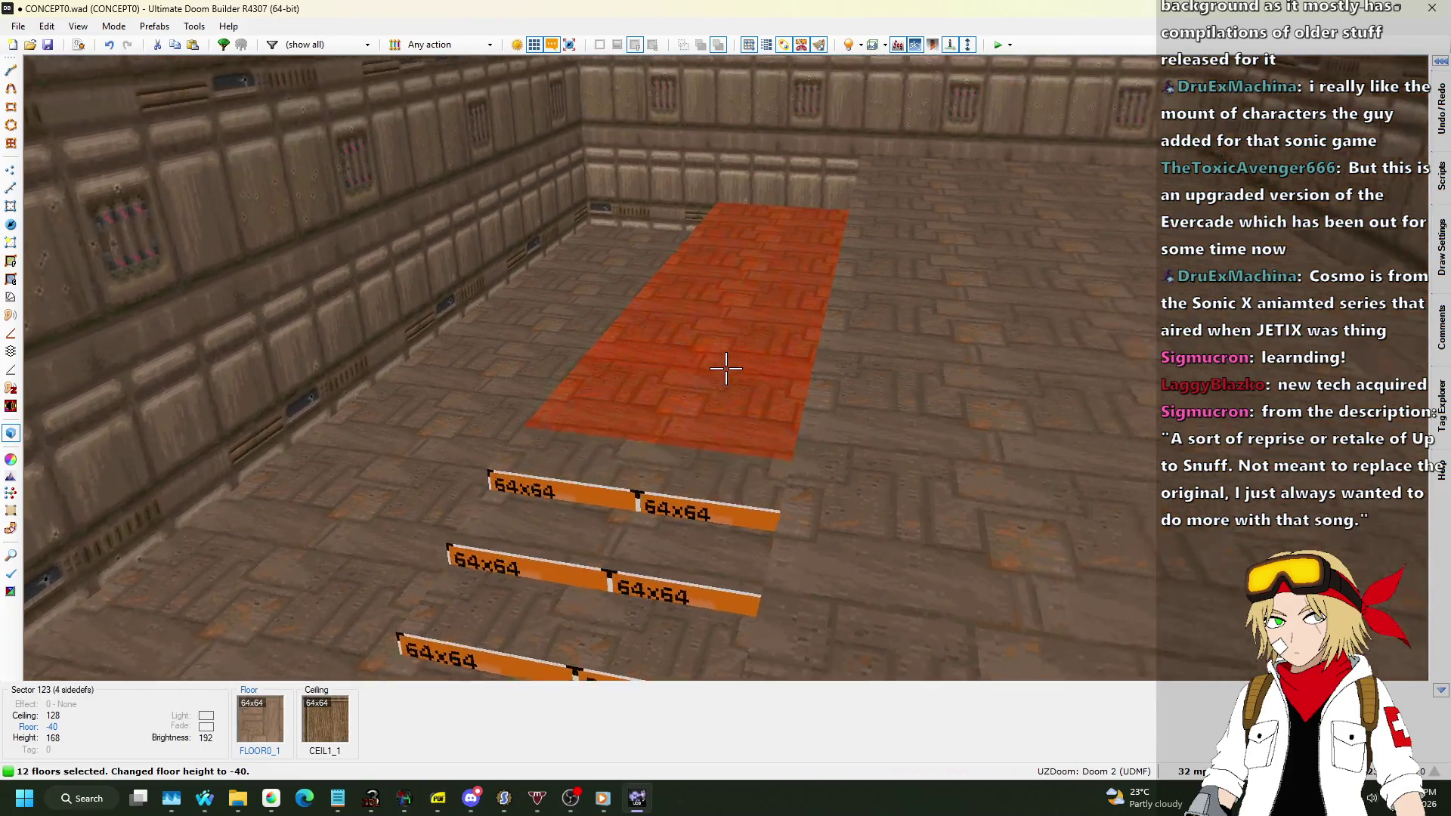
{"action": "scroll", "coordinate": [726, 368], "scroll_direction": "up", "scroll_amount": 2}
{"action": "left_click", "coordinate": [725, 368]}
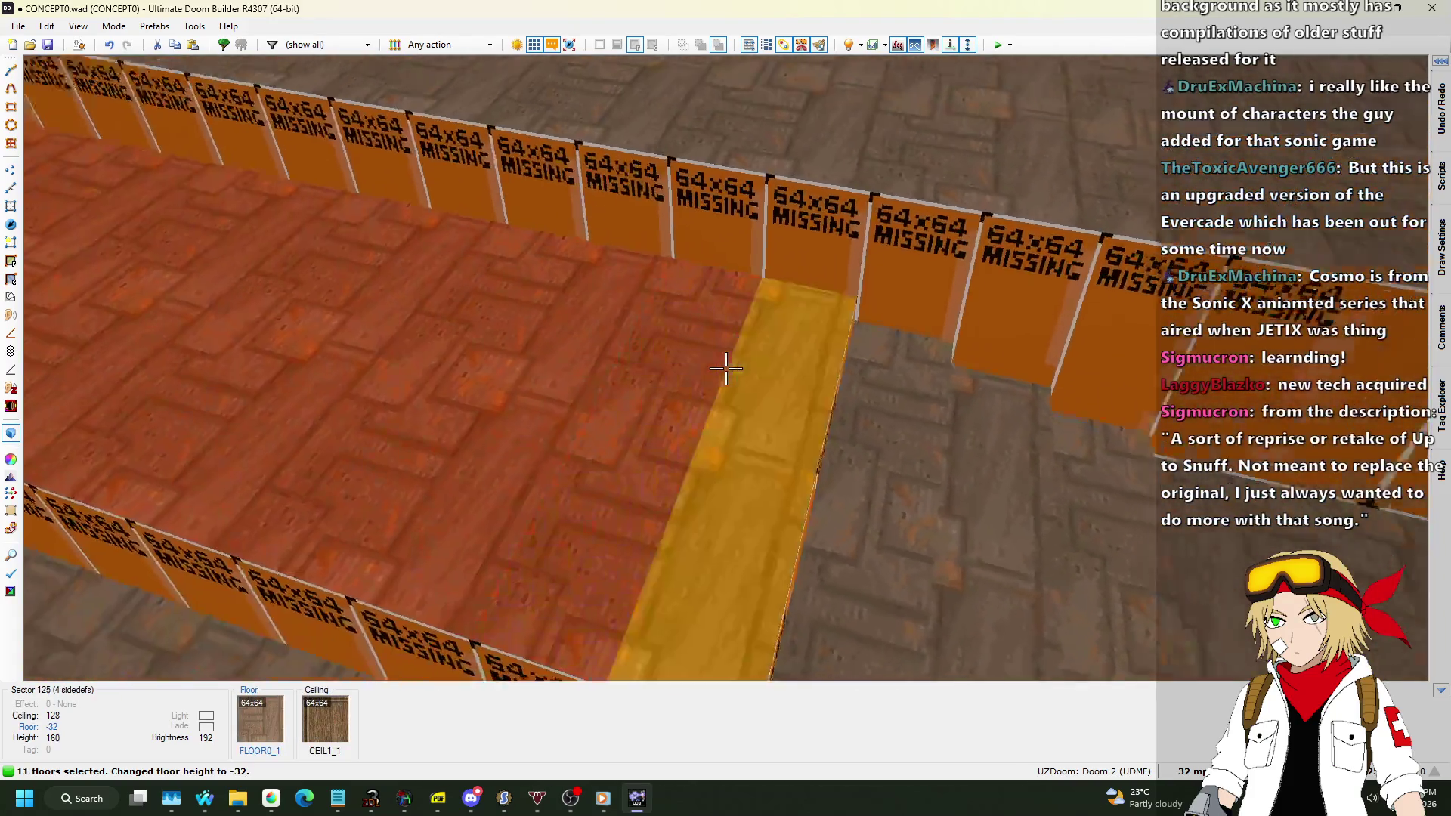
{"action": "left_click", "coordinate": [726, 368]}
{"action": "scroll", "coordinate": [725, 368], "scroll_direction": "up", "scroll_amount": 2}
{"action": "left_click", "coordinate": [725, 367]}
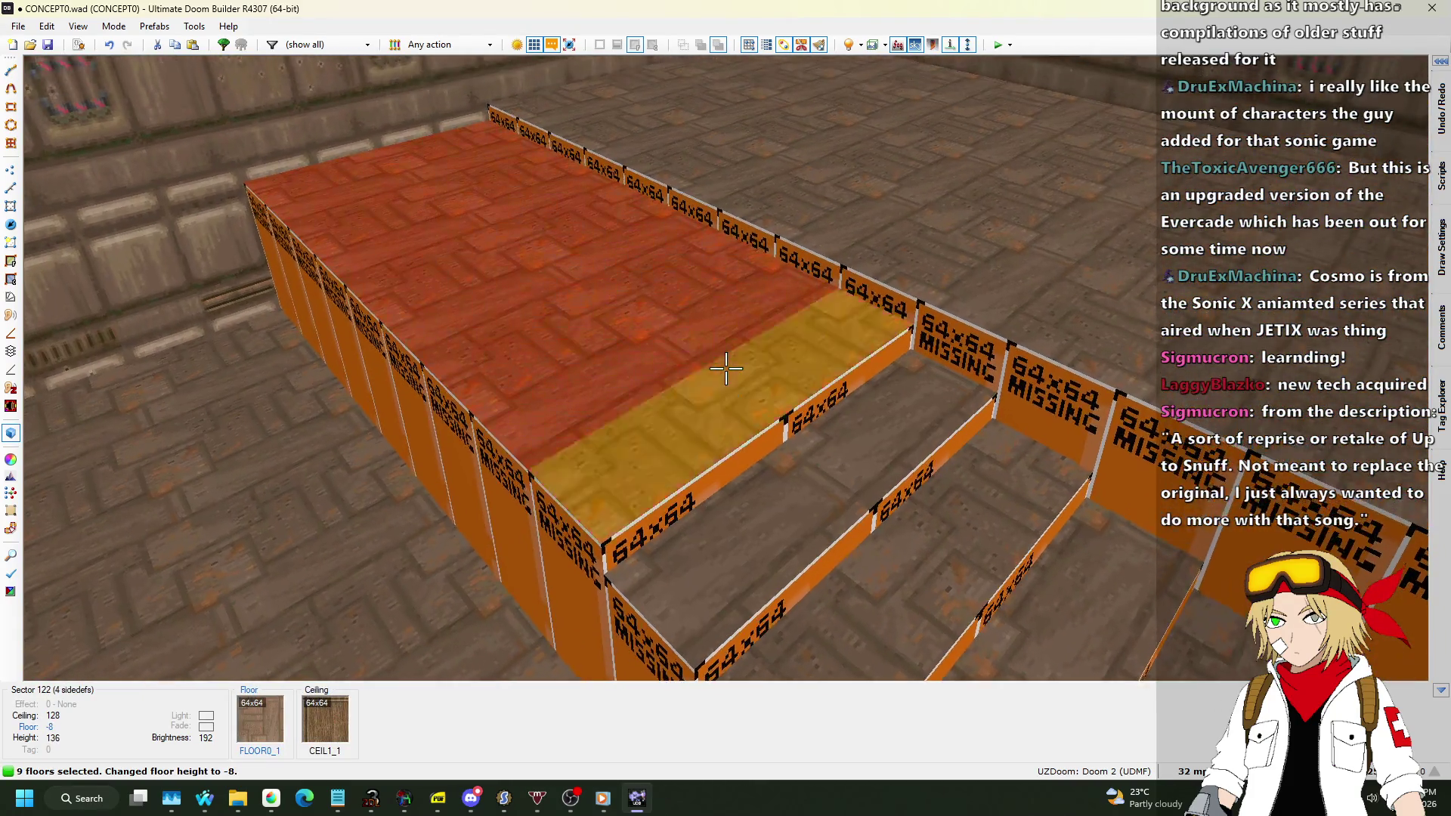
{"action": "left_click", "coordinate": [725, 367]}
{"action": "scroll", "coordinate": [726, 367], "scroll_direction": "up", "scroll_amount": 1}
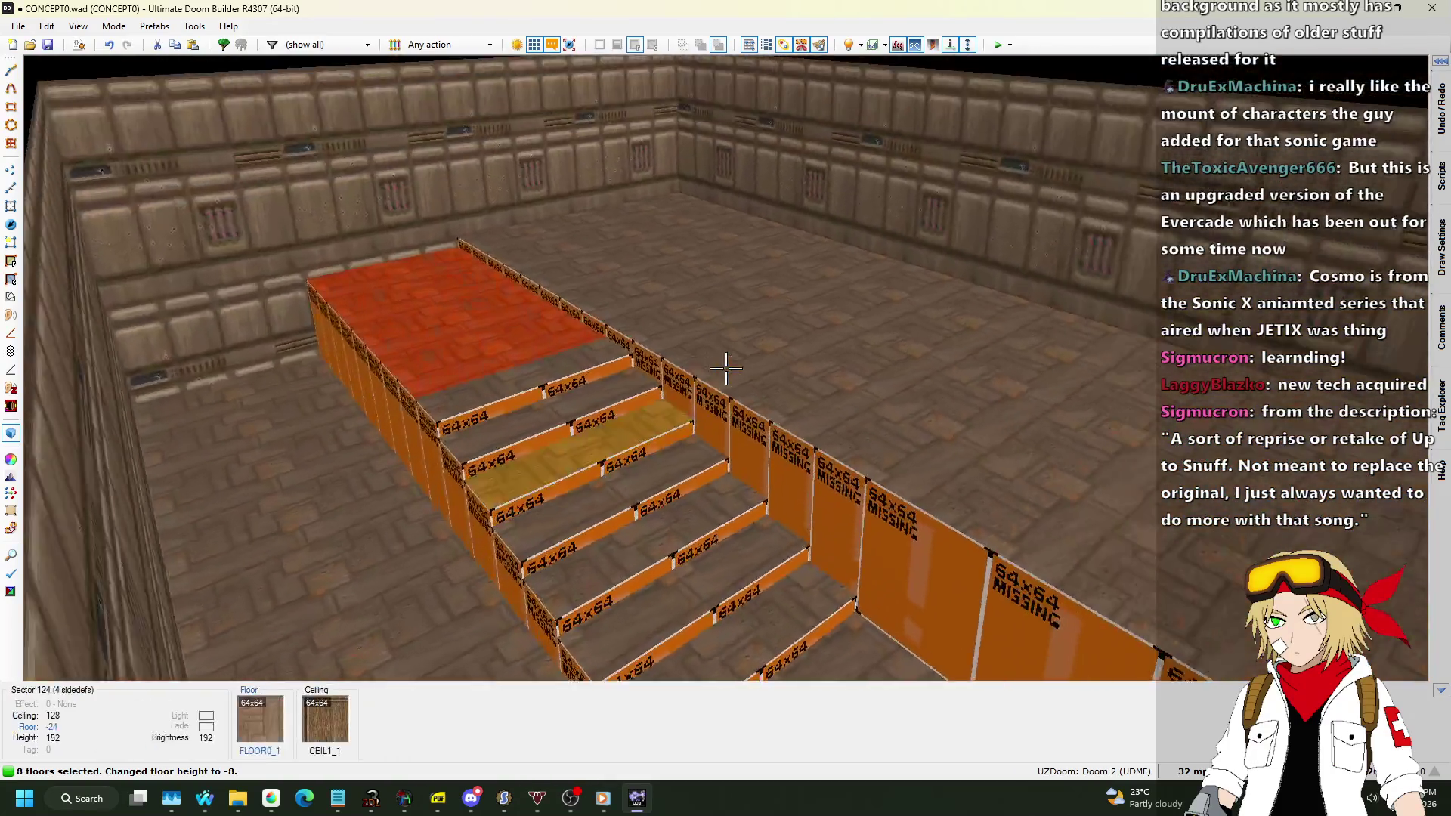
Move past the staircase and return to the 2D map.
{"action": "key", "text": "w"}
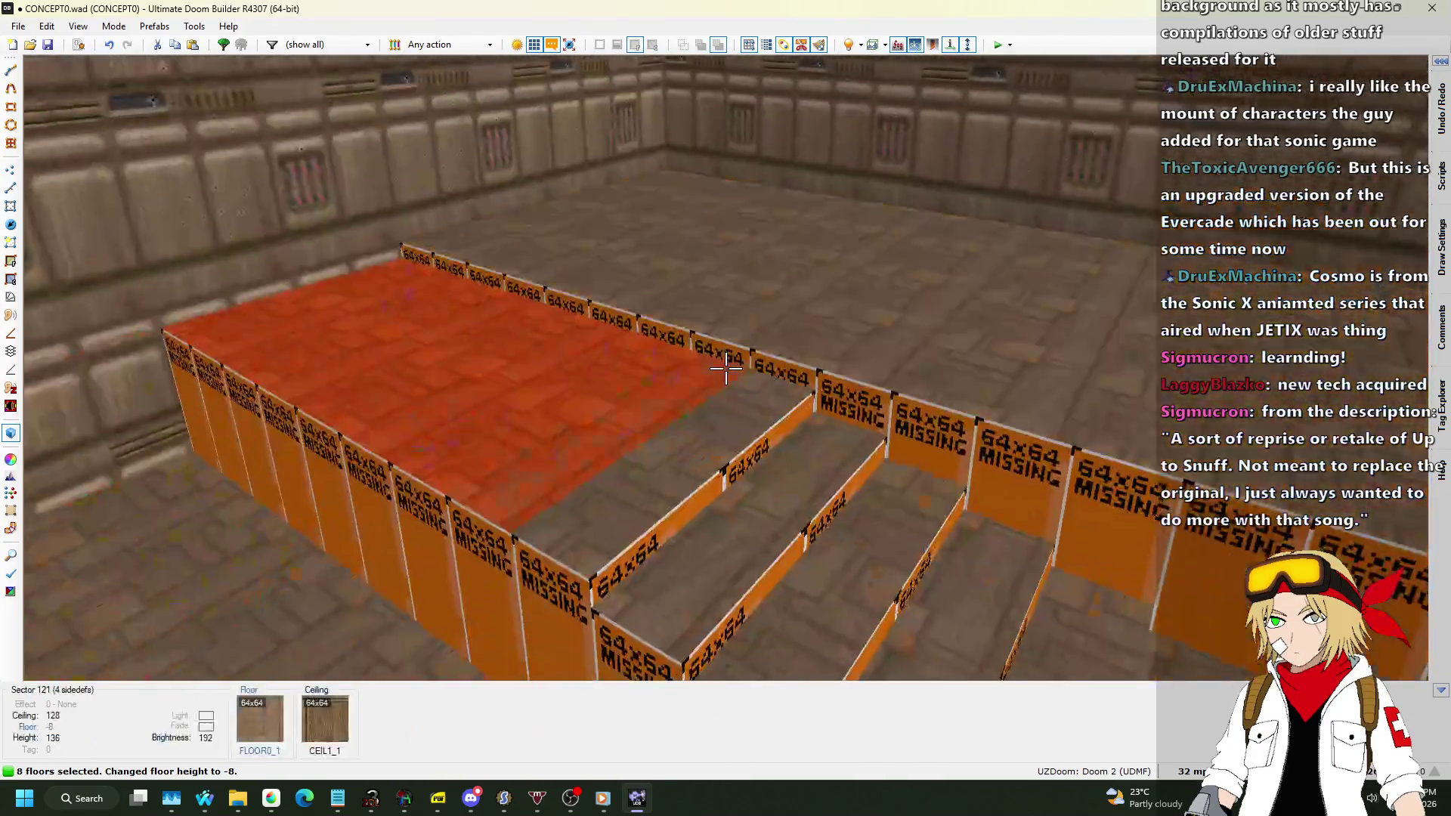
{"action": "key", "text": "q"}
{"action": "scroll", "coordinate": [627, 240], "scroll_direction": "up", "scroll_amount": 1}
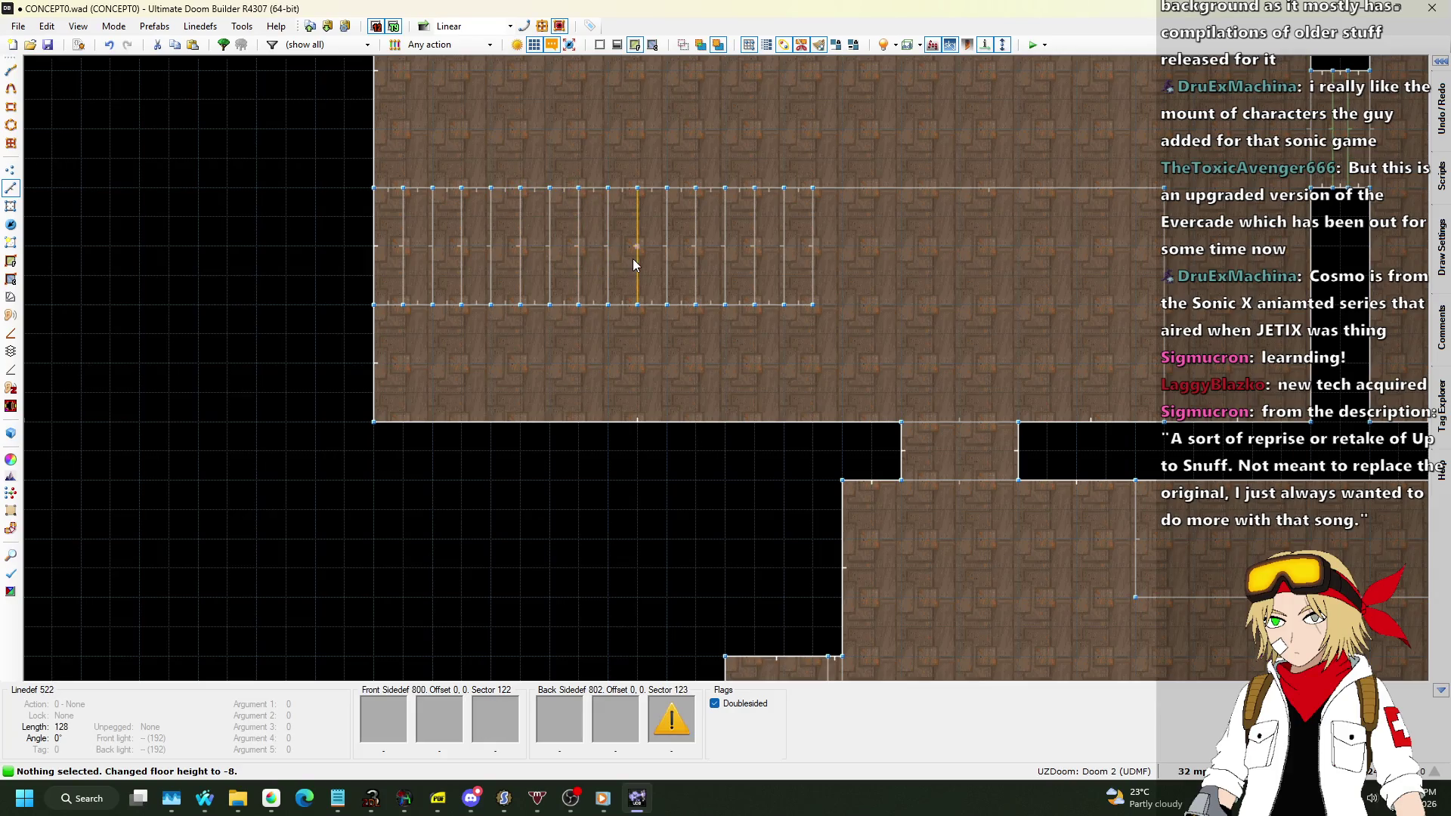
Delete the 8 stair linedefs and their 16 leftover vertices.
{"action": "left_click", "coordinate": [607, 261]}
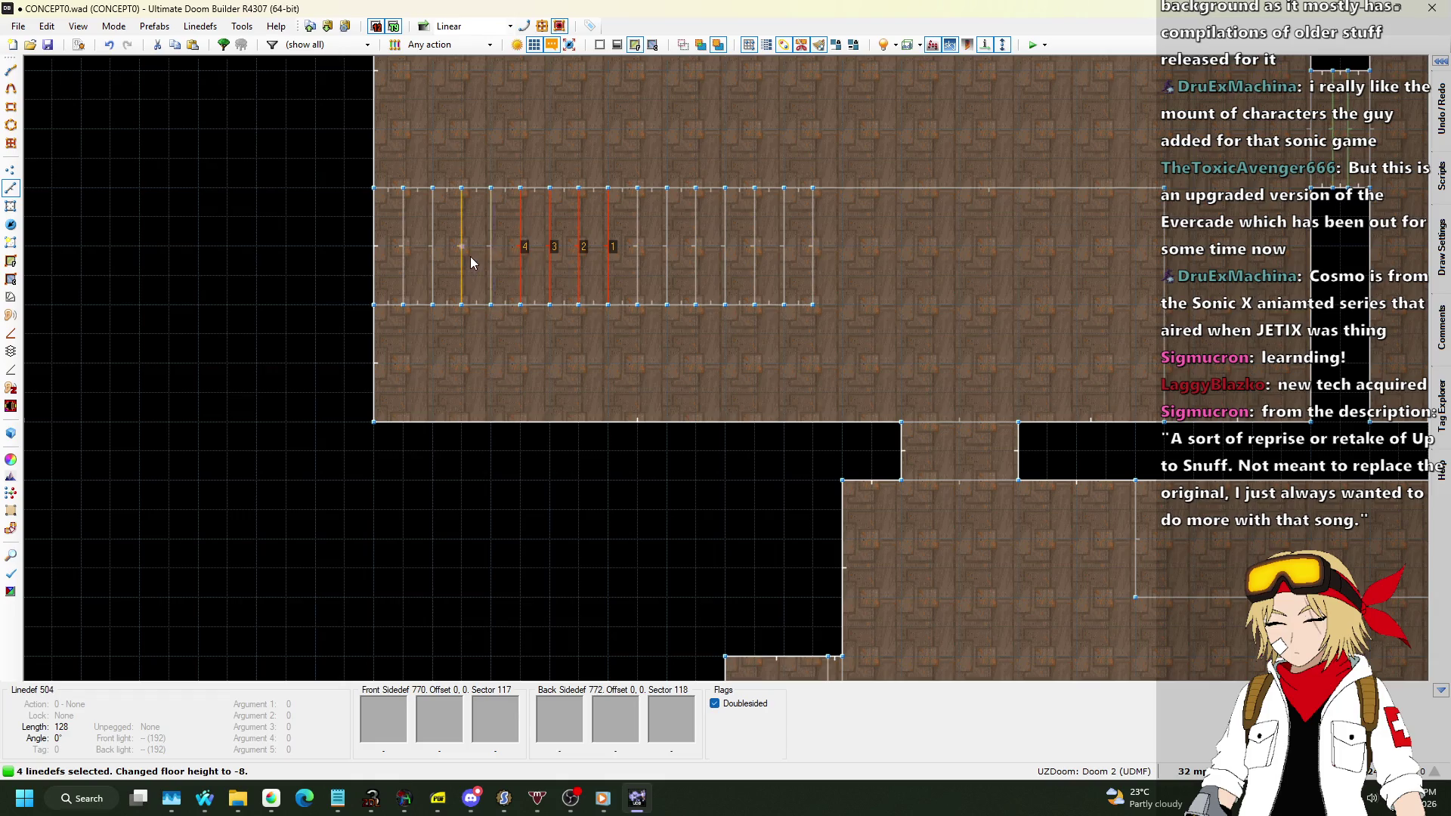
{"action": "left_click", "coordinate": [391, 257]}
{"action": "key", "text": "l"}
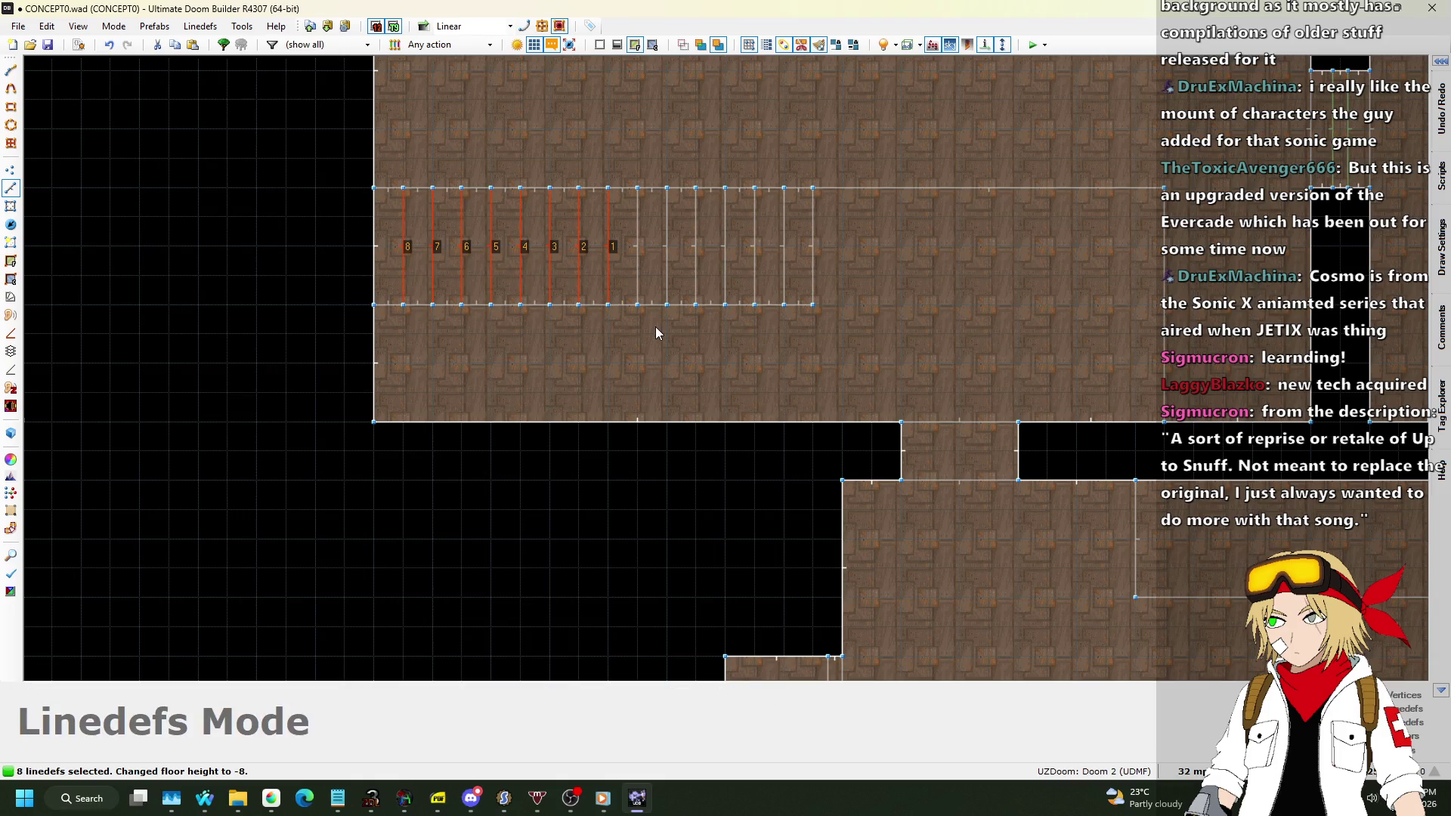
{"action": "left_click", "coordinate": [10, 174]}
{"action": "left_click_drag", "start_coordinate": [412, 189], "coordinate": [621, 350]}
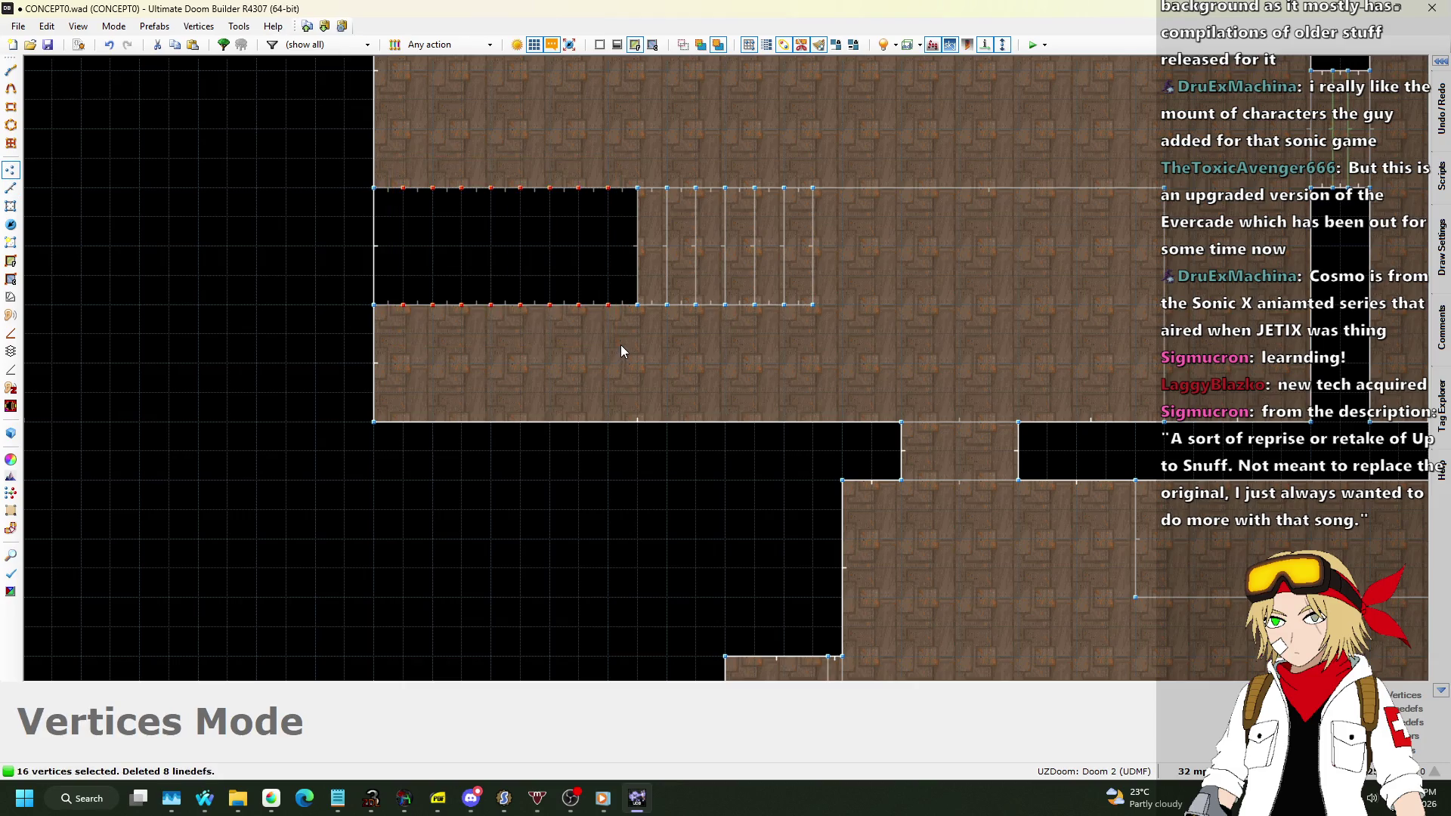
Fill the emptied area as a plain floor sector and check it in 3D.
{"action": "left_click", "coordinate": [10, 244]}
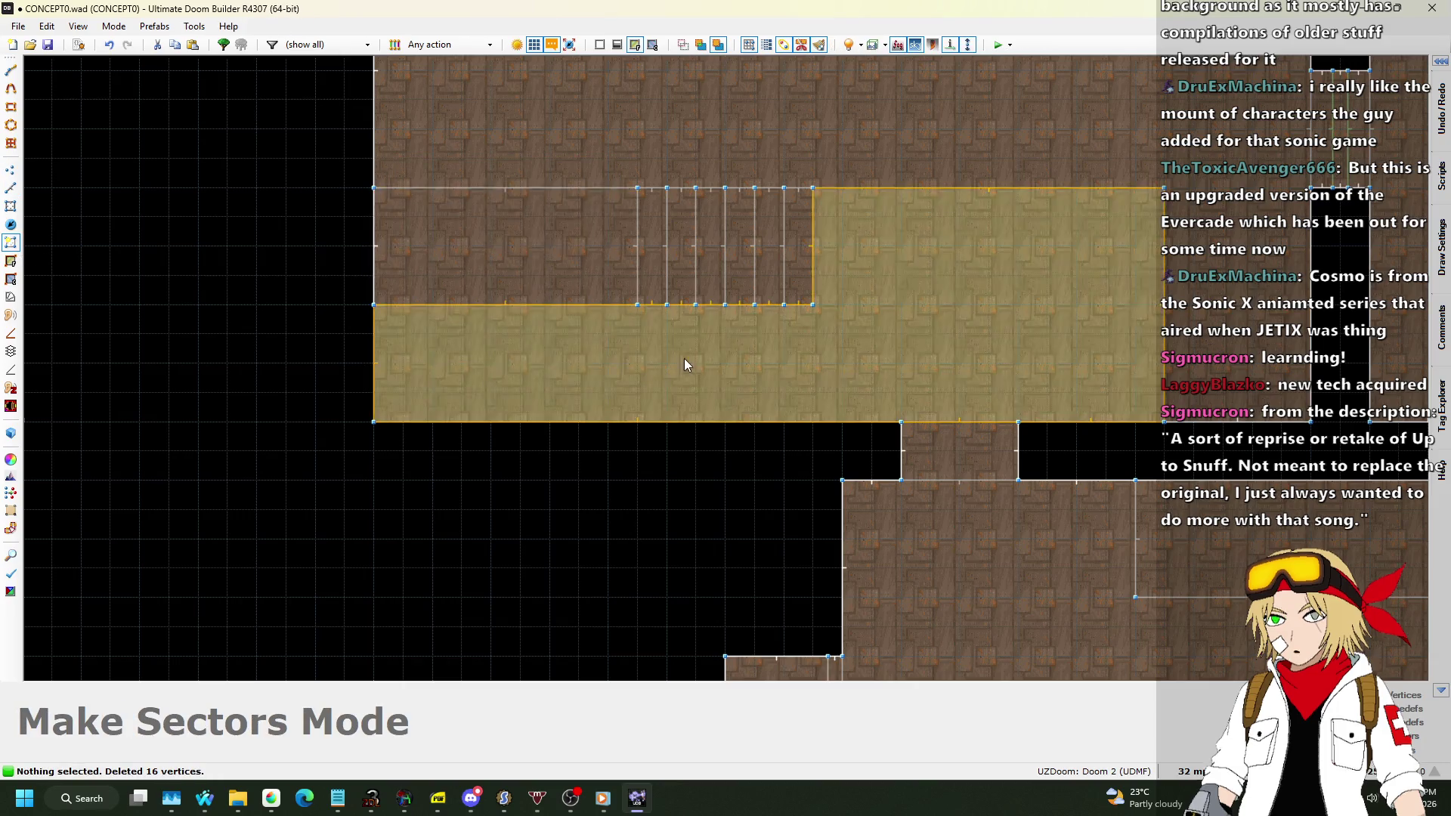
{"action": "key", "text": "q"}
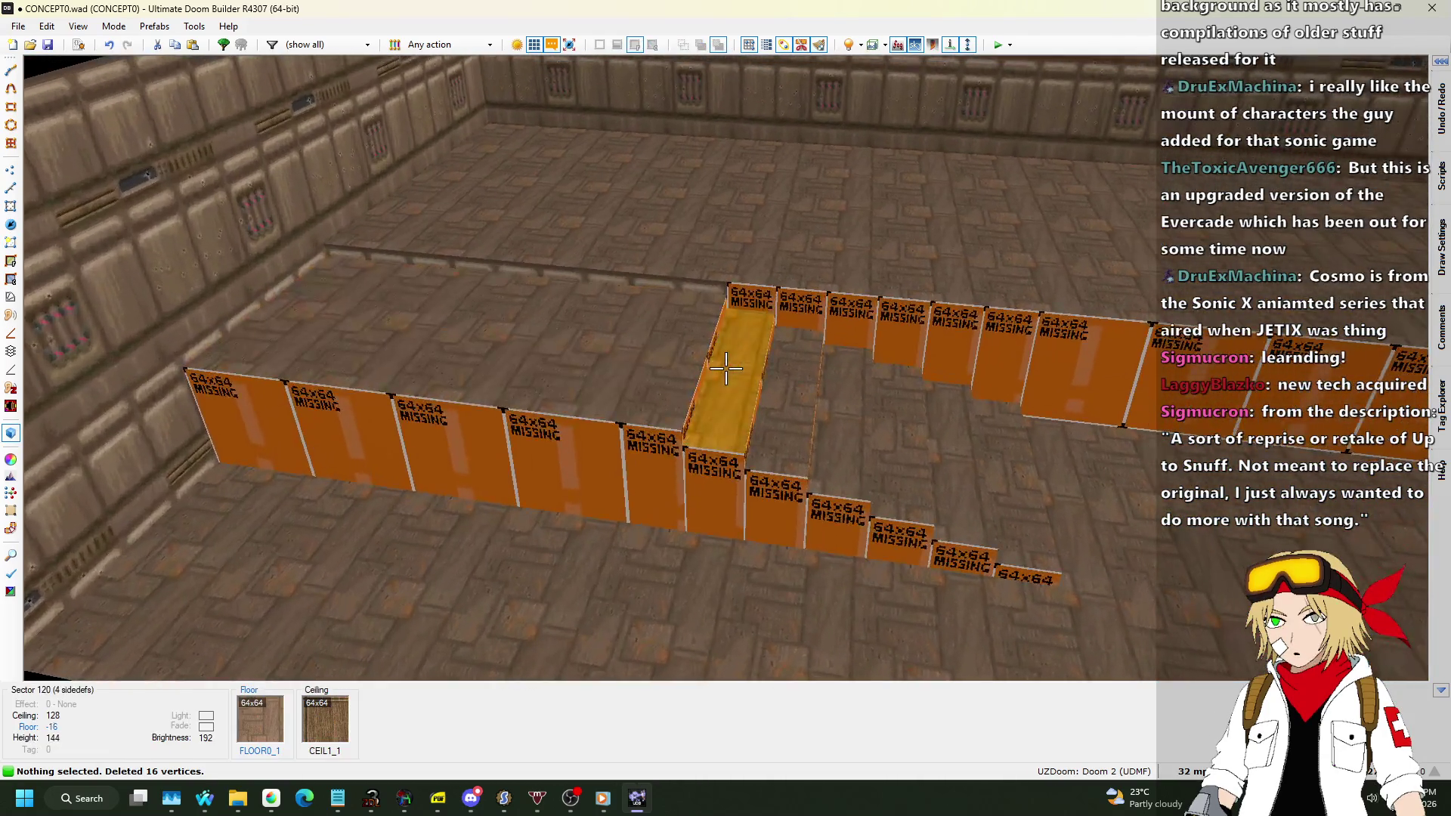
{"action": "key", "text": "q"}
{"action": "scroll", "coordinate": [685, 147], "scroll_direction": "up", "scroll_amount": 2}
Draw a new dividing line, then box-select the staircase and drag it left against it.
{"action": "key", "text": "l"}
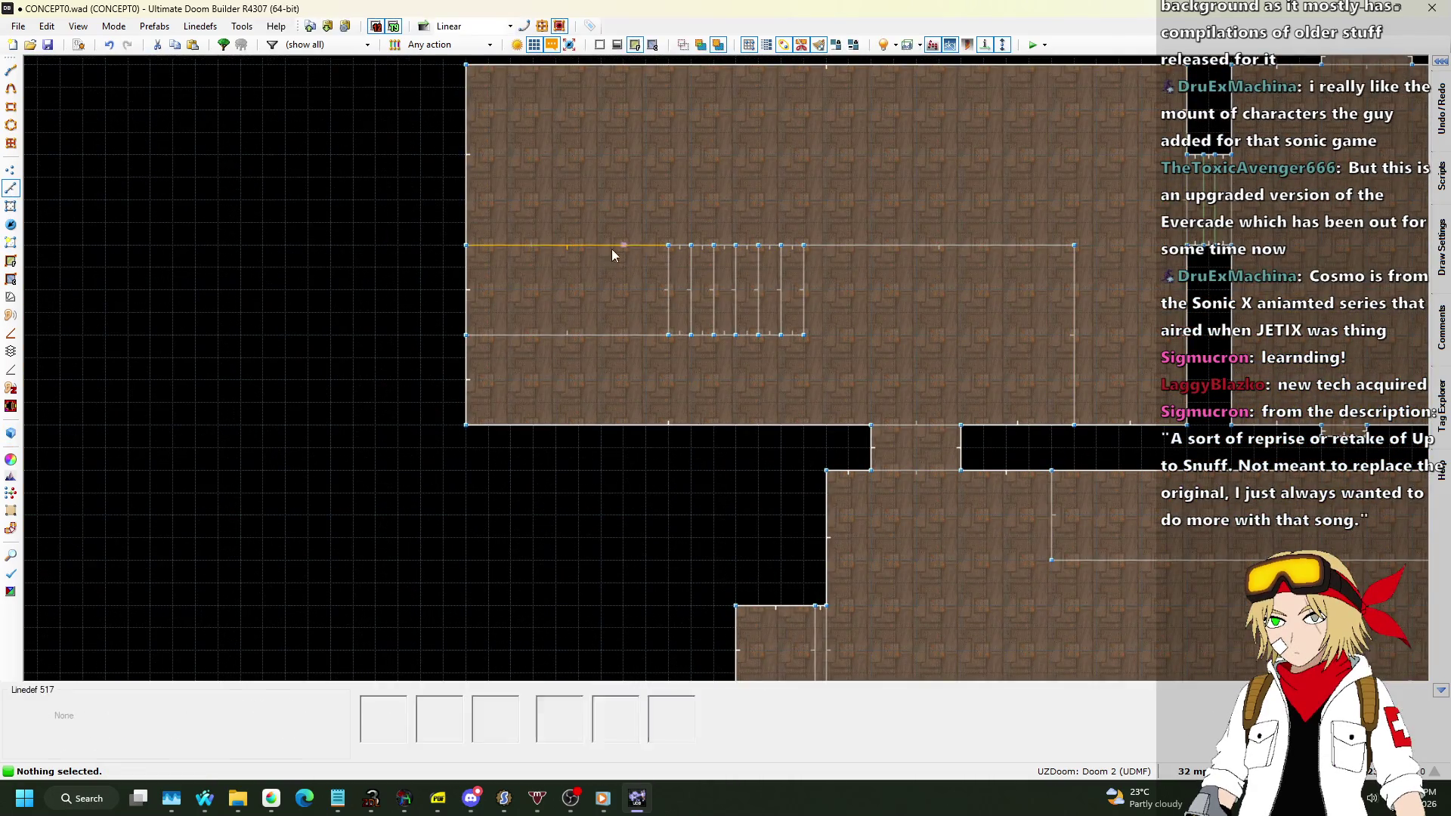
{"action": "left_click_drag", "start_coordinate": [664, 235], "coordinate": [810, 350]}
{"action": "left_click", "coordinate": [513, 273]}
{"action": "scroll", "coordinate": [514, 273], "scroll_direction": "up", "scroll_amount": 2}
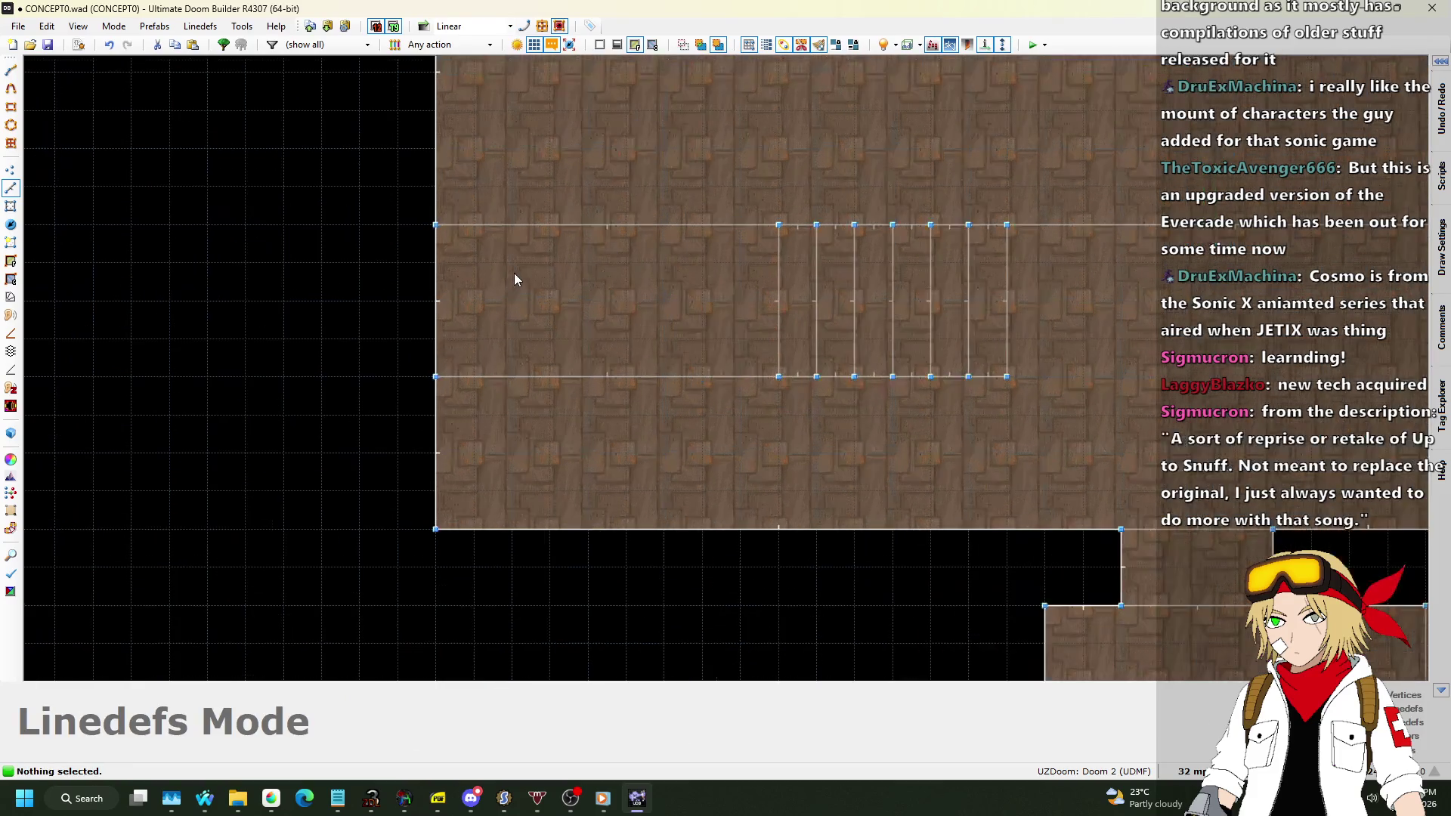
{"action": "key", "text": "space"}
{"action": "left_click", "coordinate": [588, 376]}
{"action": "right_click", "coordinate": [588, 376]}
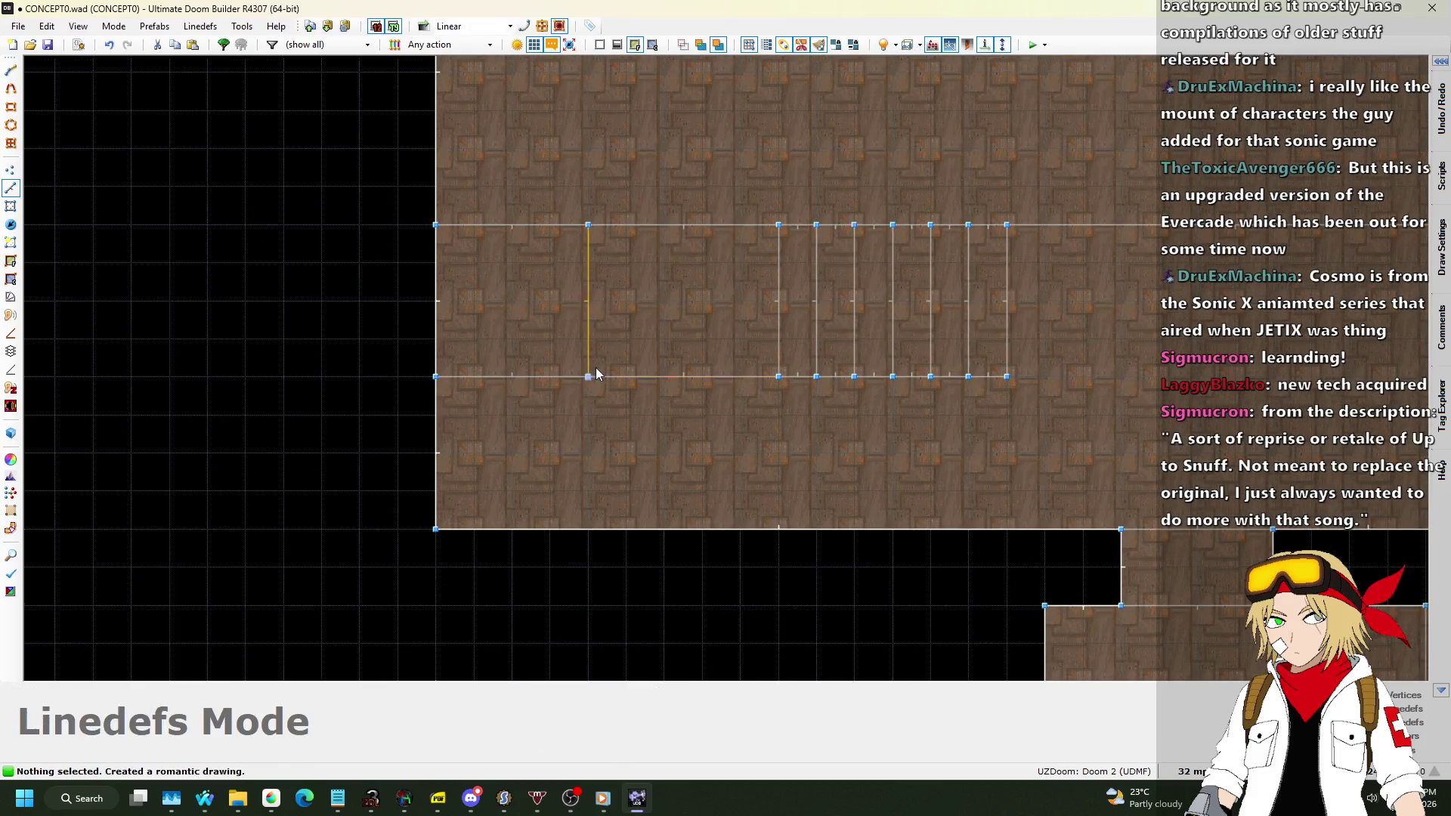
{"action": "left_click_drag", "start_coordinate": [1099, 463], "coordinate": [763, 213]}
{"action": "left_click_drag", "start_coordinate": [774, 281], "coordinate": [623, 278]}
Set a step floor to 0, then paste STARTAN2 onto the missing-texture stair walls.
{"action": "key", "text": "q"}
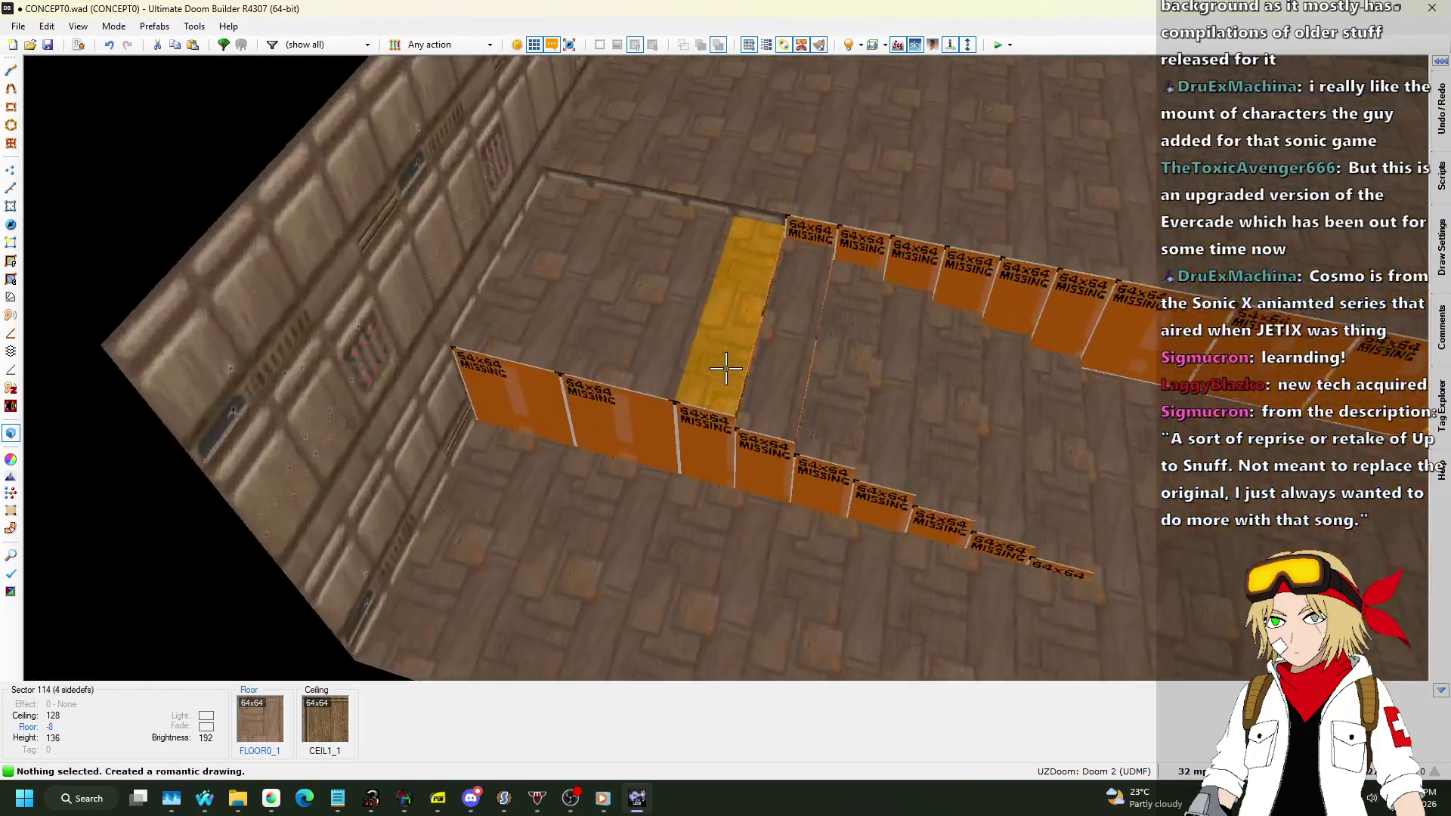
{"action": "scroll", "coordinate": [726, 368], "scroll_direction": "up", "scroll_amount": 1}
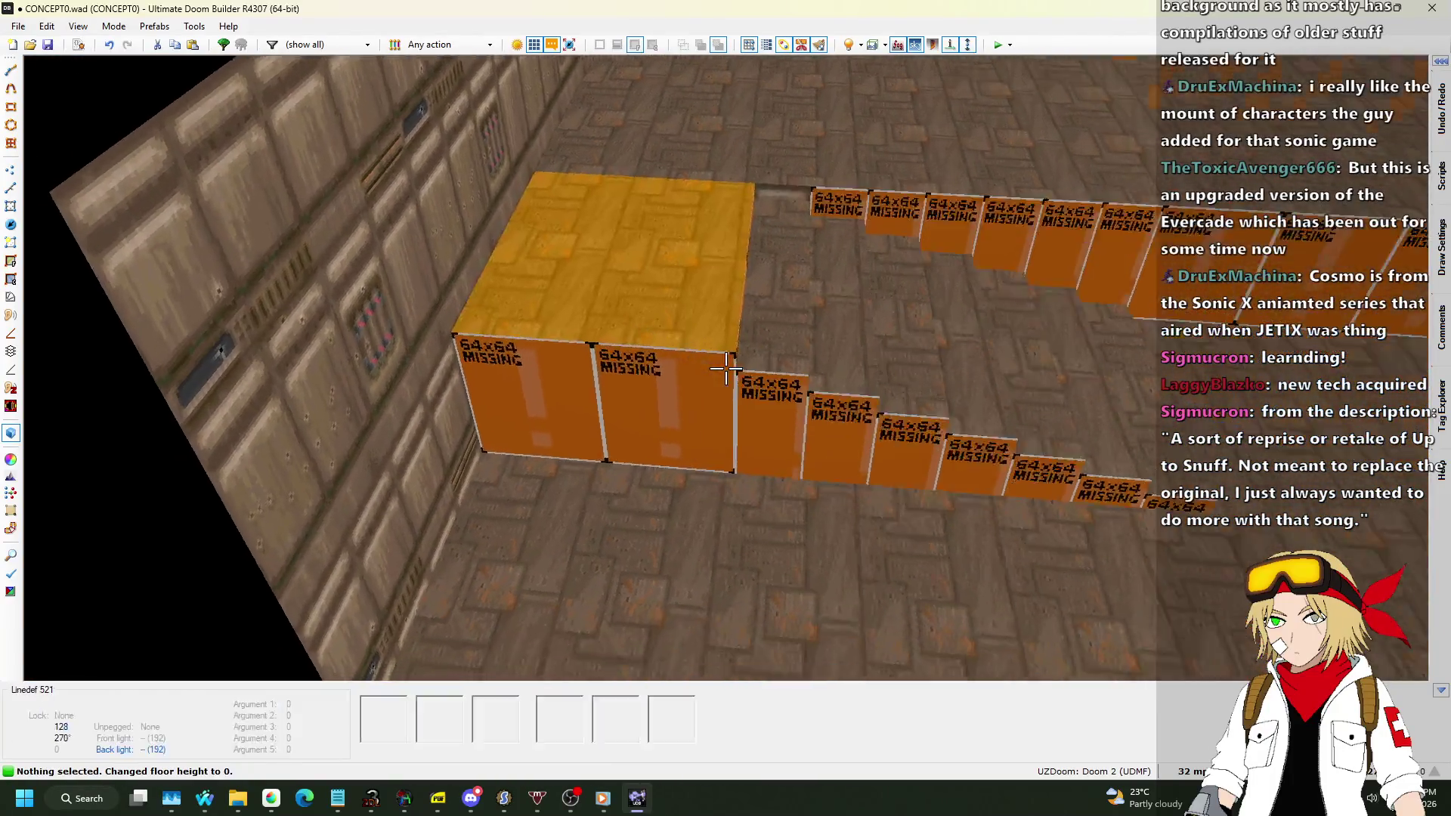
{"action": "key", "text": "s"}
{"action": "key", "text": "ctrl+c"}
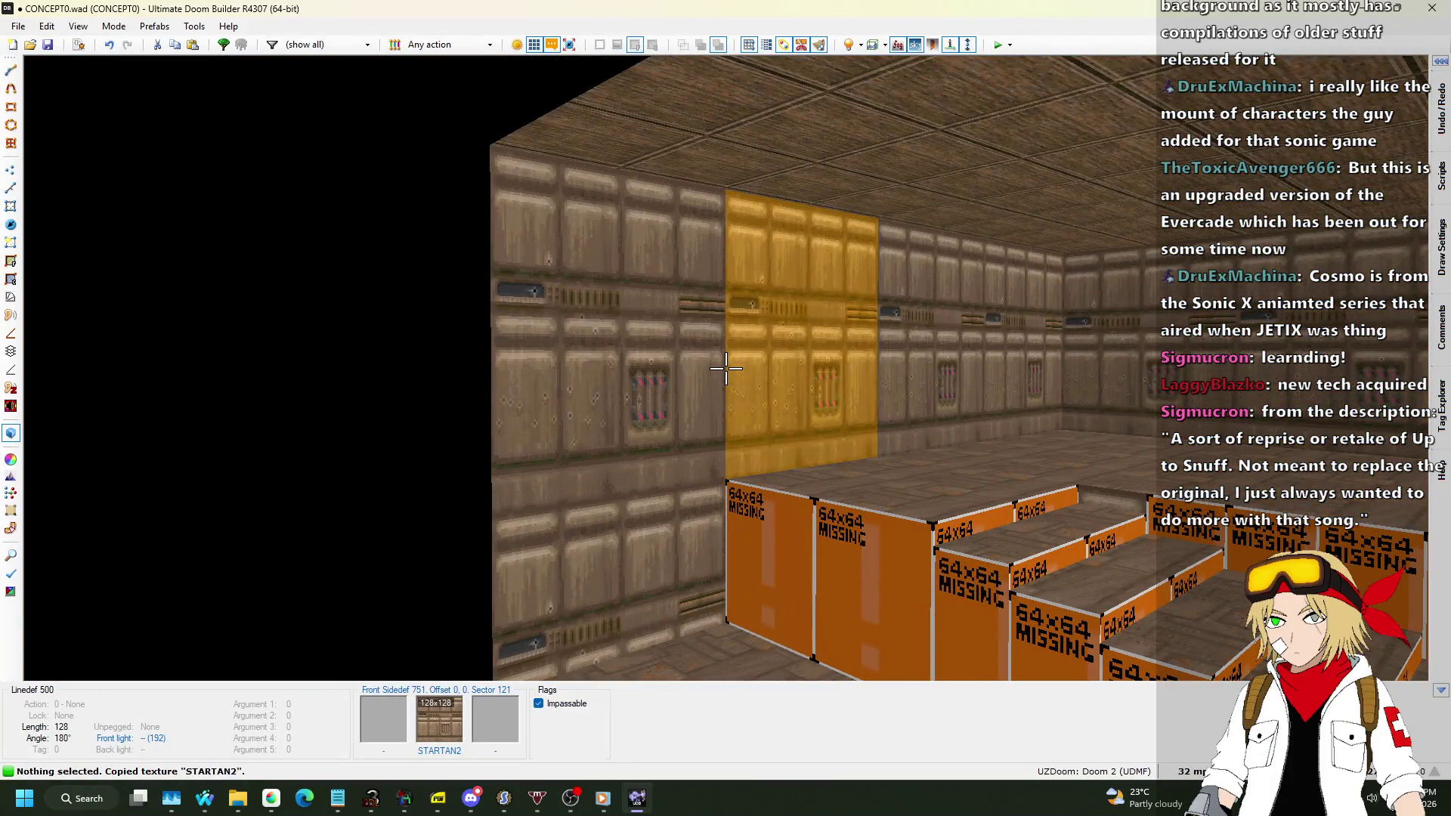
{"action": "key", "text": "s"}
{"action": "left_click", "coordinate": [725, 368], "text": "shift"}
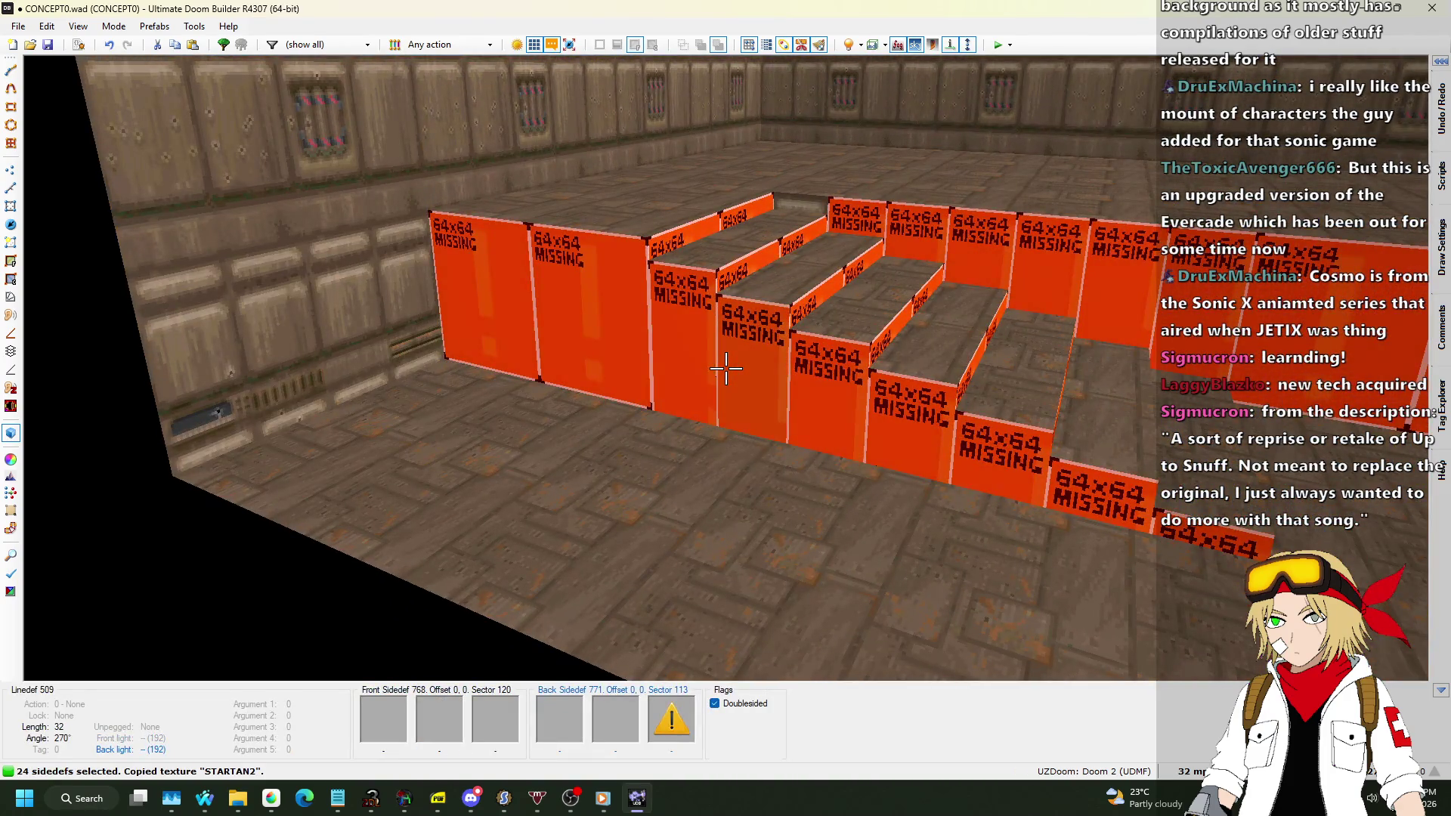
{"action": "key", "text": "ctrl+v"}
{"action": "key", "text": "Escape"}
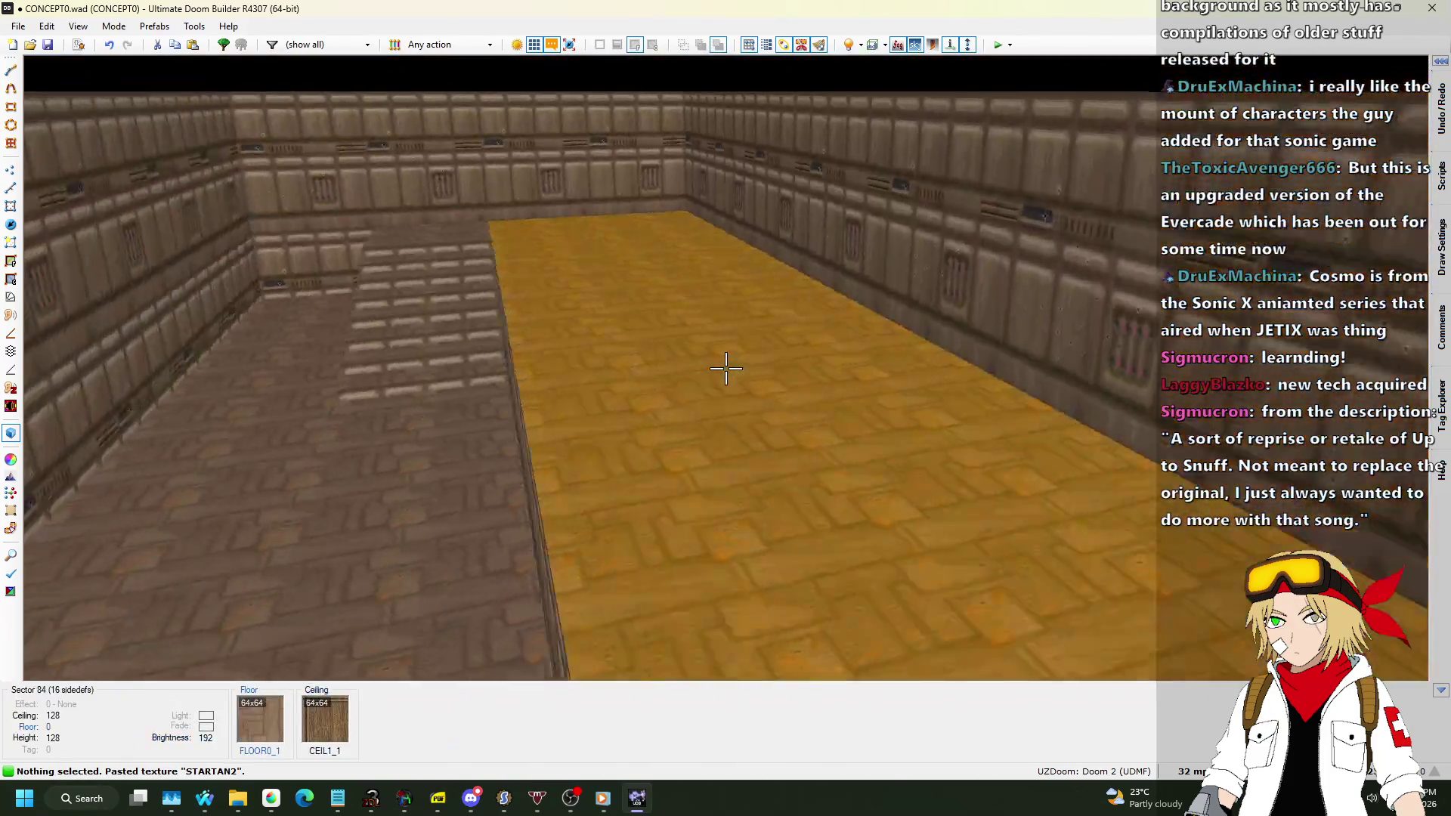
Inspect the walls along the ledge and corridor, then return to the 2D map.
{"action": "key", "text": "s"}
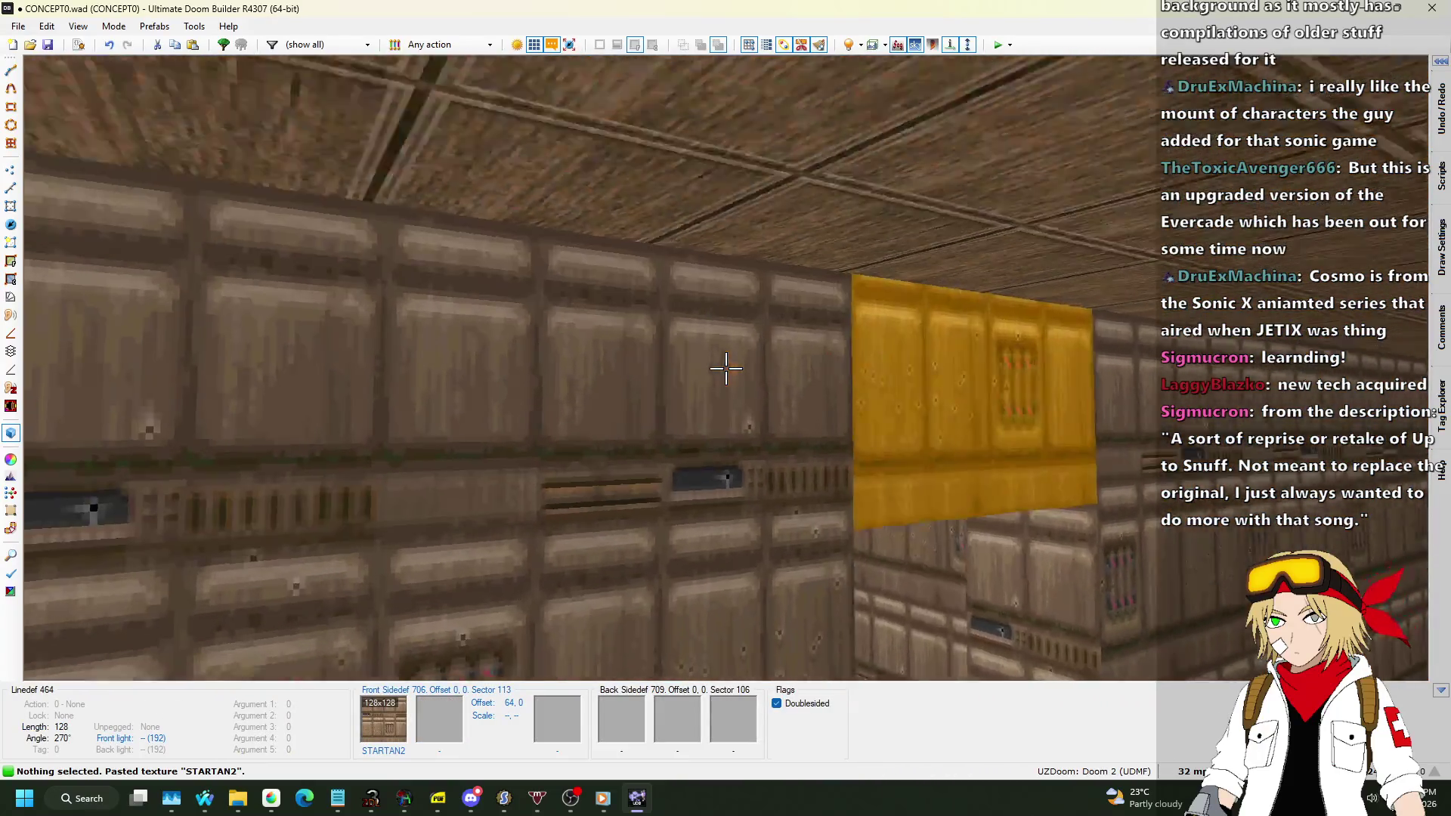
{"action": "key", "text": "w"}
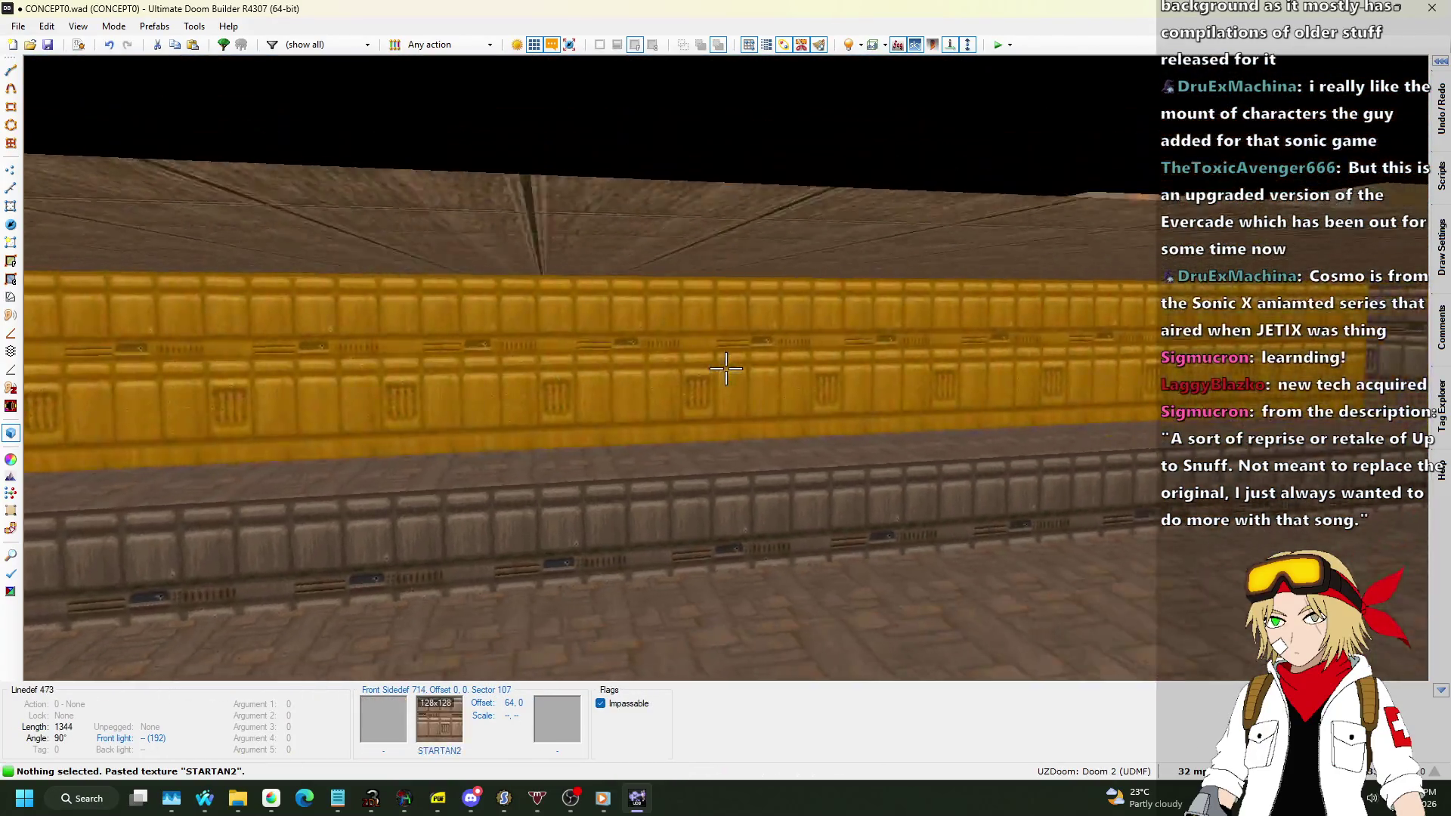
{"action": "key", "text": "s"}
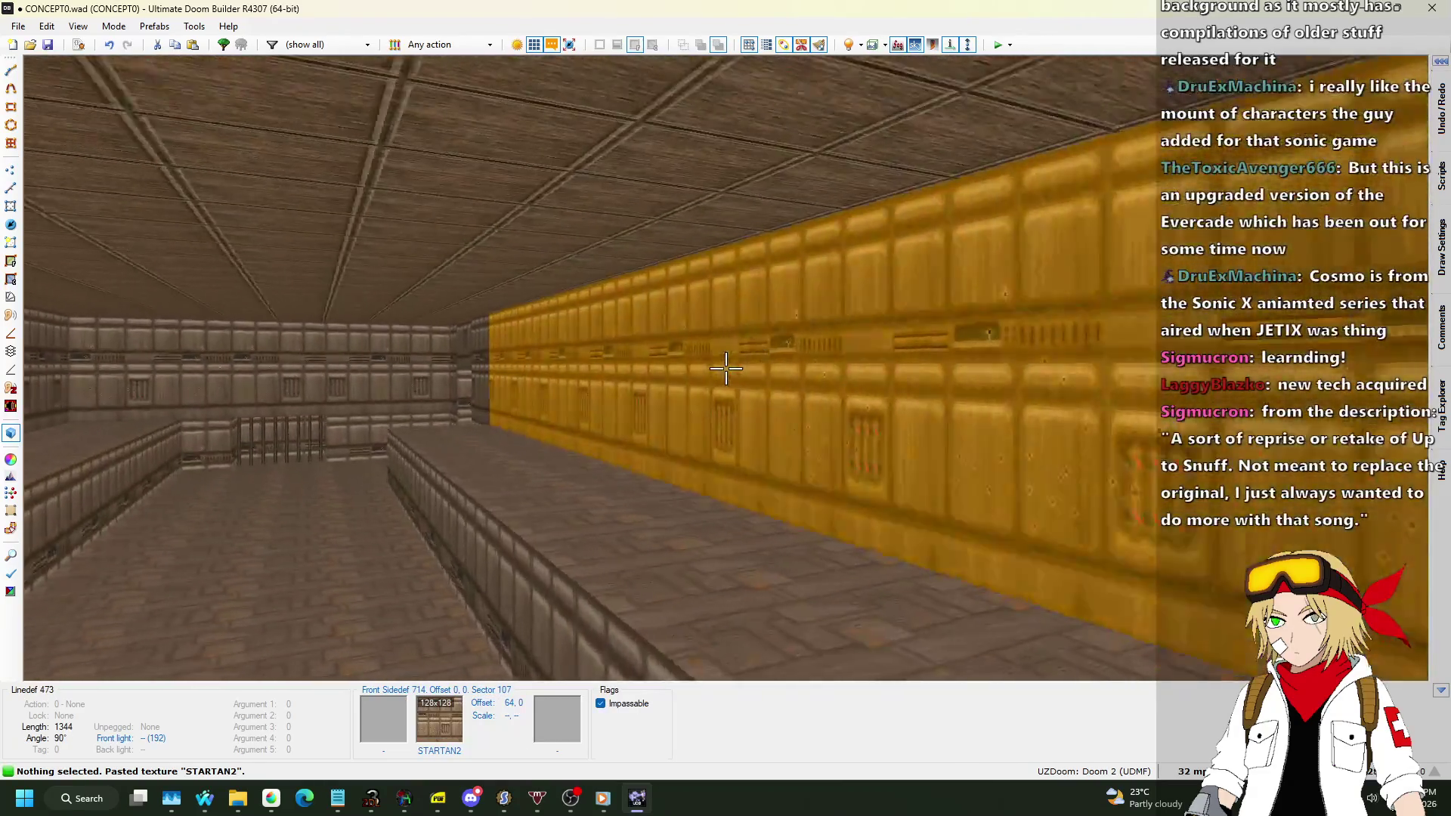
{"action": "key", "text": "w"}
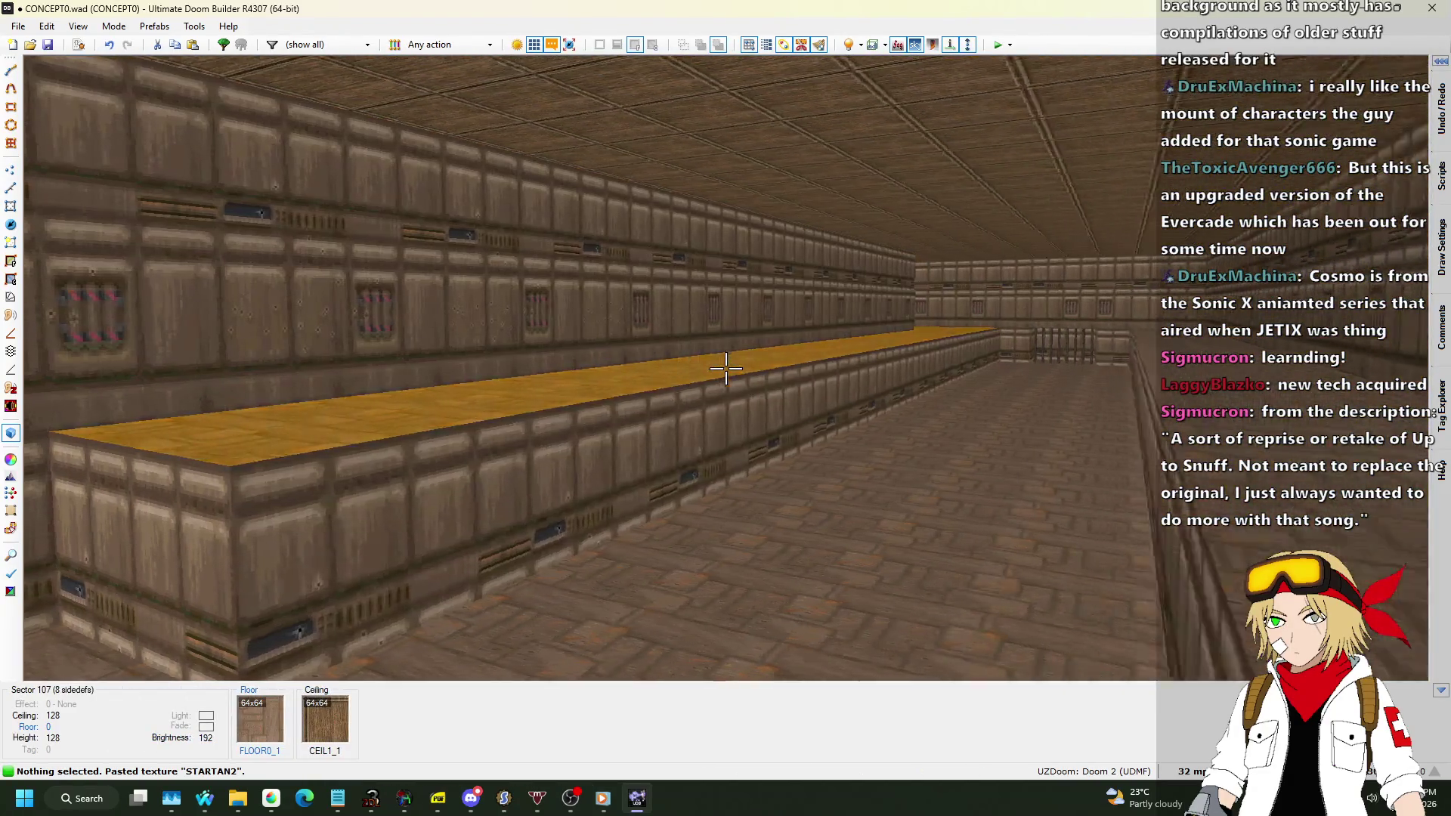
{"action": "key", "text": "w"}
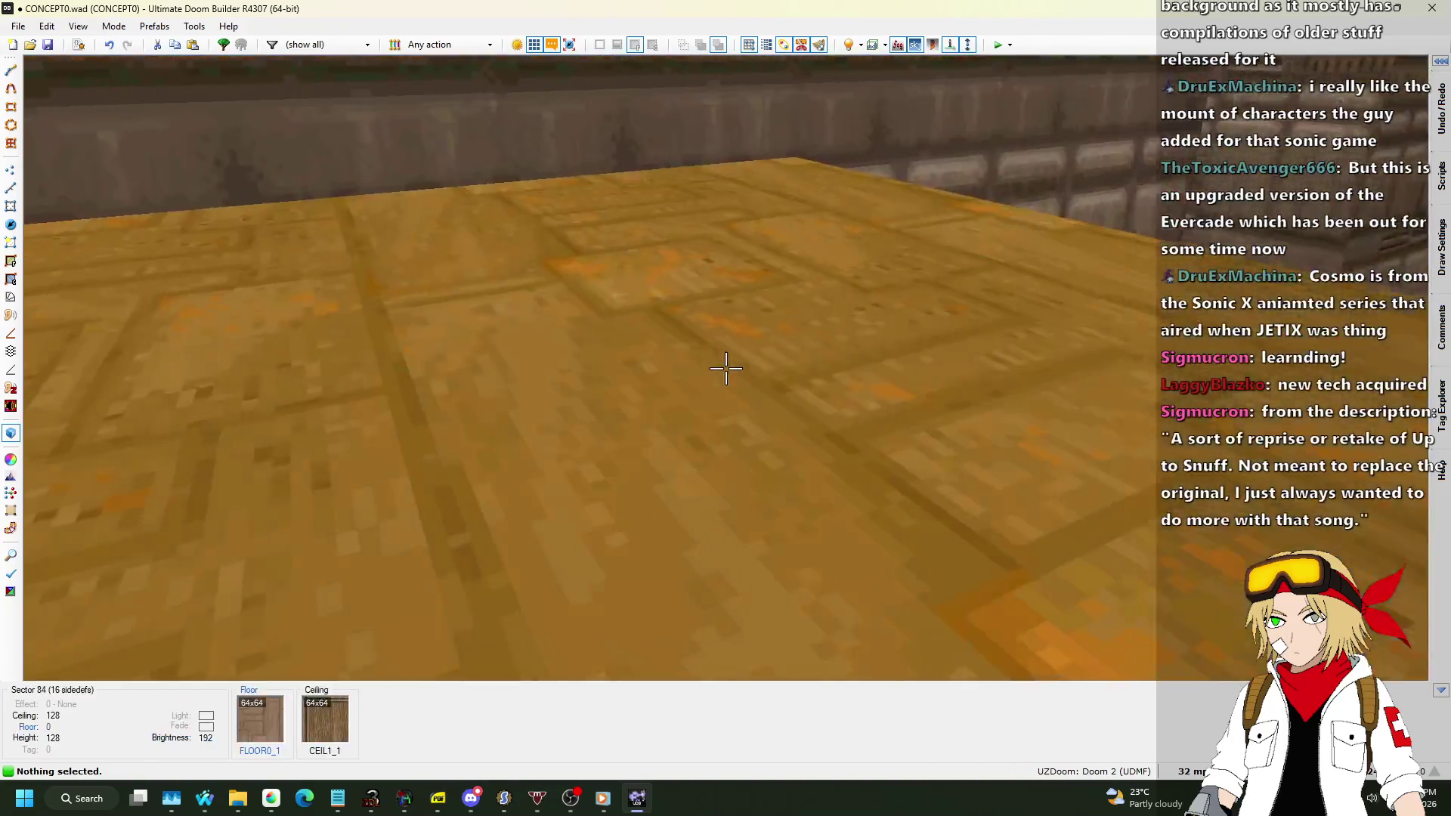
{"action": "key", "text": "s"}
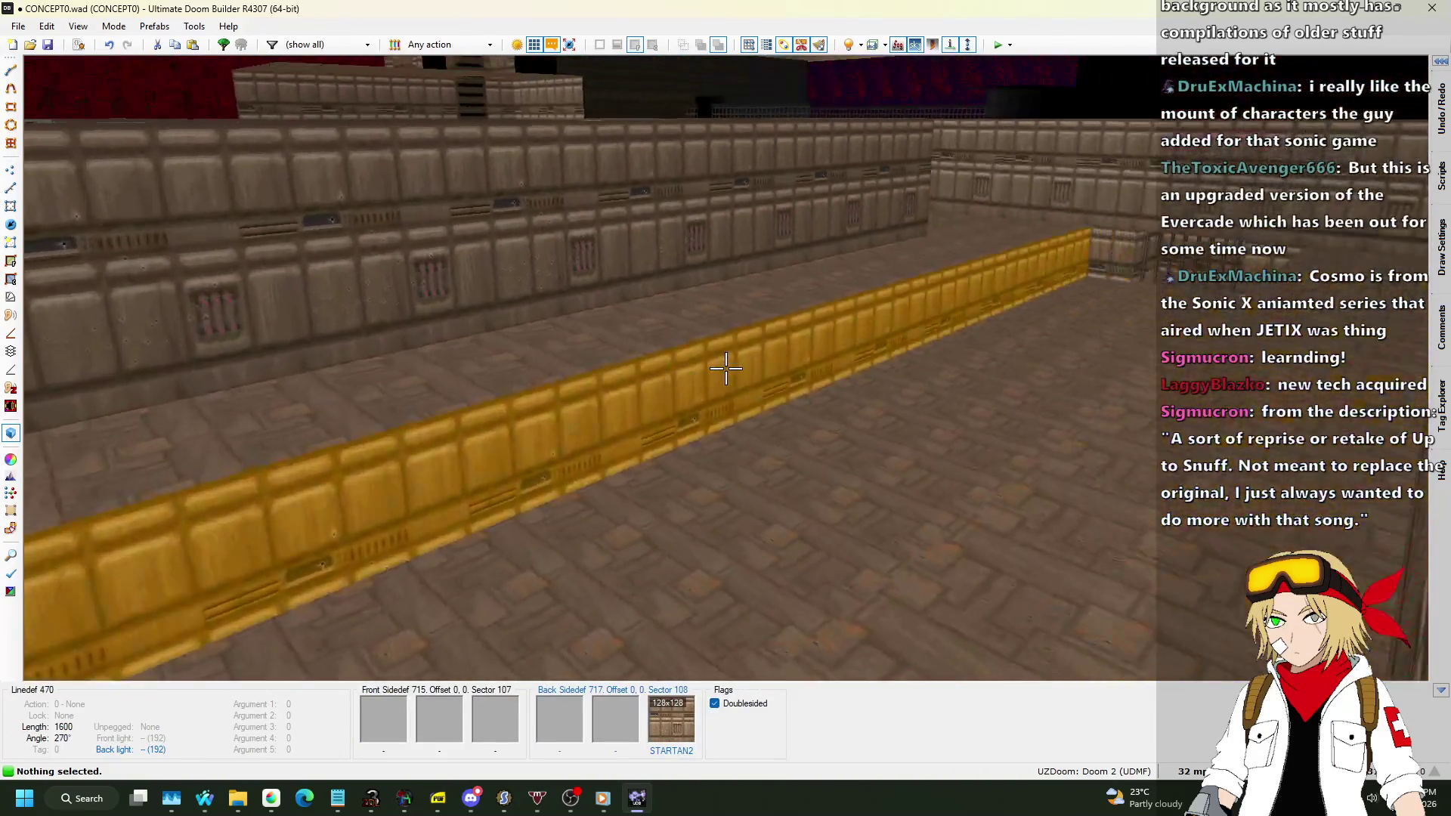
{"action": "key", "text": "w"}
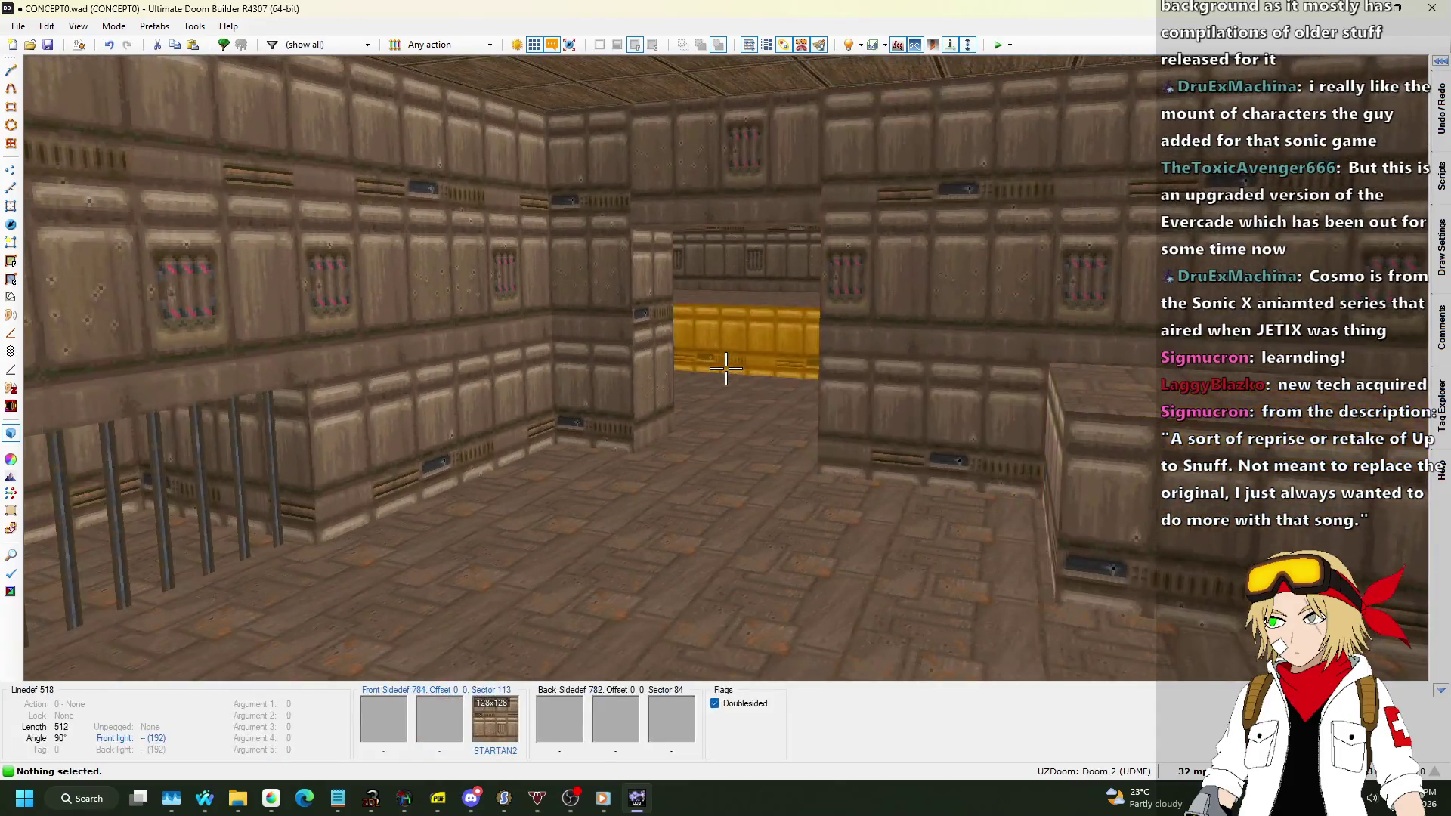
{"action": "key", "text": "q"}
{"action": "scroll", "coordinate": [727, 369], "scroll_direction": "down", "scroll_amount": 5}
{"action": "scroll", "coordinate": [672, 260], "scroll_direction": "up", "scroll_amount": 3}
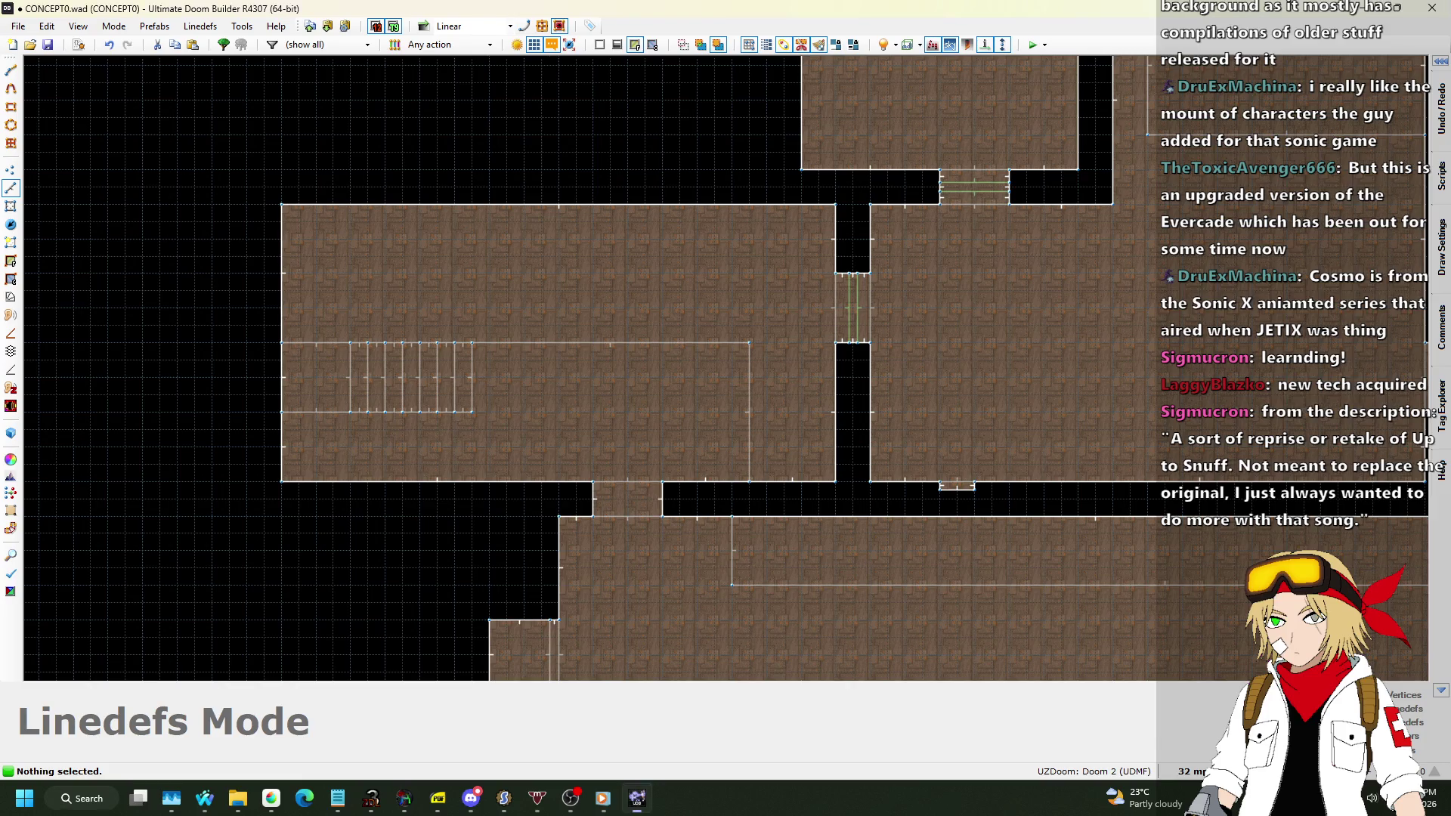
Change the grid size to 16, then to 8 map units.
{"action": "left_click", "coordinate": [1190, 771]}
{"action": "left_click", "coordinate": [1187, 633]}
{"action": "scroll", "coordinate": [551, 497], "scroll_direction": "up", "scroll_amount": 2}
{"action": "scroll", "coordinate": [689, 449], "scroll_direction": "up", "scroll_amount": 3}
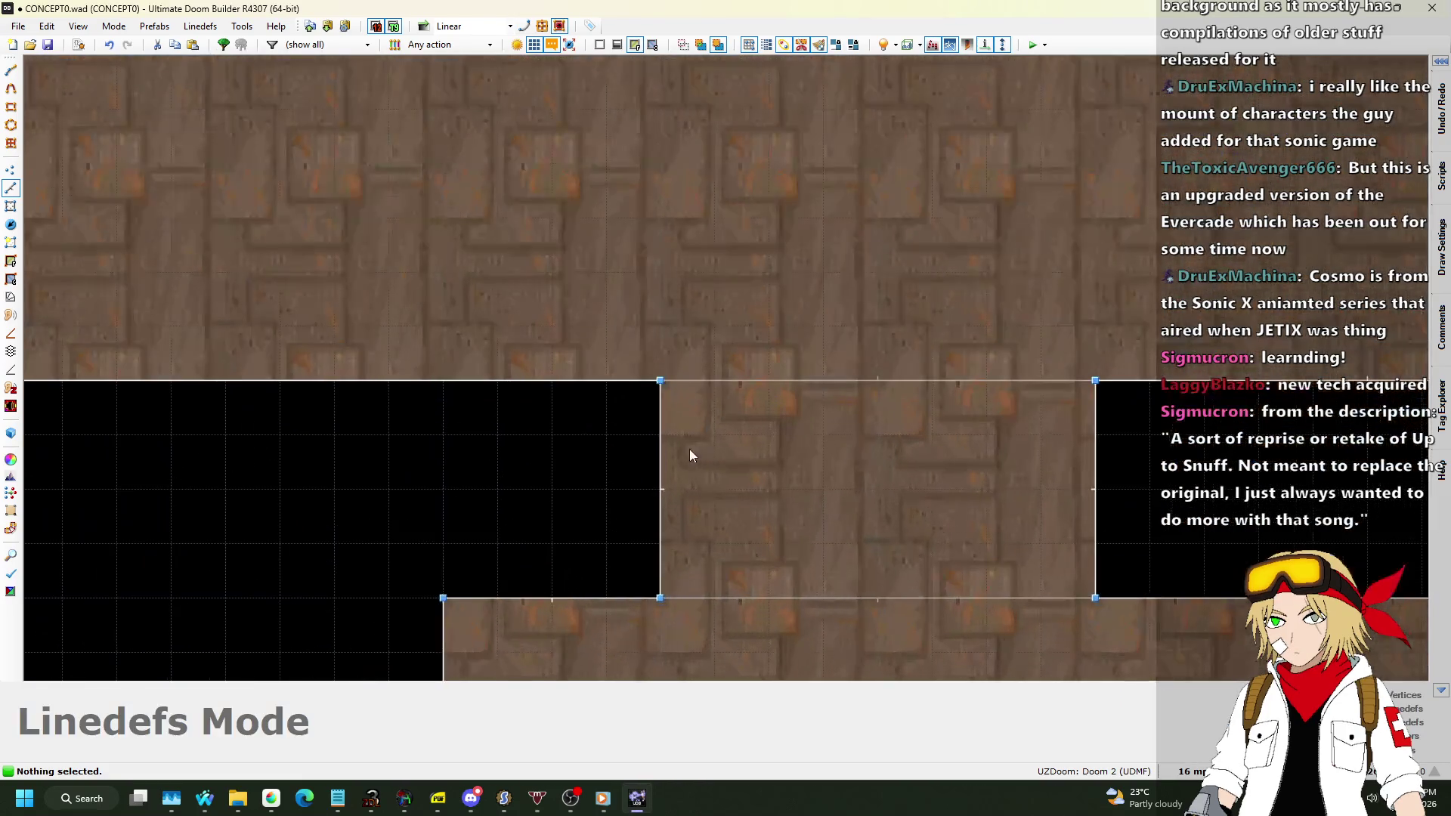
{"action": "left_click", "coordinate": [1190, 770]}
{"action": "left_click", "coordinate": [1157, 646]}
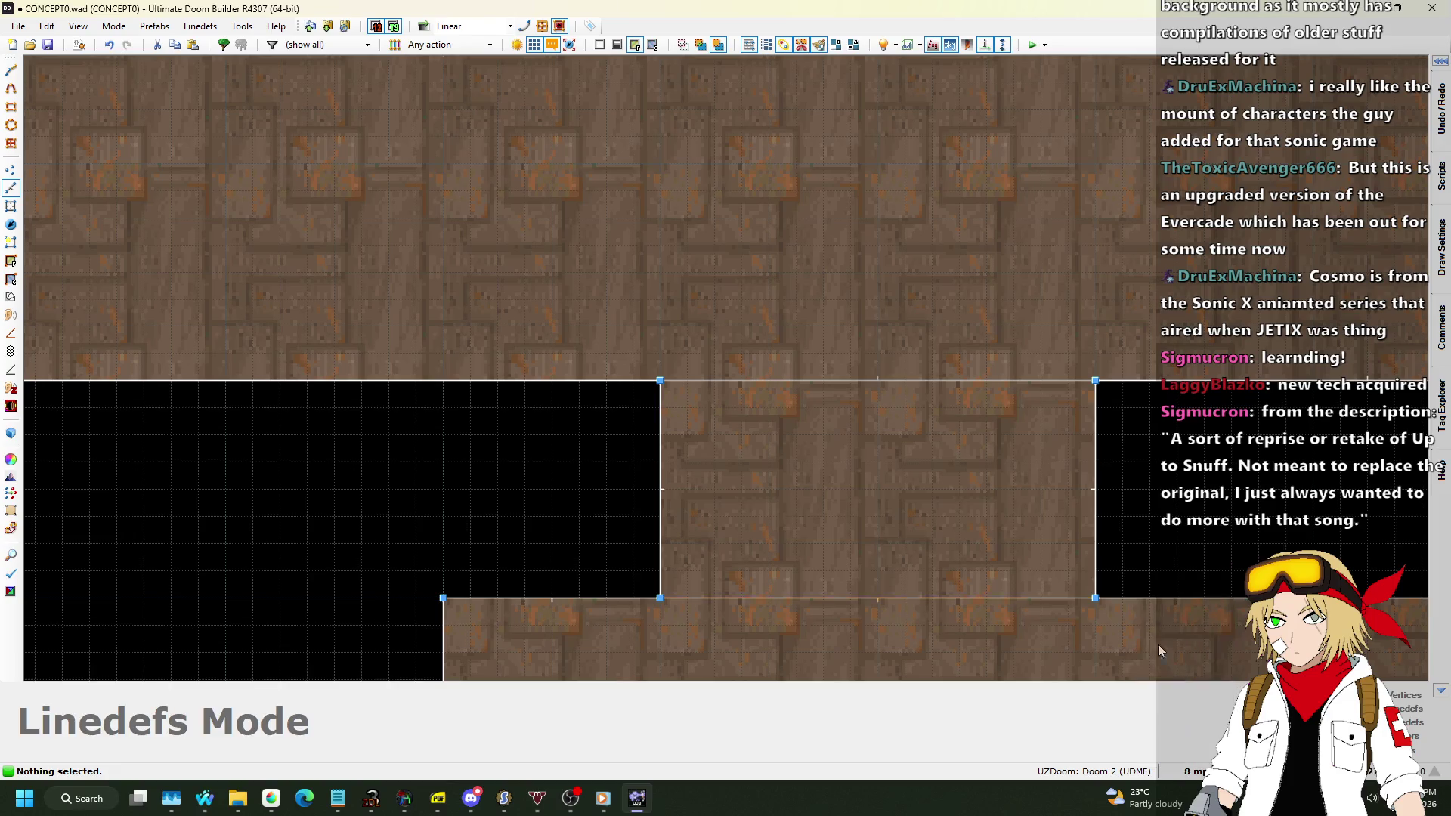
Draw a short line splitting the passage between the two rooms.
{"action": "key", "text": "d"}
{"action": "left_click", "coordinate": [660, 461]}
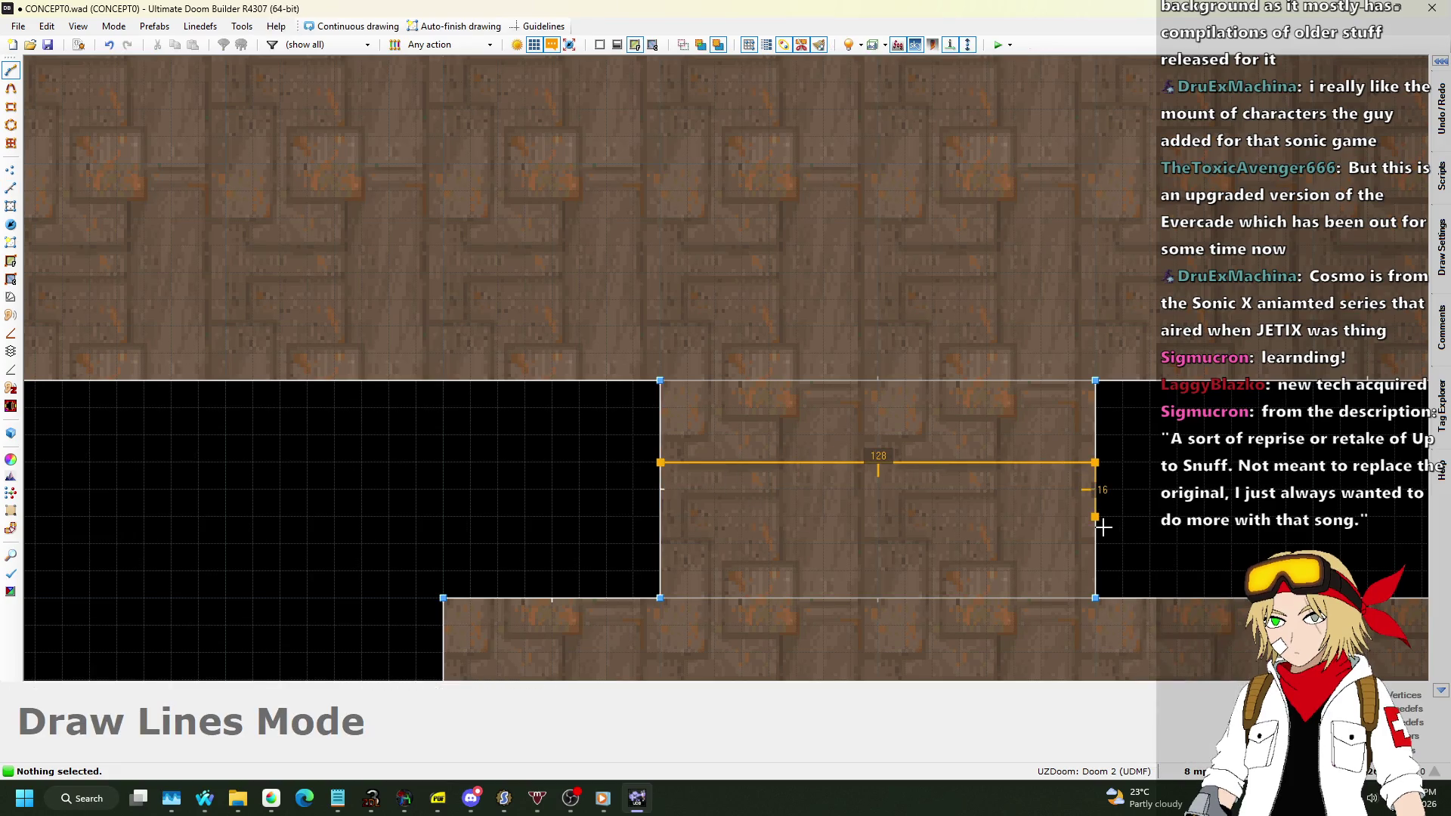
{"action": "left_click", "coordinate": [661, 470]}
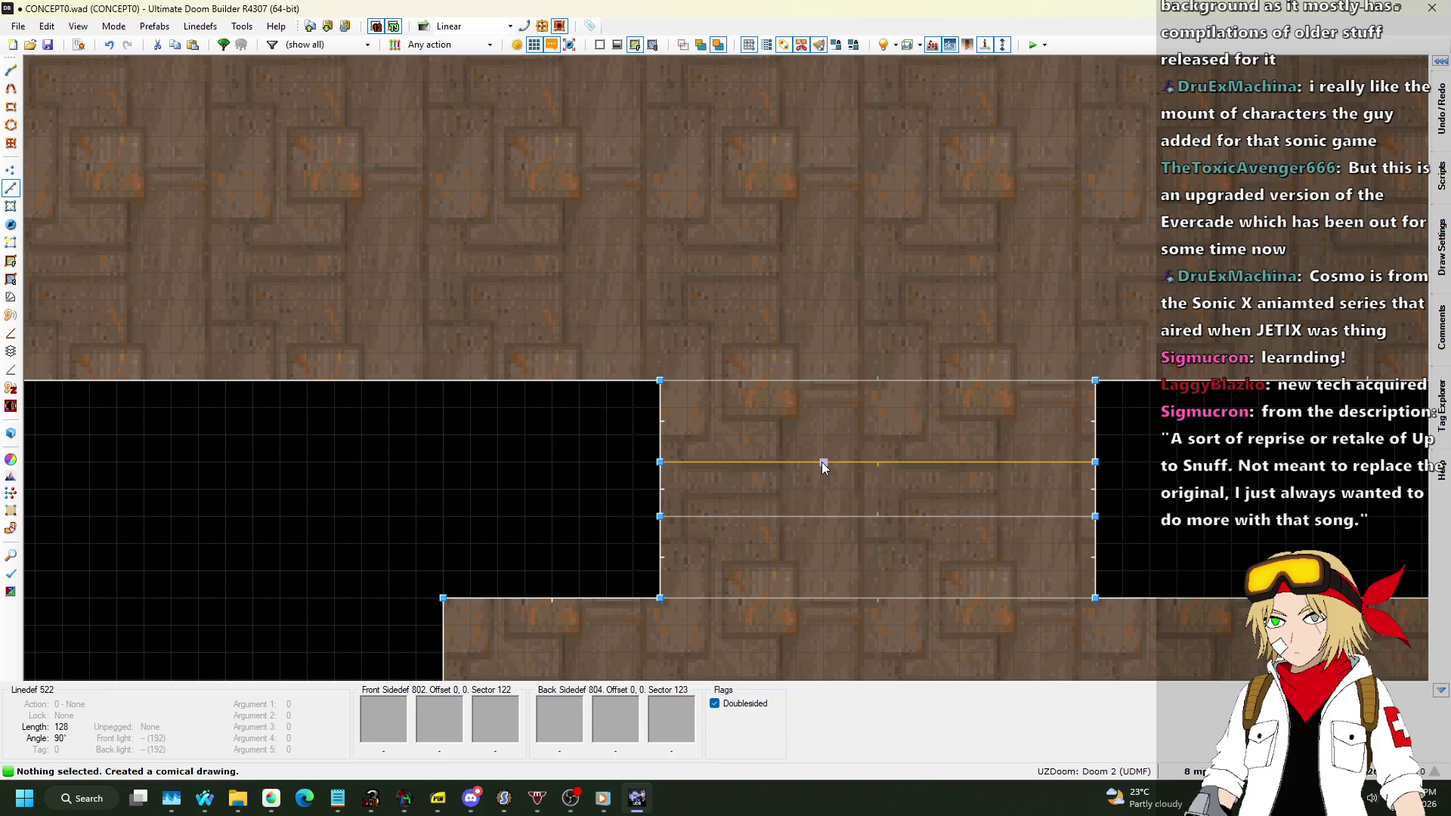
{"action": "scroll", "coordinate": [515, 452], "scroll_direction": "down", "scroll_amount": 5}
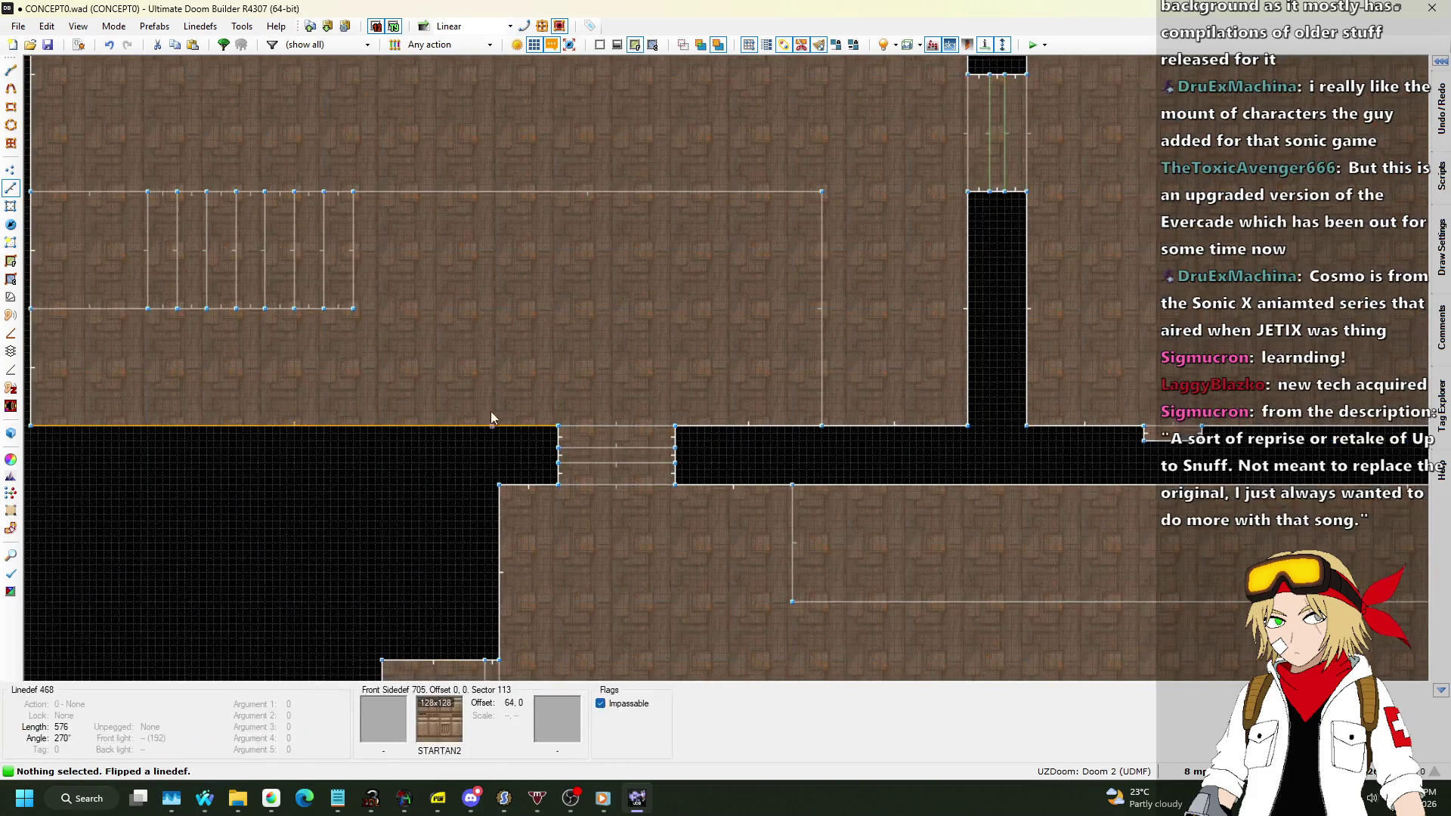
Turn the thin connecting sector into a BIGDOOR2 door with DOORTRAK, CEIL5_1 and FLOOR0_1.
{"action": "left_click", "coordinate": [17, 207]}
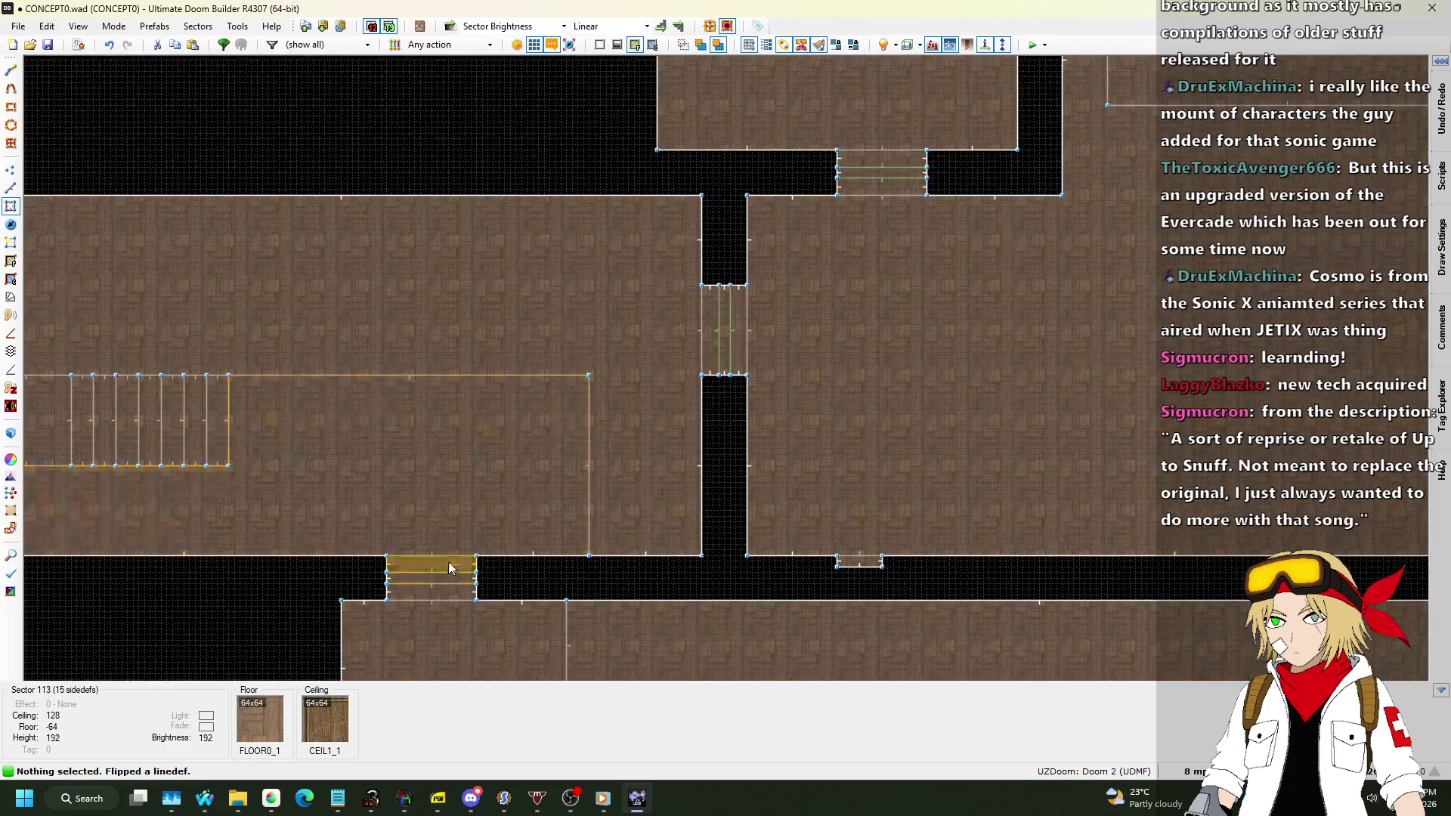
{"action": "scroll", "coordinate": [445, 559], "scroll_direction": "up", "scroll_amount": 8}
{"action": "right_click", "coordinate": [441, 538]}
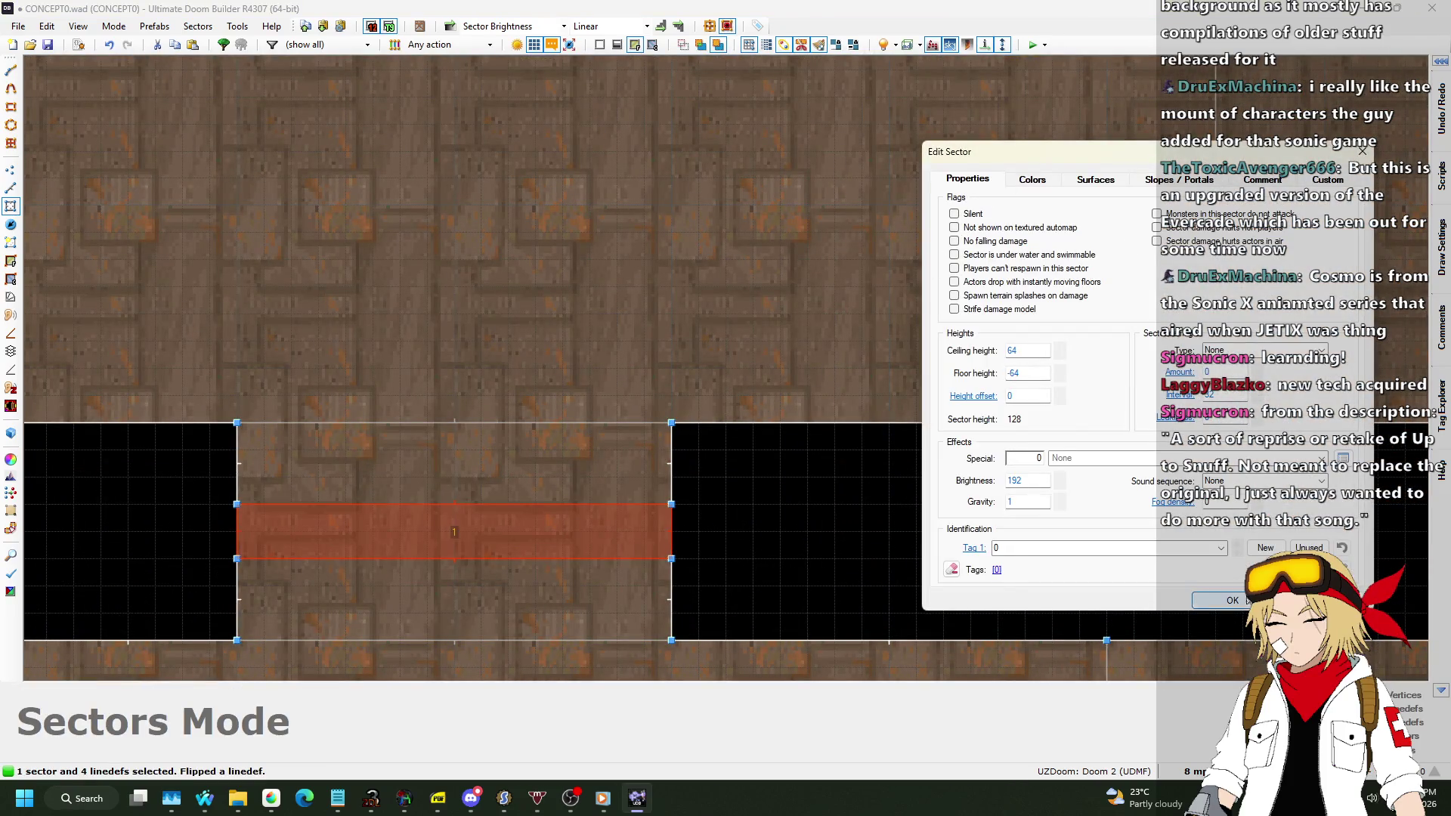
{"action": "key", "text": "Return"}
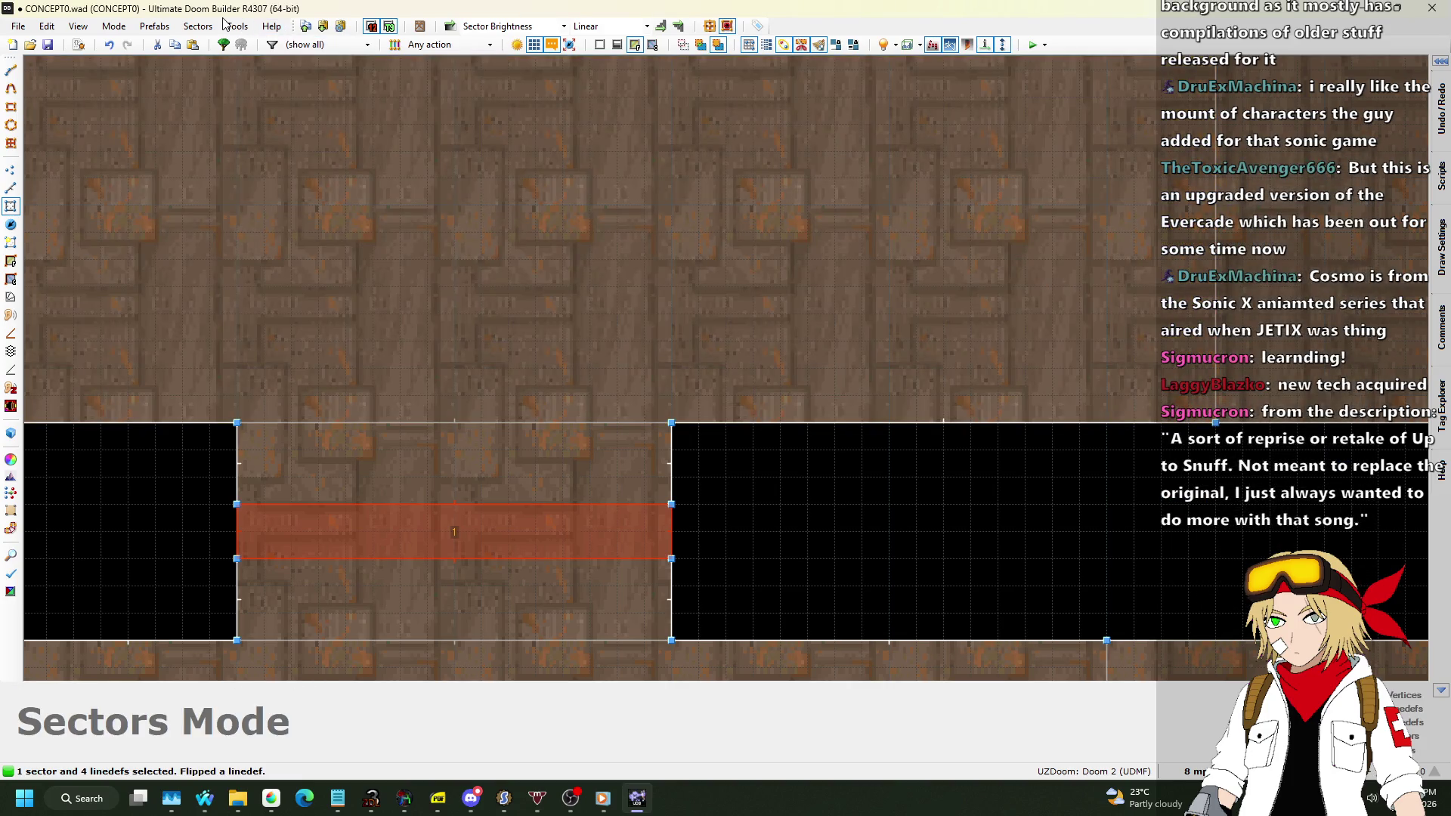
{"action": "left_click", "coordinate": [225, 27]}
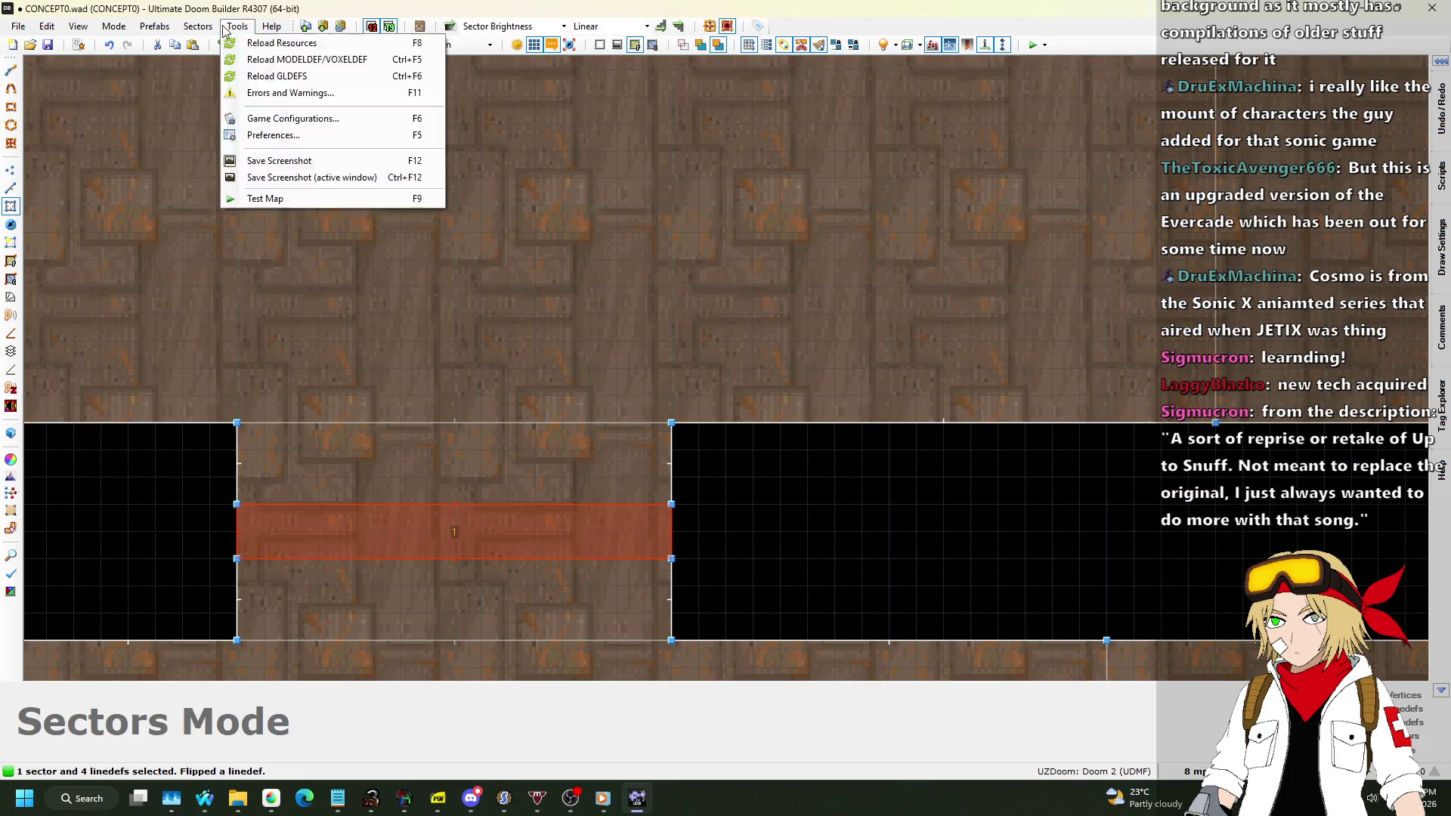
{"action": "mouse_move", "coordinate": [186, 34]}
{"action": "left_click", "coordinate": [276, 159]}
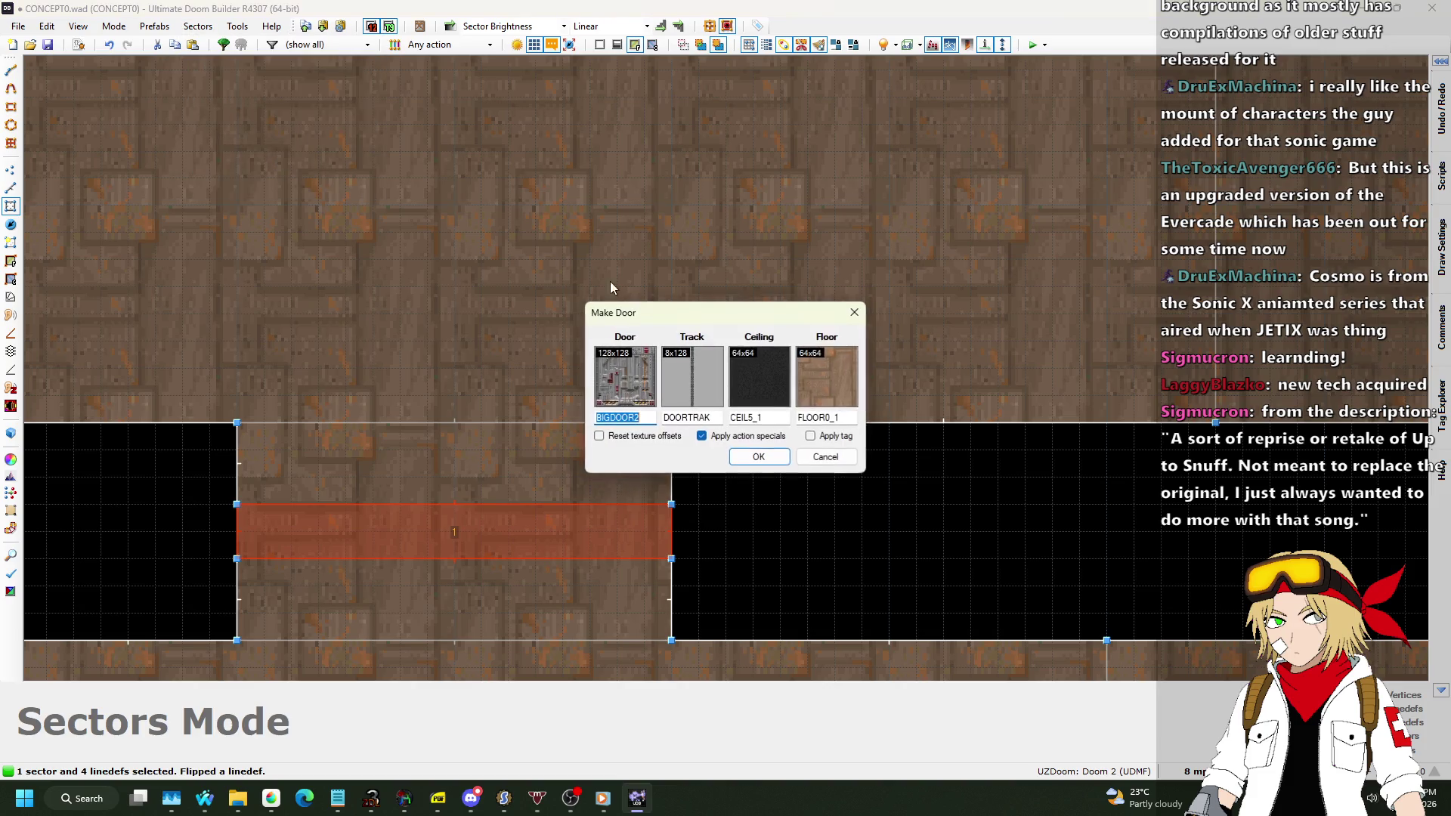
{"action": "left_click", "coordinate": [756, 458]}
{"action": "scroll", "coordinate": [525, 434], "scroll_direction": "down", "scroll_amount": 6}
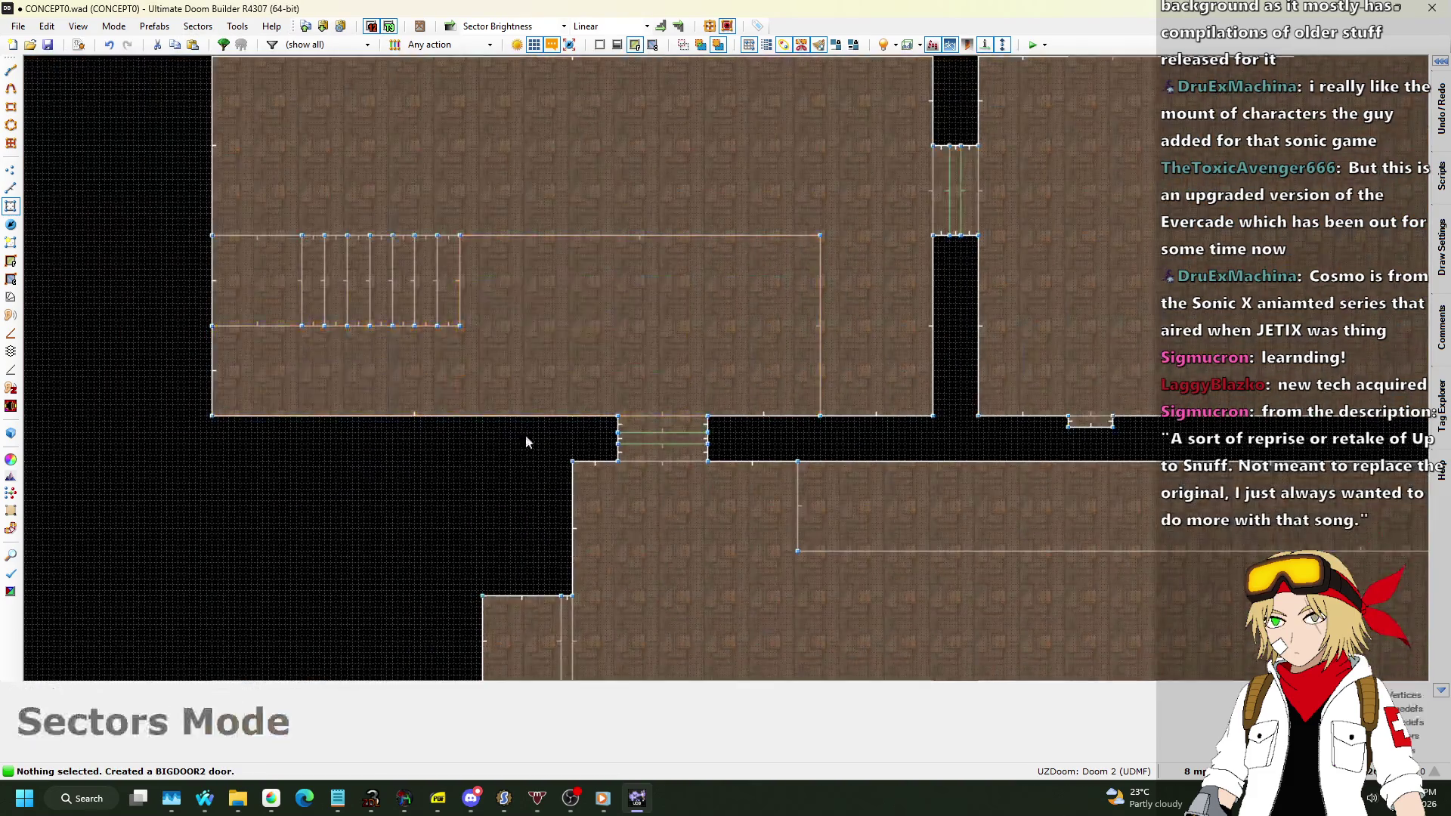
{"action": "key", "text": "ctrl+s"}
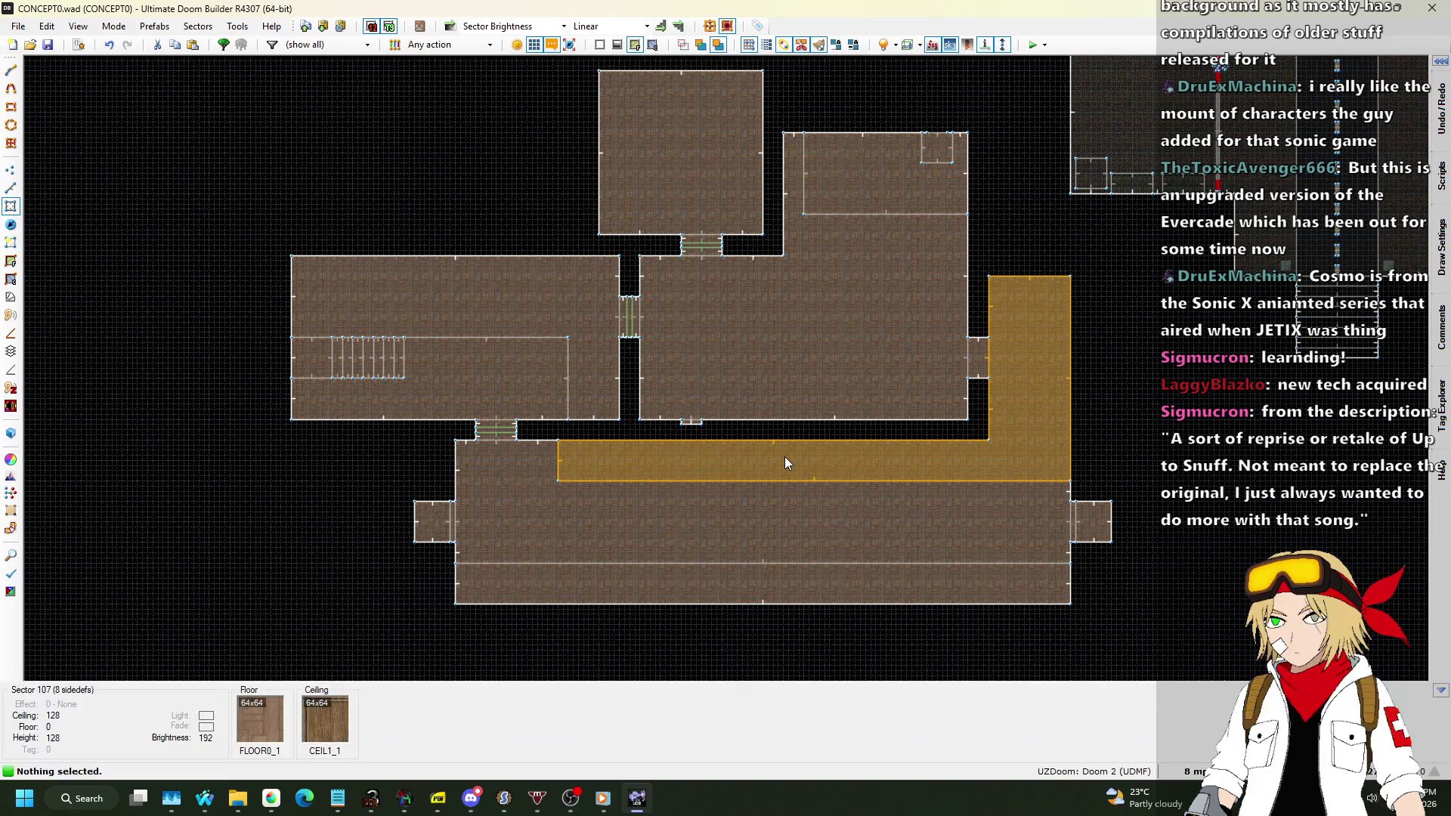
{"action": "scroll", "coordinate": [1009, 189], "scroll_direction": "up", "scroll_amount": 5}
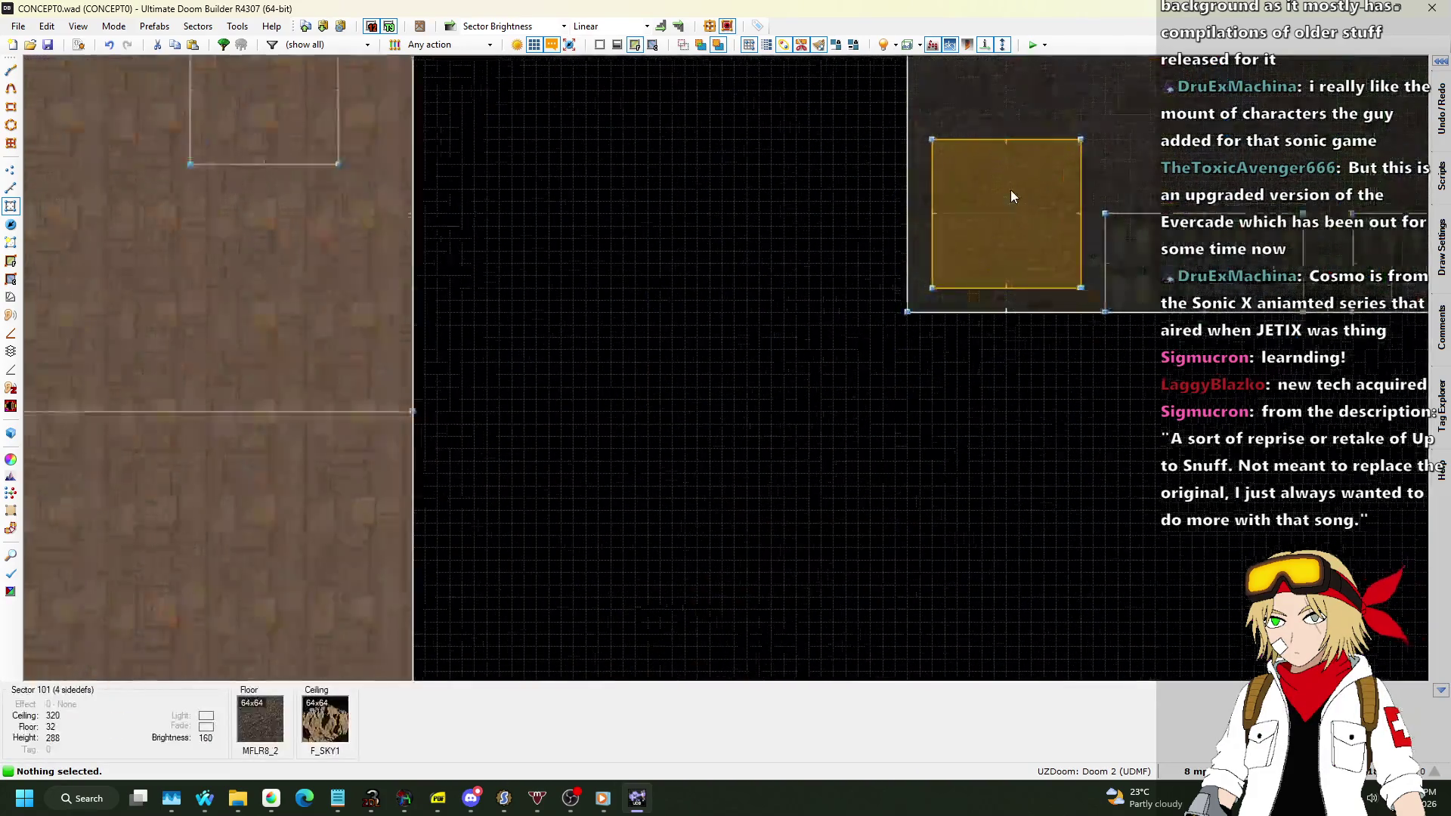
{"action": "scroll", "coordinate": [922, 502], "scroll_direction": "down", "scroll_amount": 5}
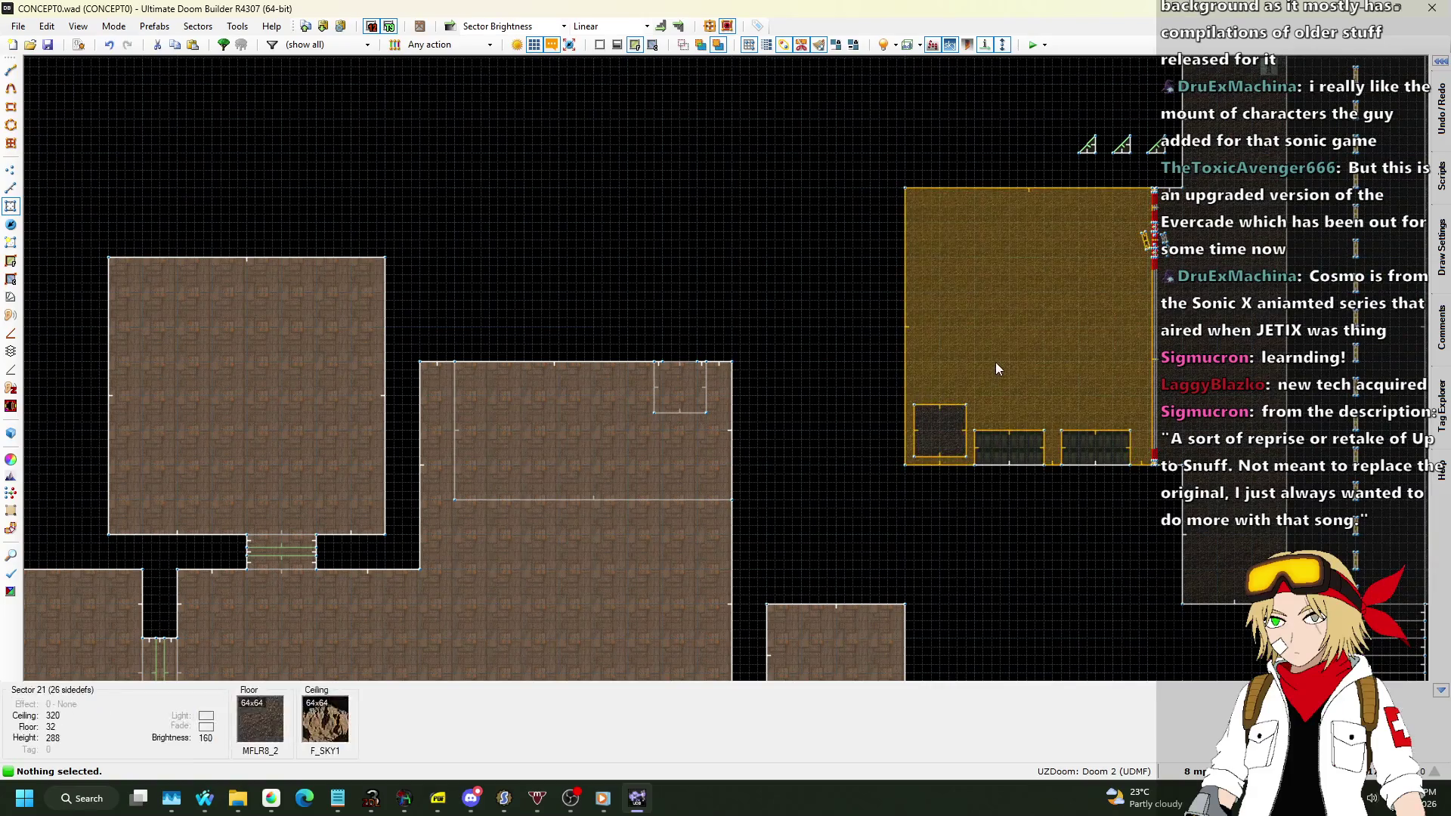
{"action": "scroll", "coordinate": [778, 238], "scroll_direction": "down", "scroll_amount": 2}
{"action": "scroll", "coordinate": [895, 355], "scroll_direction": "up", "scroll_amount": 1}
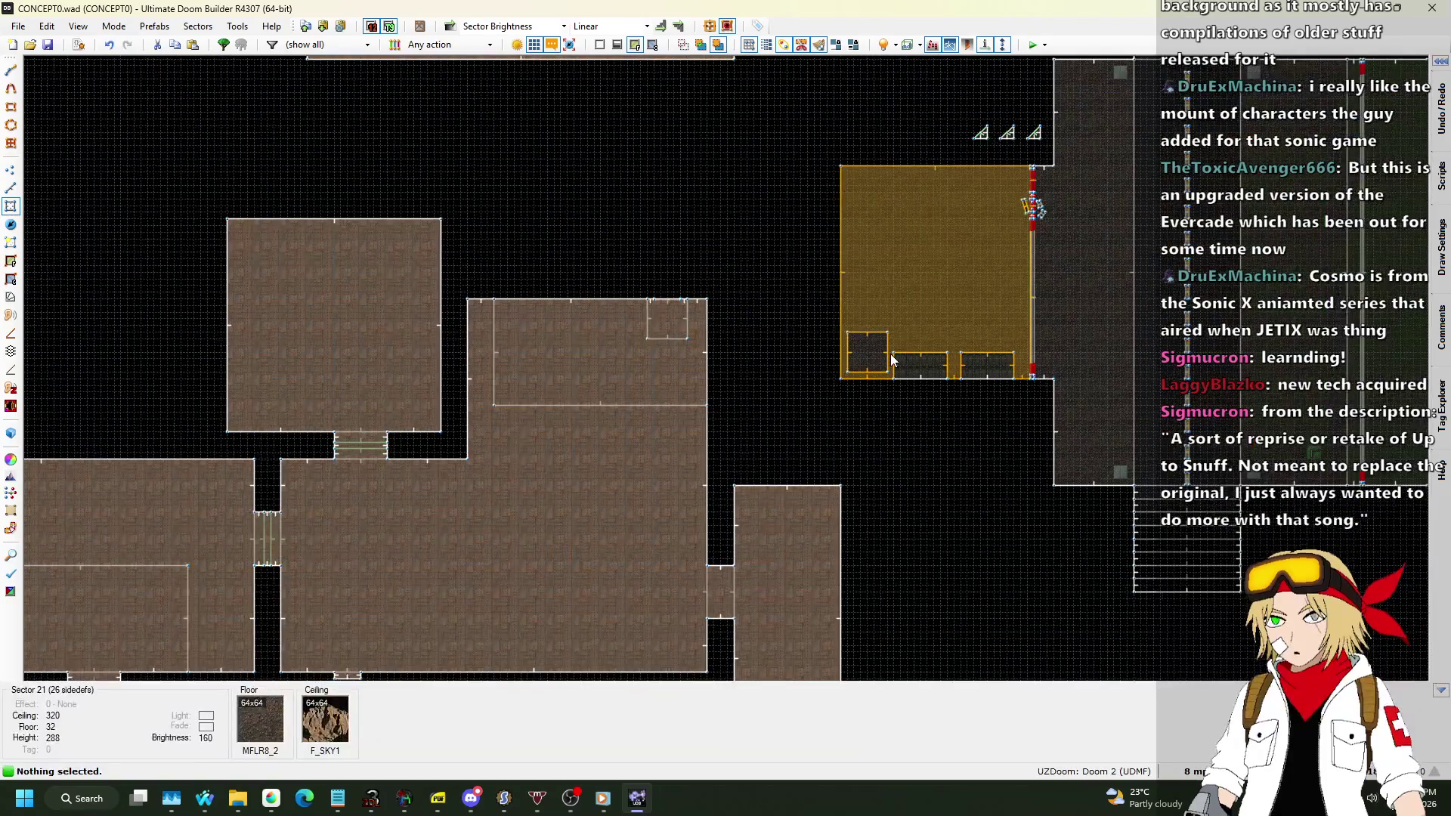
{"action": "scroll", "coordinate": [976, 261], "scroll_direction": "down", "scroll_amount": 1}
{"action": "scroll", "coordinate": [816, 399], "scroll_direction": "up", "scroll_amount": 1}
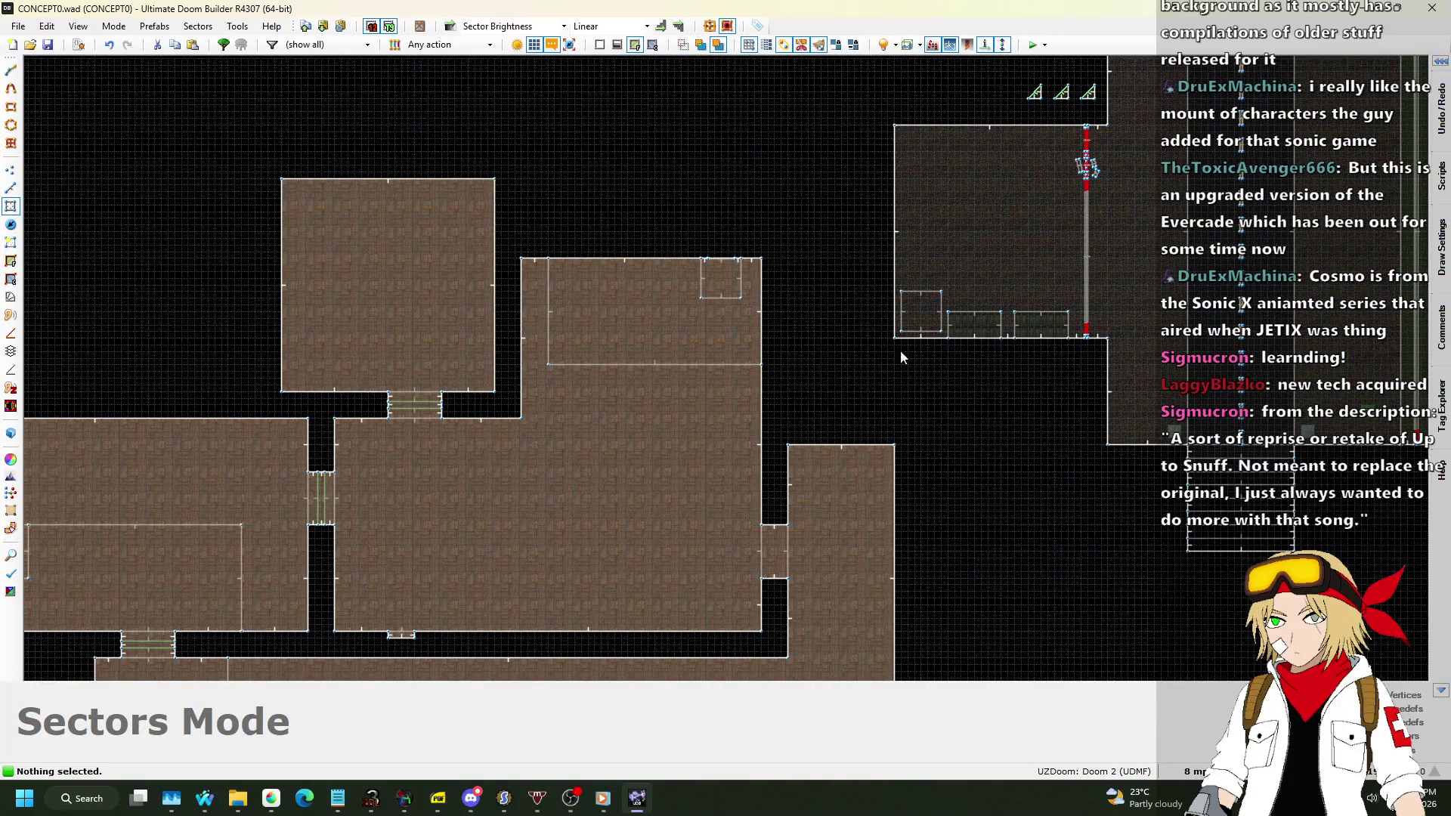
{"action": "key", "text": "q"}
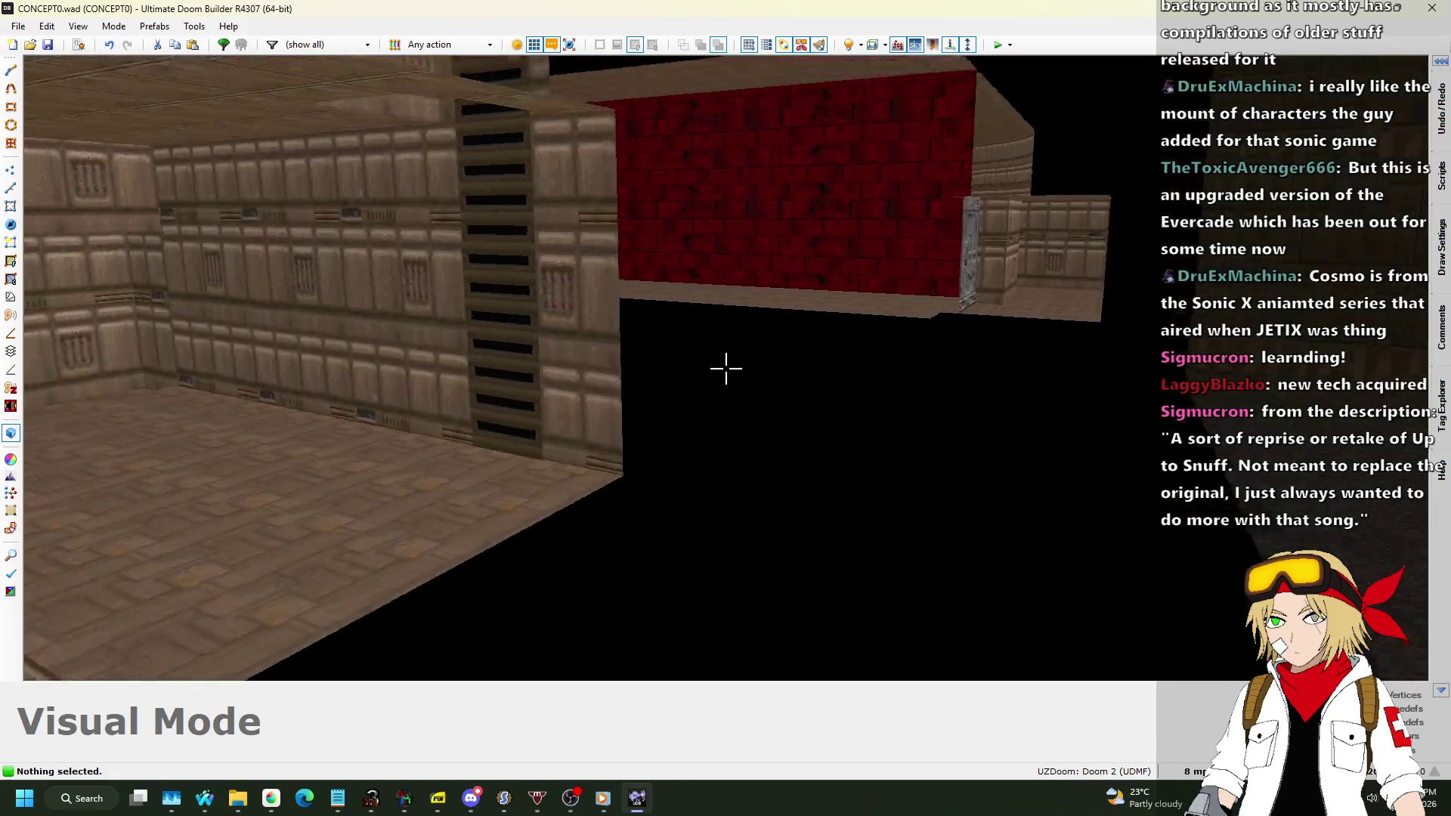
{"action": "key", "text": "w"}
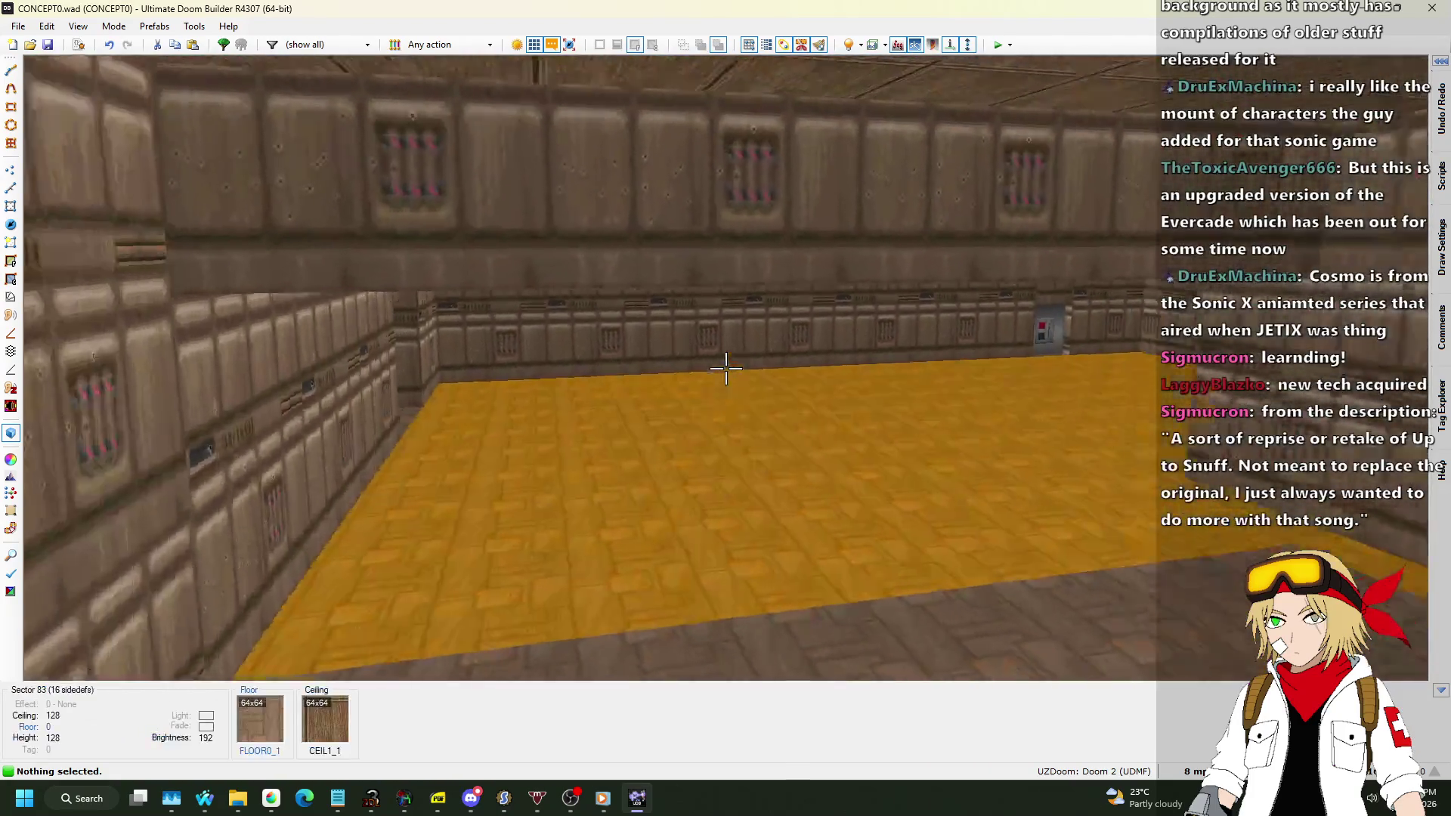
{"action": "key", "text": "w"}
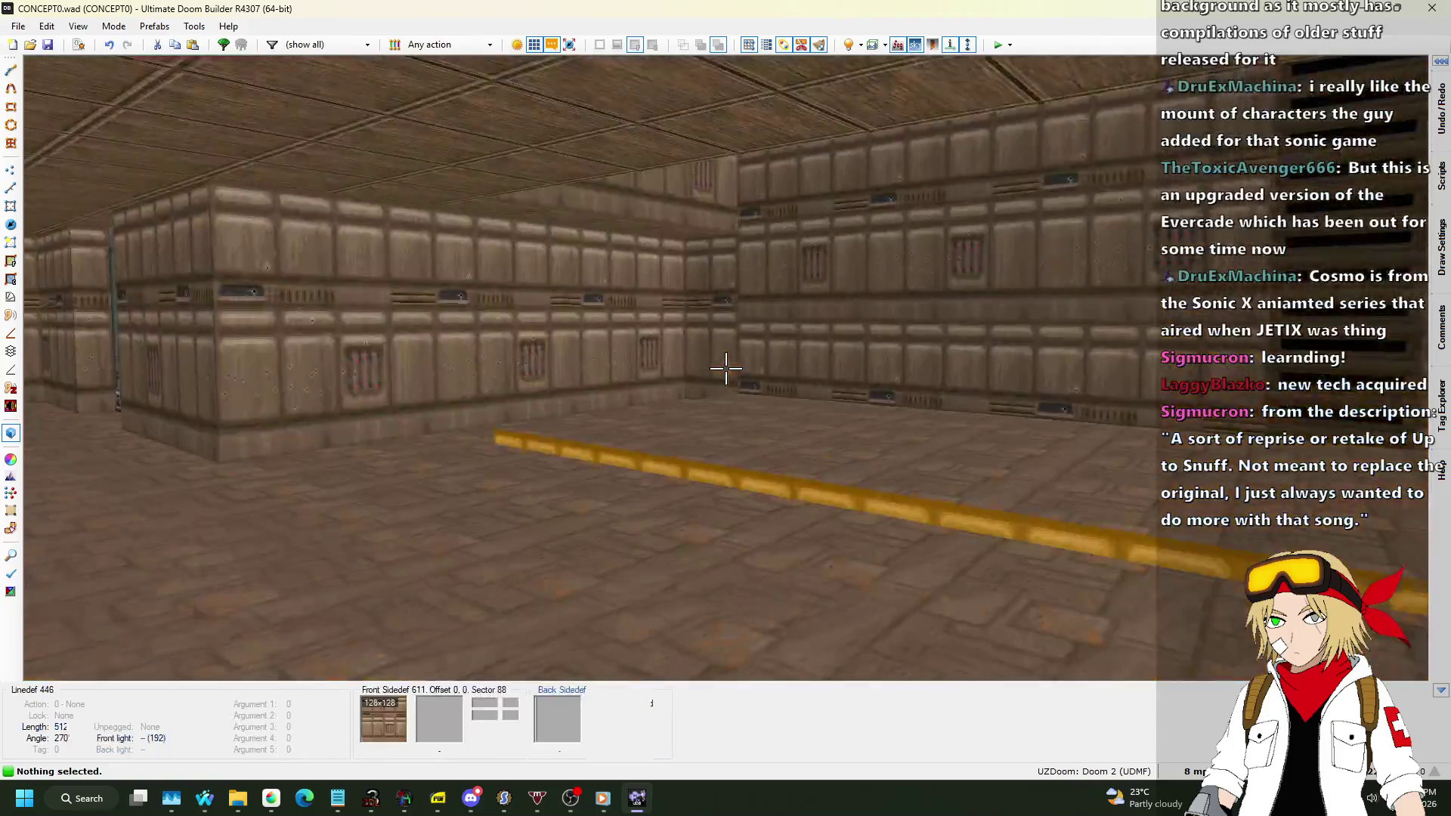
{"action": "key", "text": "w"}
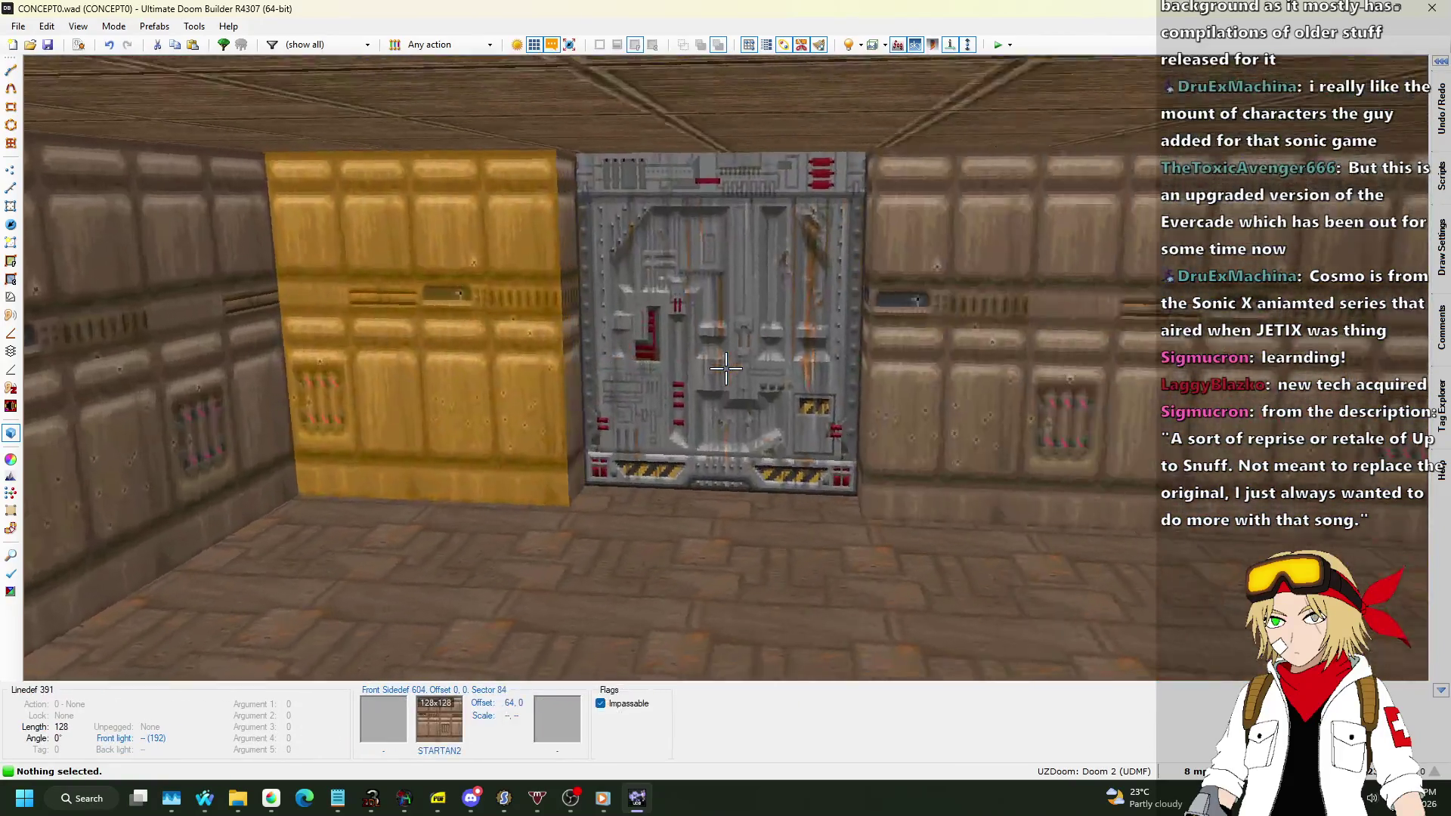
{"action": "key", "text": "q"}
{"action": "scroll", "coordinate": [691, 484], "scroll_direction": "up", "scroll_amount": 8}
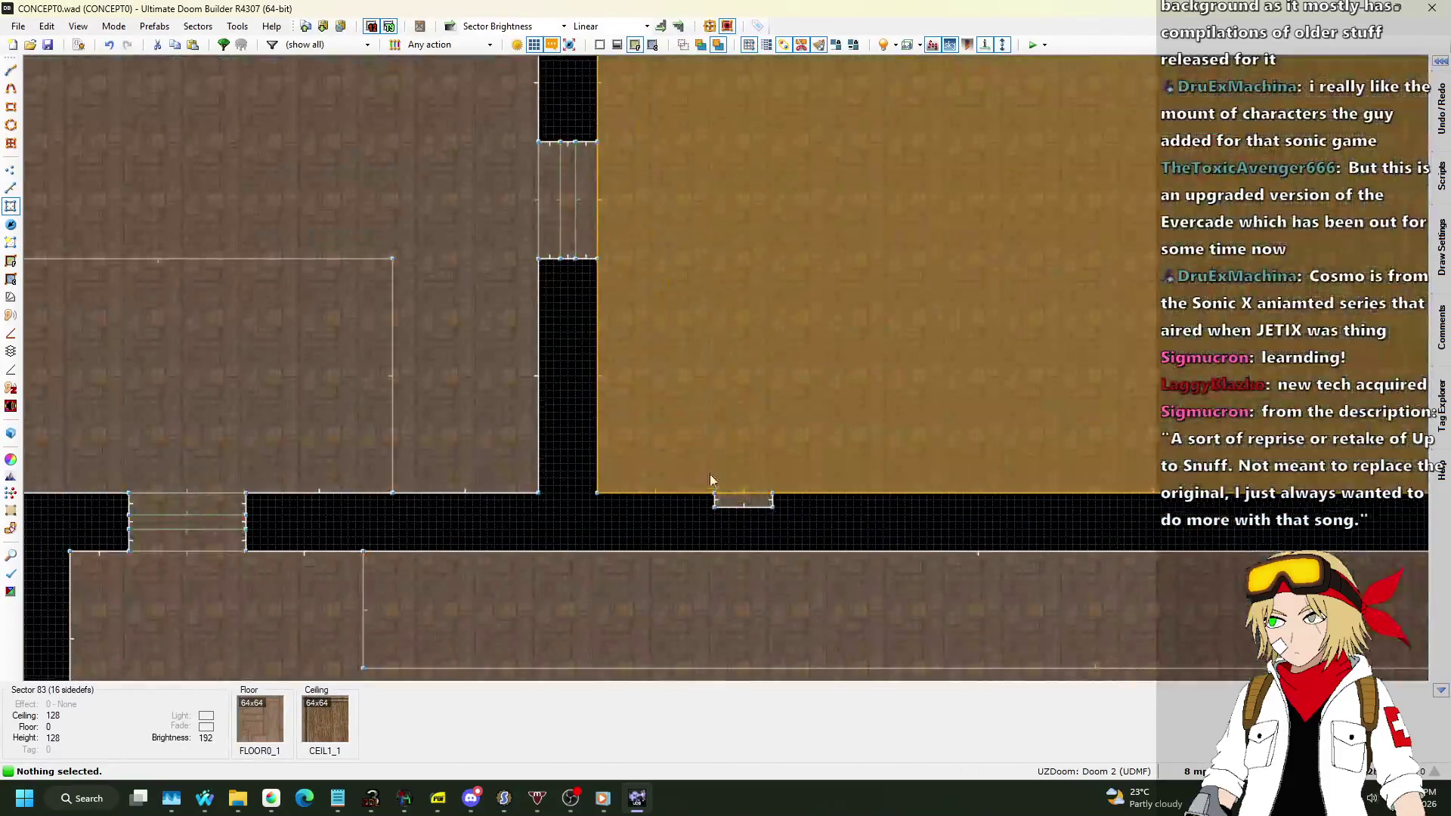
{"action": "left_click", "coordinate": [806, 520]}
Copy the alcove sector and paste the copy against the room's top wall.
{"action": "key", "text": "ctrl+c"}
{"action": "scroll", "coordinate": [933, 589], "scroll_direction": "down", "scroll_amount": 5}
{"action": "scroll", "coordinate": [735, 363], "scroll_direction": "up", "scroll_amount": 6}
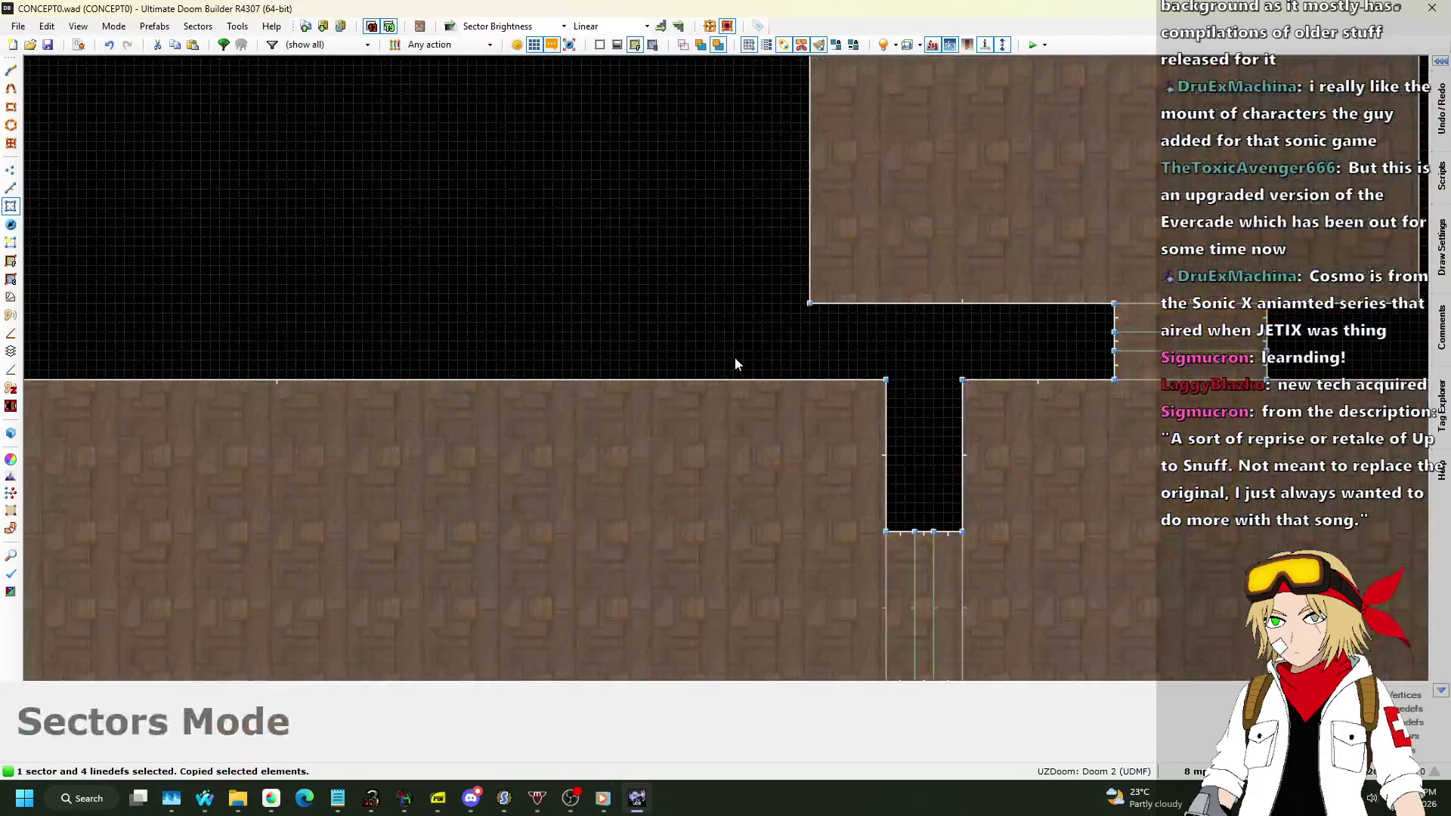
{"action": "key", "text": "ctrl+v"}
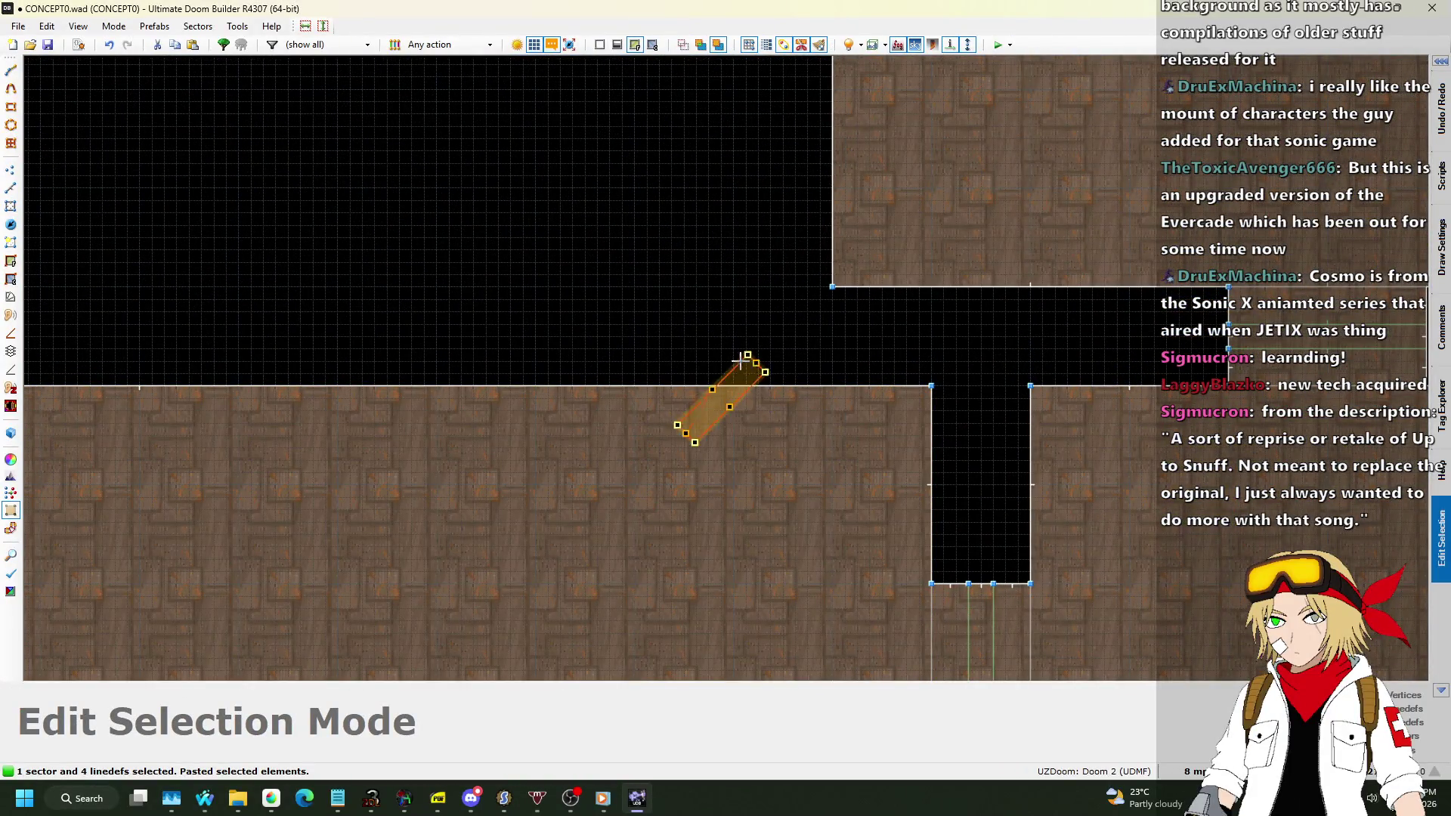
{"action": "scroll", "coordinate": [755, 403], "scroll_direction": "up", "scroll_amount": 3}
{"action": "mouse_move", "coordinate": [755, 404]}
{"action": "left_mouse_down"}
{"action": "mouse_move", "coordinate": [861, 347]}
{"action": "mouse_move", "coordinate": [702, 344]}
{"action": "left_mouse_up"}
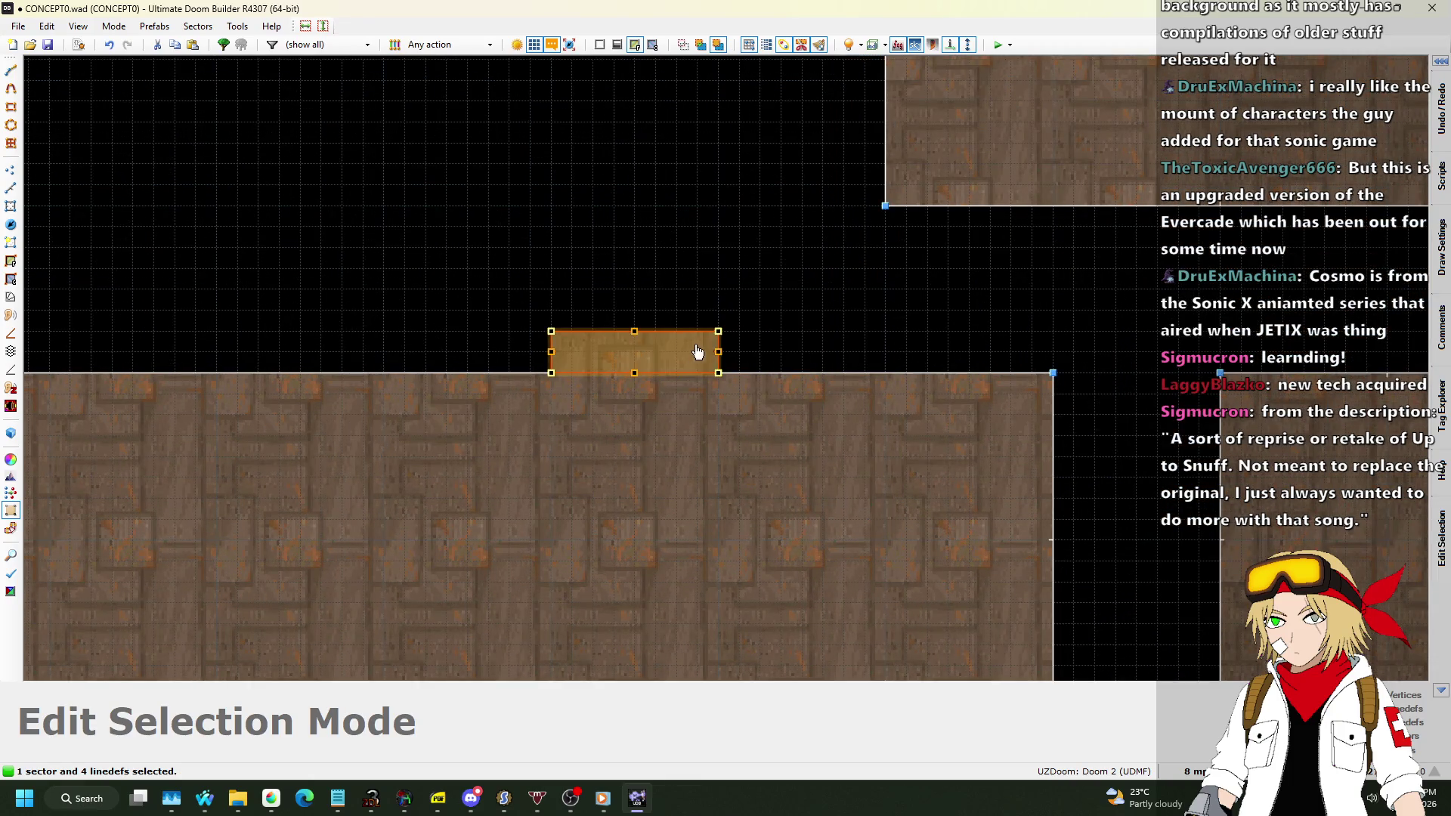
{"action": "key", "text": "Return"}
{"action": "scroll", "coordinate": [823, 296], "scroll_direction": "down", "scroll_amount": 4}
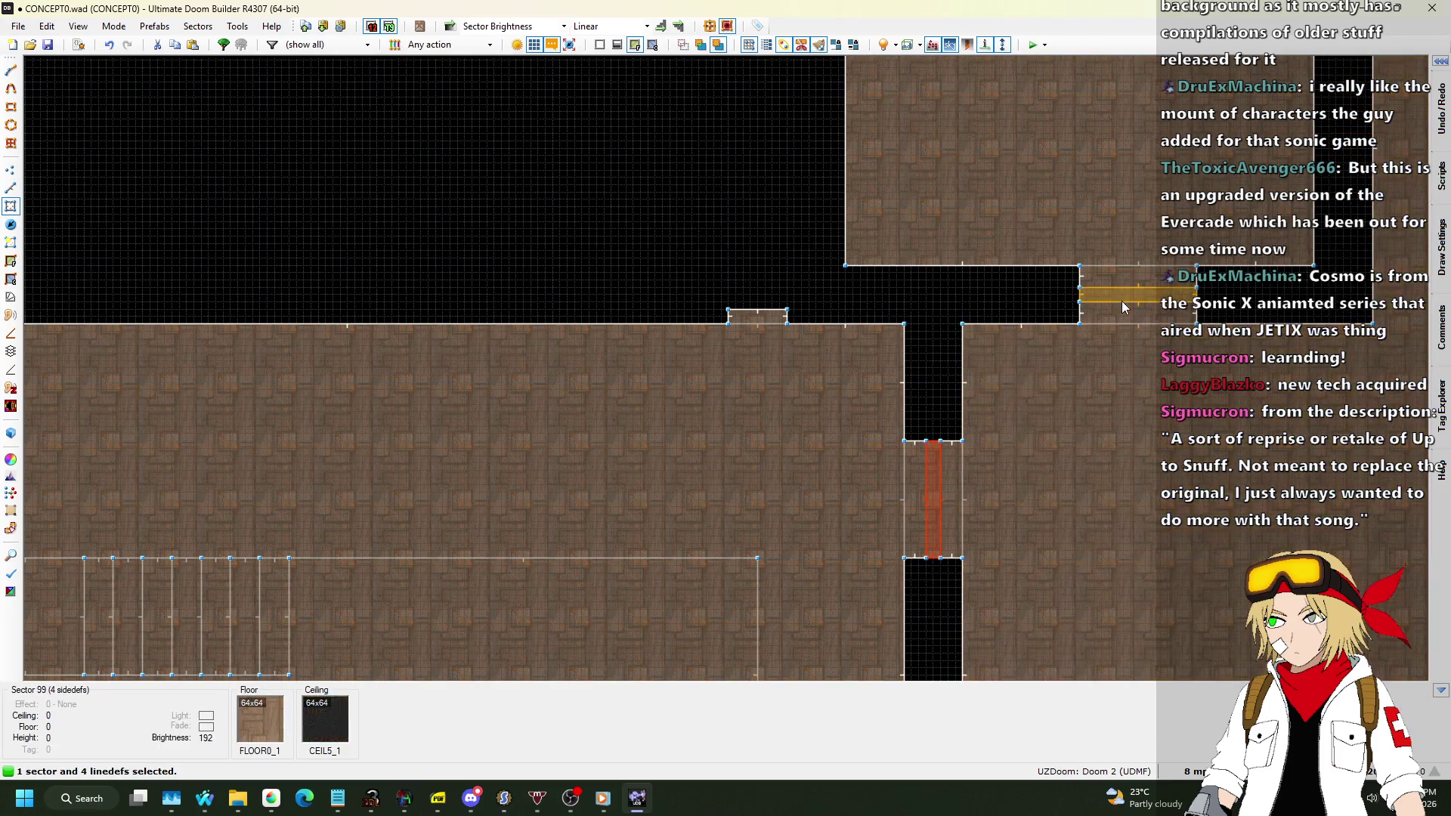
Set Tag 1 to 5 on both door sectors.
{"action": "right_click", "coordinate": [1117, 293]}
{"action": "type", "text": "5"}
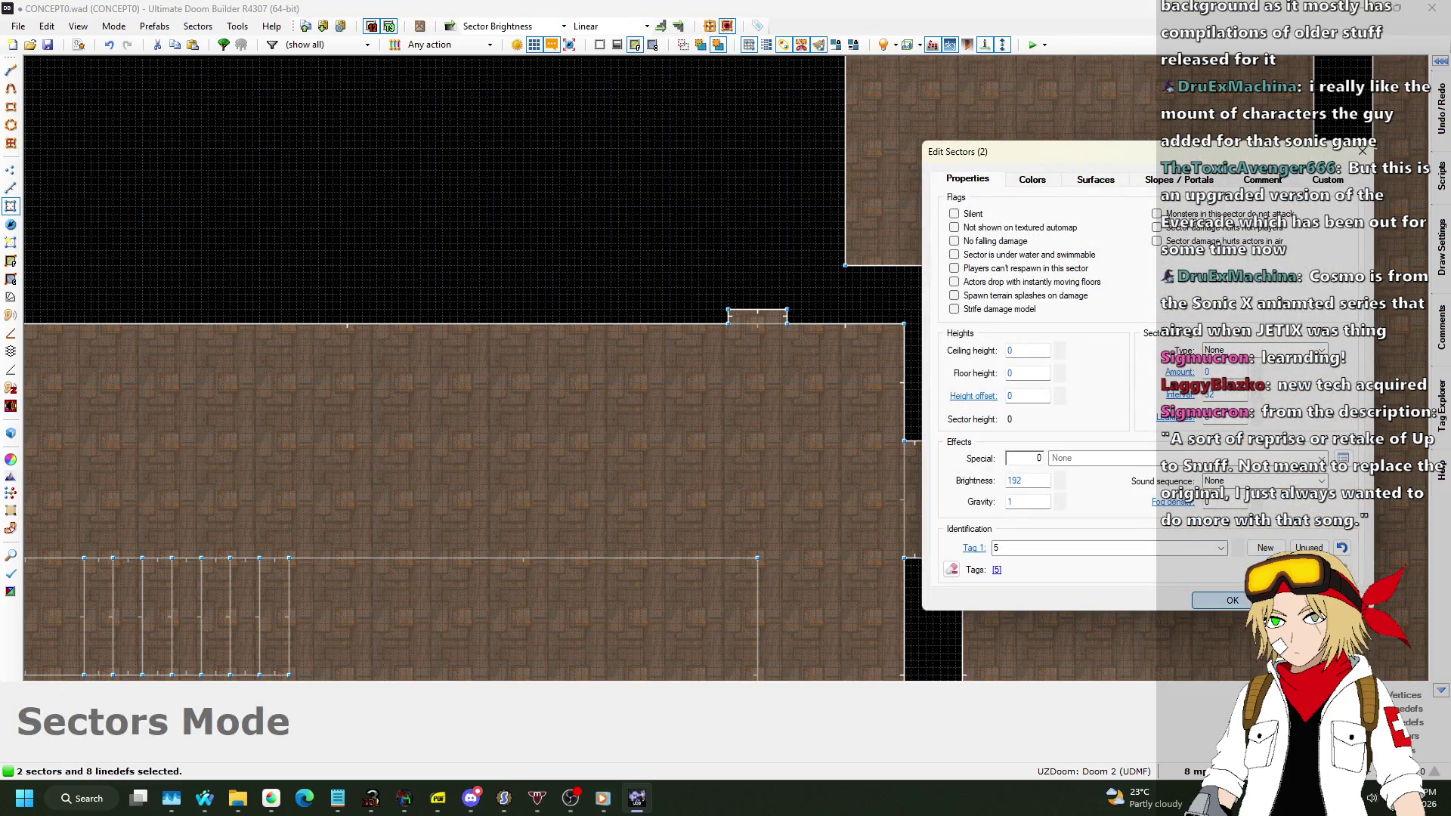
{"action": "key", "text": "Return"}
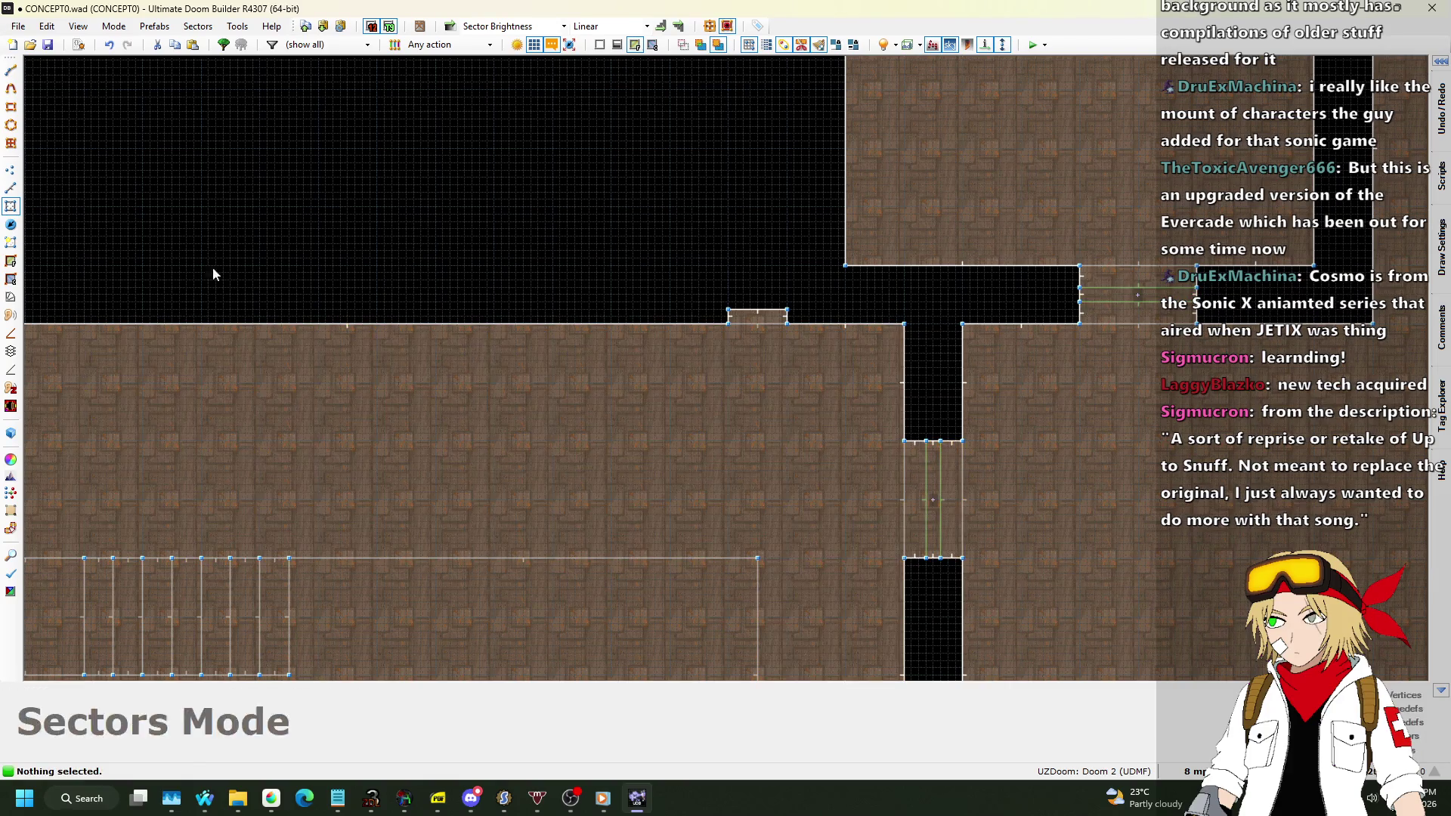
{"action": "left_click", "coordinate": [14, 189]}
Set the door linedefs' action to 0.
{"action": "left_click", "coordinate": [962, 491]}
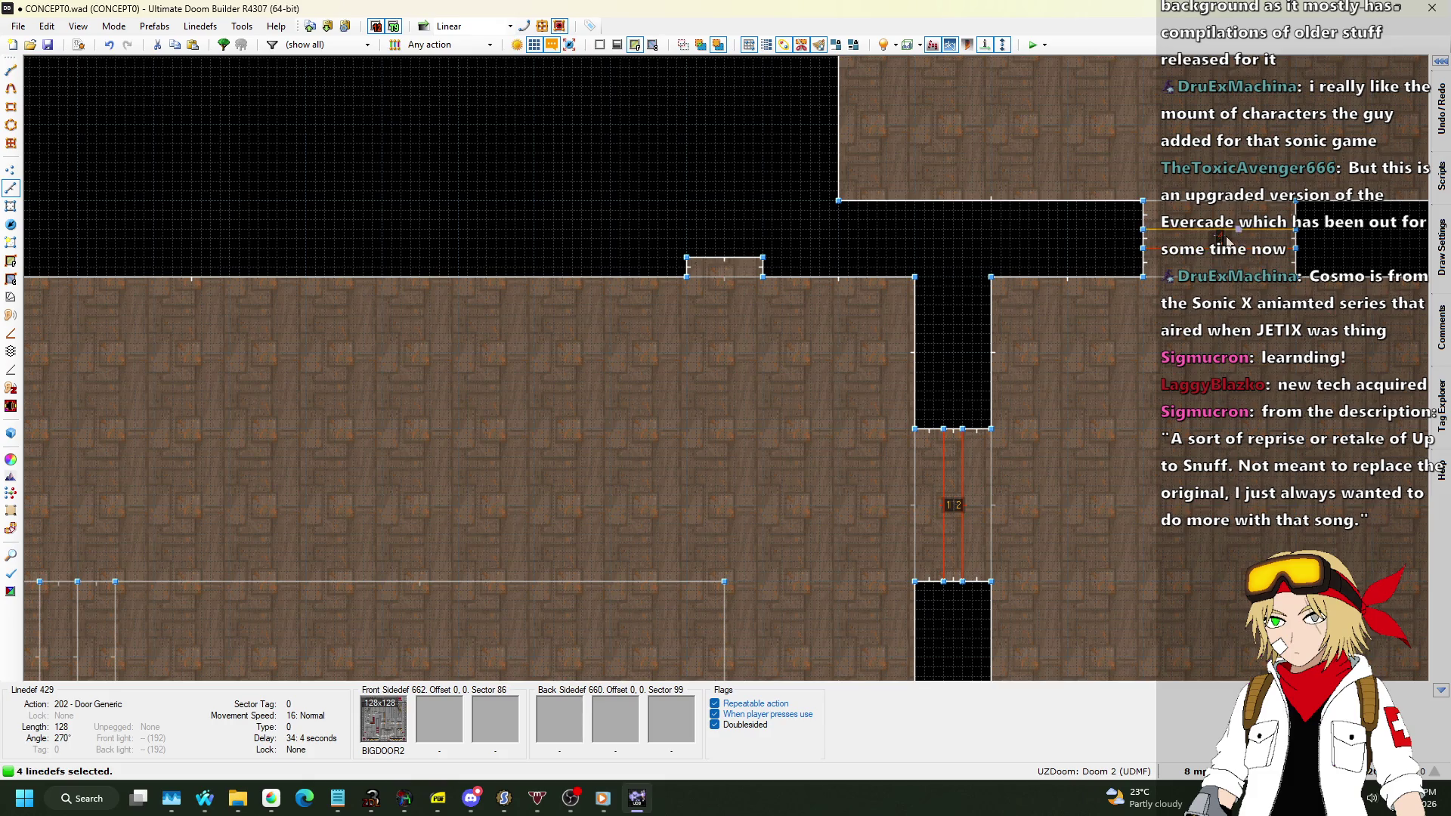
{"action": "right_click", "coordinate": [1228, 242]}
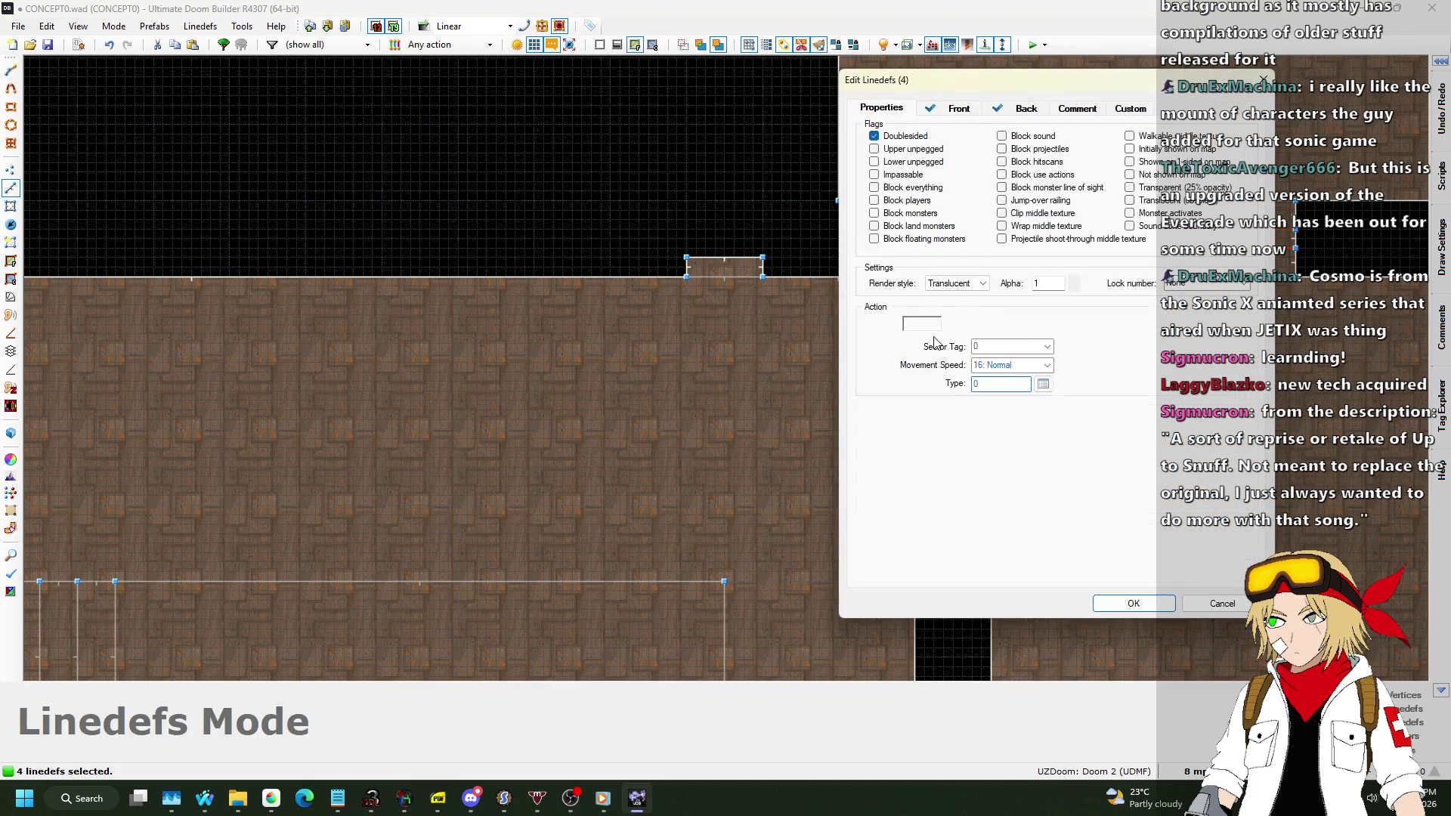
{"action": "type", "text": "0"}
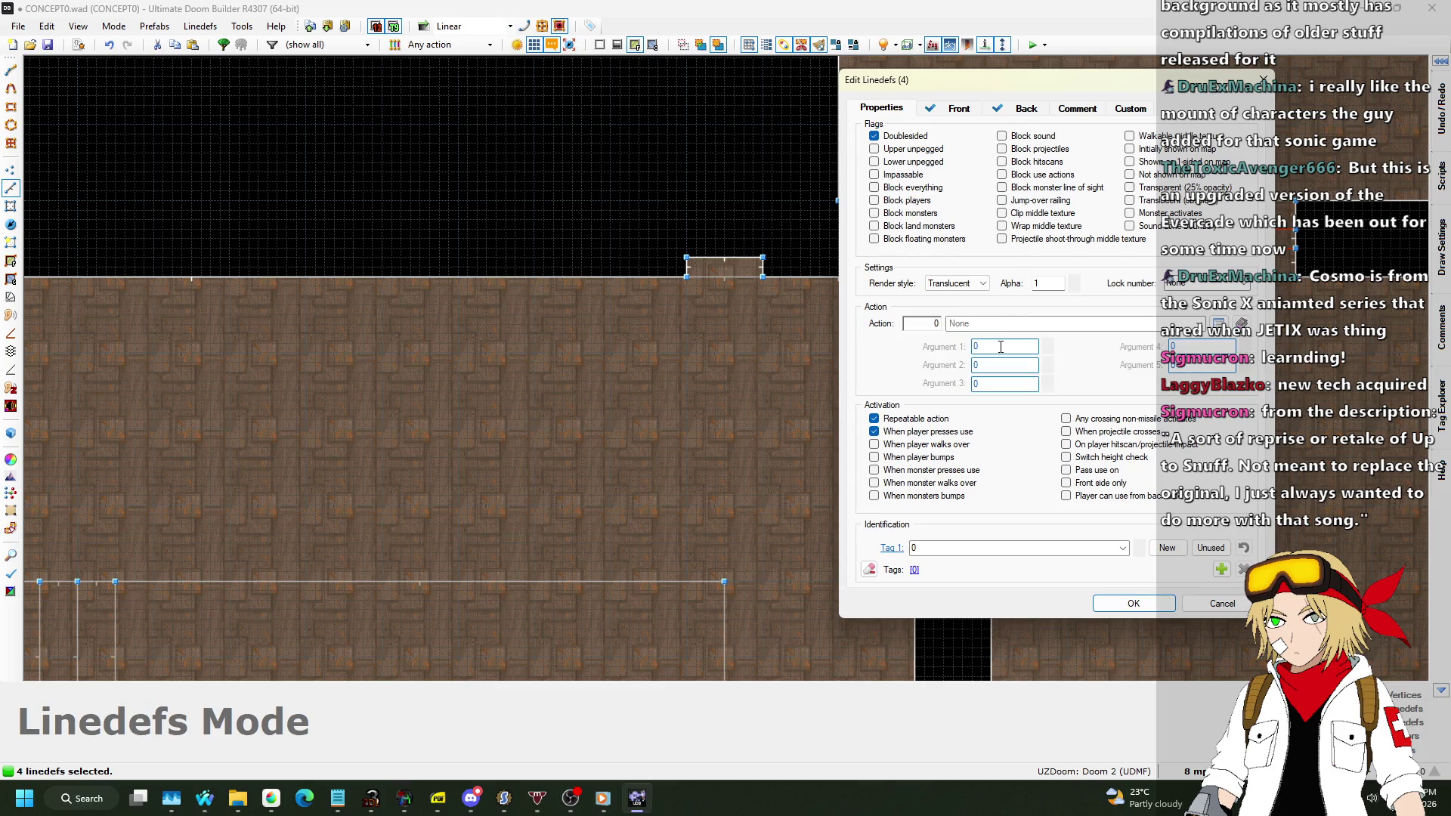
{"action": "left_click", "coordinate": [1123, 603]}
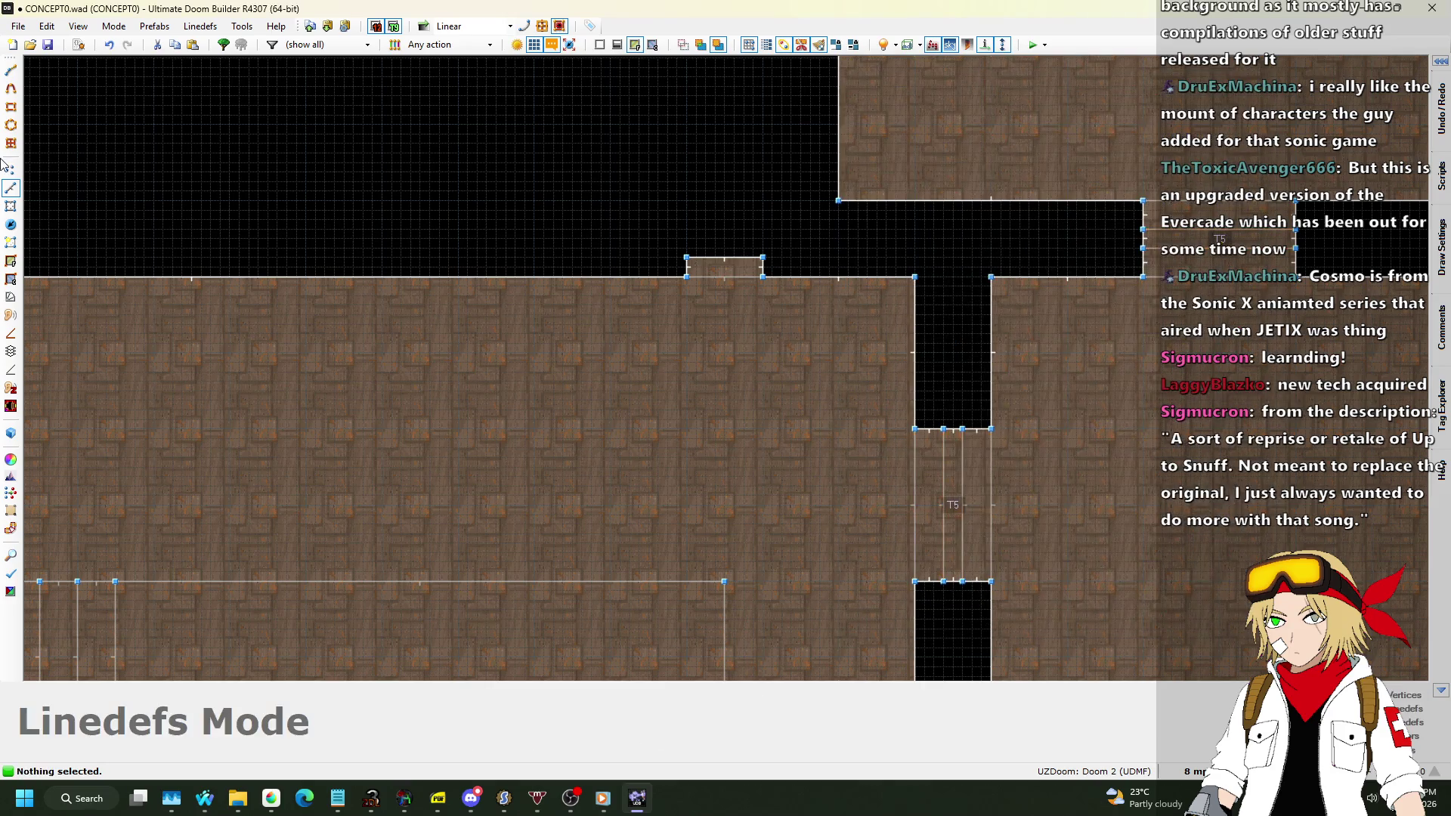
Give the SW1COMM switch line action 11 Door Open targeting sector tag 5, and preview in 3D.
{"action": "right_click", "coordinate": [712, 256]}
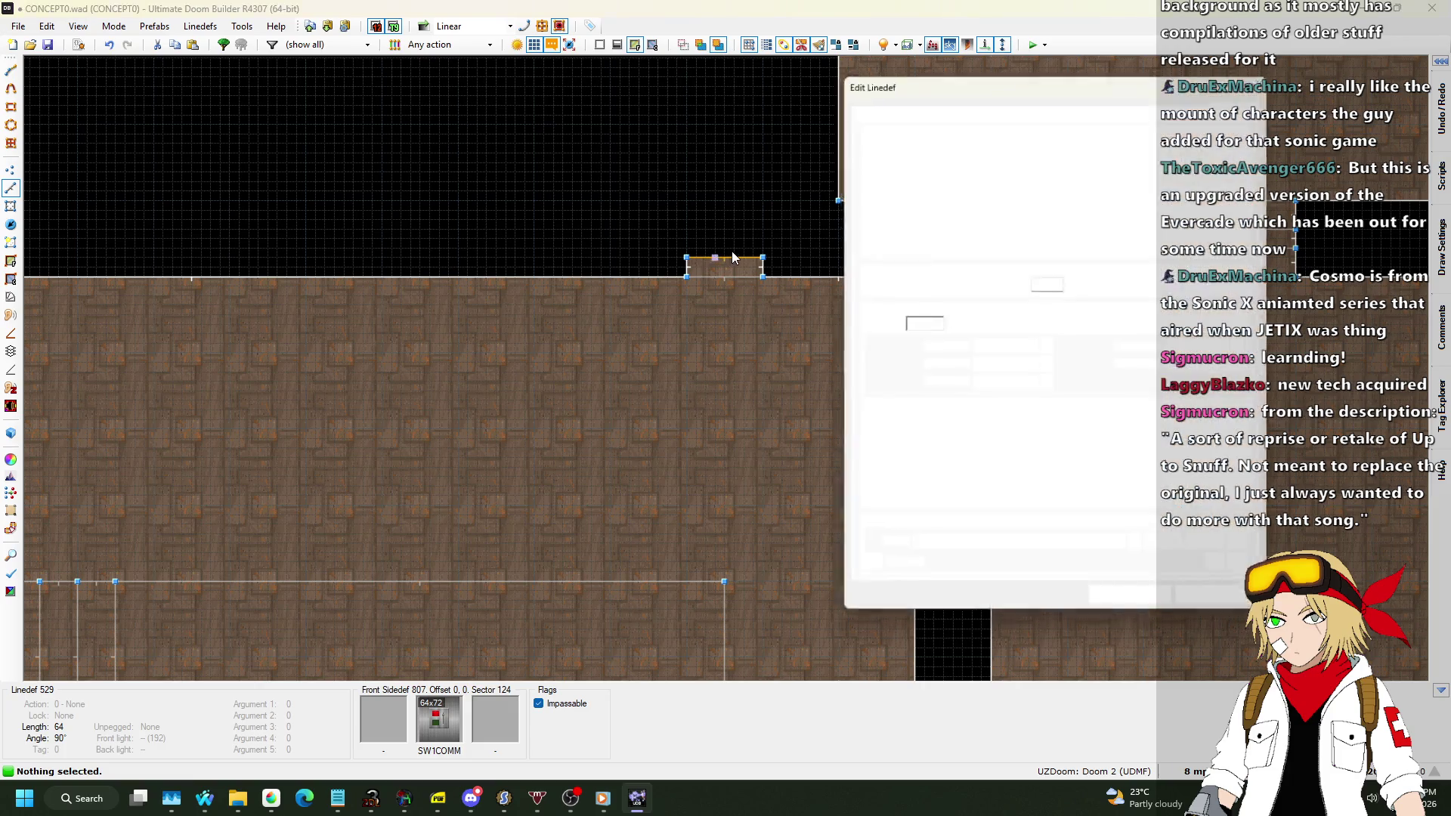
{"action": "left_click", "coordinate": [1220, 325]}
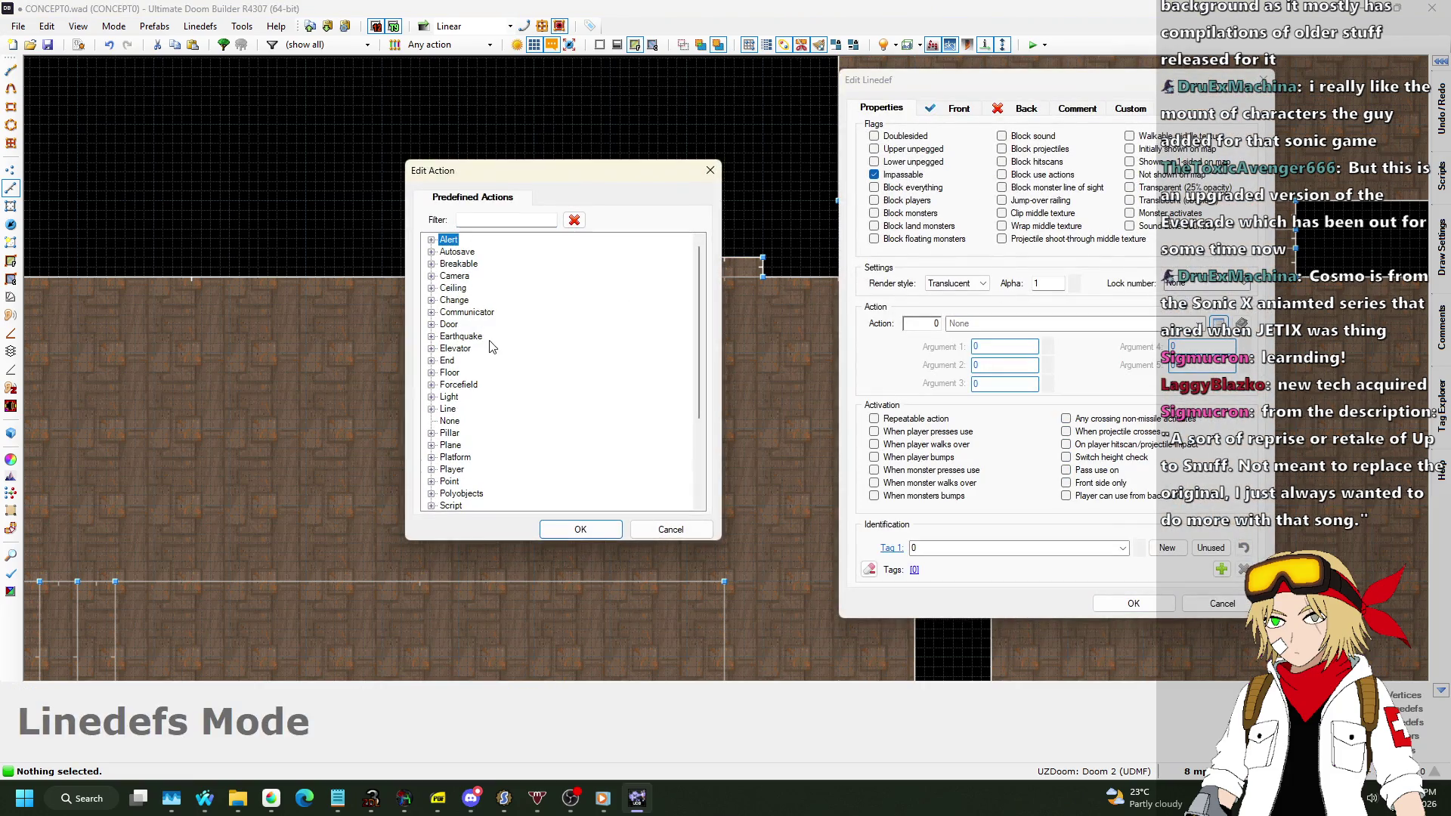
{"action": "left_click", "coordinate": [431, 325]}
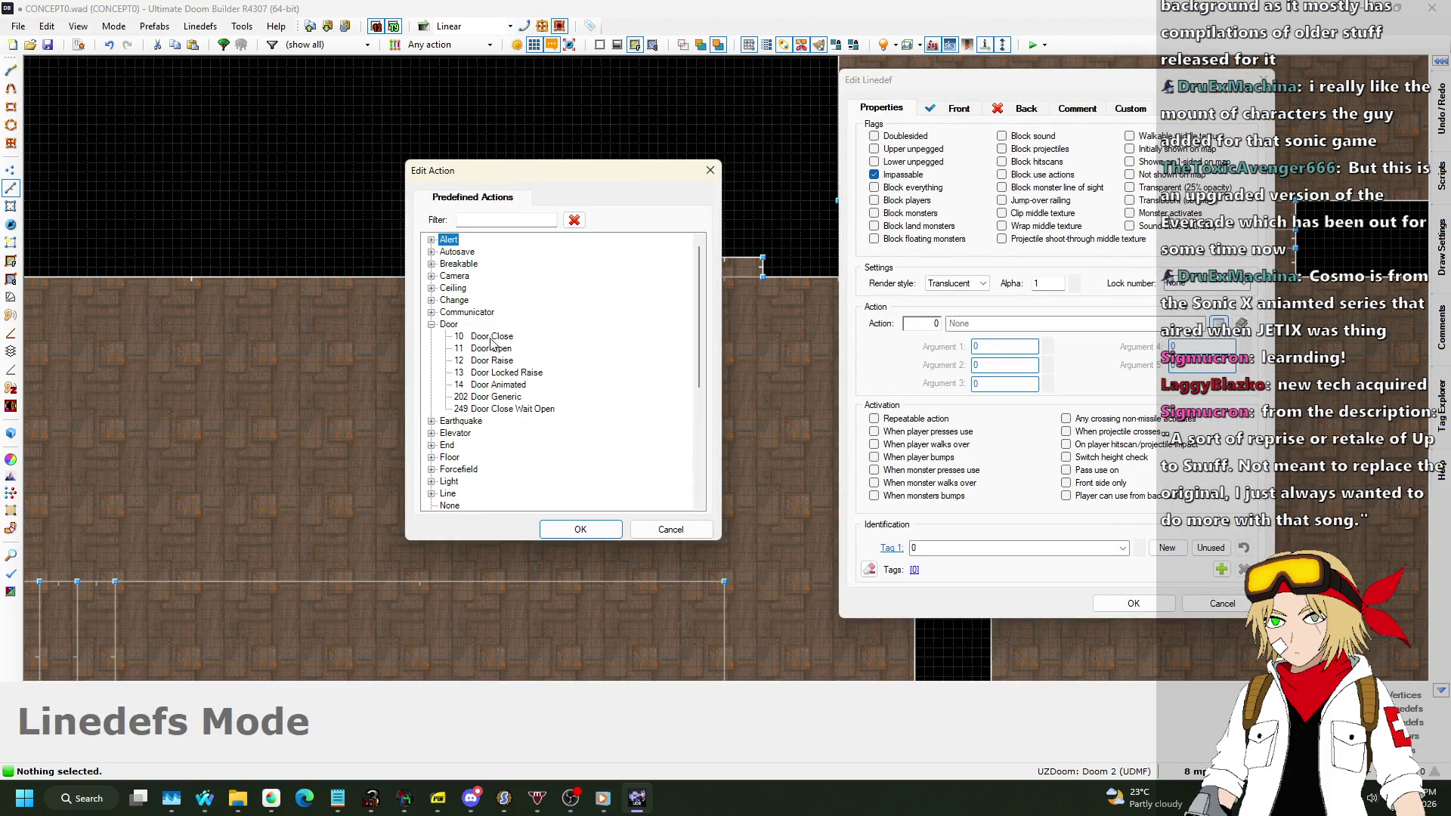
{"action": "left_click", "coordinate": [581, 530]}
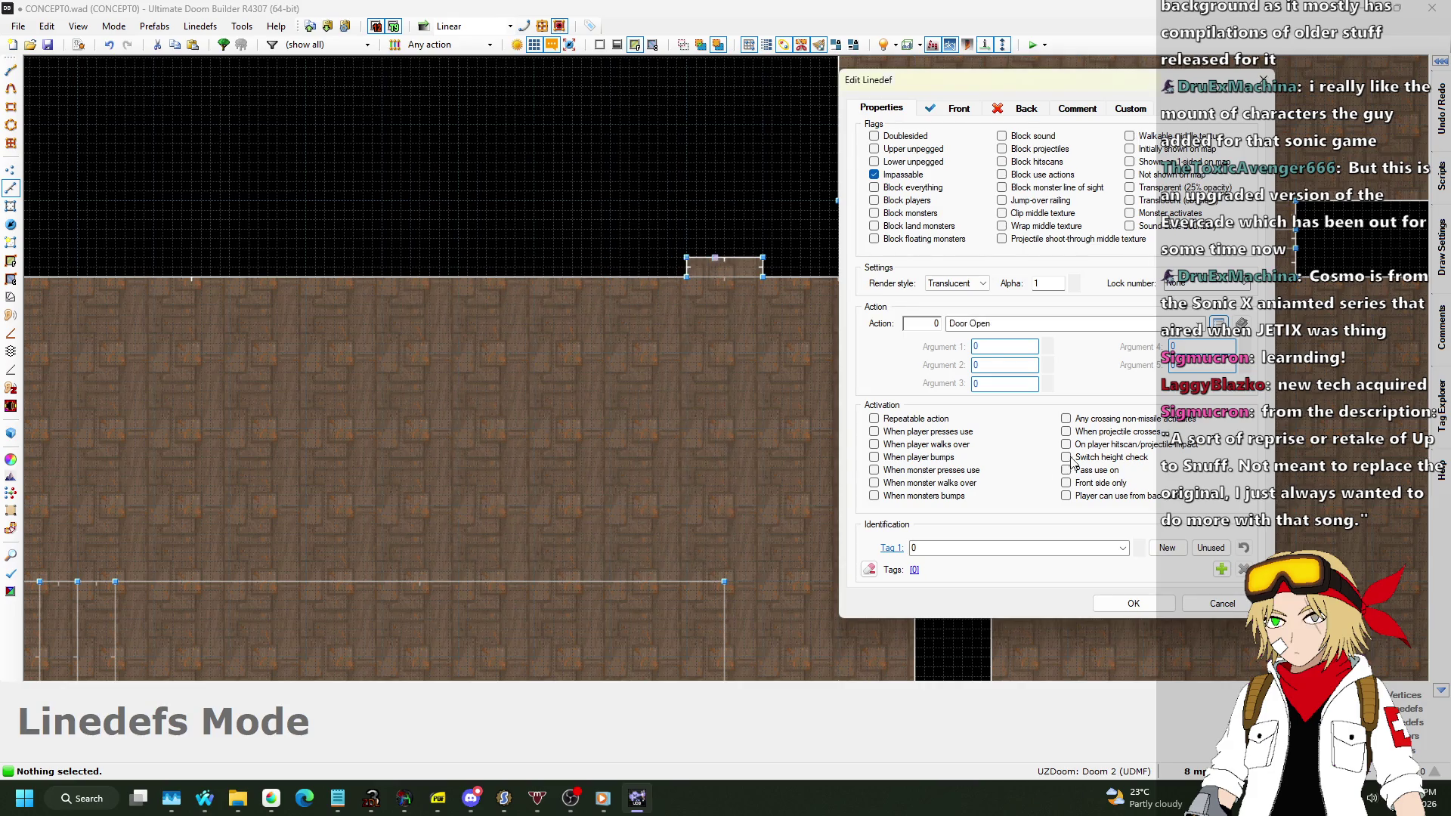
{"action": "left_click", "coordinate": [1046, 347]}
{"action": "left_click", "coordinate": [986, 371]}
{"action": "left_click", "coordinate": [1117, 603]}
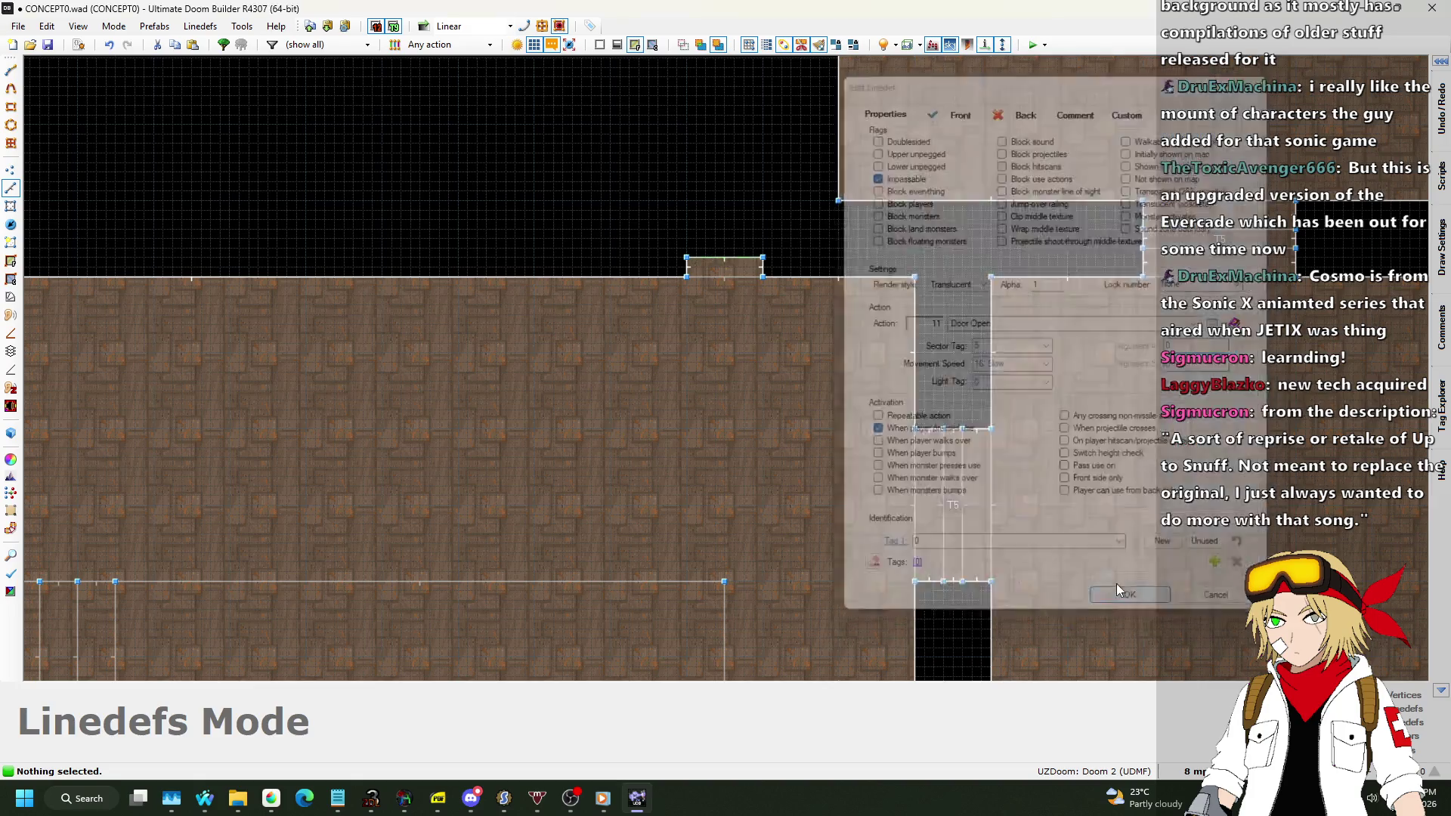
{"action": "key", "text": "q"}
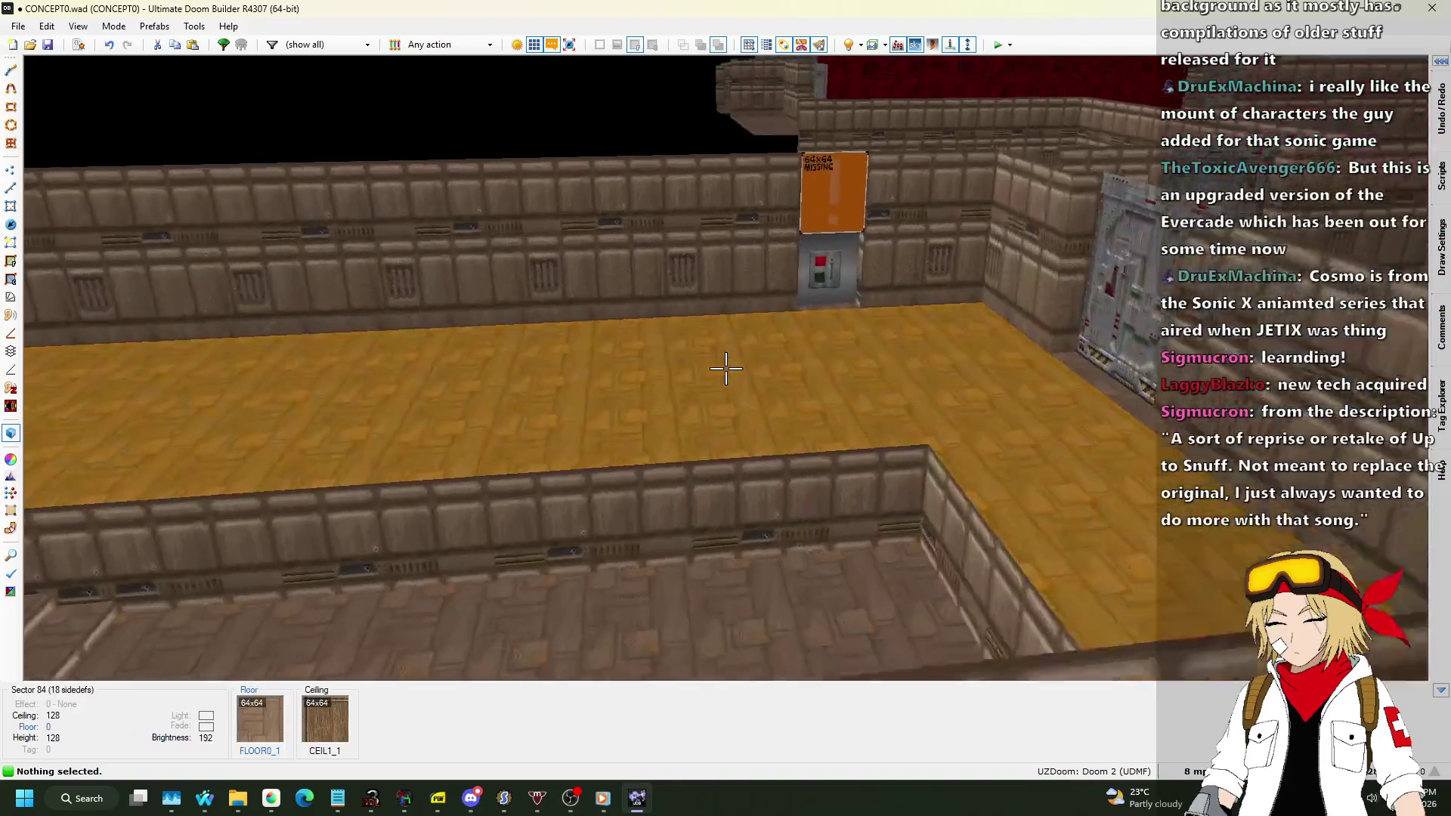
{"action": "key", "text": "ctrl+v"}
Inspect the wall beside the yellow door in 3D, then return to the 2D map.
{"action": "key", "text": "s"}
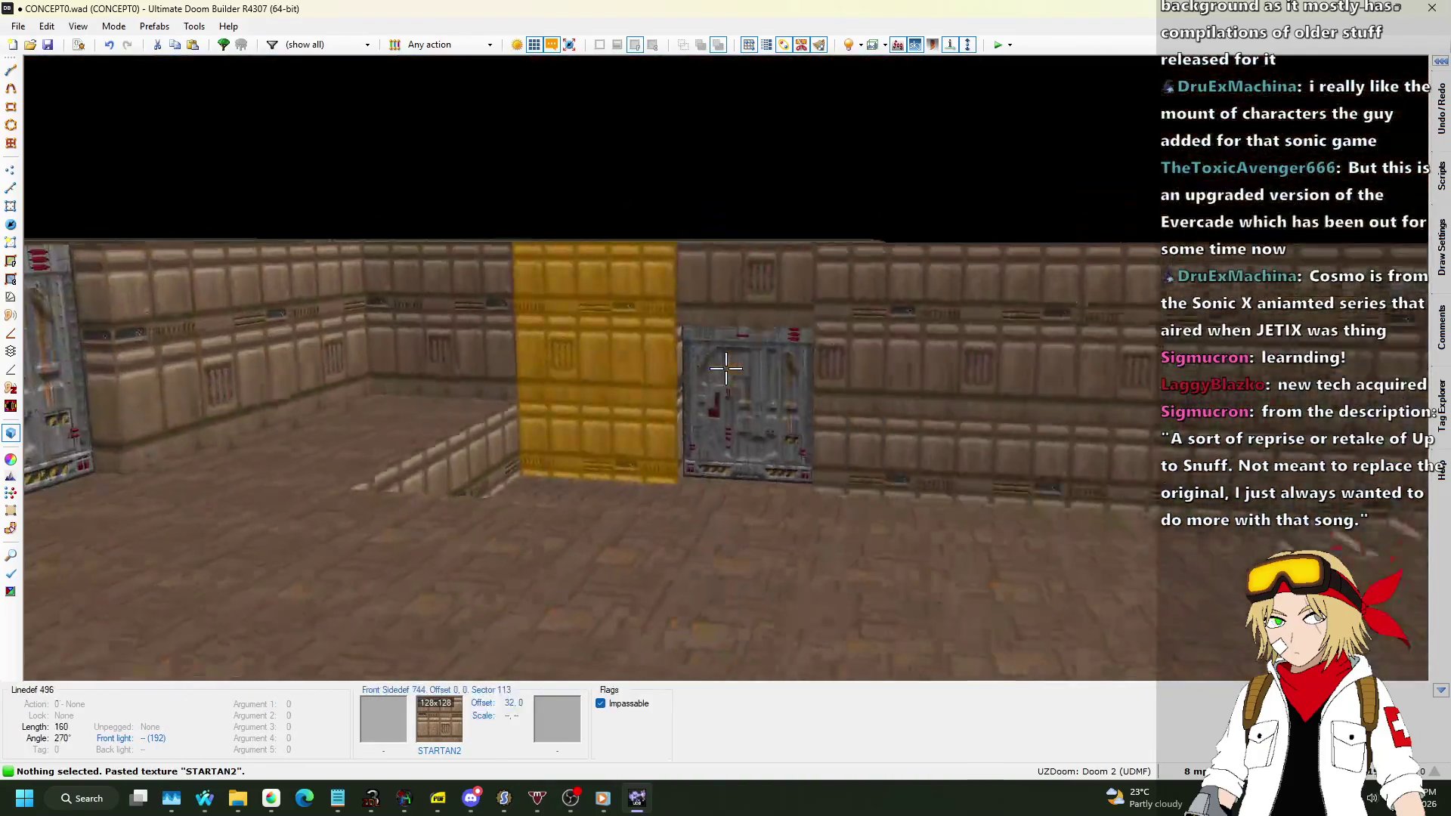
{"action": "key", "text": "w"}
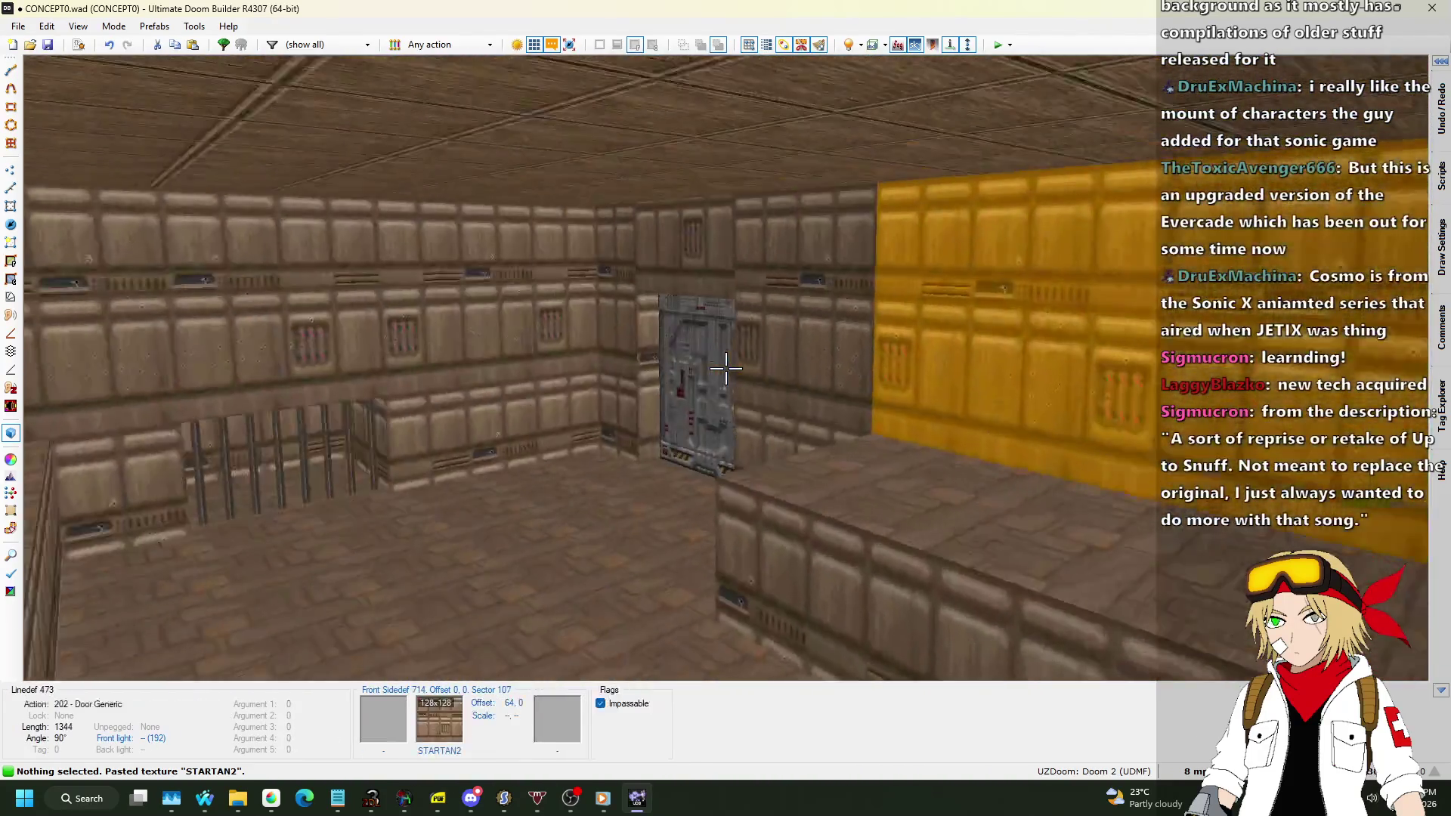
{"action": "key", "text": "q"}
{"action": "scroll", "coordinate": [709, 368], "scroll_direction": "down", "scroll_amount": 5}
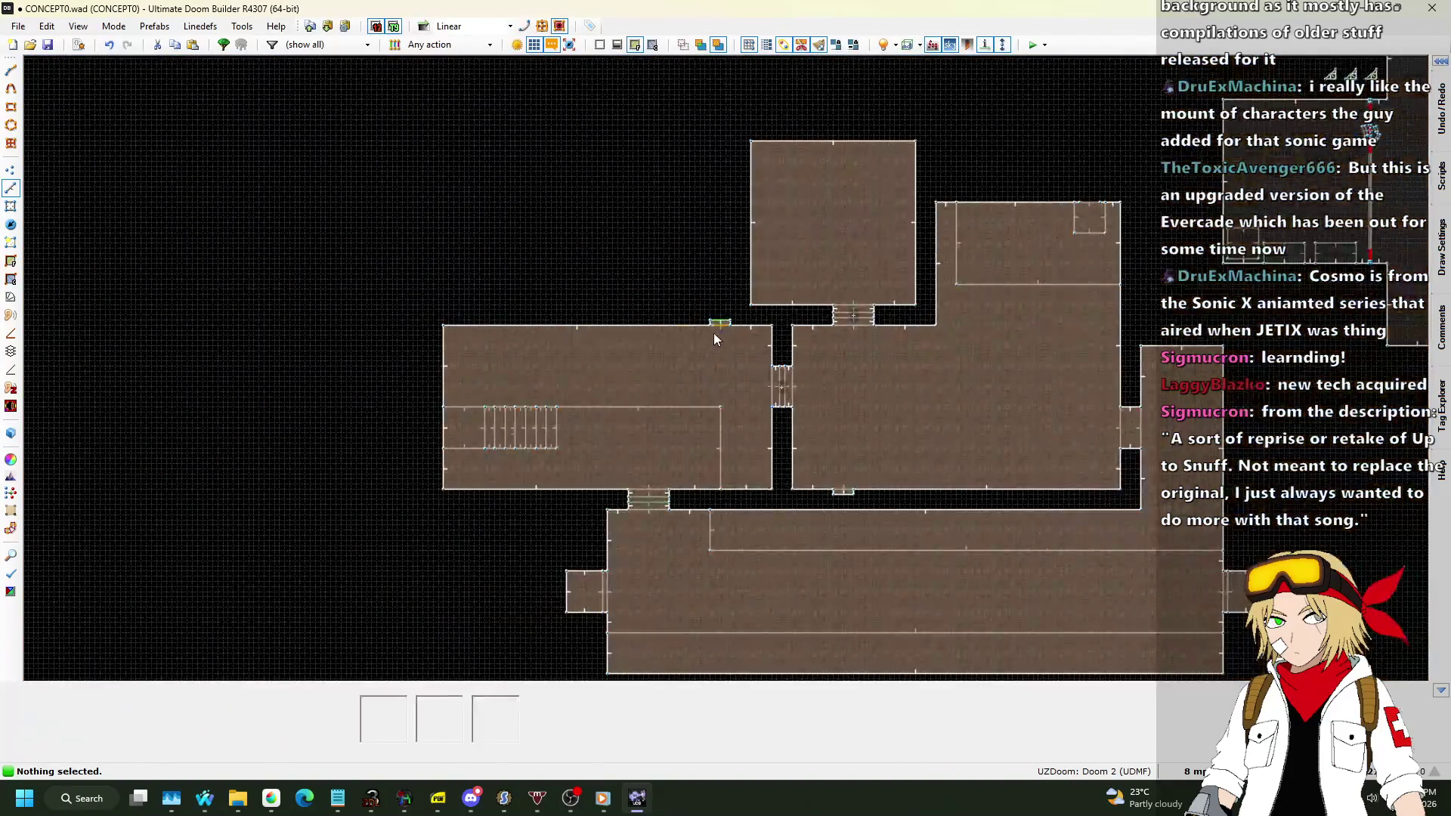
{"action": "scroll", "coordinate": [792, 347], "scroll_direction": "up", "scroll_amount": 8}
{"action": "scroll", "coordinate": [793, 354], "scroll_direction": "up", "scroll_amount": 1}
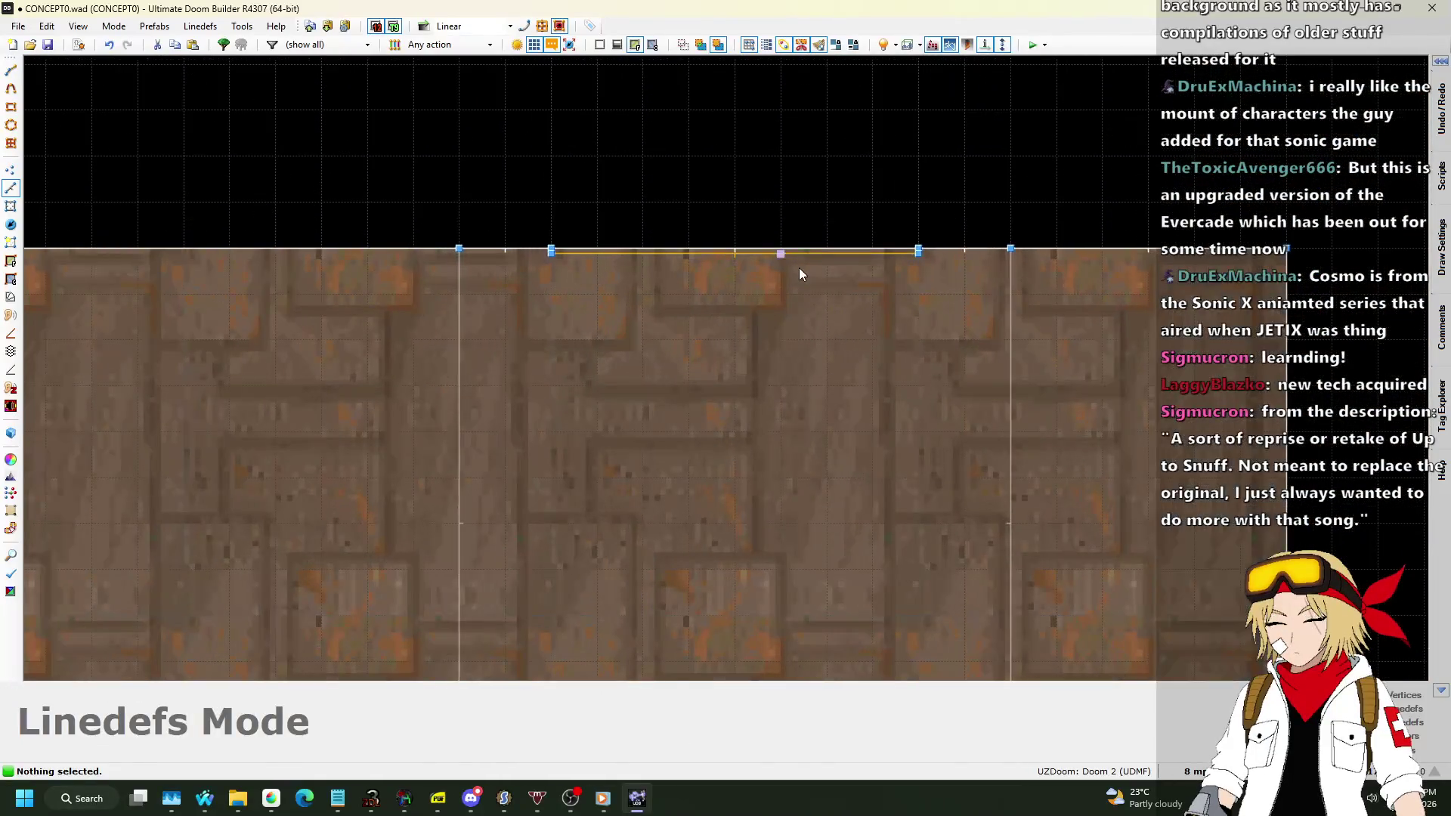
Drag the small room's top line down inside the room near its lower edge.
{"action": "left_click", "coordinate": [799, 264]}
{"action": "scroll", "coordinate": [887, 279], "scroll_direction": "up", "scroll_amount": 1}
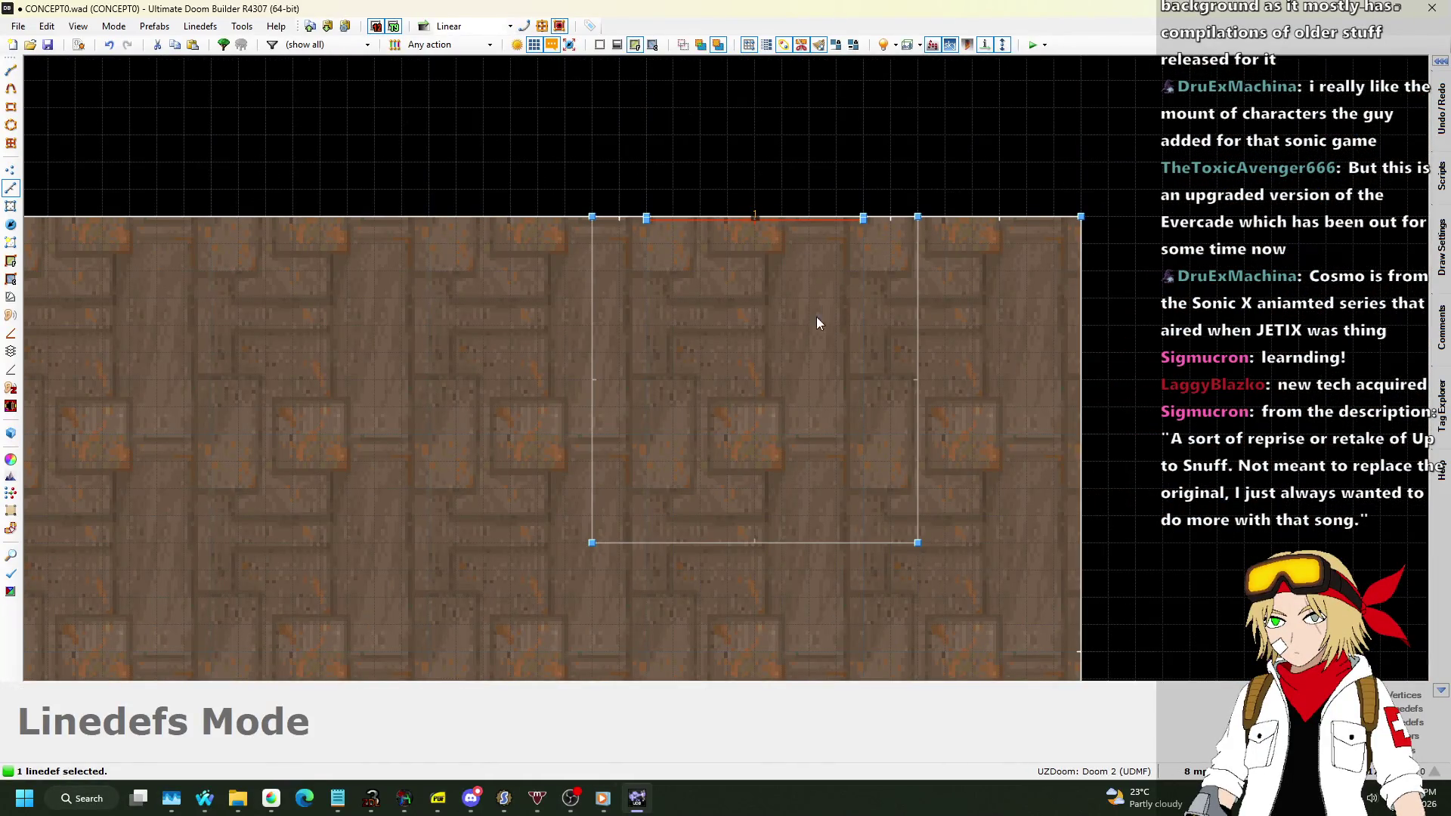
{"action": "mouse_move", "coordinate": [755, 223]}
{"action": "left_mouse_down"}
{"action": "mouse_move", "coordinate": [737, 483]}
{"action": "mouse_move", "coordinate": [758, 533]}
{"action": "left_mouse_up"}
{"action": "scroll", "coordinate": [841, 517], "scroll_direction": "up", "scroll_amount": 1}
Rotate the moved line 180° with Edit Selection and accept it.
{"action": "key", "text": "e"}
{"action": "mouse_move", "coordinate": [871, 472]}
{"action": "left_mouse_down"}
{"action": "mouse_move", "coordinate": [772, 655]}
{"action": "mouse_move", "coordinate": [558, 550]}
{"action": "left_mouse_up"}
{"action": "key", "text": "Return"}
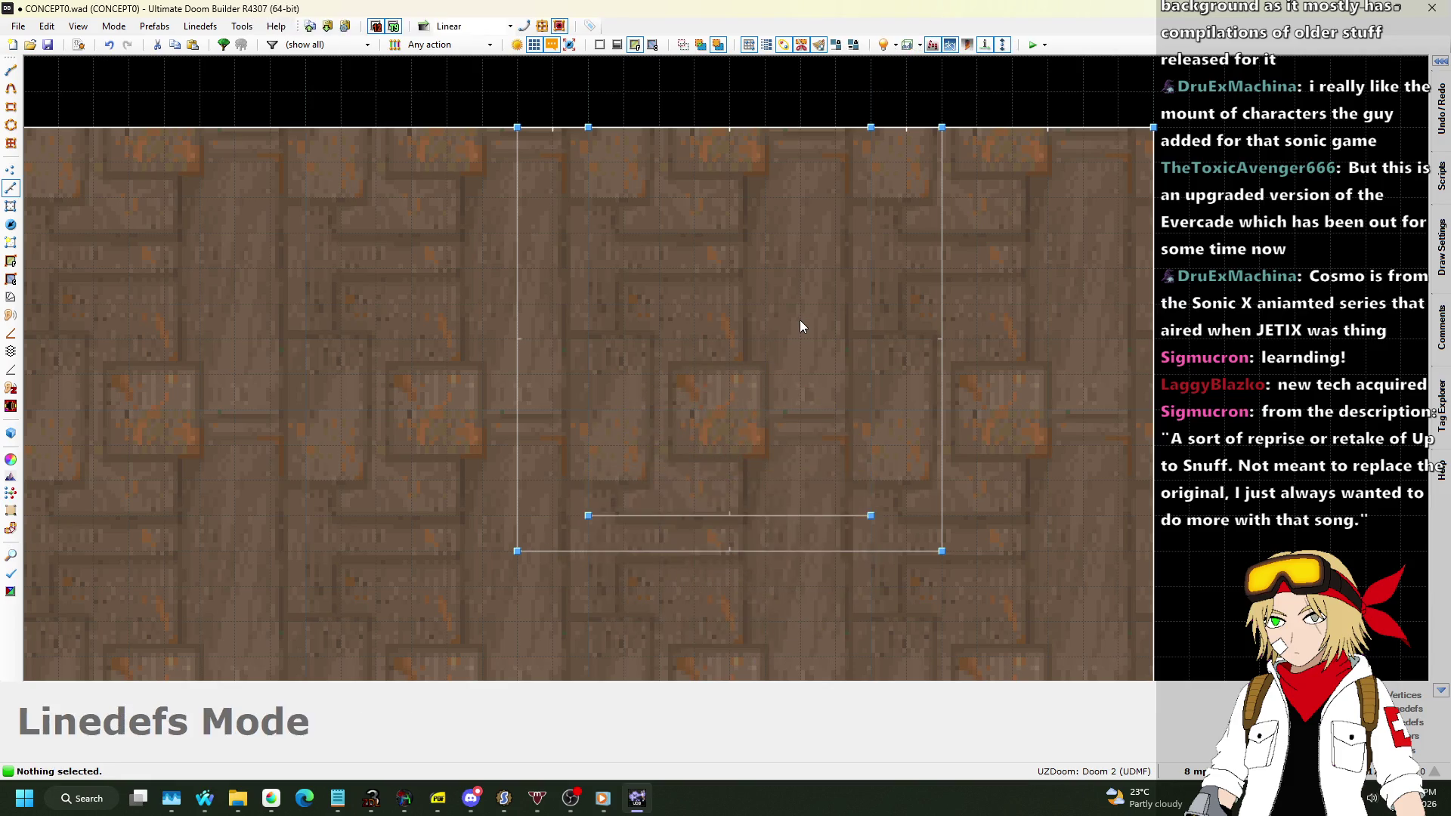
{"action": "key", "text": "w"}
{"action": "key", "text": "w"}
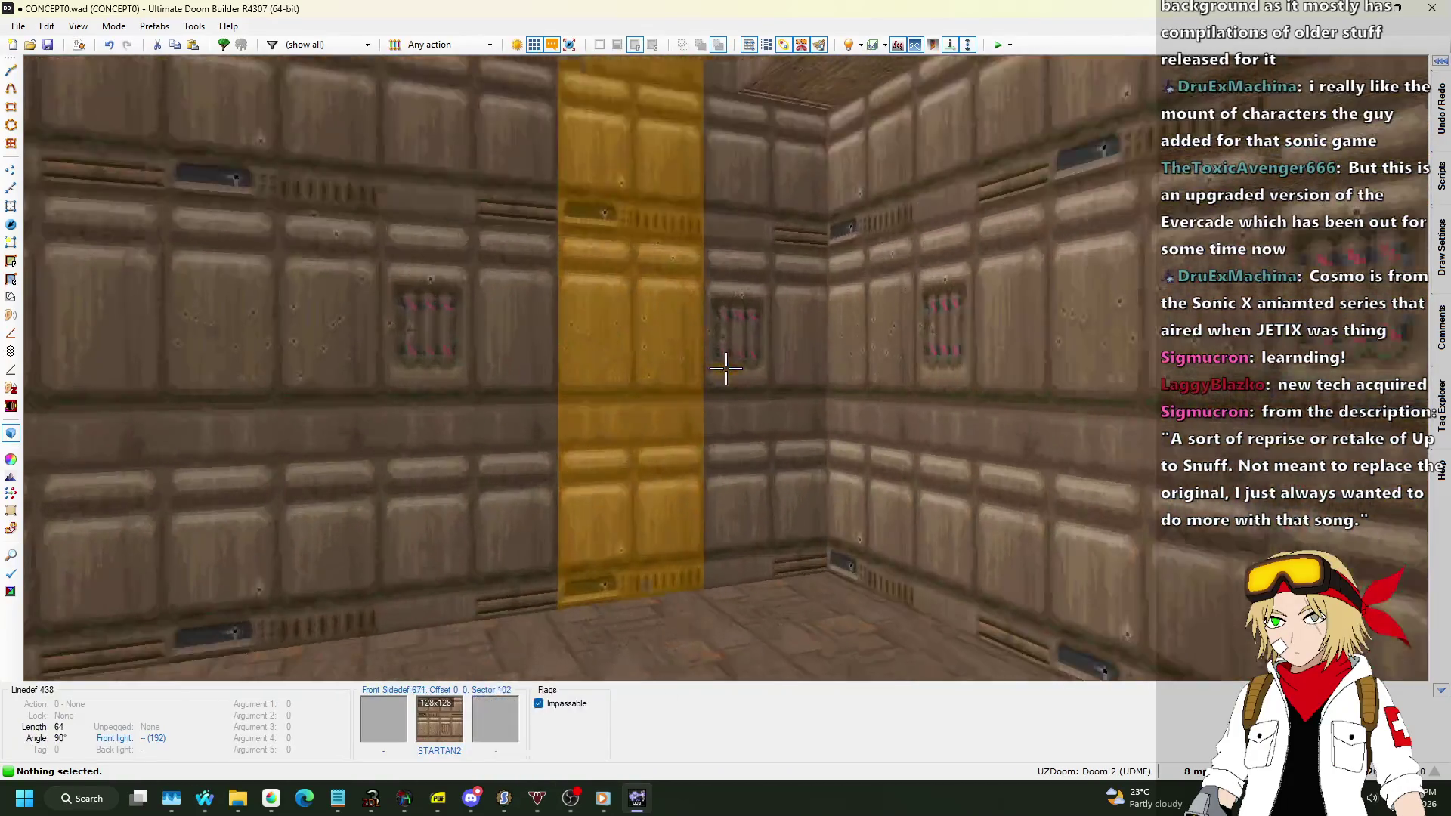
Copy the STEPLAD1 texture name from the ladder line's front side into its back middle texture.
{"action": "key", "text": "q"}
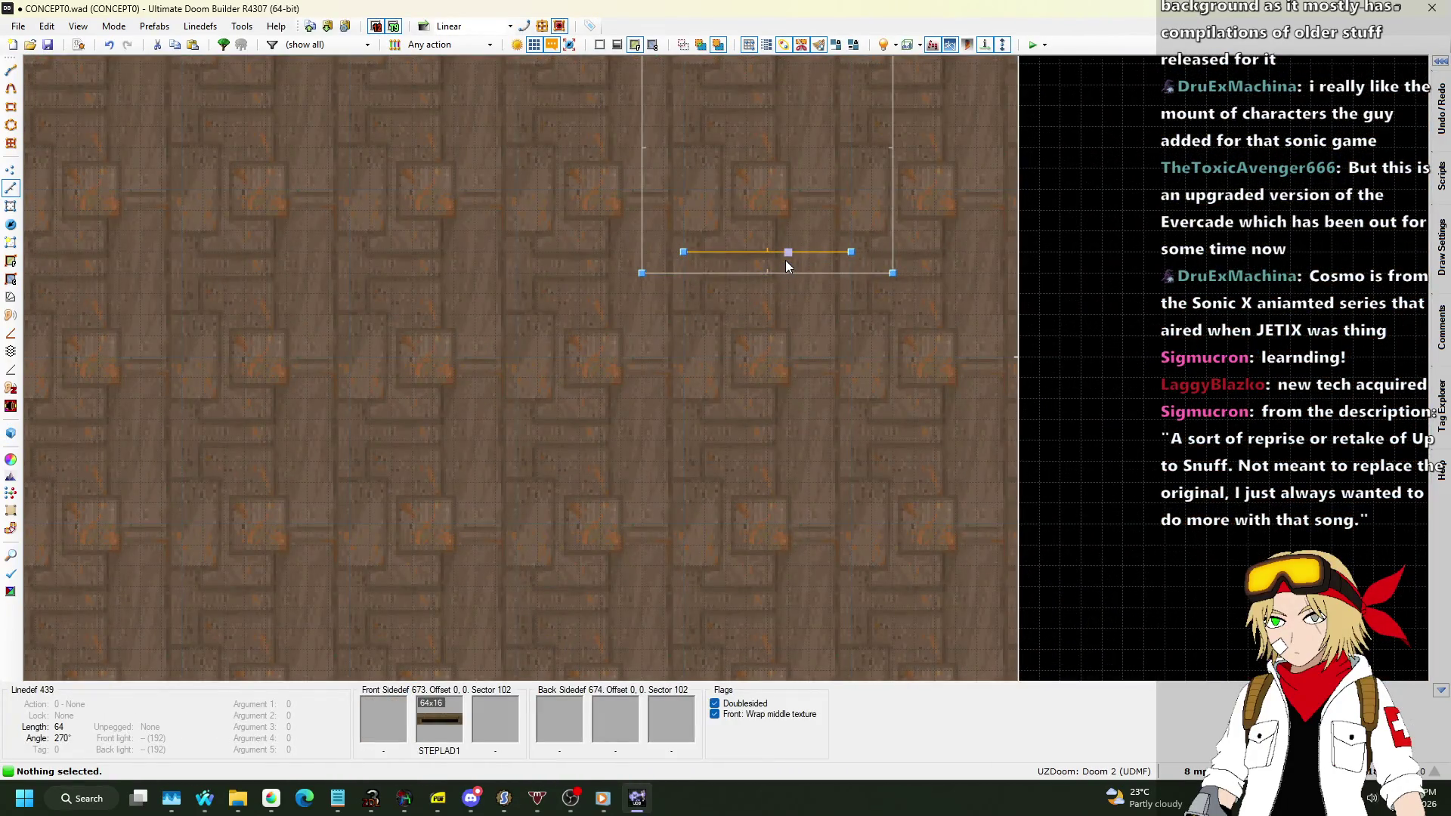
{"action": "right_click", "coordinate": [783, 276]}
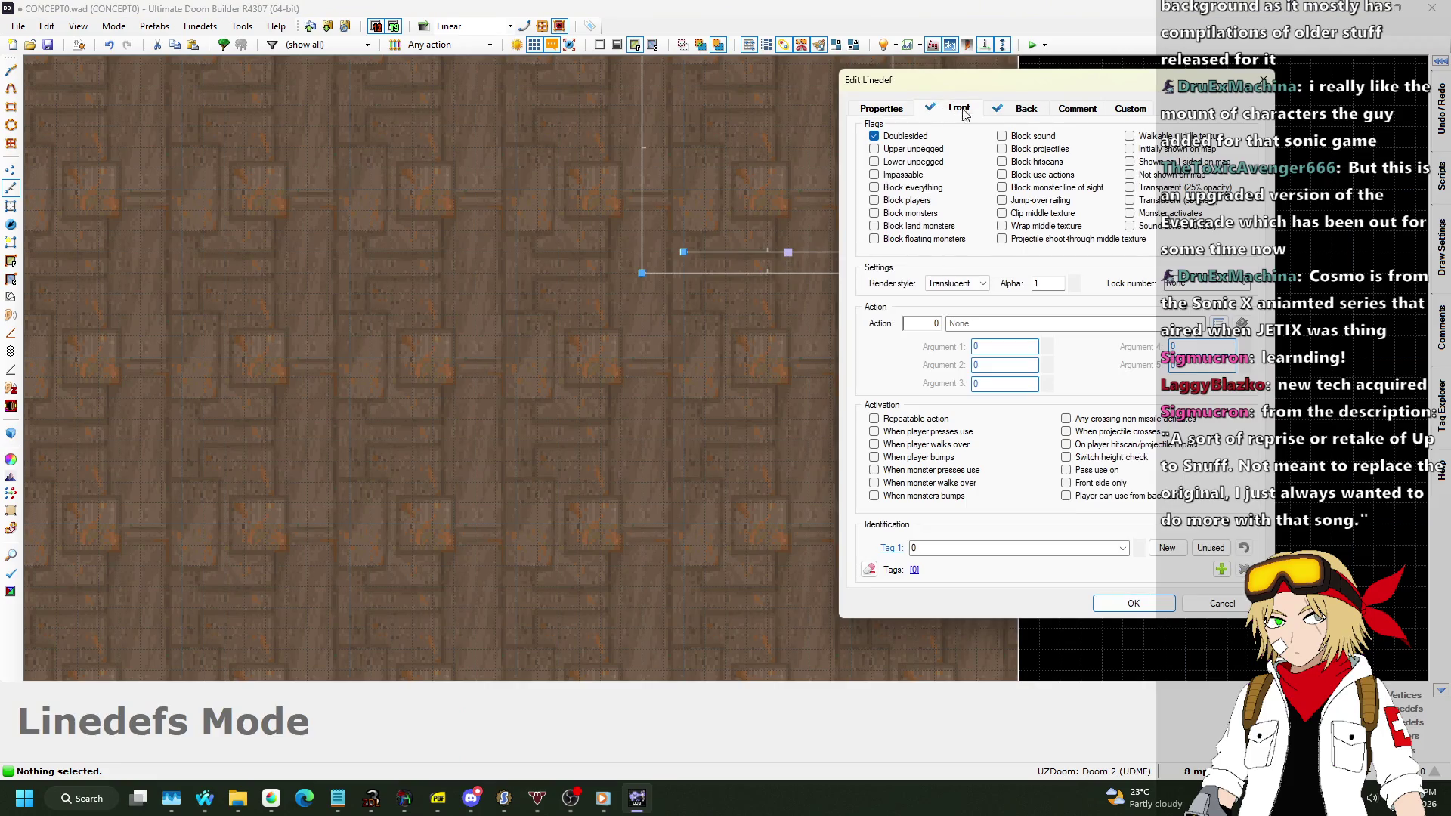
{"action": "left_click", "coordinate": [961, 109]}
{"action": "left_click", "coordinate": [1148, 419]}
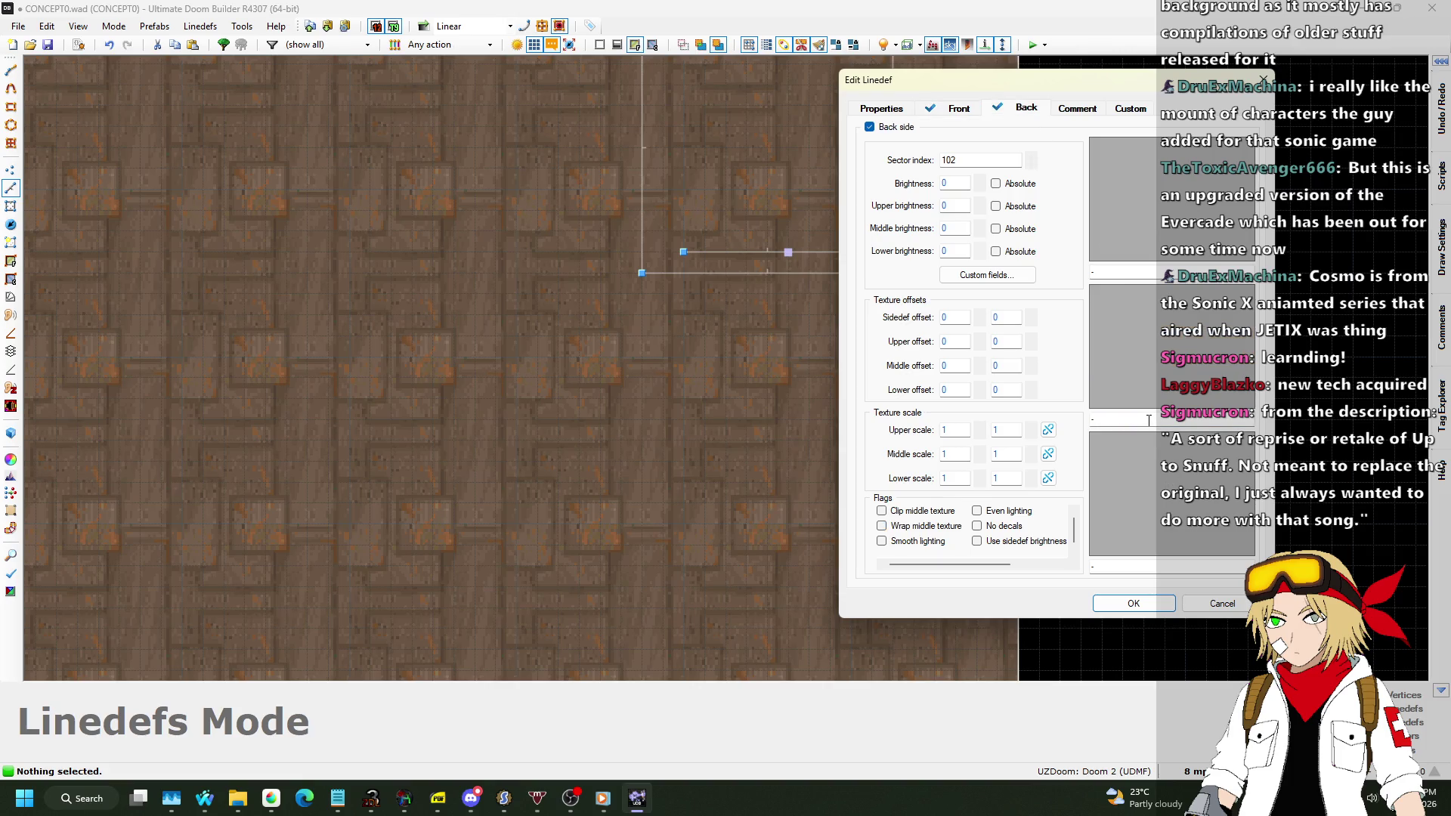
{"action": "left_click", "coordinate": [1134, 603]}
{"action": "scroll", "coordinate": [862, 428], "scroll_direction": "down", "scroll_amount": 2}
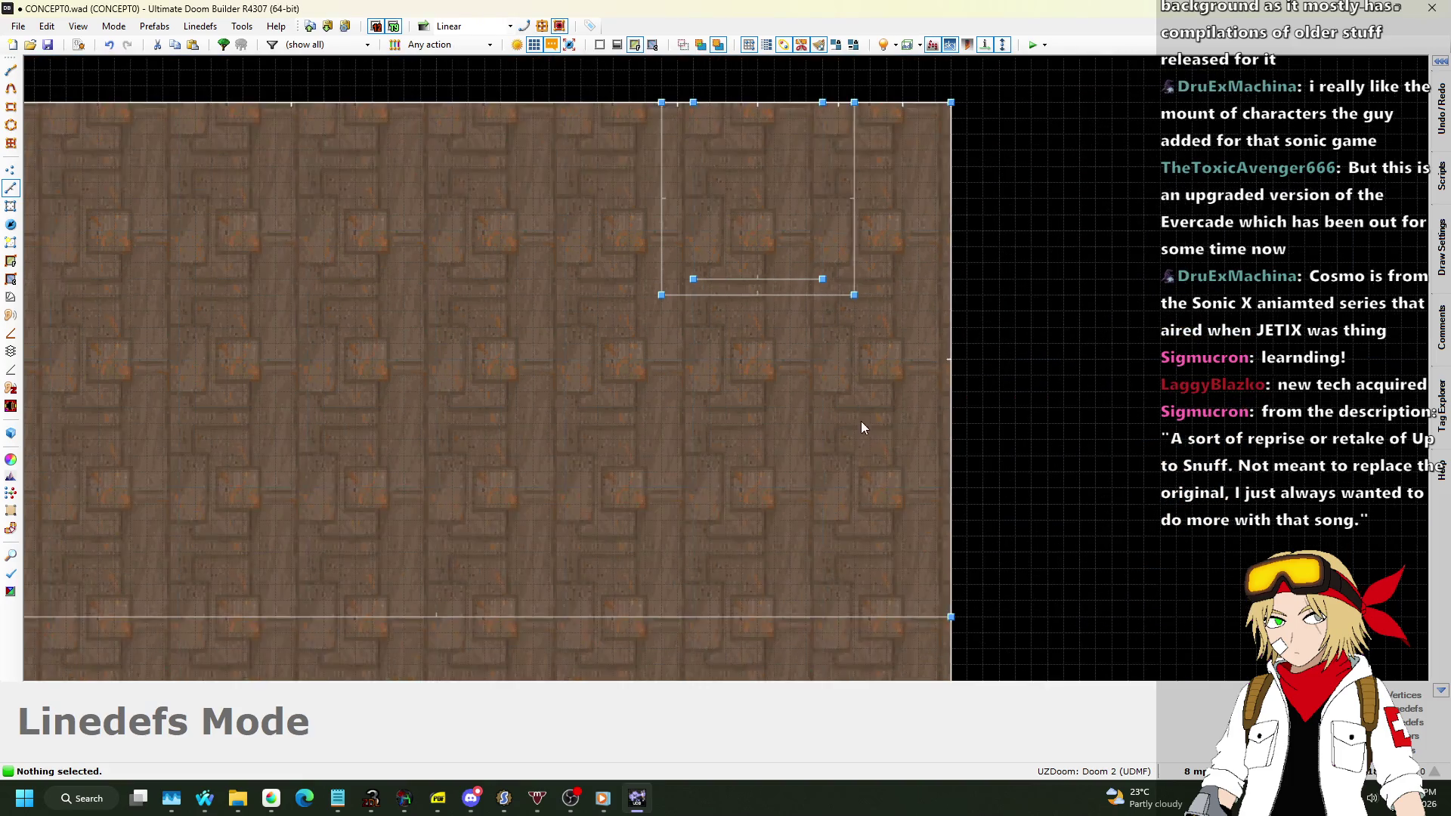
{"action": "scroll", "coordinate": [860, 420], "scroll_direction": "down", "scroll_amount": 3}
{"action": "scroll", "coordinate": [814, 366], "scroll_direction": "up", "scroll_amount": 3}
Inspect the STEPLAD1 rungs on the pillar in 3D, then return to the 2D map.
{"action": "key", "text": "q"}
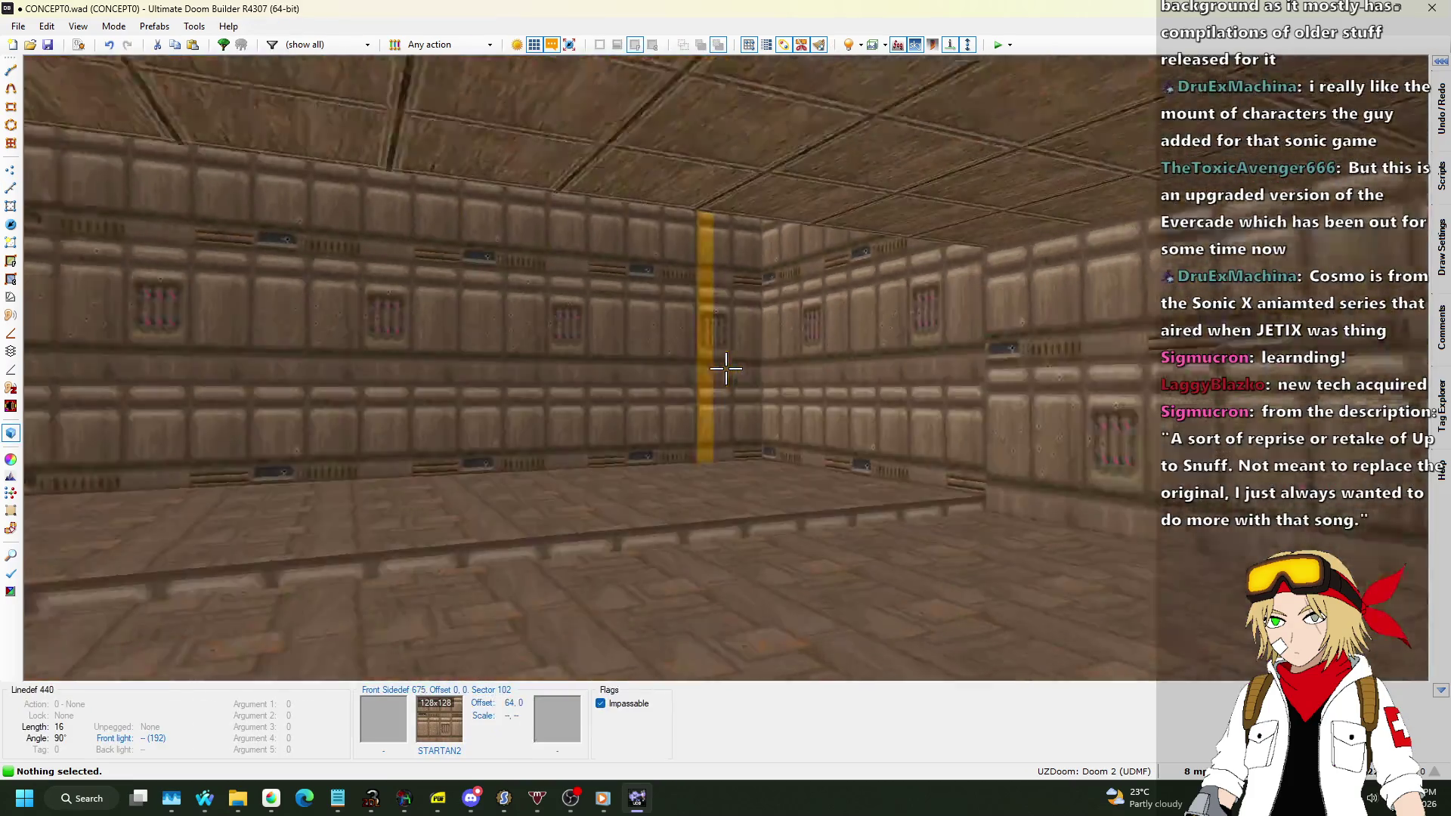
{"action": "key", "text": "w"}
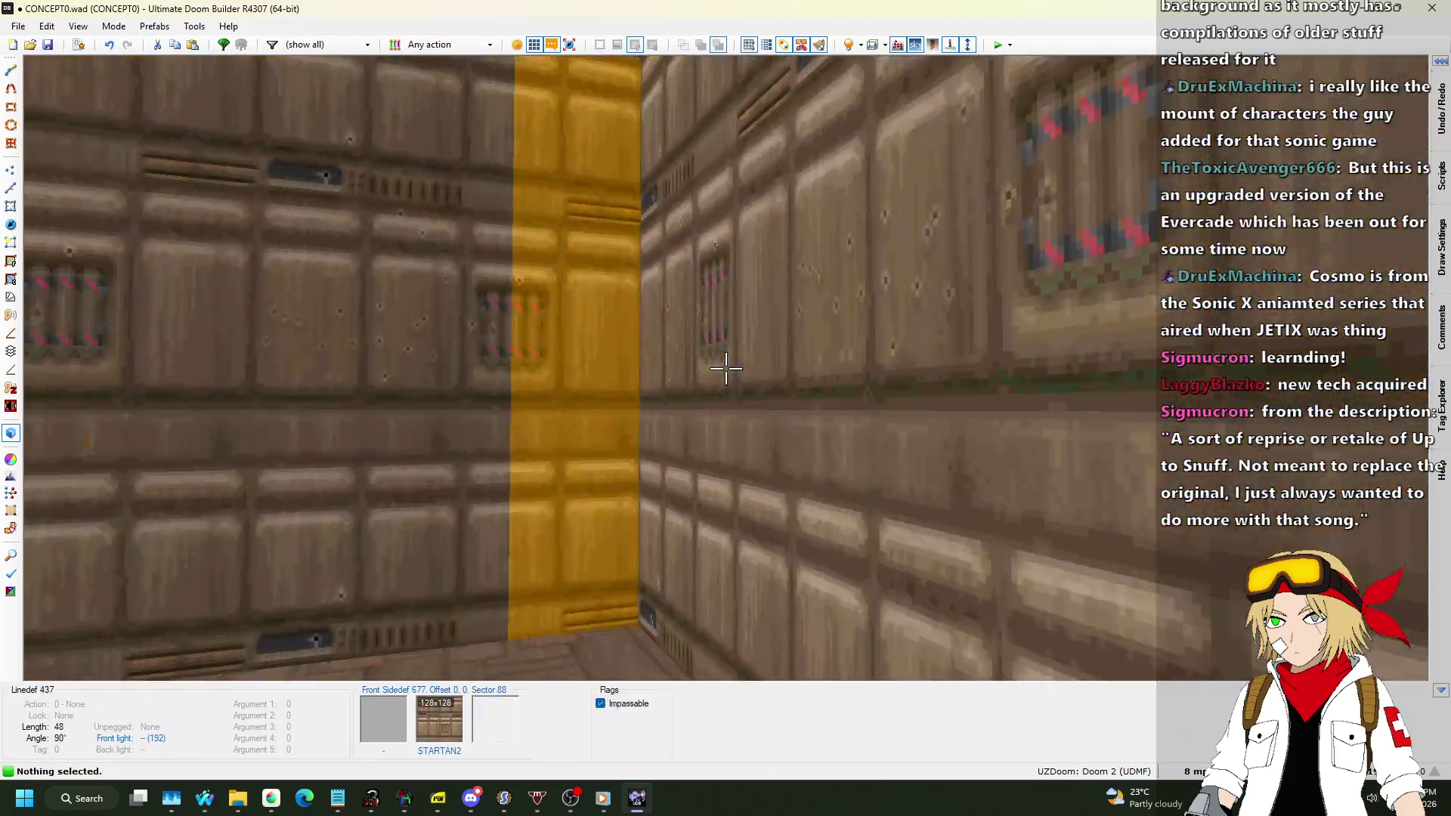
{"action": "key", "text": "q"}
{"action": "scroll", "coordinate": [746, 365], "scroll_direction": "down", "scroll_amount": 3}
{"action": "scroll", "coordinate": [834, 288], "scroll_direction": "up", "scroll_amount": 4}
{"action": "scroll", "coordinate": [829, 93], "scroll_direction": "down", "scroll_amount": 2}
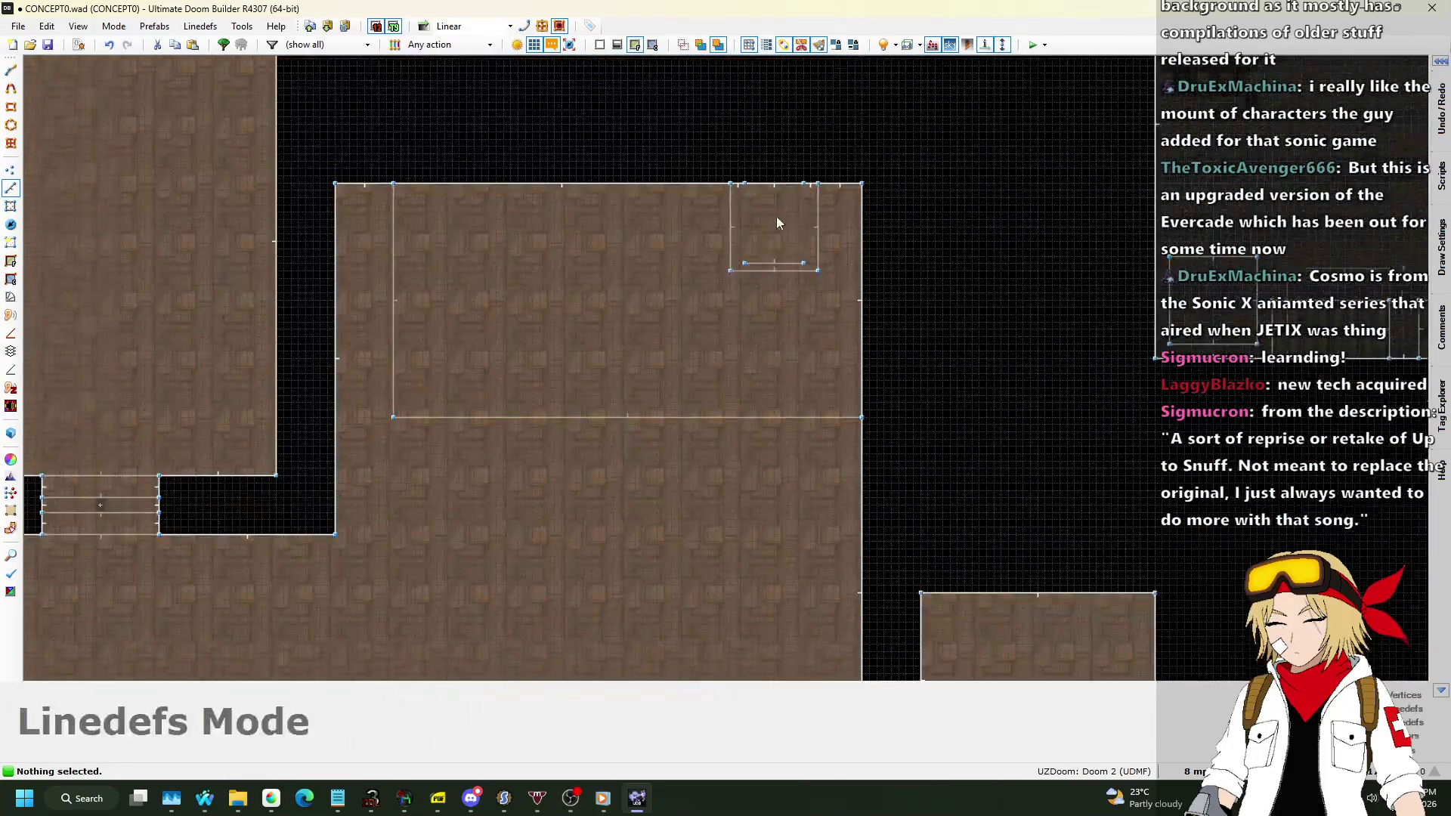
{"action": "scroll", "coordinate": [777, 222], "scroll_direction": "up", "scroll_amount": 5}
Enable Wrap middle texture on both sides of the ladder line and view it in 3D.
{"action": "right_click", "coordinate": [785, 352]}
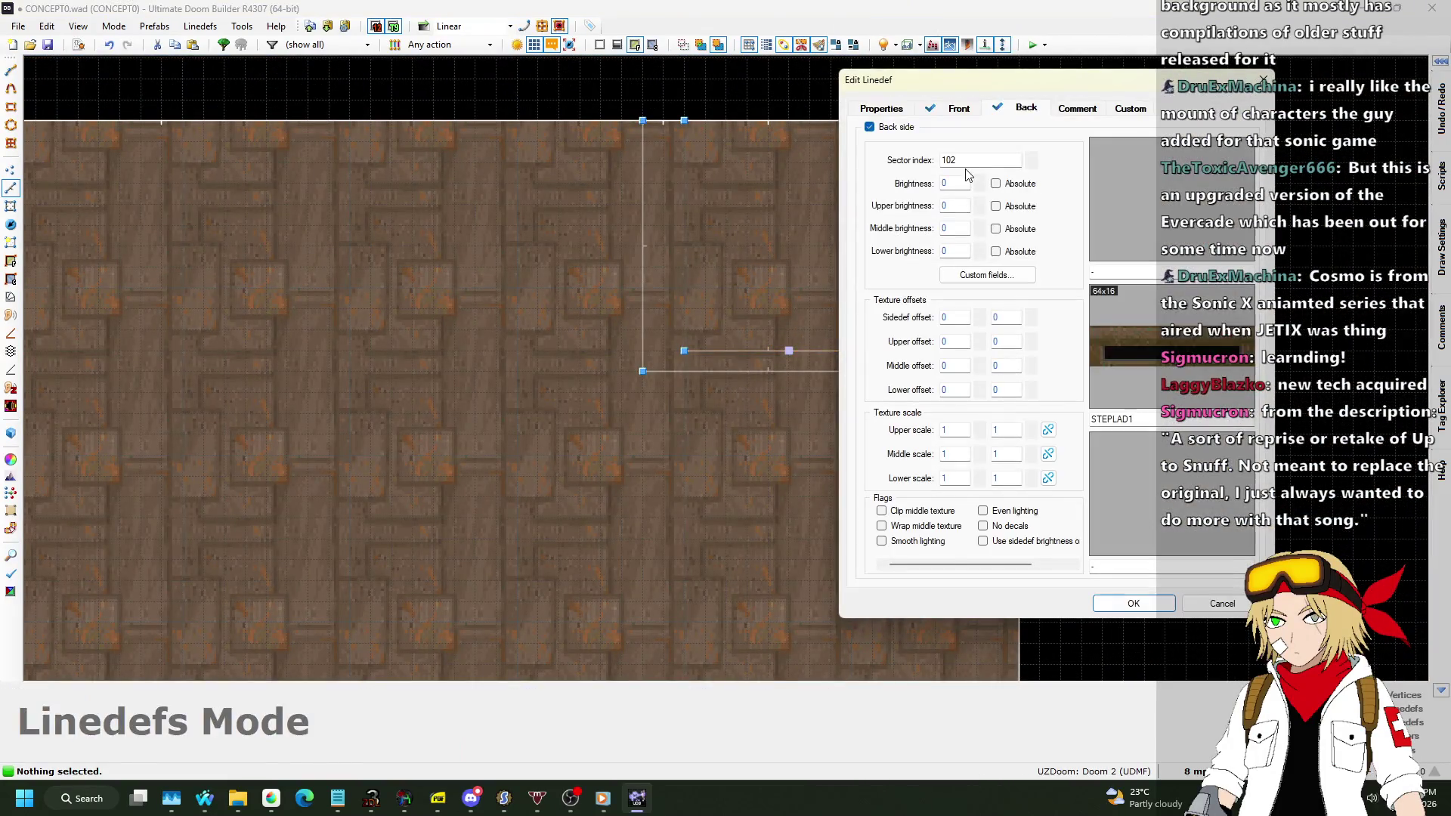
{"action": "left_click", "coordinate": [971, 111]}
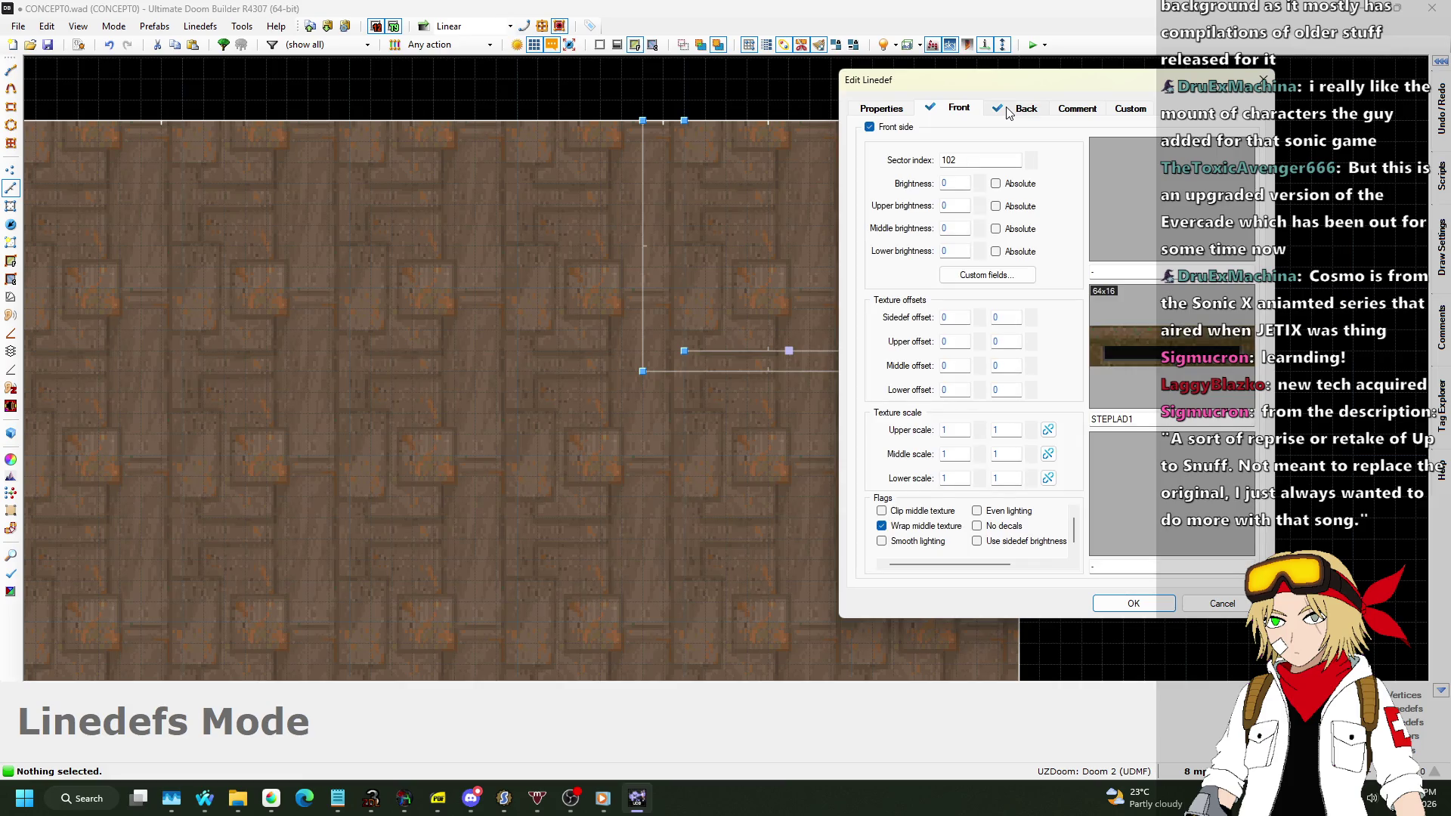
{"action": "left_click", "coordinate": [1150, 609]}
{"action": "key", "text": "q"}
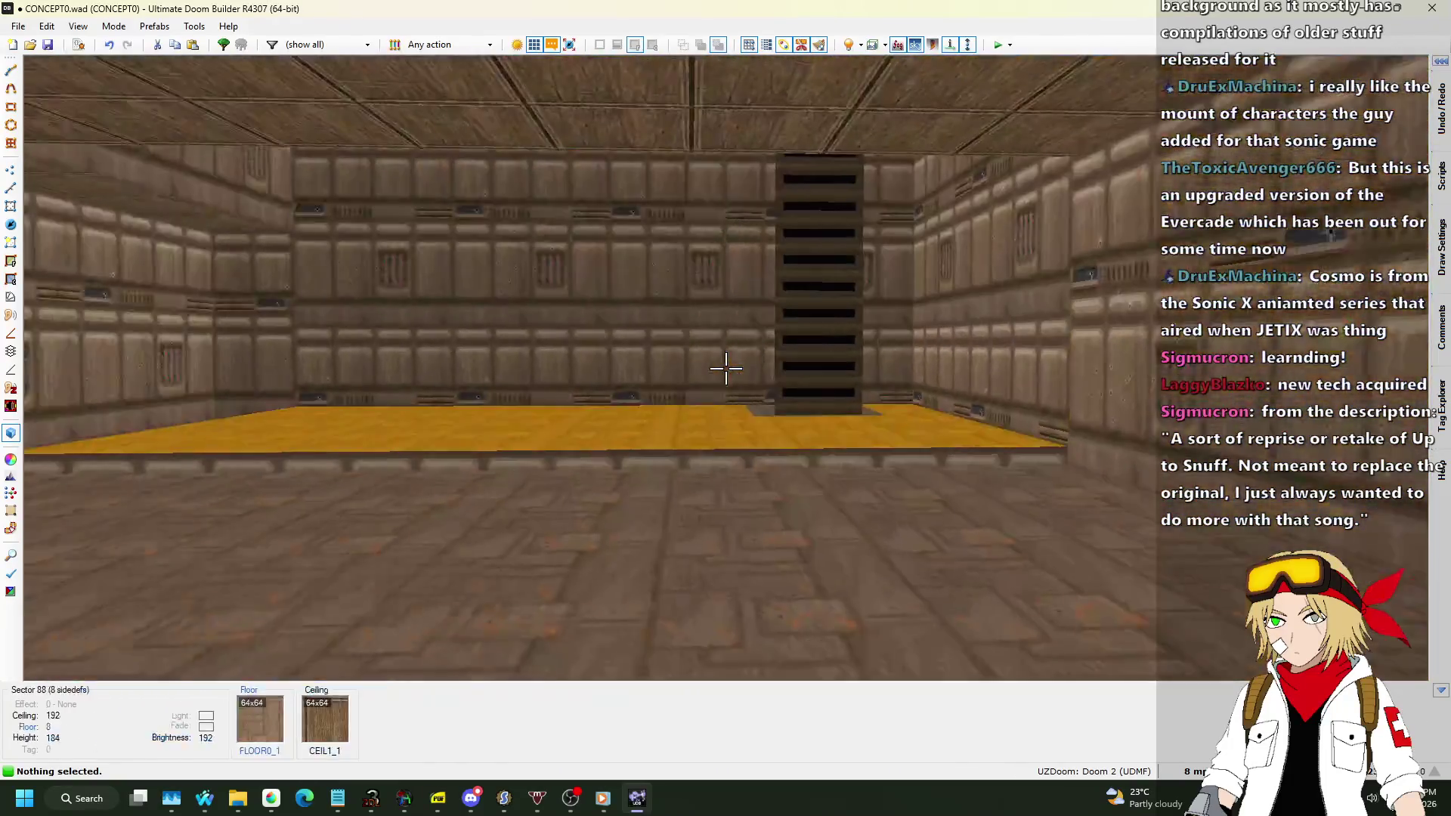
Lower the small pit's floor to -32 in Visual Mode.
{"action": "key", "text": "w"}
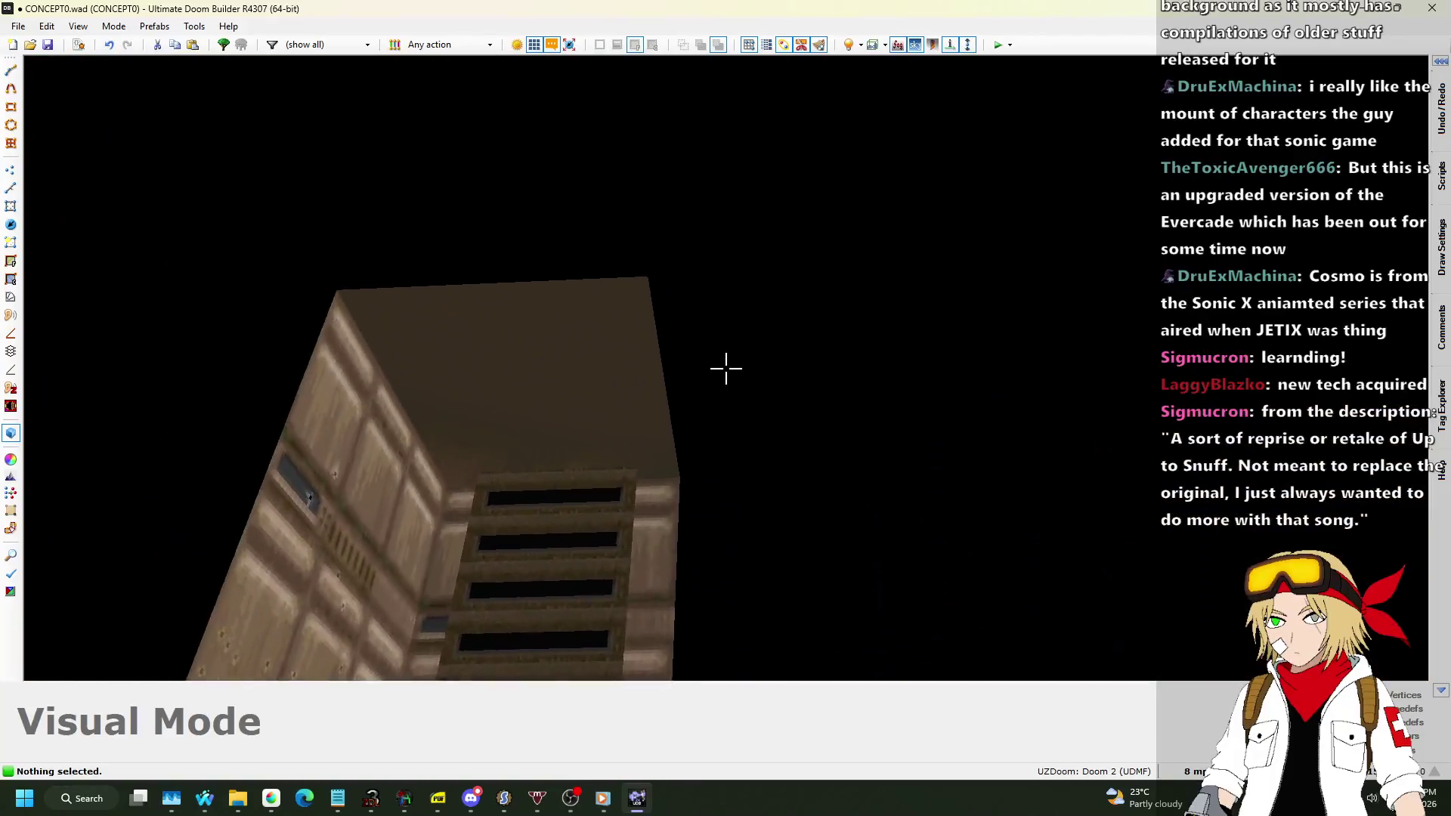
{"action": "key", "text": "w"}
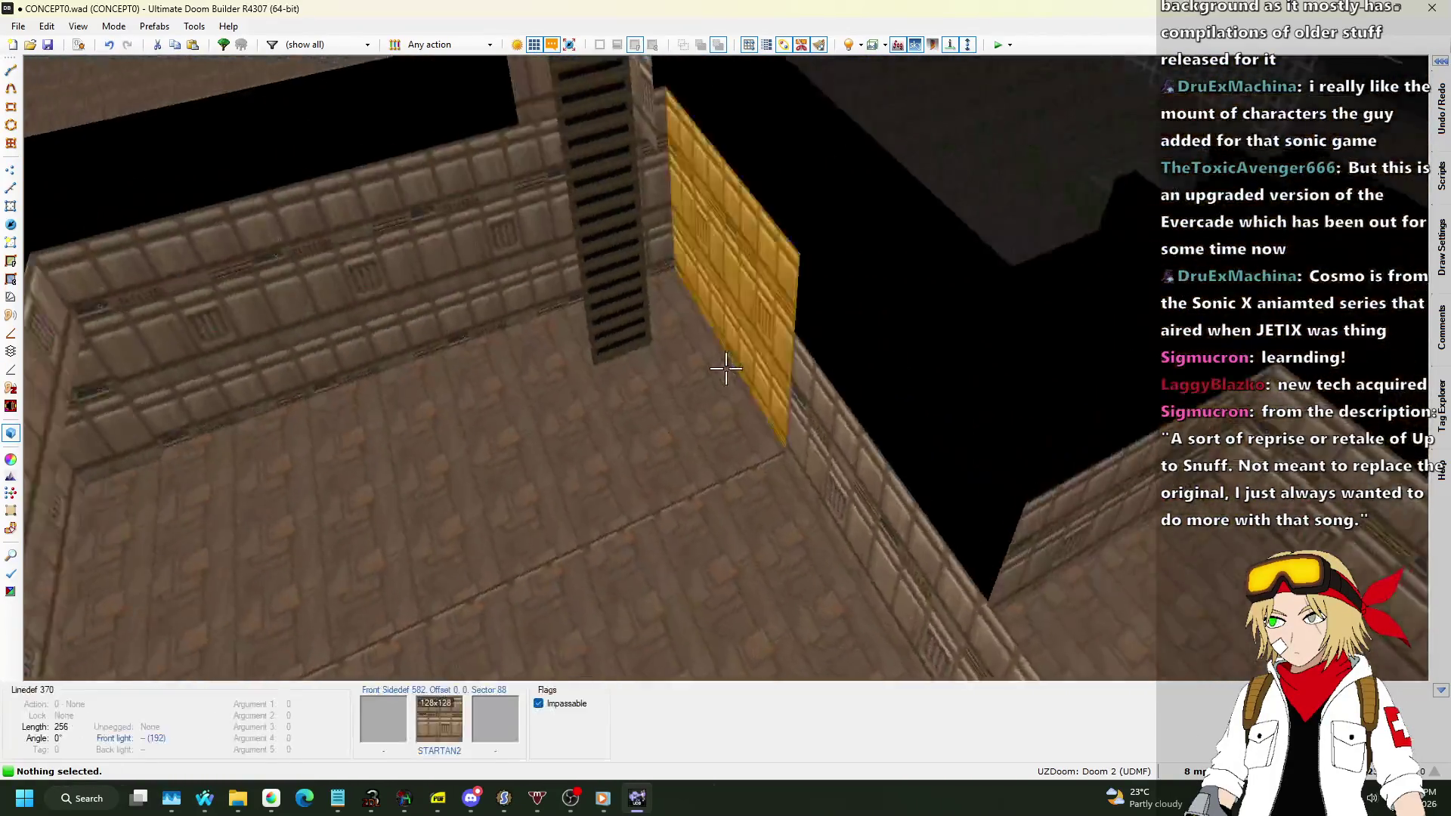
{"action": "key", "text": "w"}
{"action": "key", "text": "w"}
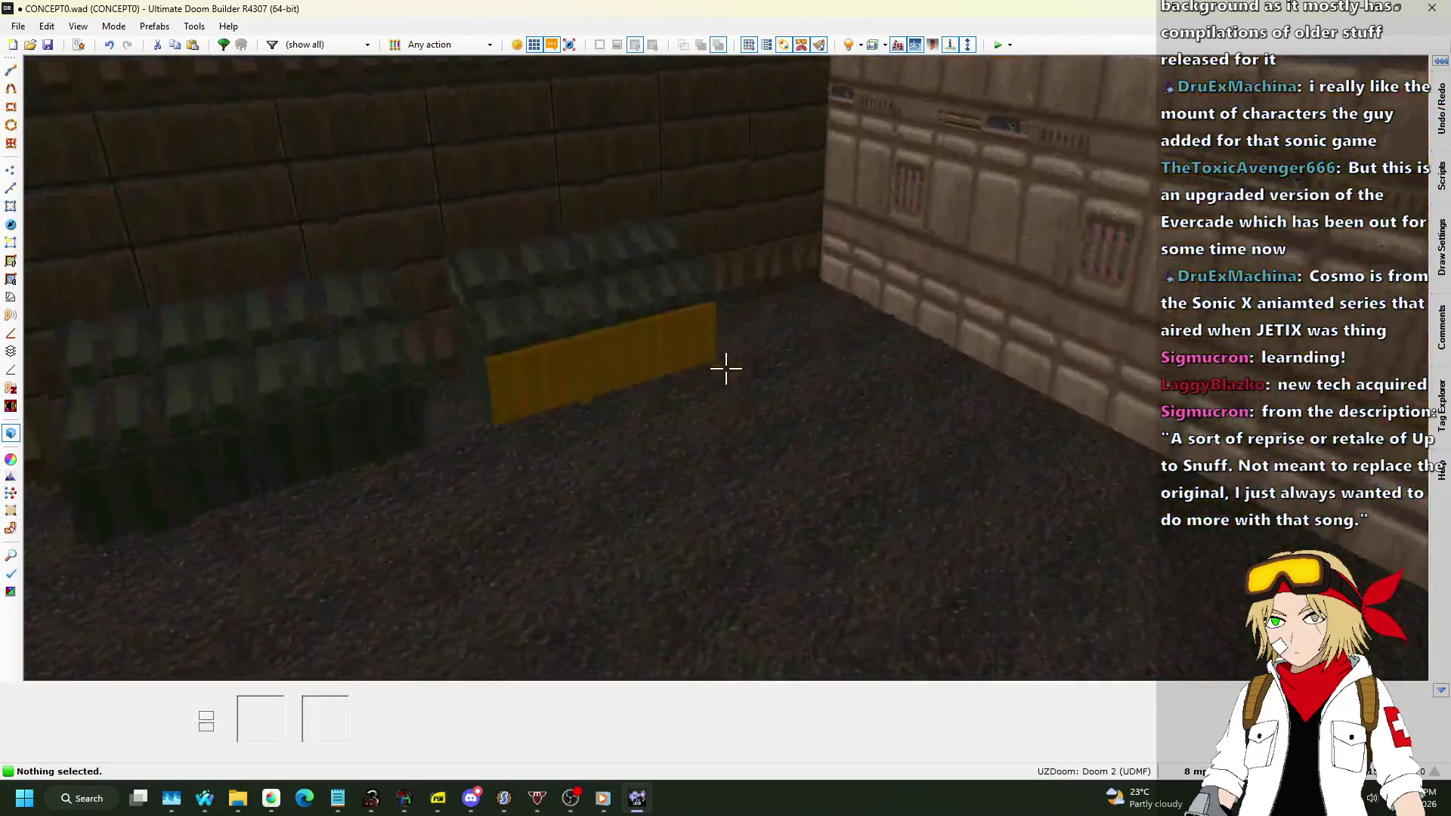
{"action": "key", "text": "w"}
{"action": "left_click", "coordinate": [726, 368]}
{"action": "scroll", "coordinate": [725, 368], "scroll_direction": "down", "scroll_amount": 5}
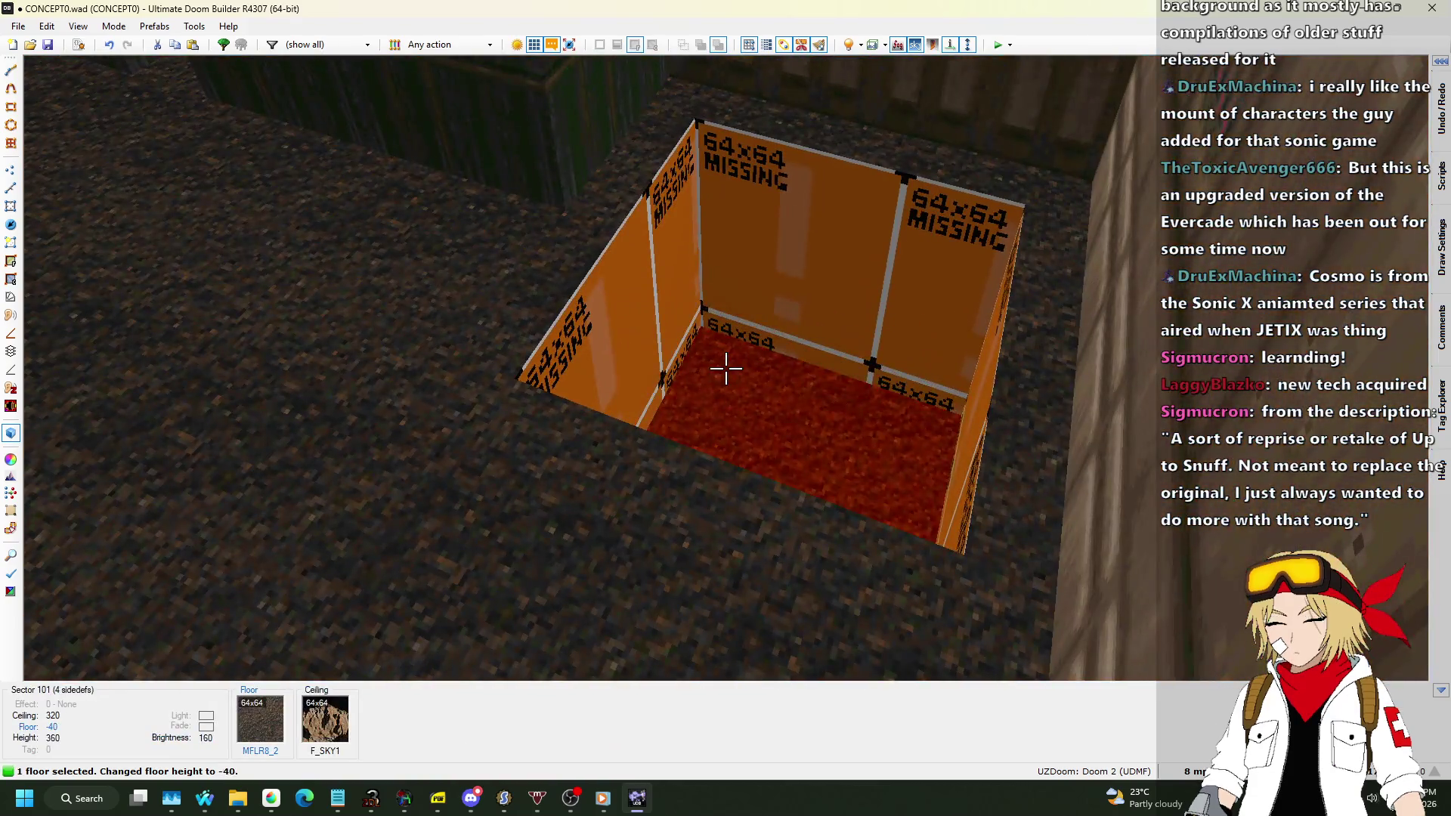
{"action": "left_click", "coordinate": [725, 368]}
{"action": "scroll", "coordinate": [725, 368], "scroll_direction": "down", "scroll_amount": 4}
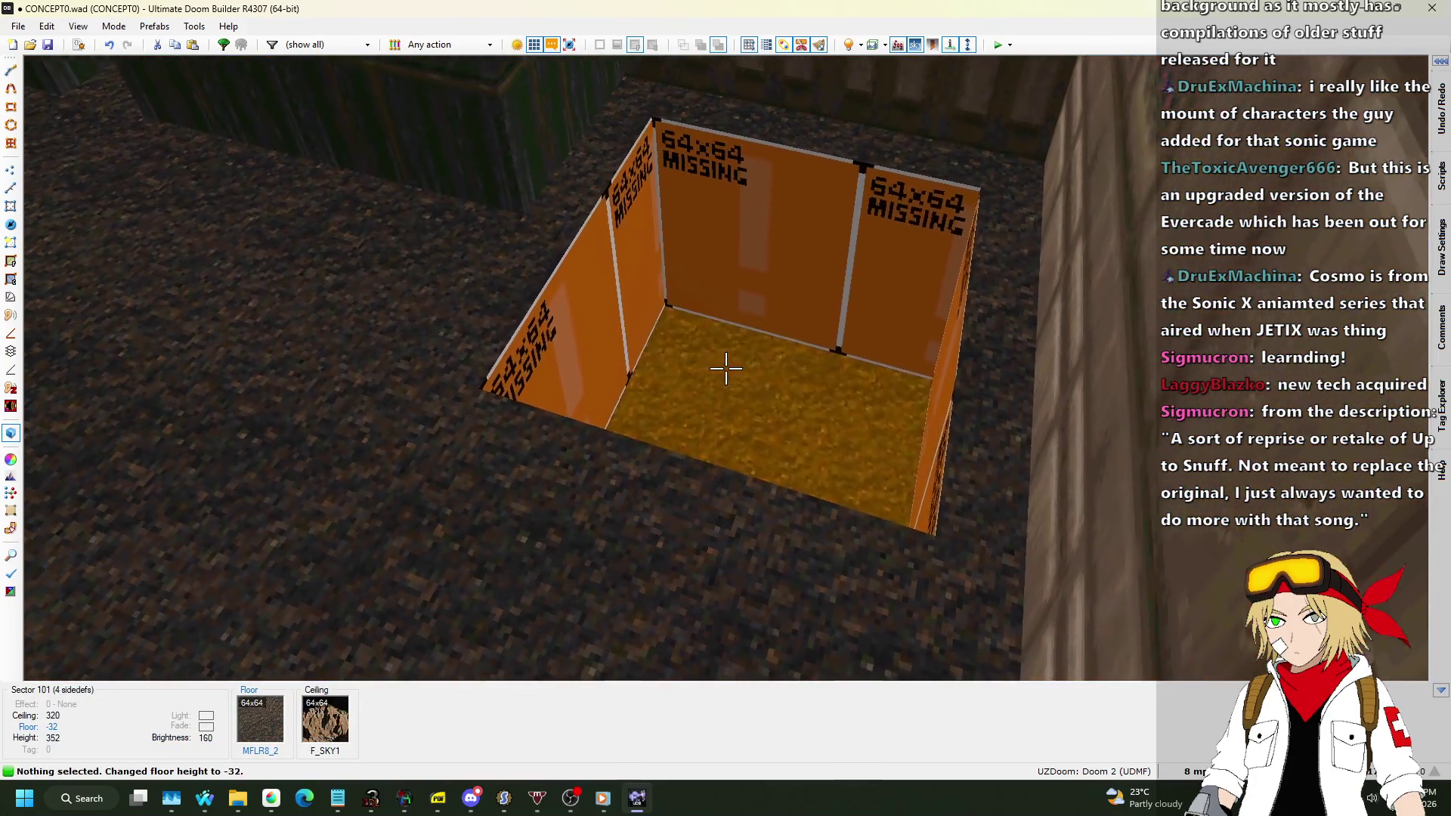
Copy STARTAN2 from a wall and paste it onto the pit's missing-texture walls.
{"action": "key", "text": "w"}
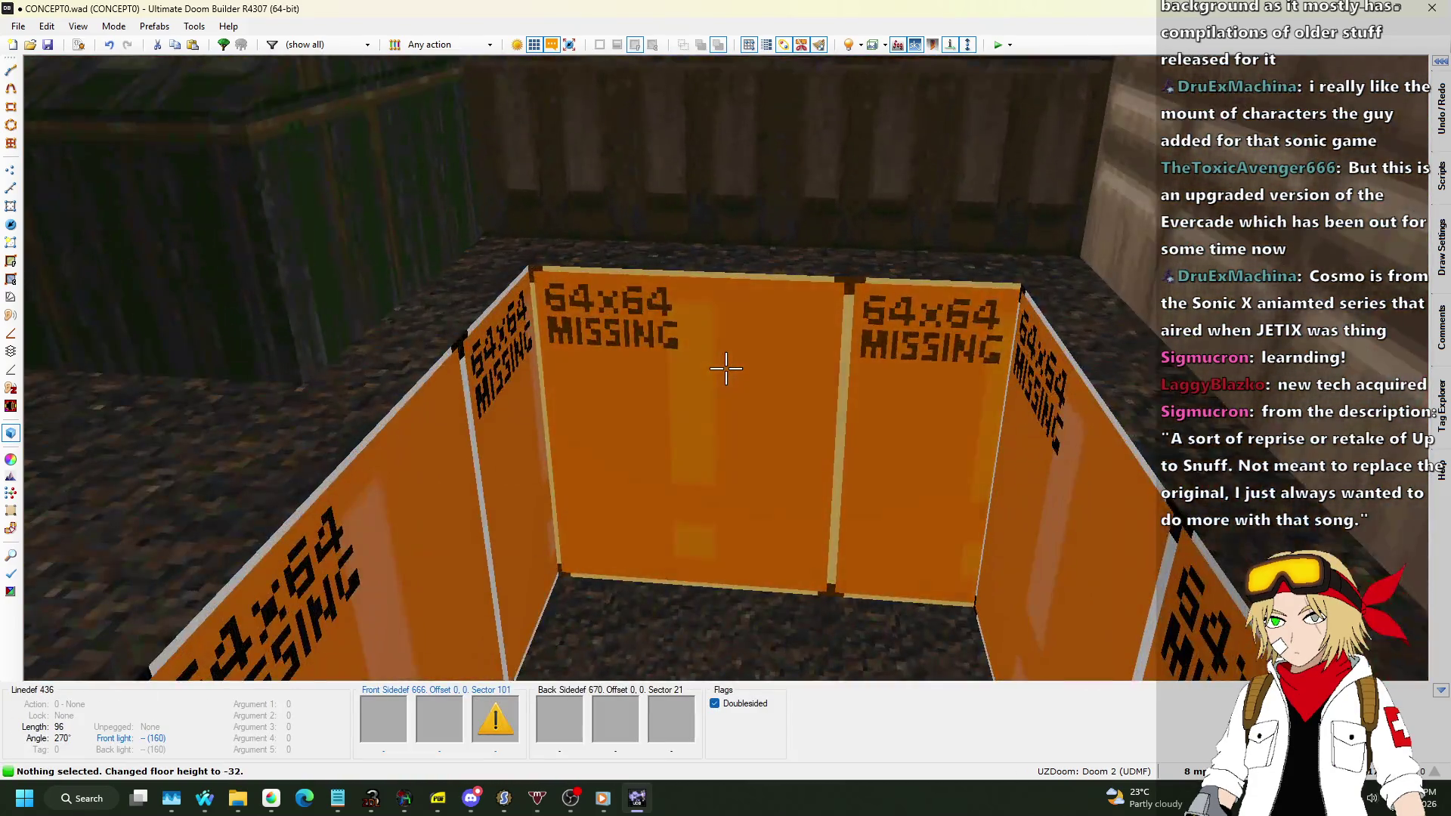
{"action": "key", "text": "ctrl+c"}
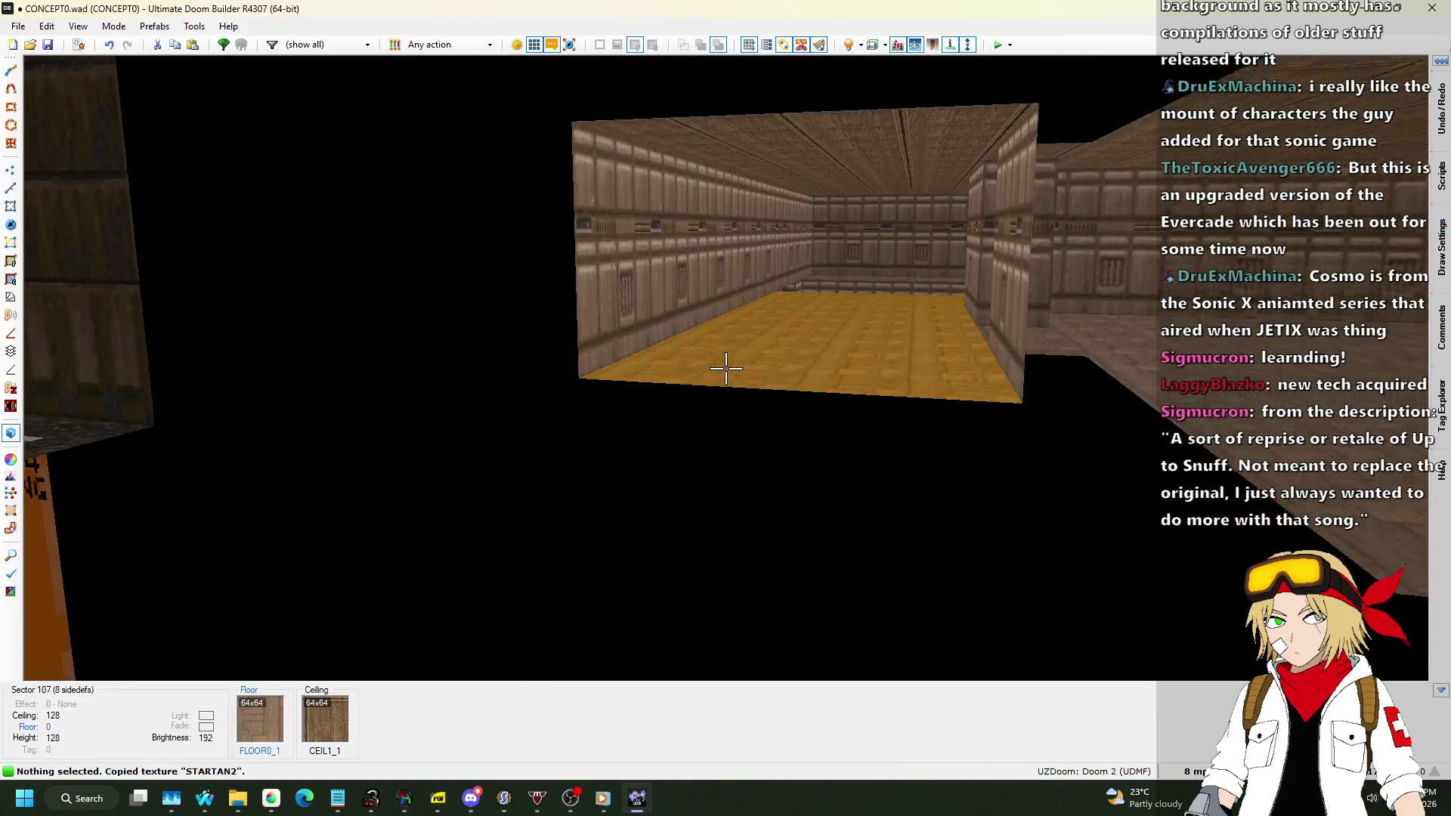
{"action": "key", "text": "ctrl+v"}
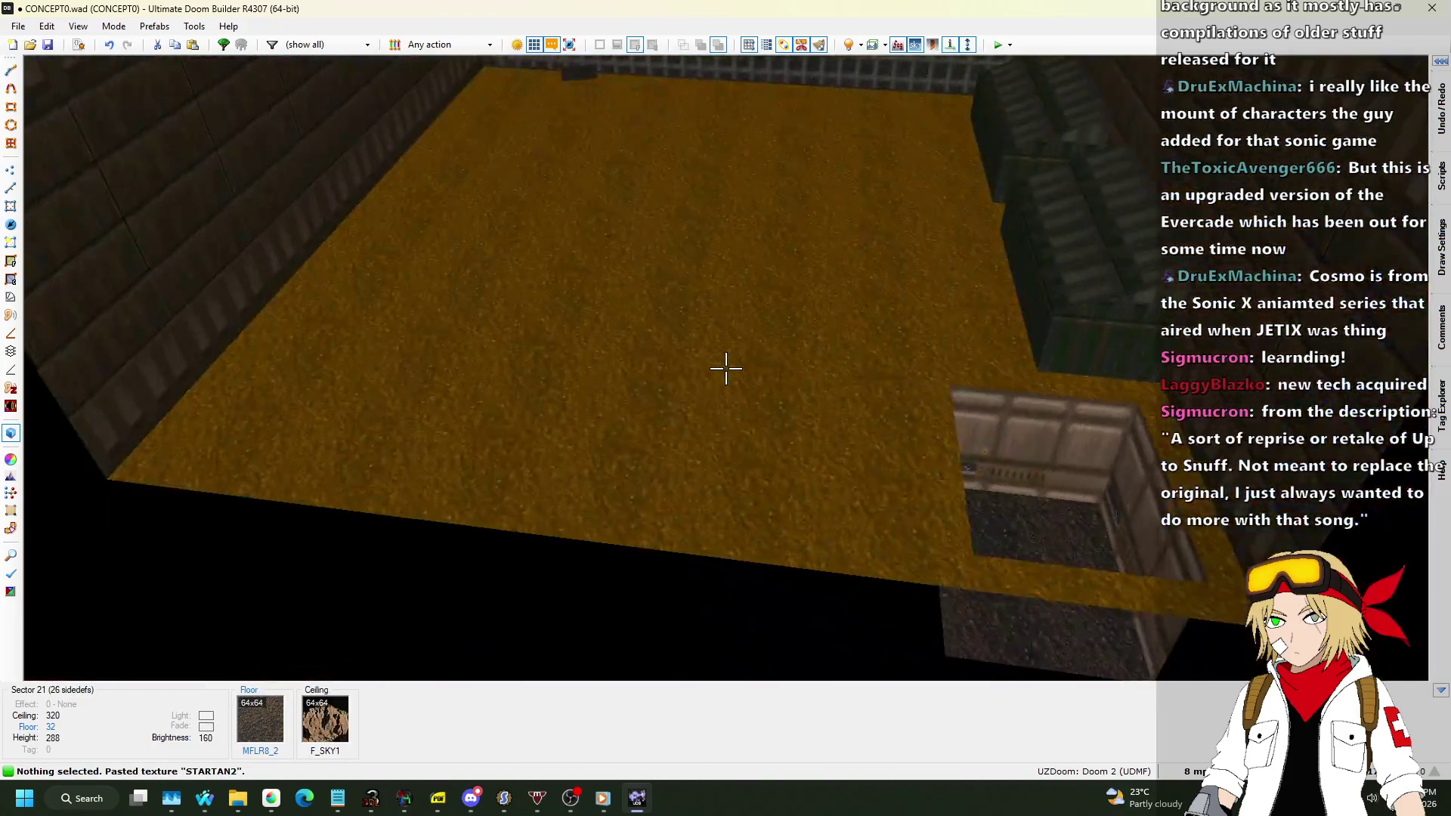
Replace the pit sector's MFLR8_2 floor flat with FIREBLU1 and close Edit Sector.
{"action": "key", "text": "w"}
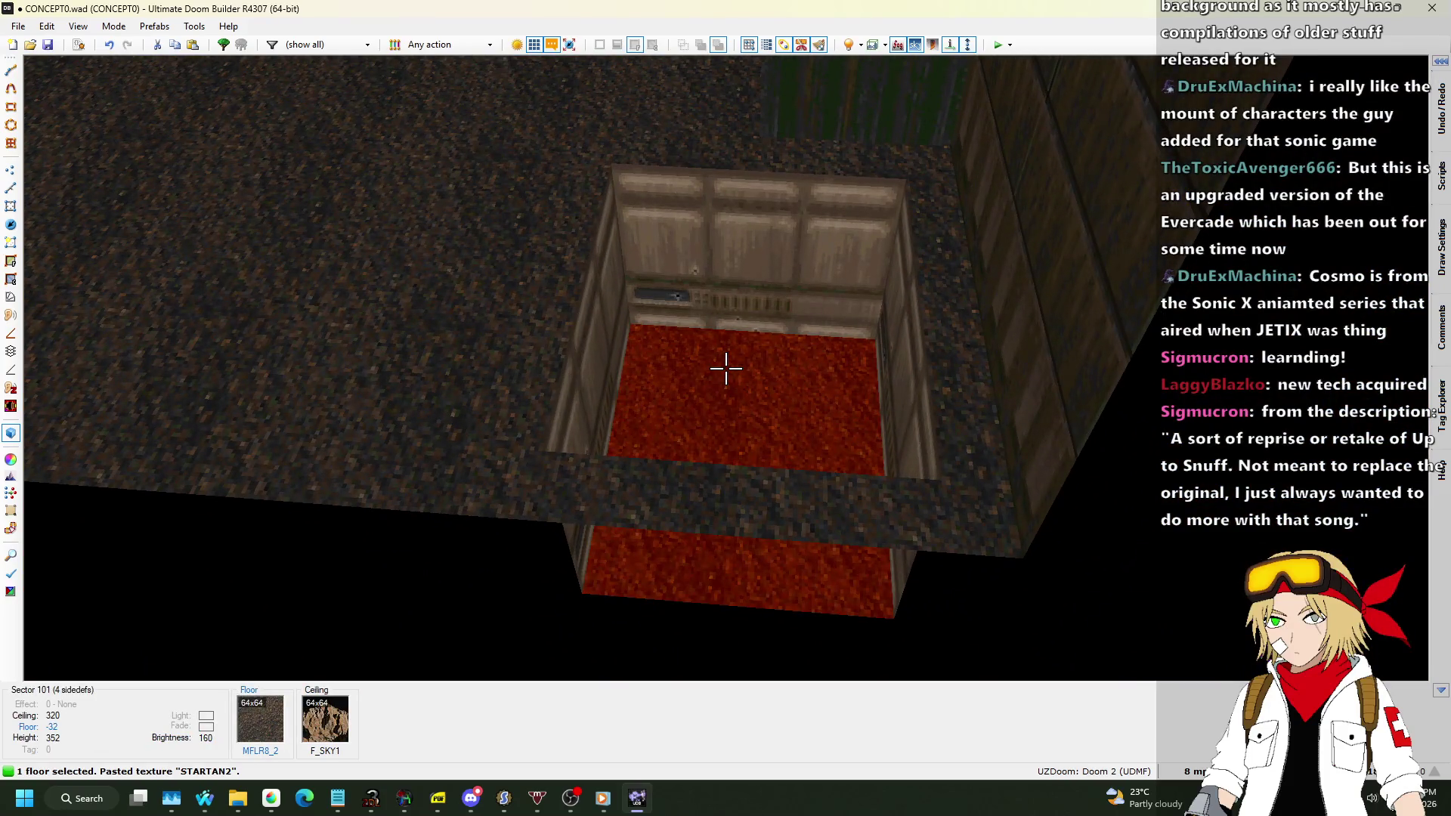
{"action": "right_click", "coordinate": [725, 368]}
{"action": "left_click", "coordinate": [1032, 180]}
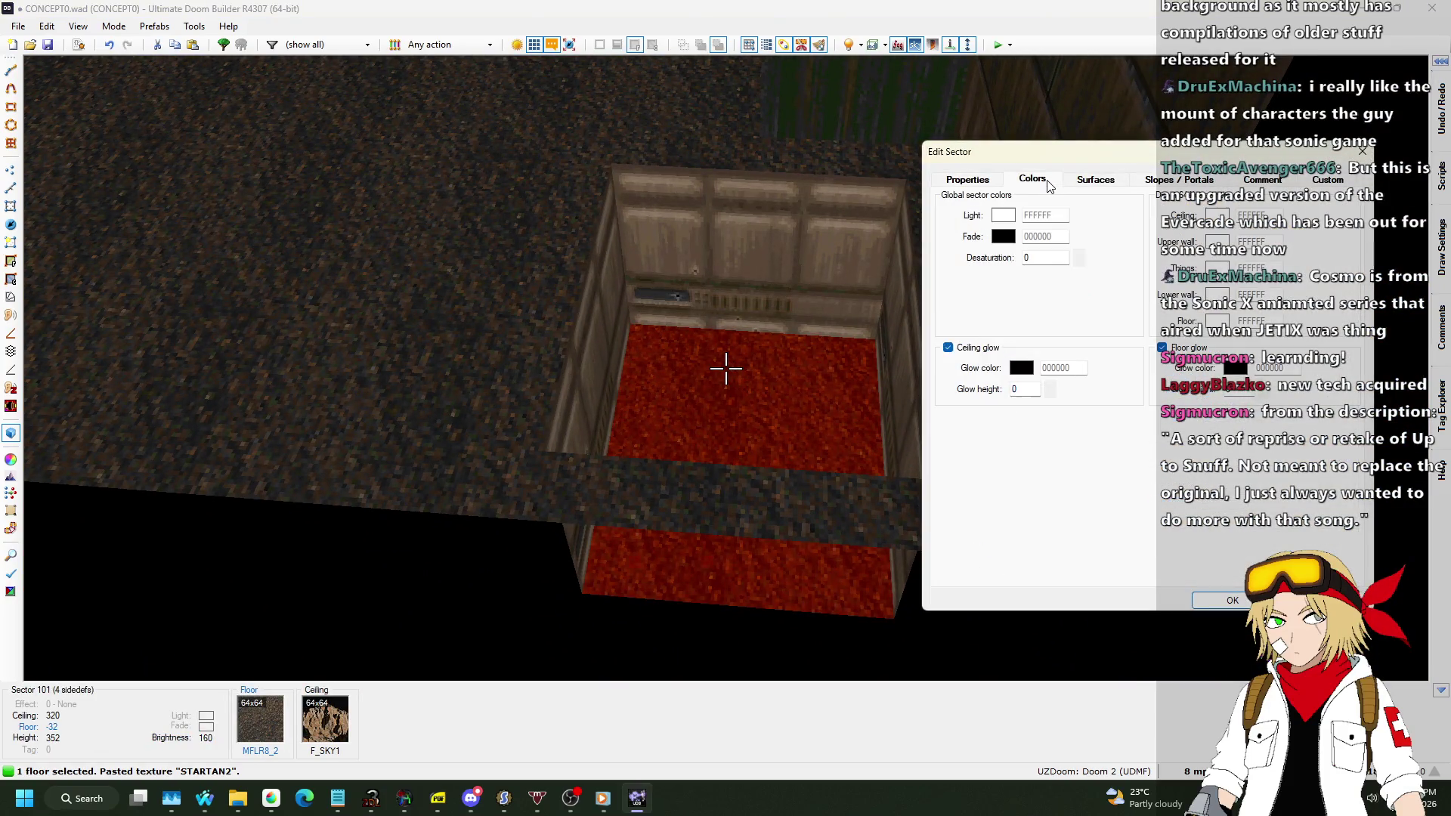
{"action": "left_click", "coordinate": [1101, 181]}
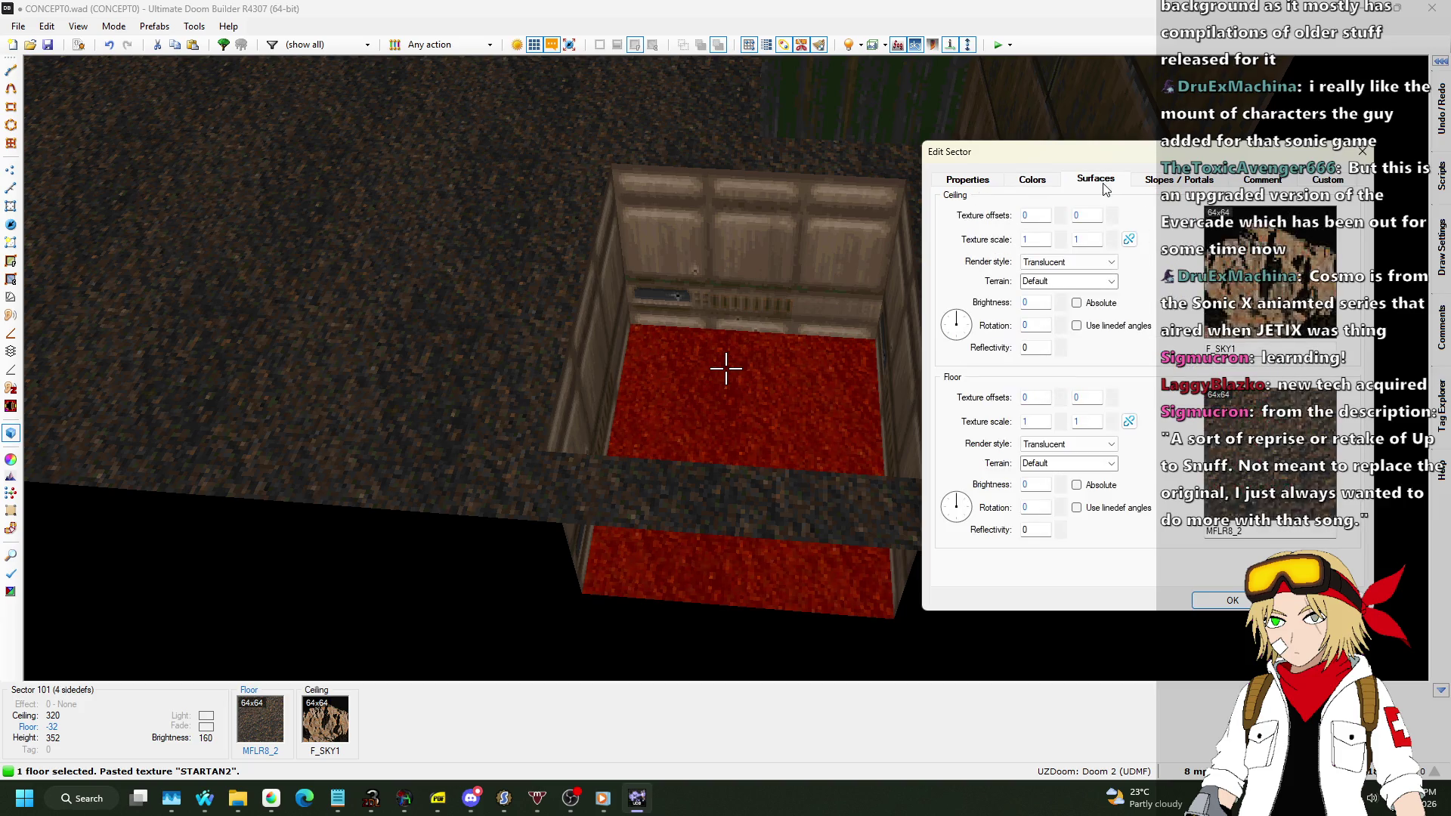
{"action": "left_click", "coordinate": [1103, 454]}
{"action": "scroll", "coordinate": [698, 369], "scroll_direction": "down", "scroll_amount": 10}
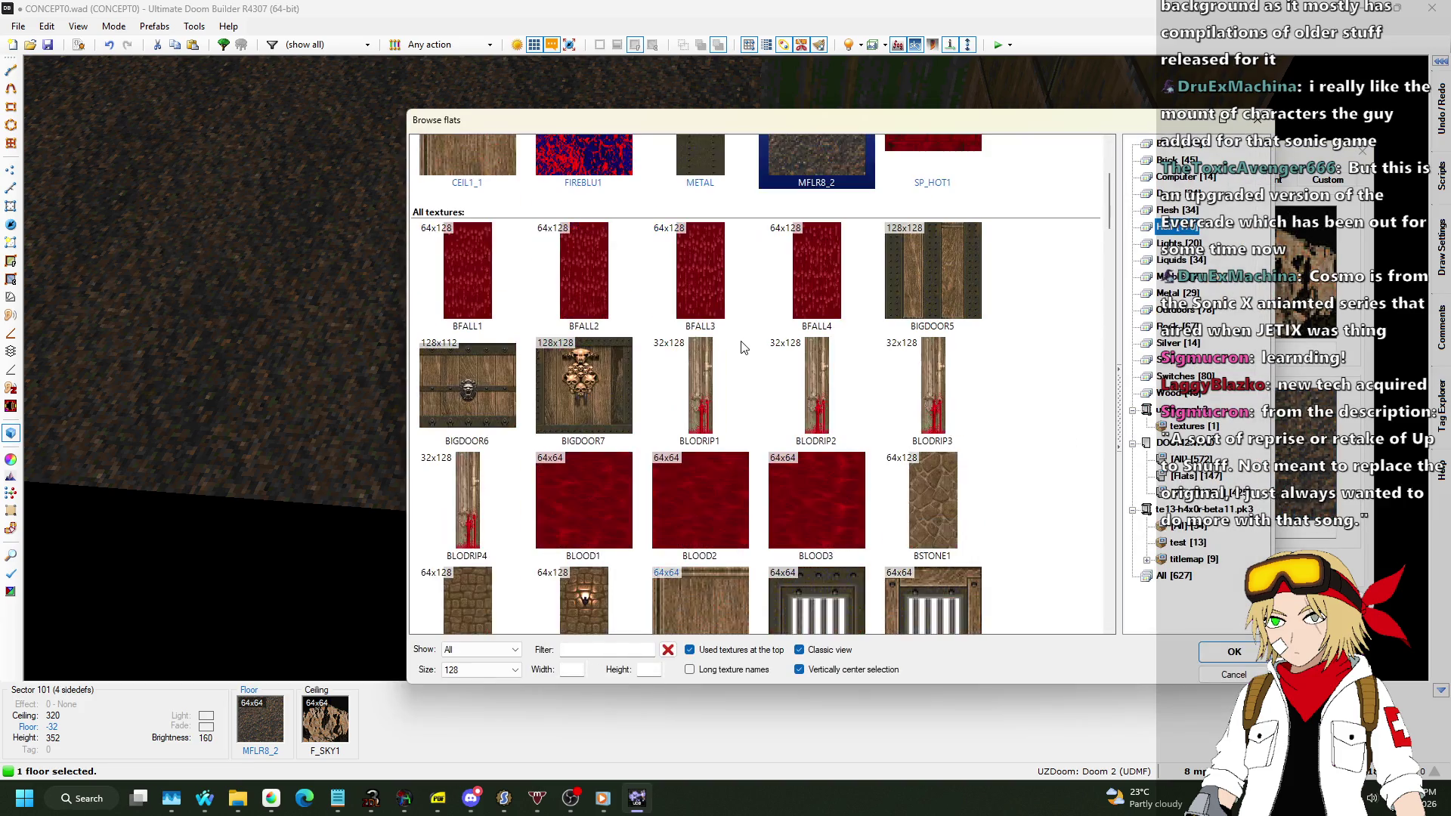
{"action": "scroll", "coordinate": [745, 335], "scroll_direction": "down", "scroll_amount": 10}
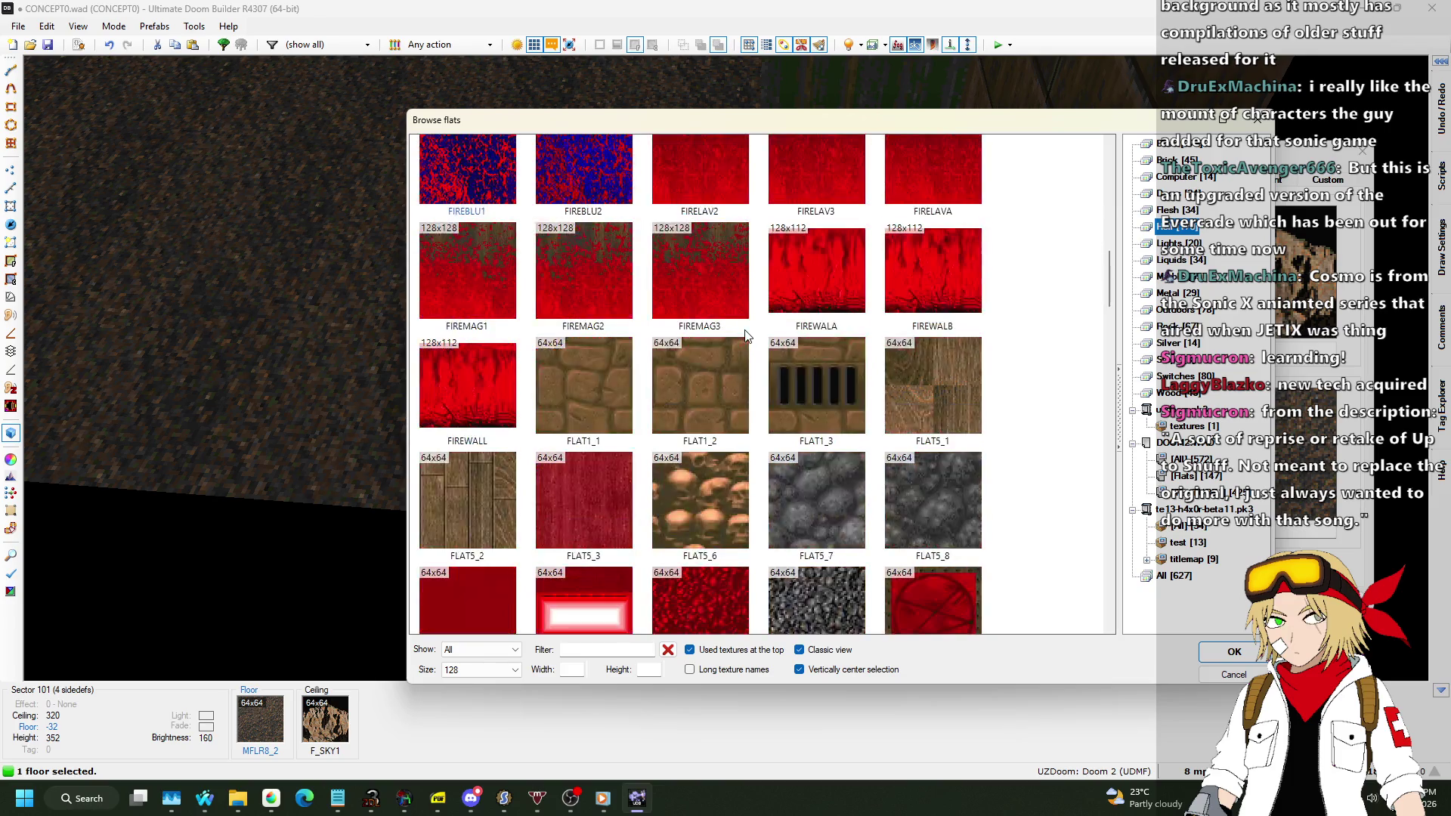
{"action": "scroll", "coordinate": [756, 331], "scroll_direction": "down", "scroll_amount": 15}
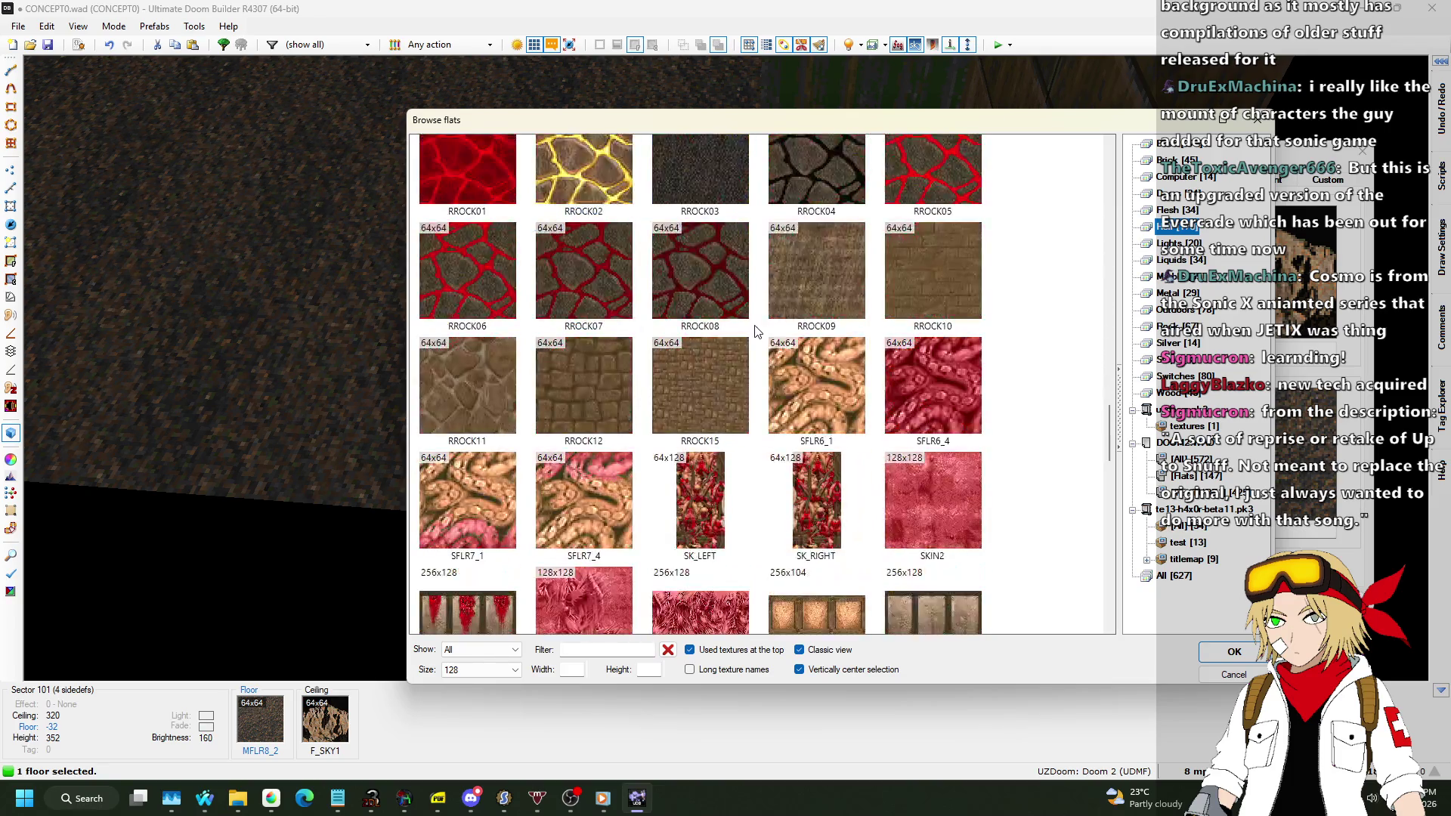
{"action": "scroll", "coordinate": [756, 330], "scroll_direction": "down", "scroll_amount": 1}
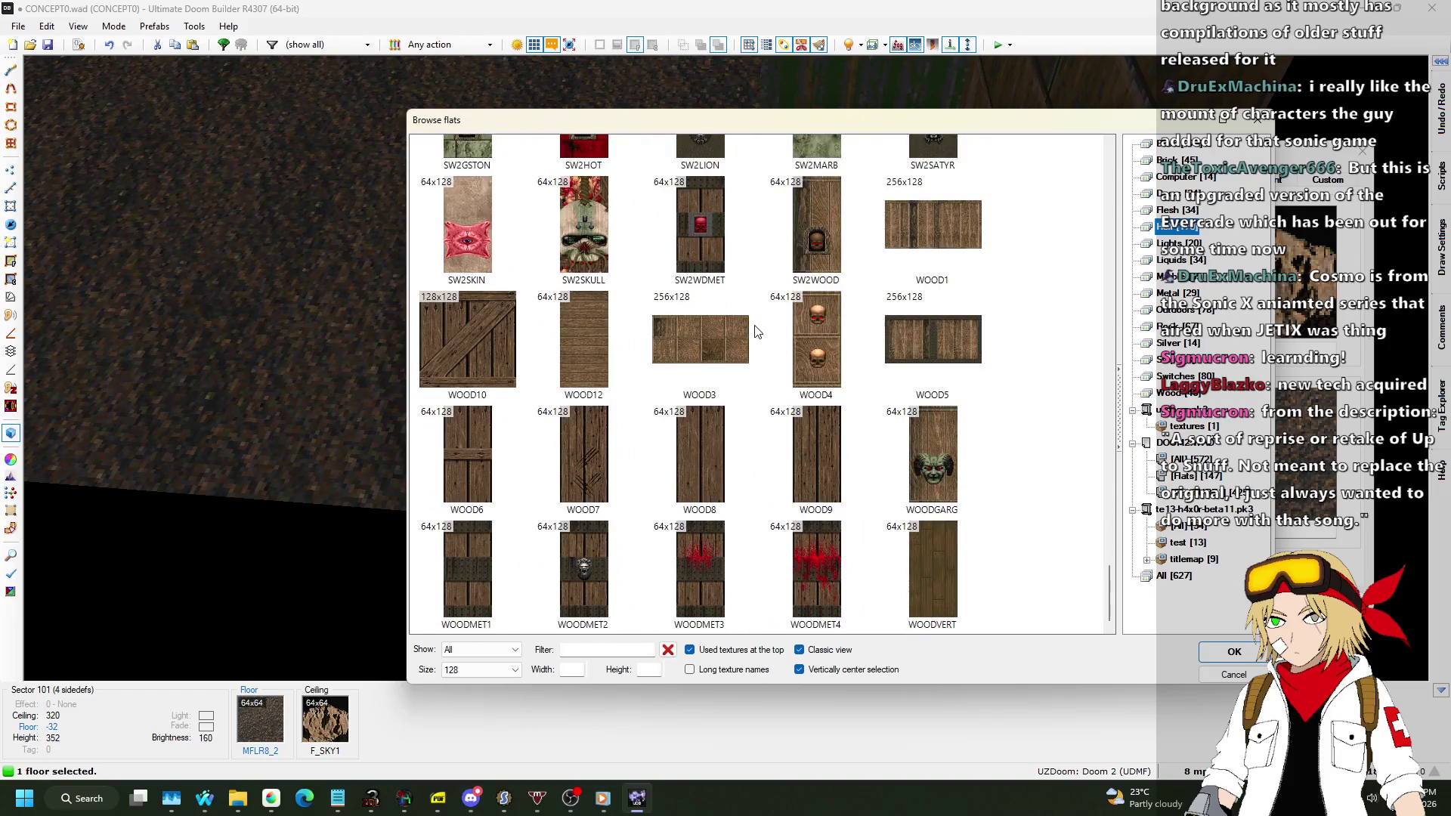
{"action": "scroll", "coordinate": [757, 331], "scroll_direction": "up", "scroll_amount": 20}
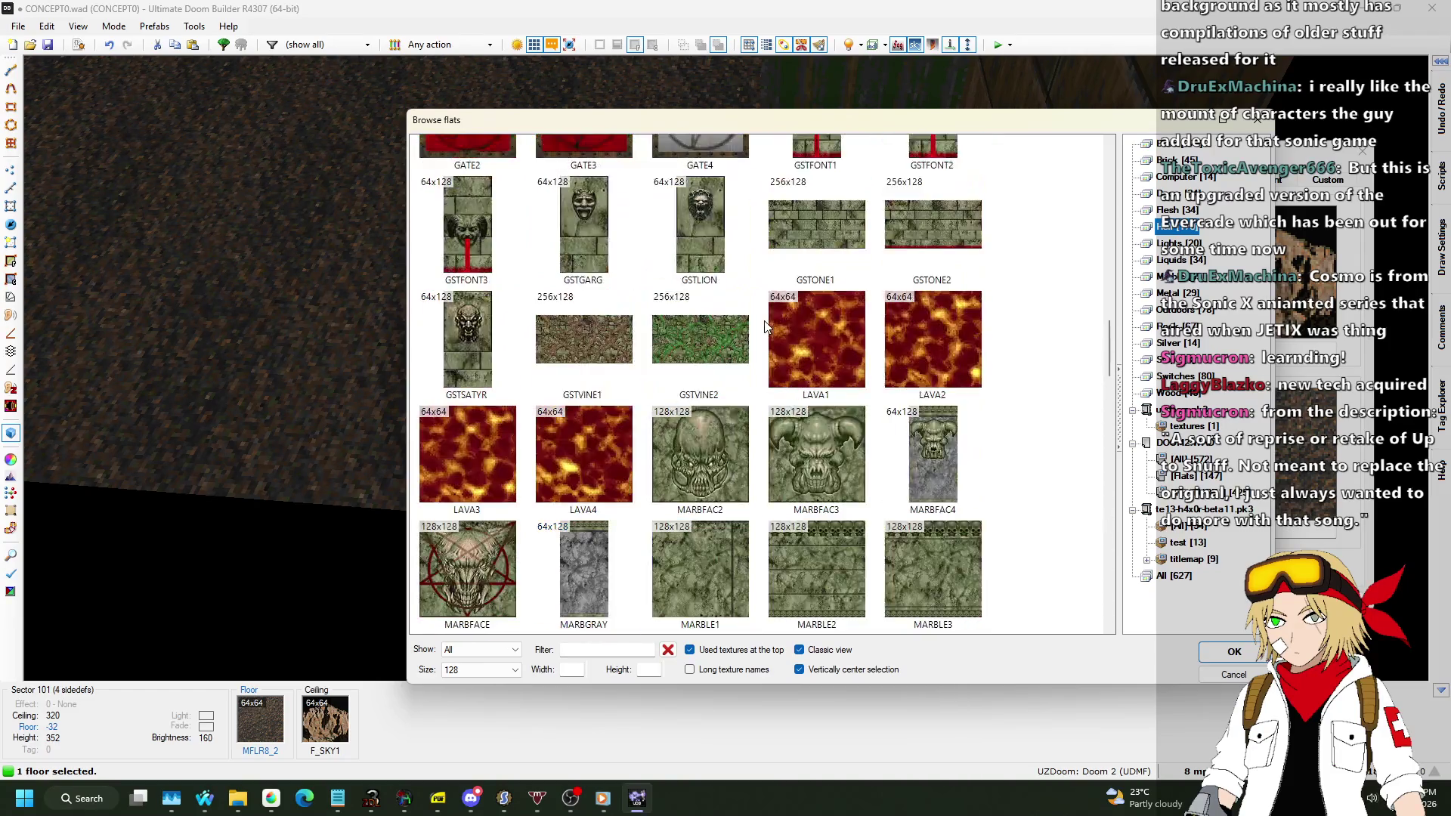
{"action": "scroll", "coordinate": [765, 326], "scroll_direction": "up", "scroll_amount": 12}
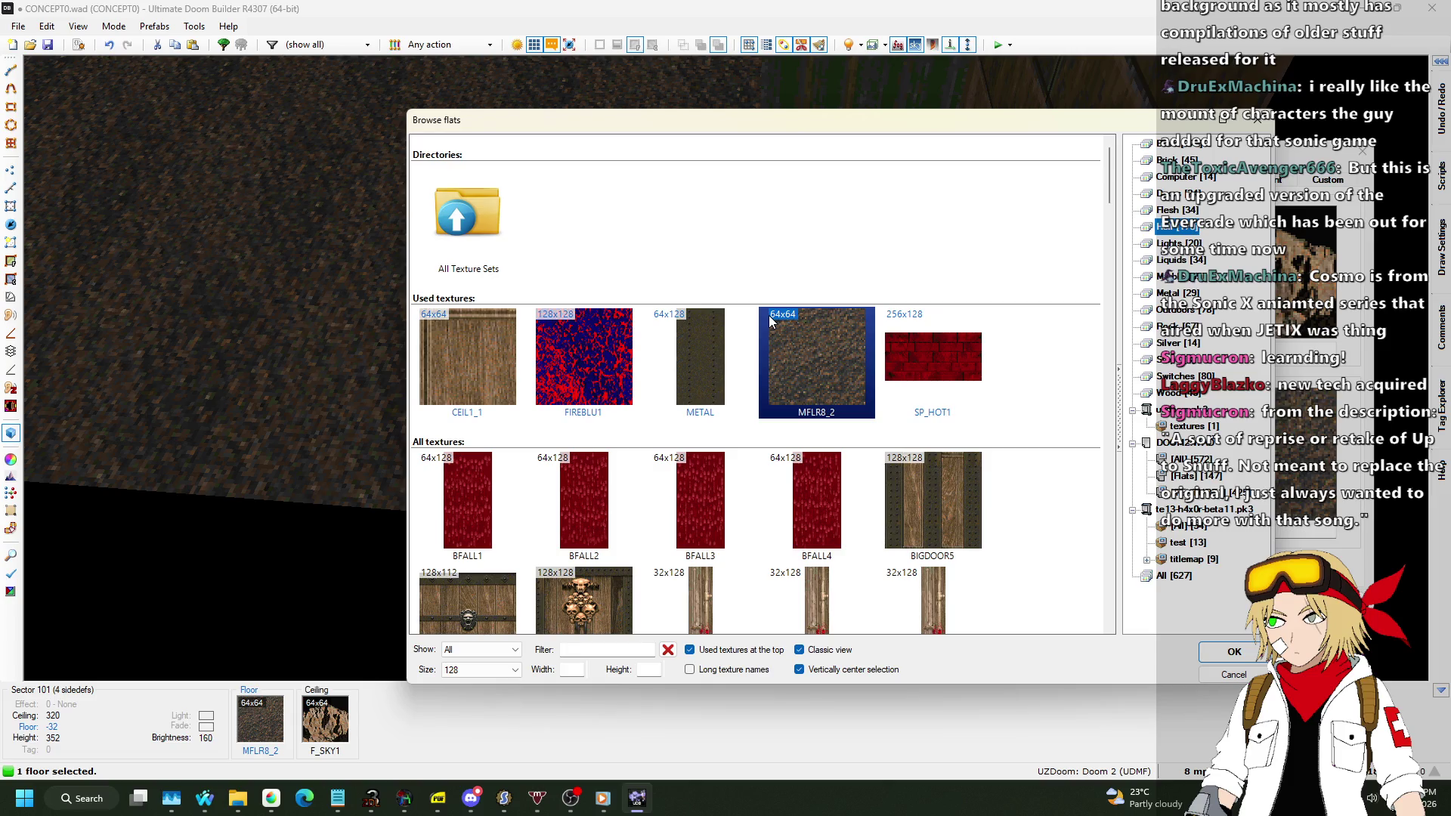
{"action": "double_click", "coordinate": [583, 355]}
{"action": "key", "text": "Return"}
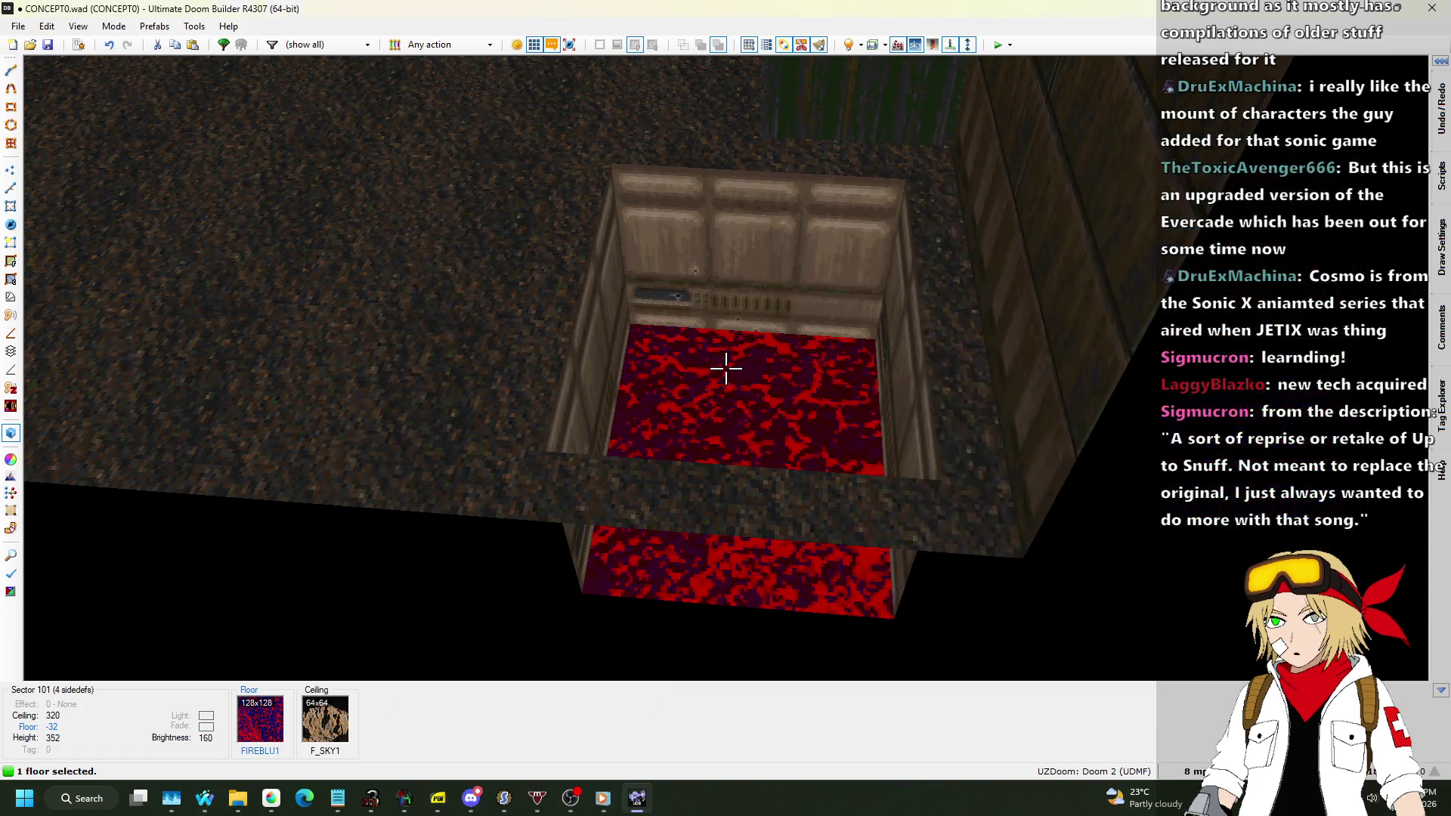
Set the lava pit sector's floor glow colour to dark purple 400040.
{"action": "key", "text": "s"}
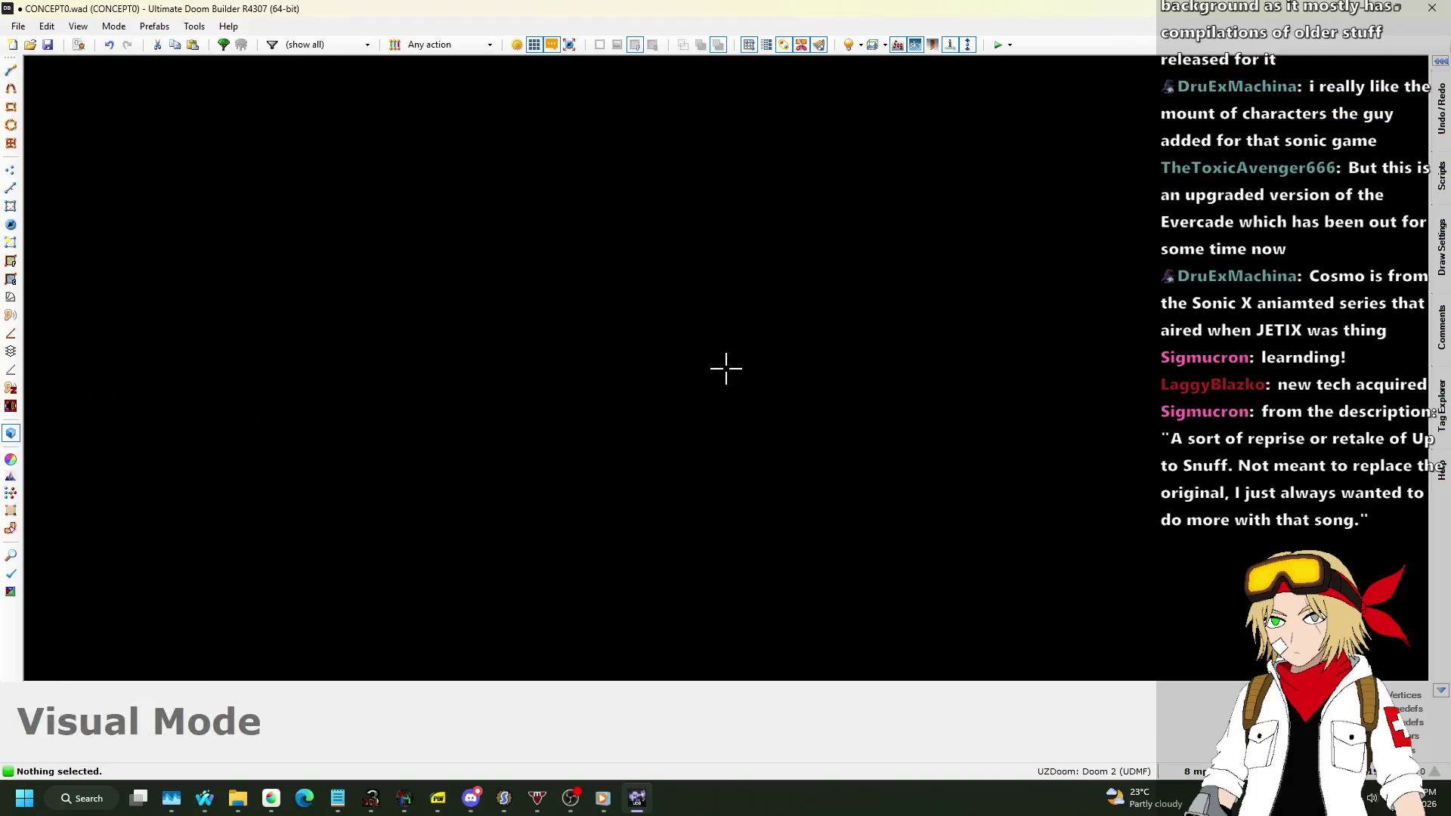
{"action": "key", "text": "w"}
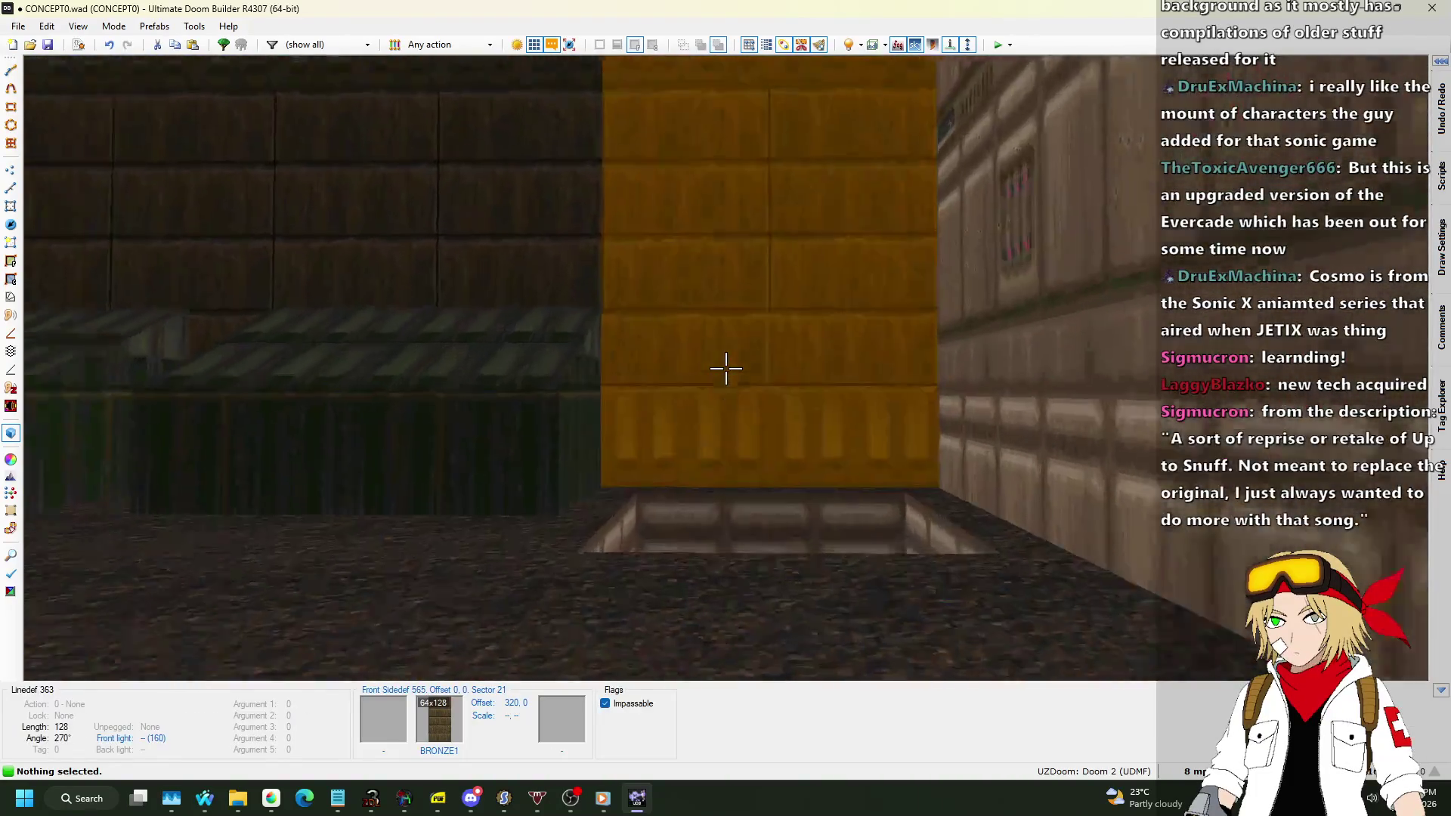
{"action": "left_click", "coordinate": [725, 368]}
{"action": "right_click", "coordinate": [726, 368]}
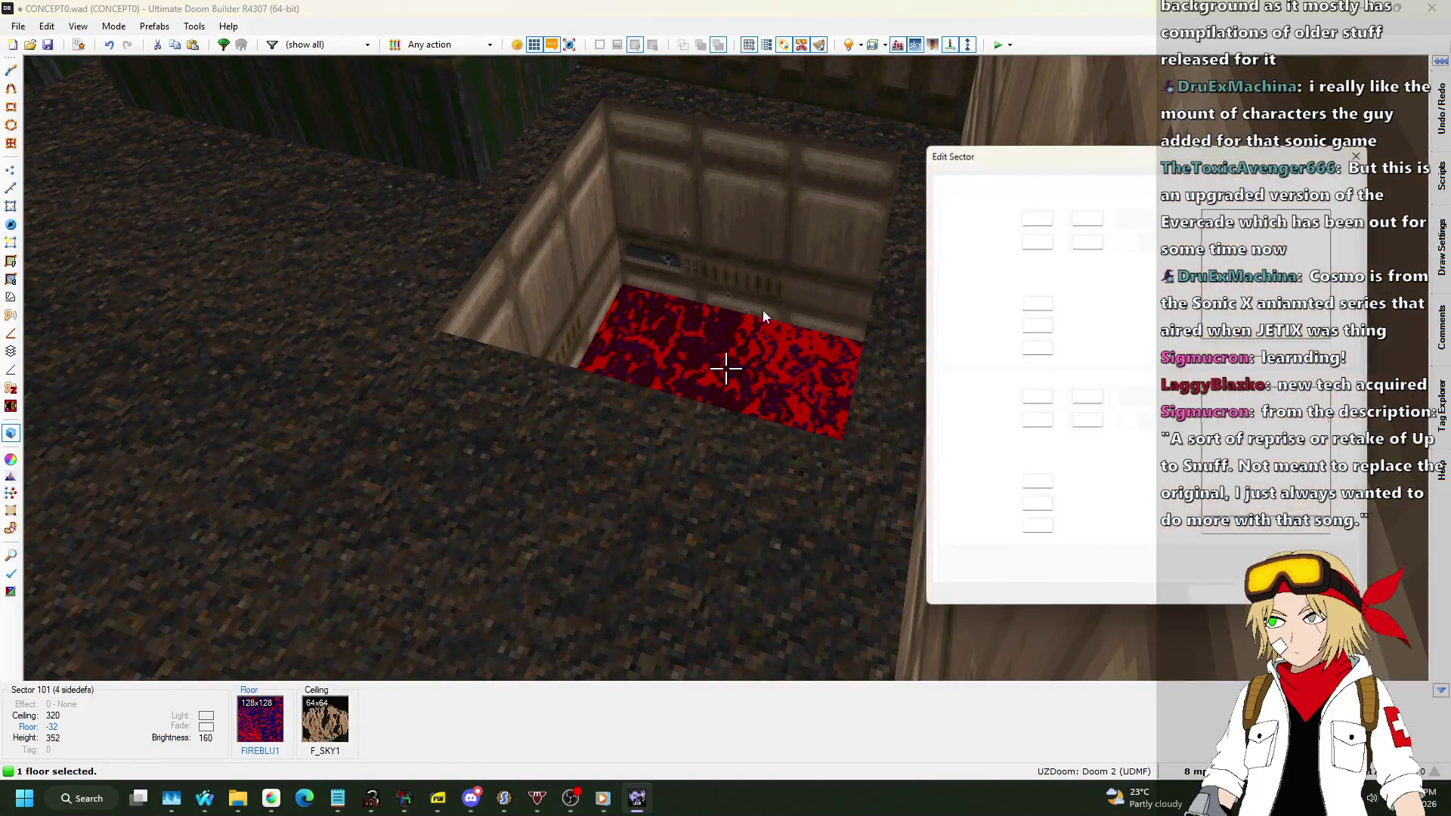
{"action": "left_click", "coordinate": [1034, 182]}
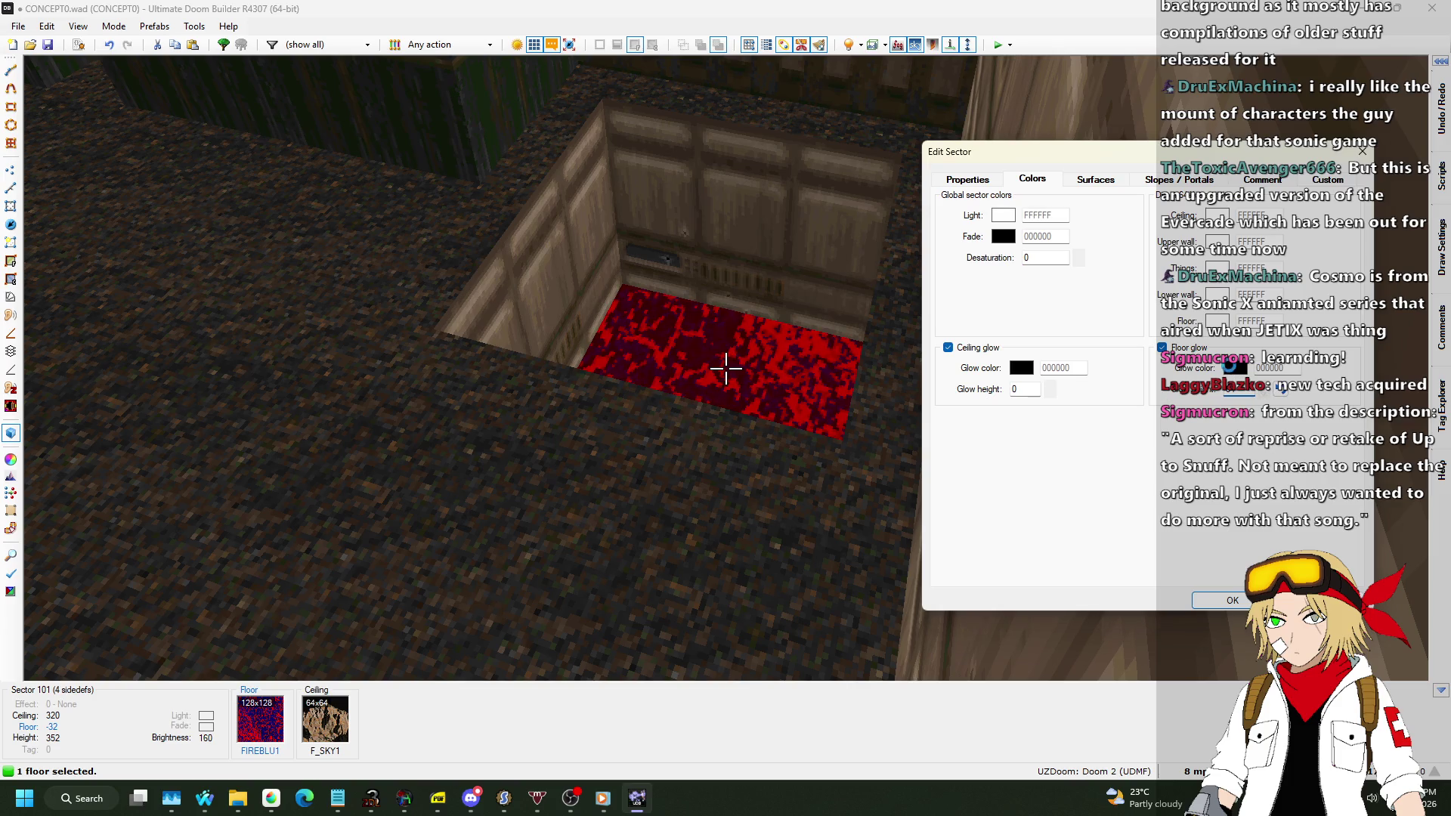
{"action": "left_click", "coordinate": [1234, 368]}
{"action": "left_click", "coordinate": [688, 306]}
{"action": "left_click", "coordinate": [594, 413]}
{"action": "left_click", "coordinate": [1232, 599]}
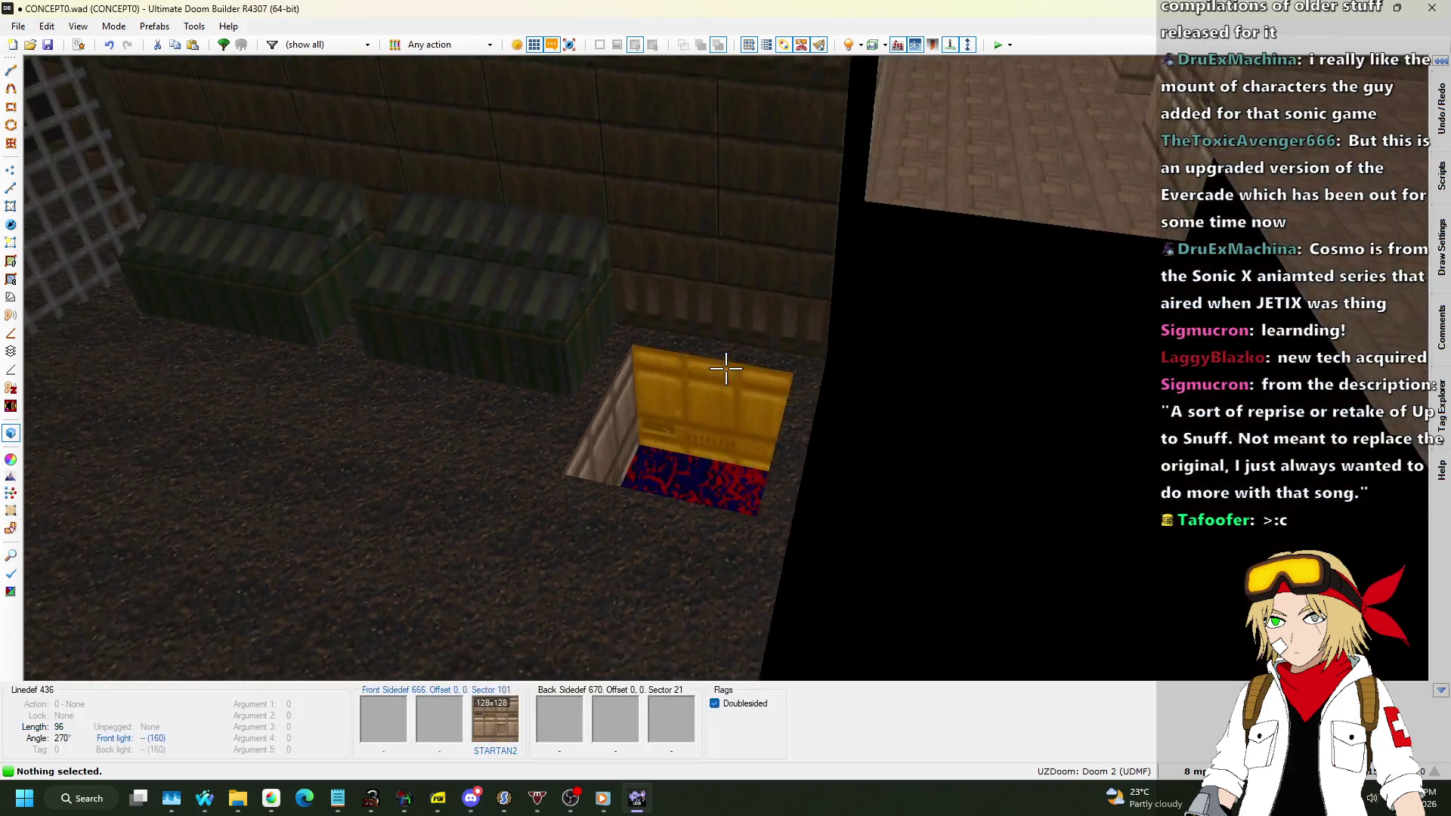
Return to the 2D map and select the short ladder linedef in the alcove.
{"action": "key", "text": "q"}
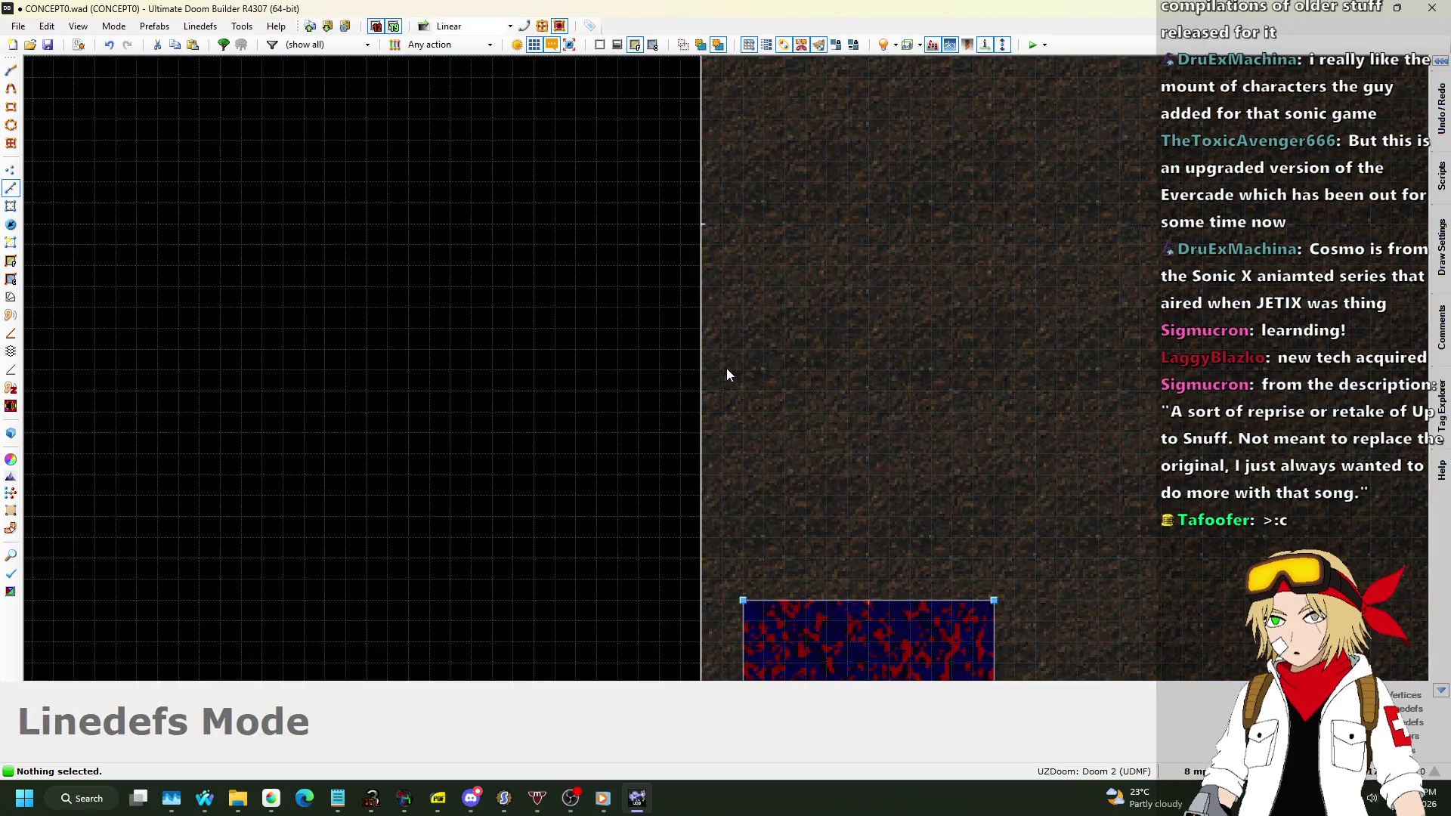
{"action": "scroll", "coordinate": [569, 400], "scroll_direction": "down", "scroll_amount": 6}
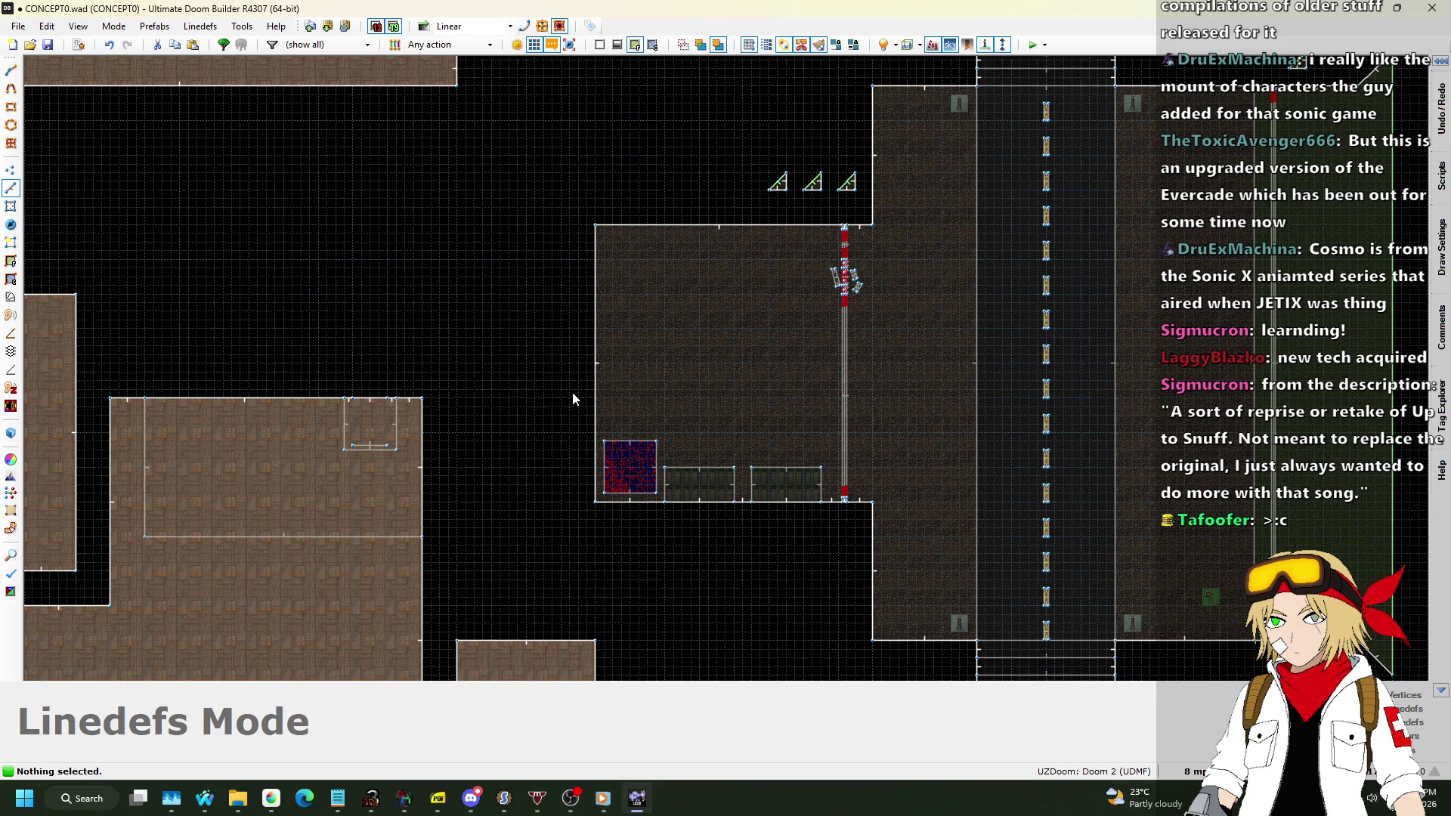
{"action": "scroll", "coordinate": [793, 348], "scroll_direction": "up", "scroll_amount": 5}
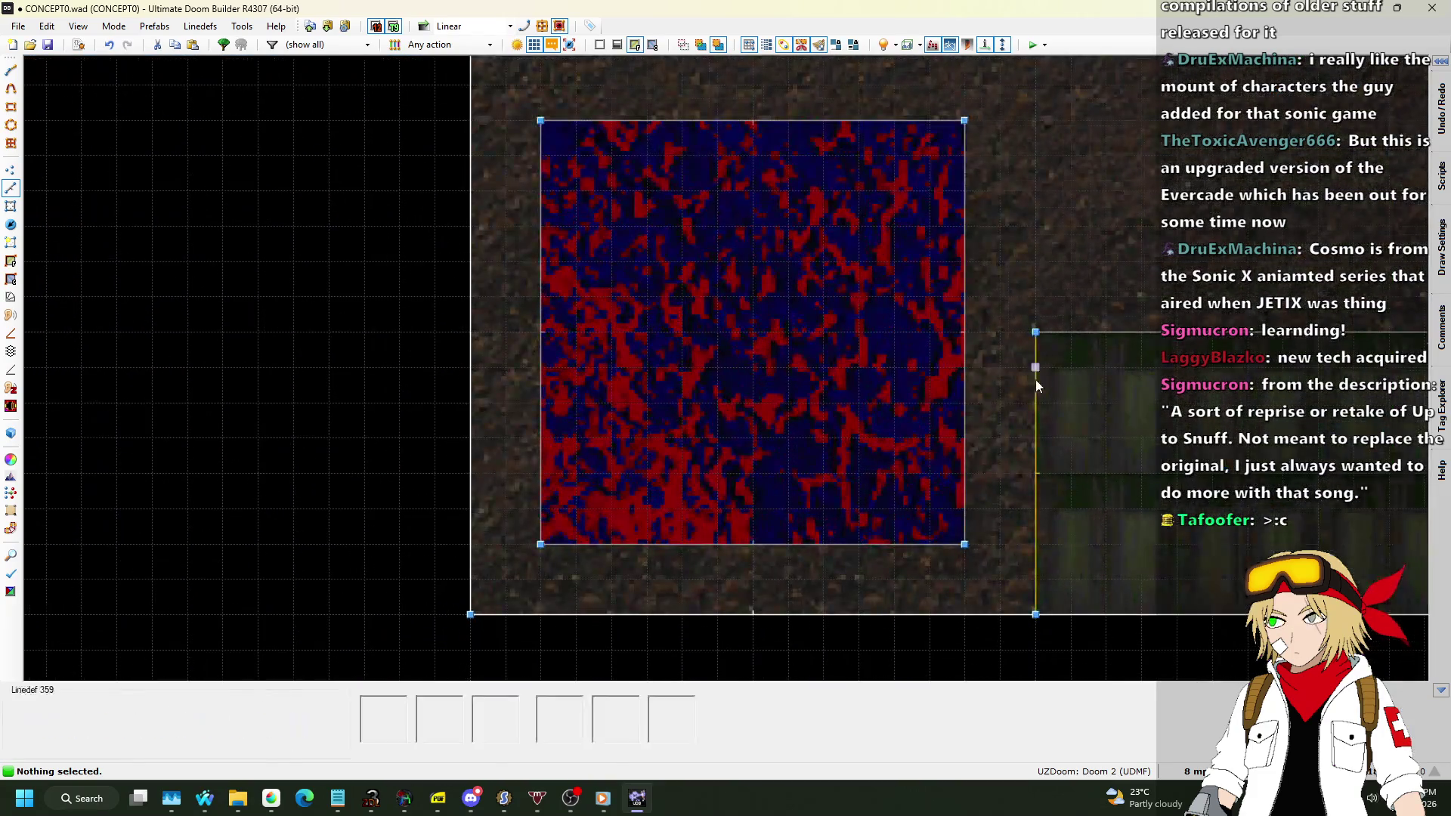
{"action": "scroll", "coordinate": [977, 392], "scroll_direction": "down", "scroll_amount": 5}
{"action": "scroll", "coordinate": [501, 349], "scroll_direction": "up", "scroll_amount": 6}
{"action": "scroll", "coordinate": [502, 349], "scroll_direction": "up", "scroll_amount": 1}
{"action": "left_click", "coordinate": [614, 350]}
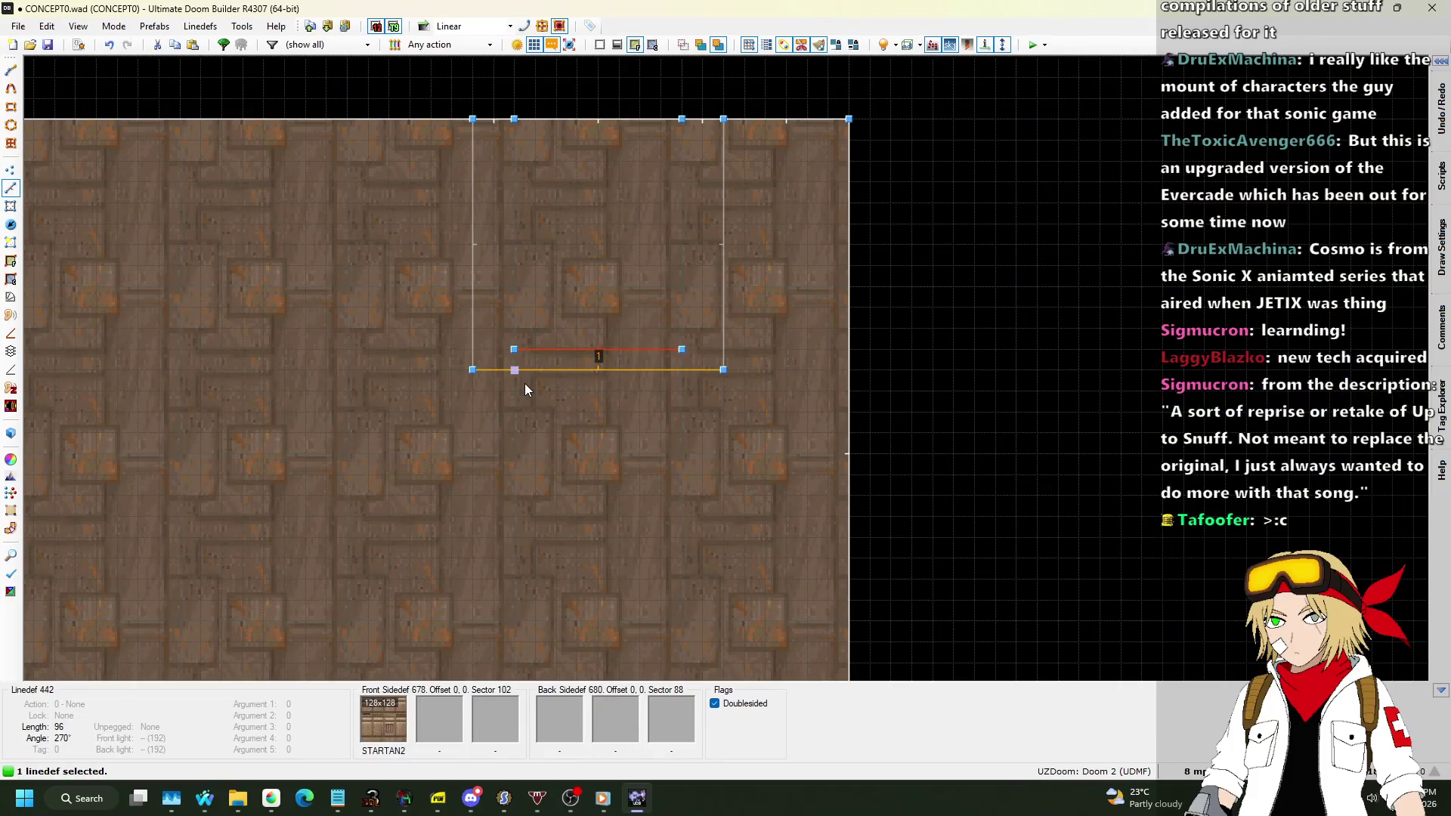
Duplicate the STEPLAD1 ladder linedef and place the copy inside the FIREBLU1 pit near its lower edge.
{"action": "key", "text": "ctrl+c"}
{"action": "key", "text": "ctrl+v"}
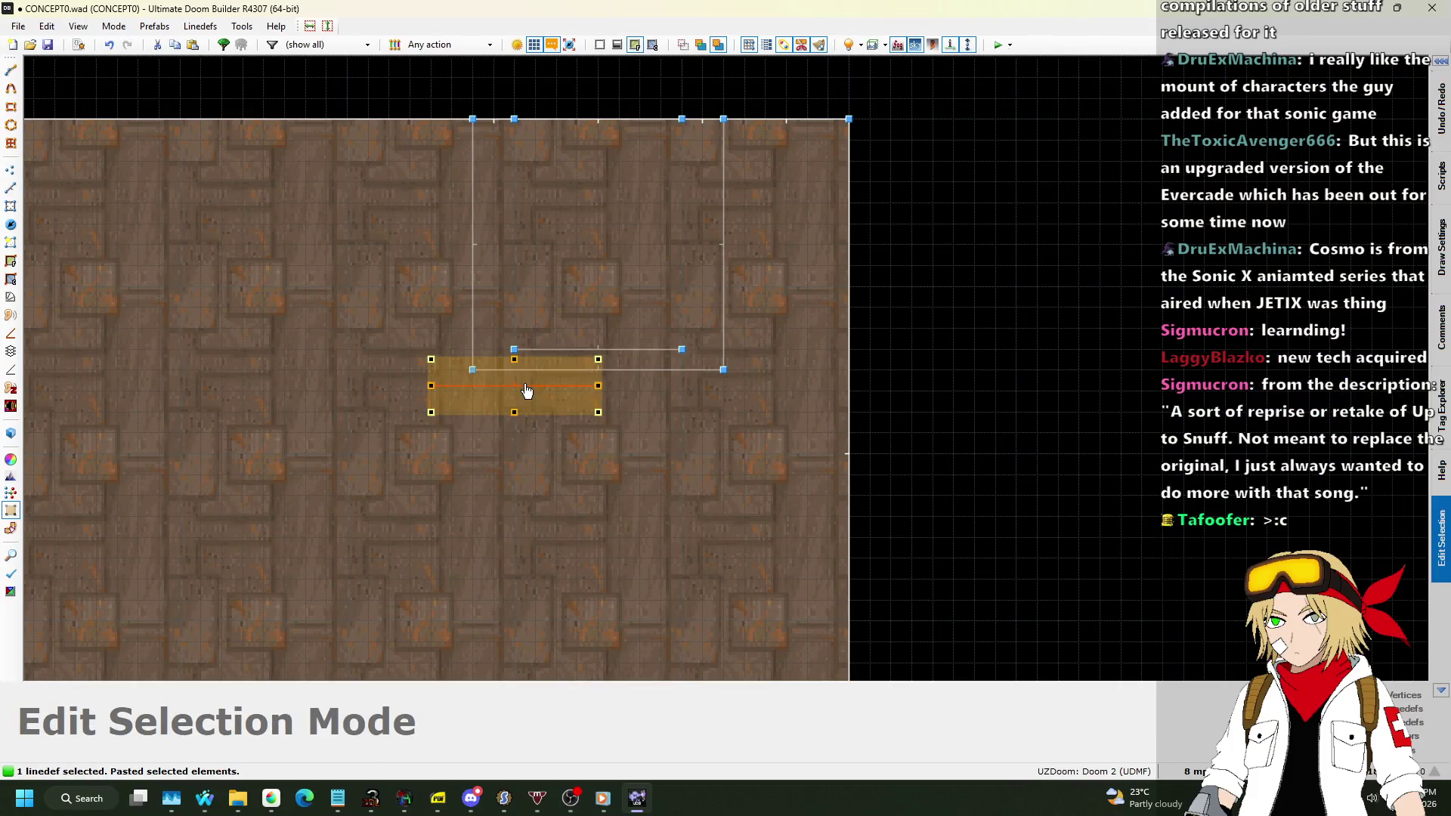
{"action": "scroll", "coordinate": [517, 394], "scroll_direction": "down", "scroll_amount": 5}
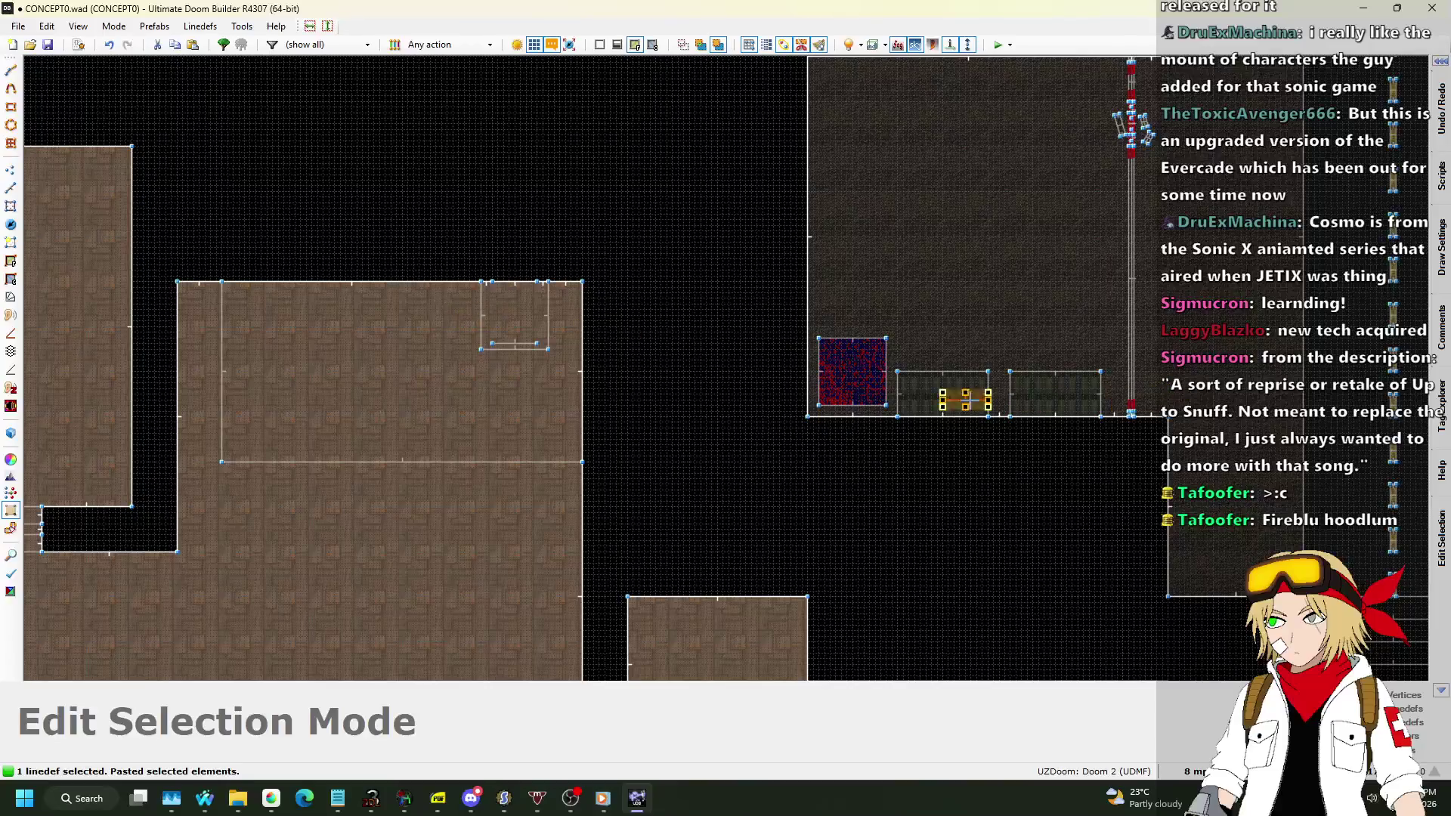
{"action": "scroll", "coordinate": [907, 402], "scroll_direction": "up", "scroll_amount": 5}
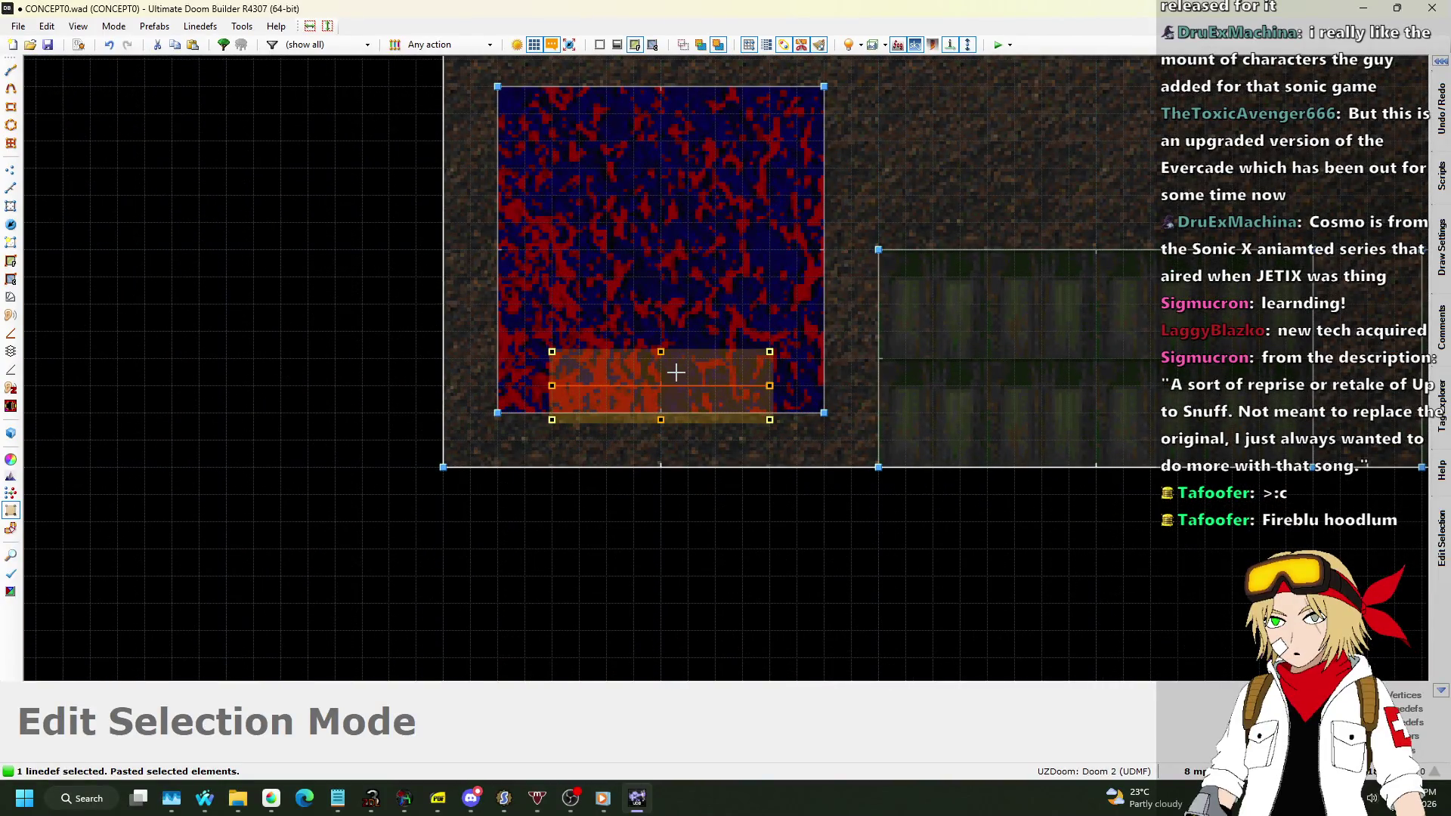
{"action": "left_click", "coordinate": [678, 380]}
{"action": "scroll", "coordinate": [725, 313], "scroll_direction": "down", "scroll_amount": 3}
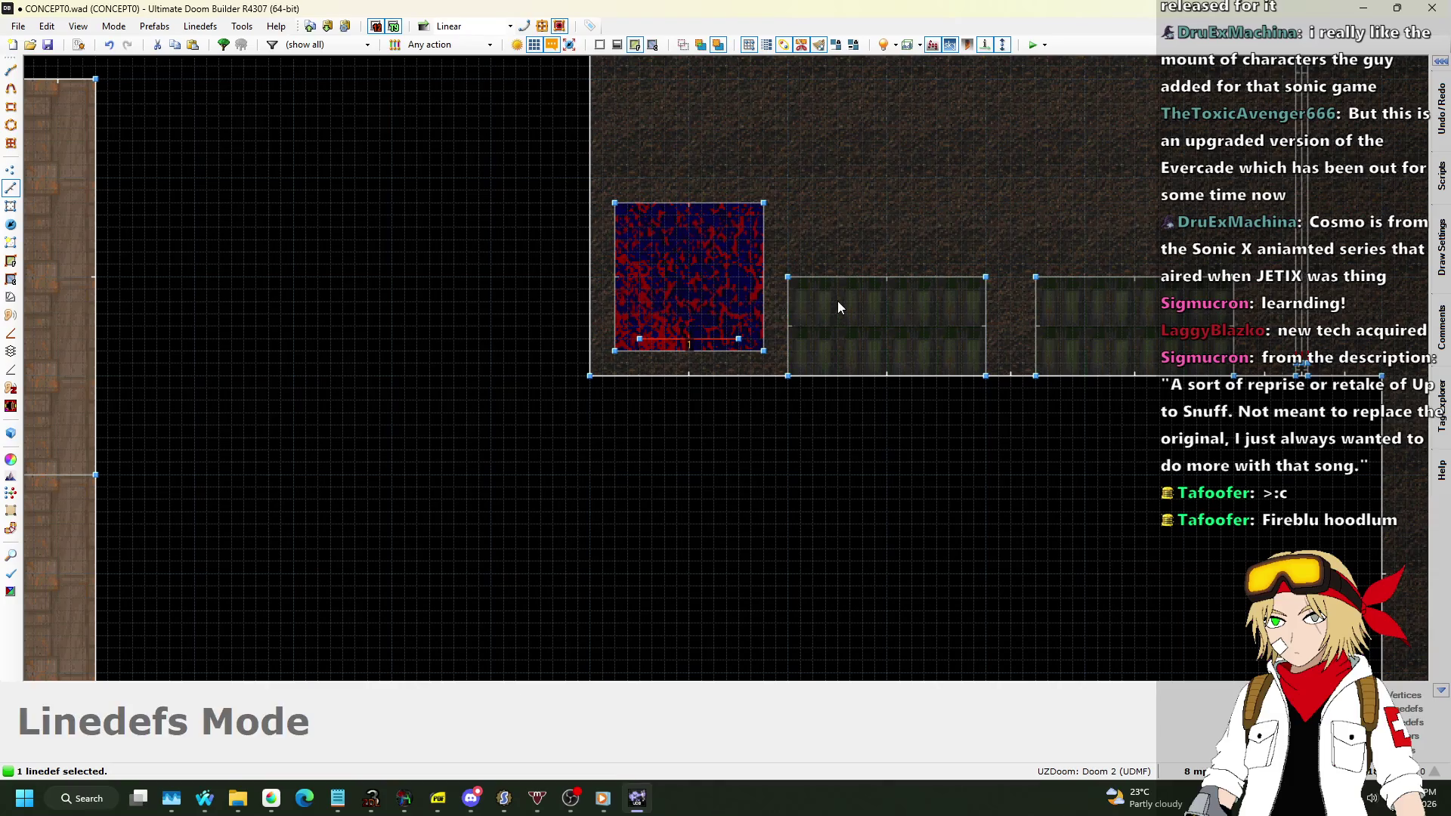
{"action": "key", "text": "c"}
{"action": "scroll", "coordinate": [833, 306], "scroll_direction": "down", "scroll_amount": 3}
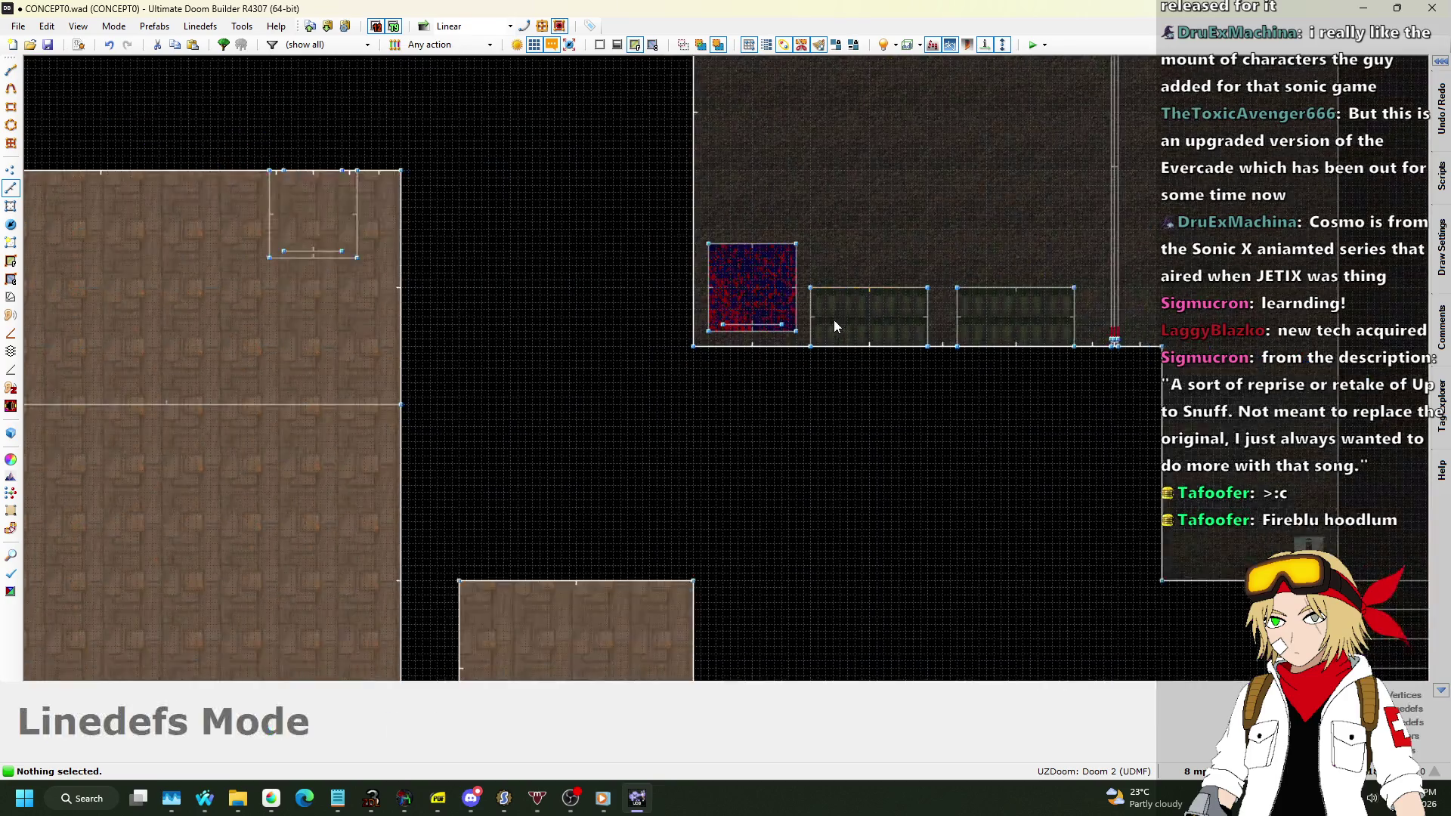
{"action": "scroll", "coordinate": [831, 310], "scroll_direction": "up", "scroll_amount": 3}
{"action": "key", "text": "q"}
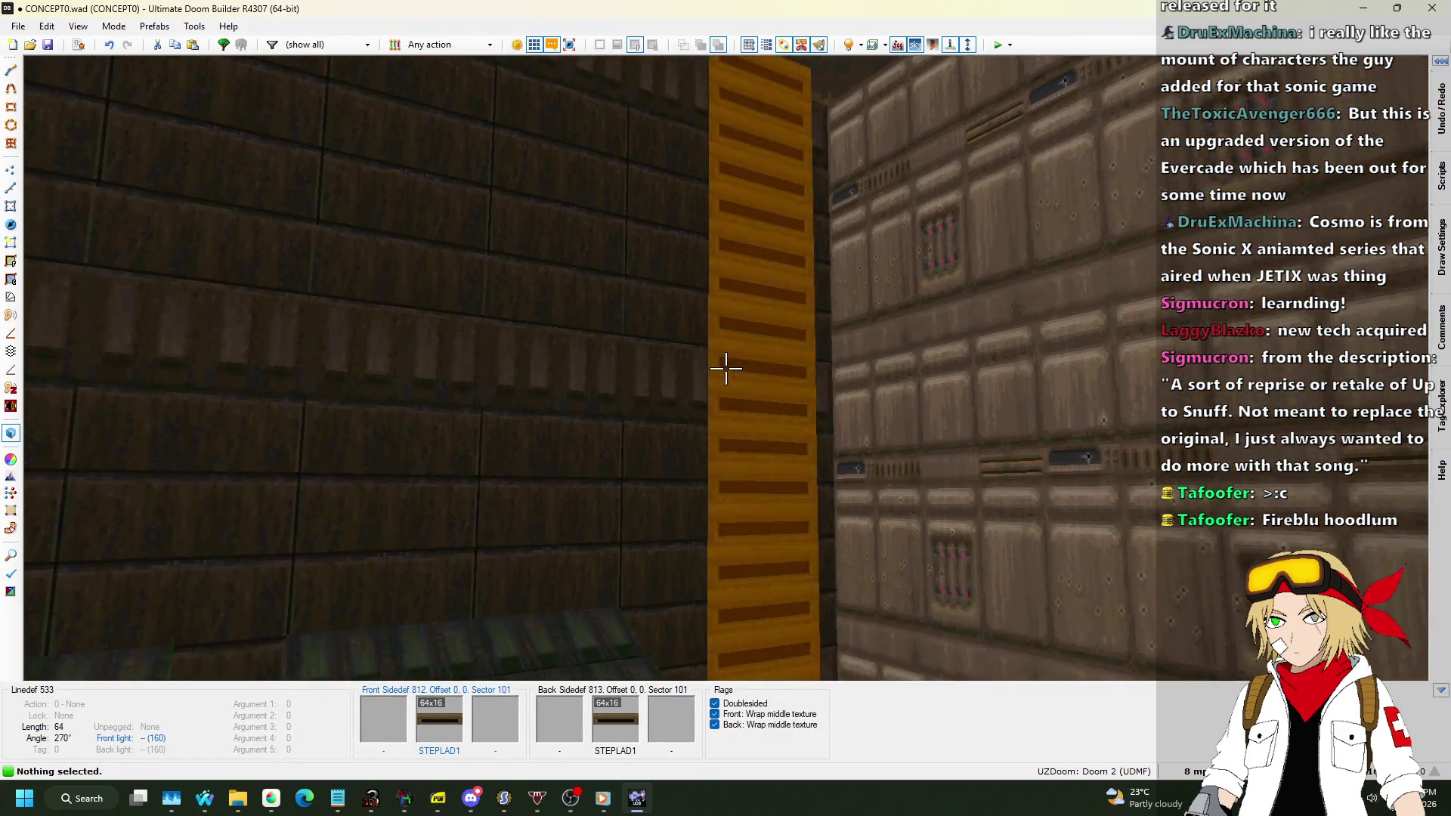
Retexture the pit ladder line with MIDSPACE and untick back-side Wrap middle texture.
{"action": "left_click", "coordinate": [726, 367]}
{"action": "right_click", "coordinate": [725, 368]}
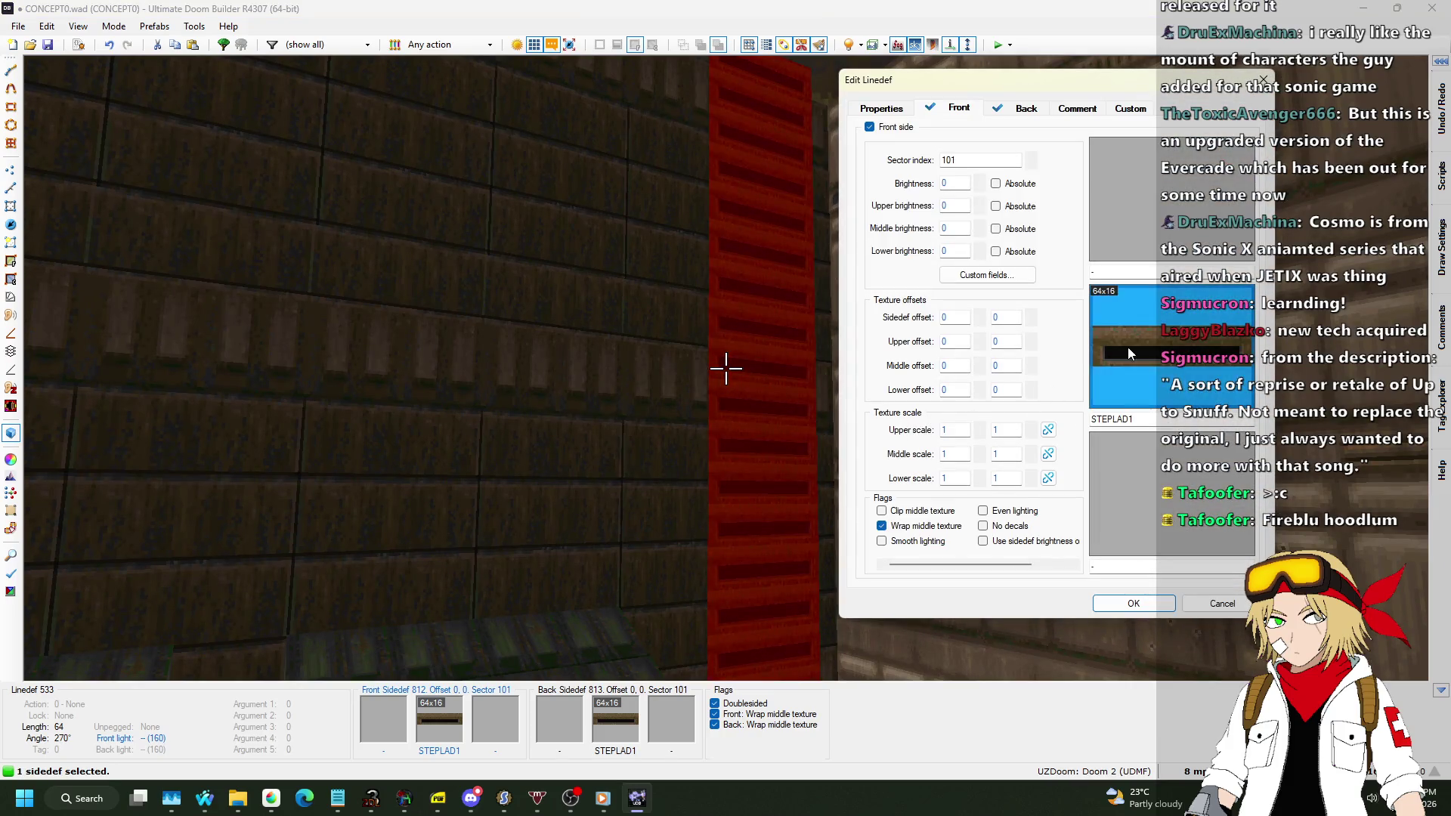
{"action": "left_click", "coordinate": [1127, 347]}
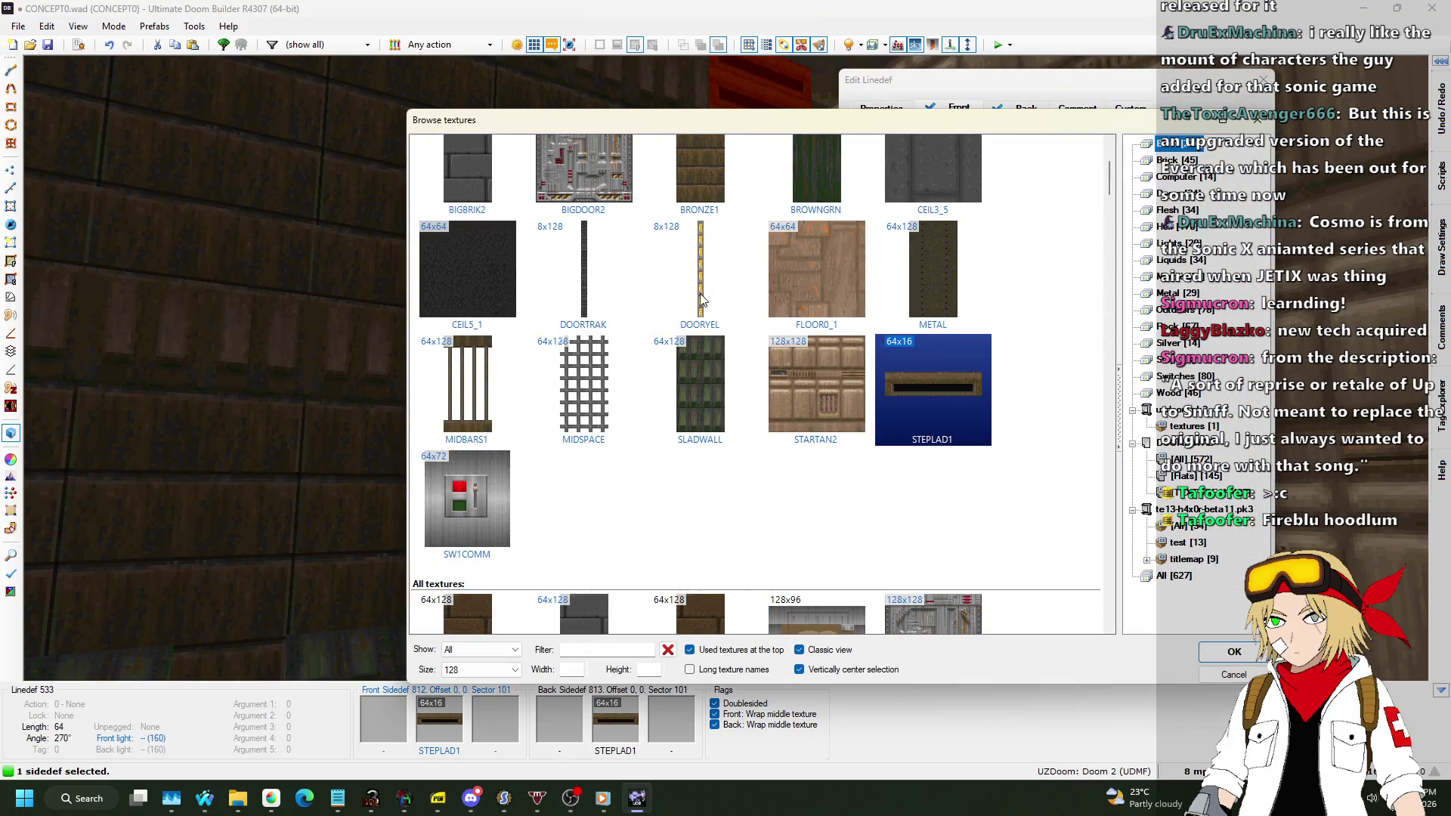
{"action": "double_click", "coordinate": [623, 402]}
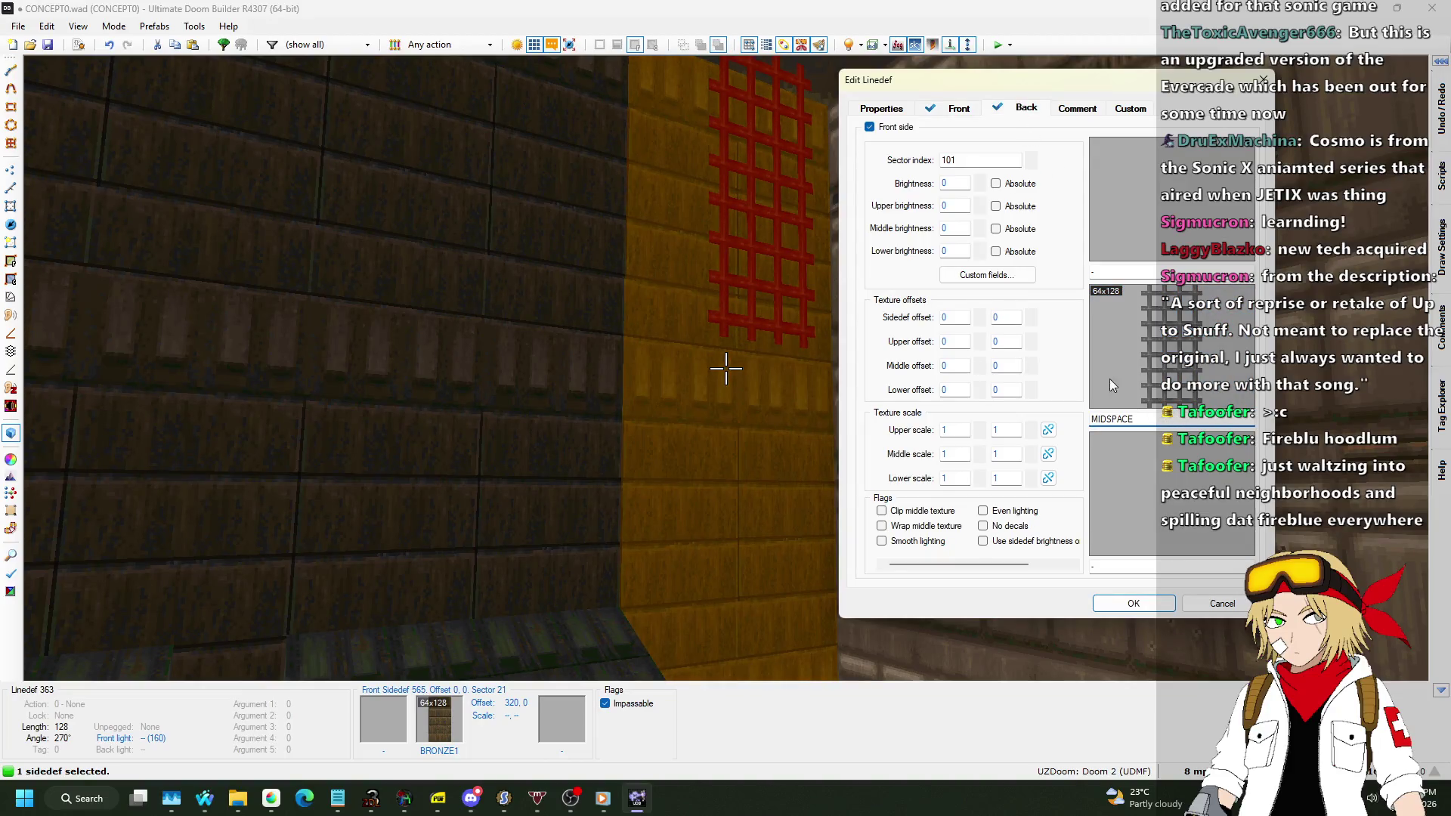
{"action": "left_click", "coordinate": [880, 525]}
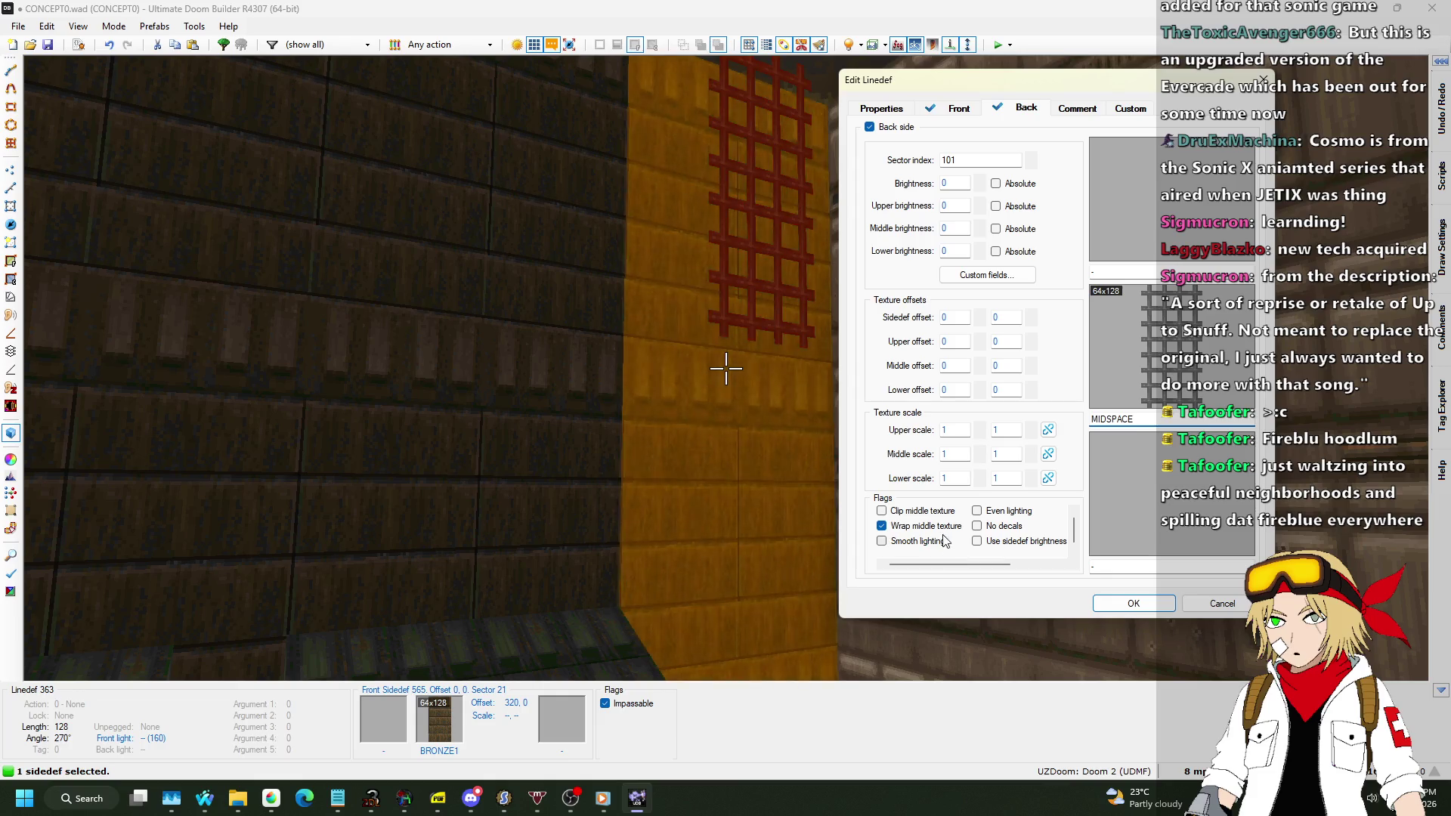
{"action": "left_click", "coordinate": [1119, 597]}
{"action": "key", "text": "q"}
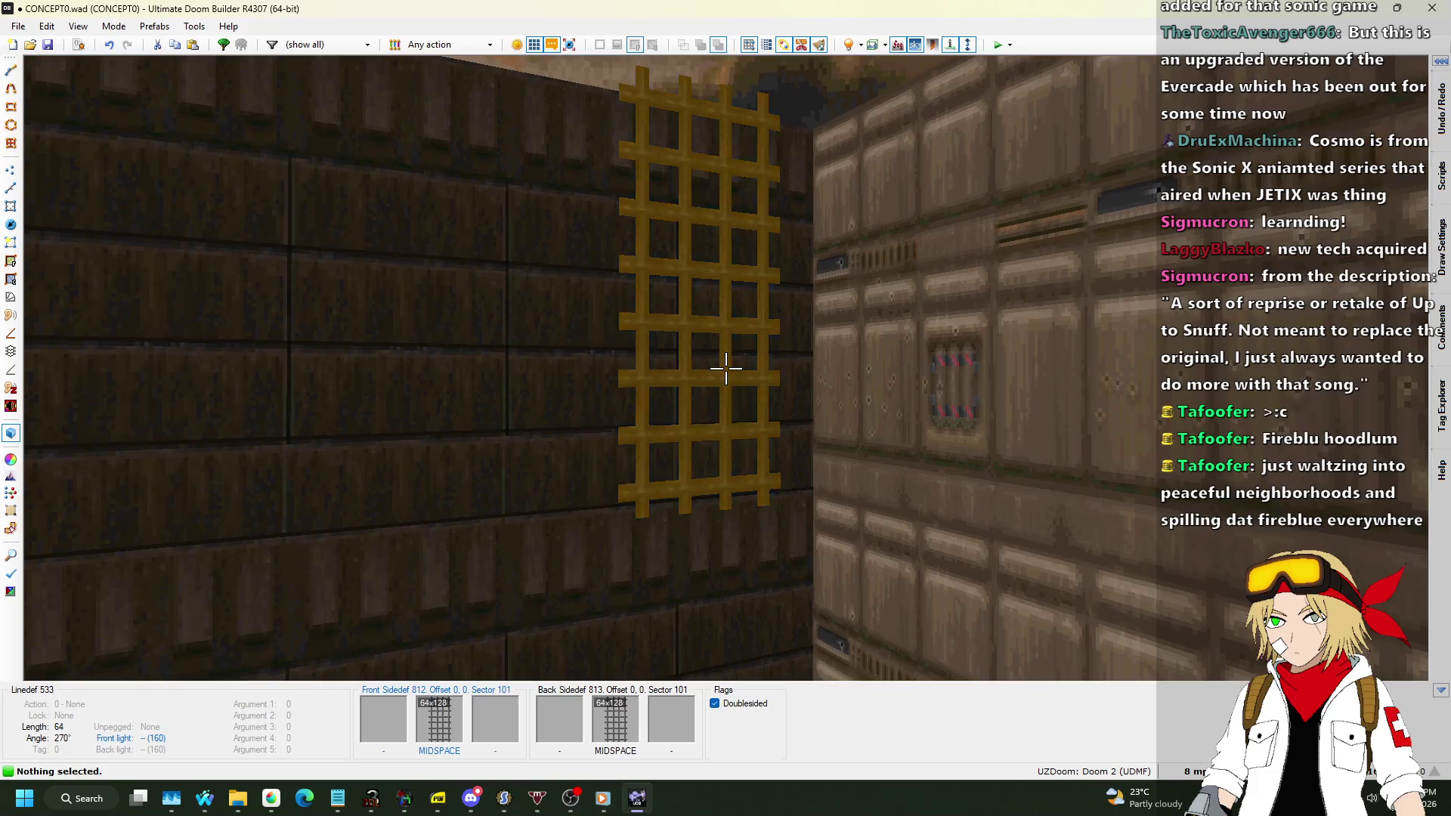
{"action": "left_click", "coordinate": [726, 369]}
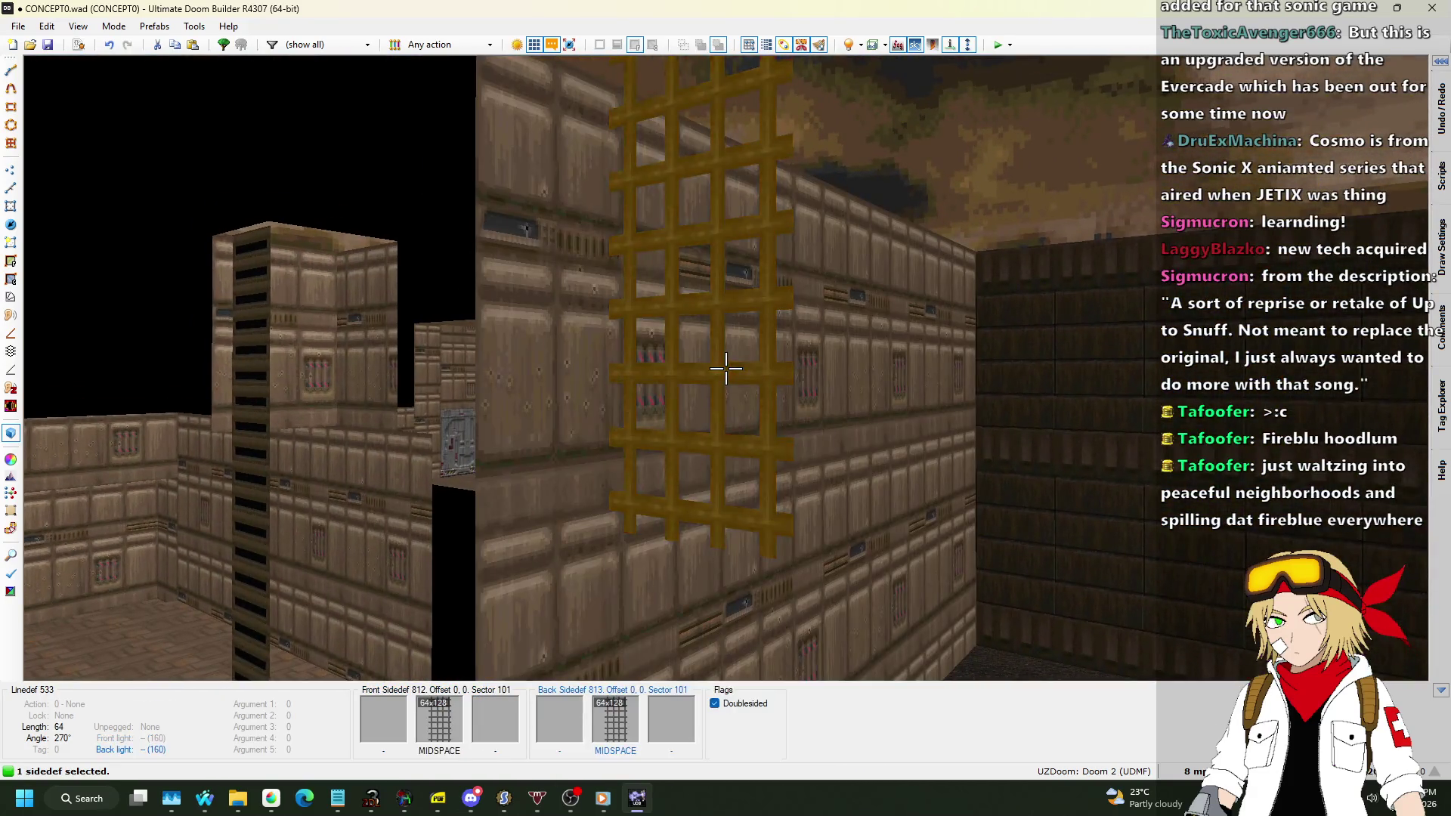
Shift both grate sidedefs' texture offset down to 0, -224.
{"action": "left_click", "coordinate": [726, 369]}
{"action": "key", "text": "ctrl+Down"}
{"action": "key", "text": "ctrl+Down"}
{"action": "key", "text": "ctrl+Down"}
{"action": "key", "text": "ctrl+Down"}
{"action": "key", "text": "ctrl+Down"}
{"action": "key", "text": "ctrl+Down"}
{"action": "key", "text": "ctrl+Down"}
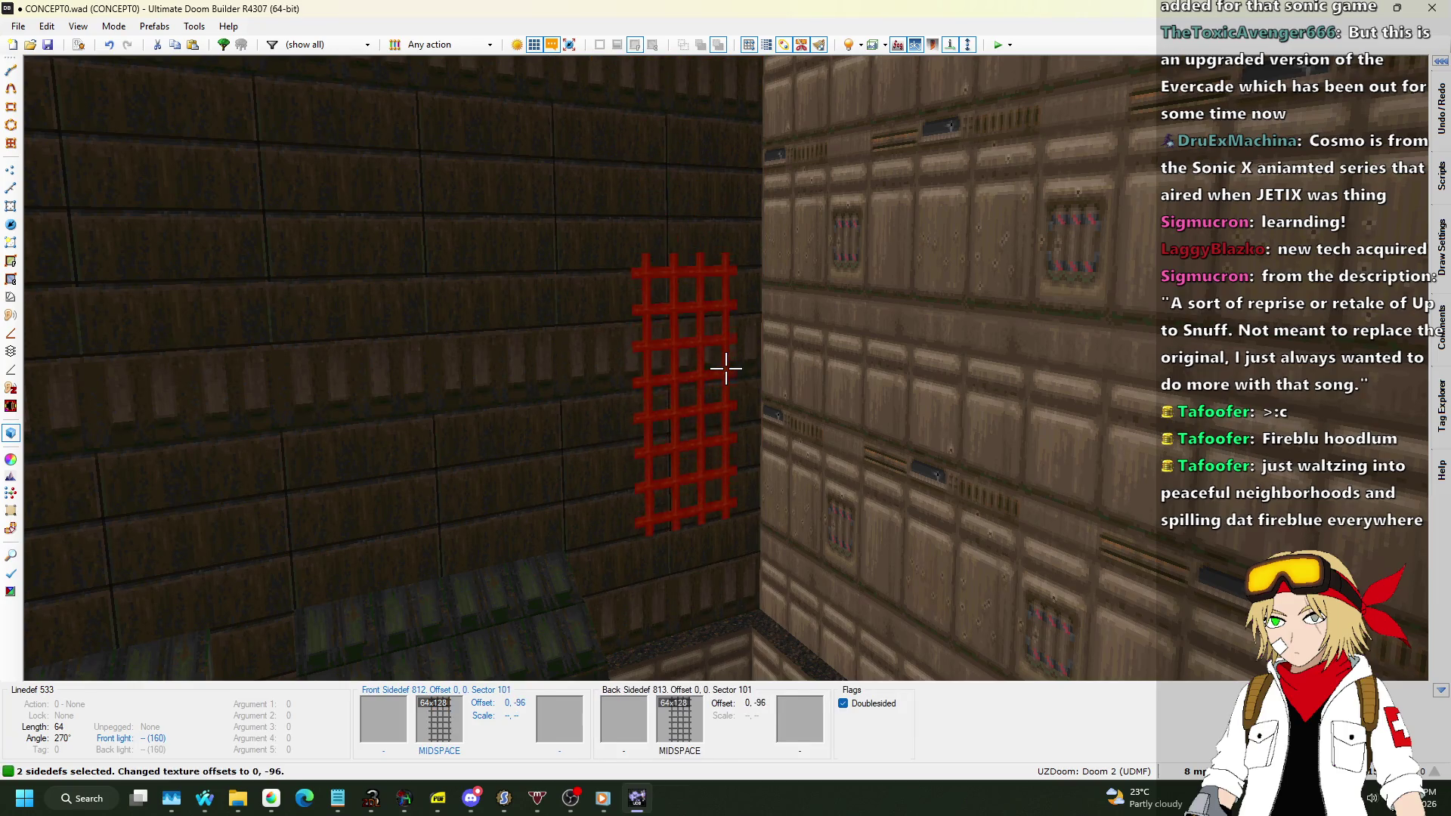
{"action": "key", "text": "ctrl+Down"}
{"action": "key", "text": "ctrl+Down"}
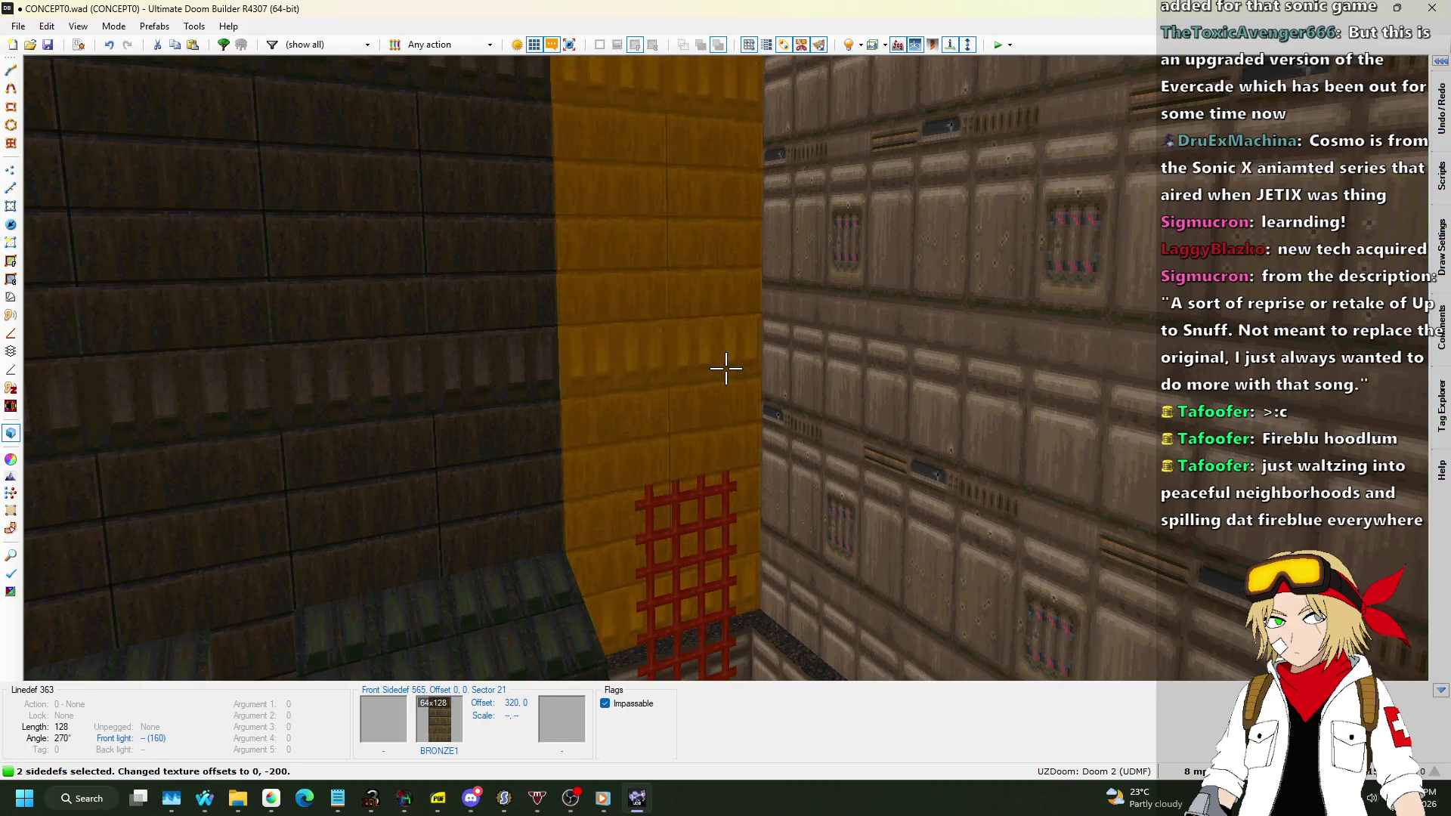
{"action": "key", "text": "ctrl+Down"}
{"action": "key", "text": "ctrl+Down"}
{"action": "key", "text": "ctrl+Down"}
{"action": "key", "text": "c"}
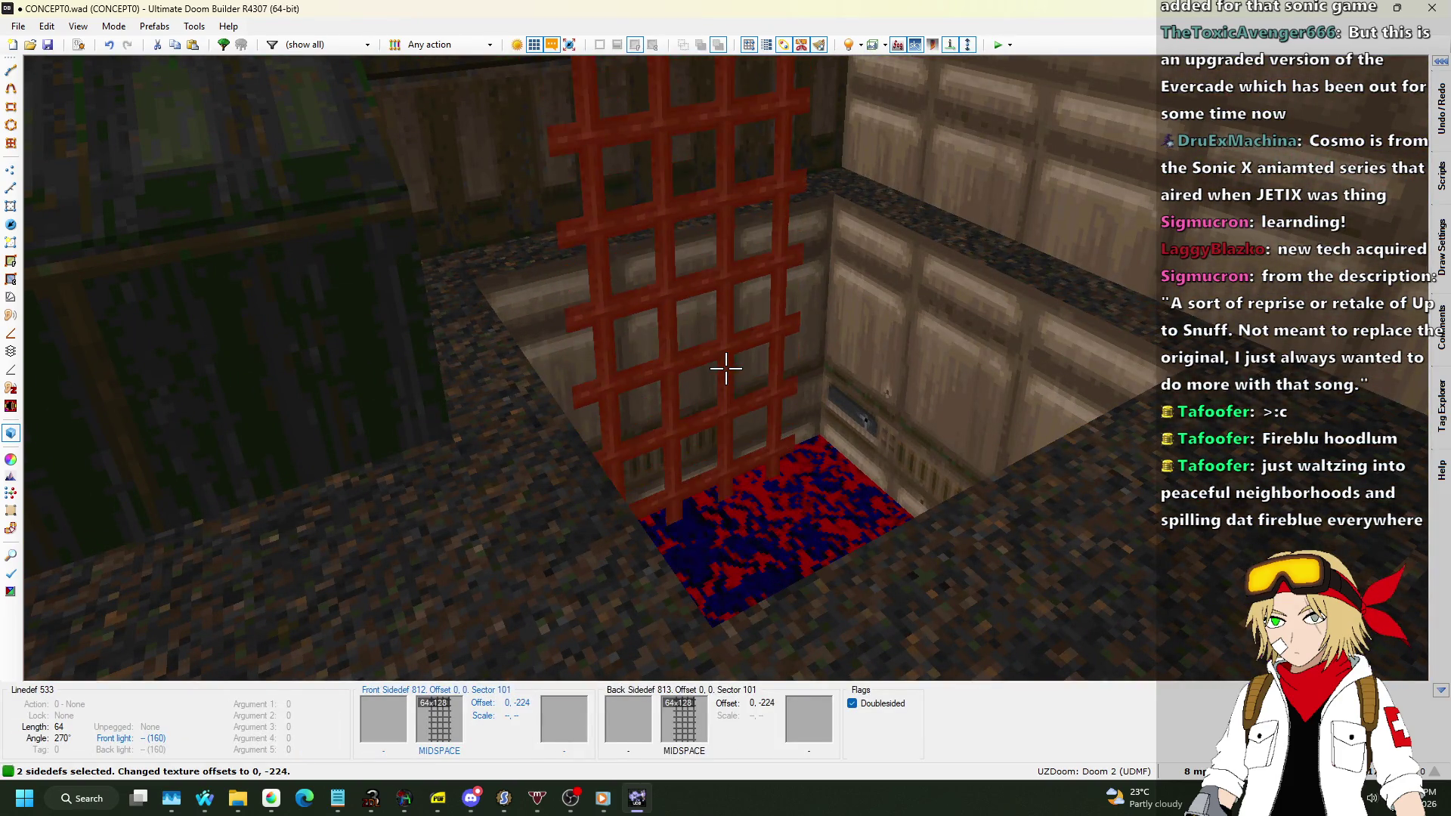
{"action": "key", "text": "s"}
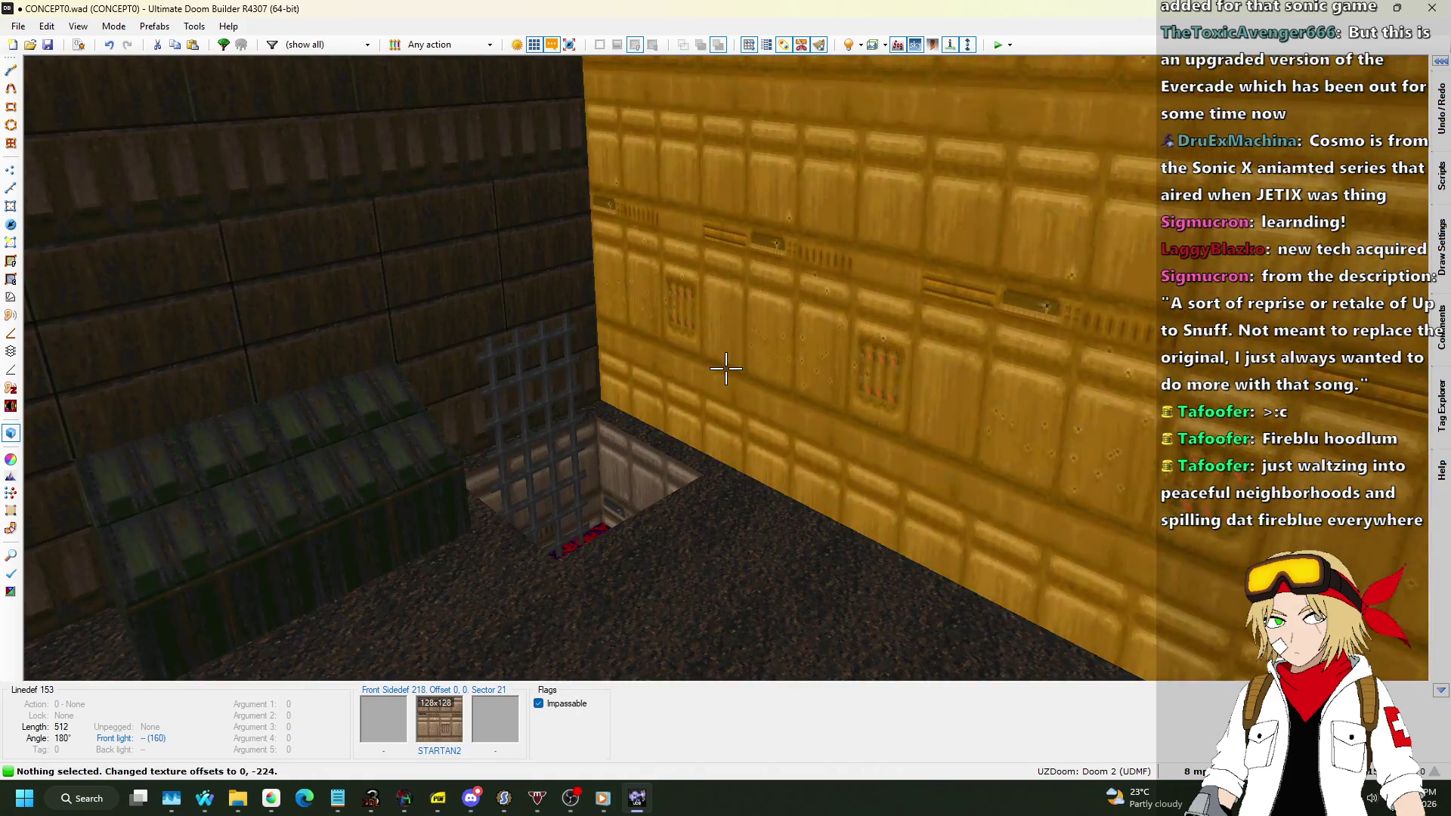
{"action": "key", "text": "w"}
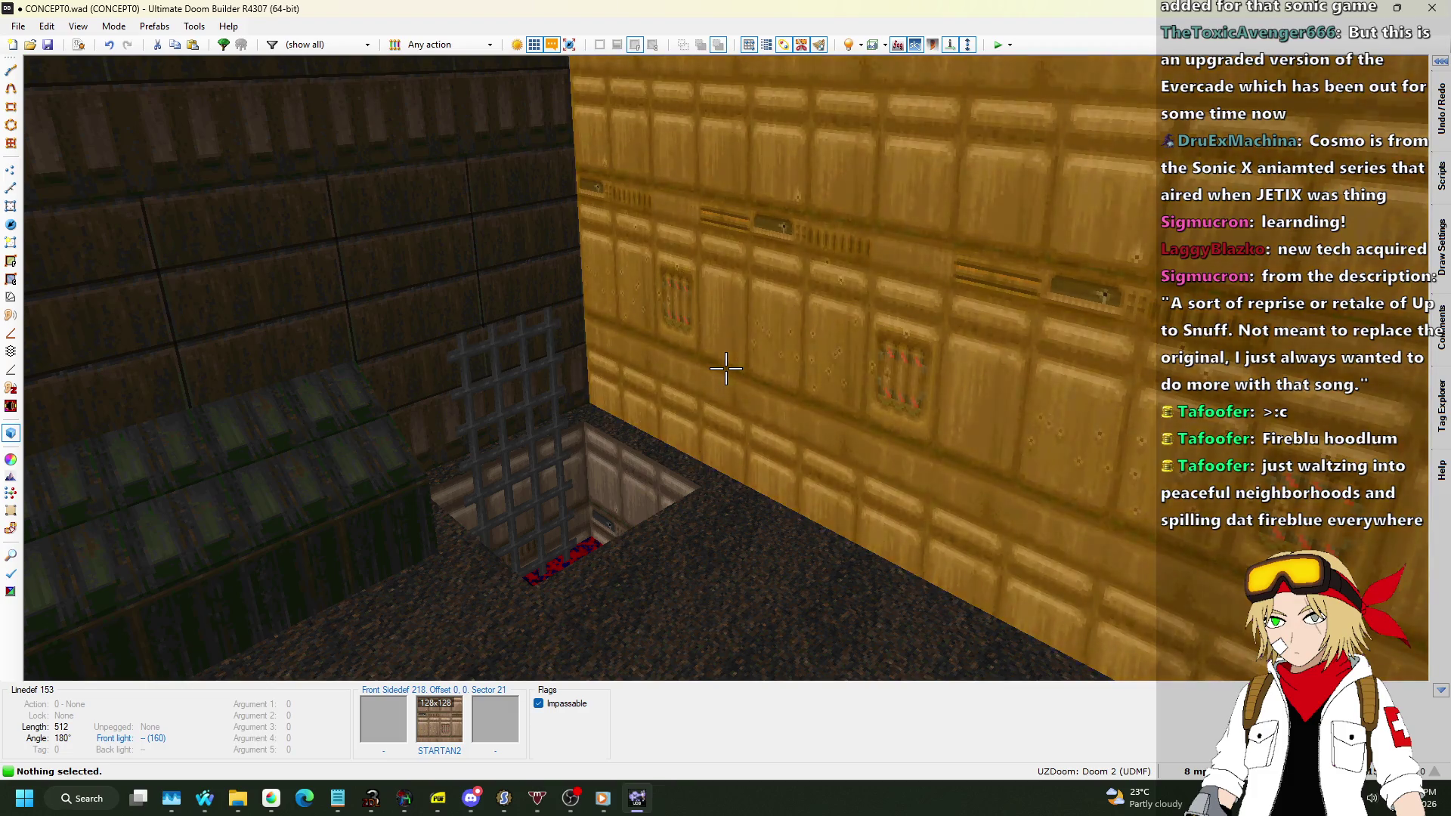
Copy ASHWALL7 and paste it onto the wall beside the pit.
{"action": "key", "text": "w"}
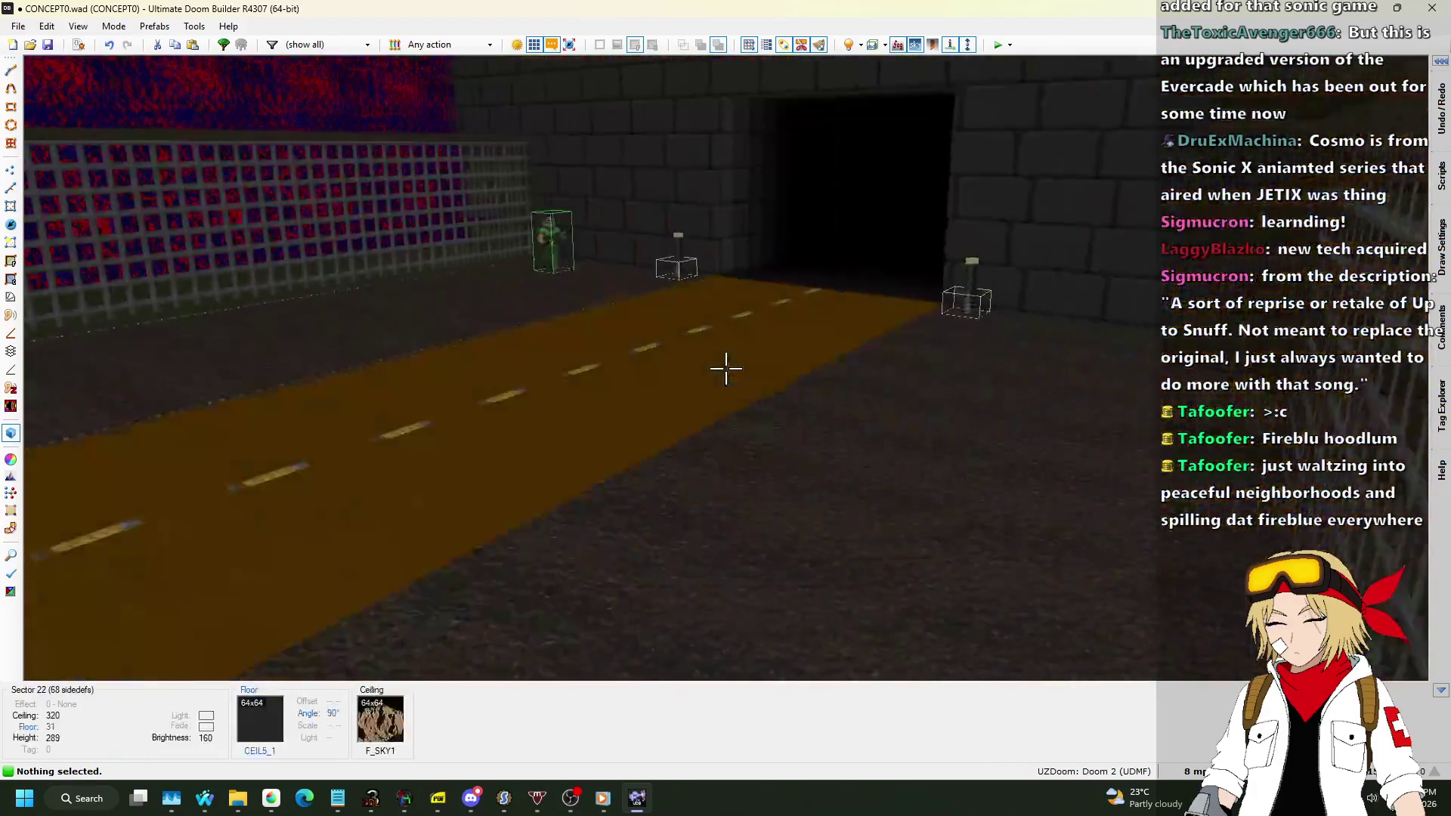
{"action": "key", "text": "w"}
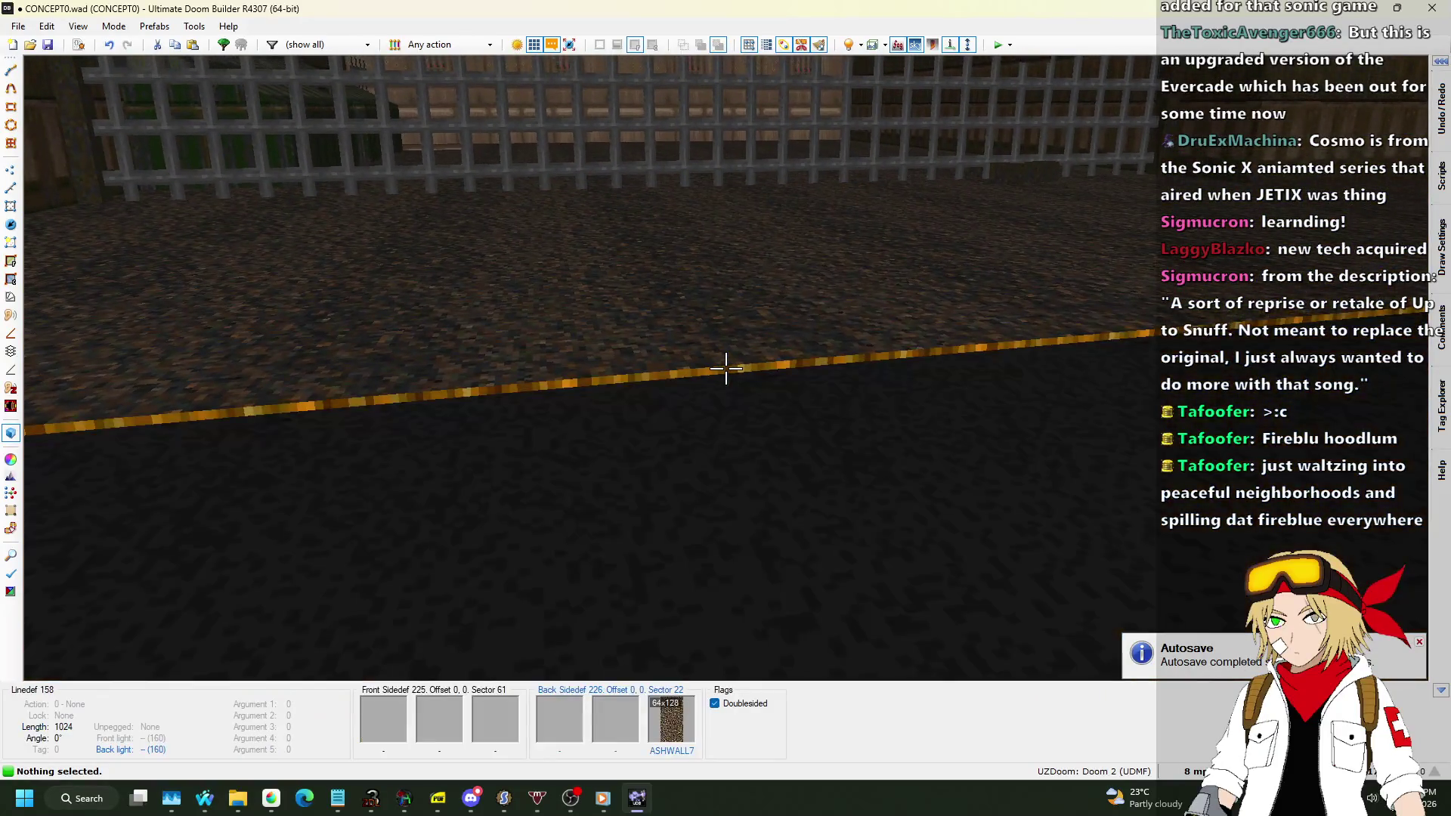
{"action": "key", "text": "ctrl+c"}
{"action": "key", "text": "w"}
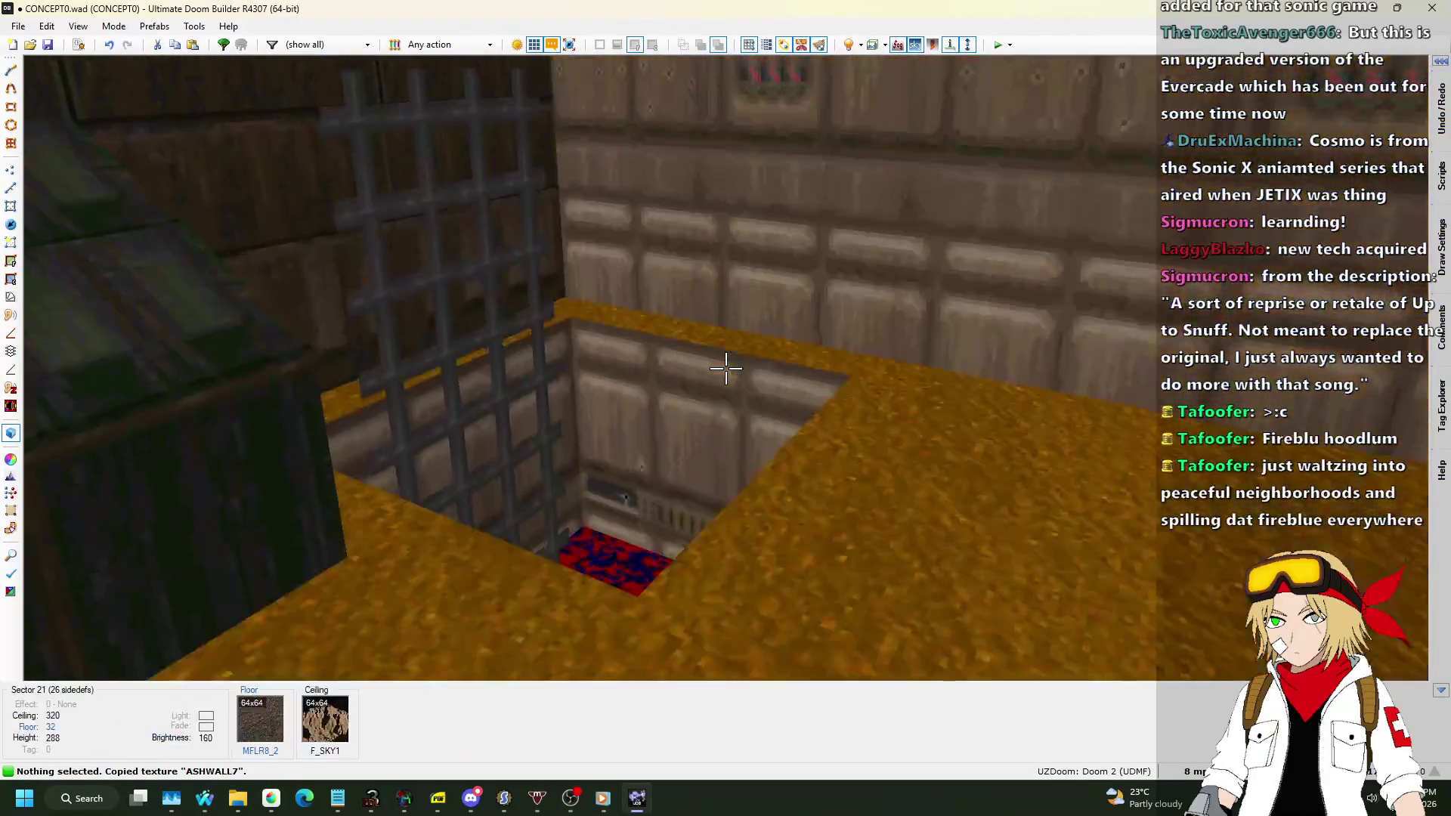
{"action": "key", "text": "ctrl+v"}
Copy MIDSPACE from the grid fence and paste it onto the brown room's ladder wall.
{"action": "key", "text": "w"}
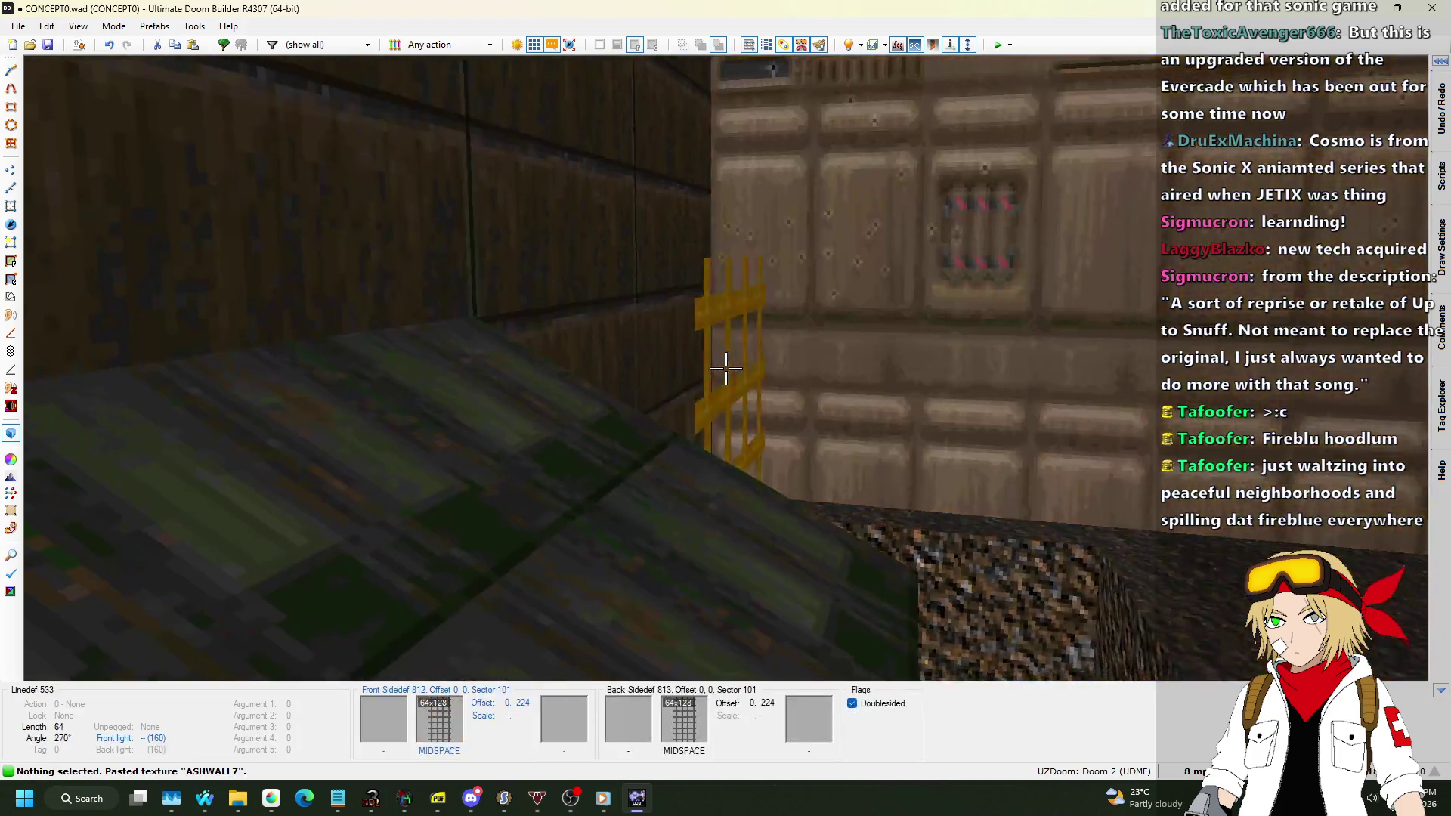
{"action": "key", "text": "w"}
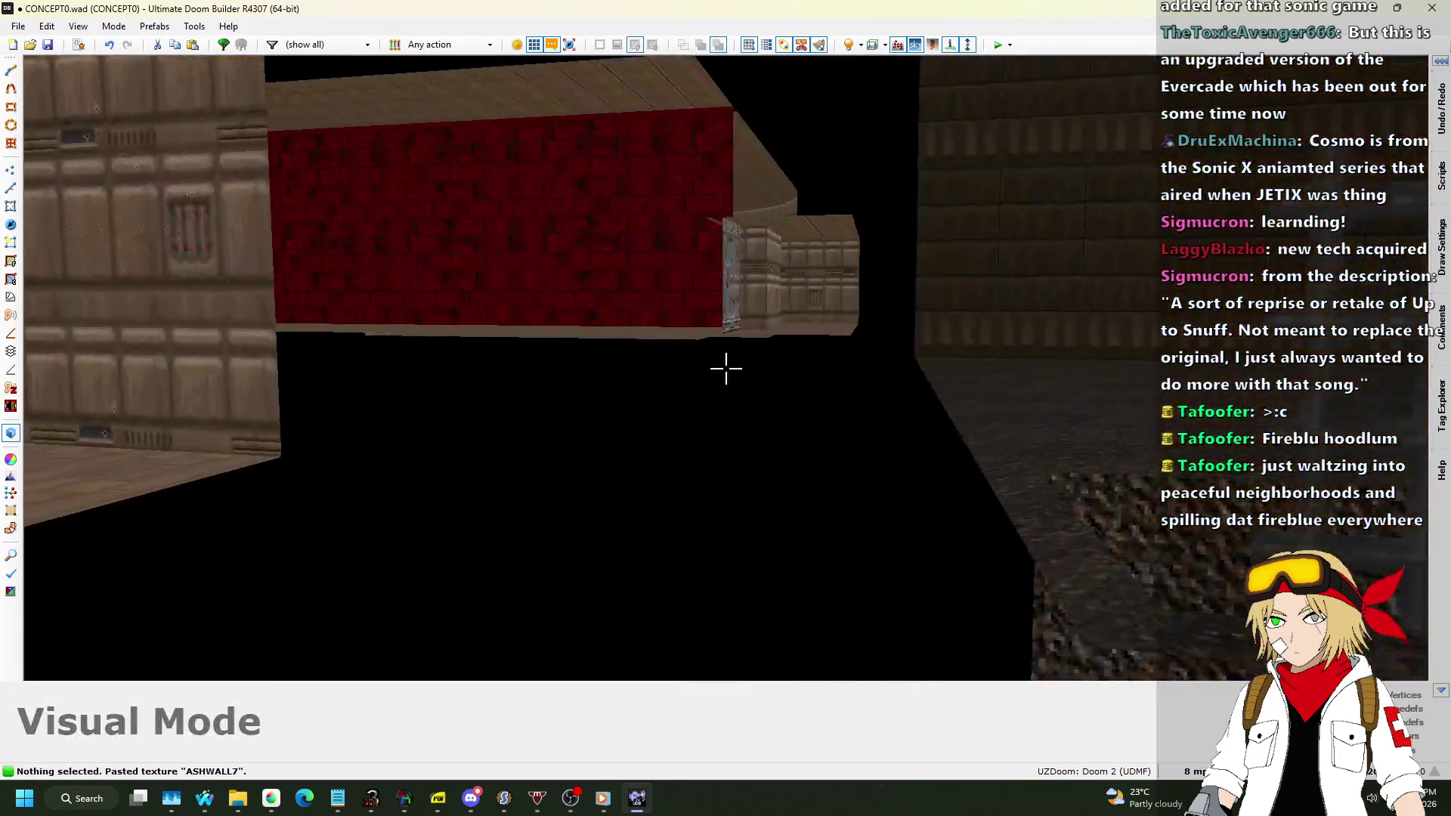
{"action": "key", "text": "ctrl+c"}
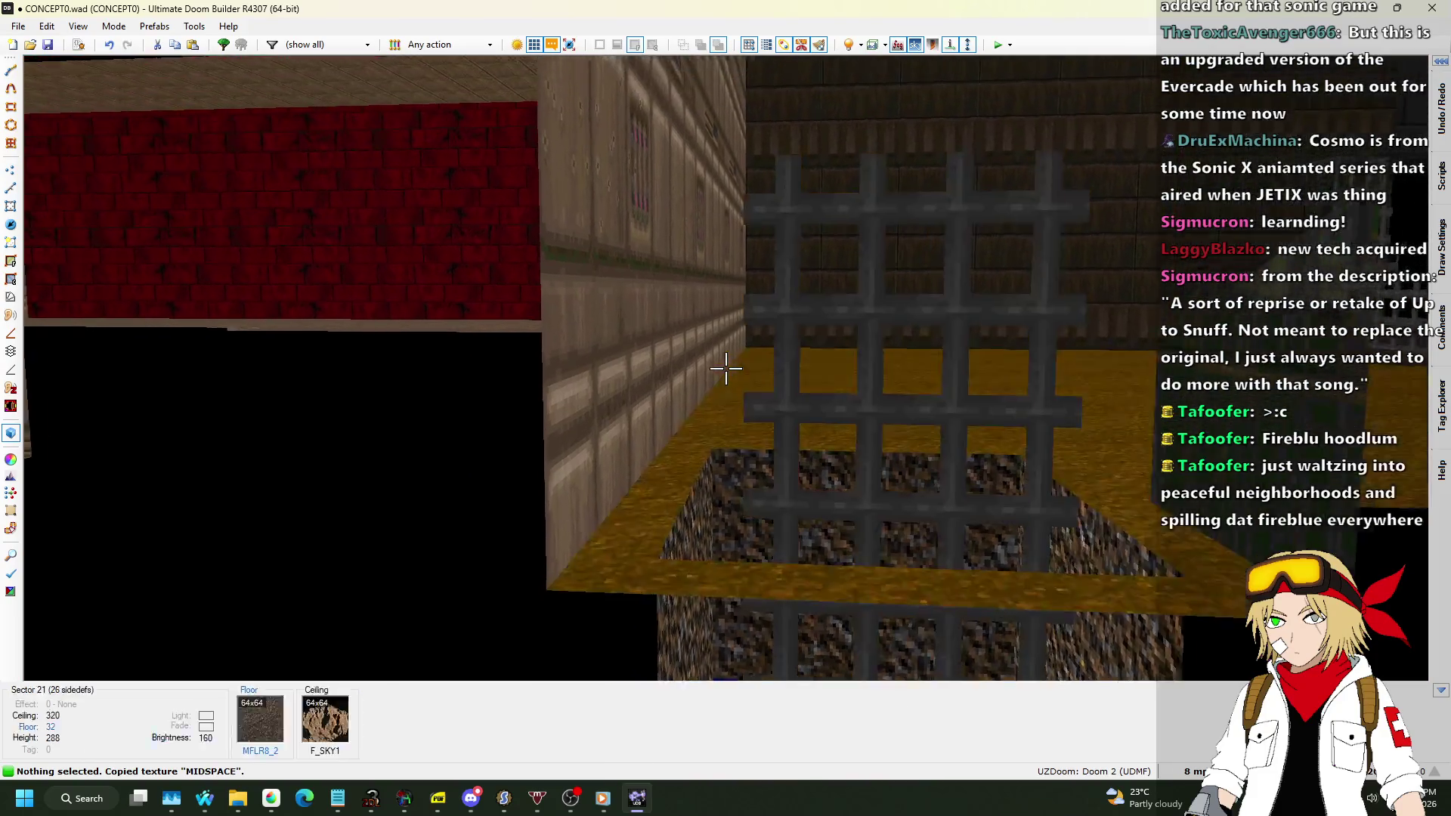
{"action": "key", "text": "w"}
{"action": "key", "text": "w"}
{"action": "left_click", "coordinate": [725, 368]}
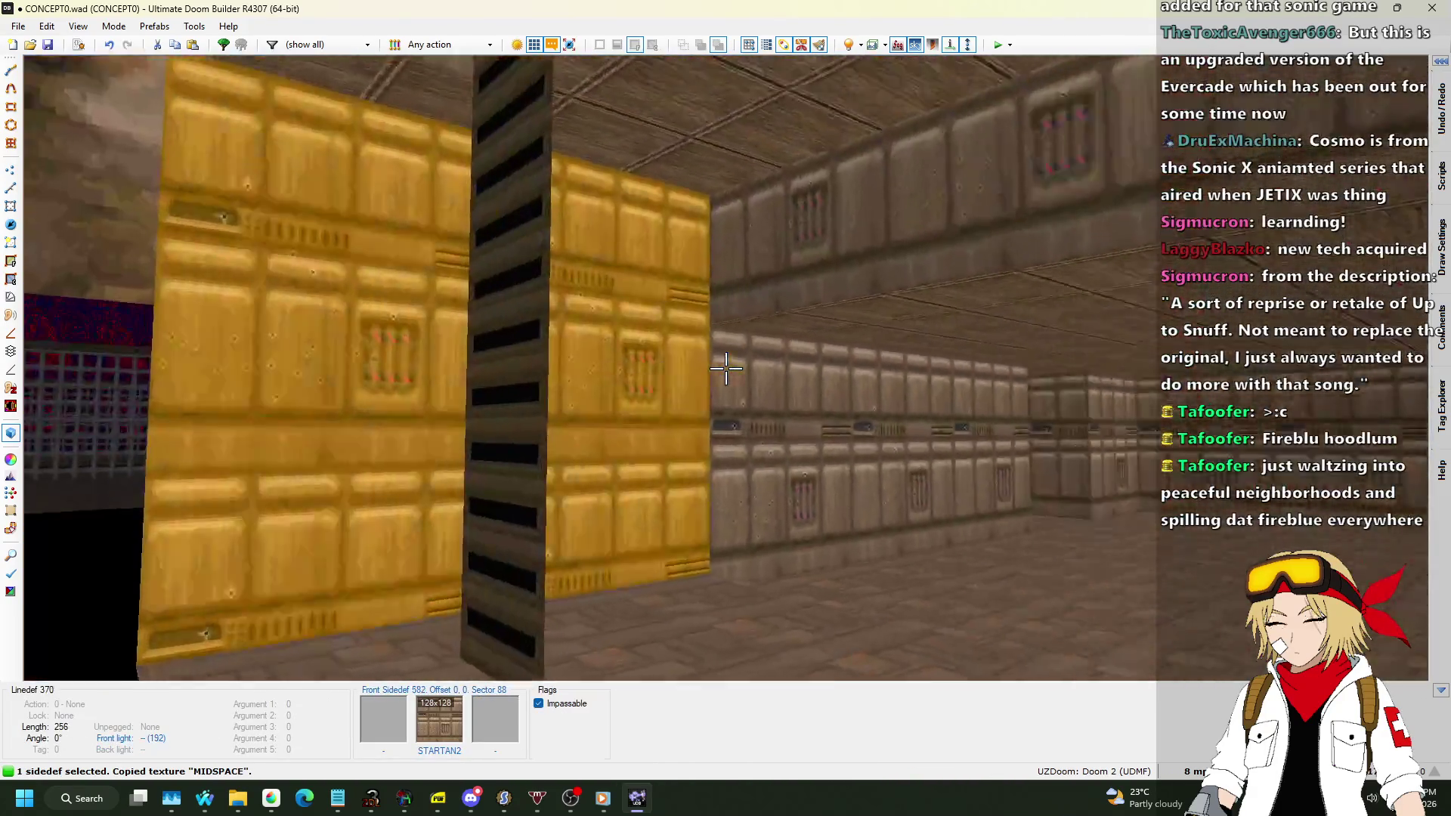
{"action": "key", "text": "ctrl+v"}
{"action": "key", "text": "w"}
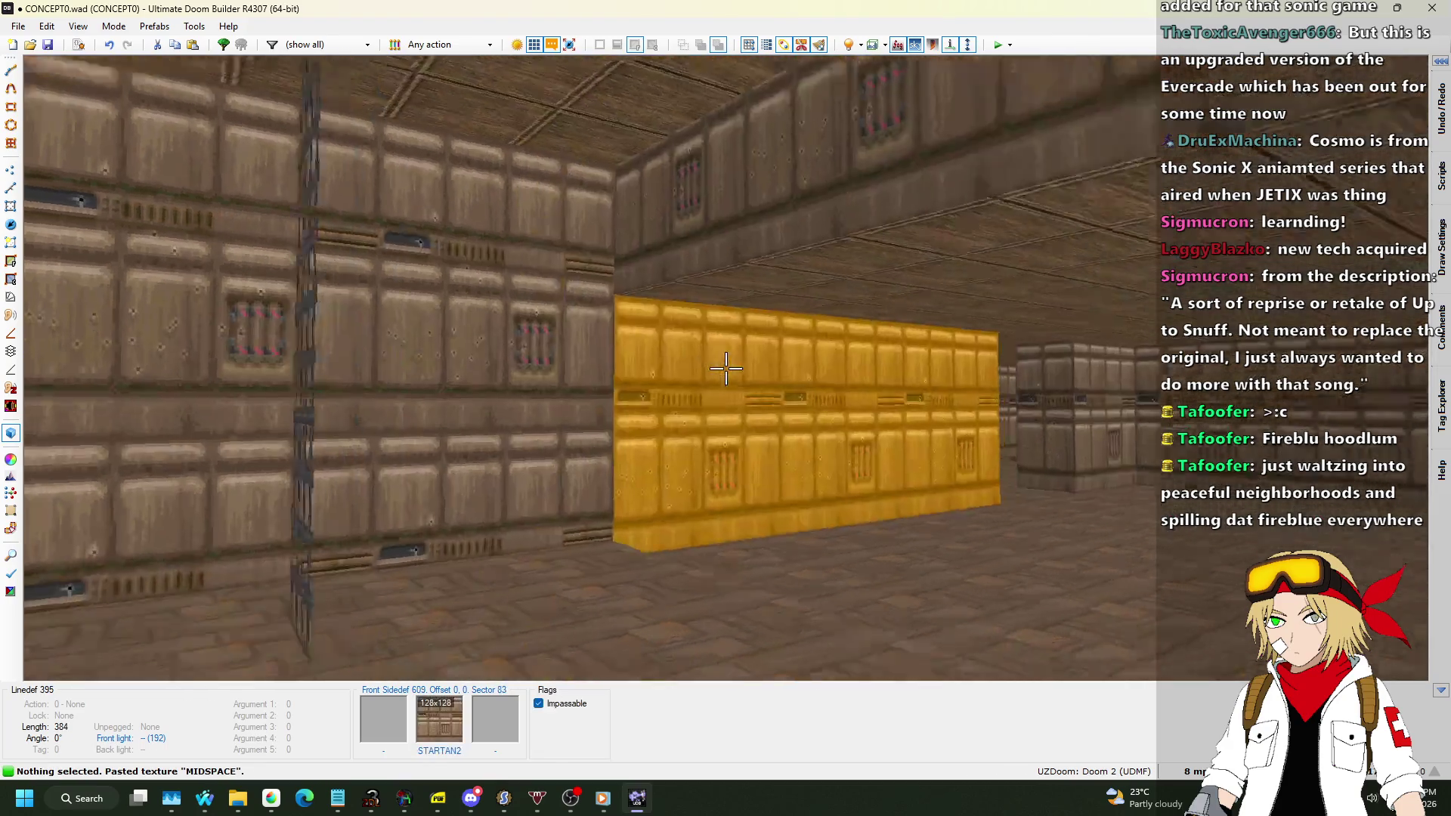
{"action": "key", "text": "w"}
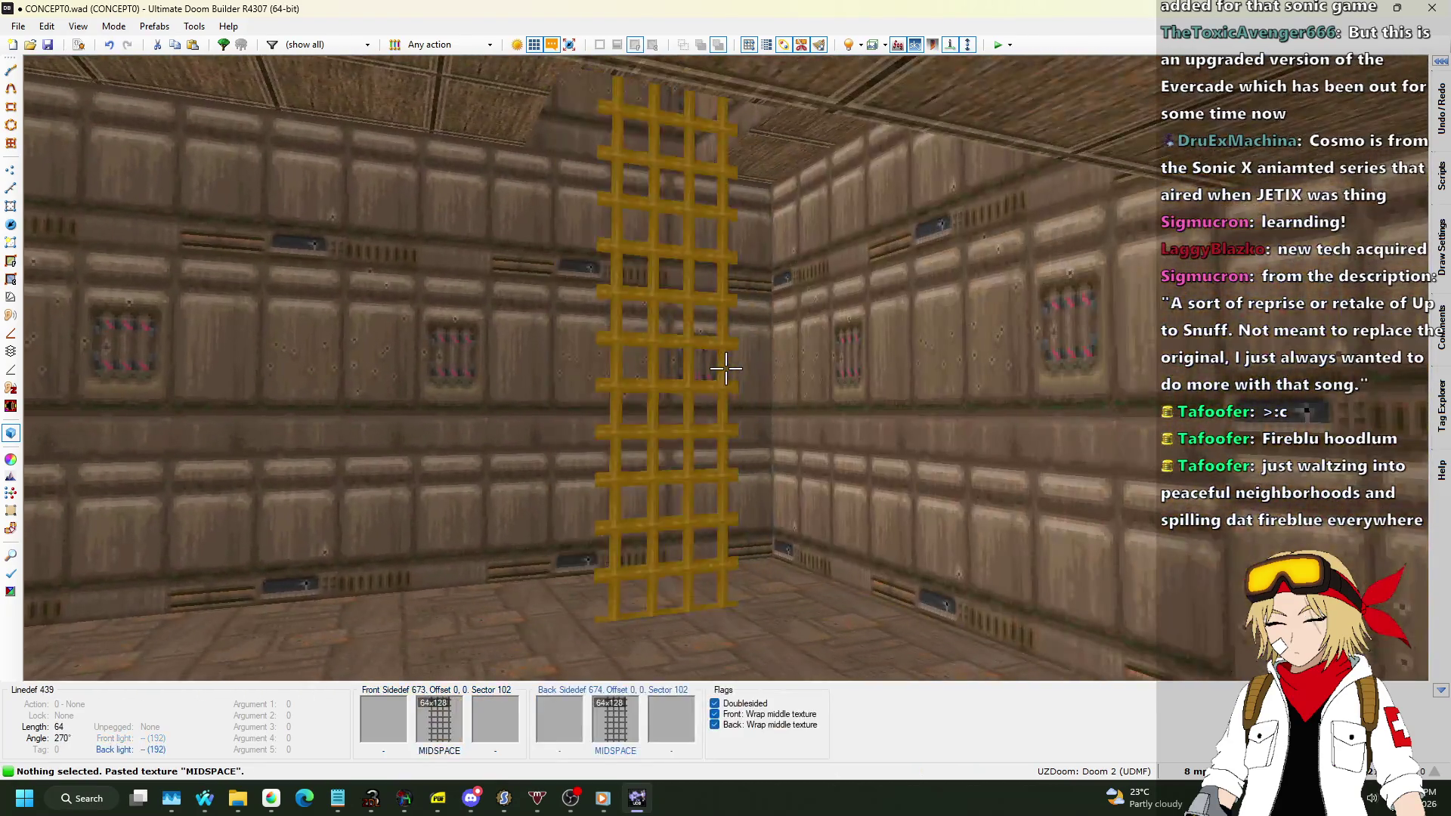
{"action": "key", "text": "w"}
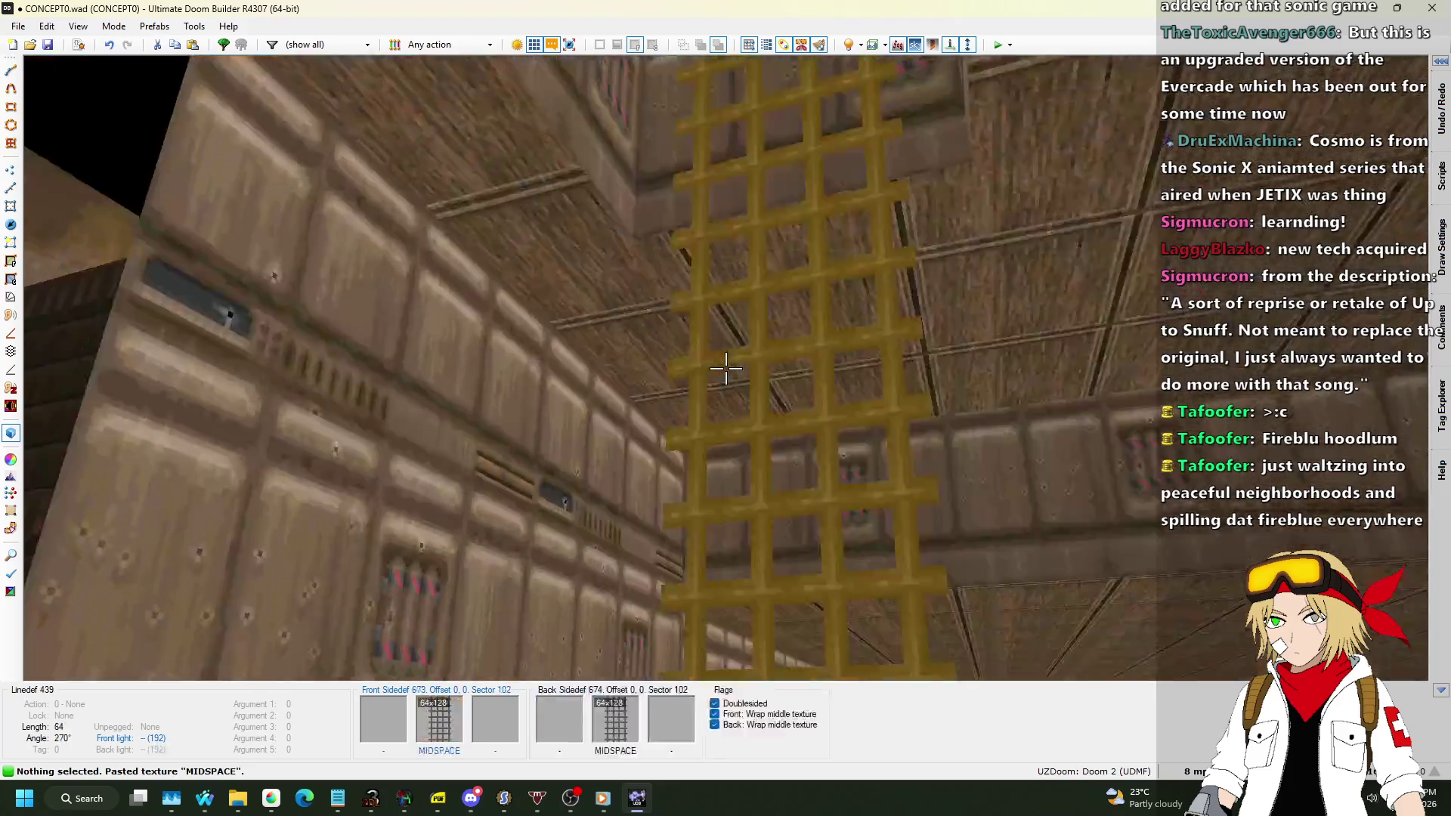
{"action": "key", "text": "w"}
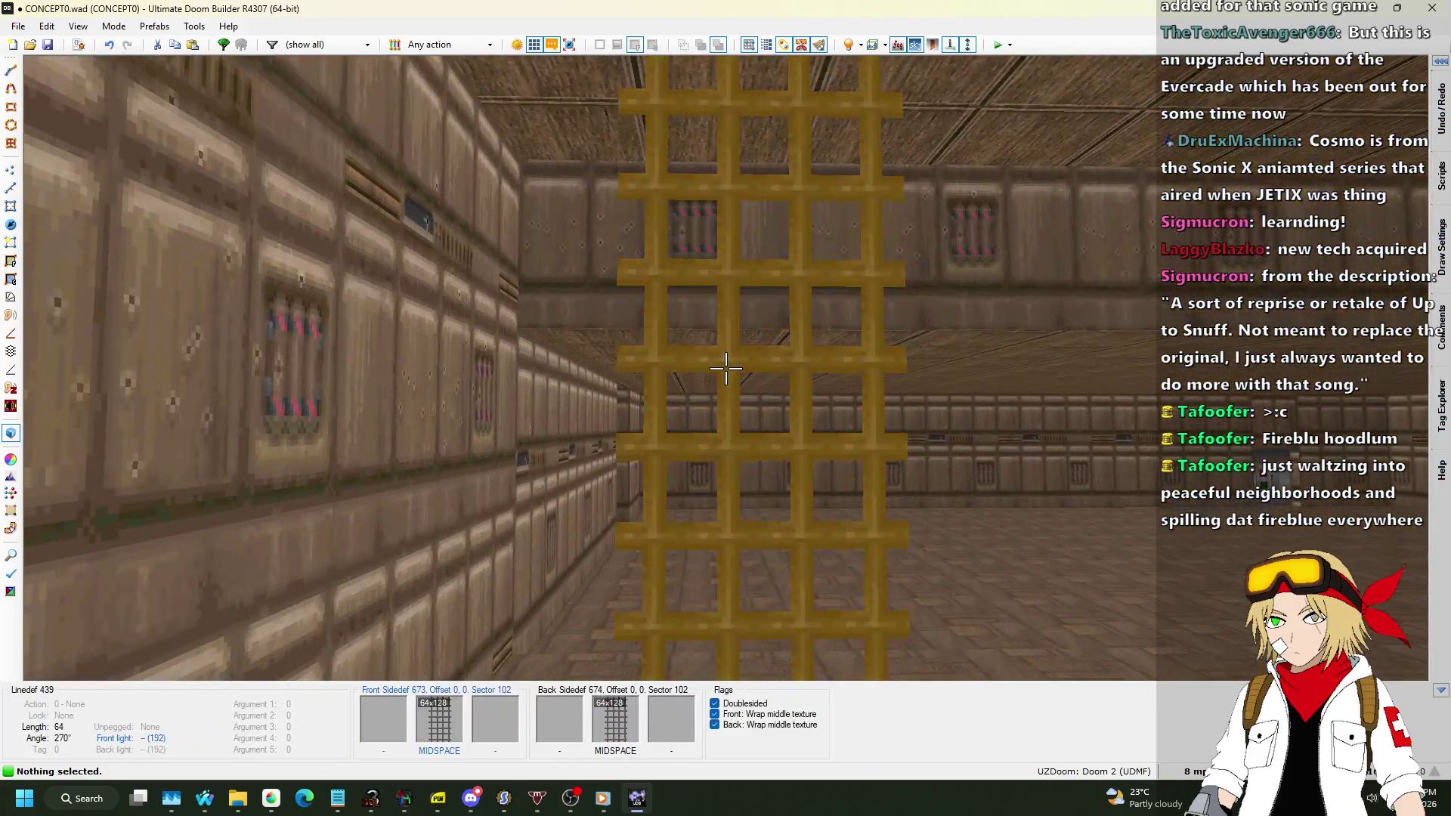
{"action": "left_click", "coordinate": [726, 368]}
Give linedef 439 action 128 Thing Thrust Z, Force 16, repeatable when the player bumps it.
{"action": "right_click", "coordinate": [726, 368]}
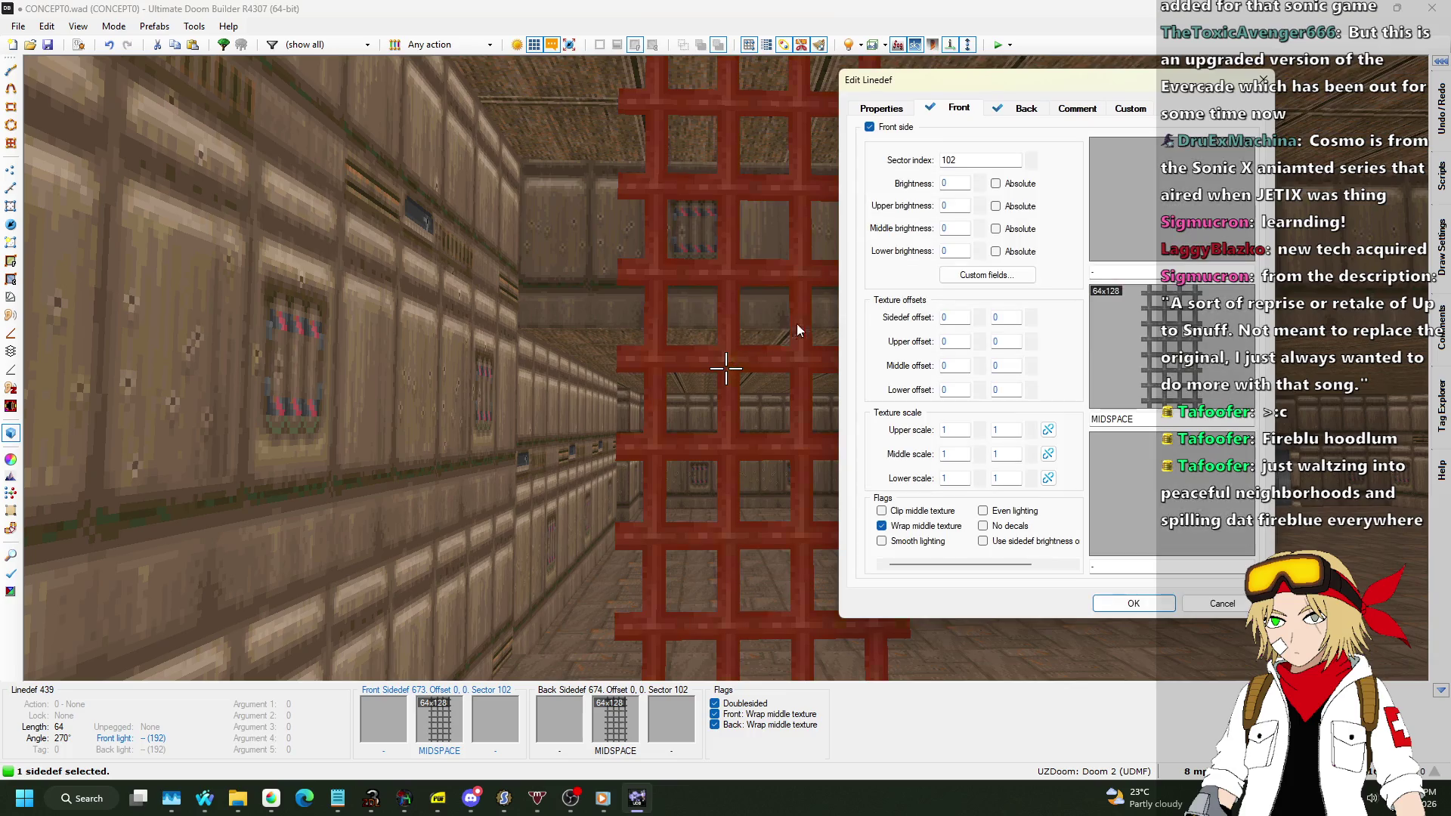
{"action": "left_click", "coordinate": [894, 107]}
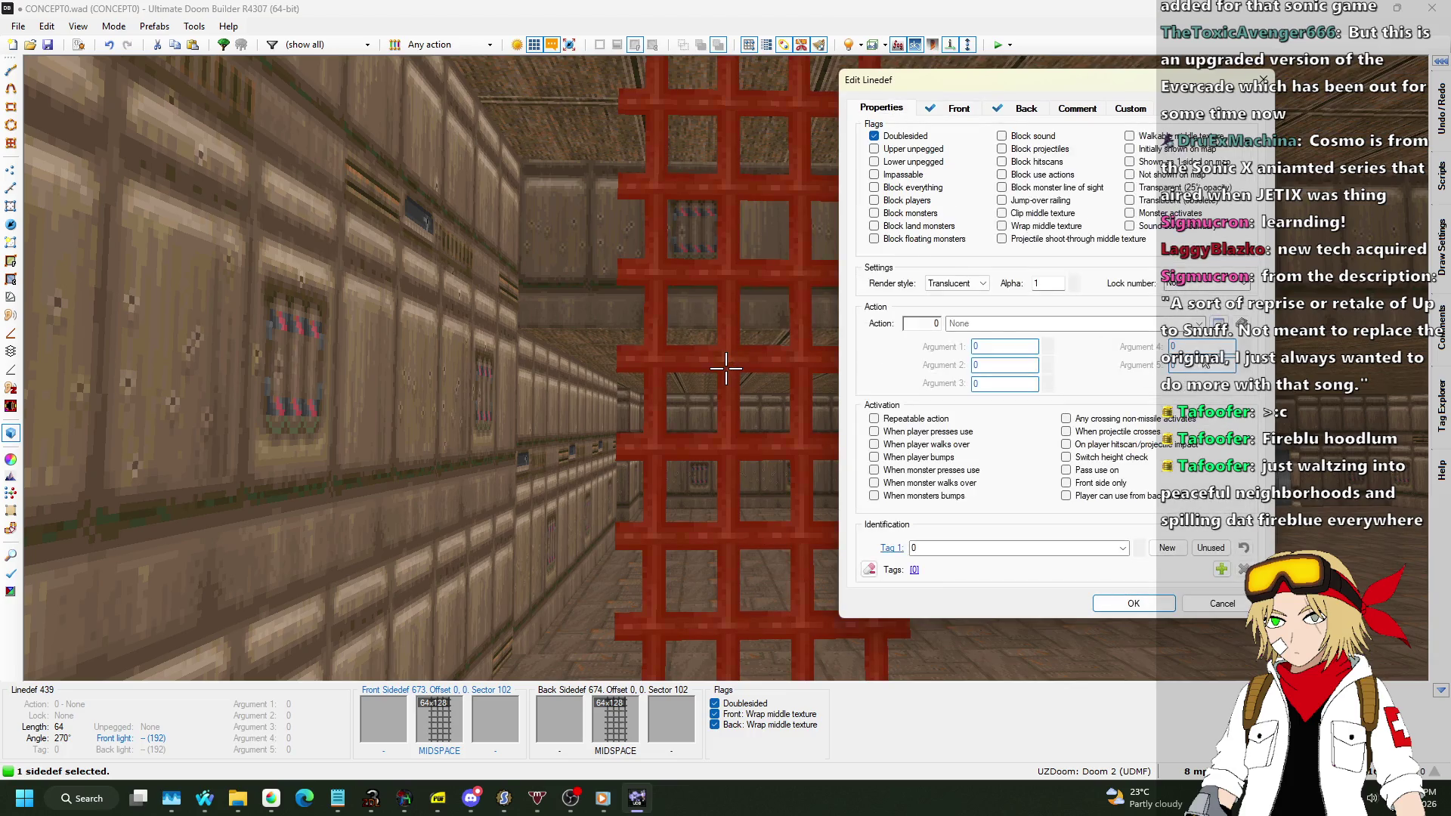
{"action": "left_click", "coordinate": [1218, 324]}
{"action": "scroll", "coordinate": [582, 362], "scroll_direction": "down", "scroll_amount": 3}
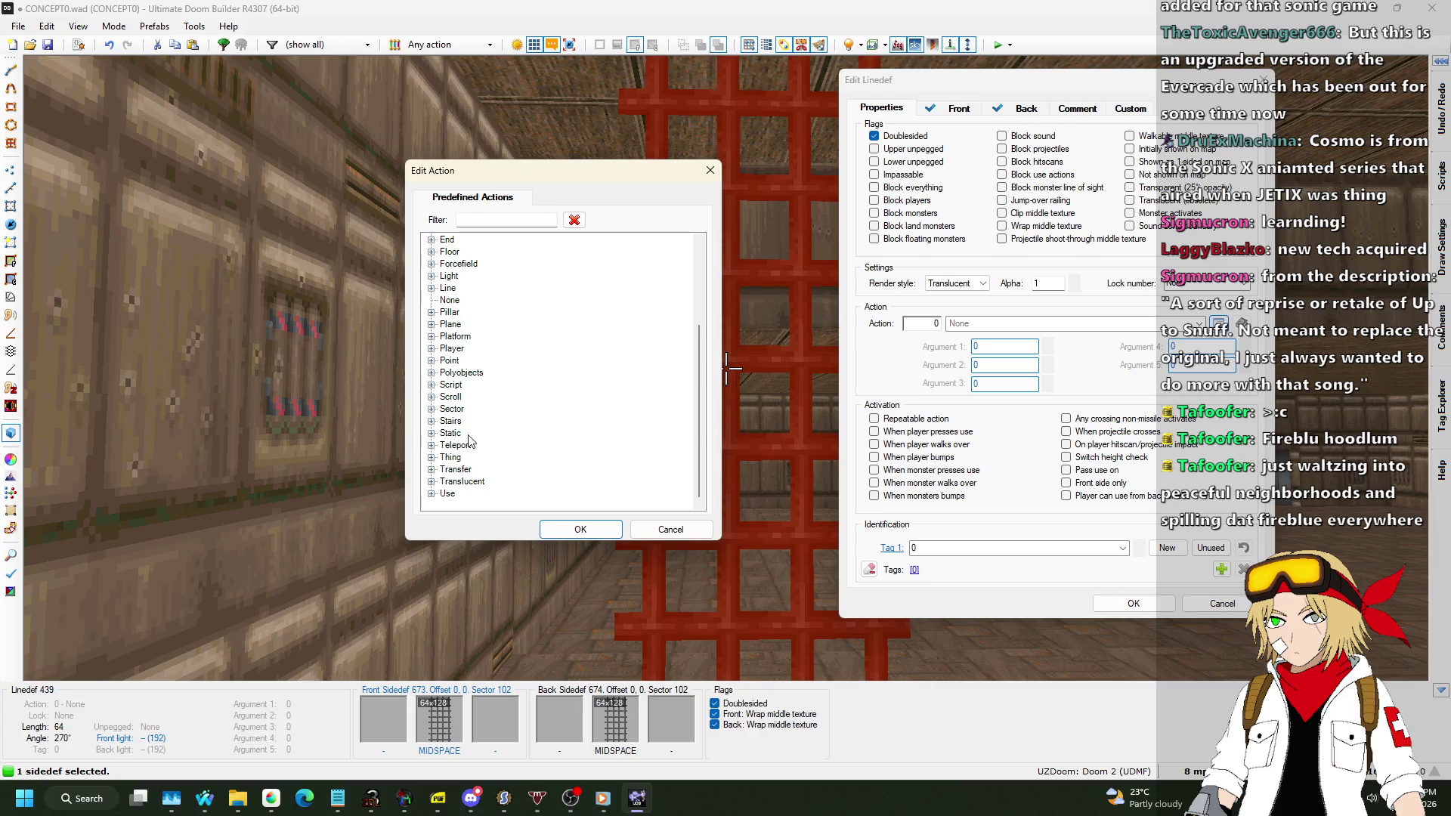
{"action": "left_click", "coordinate": [431, 458]}
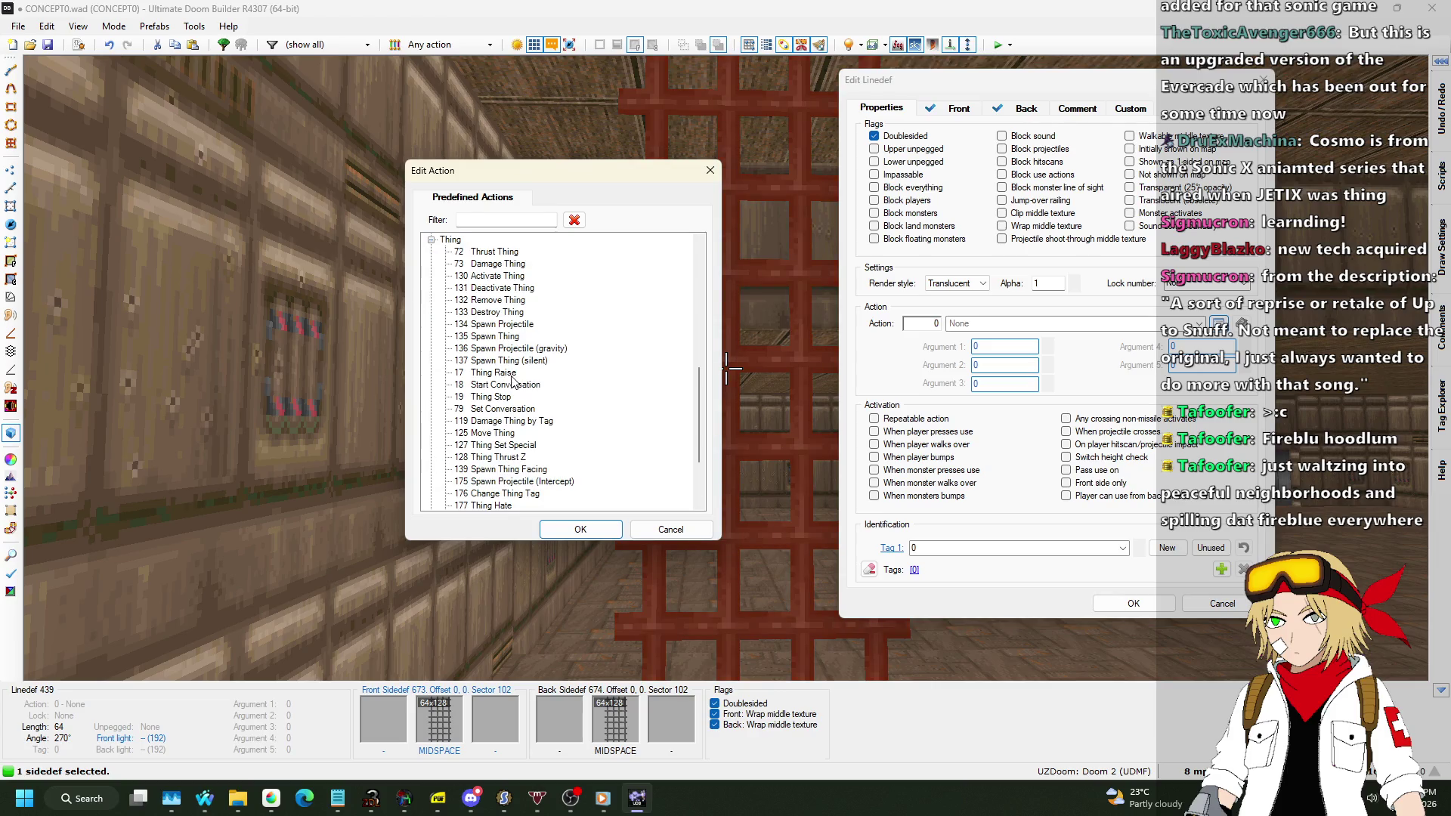
{"action": "left_click", "coordinate": [497, 457]}
{"action": "left_click", "coordinate": [581, 529]}
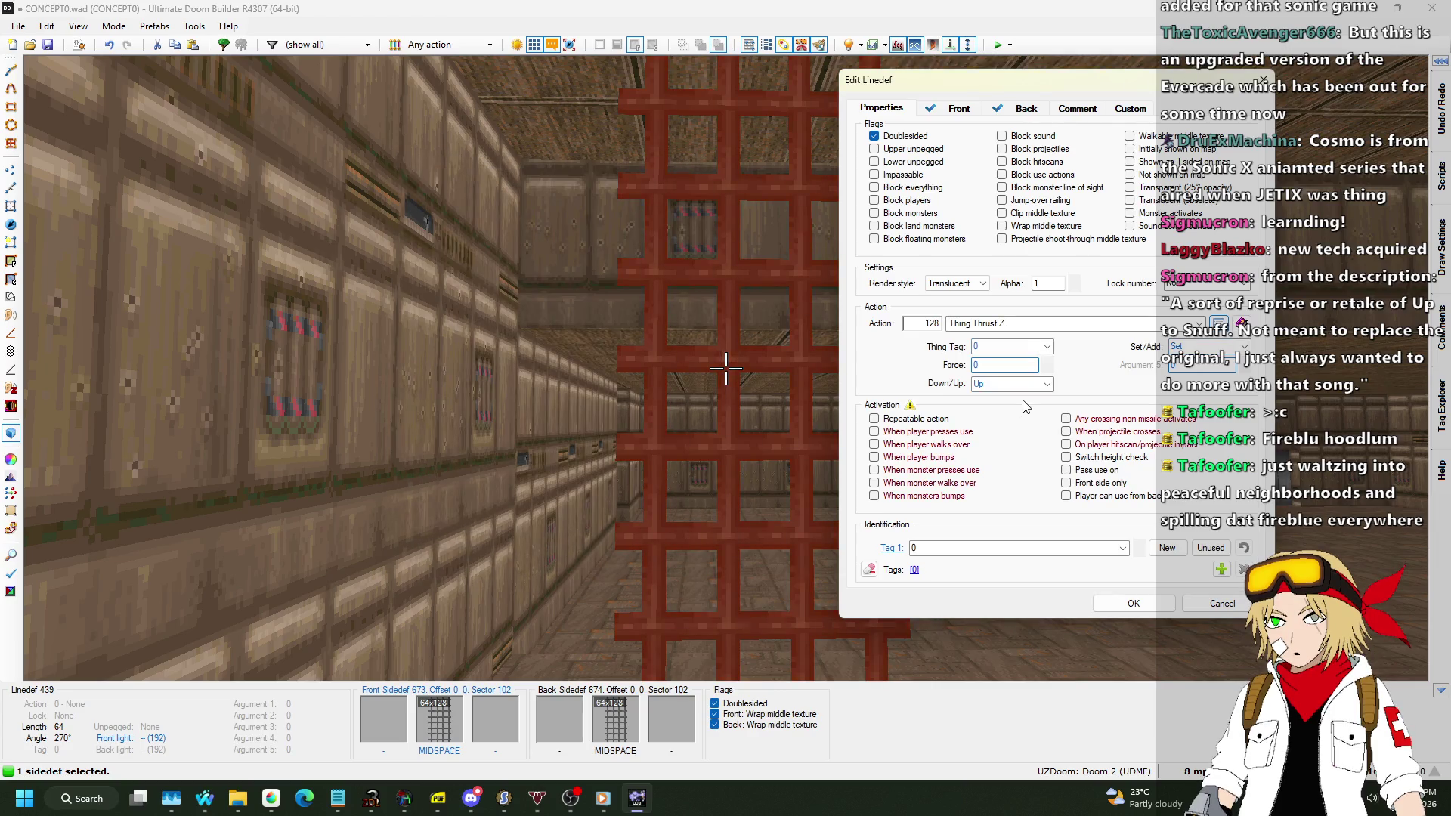
{"action": "double_click", "coordinate": [1023, 364]}
{"action": "left_click", "coordinate": [1193, 346]}
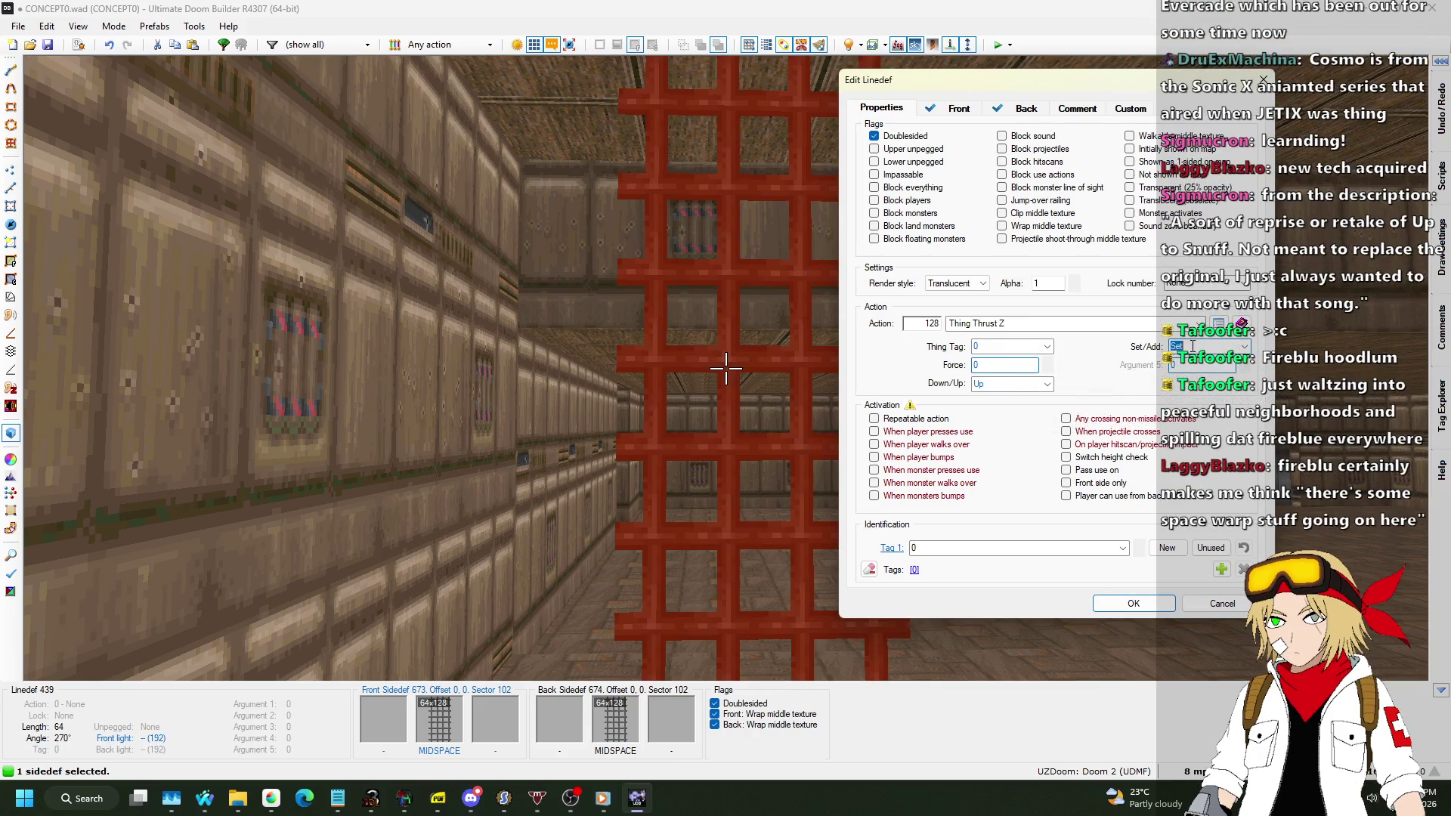
{"action": "double_click", "coordinate": [980, 365]}
{"action": "type", "text": "16"}
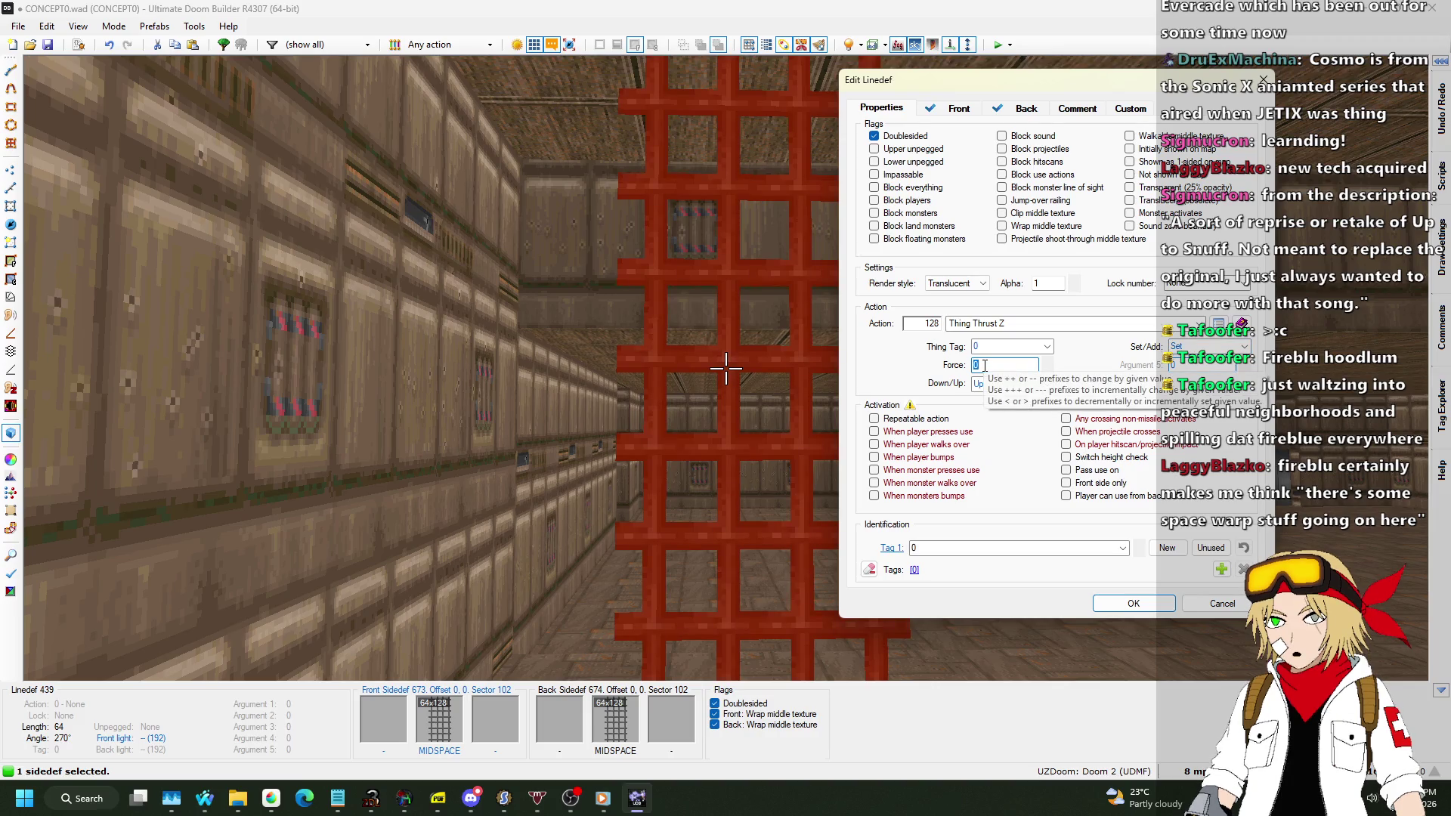
{"action": "left_click", "coordinate": [938, 464]}
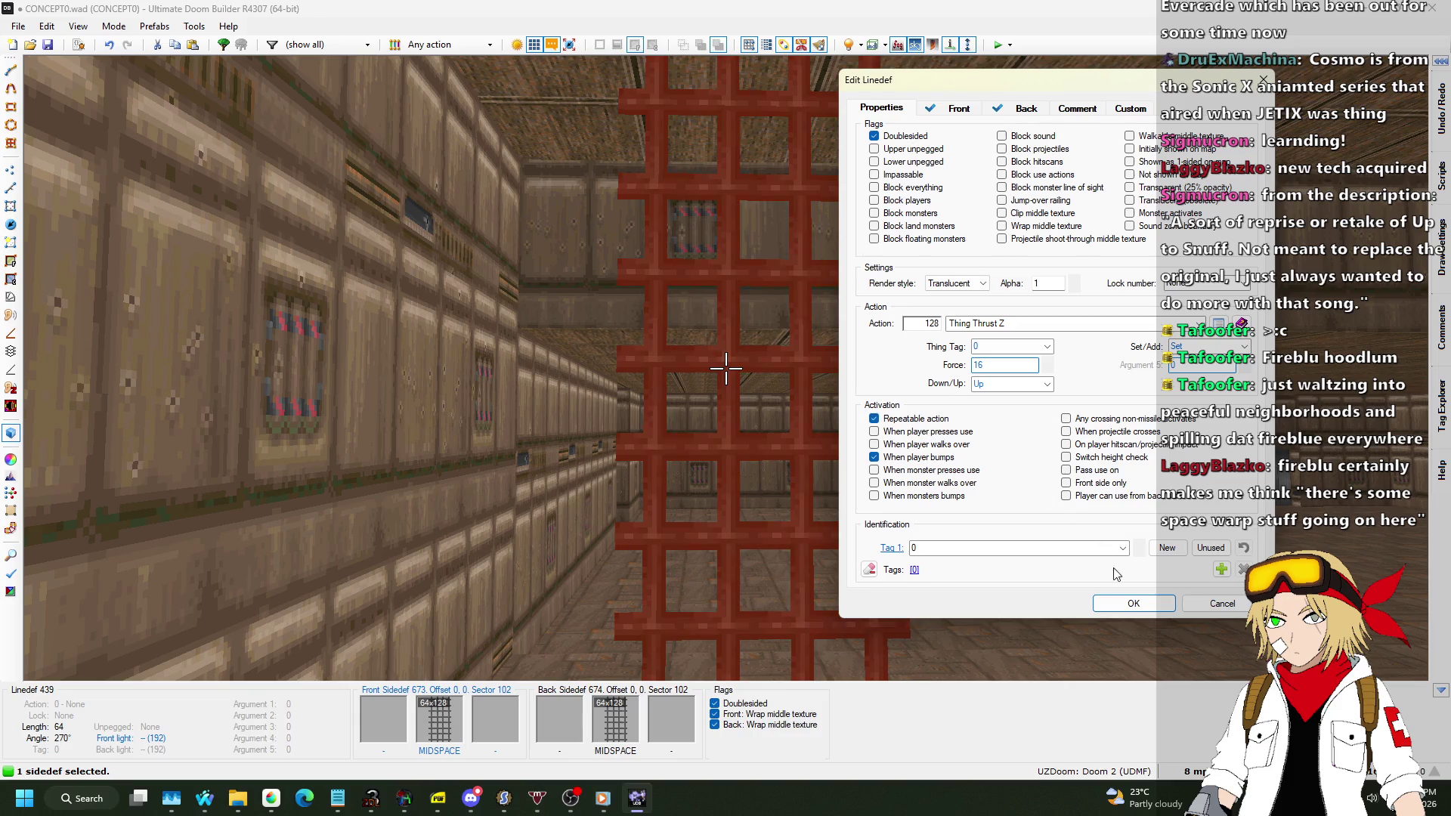
{"action": "left_click", "coordinate": [1129, 600]}
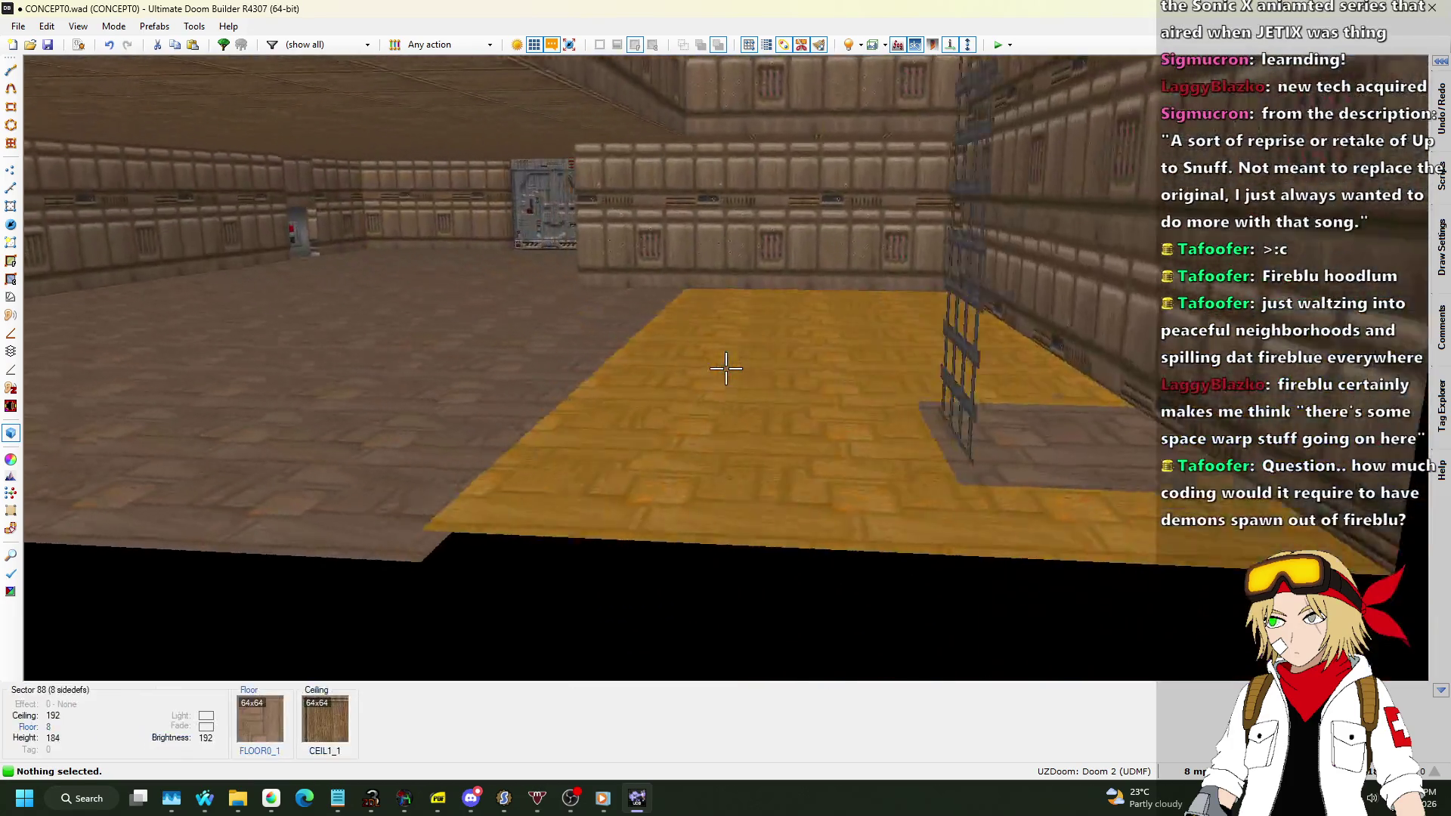
Drag sector 88's floor texture to offsets 29, -51 and view the ladder room.
{"action": "left_click_drag", "start_coordinate": [725, 368], "coordinate": [725, 368]}
{"action": "key", "text": "w"}
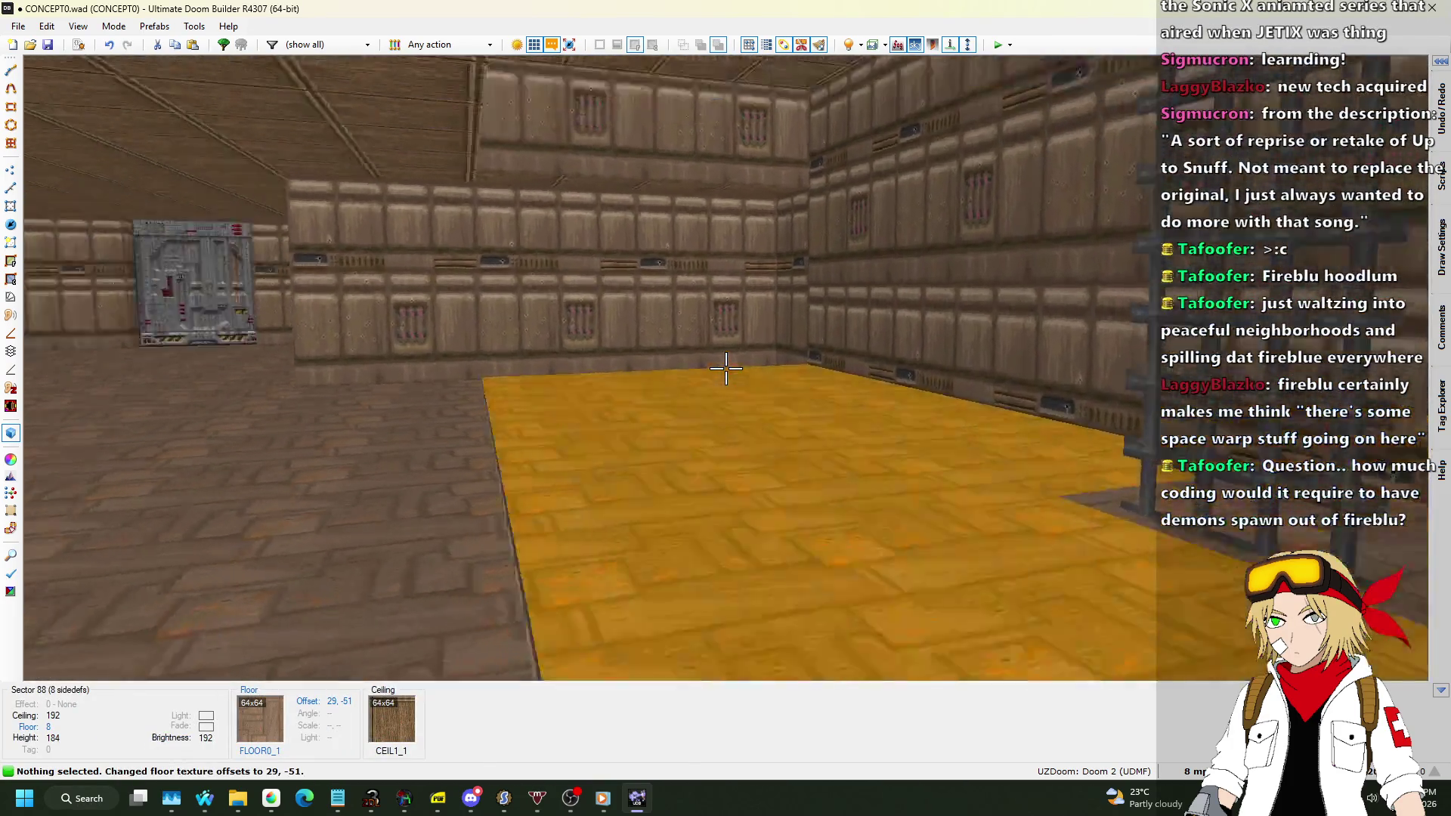
{"action": "key", "text": "s"}
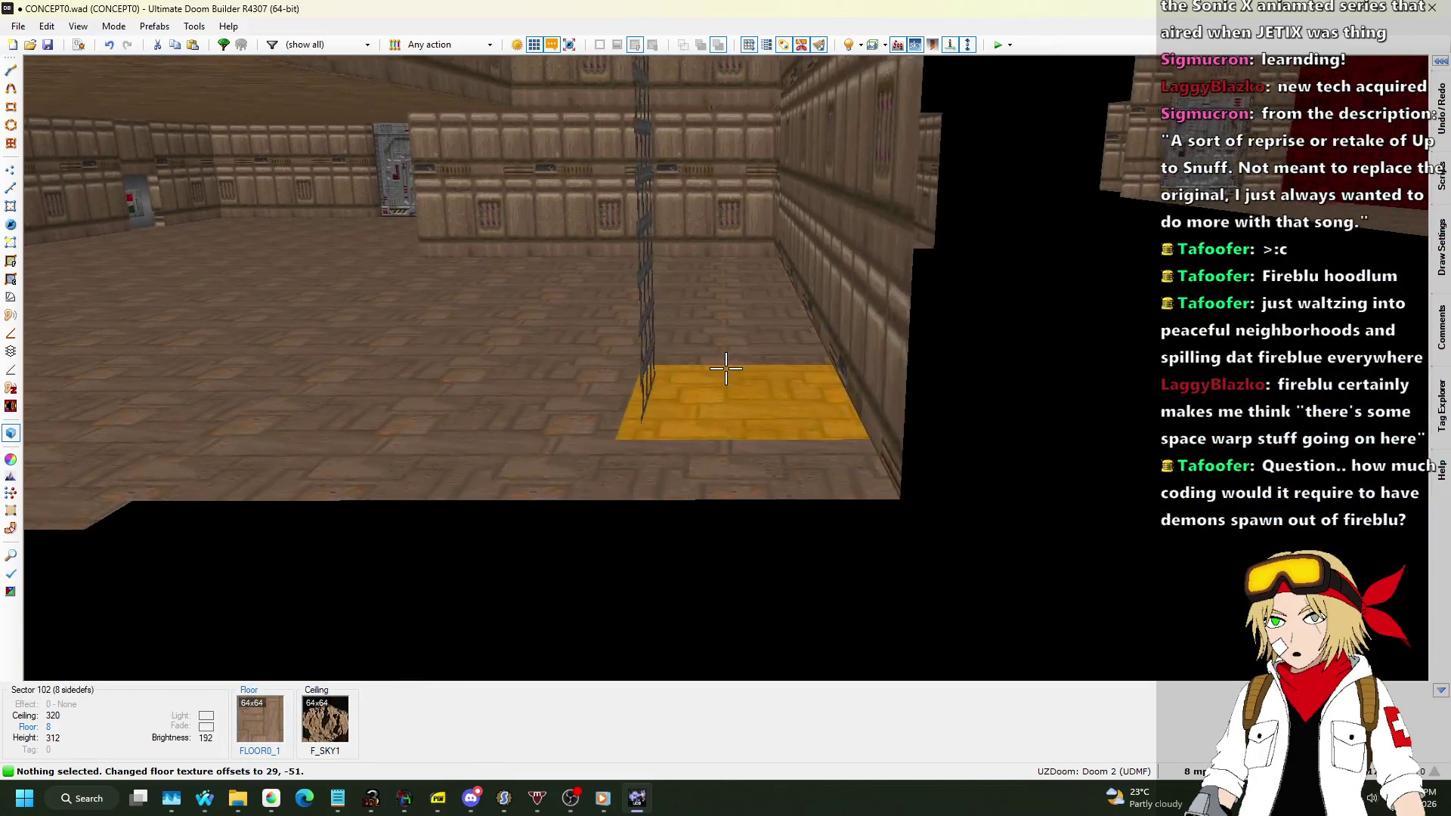
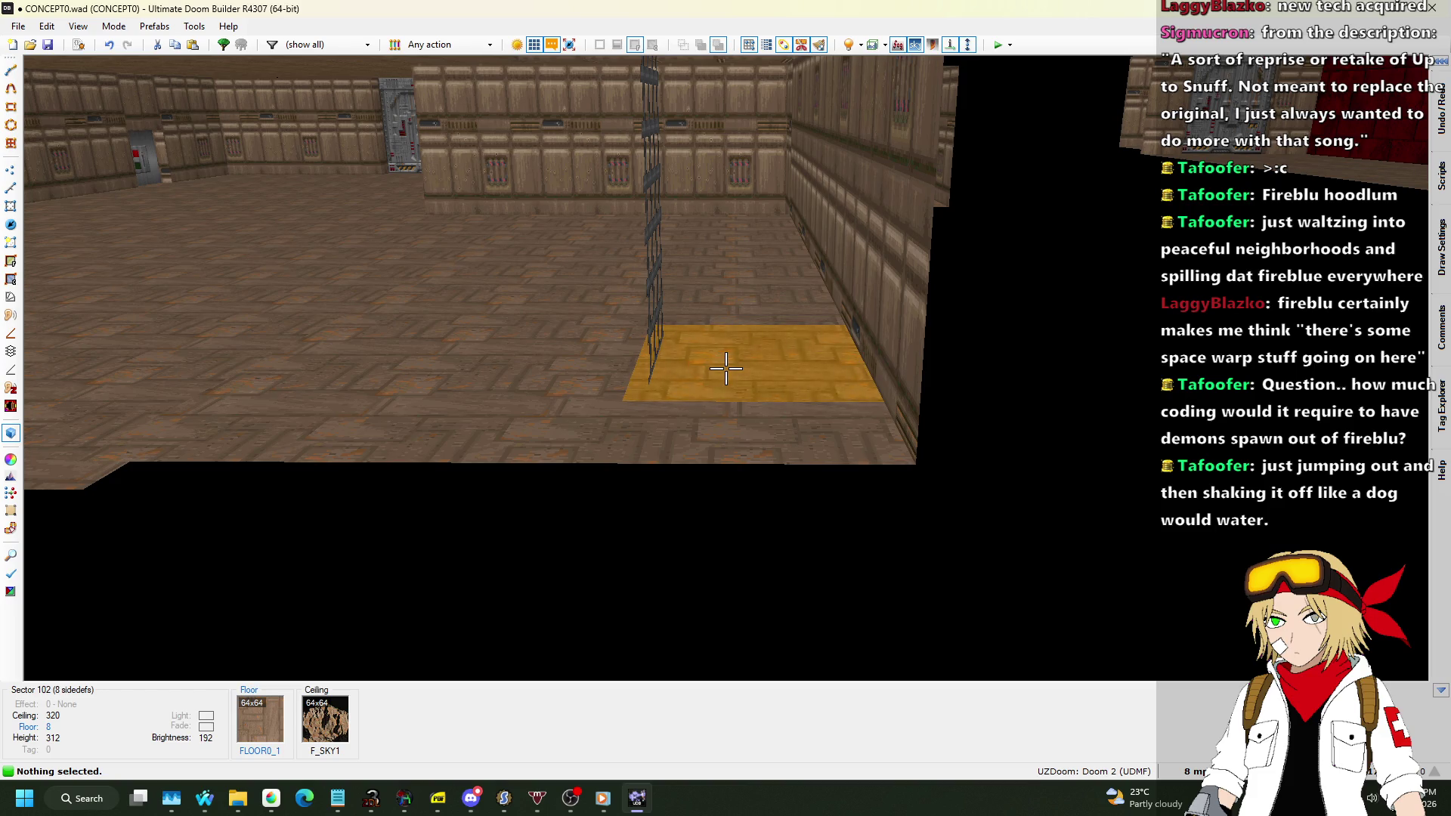
Place a Teleport (Z Height) destination with tag 6, angle 90, beside the slime sector.
{"action": "key", "text": "q"}
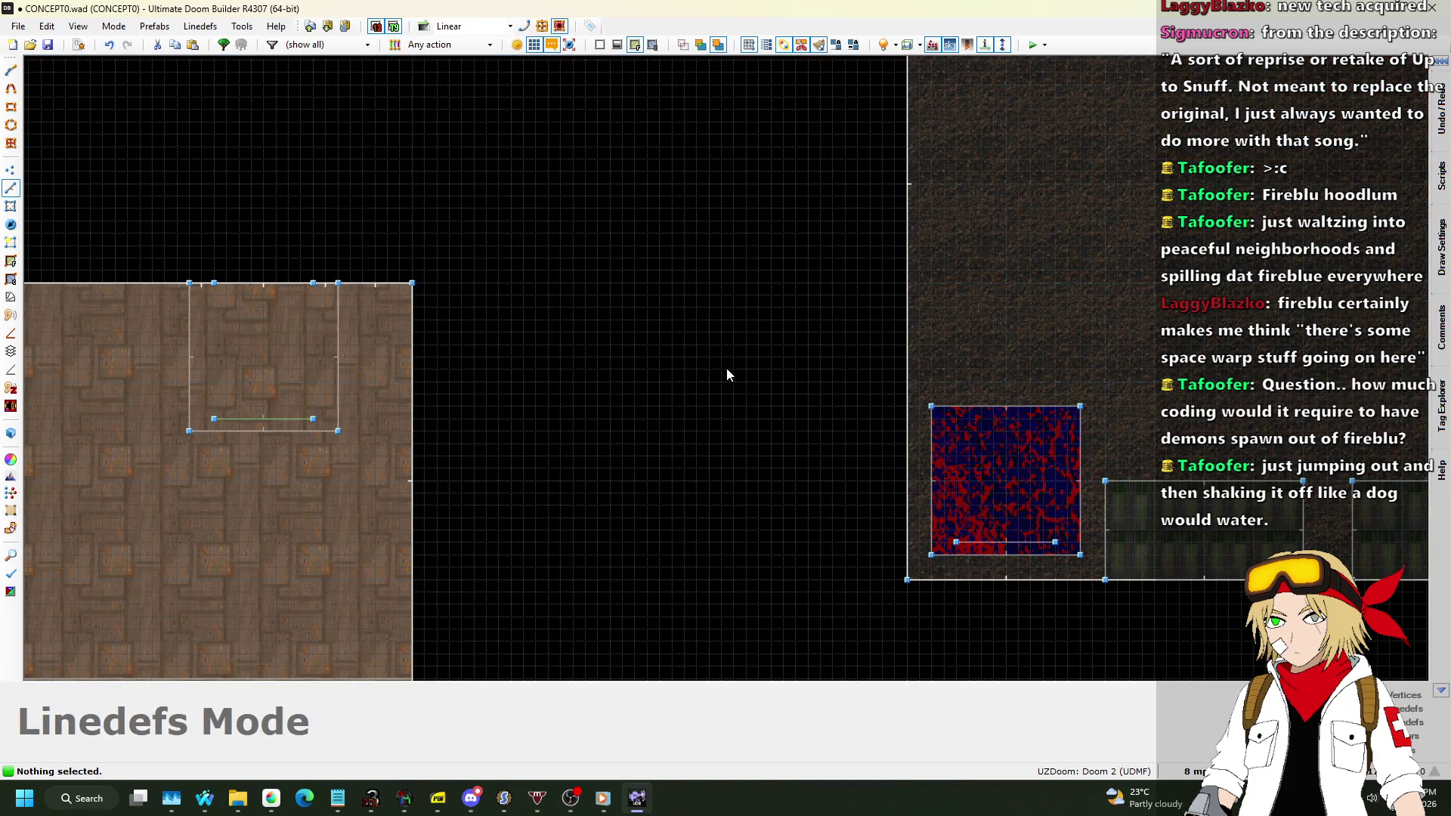
{"action": "left_click", "coordinate": [10, 224]}
{"action": "key", "text": "Insert"}
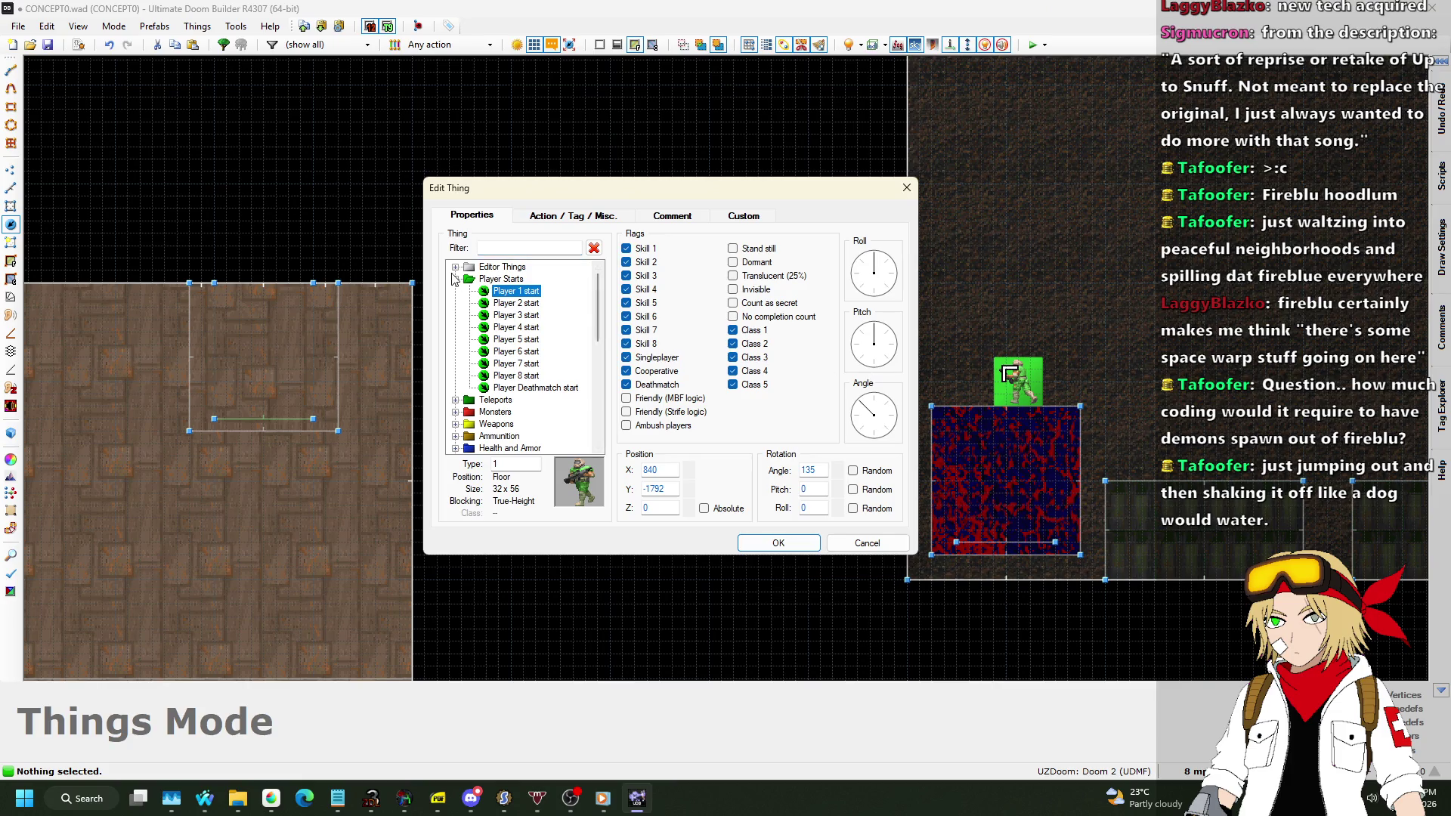
{"action": "left_click", "coordinate": [456, 279]}
{"action": "left_click", "coordinate": [456, 291]}
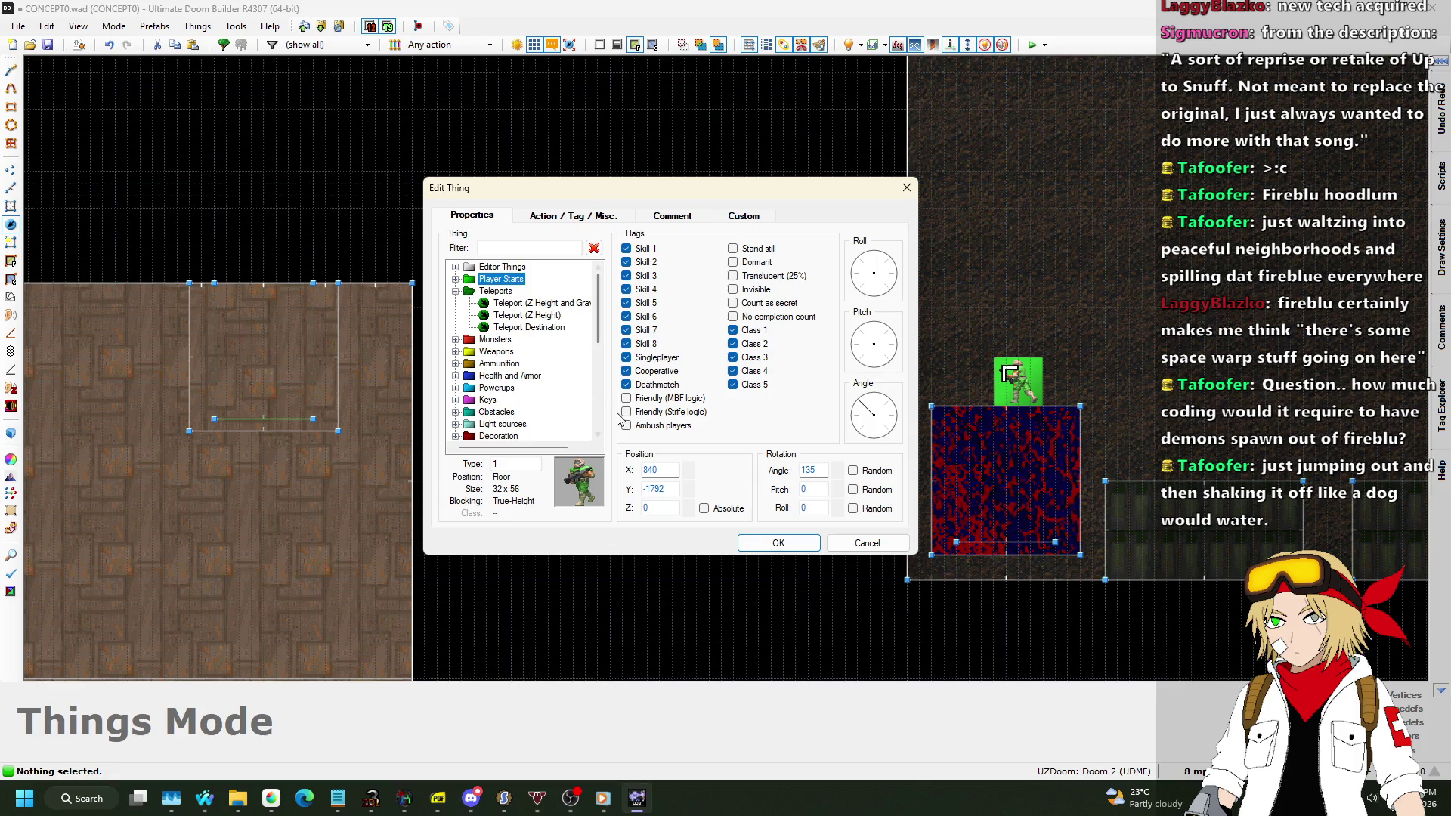
{"action": "left_click", "coordinate": [540, 316]}
{"action": "left_click", "coordinate": [874, 403]}
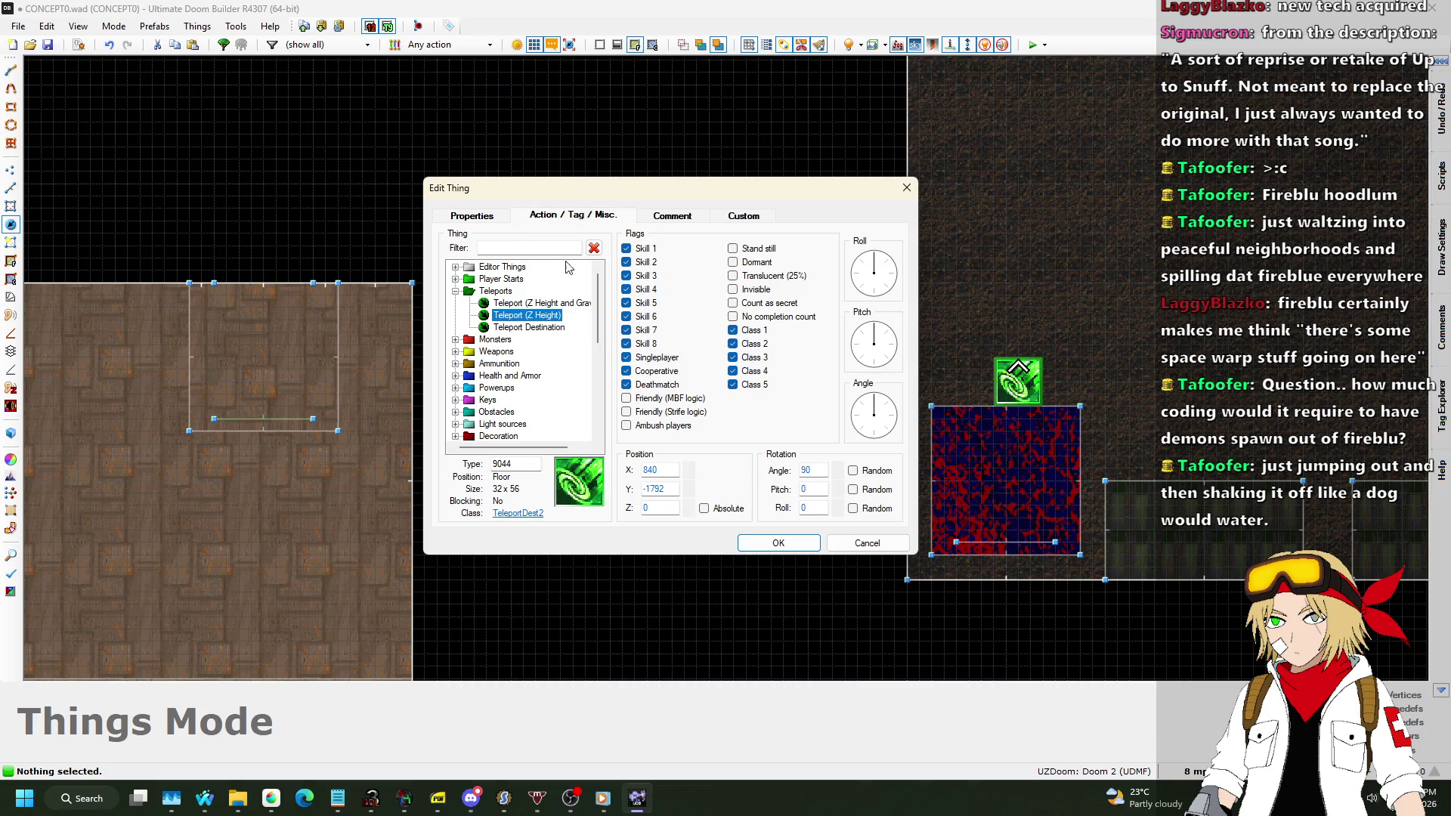
{"action": "left_click", "coordinate": [541, 219]}
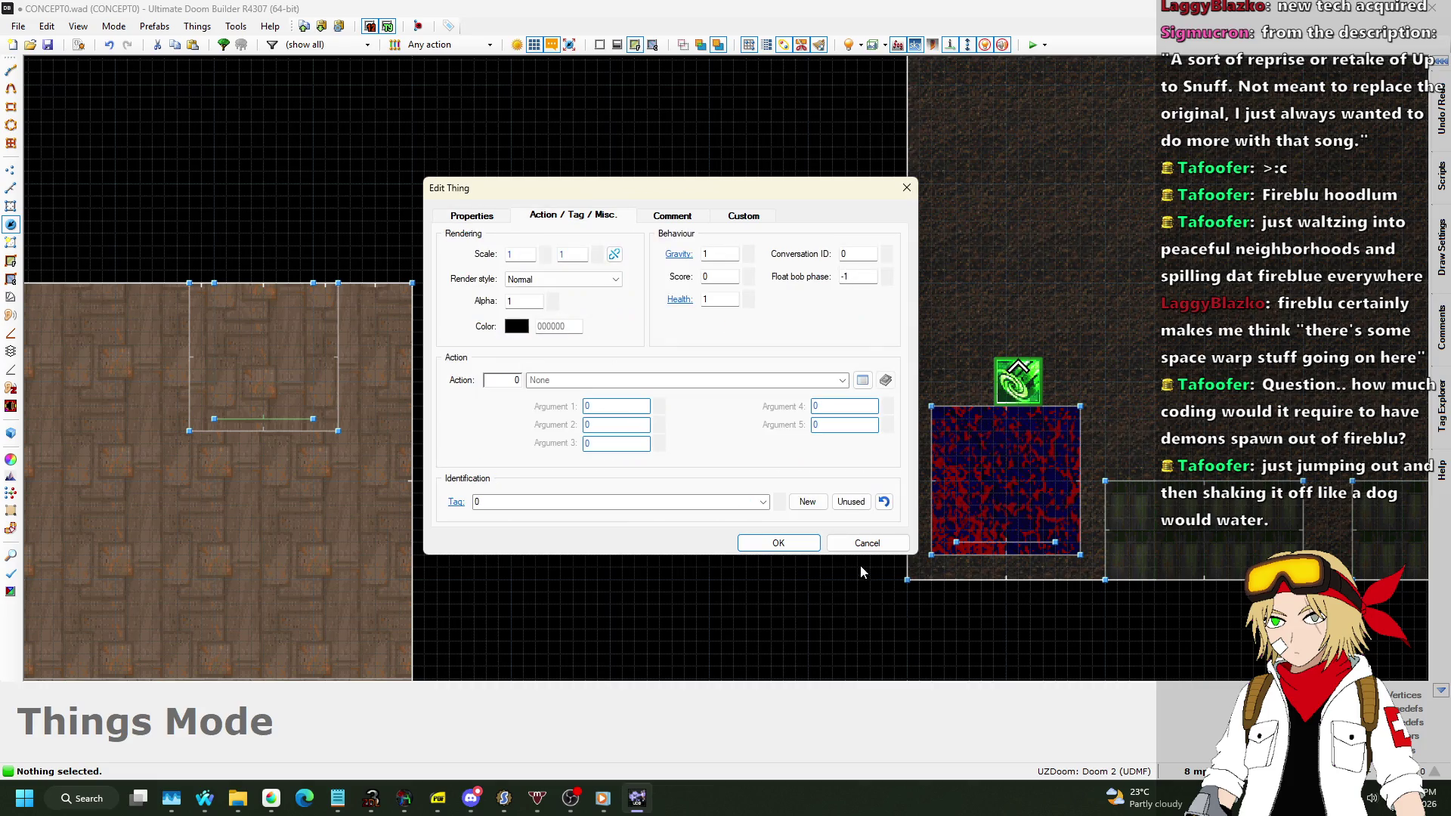
{"action": "left_click", "coordinate": [778, 544]}
{"action": "left_click_drag", "start_coordinate": [1023, 395], "coordinate": [1003, 396]}
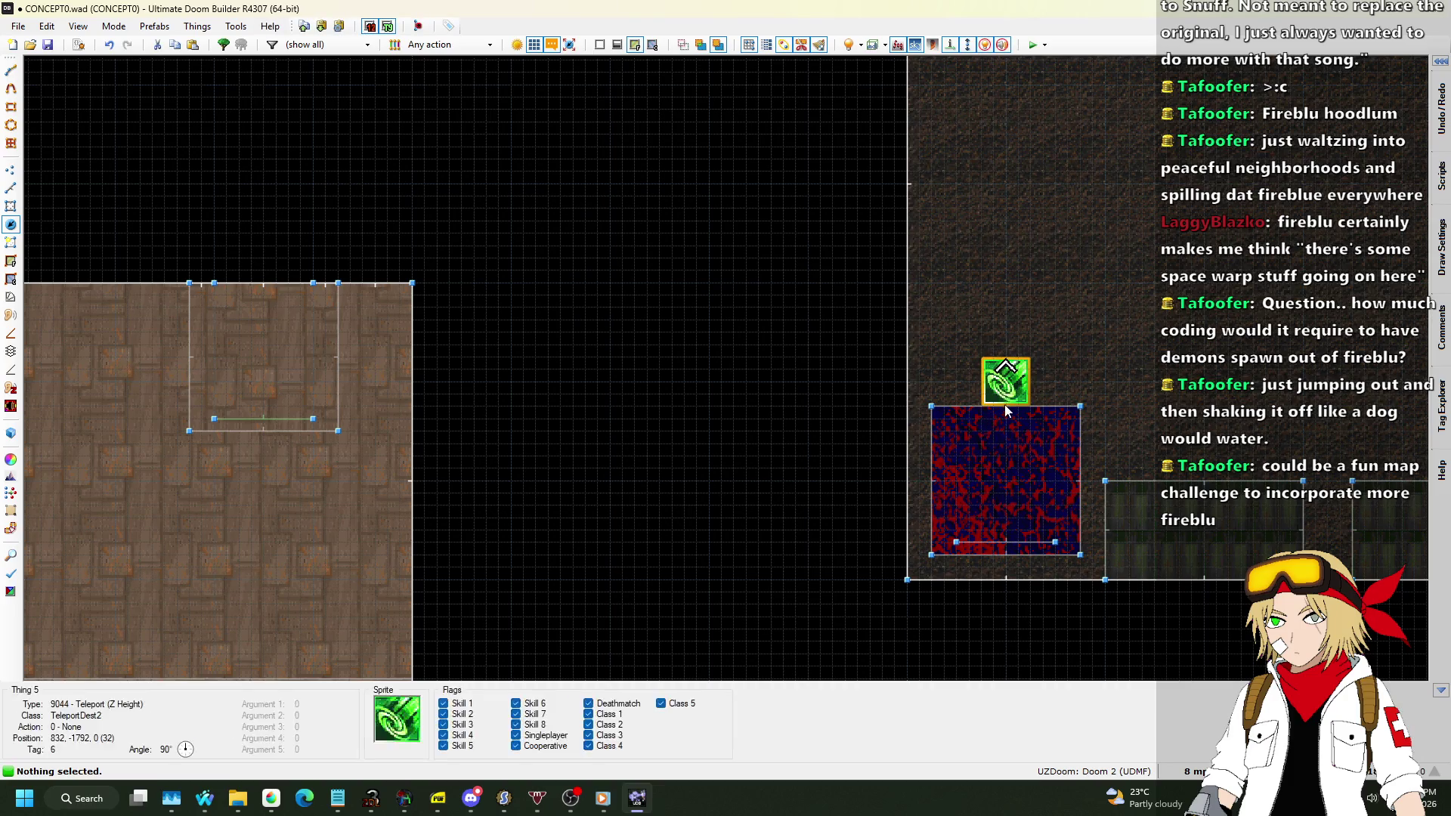
Insert an Actor hits ceiling thing in the small left sector.
{"action": "key", "text": "Insert"}
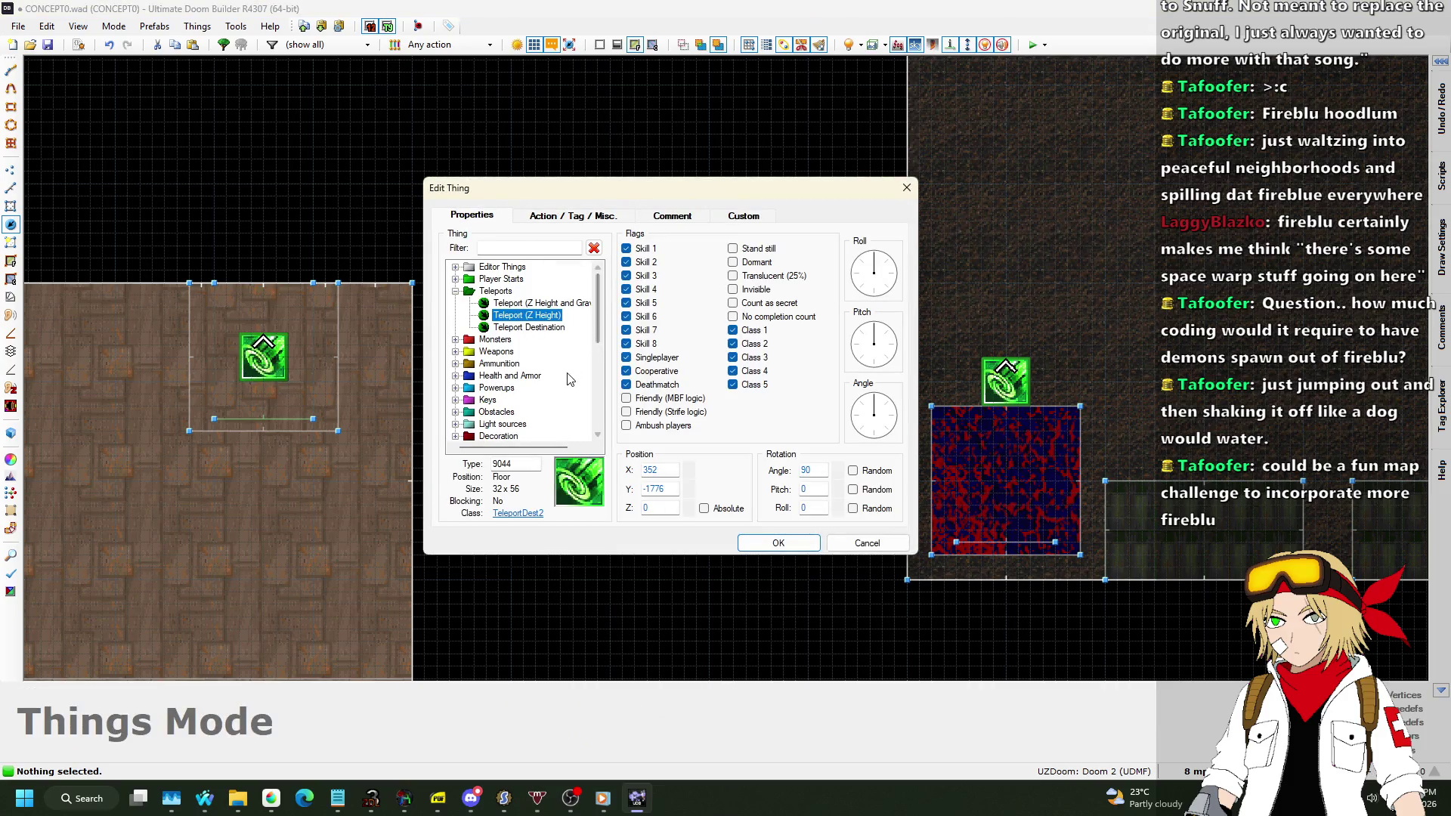
{"action": "scroll", "coordinate": [562, 386], "scroll_direction": "down", "scroll_amount": 7}
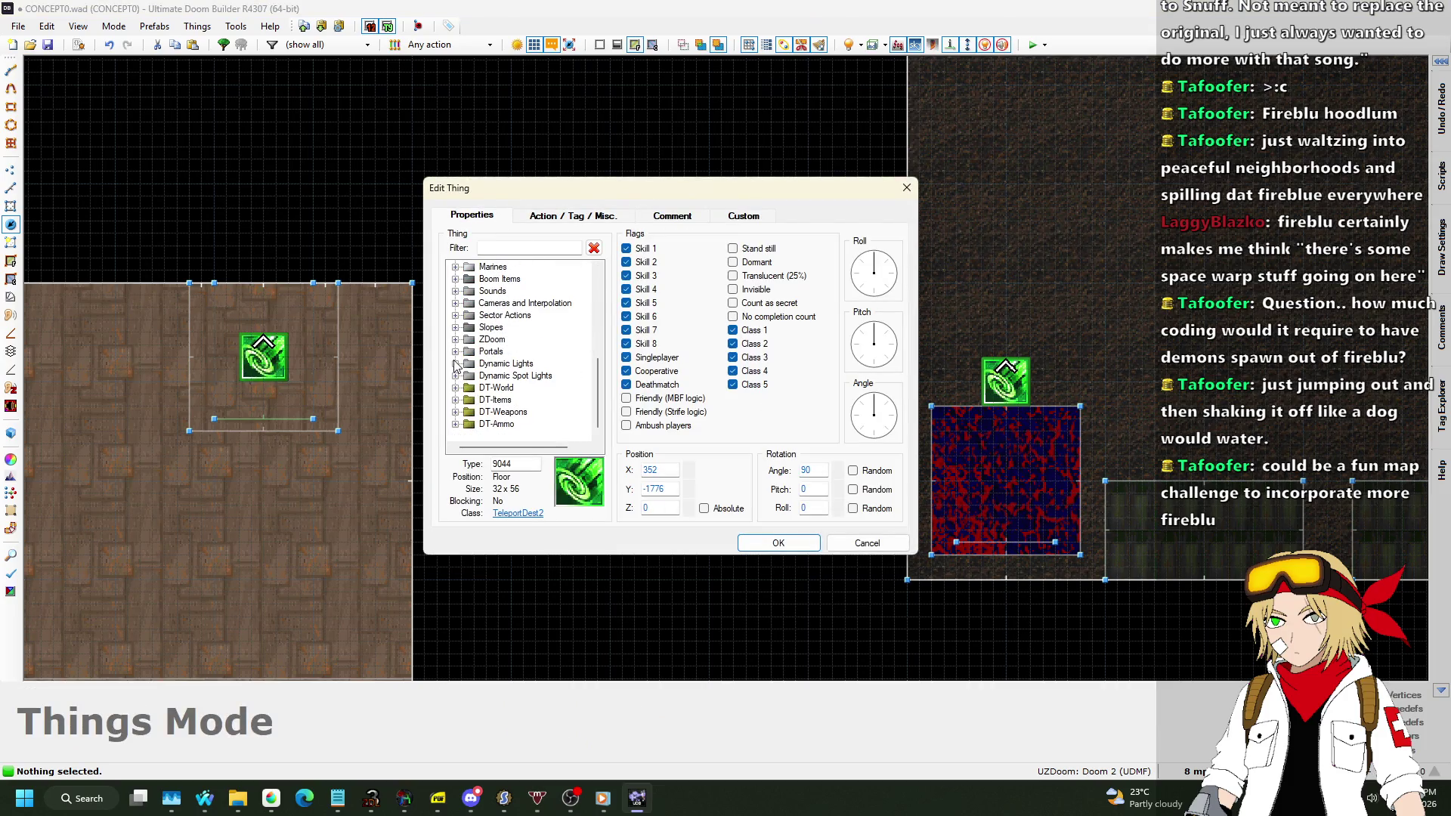
{"action": "left_click", "coordinate": [456, 315]}
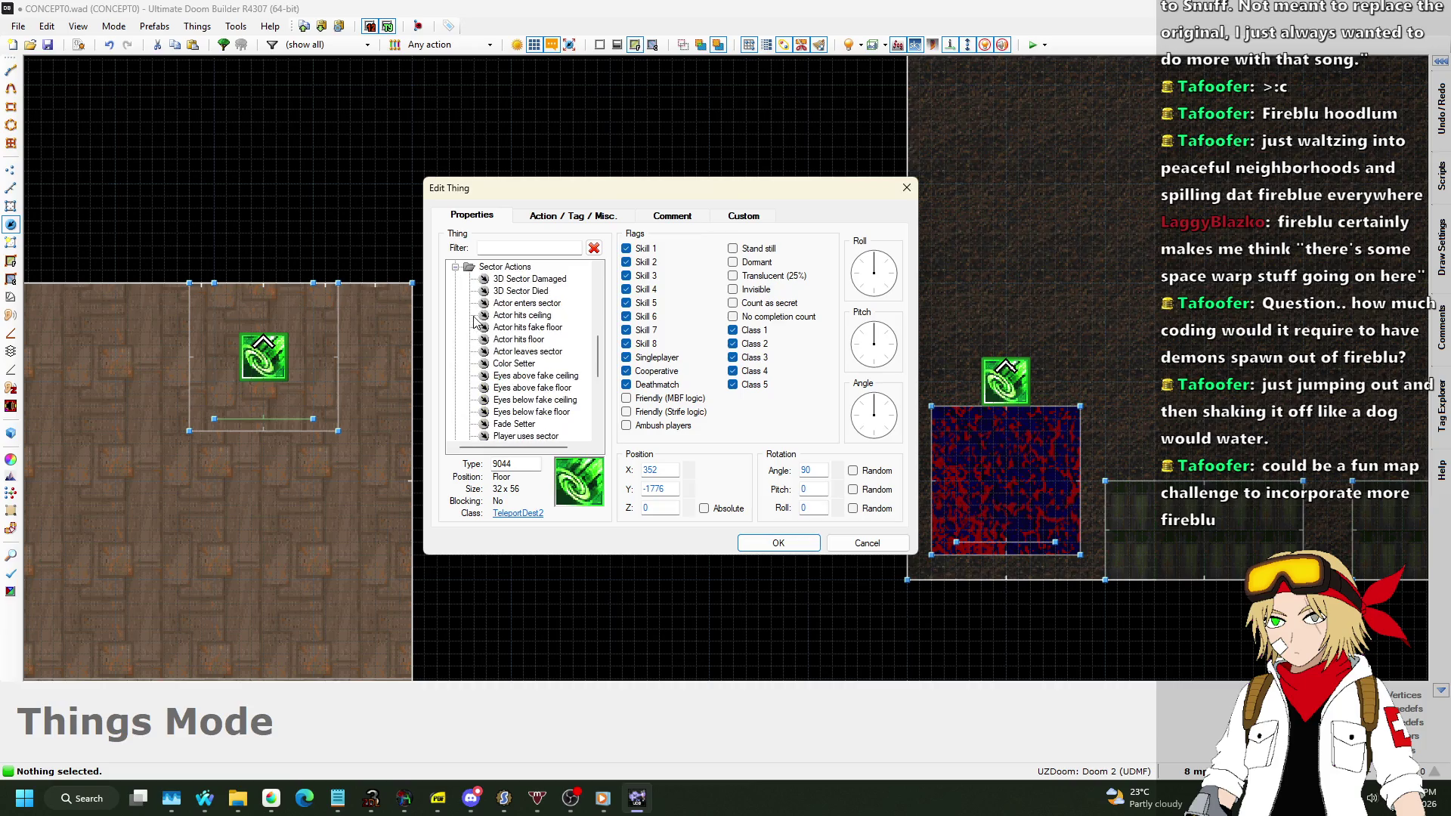
{"action": "left_click", "coordinate": [528, 315]}
Give it action 71 Teleport (silent) to tag 6, always using the exit's angle.
{"action": "left_click", "coordinate": [572, 217]}
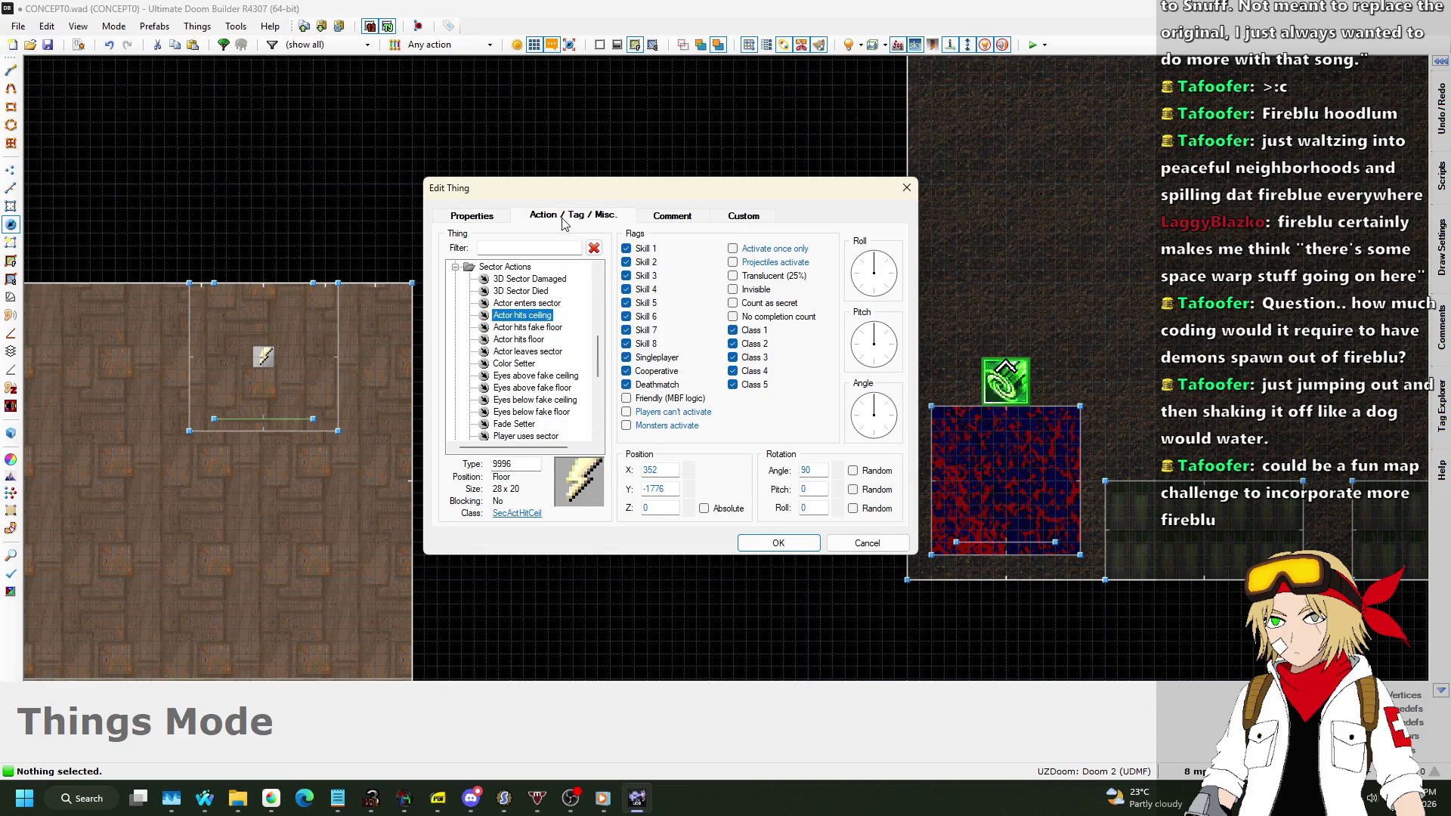
{"action": "left_click", "coordinate": [862, 380]}
{"action": "scroll", "coordinate": [483, 353], "scroll_direction": "down", "scroll_amount": 4}
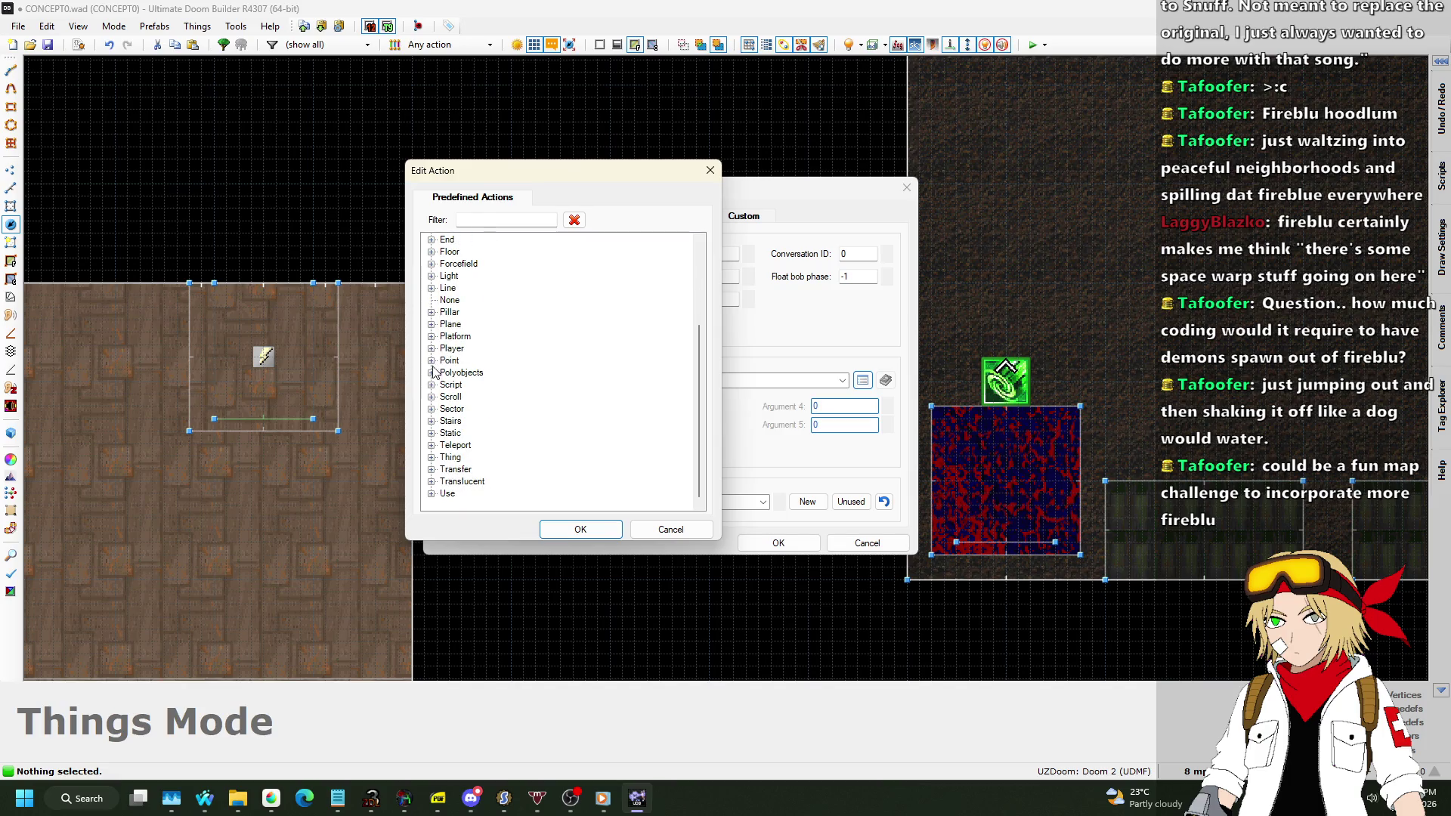
{"action": "left_click", "coordinate": [431, 445]}
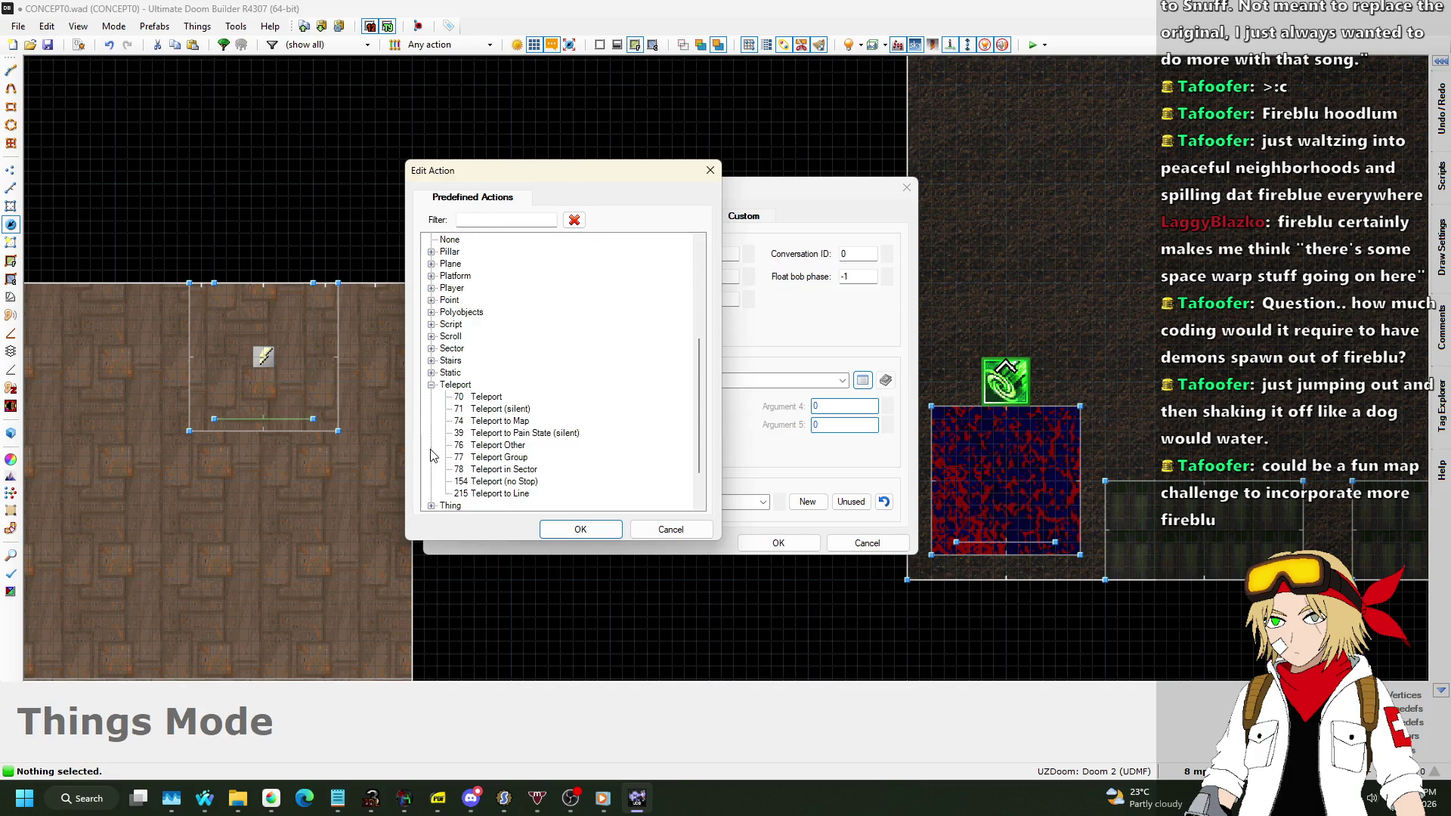
{"action": "left_click", "coordinate": [510, 411]}
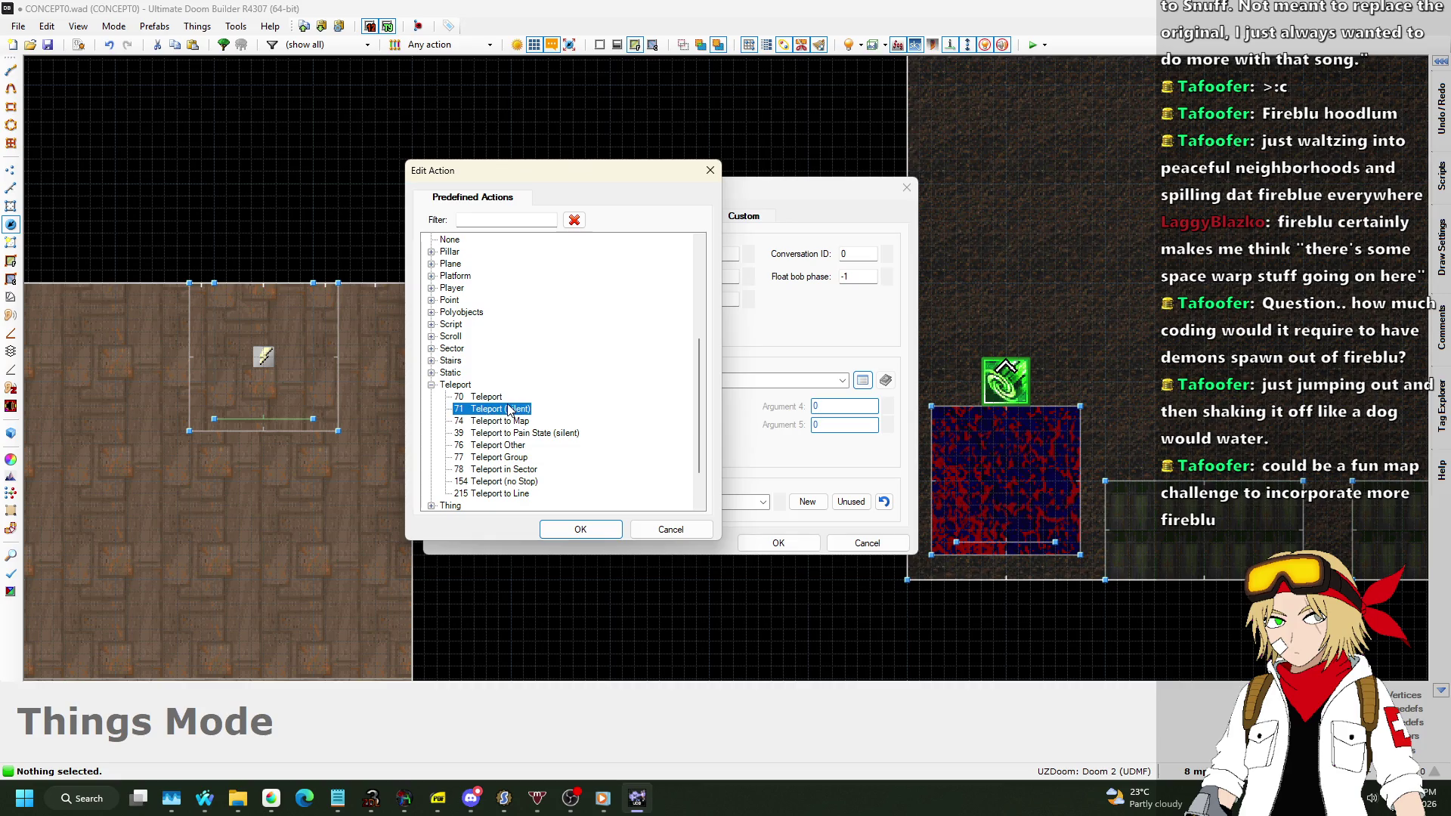
{"action": "left_click", "coordinate": [590, 525]}
{"action": "type", "text": "6"}
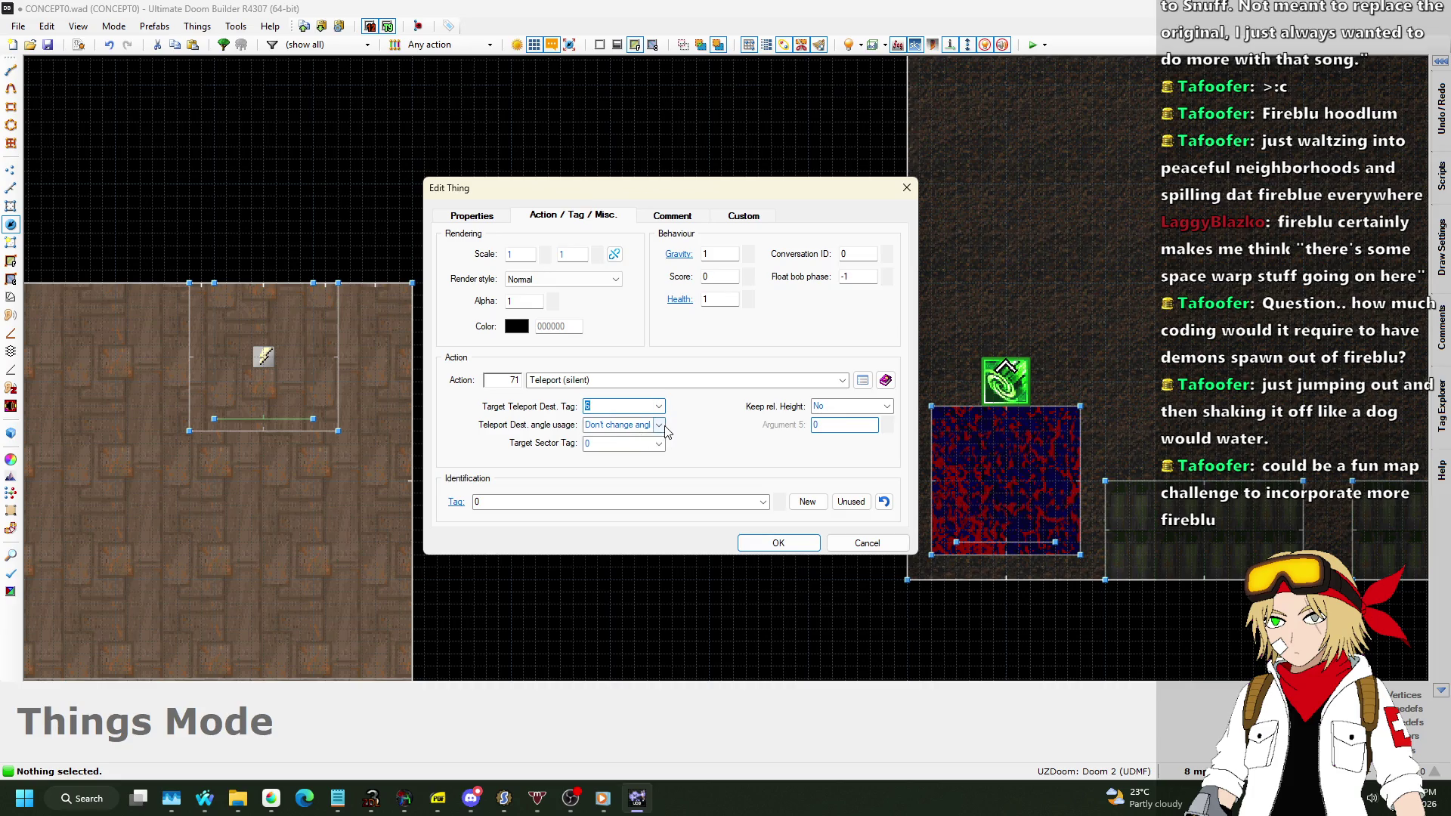
{"action": "left_click", "coordinate": [659, 425]}
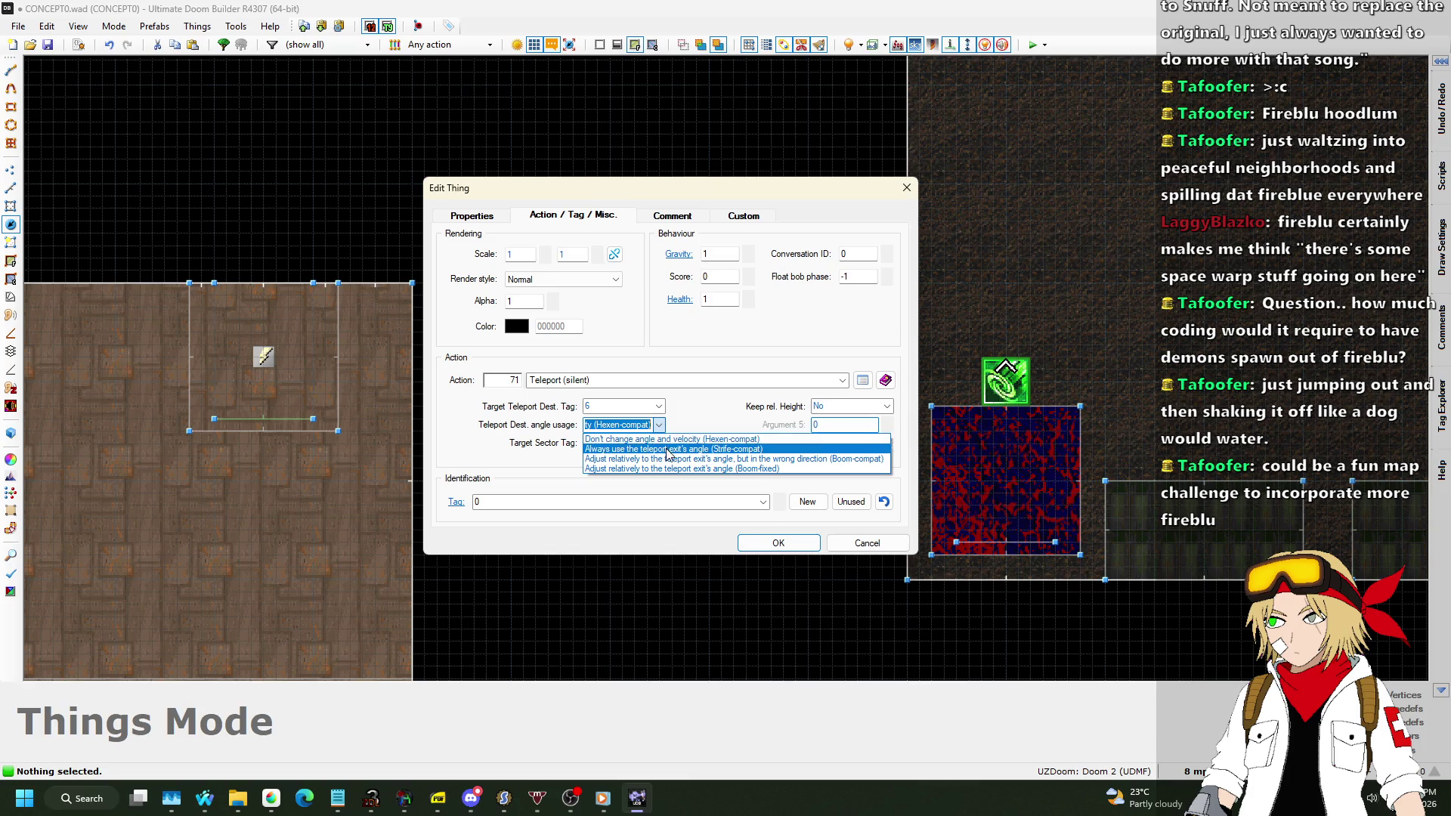
{"action": "left_click", "coordinate": [668, 449]}
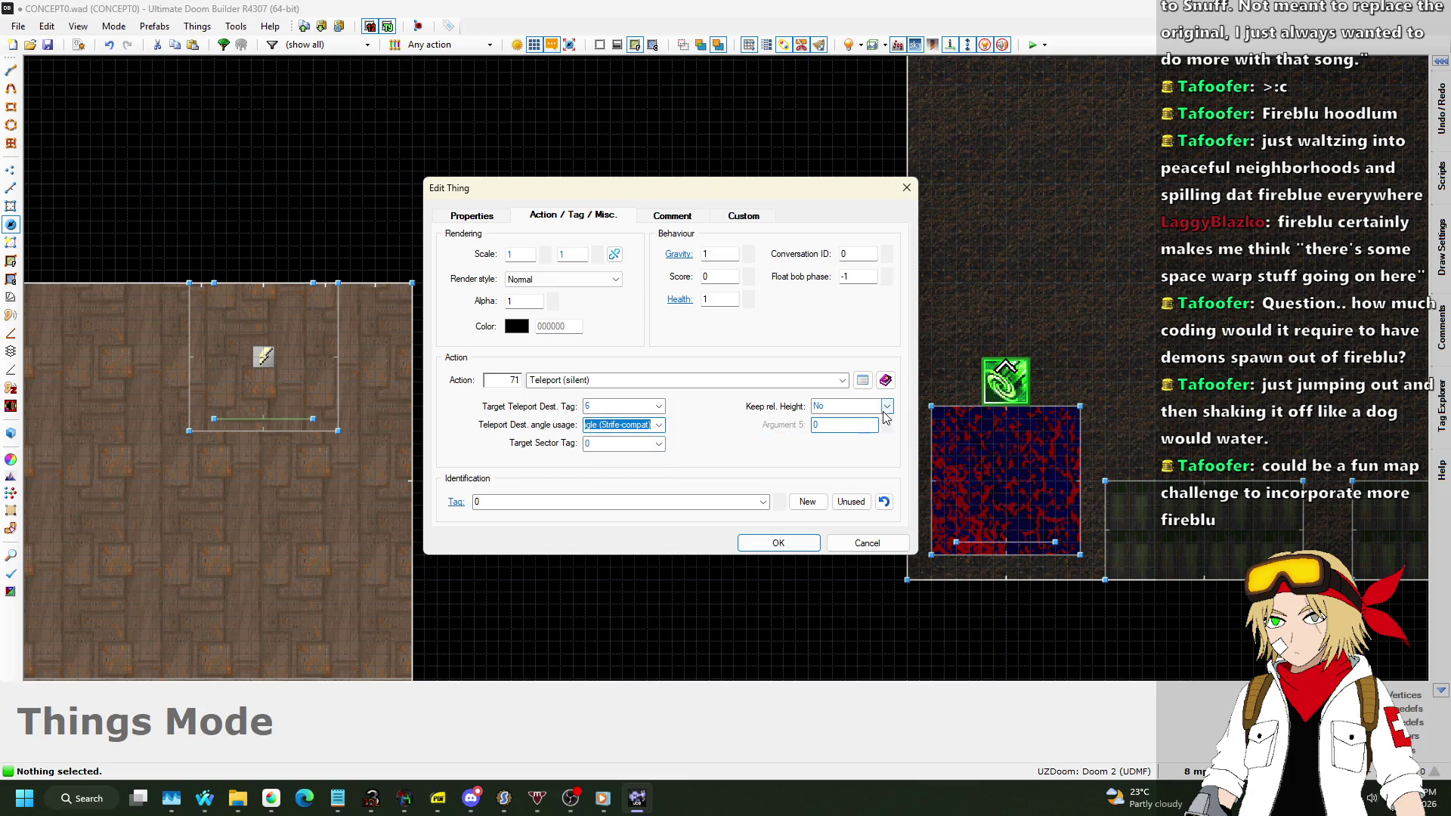
{"action": "left_click", "coordinate": [778, 543]}
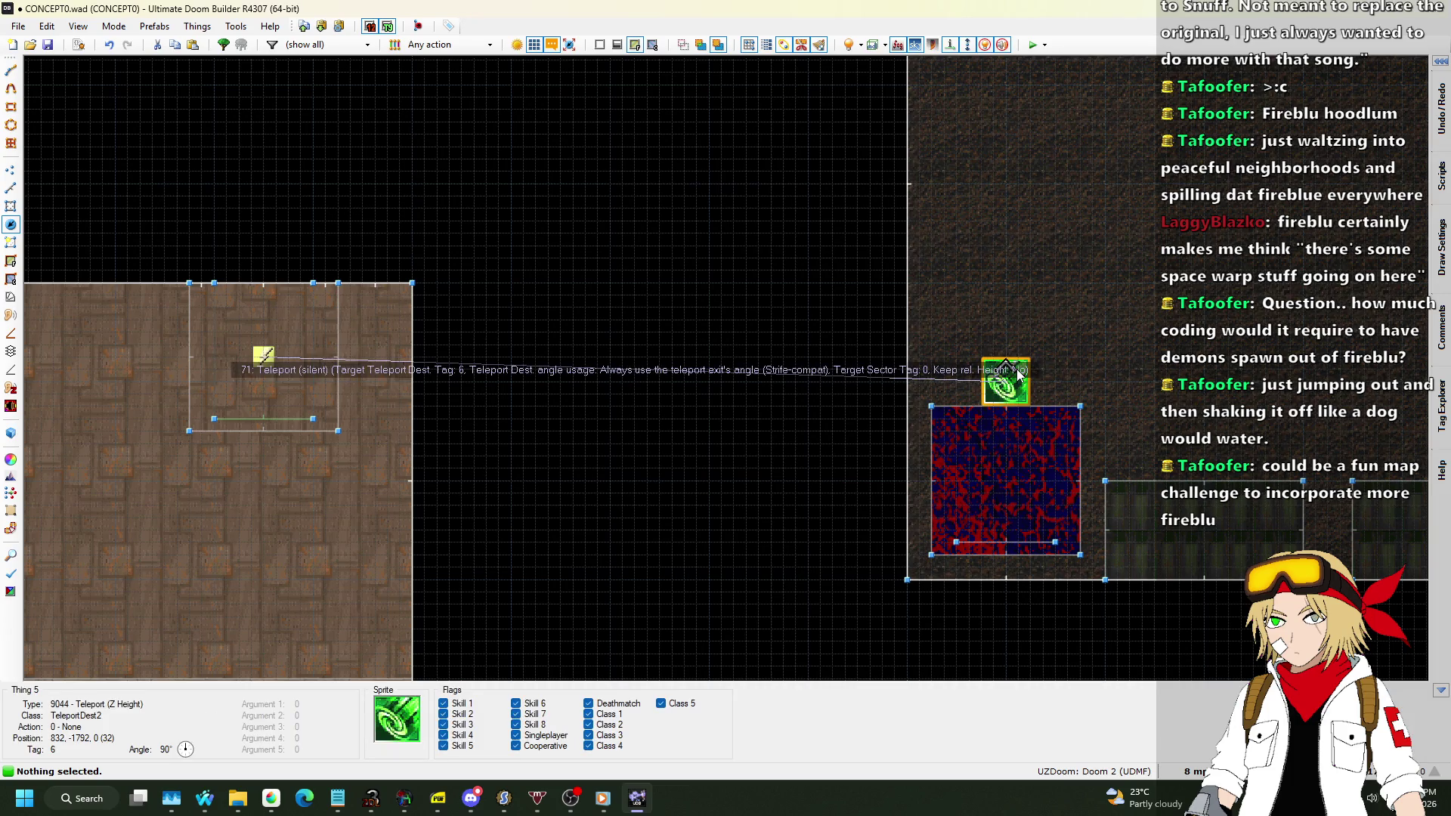
{"action": "scroll", "coordinate": [514, 421], "scroll_direction": "up", "scroll_amount": 5}
Add another Teleport (Z Height) destination in the left sector with new tag 7.
{"action": "key", "text": "Insert"}
{"action": "right_click", "coordinate": [559, 278]}
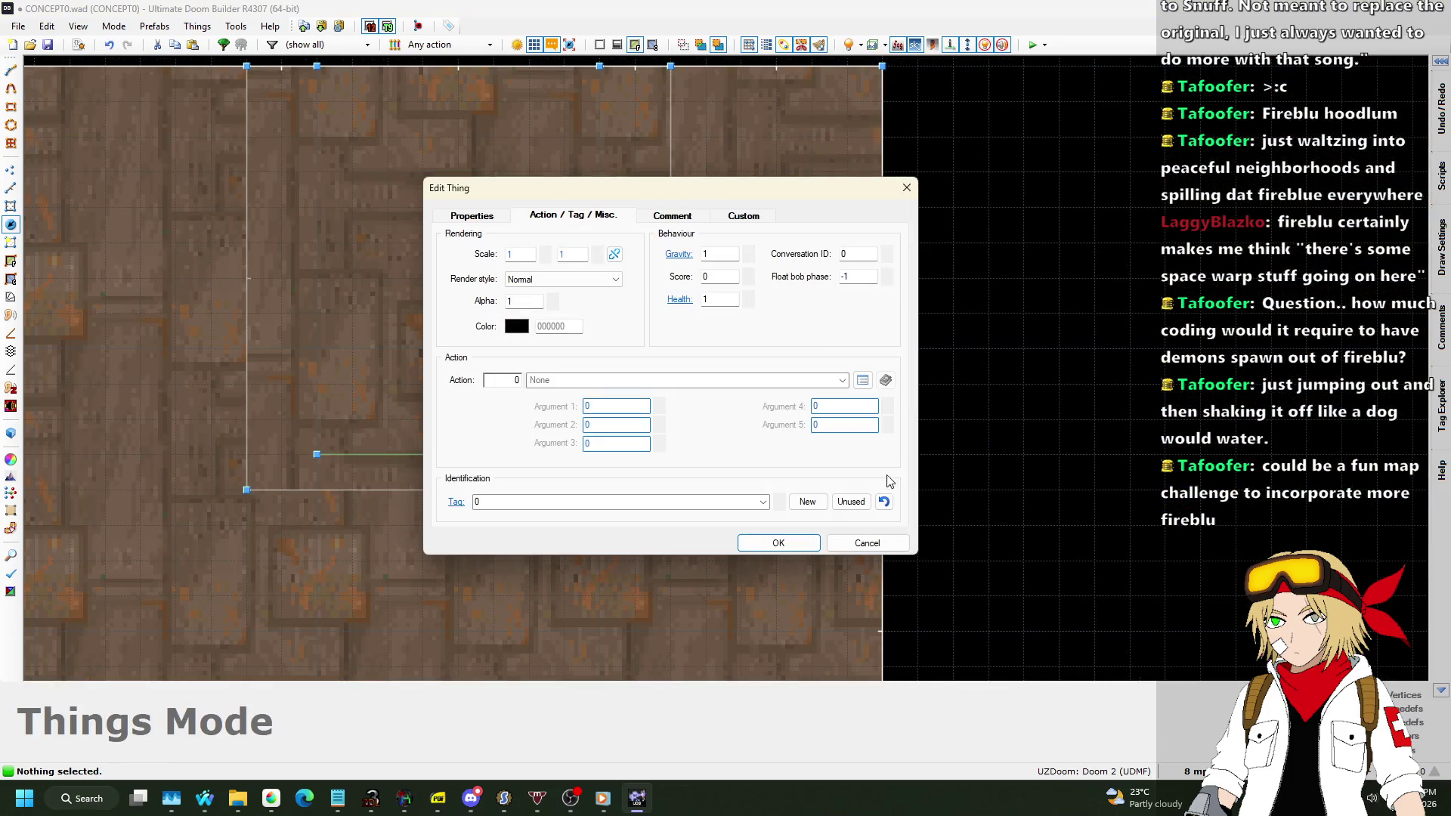
{"action": "left_click", "coordinate": [487, 220]}
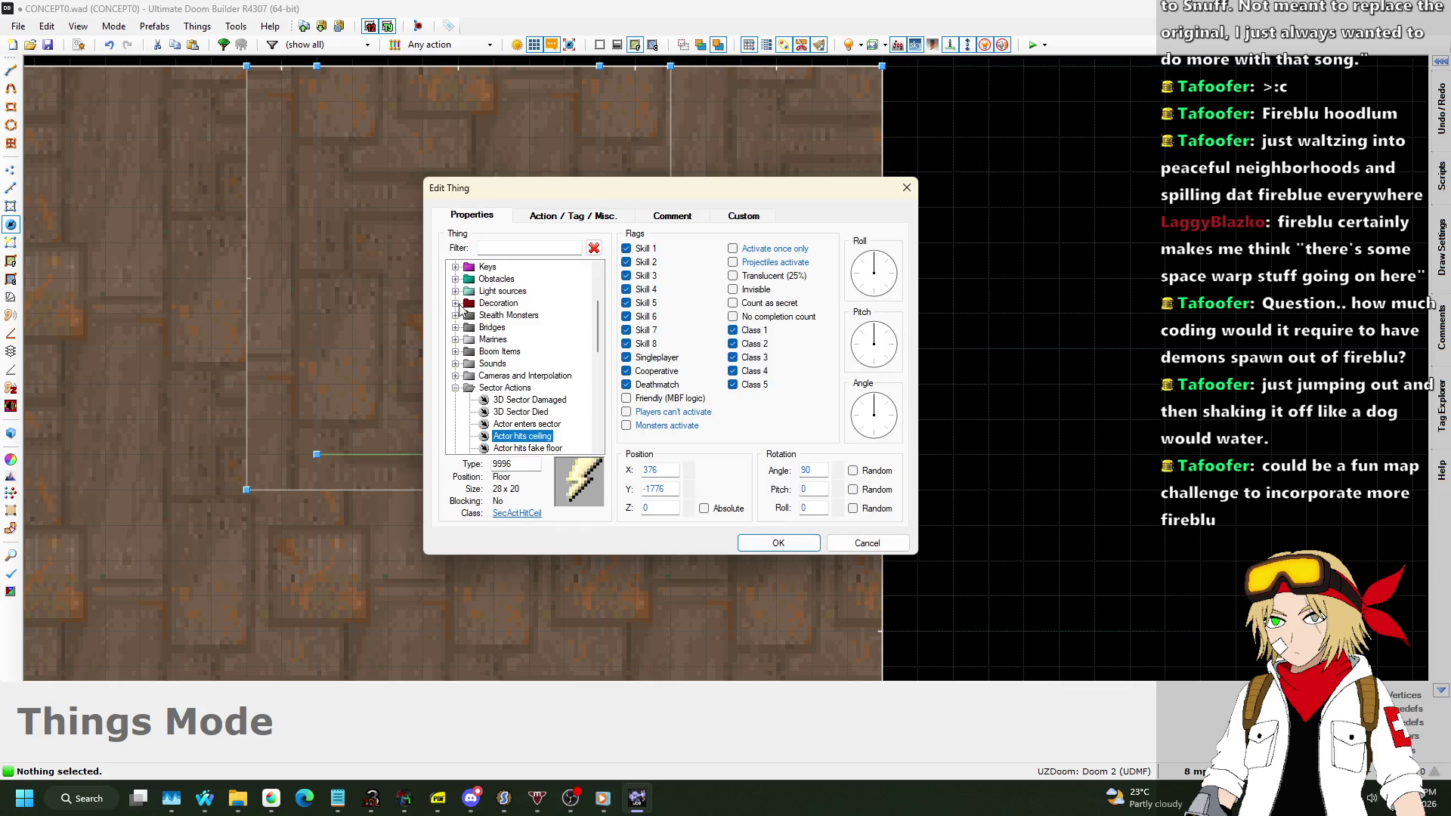
{"action": "scroll", "coordinate": [469, 335], "scroll_direction": "up", "scroll_amount": 3}
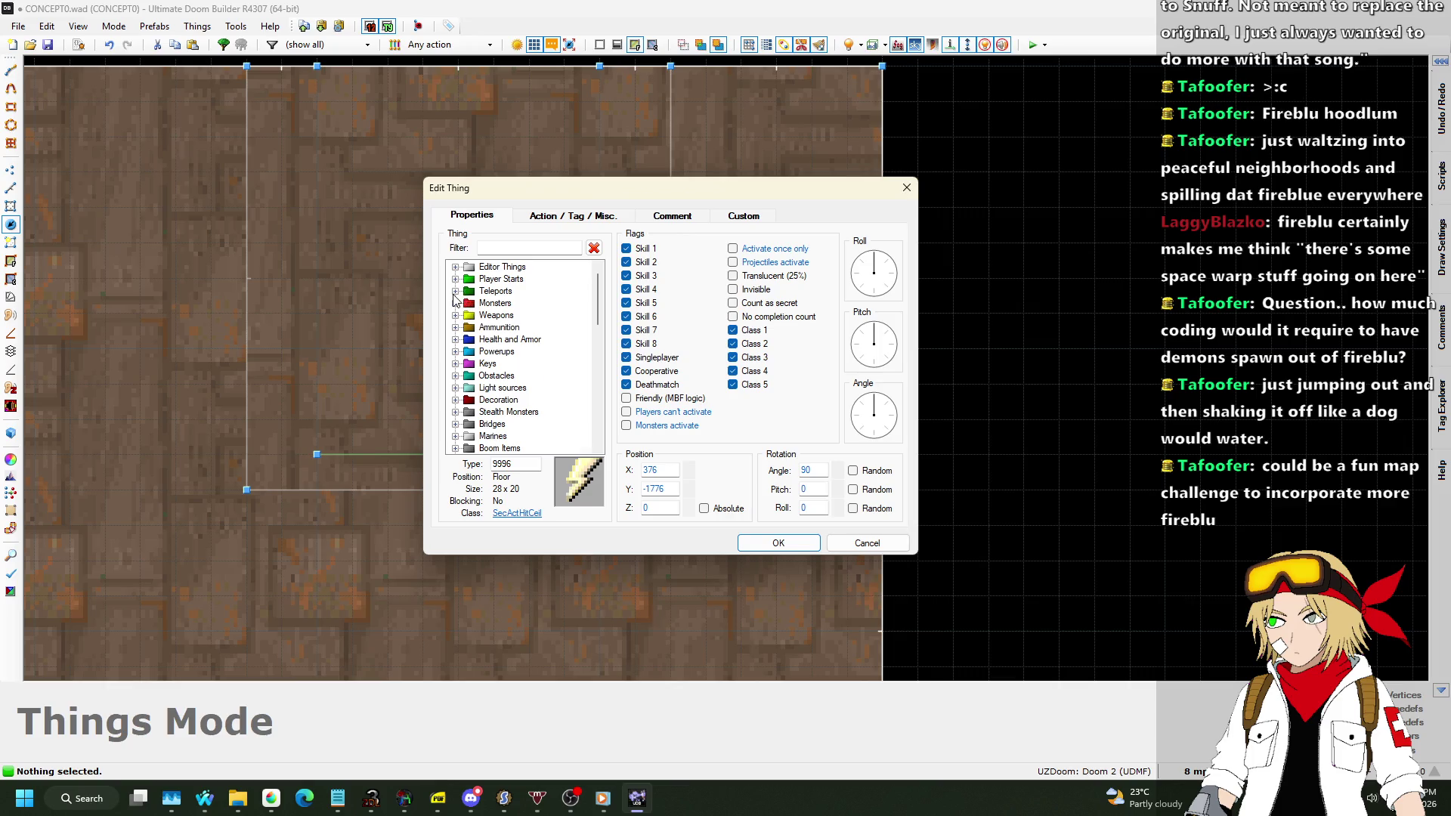
{"action": "left_click", "coordinate": [453, 291]}
{"action": "left_click", "coordinate": [529, 315]}
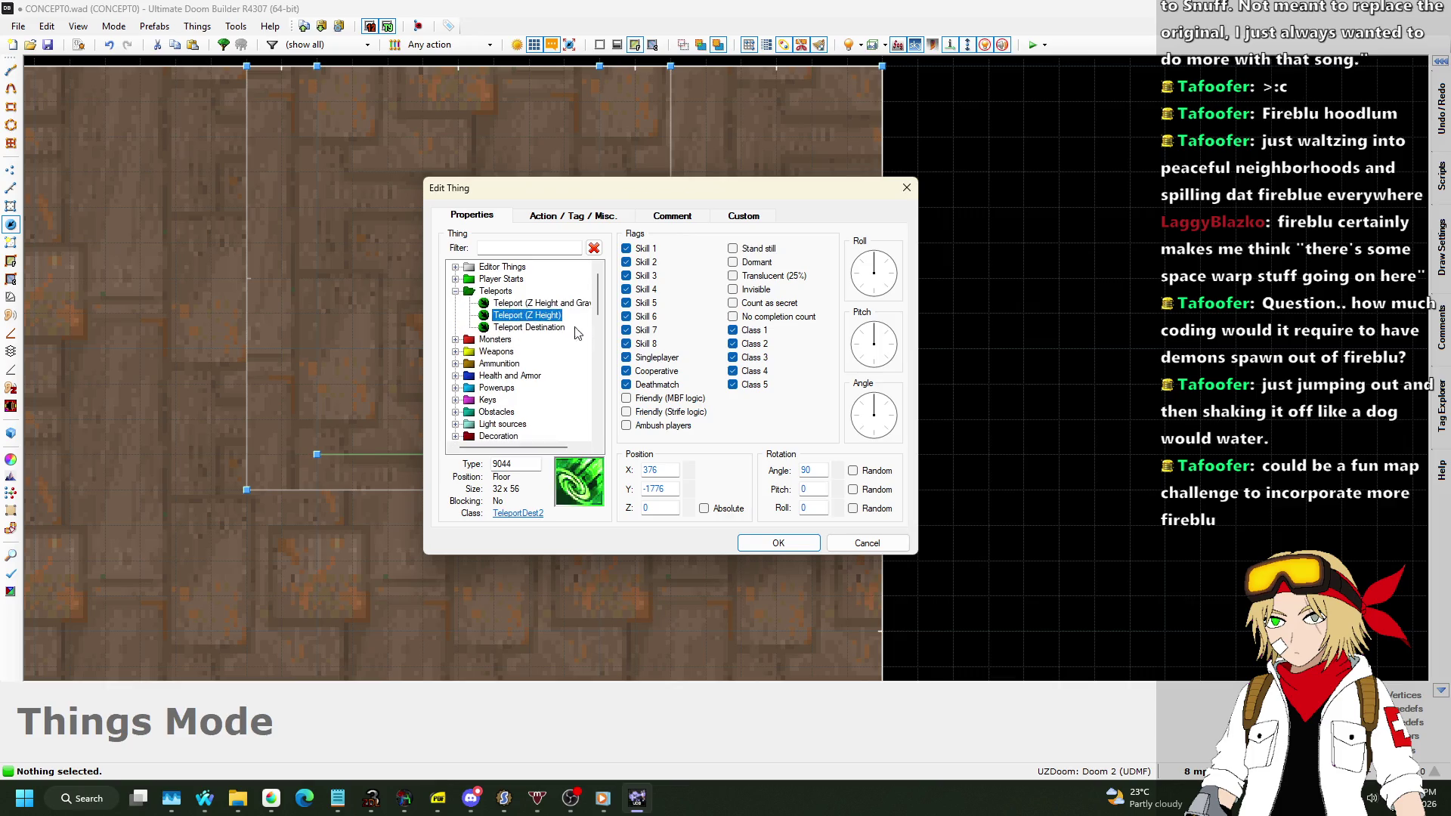
{"action": "left_click", "coordinate": [597, 217]}
{"action": "left_click", "coordinate": [807, 502]}
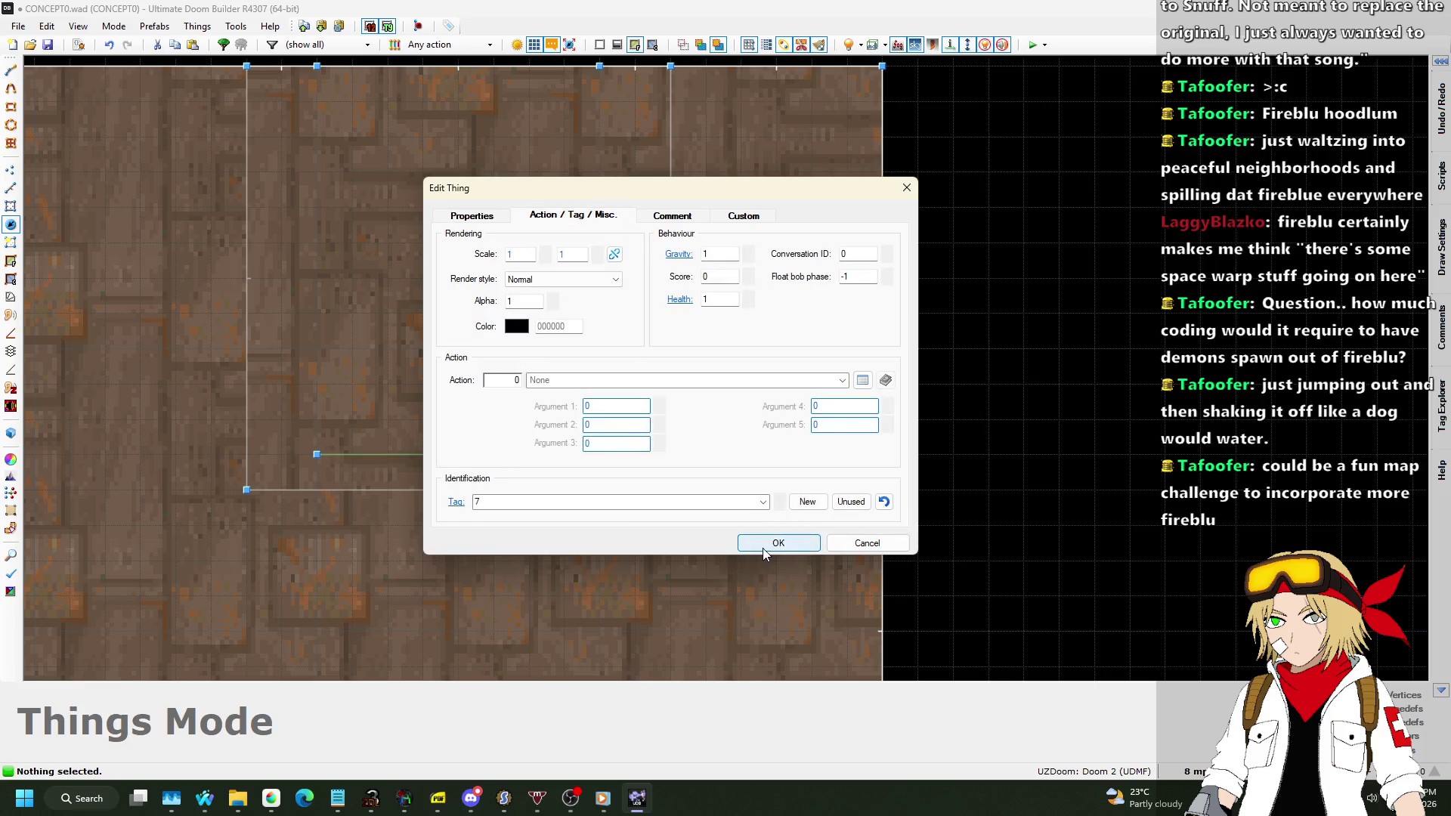
{"action": "left_click", "coordinate": [763, 543]}
Move the tag 7 destination left within the sector and turn it to angle 270.
{"action": "mouse_move", "coordinate": [629, 263]}
{"action": "left_mouse_down"}
{"action": "mouse_move", "coordinate": [541, 296]}
{"action": "mouse_move", "coordinate": [518, 299]}
{"action": "mouse_move", "coordinate": [519, 283]}
{"action": "left_mouse_up"}
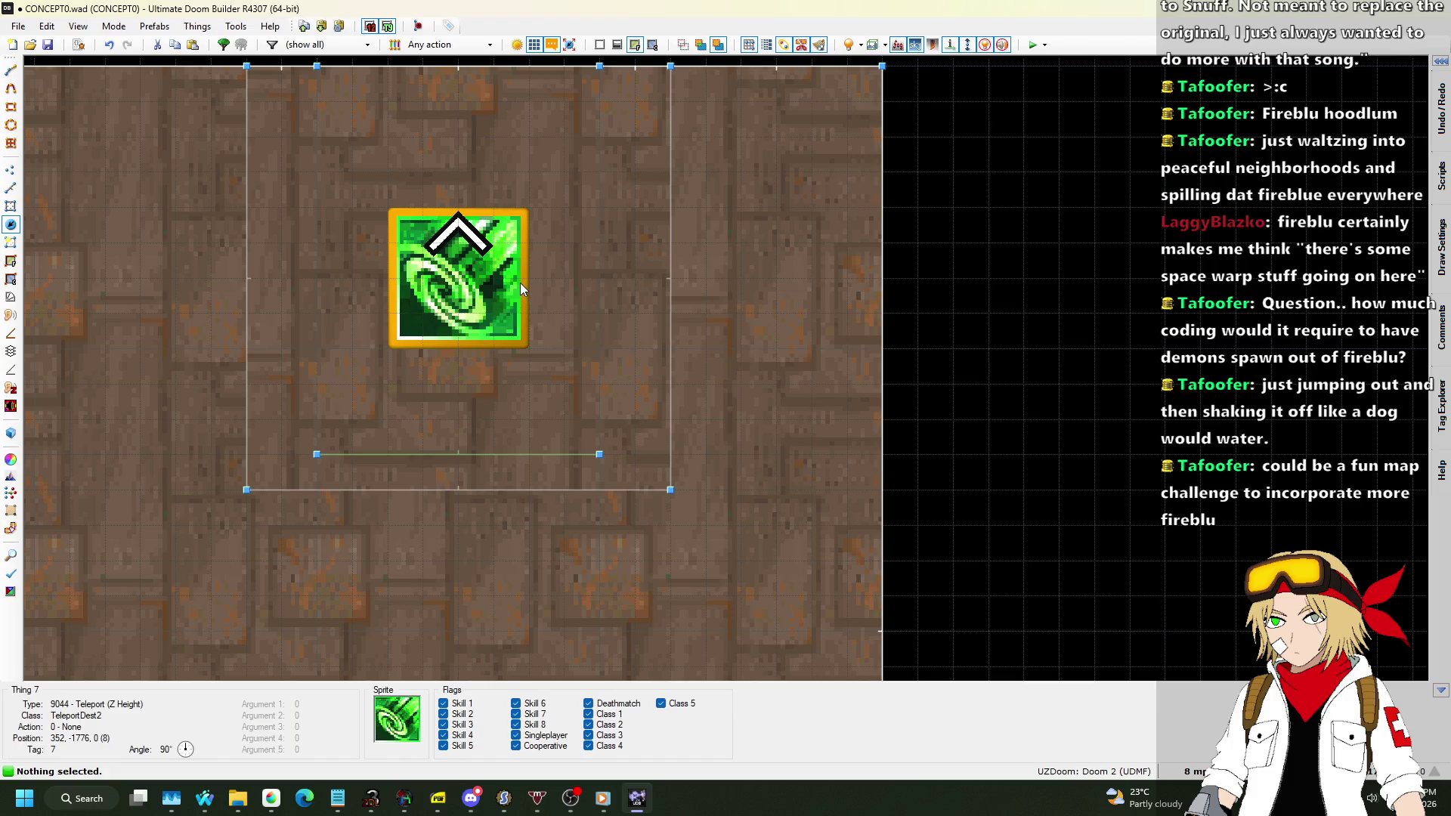
{"action": "right_click", "coordinate": [617, 326]}
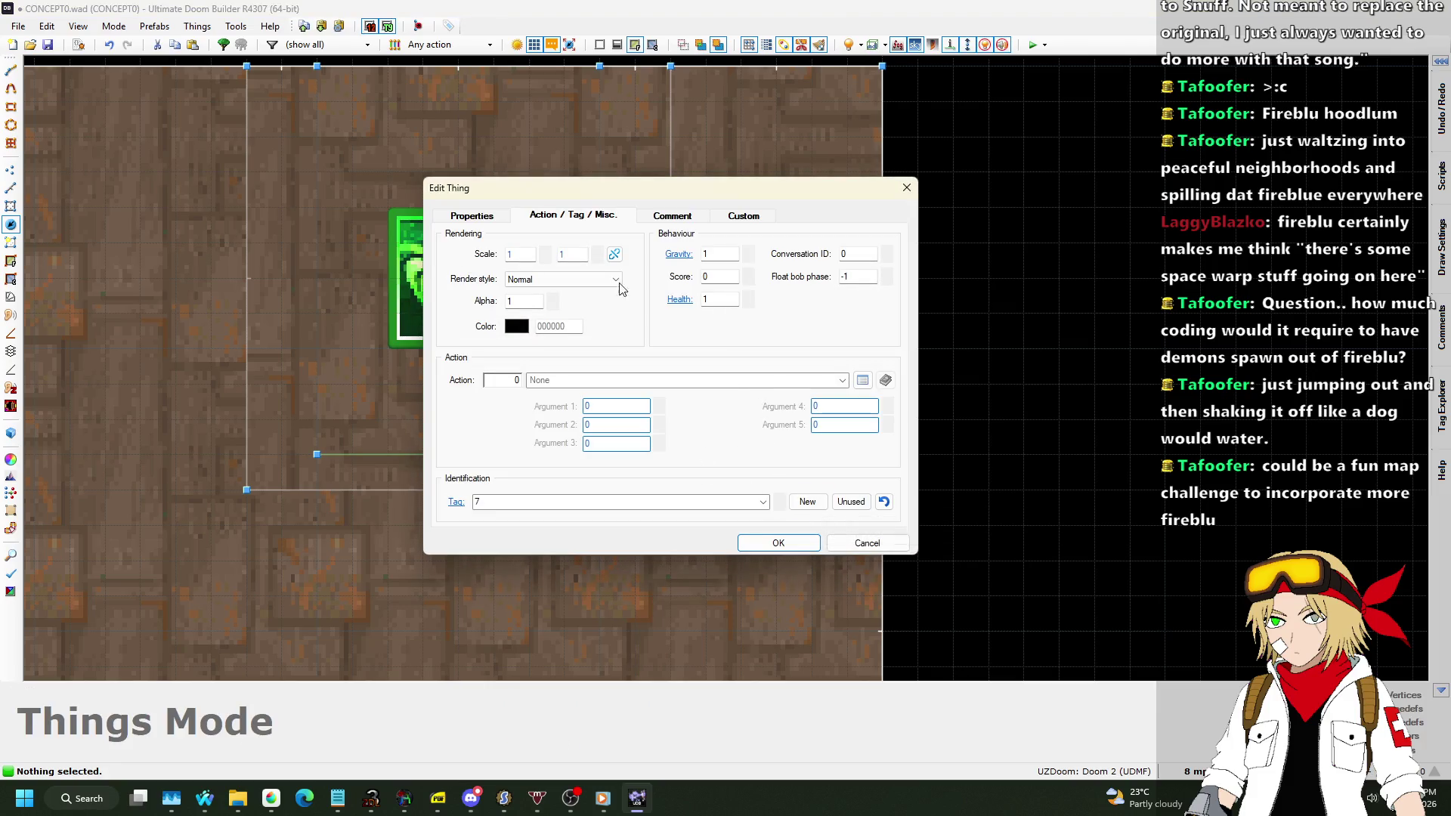
{"action": "left_click", "coordinate": [472, 216]}
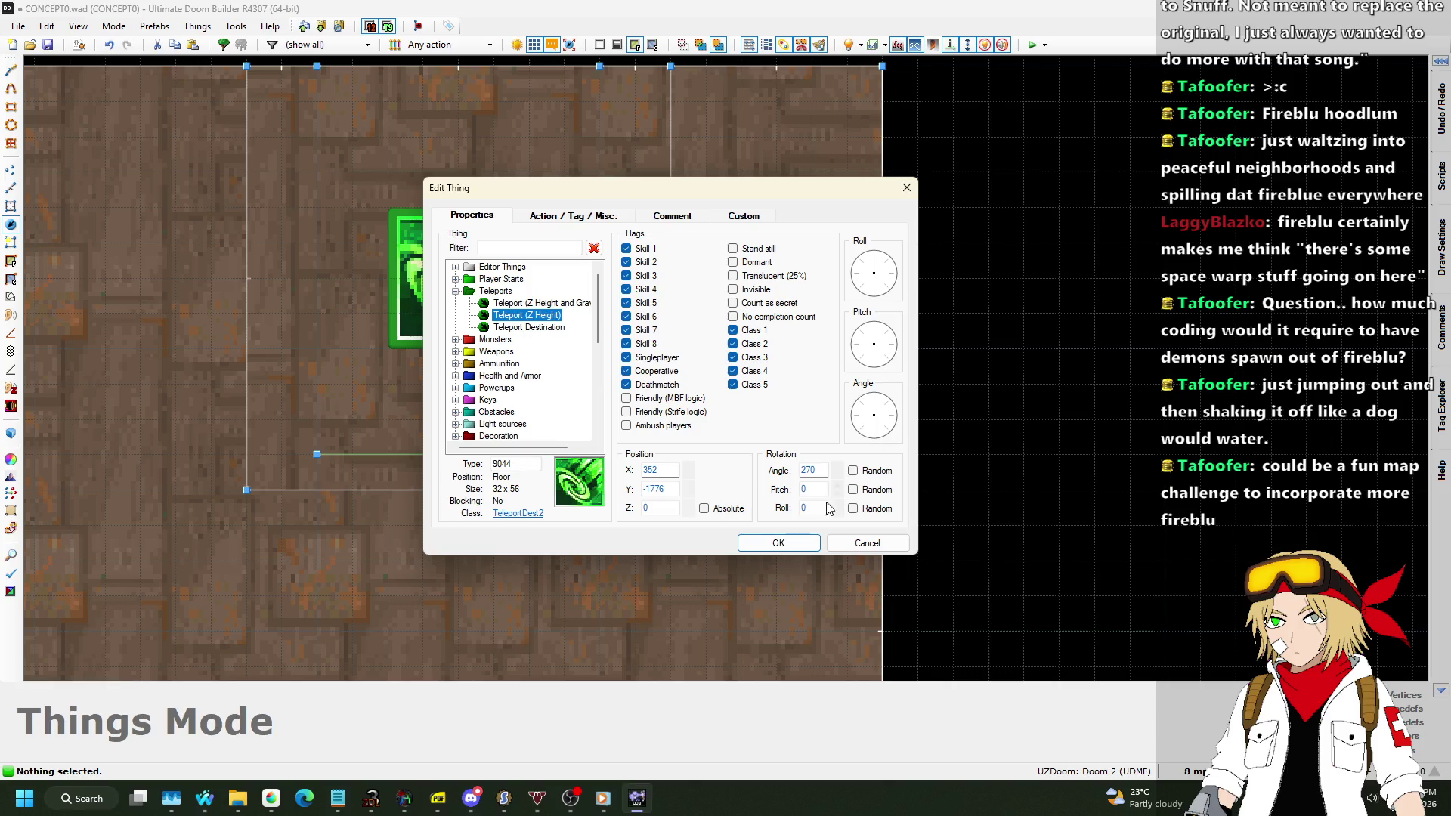
{"action": "left_click", "coordinate": [785, 544]}
Raise the destination to height 240 in Visual Mode, then return to the 2D map.
{"action": "key", "text": "q"}
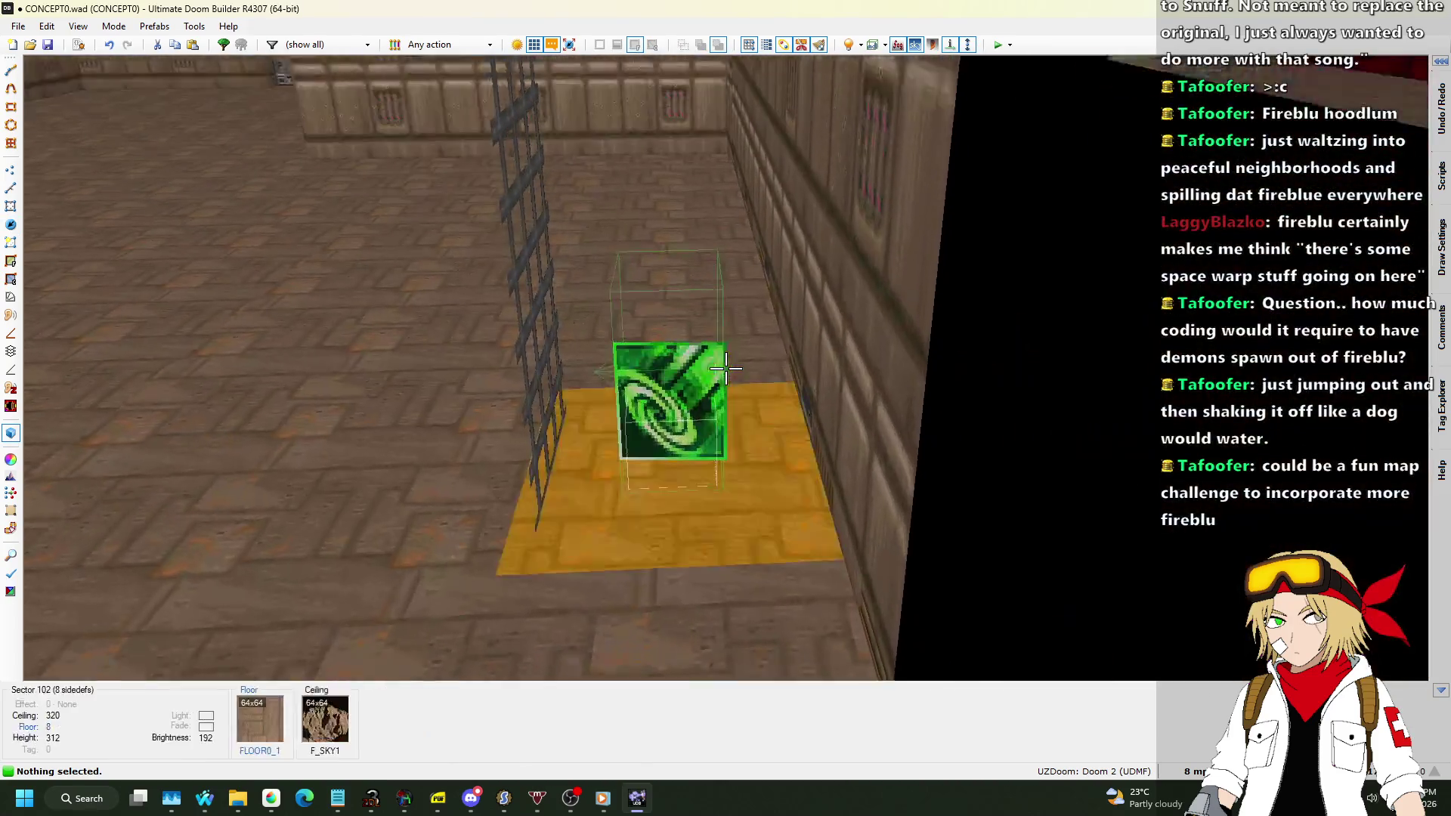
{"action": "left_click", "coordinate": [726, 368]}
{"action": "scroll", "coordinate": [726, 368], "scroll_direction": "up", "scroll_amount": 1}
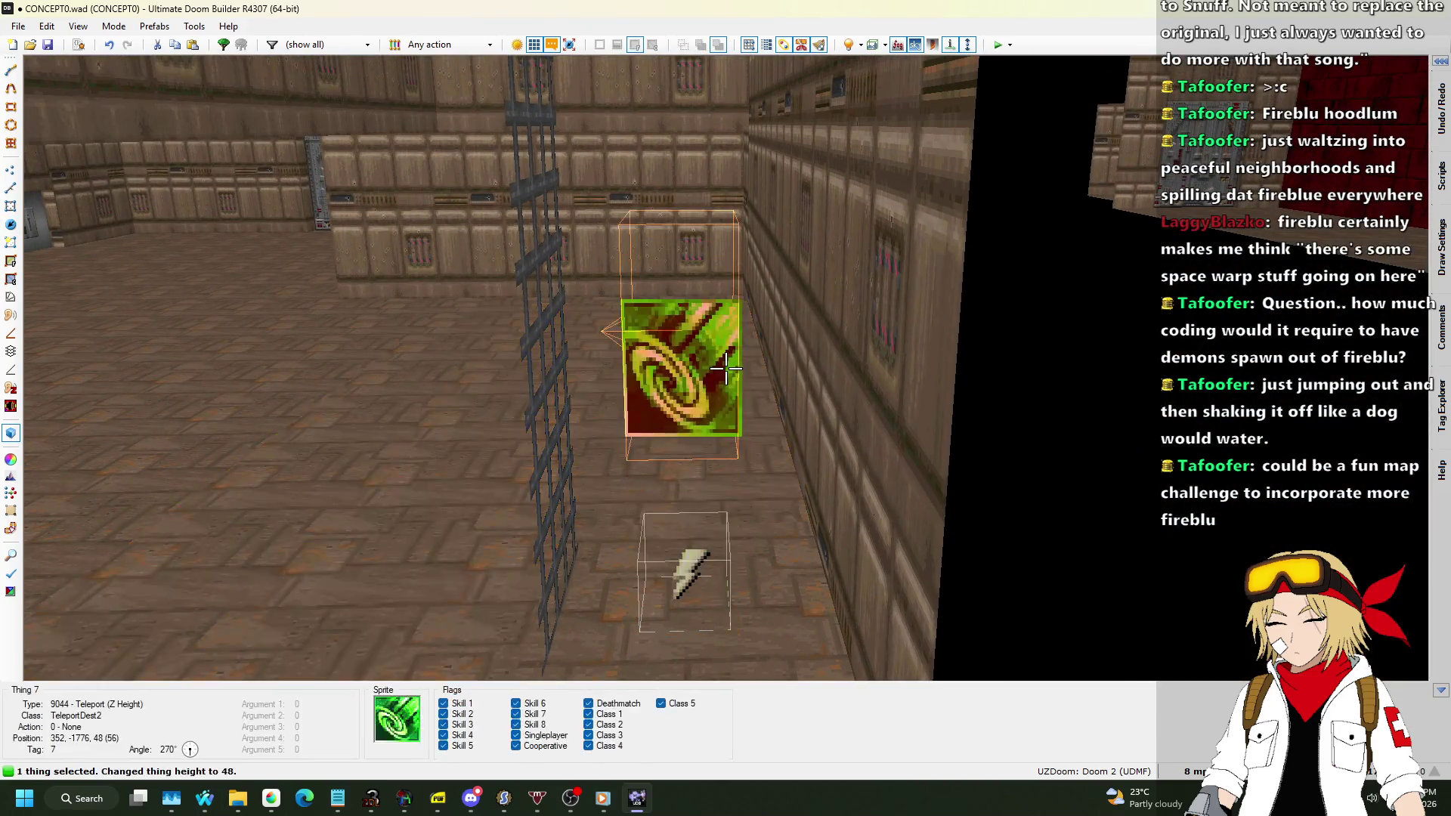
{"action": "scroll", "coordinate": [725, 368], "scroll_direction": "up", "scroll_amount": 4}
{"action": "scroll", "coordinate": [725, 368], "scroll_direction": "up", "scroll_amount": 4}
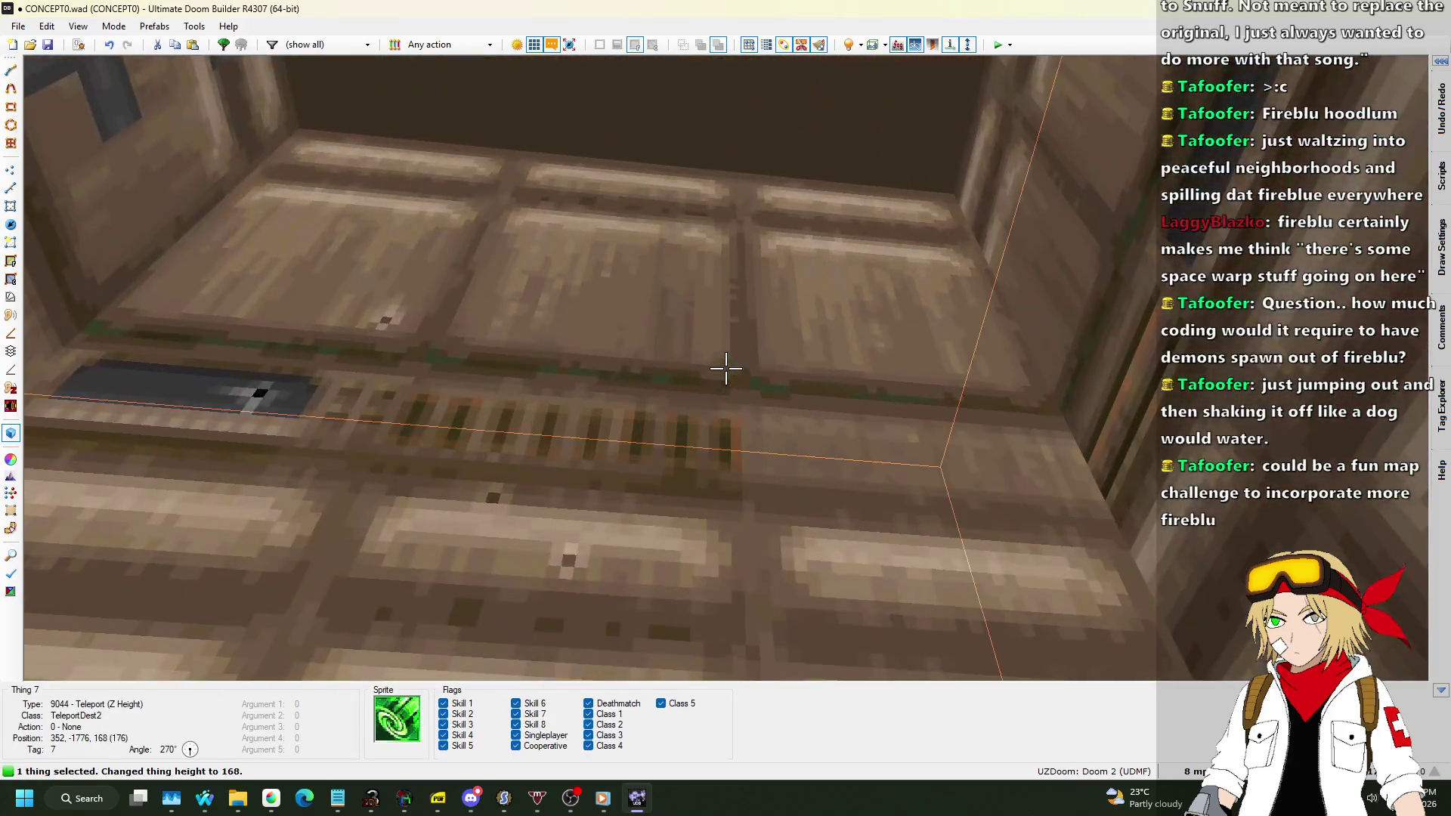
{"action": "key", "text": "s"}
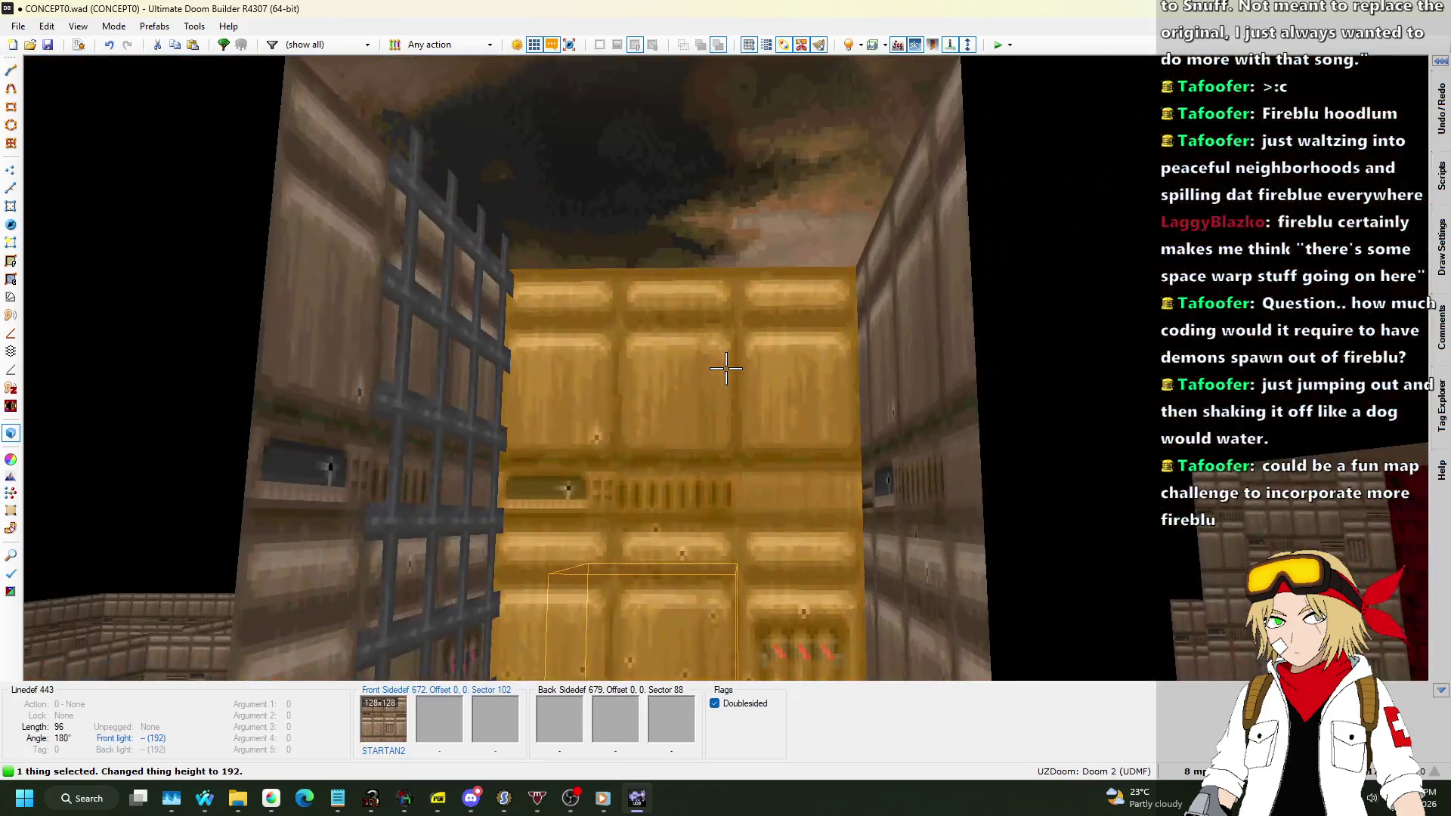
{"action": "scroll", "coordinate": [725, 368], "scroll_direction": "up", "scroll_amount": 4}
{"action": "scroll", "coordinate": [725, 368], "scroll_direction": "up", "scroll_amount": 2}
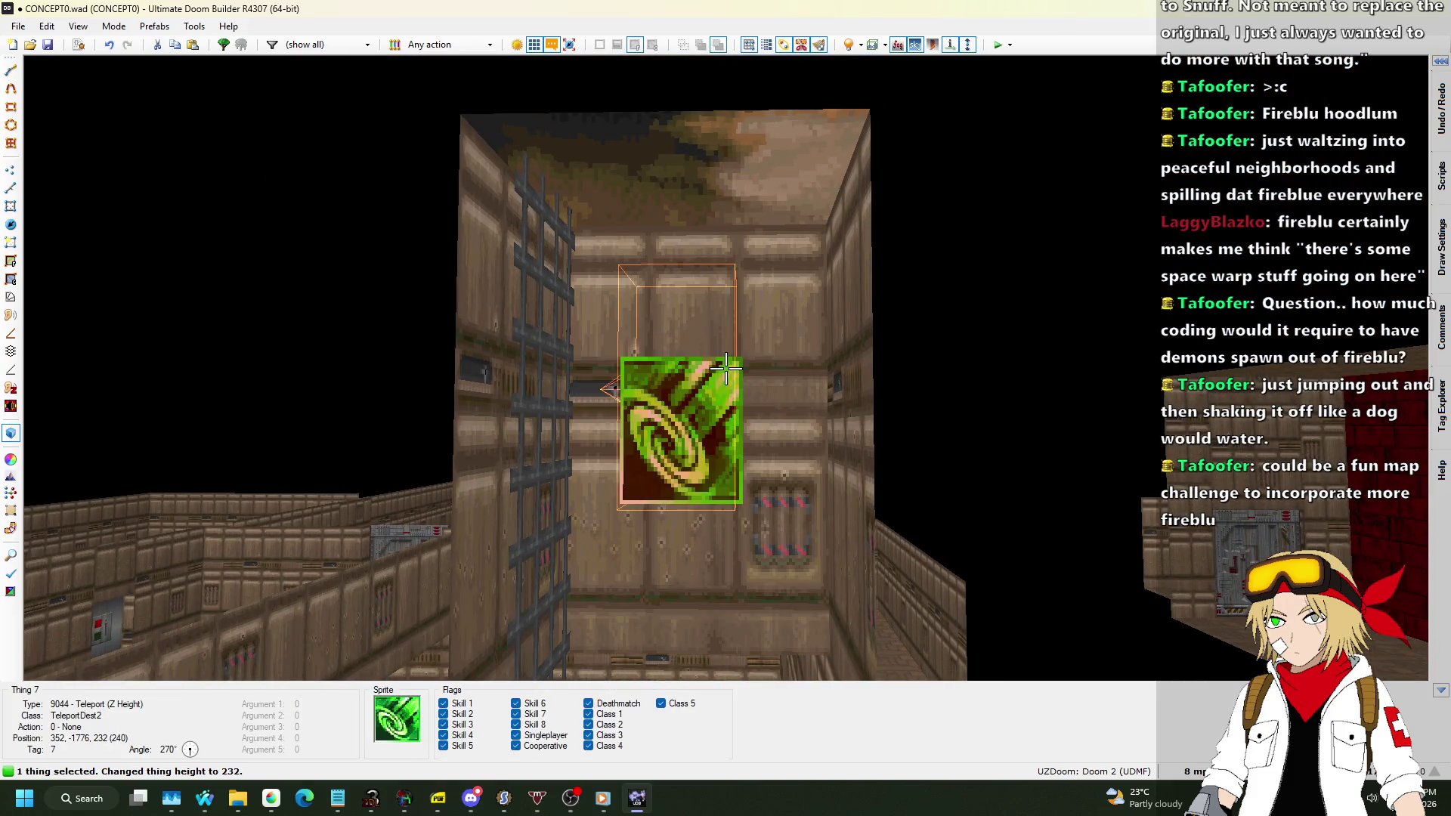
{"action": "key", "text": "w"}
{"action": "key", "text": "s"}
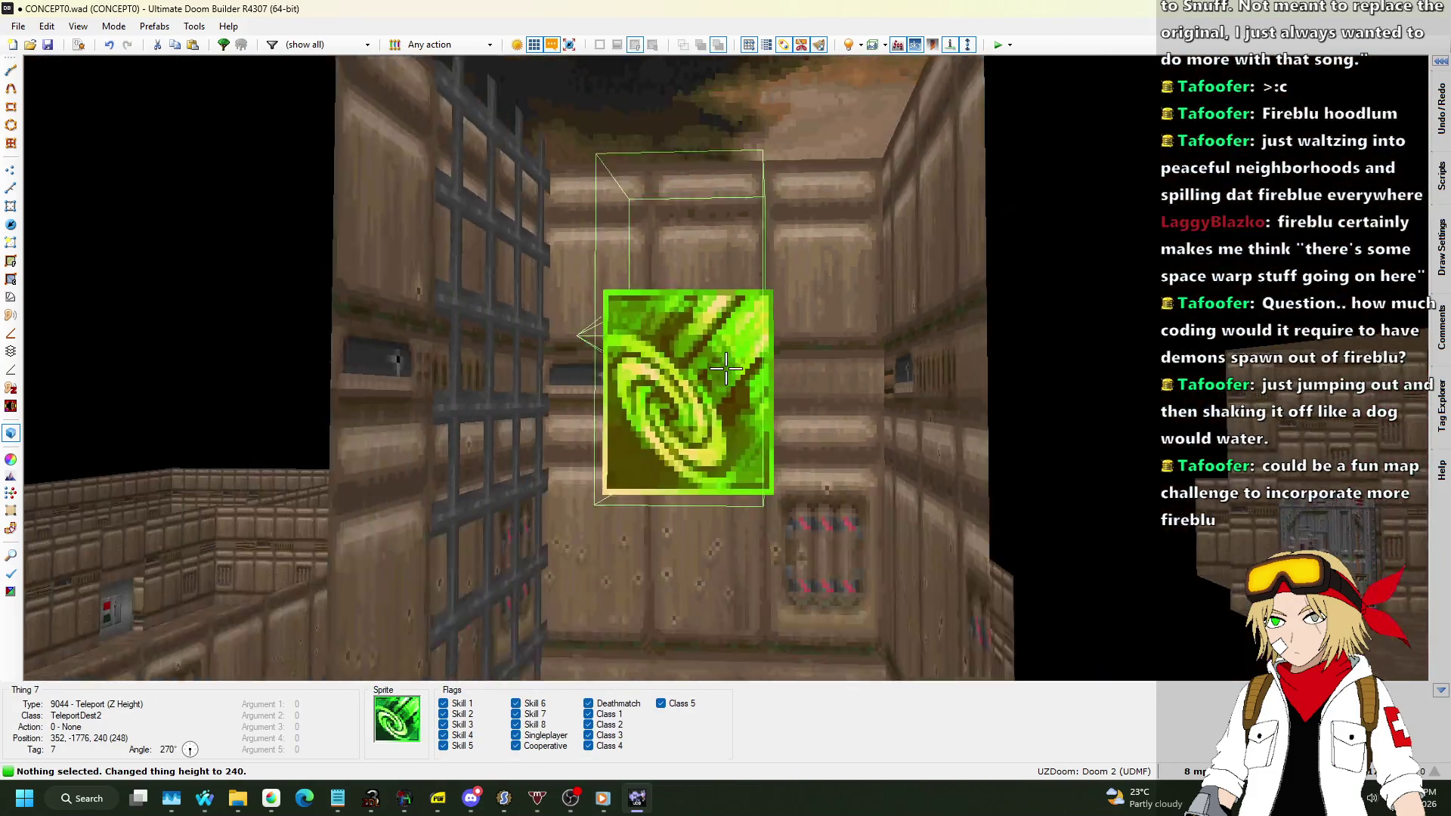
{"action": "key", "text": "q"}
{"action": "scroll", "coordinate": [589, 408], "scroll_direction": "up", "scroll_amount": 5}
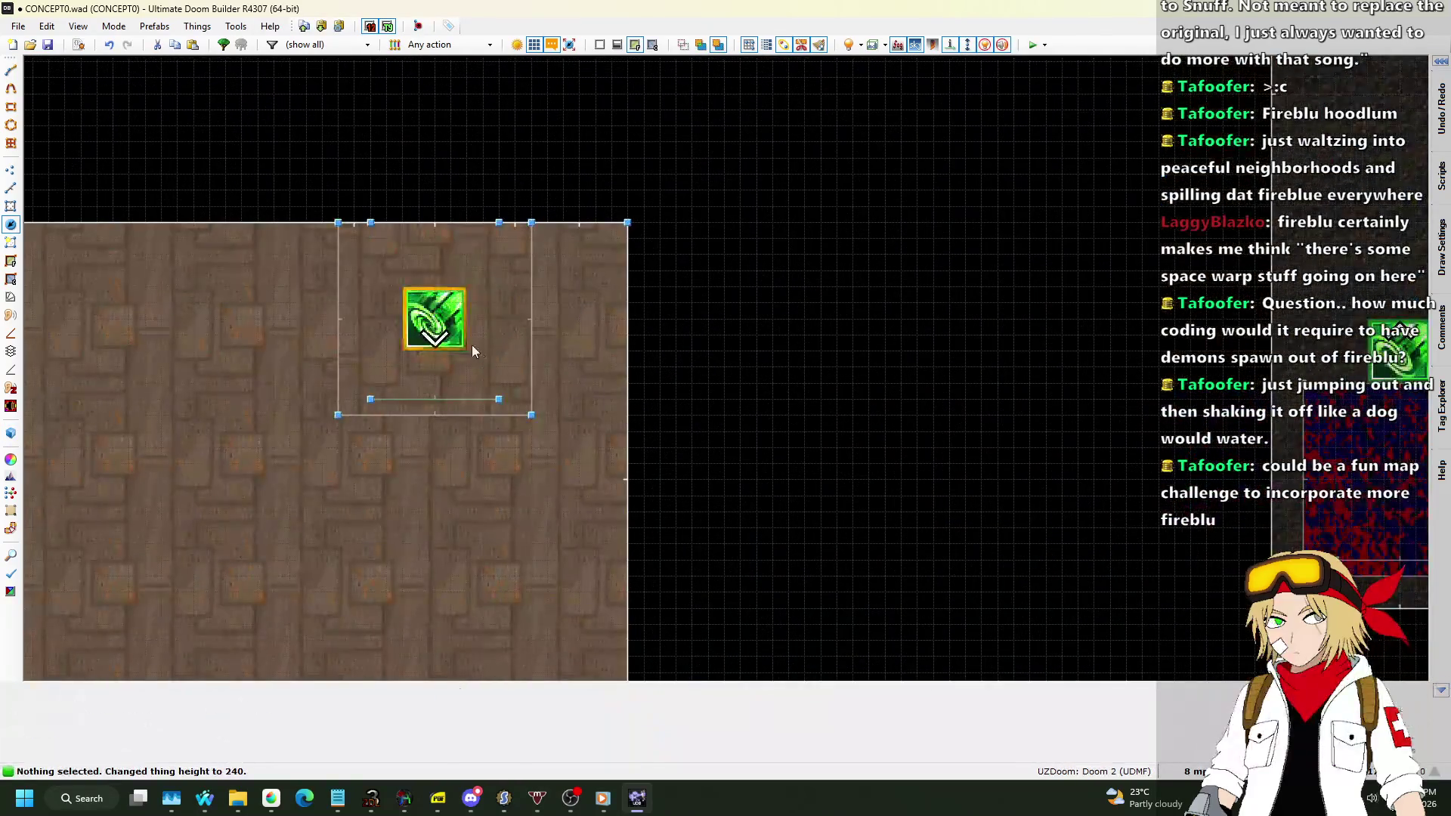
Paste the copied sector-action thing into the blue-and-red sector with Hexen-compatible angle usage.
{"action": "scroll", "coordinate": [436, 323], "scroll_direction": "down", "scroll_amount": 4}
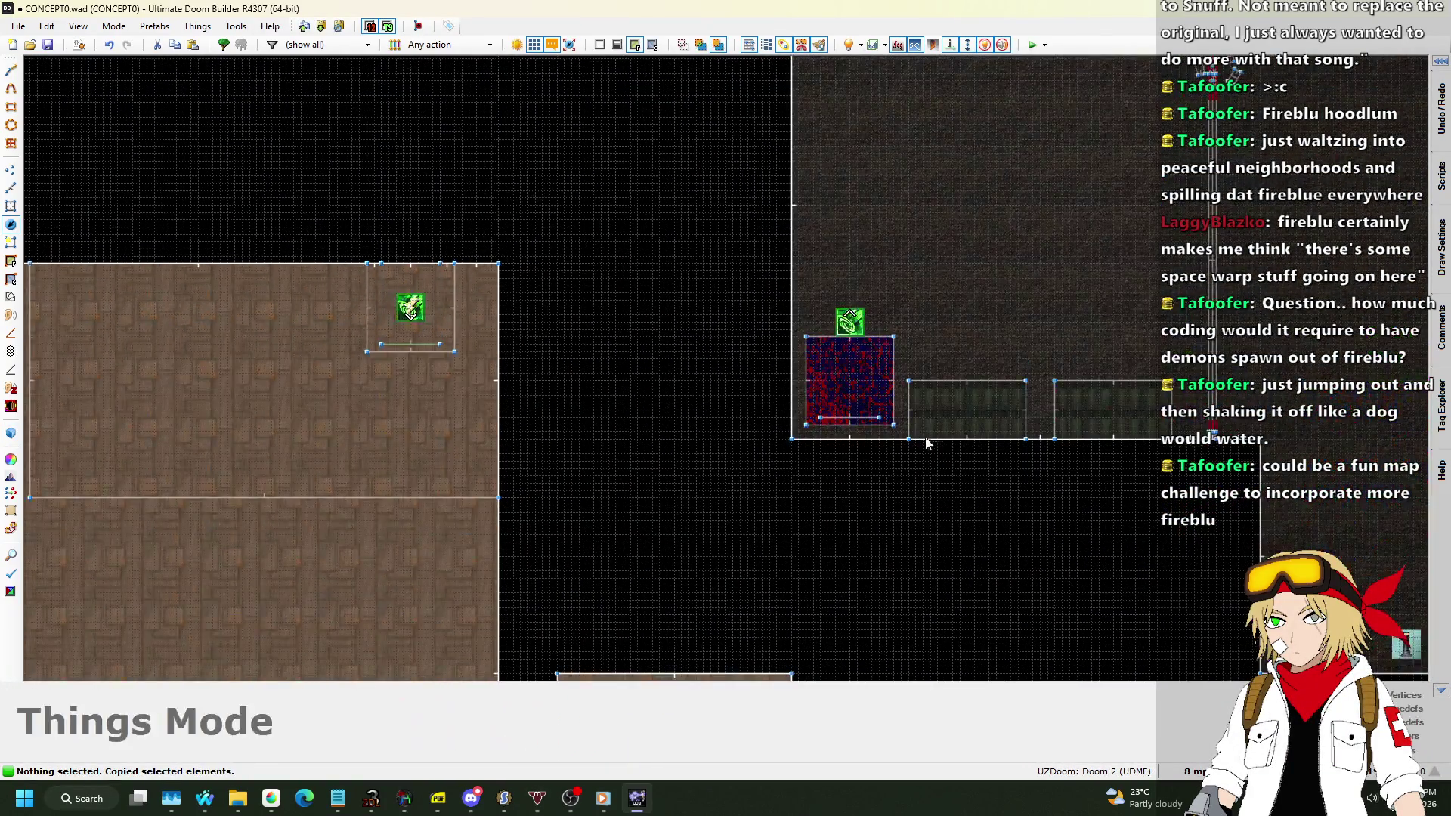
{"action": "scroll", "coordinate": [792, 355], "scroll_direction": "up", "scroll_amount": 7}
{"action": "key", "text": "ctrl+v"}
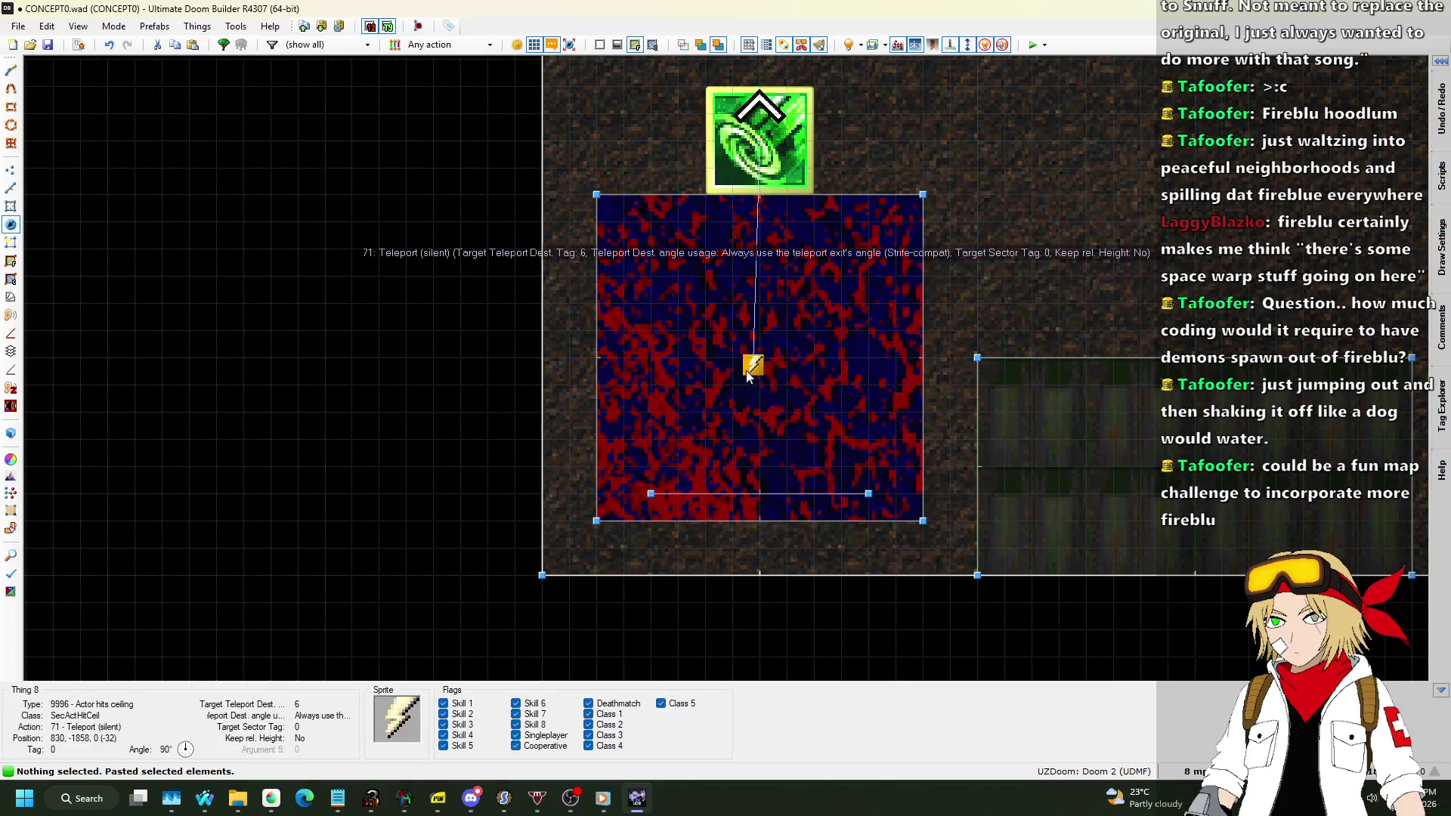
{"action": "right_click", "coordinate": [753, 365]}
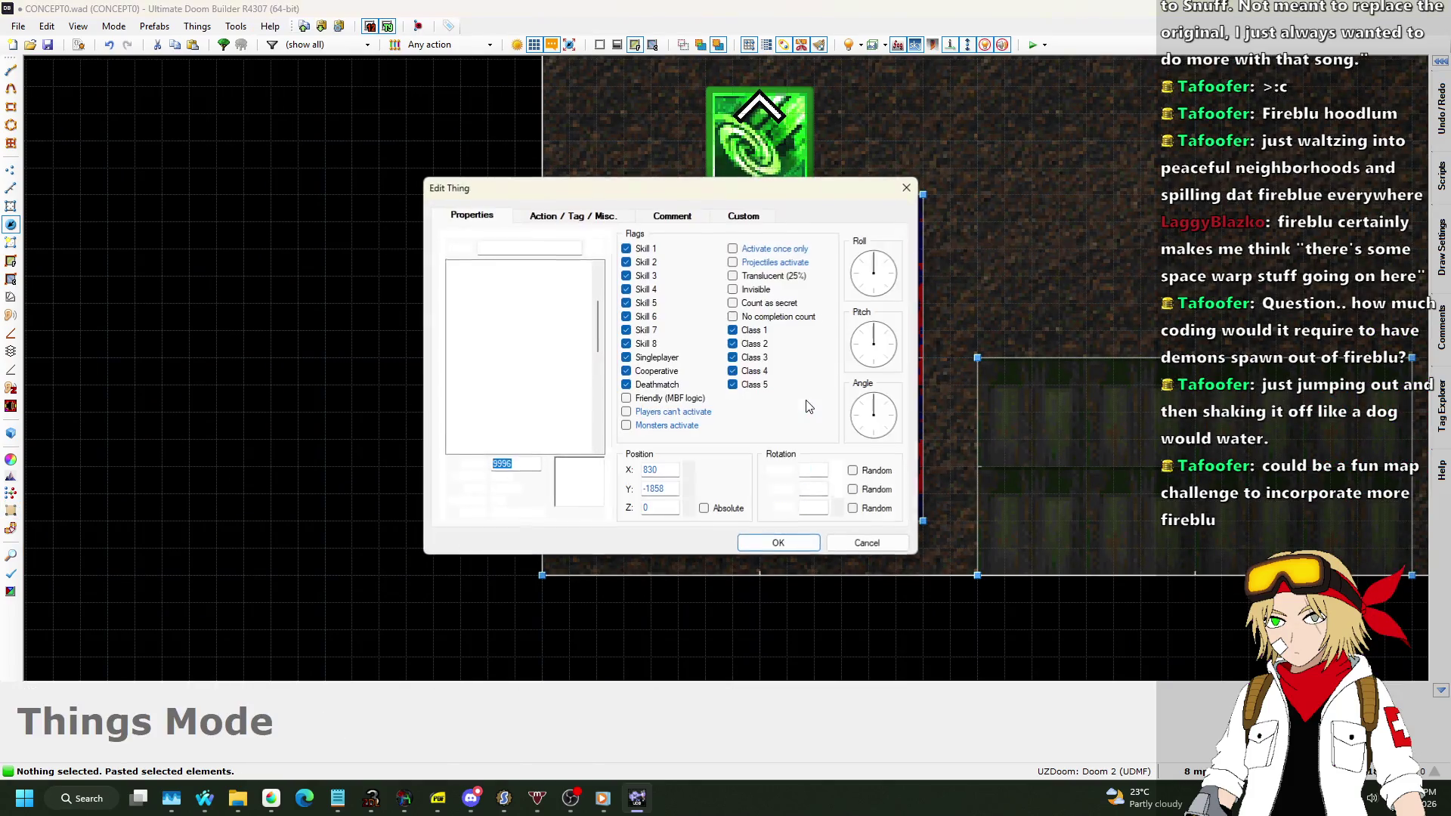
{"action": "left_click", "coordinate": [602, 219]}
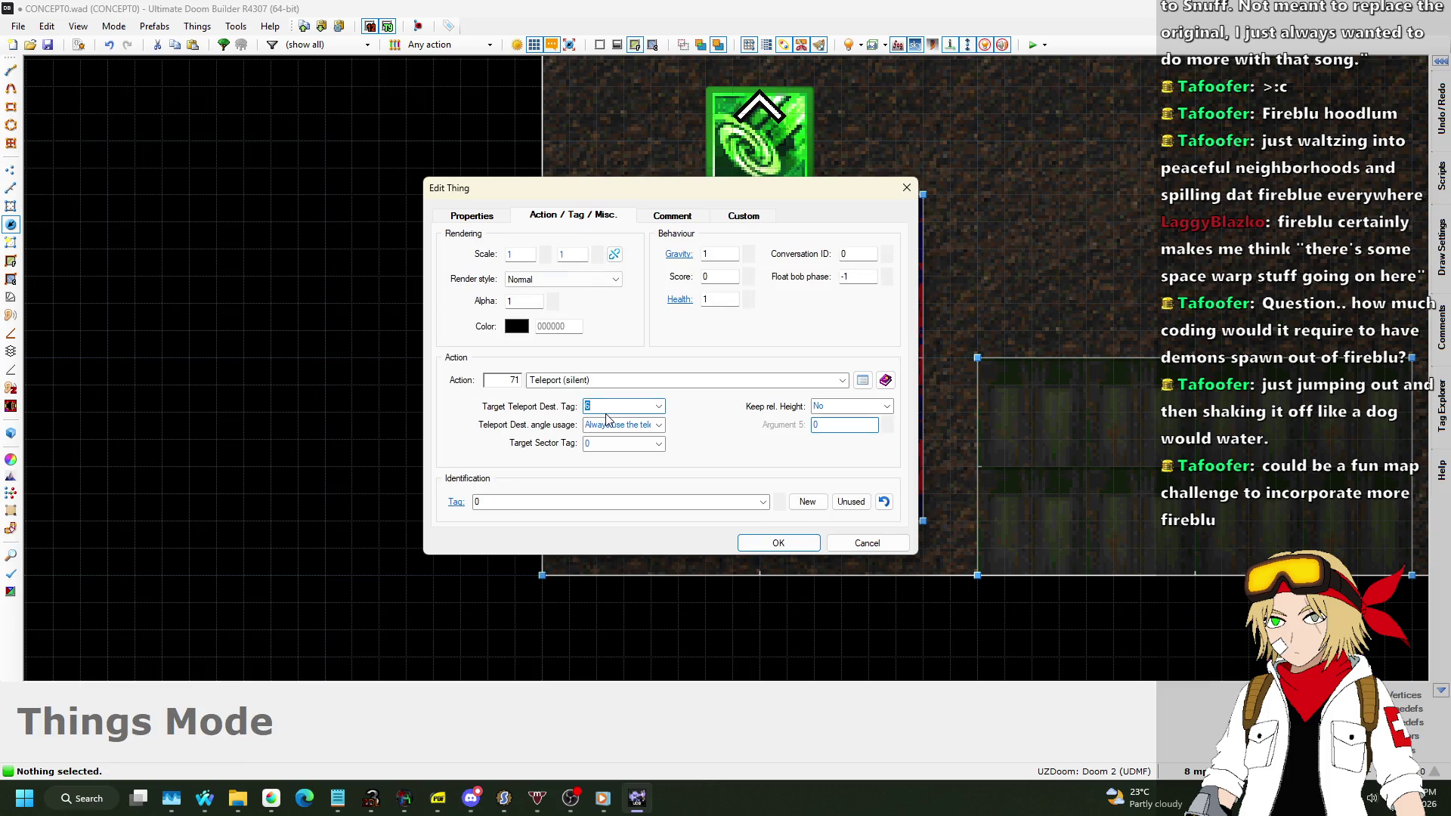
{"action": "type", "text": "7"}
{"action": "left_click", "coordinate": [650, 425]}
{"action": "left_click", "coordinate": [639, 441]}
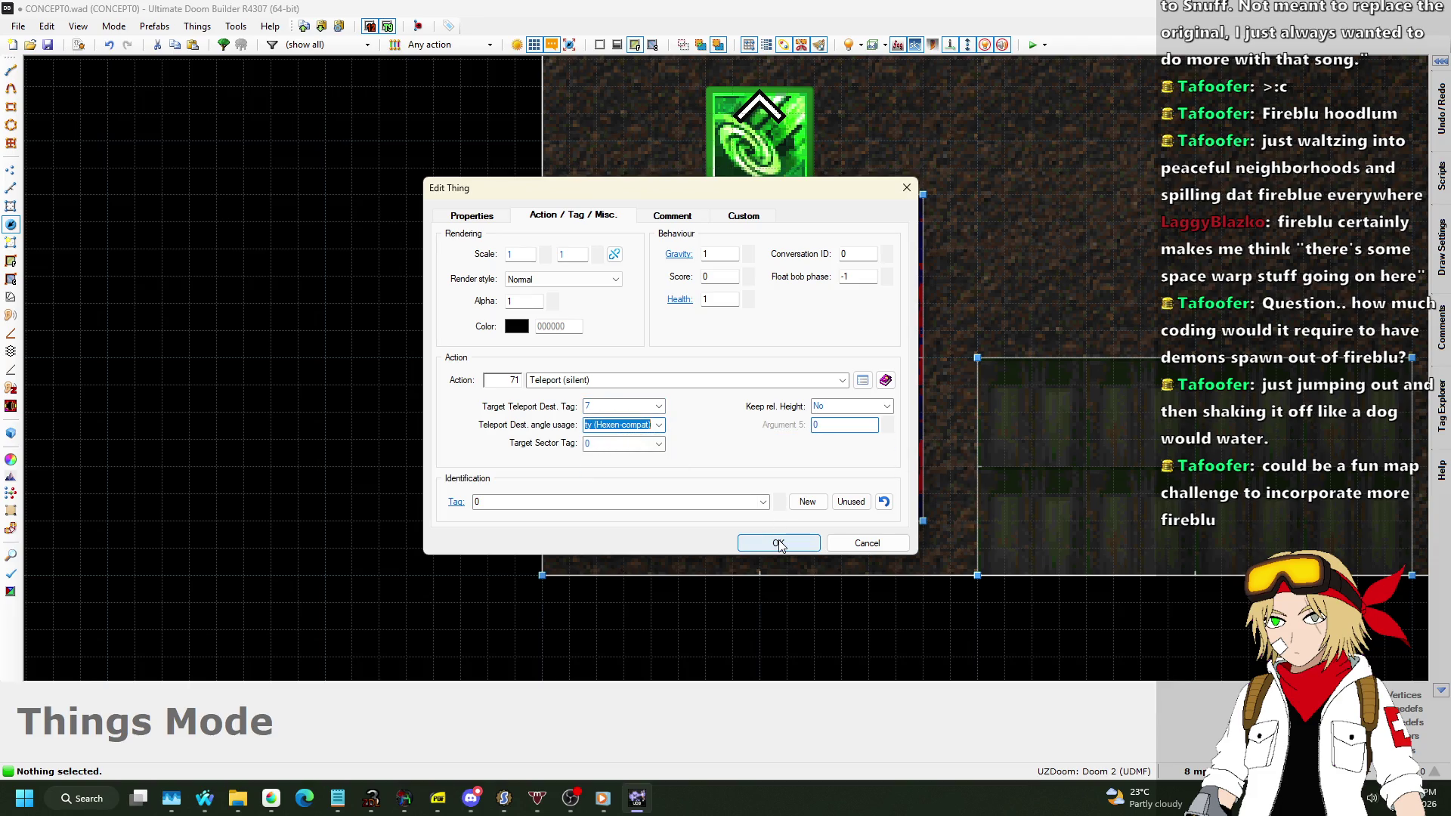
Make the pasted thing an Actor hits floor teleporting to tag 7 and apply it.
{"action": "left_click", "coordinate": [481, 217]}
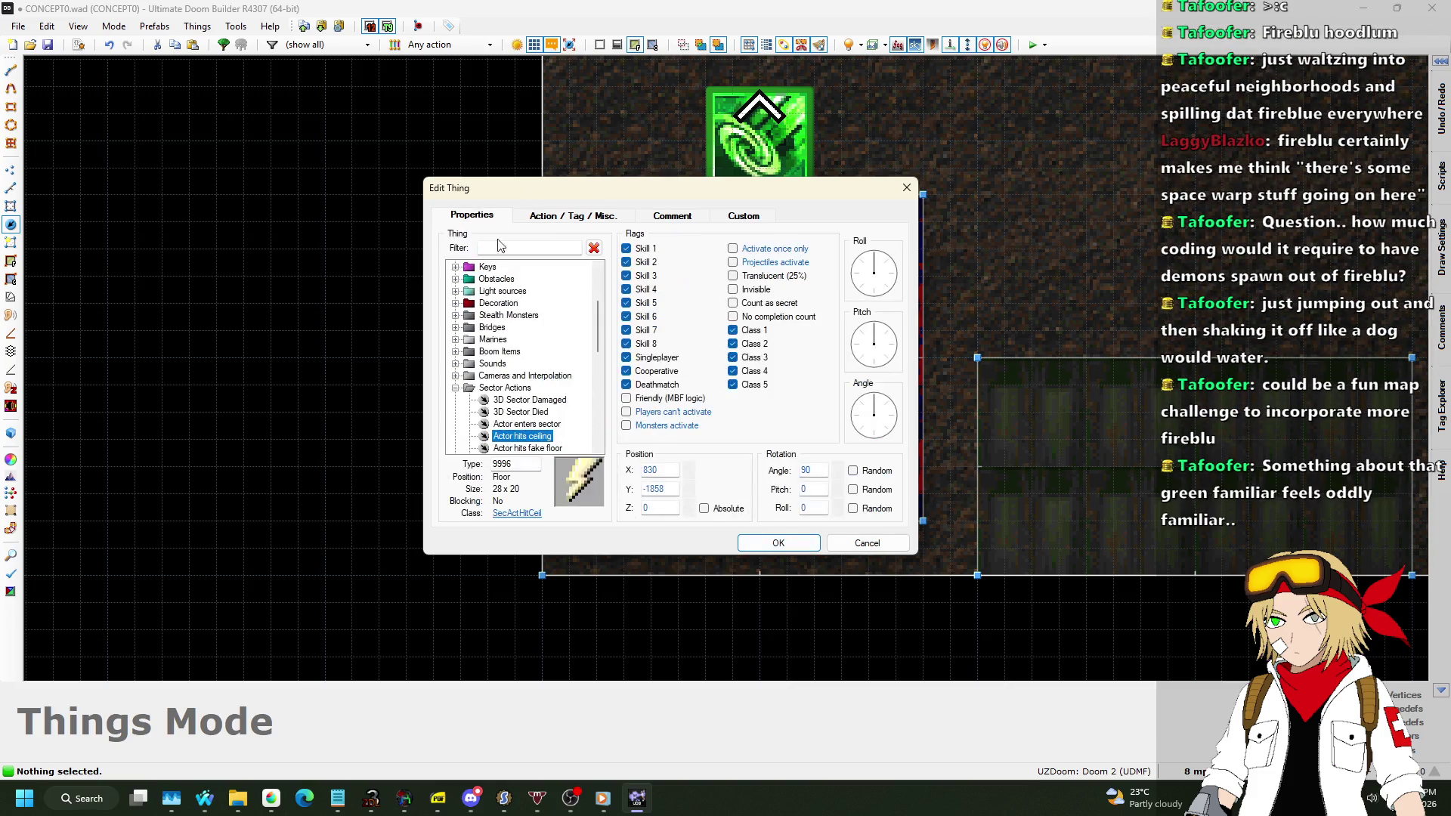
{"action": "scroll", "coordinate": [537, 441], "scroll_direction": "down", "scroll_amount": 1}
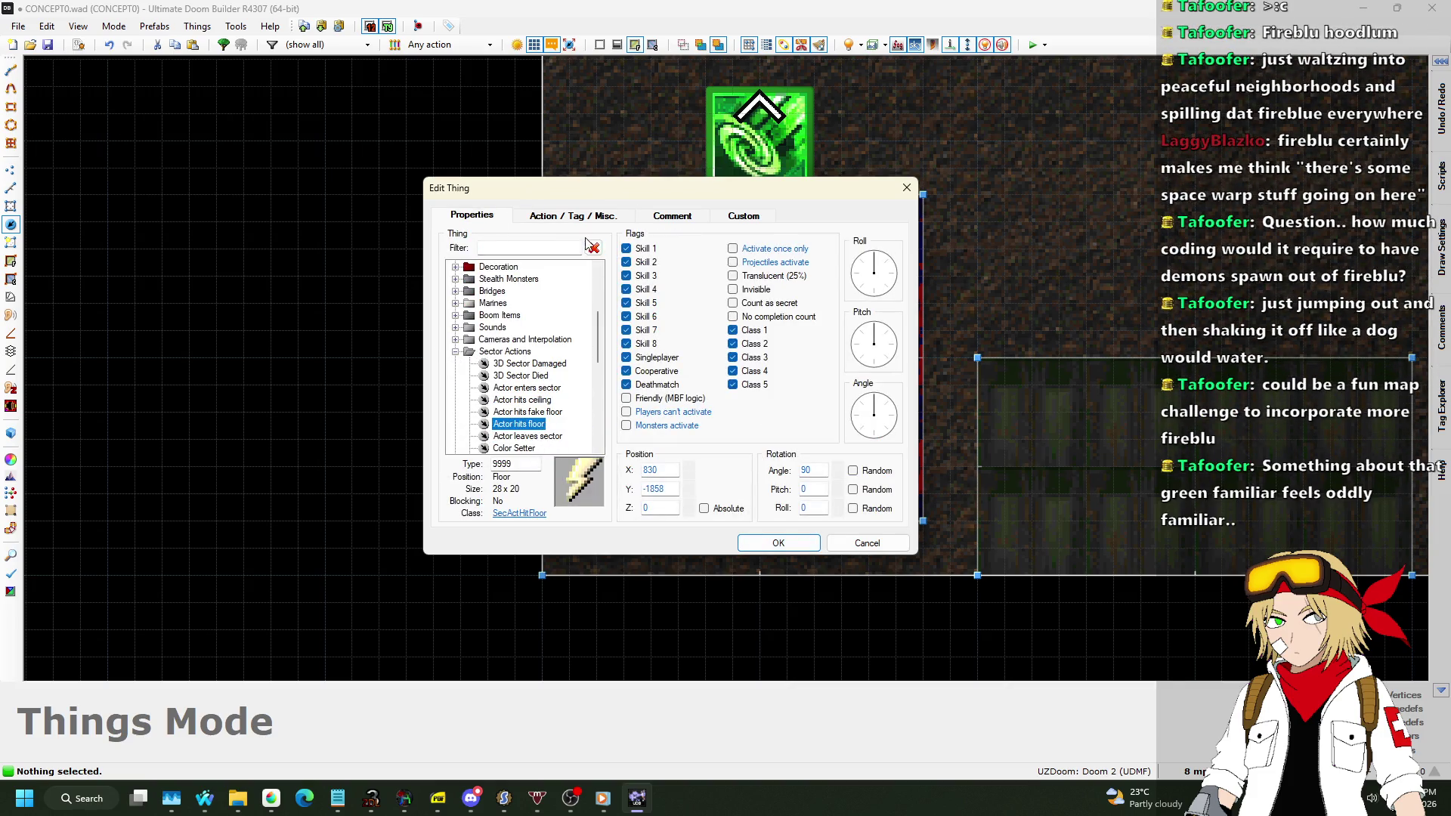
{"action": "left_click", "coordinate": [565, 218]}
{"action": "left_click", "coordinate": [480, 218]}
{"action": "left_click", "coordinate": [784, 545]}
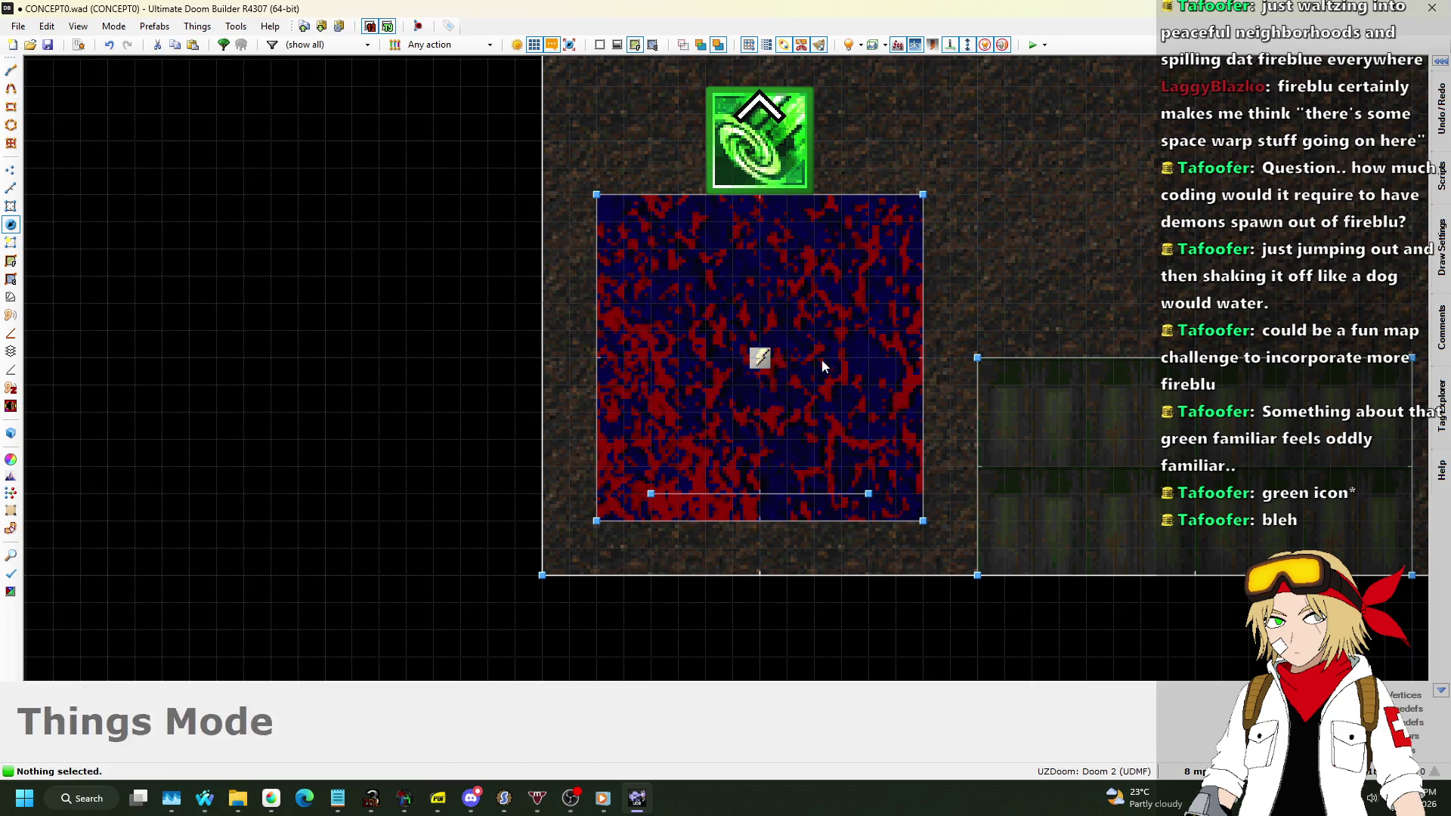
{"action": "scroll", "coordinate": [822, 364], "scroll_direction": "down", "scroll_amount": 8}
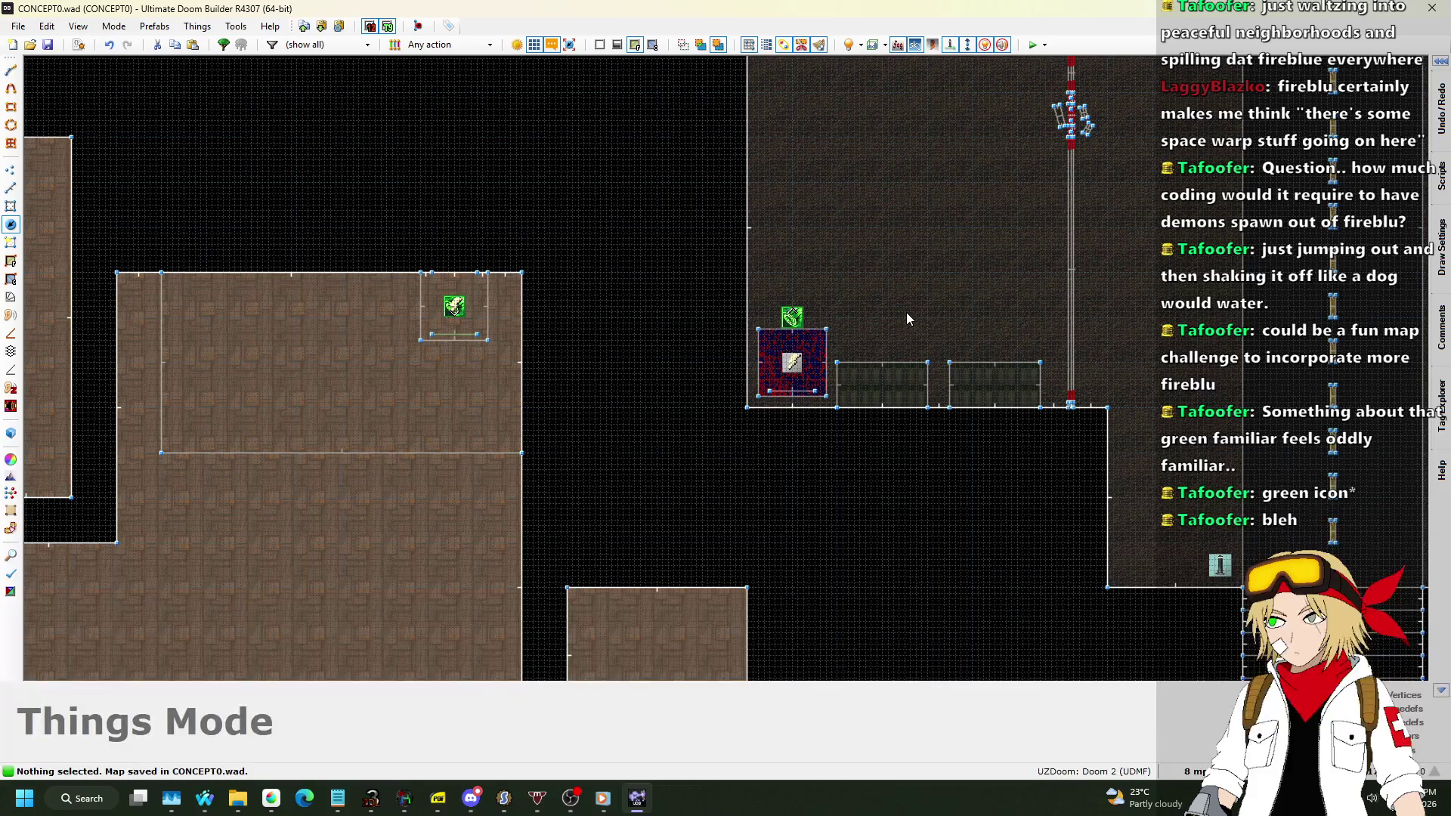
{"action": "scroll", "coordinate": [793, 314], "scroll_direction": "up", "scroll_amount": 8}
{"action": "scroll", "coordinate": [675, 385], "scroll_direction": "down", "scroll_amount": 2}
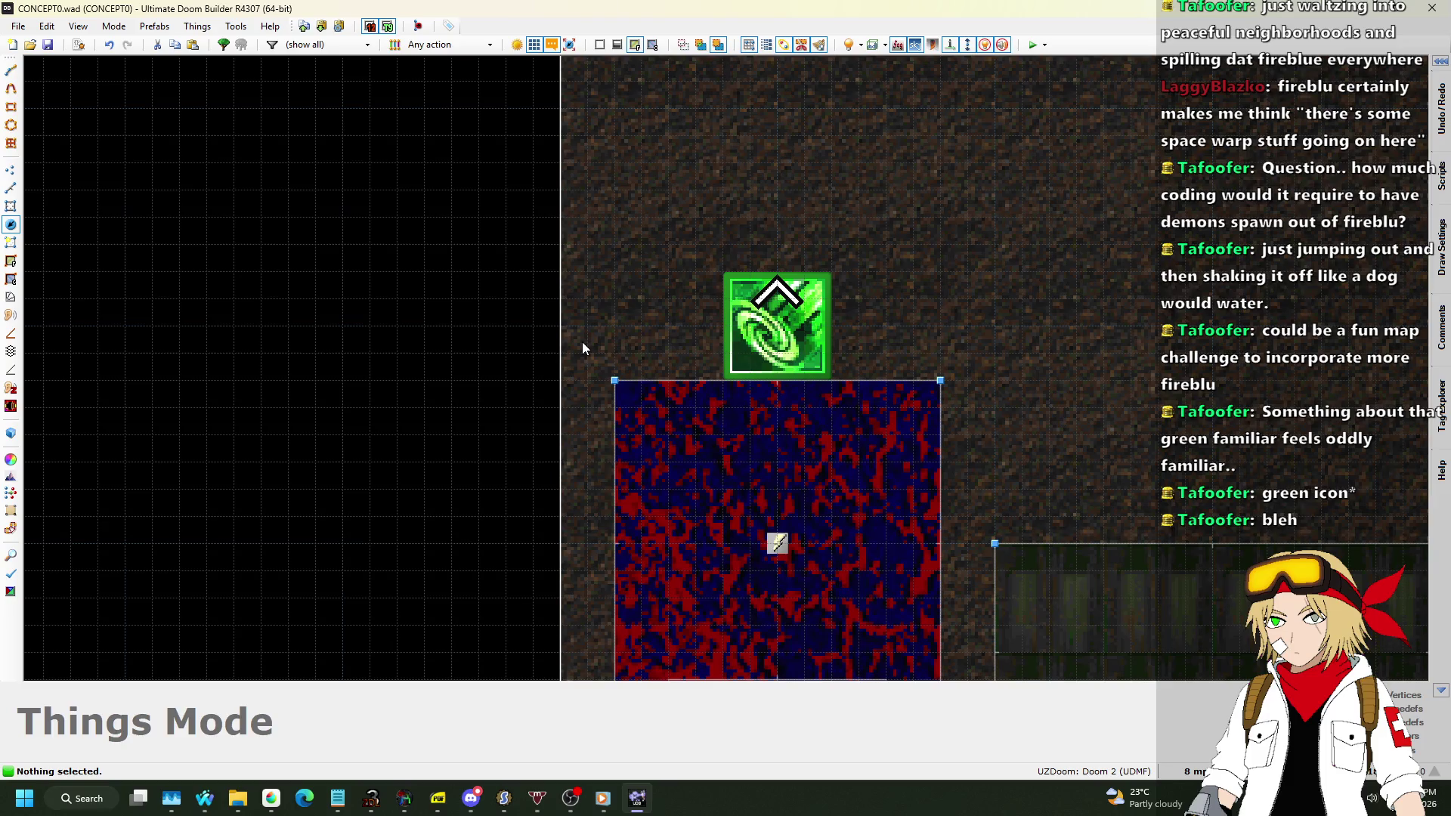
{"action": "scroll", "coordinate": [581, 349], "scroll_direction": "down", "scroll_amount": 4}
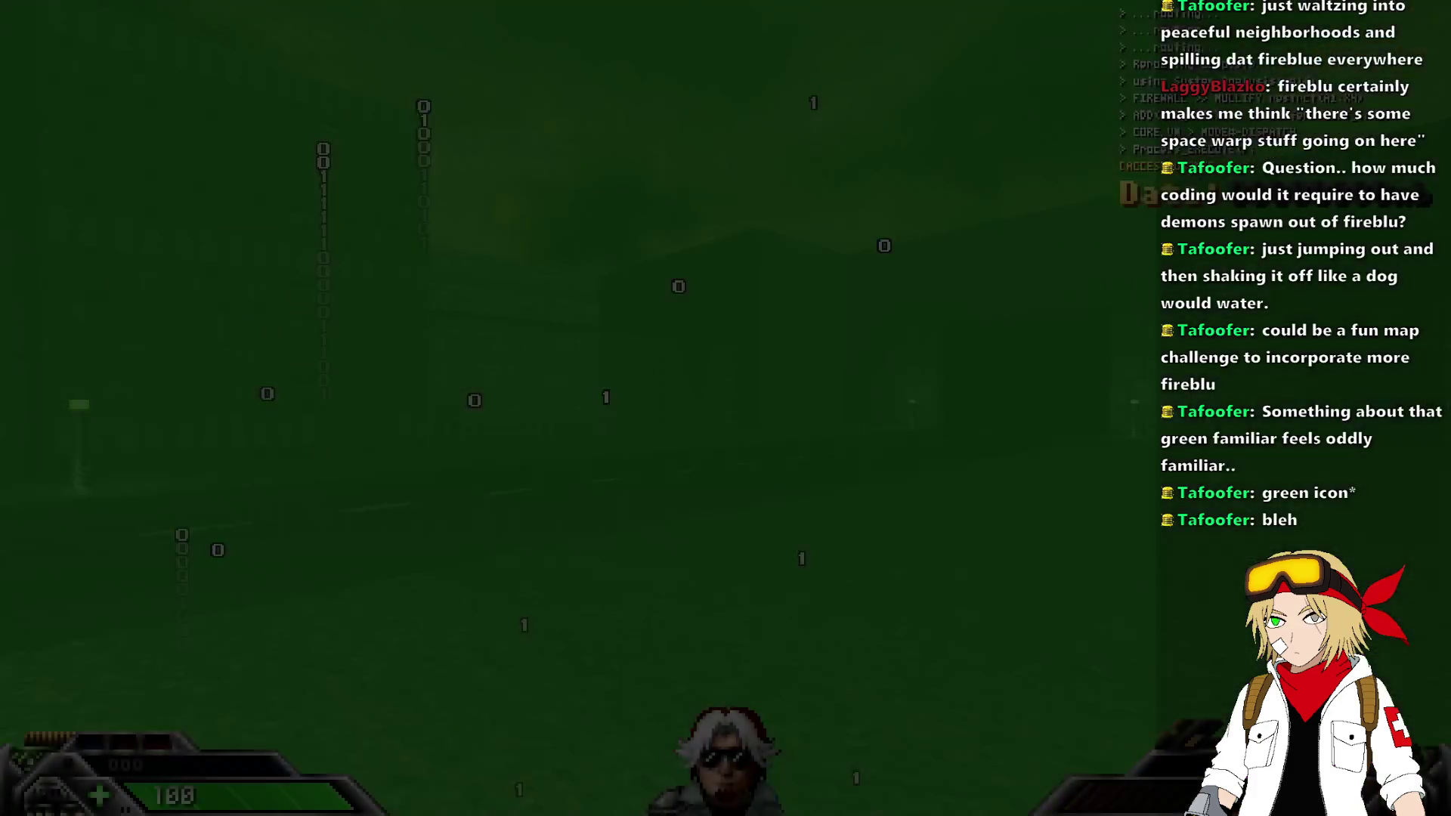
Walk with the Blackjack past the pit into the grated brown room, then quit UZDoom.
{"action": "key", "text": "1"}
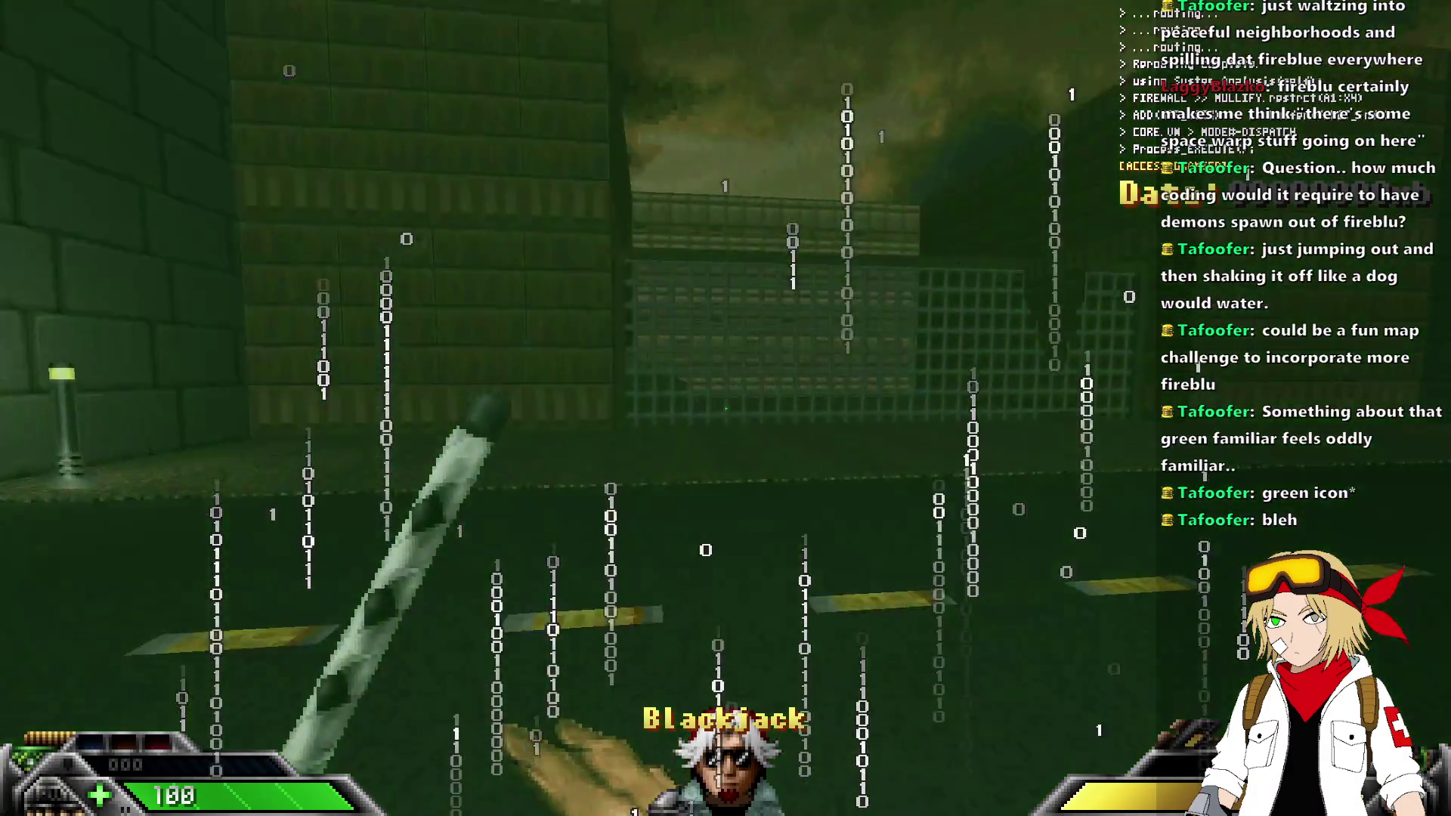
{"action": "key", "text": "w"}
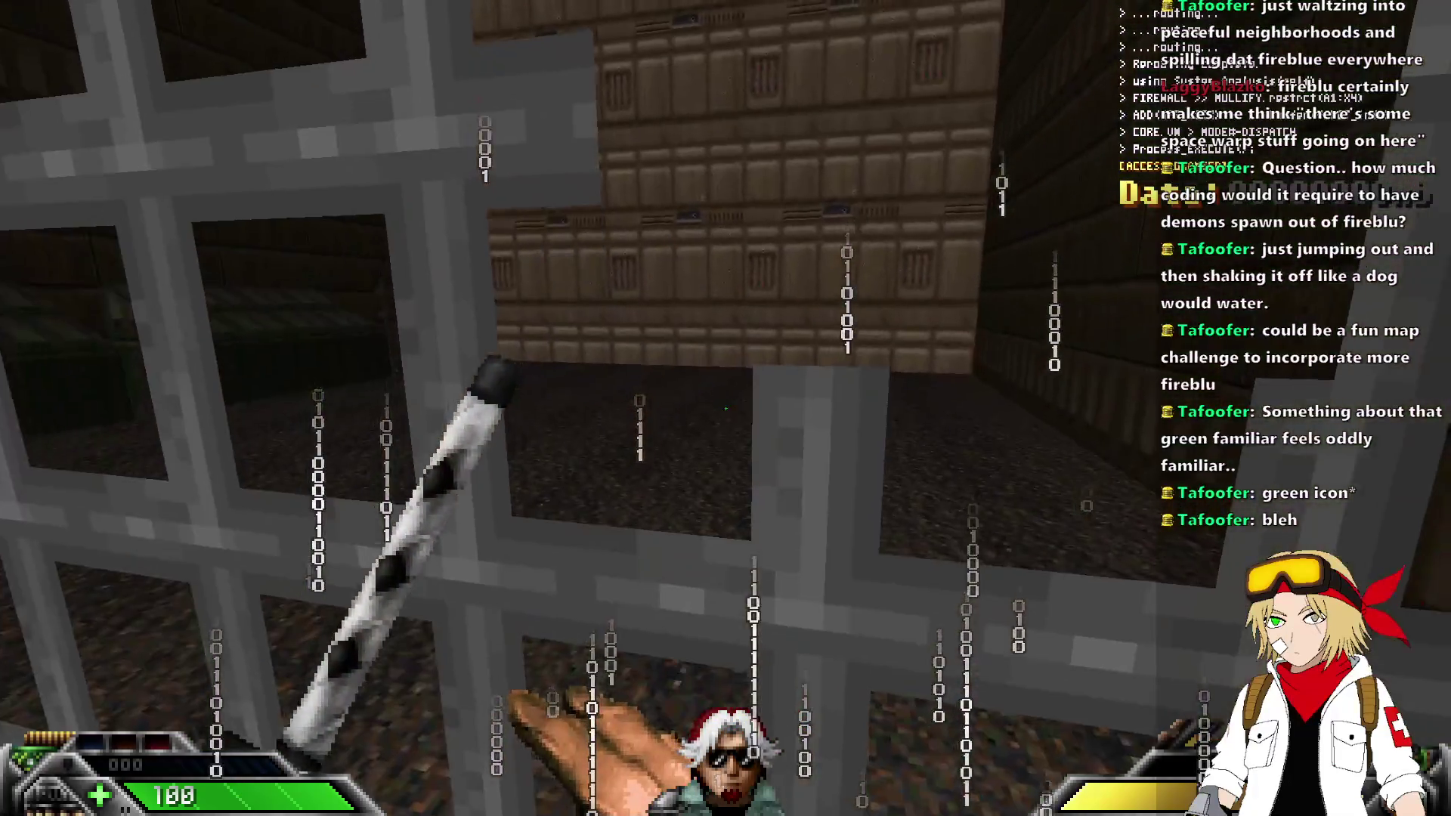
{"action": "key", "text": "w"}
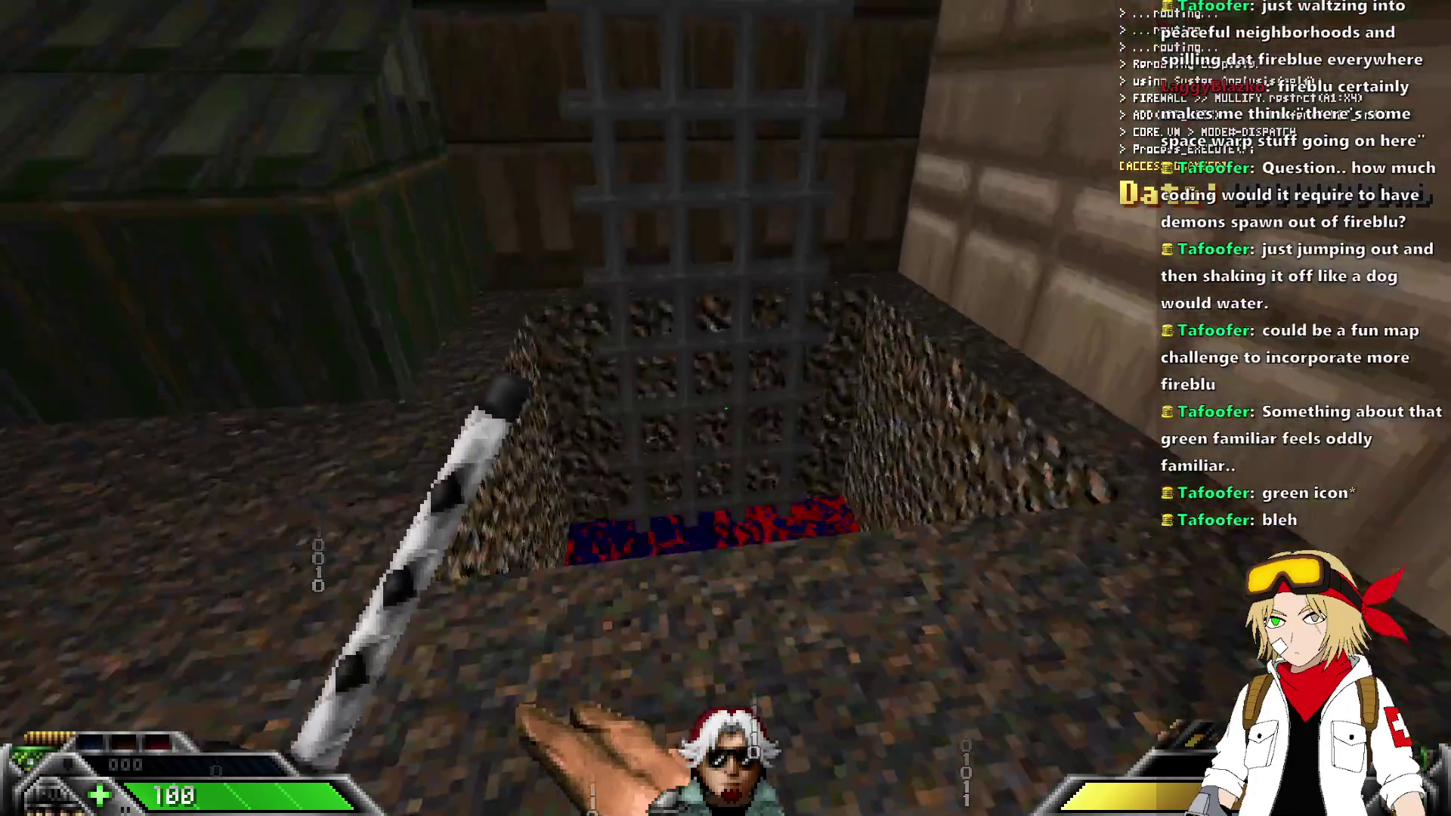
{"action": "key", "text": "w"}
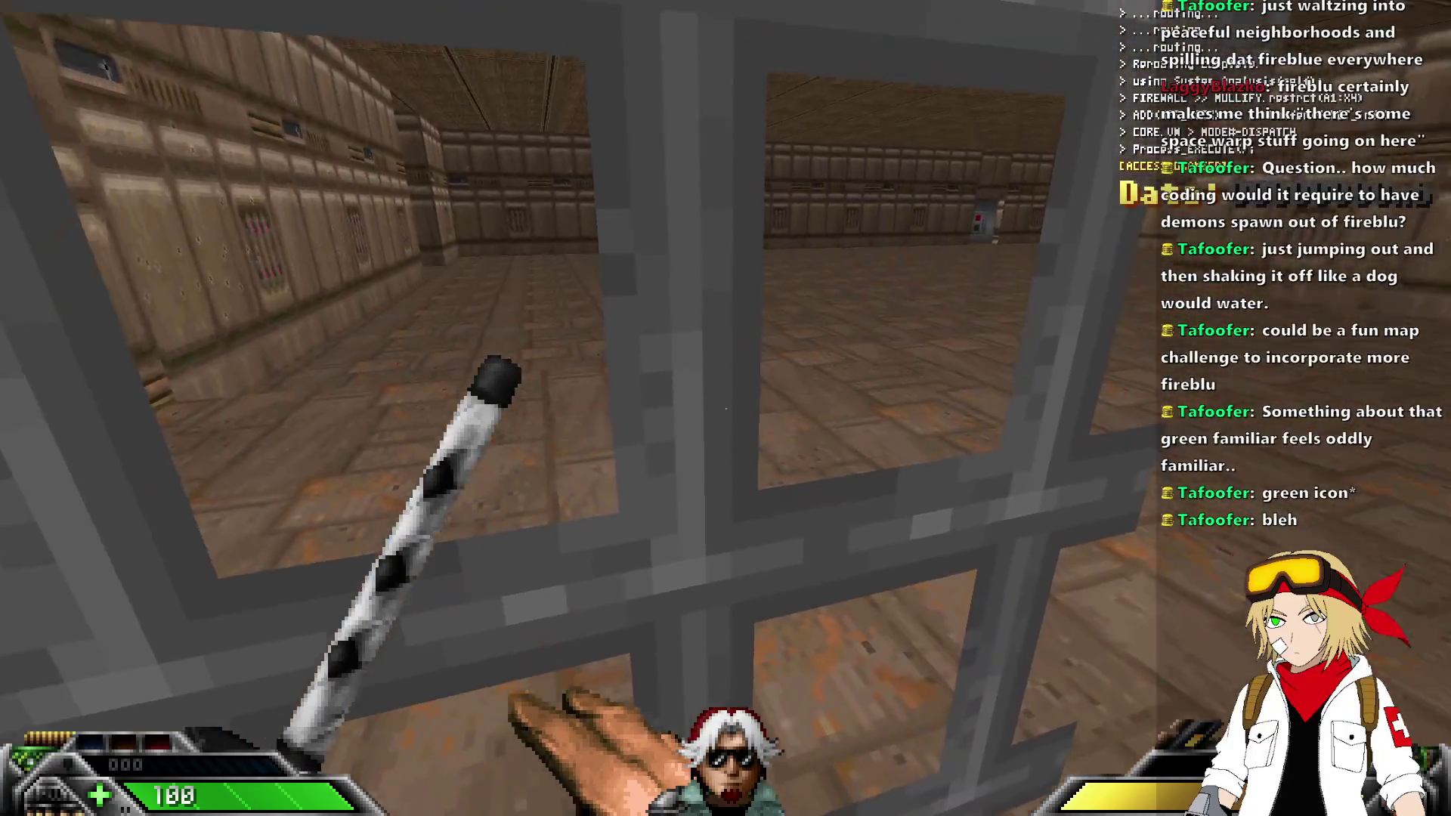
{"action": "key", "text": "w"}
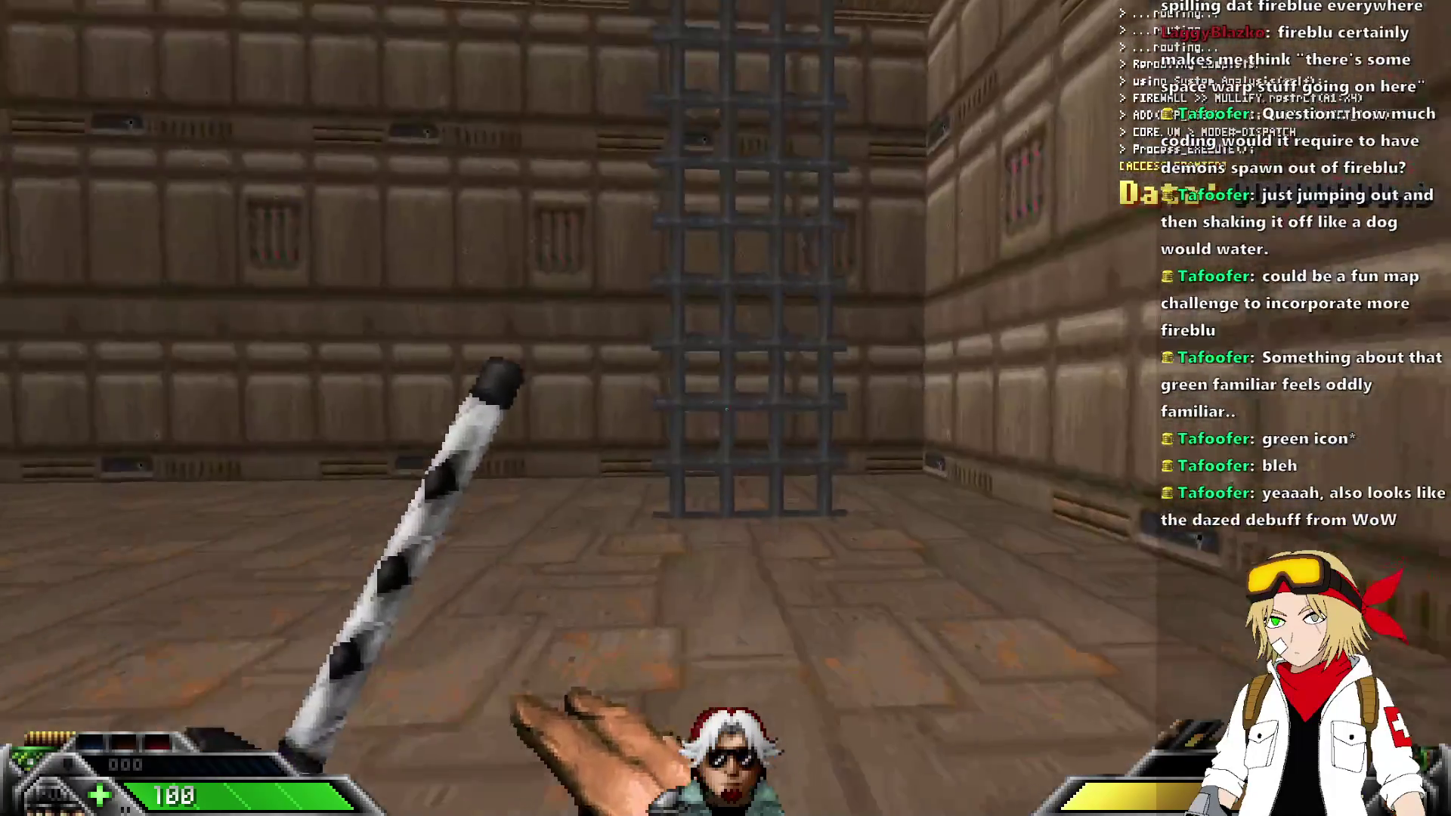
{"action": "key", "text": "w"}
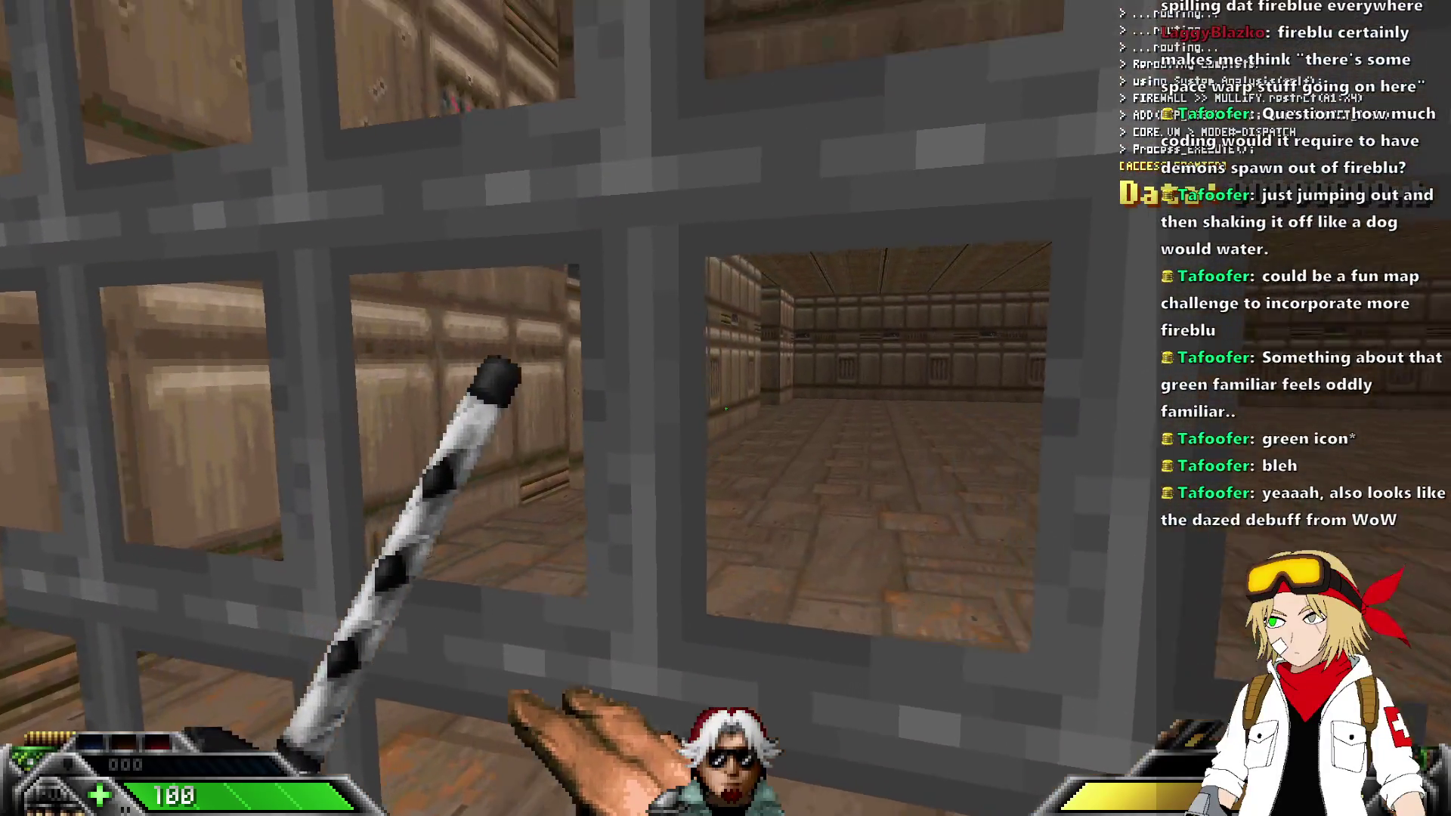
{"action": "key", "text": "w"}
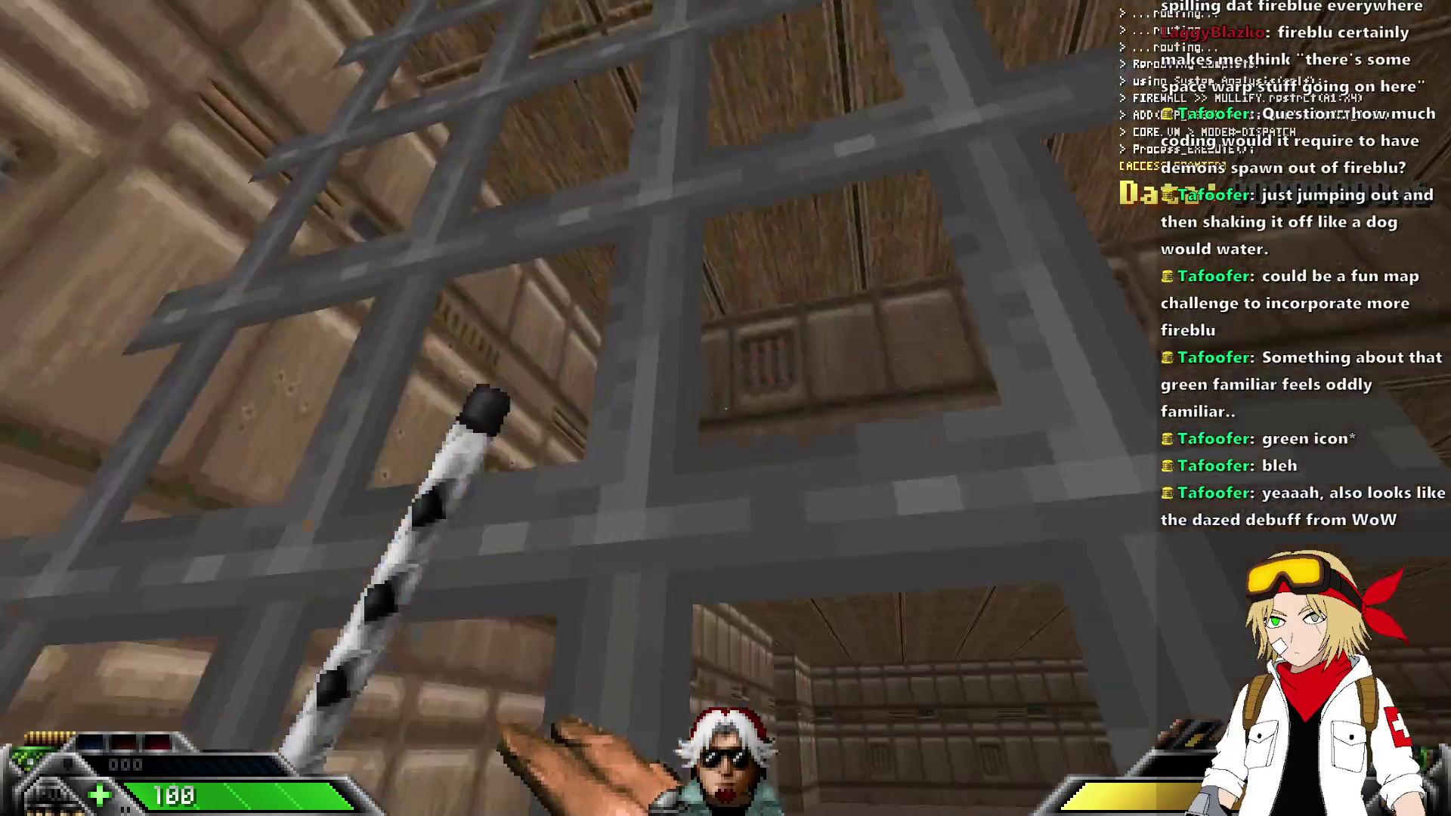
{"action": "key", "text": "w"}
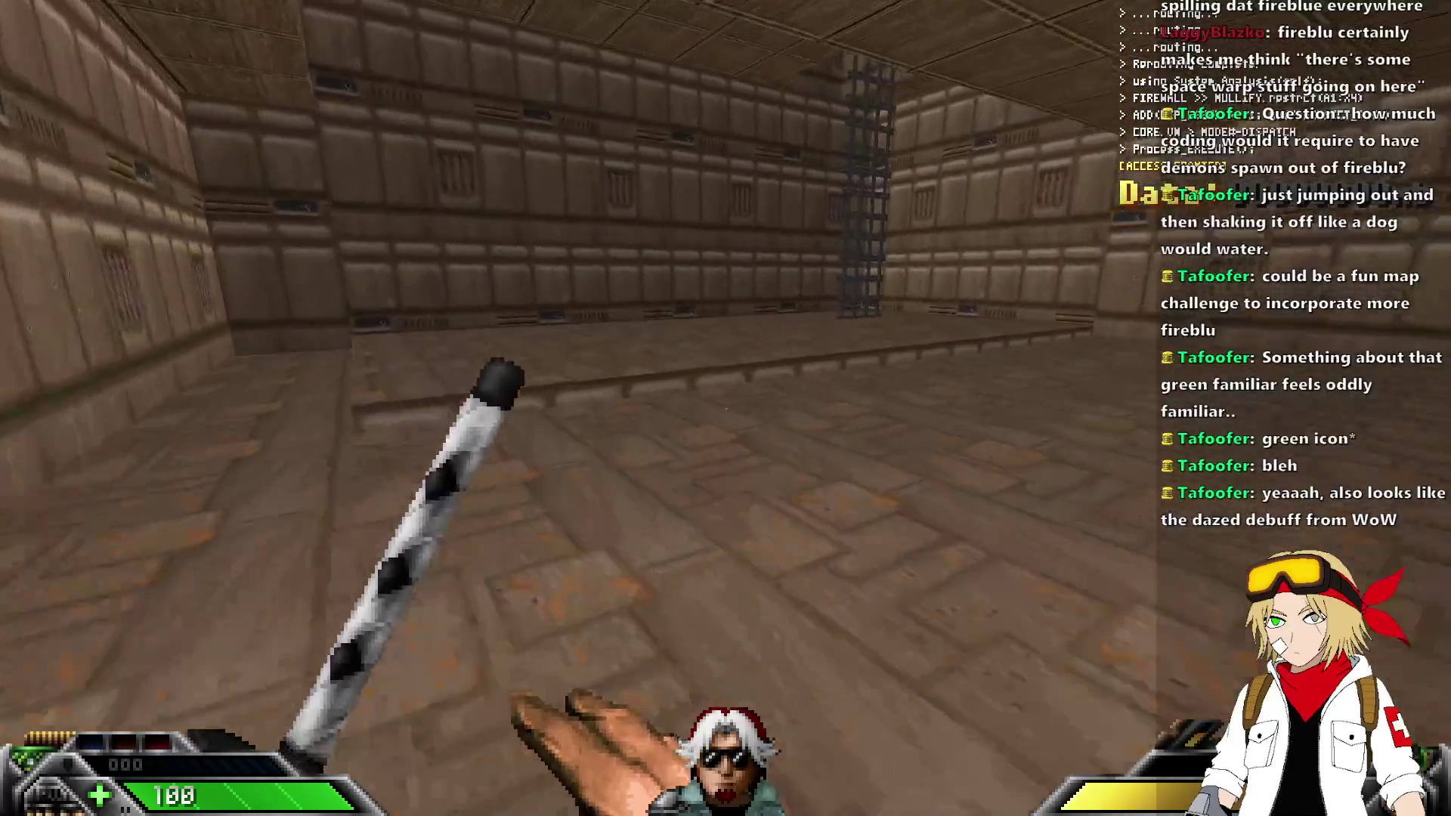
{"action": "key", "text": "w"}
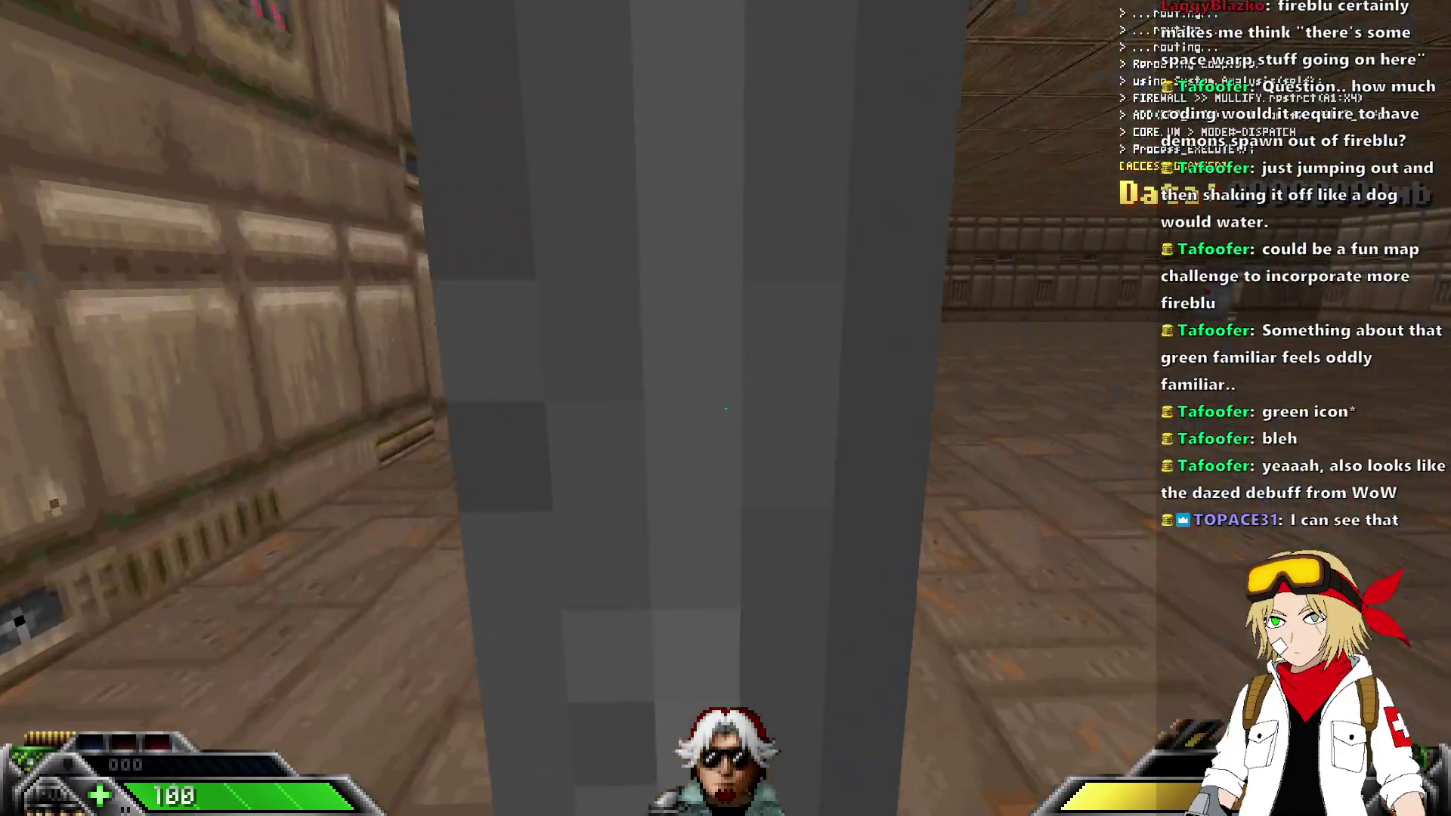
{"action": "key", "text": "alt+F4"}
{"action": "scroll", "coordinate": [633, 419], "scroll_direction": "up", "scroll_amount": 2}
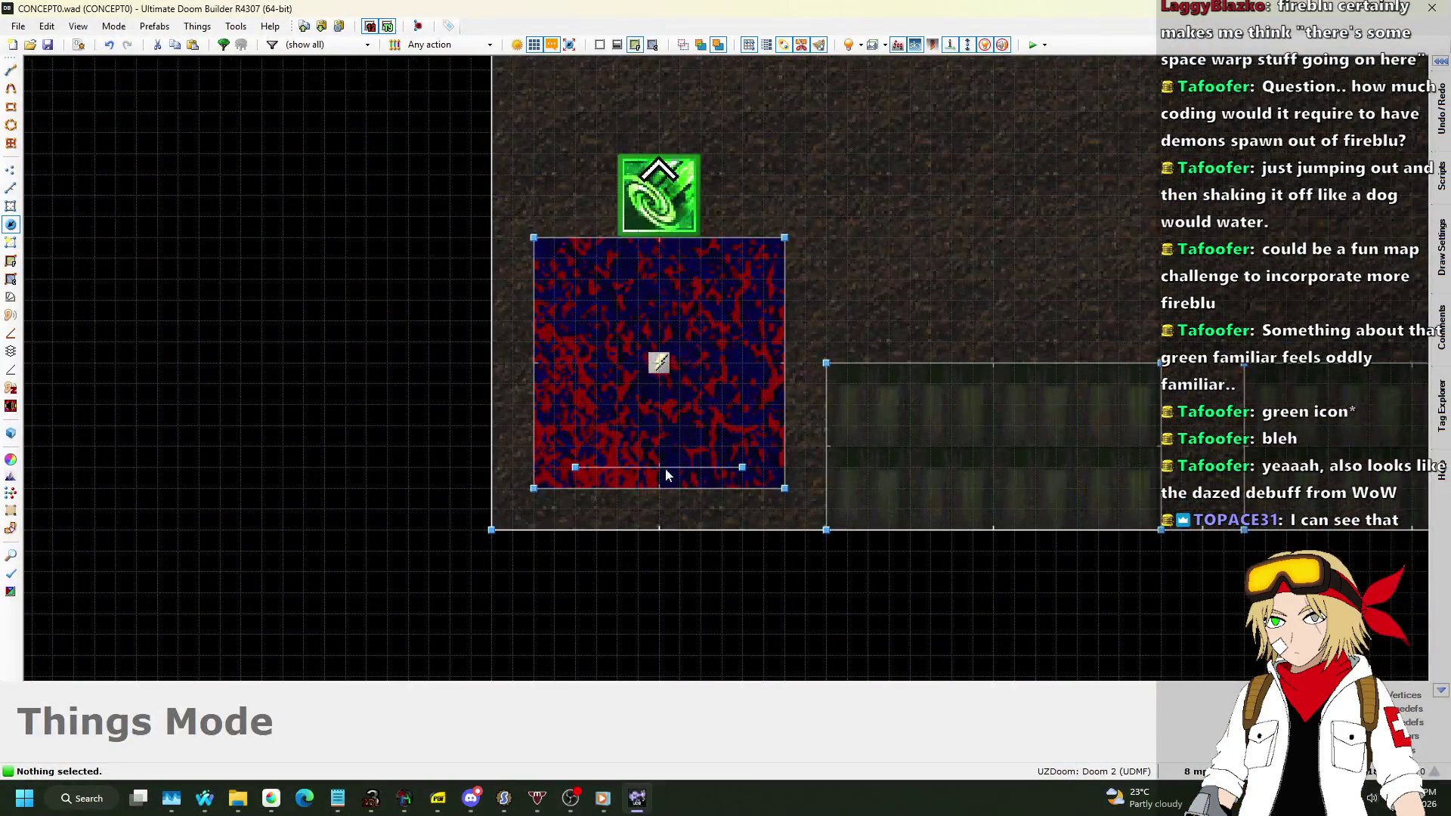
Confirm the line below the teleport has repeatable Thing Thrust Z, force 16 upward.
{"action": "key", "text": "l"}
{"action": "scroll", "coordinate": [255, 254], "scroll_direction": "down", "scroll_amount": 3}
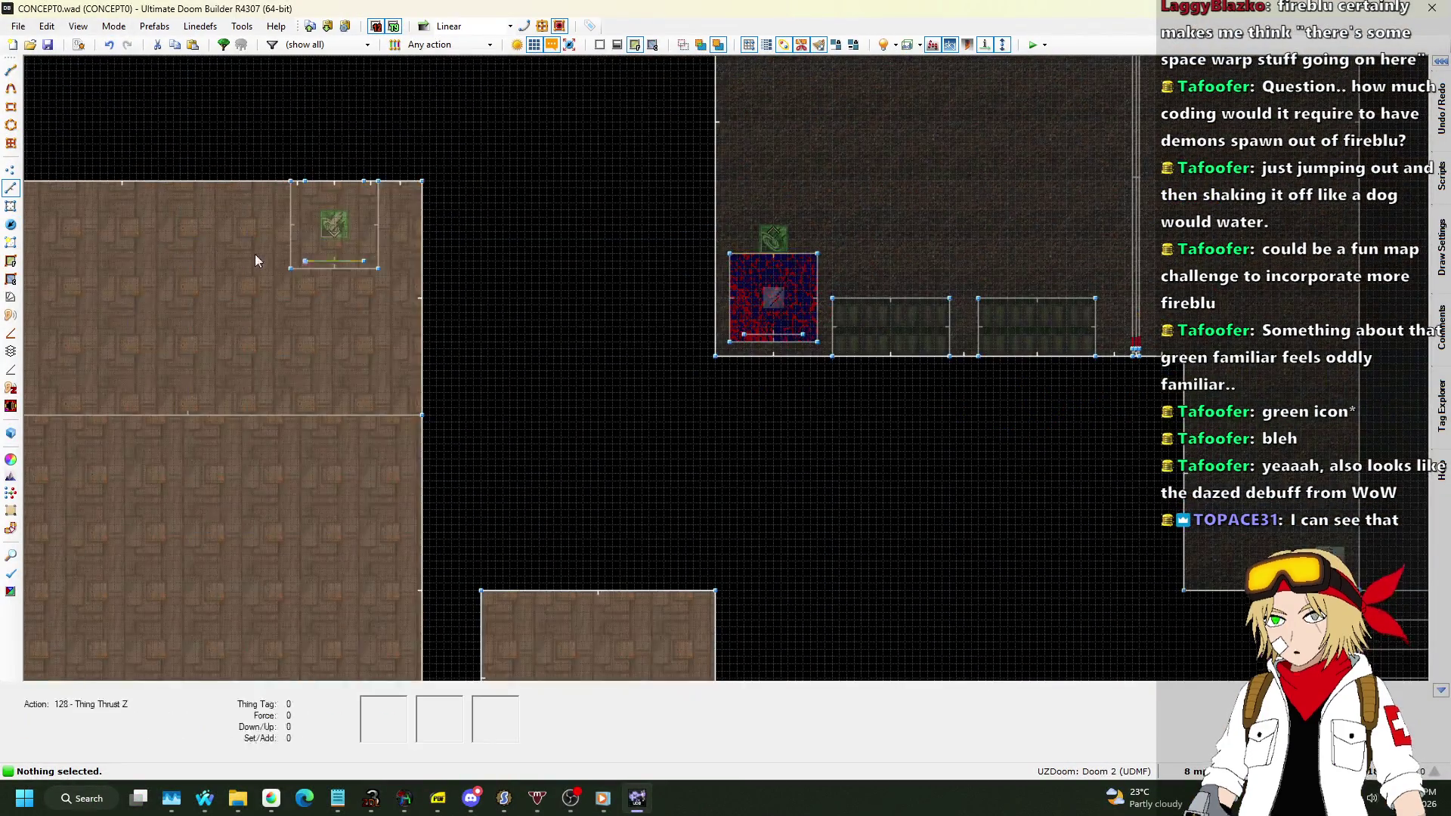
{"action": "scroll", "coordinate": [414, 260], "scroll_direction": "up", "scroll_amount": 5}
{"action": "right_click", "coordinate": [420, 259]}
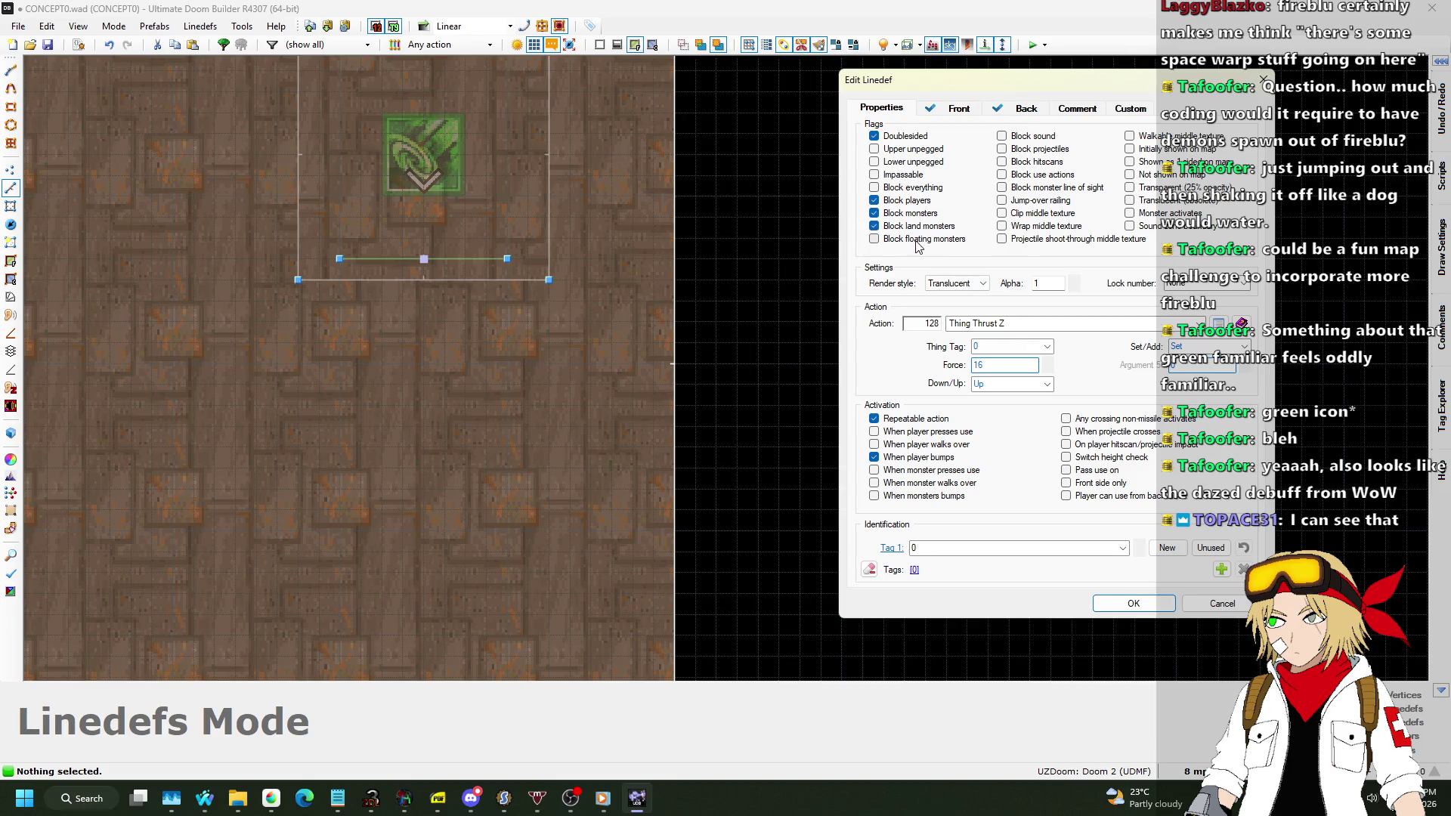
{"action": "left_click", "coordinate": [1154, 598]}
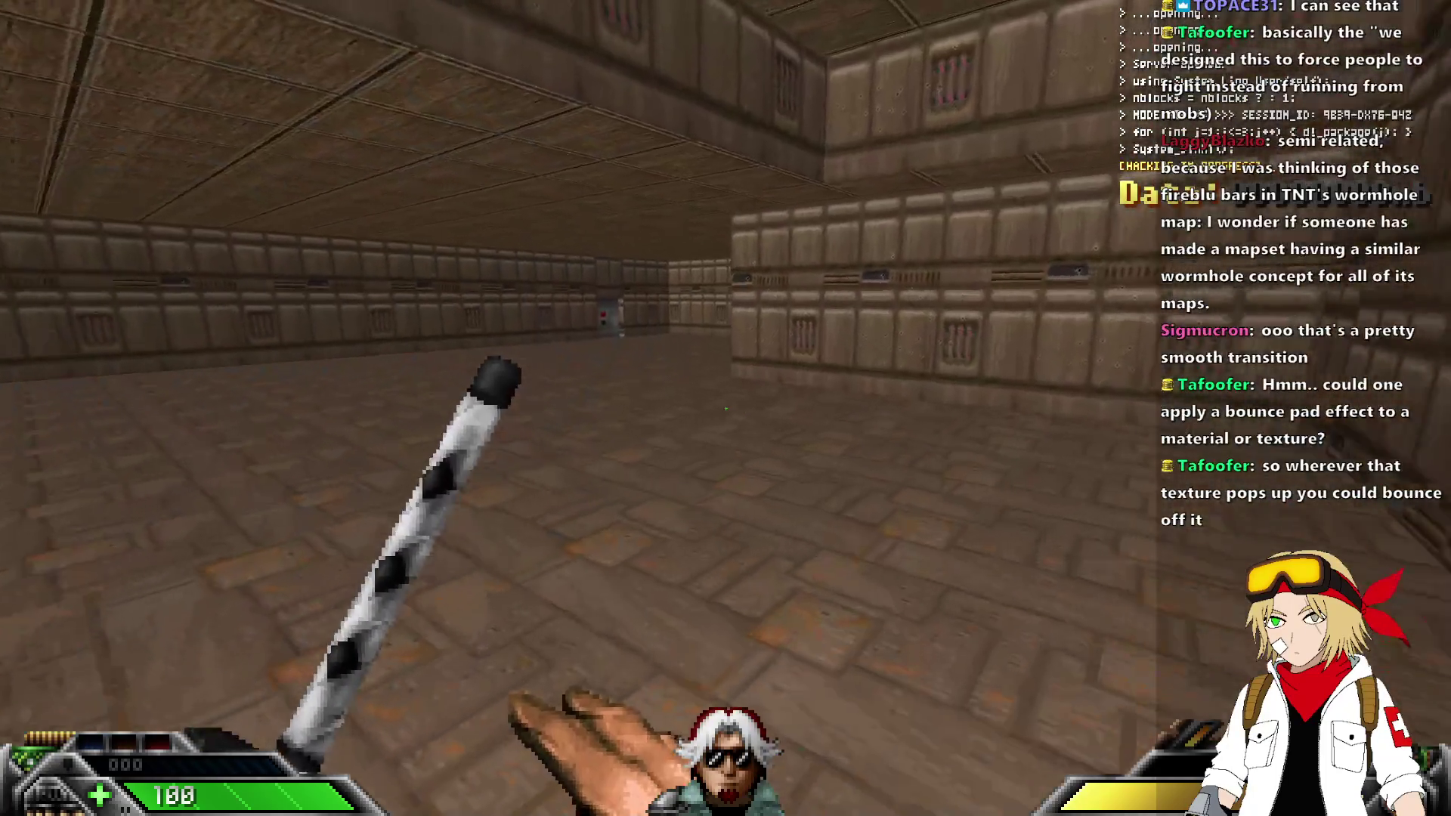
{"action": "key", "text": "alt+Tab"}
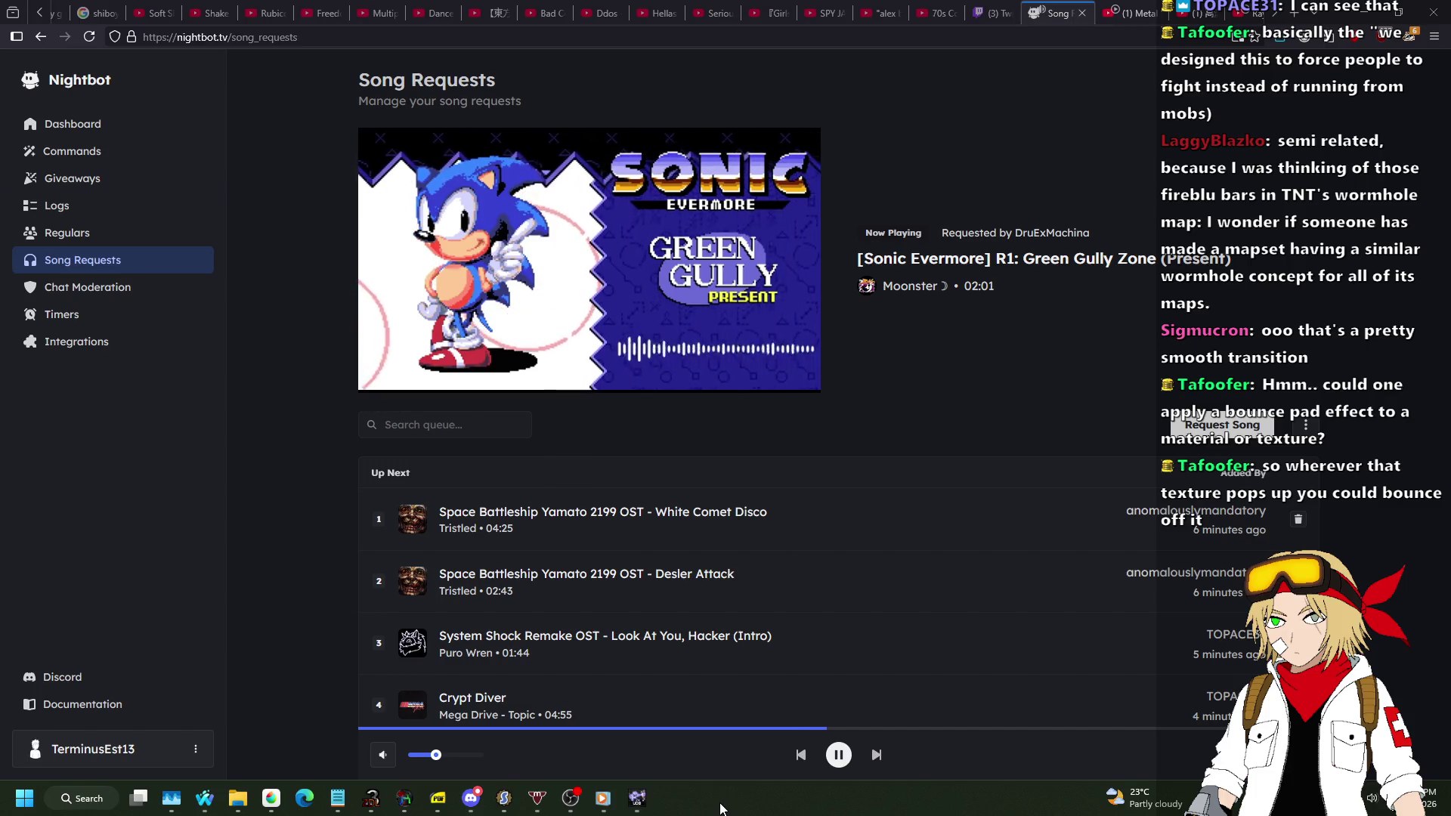
{"action": "left_click", "coordinate": [631, 803]}
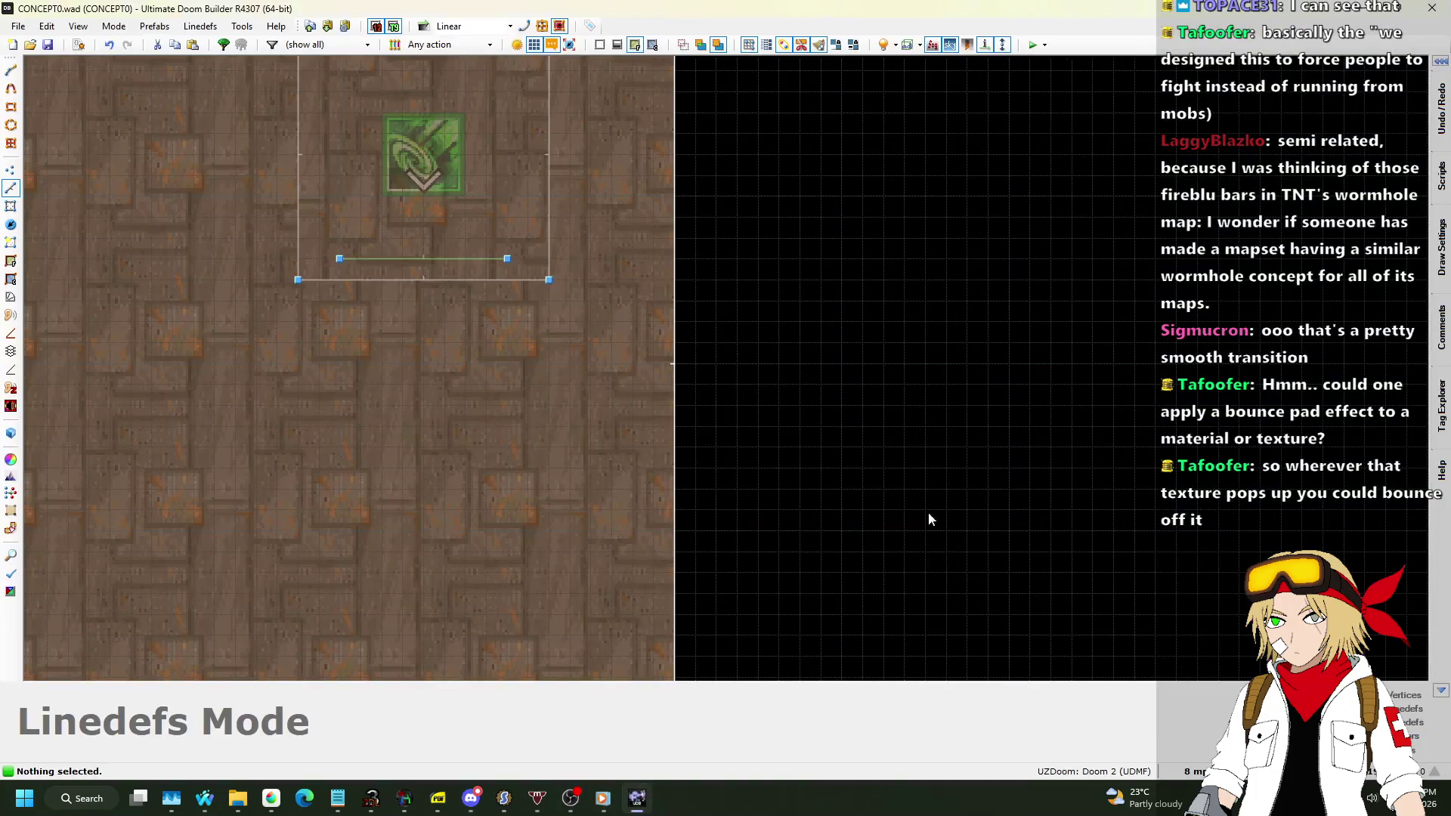
Set the teleport line's repeatable Thing Thrust Z force to 24 and apply it.
{"action": "scroll", "coordinate": [1045, 450], "scroll_direction": "down", "scroll_amount": 5}
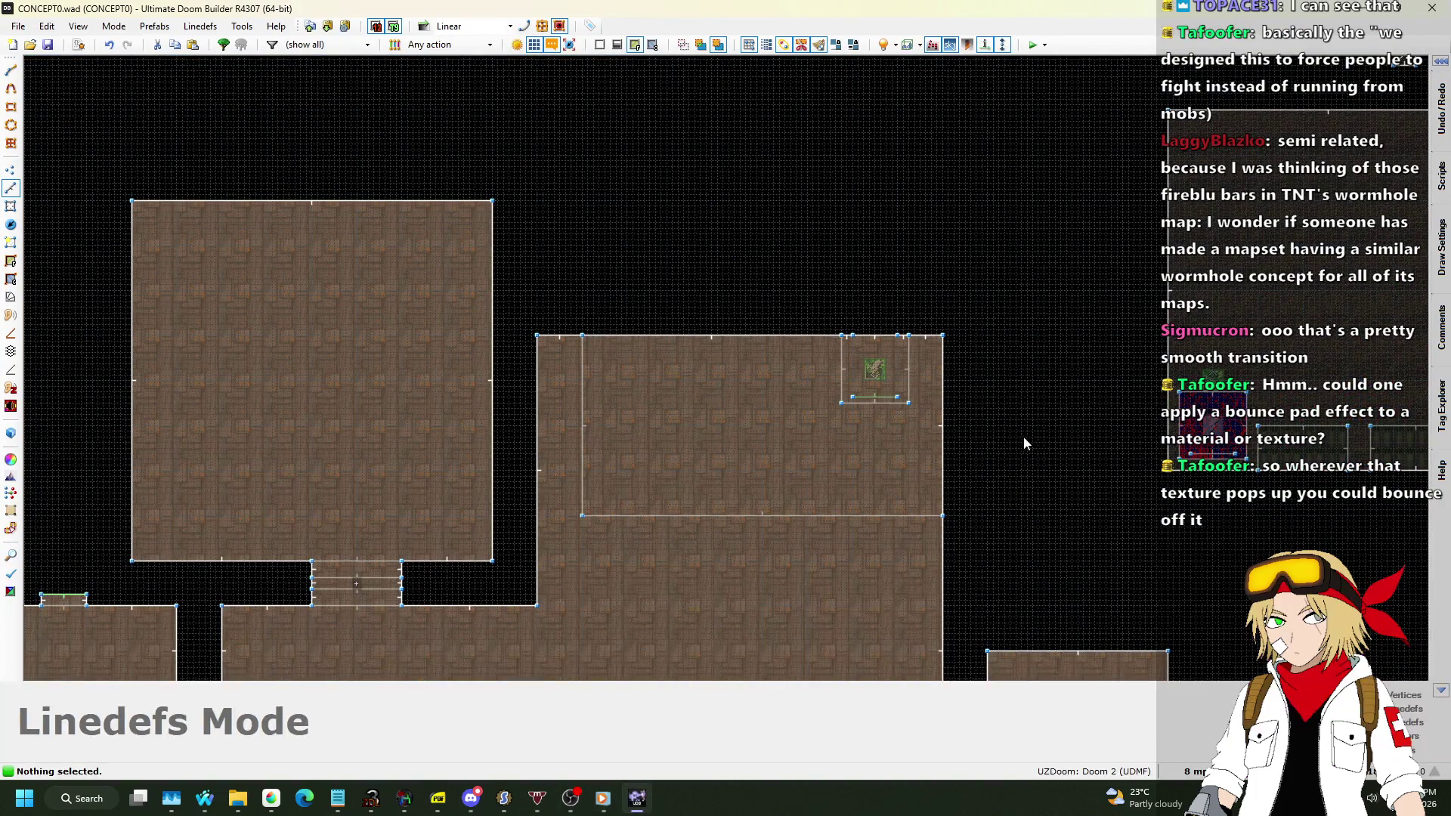
{"action": "scroll", "coordinate": [889, 399], "scroll_direction": "up", "scroll_amount": 3}
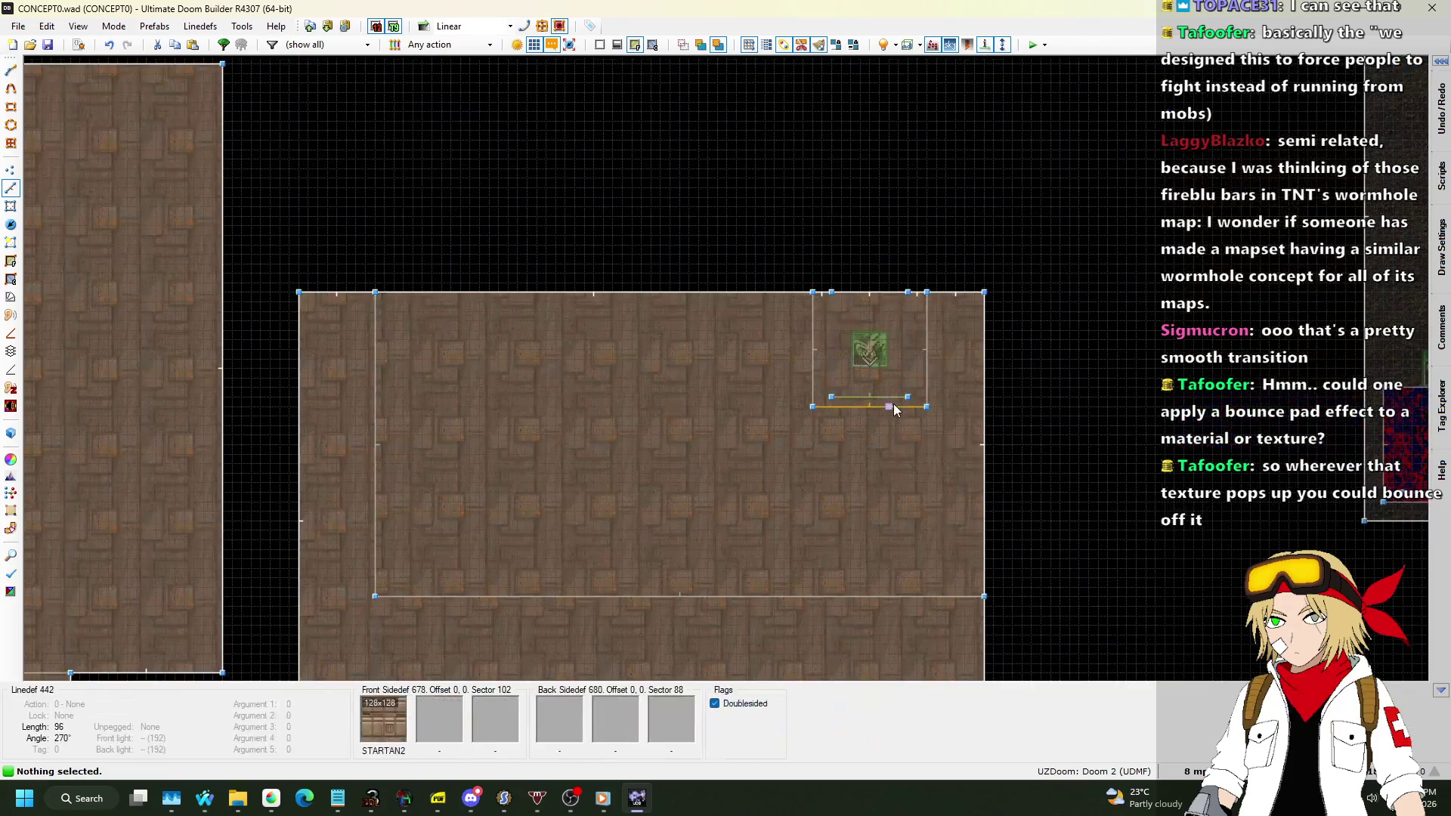
{"action": "right_click", "coordinate": [887, 398]}
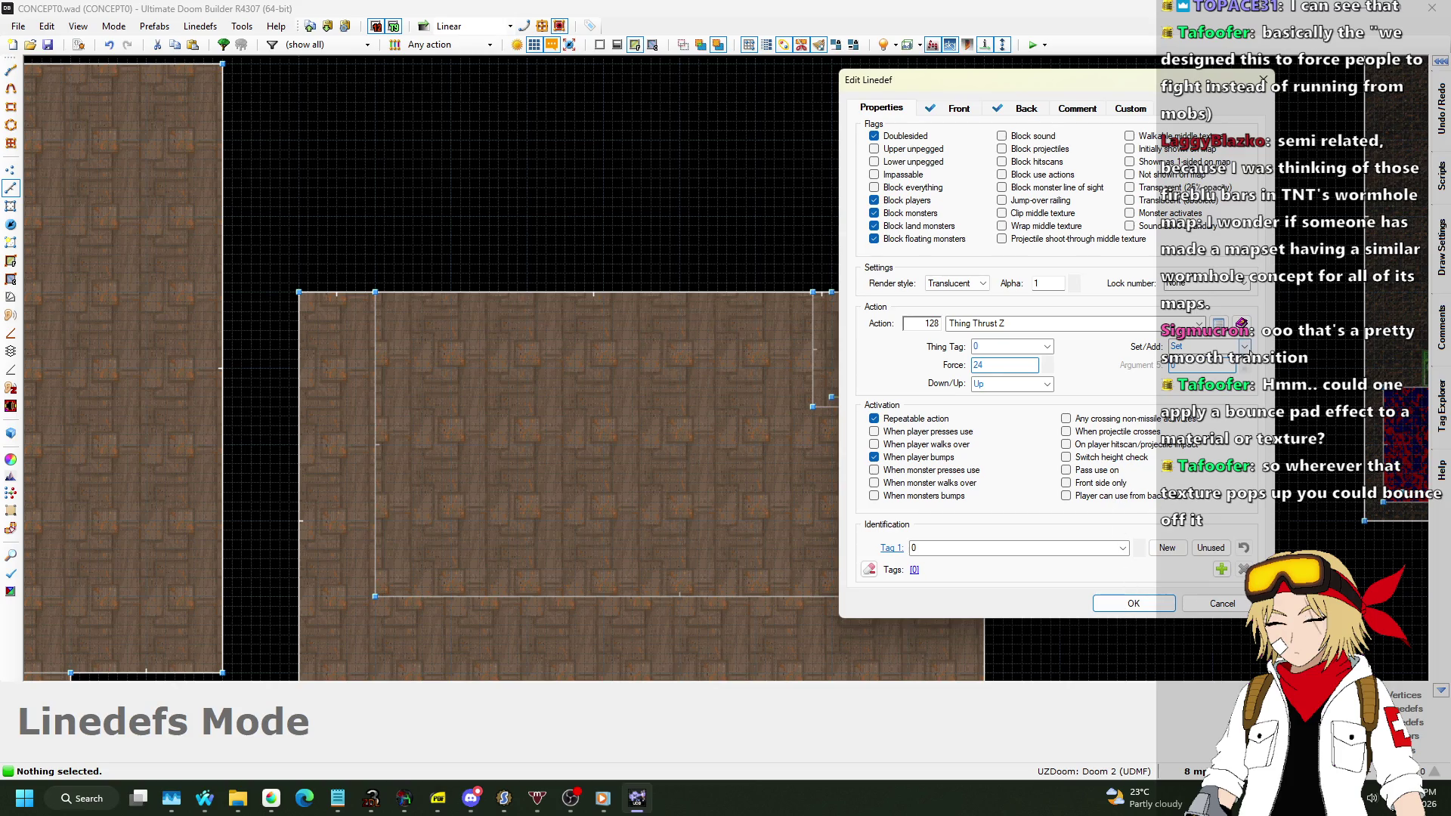
{"action": "left_click", "coordinate": [1133, 603]}
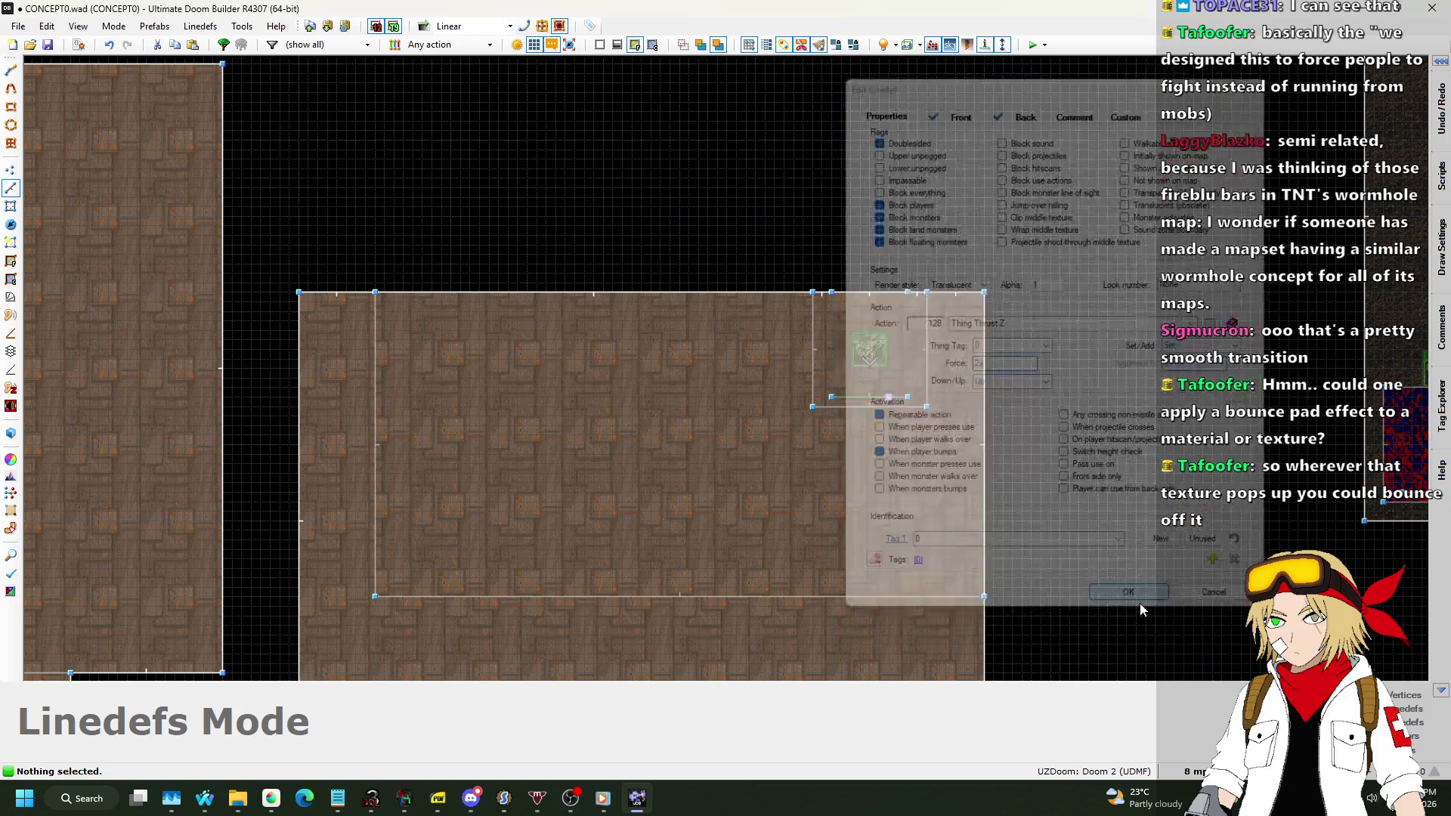
{"action": "scroll", "coordinate": [864, 401], "scroll_direction": "down", "scroll_amount": 3}
{"action": "scroll", "coordinate": [1092, 383], "scroll_direction": "up", "scroll_amount": 4}
{"action": "scroll", "coordinate": [1093, 383], "scroll_direction": "up", "scroll_amount": 3}
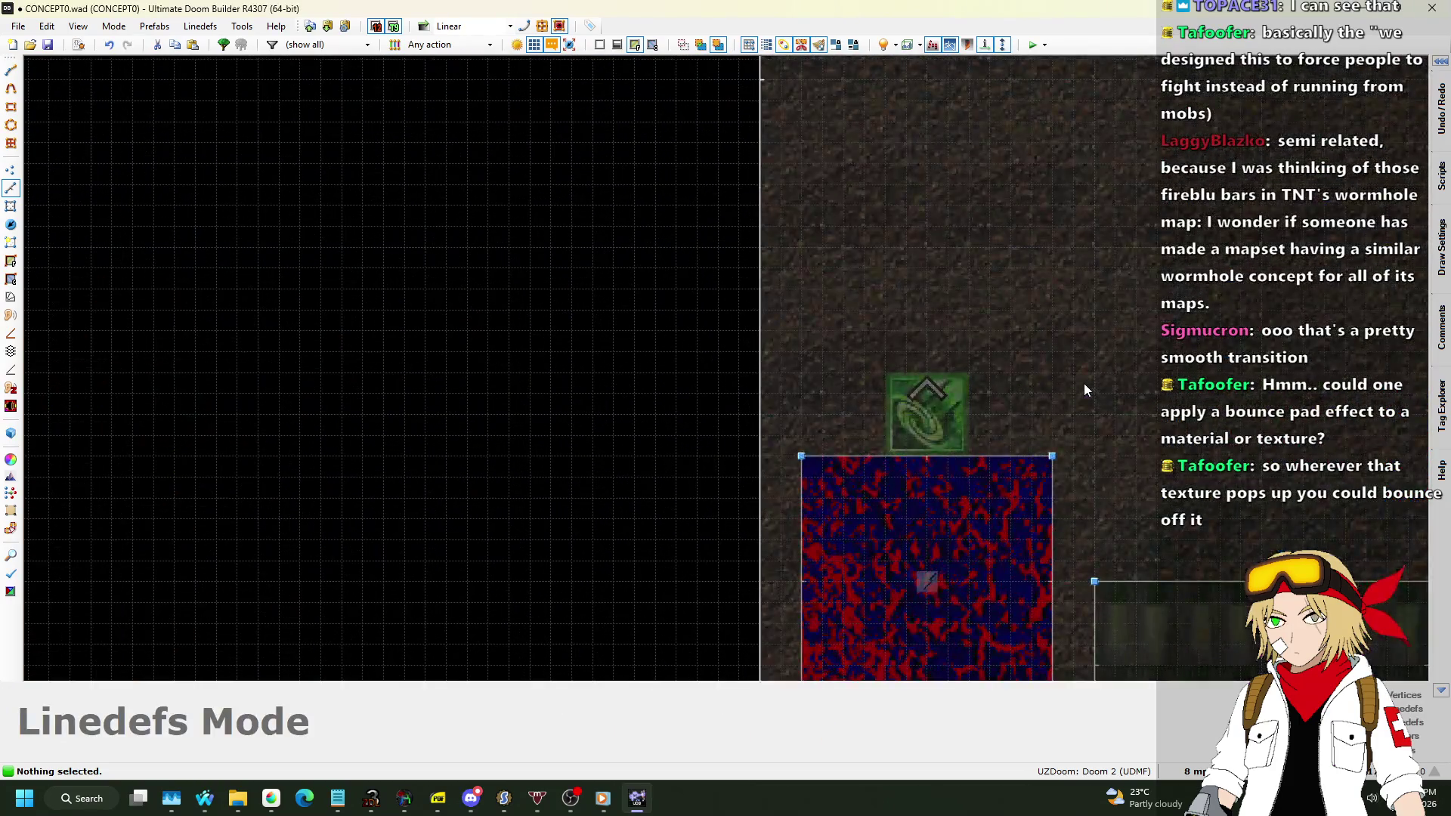
{"action": "scroll", "coordinate": [1083, 383], "scroll_direction": "down", "scroll_amount": 5}
{"action": "scroll", "coordinate": [580, 355], "scroll_direction": "up", "scroll_amount": 5}
{"action": "scroll", "coordinate": [581, 356], "scroll_direction": "up", "scroll_amount": 2}
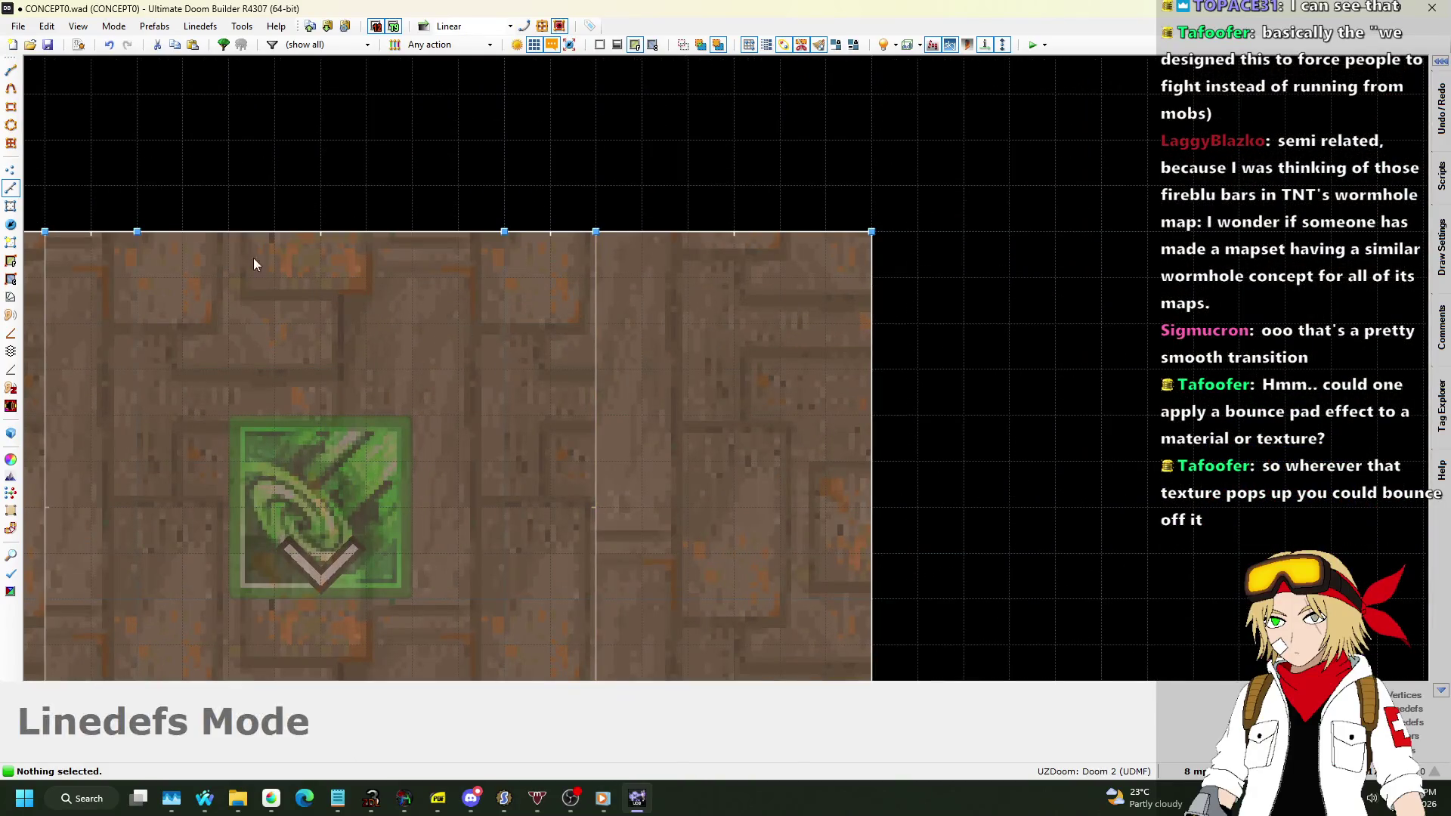
{"action": "left_click", "coordinate": [9, 227]}
{"action": "scroll", "coordinate": [337, 374], "scroll_direction": "down", "scroll_amount": 2}
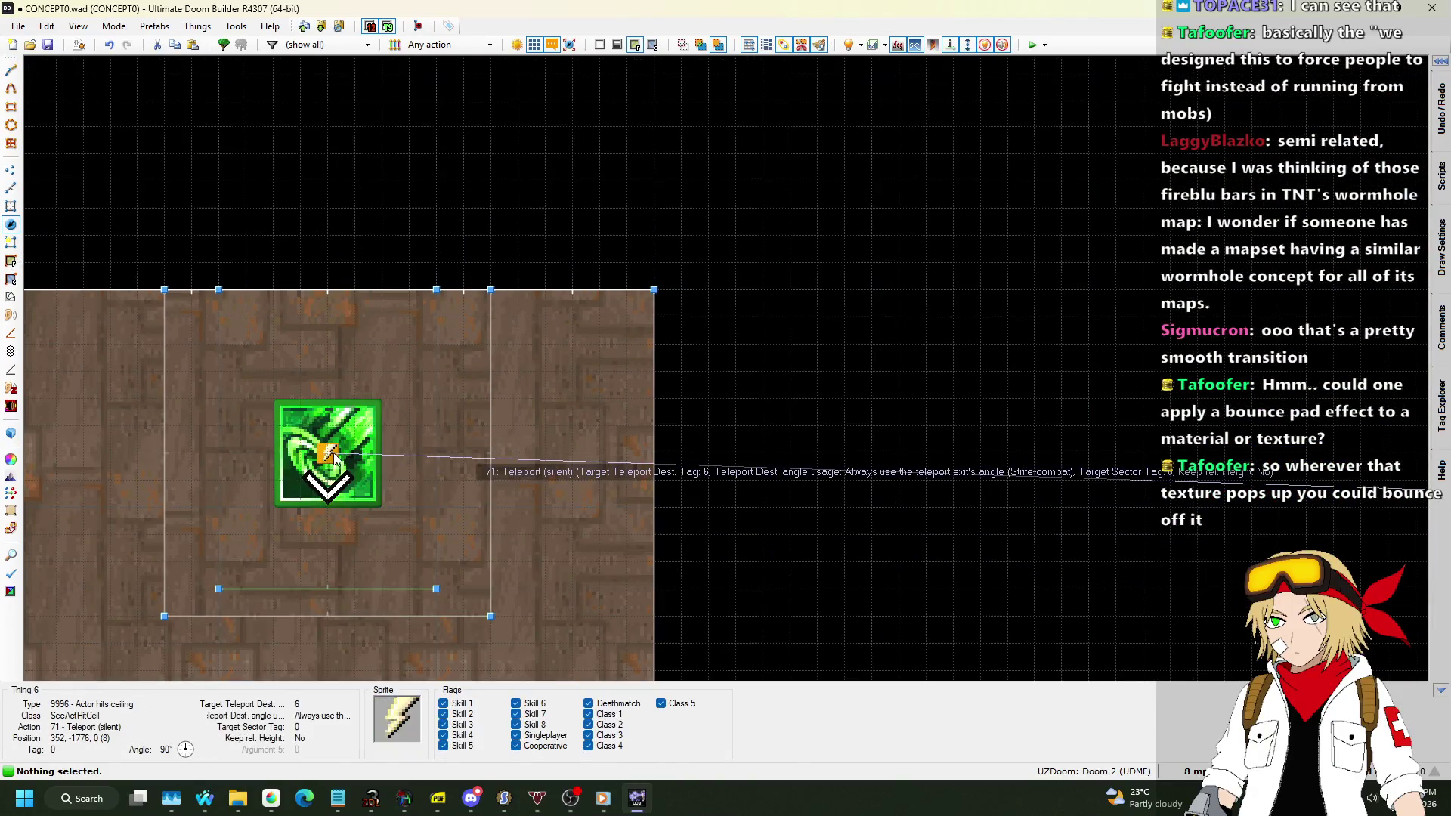
{"action": "double_click", "coordinate": [334, 457]}
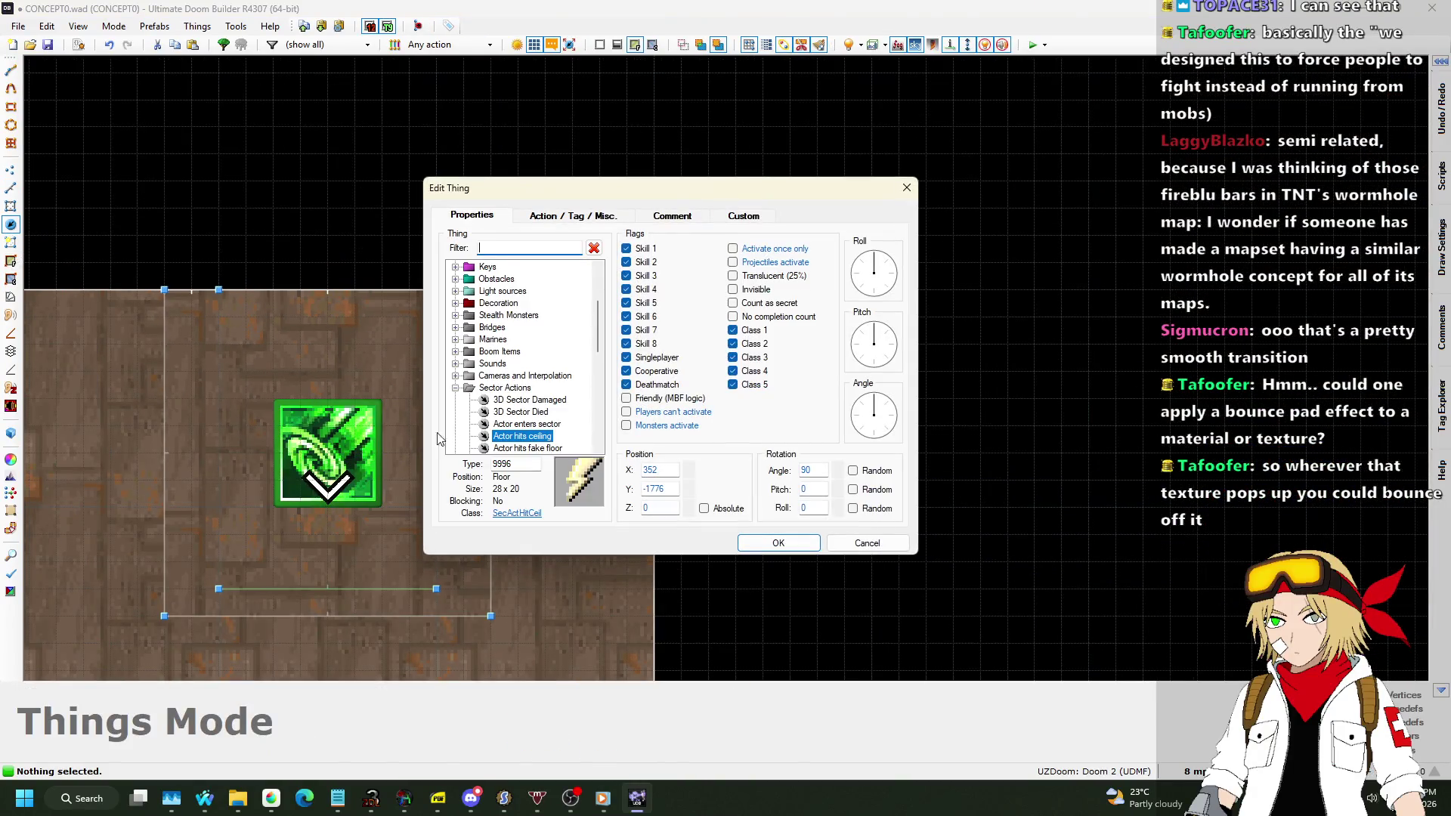
{"action": "left_click", "coordinate": [597, 216]}
{"action": "left_click", "coordinate": [662, 426]}
{"action": "left_click", "coordinate": [660, 426]}
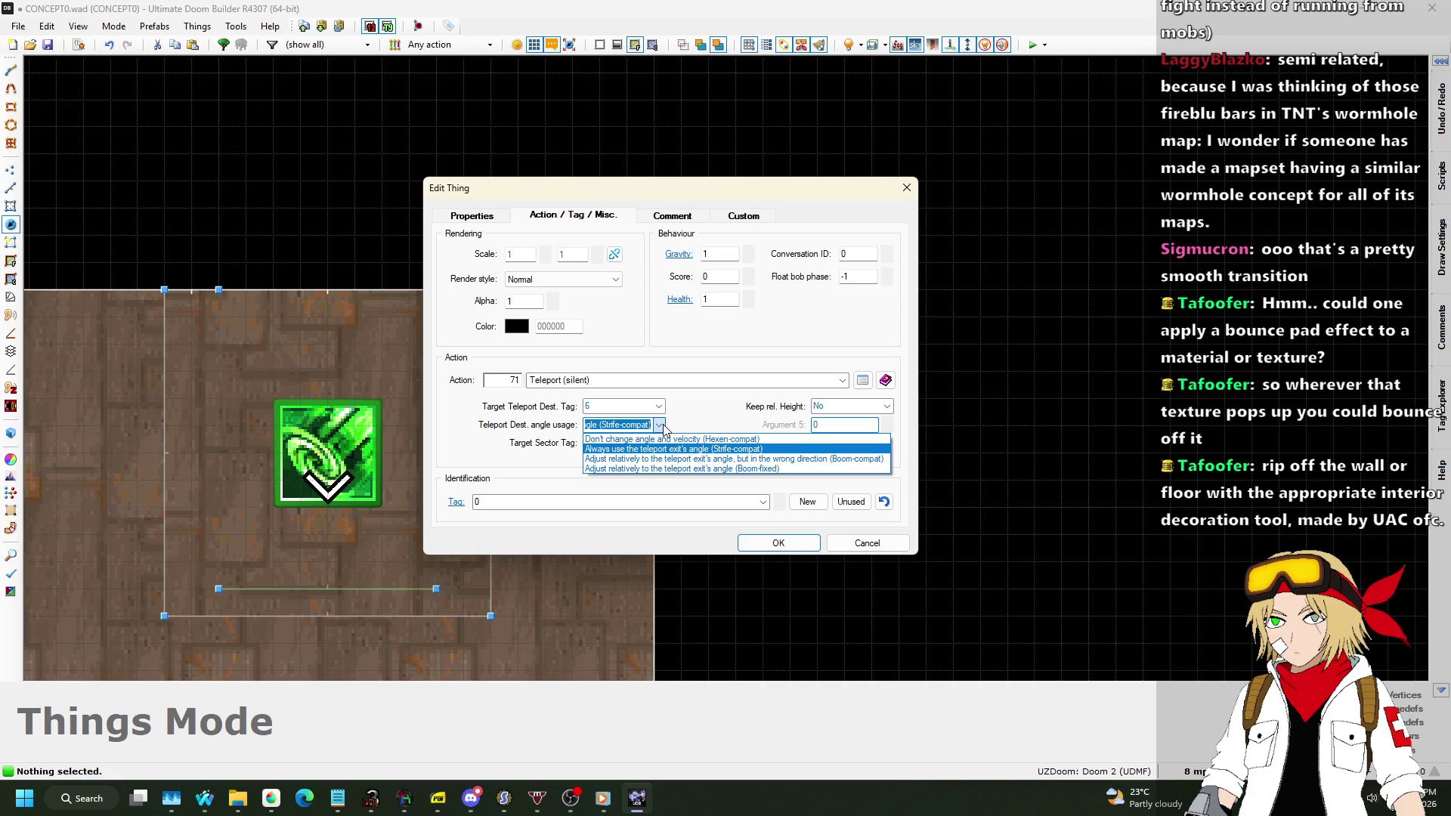
{"action": "left_click", "coordinate": [663, 427]}
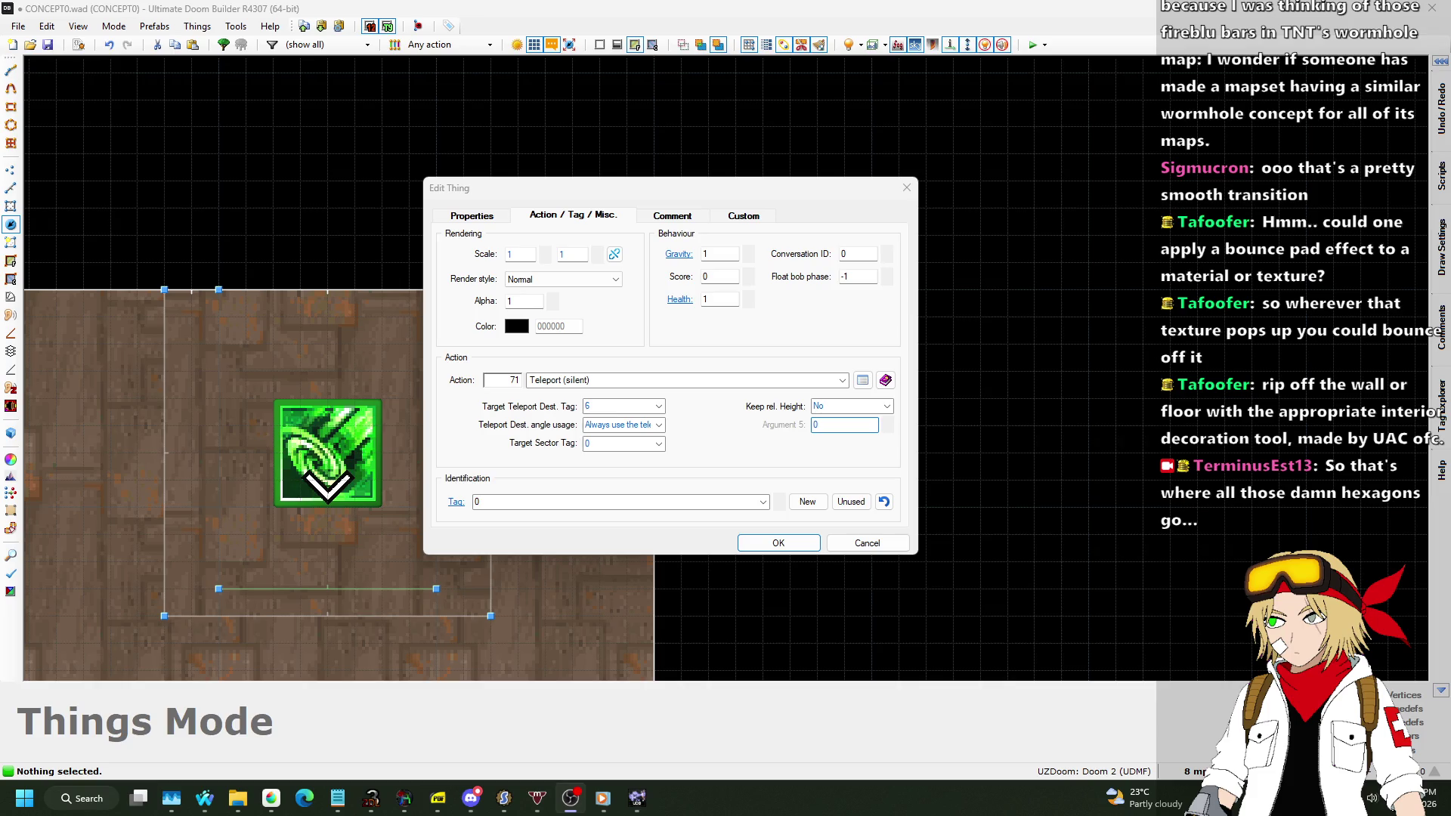
{"action": "left_click", "coordinate": [806, 543]}
{"action": "scroll", "coordinate": [797, 561], "scroll_direction": "down", "scroll_amount": 10}
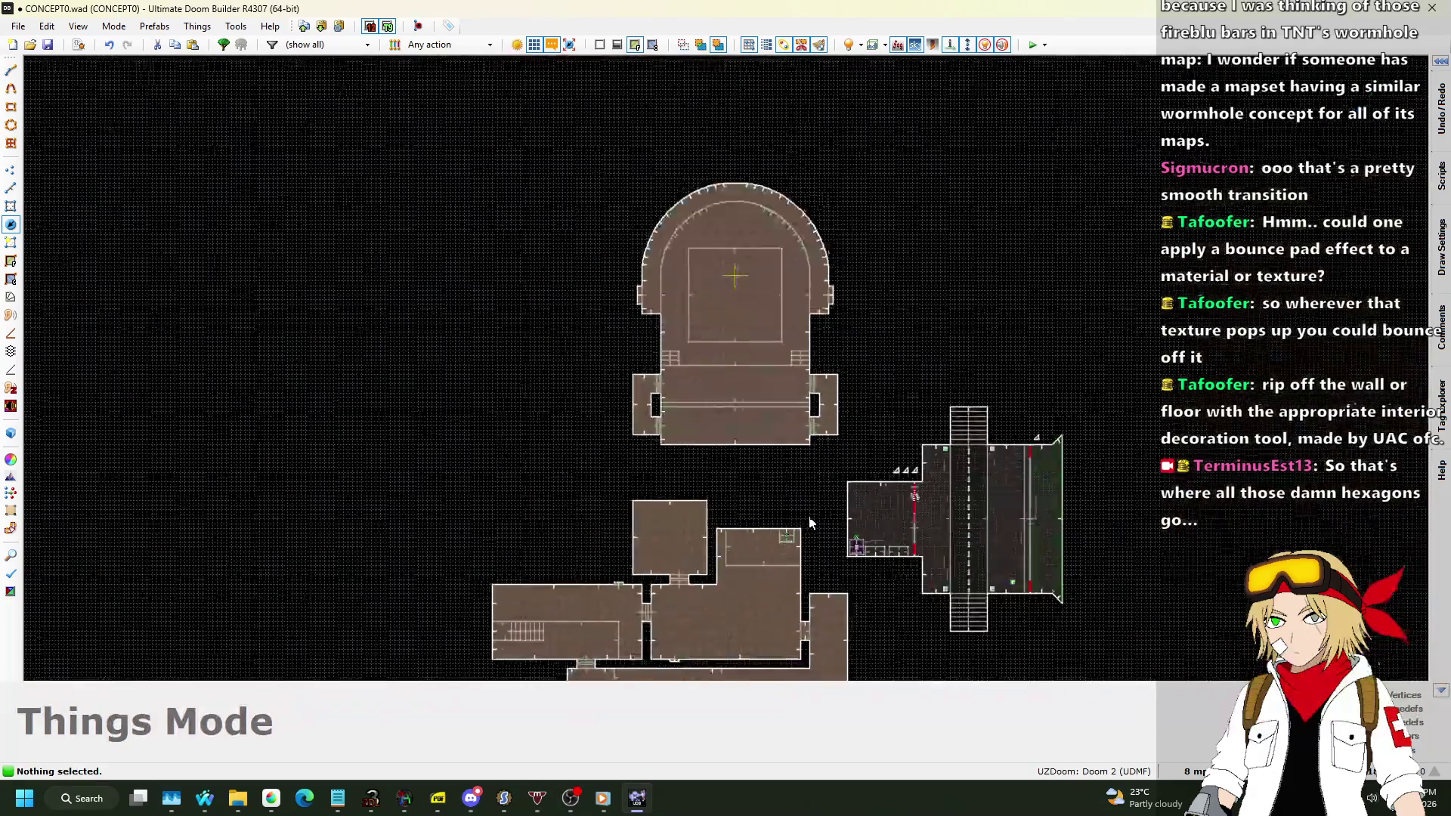
Add a vertex on the arch's top edge in Vertices mode.
{"action": "scroll", "coordinate": [763, 226], "scroll_direction": "up", "scroll_amount": 10}
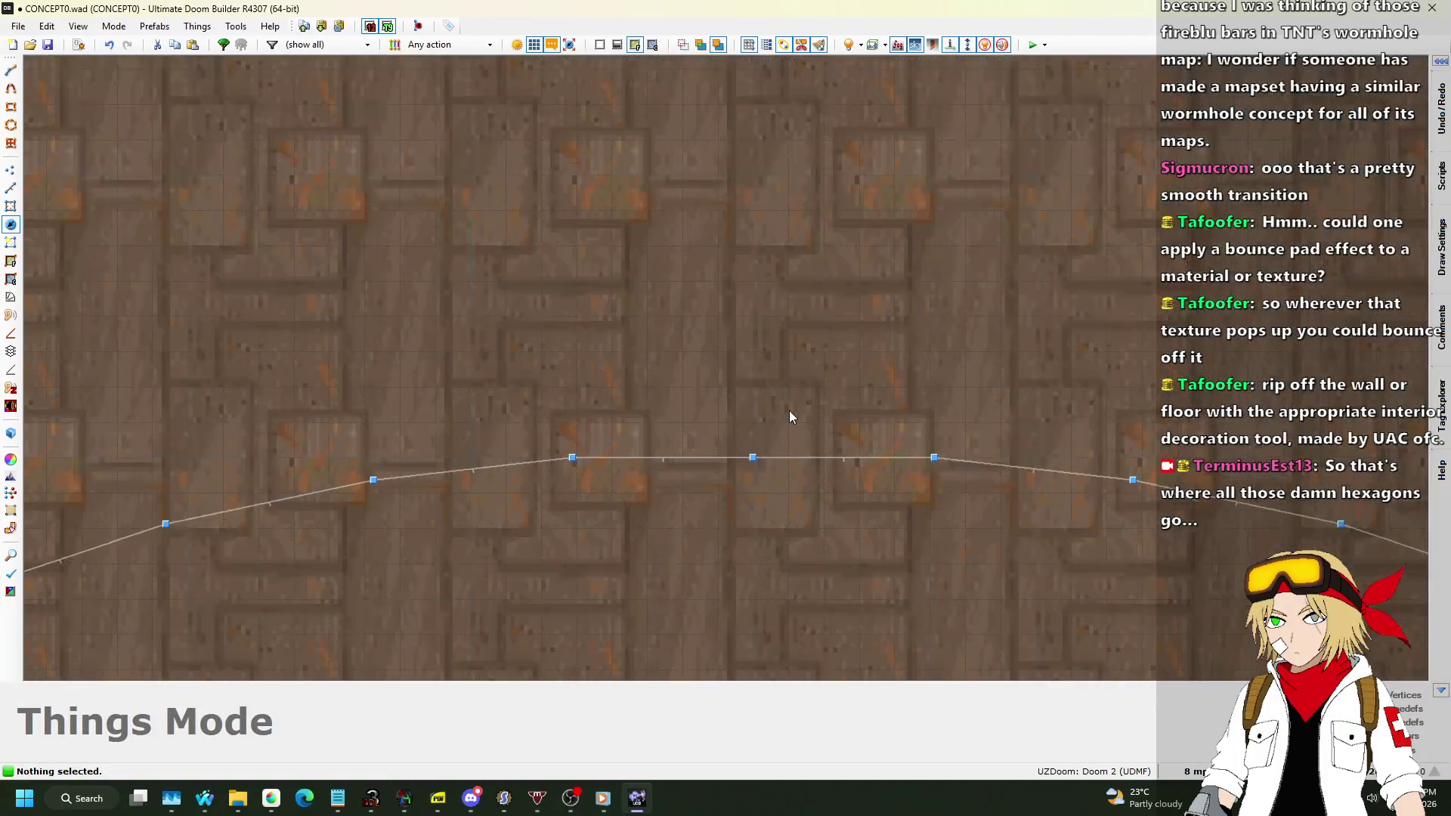
{"action": "scroll", "coordinate": [591, 453], "scroll_direction": "up", "scroll_amount": 5}
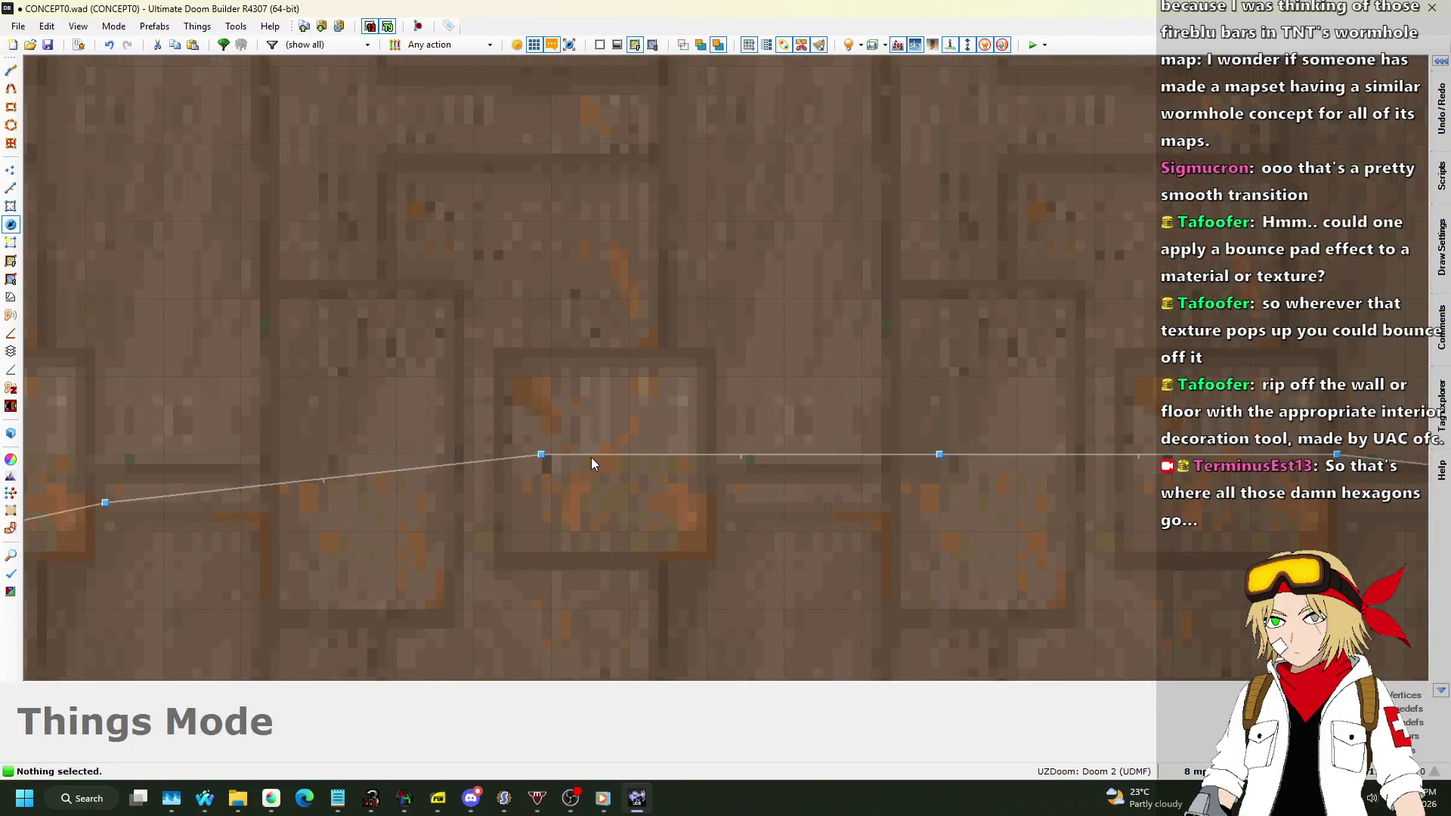
{"action": "scroll", "coordinate": [627, 378], "scroll_direction": "down", "scroll_amount": 3}
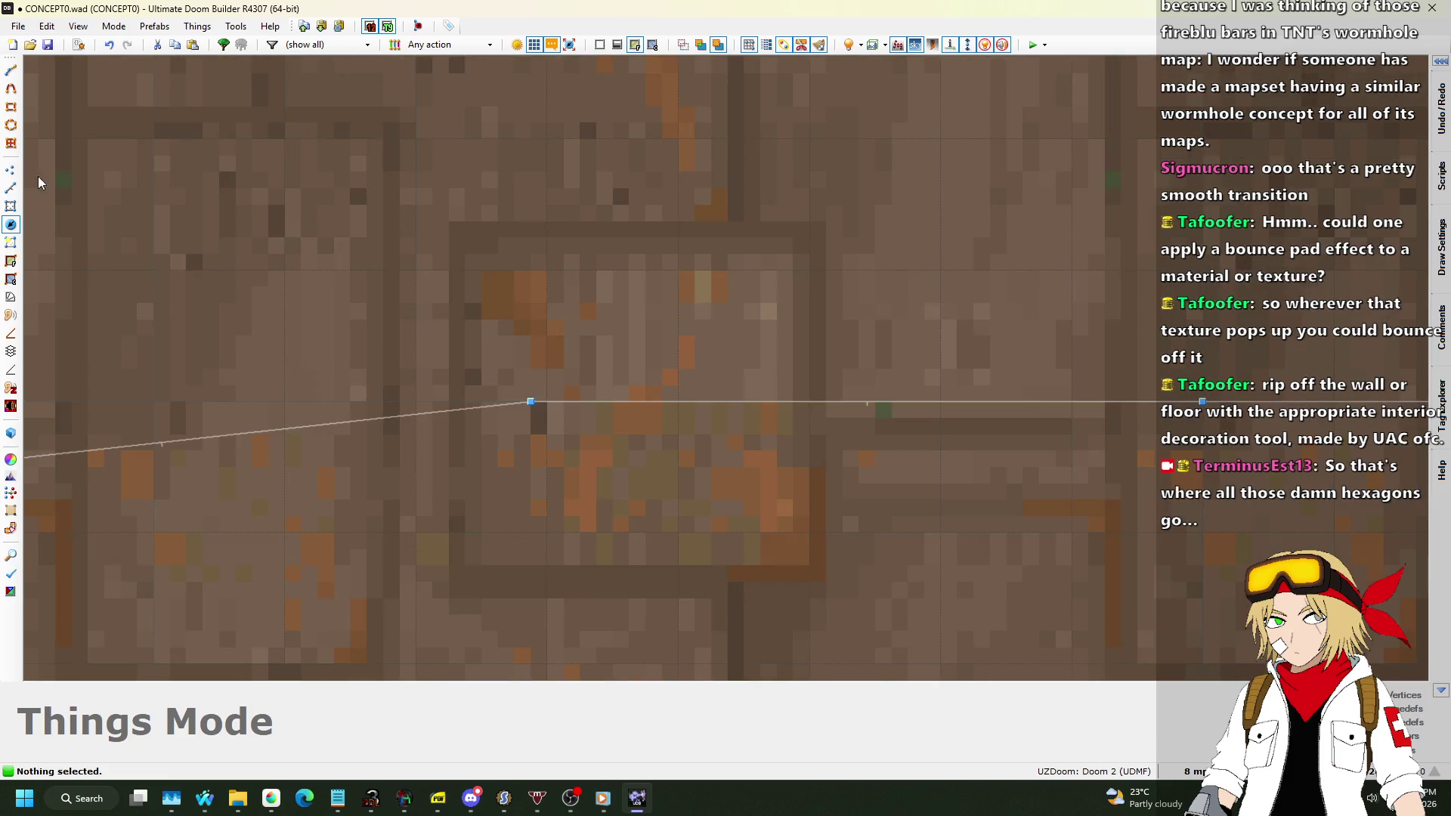
{"action": "left_click", "coordinate": [10, 169]}
{"action": "scroll", "coordinate": [611, 451], "scroll_direction": "up", "scroll_amount": 4}
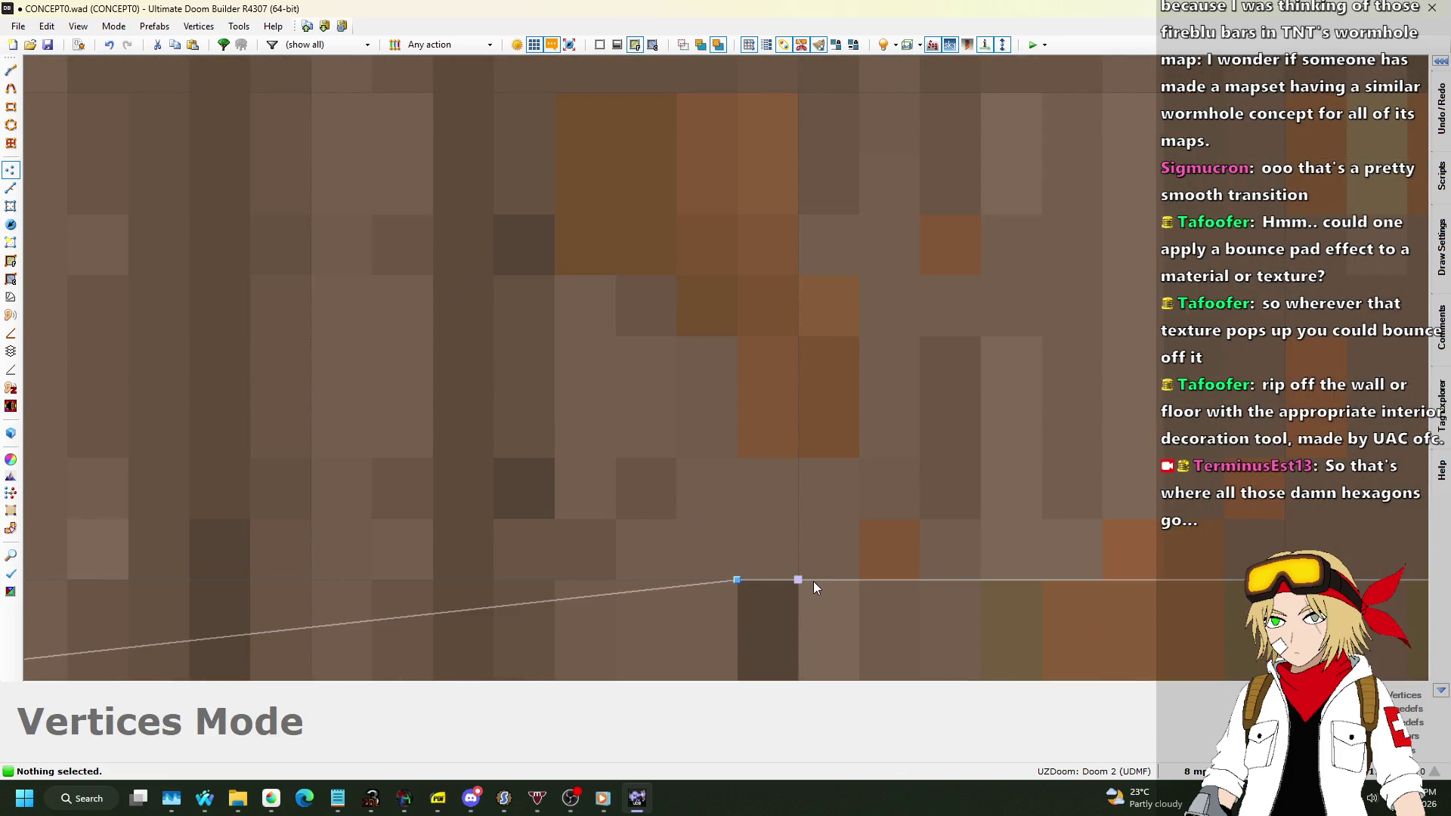
{"action": "scroll", "coordinate": [642, 468], "scroll_direction": "down", "scroll_amount": 5}
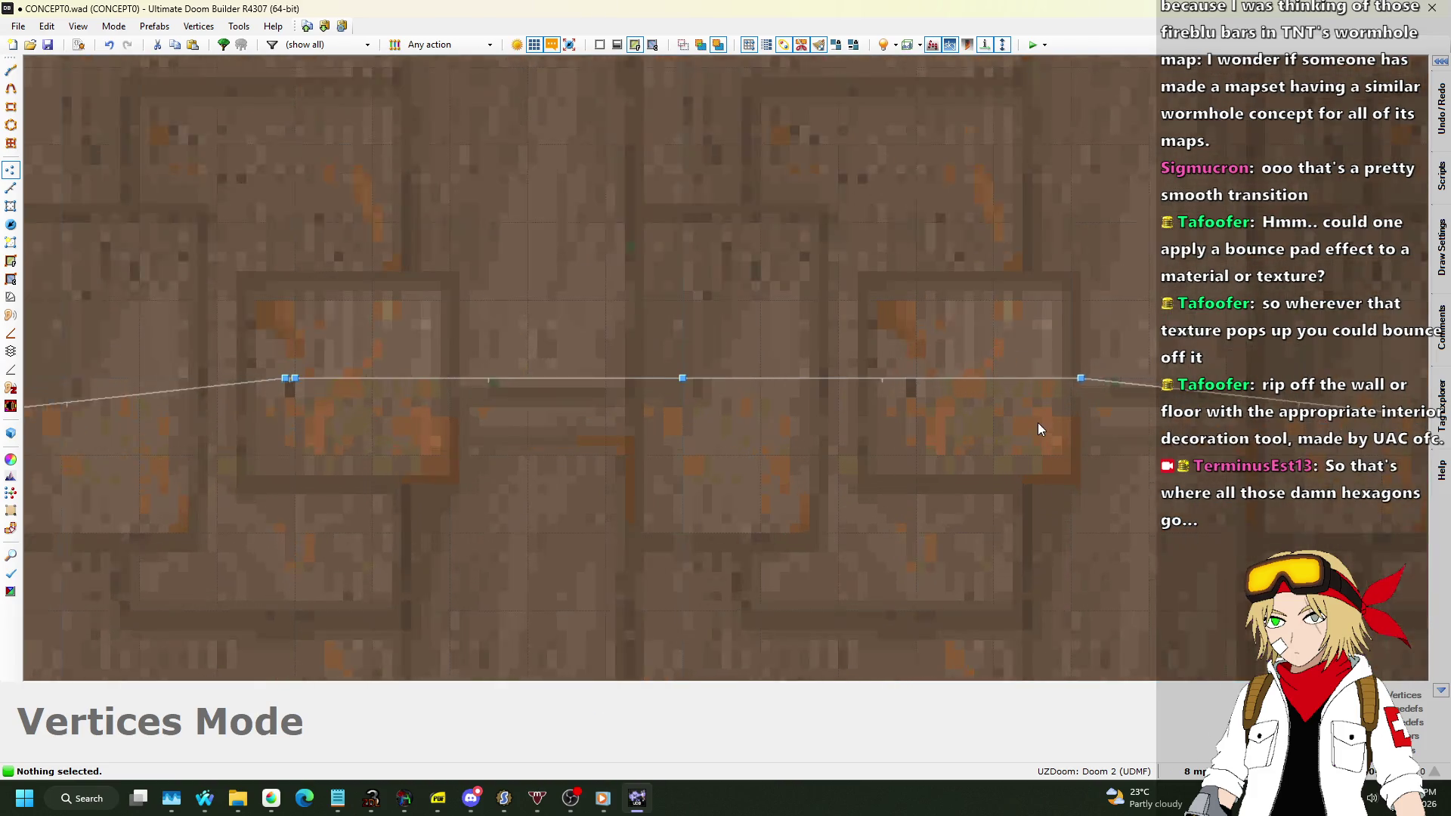
{"action": "scroll", "coordinate": [1038, 428], "scroll_direction": "up", "scroll_amount": 1}
{"action": "scroll", "coordinate": [850, 423], "scroll_direction": "down", "scroll_amount": 3}
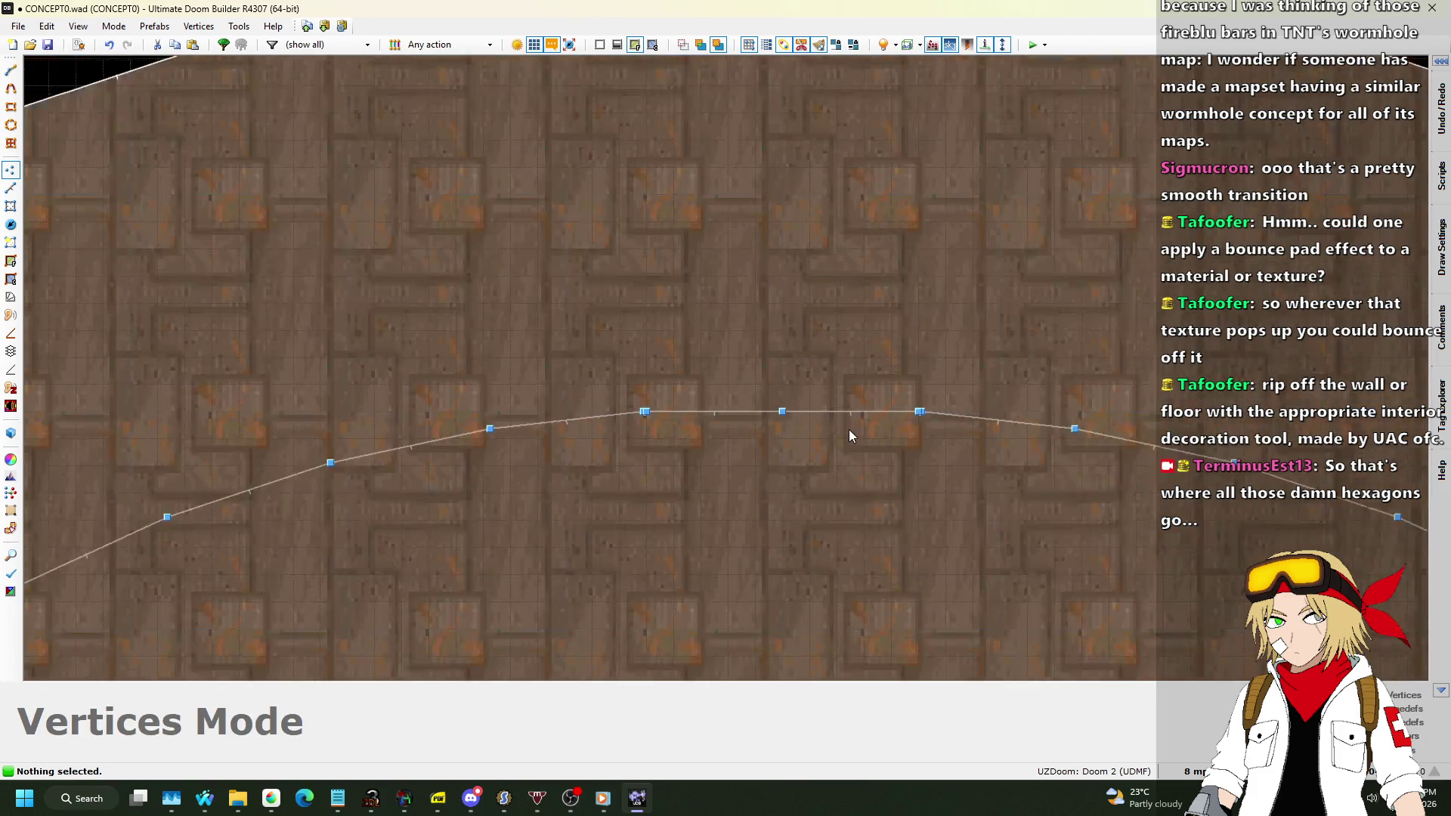
{"action": "scroll", "coordinate": [672, 84], "scroll_direction": "up", "scroll_amount": 5}
{"action": "key", "text": "Insert"}
{"action": "scroll", "coordinate": [596, 184], "scroll_direction": "down", "scroll_amount": 3}
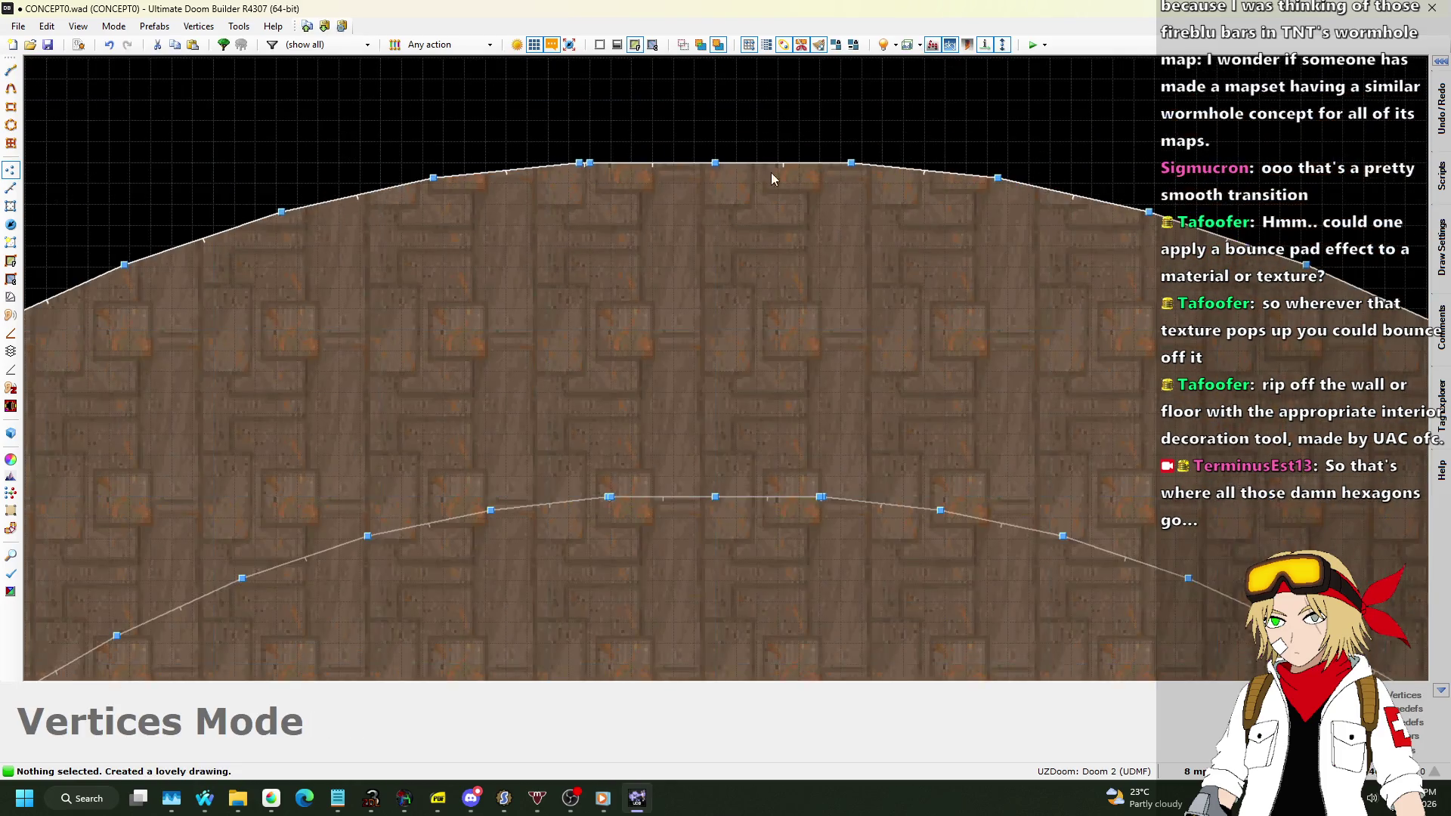
{"action": "scroll", "coordinate": [862, 181], "scroll_direction": "up", "scroll_amount": 3}
{"action": "scroll", "coordinate": [890, 181], "scroll_direction": "down", "scroll_amount": 5}
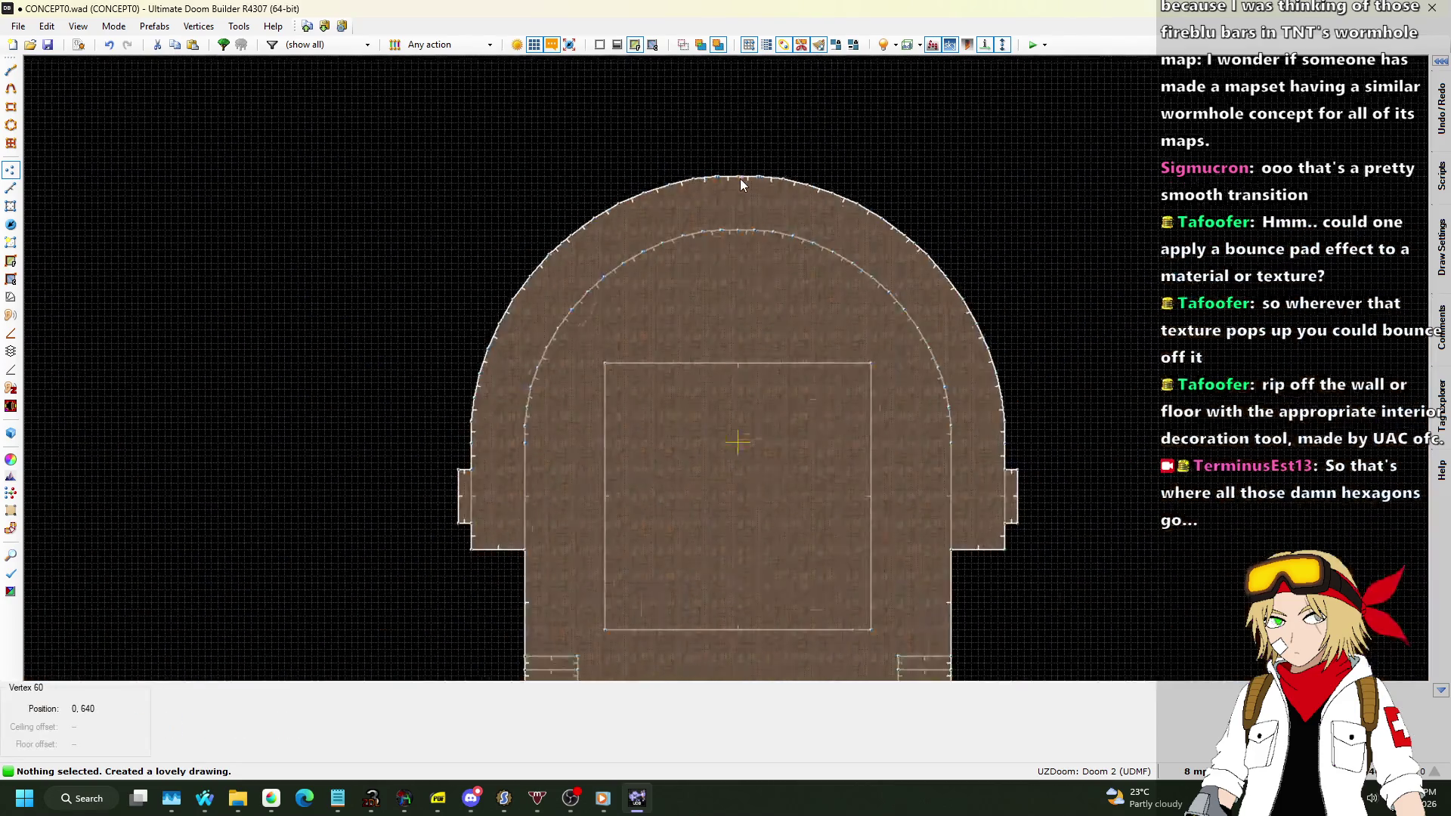
Box-select the linedefs on the arch's left side in Linedefs mode.
{"action": "left_click", "coordinate": [11, 188]}
{"action": "scroll", "coordinate": [737, 142], "scroll_direction": "down", "scroll_amount": 1}
{"action": "scroll", "coordinate": [736, 143], "scroll_direction": "up", "scroll_amount": 4}
{"action": "mouse_move", "coordinate": [693, 151]}
{"action": "left_mouse_down"}
{"action": "mouse_move", "coordinate": [747, 219]}
{"action": "mouse_move", "coordinate": [730, 174]}
{"action": "mouse_move", "coordinate": [544, 576]}
{"action": "mouse_move", "coordinate": [546, 557]}
{"action": "left_mouse_up"}
{"action": "scroll", "coordinate": [737, 197], "scroll_direction": "down", "scroll_amount": 3}
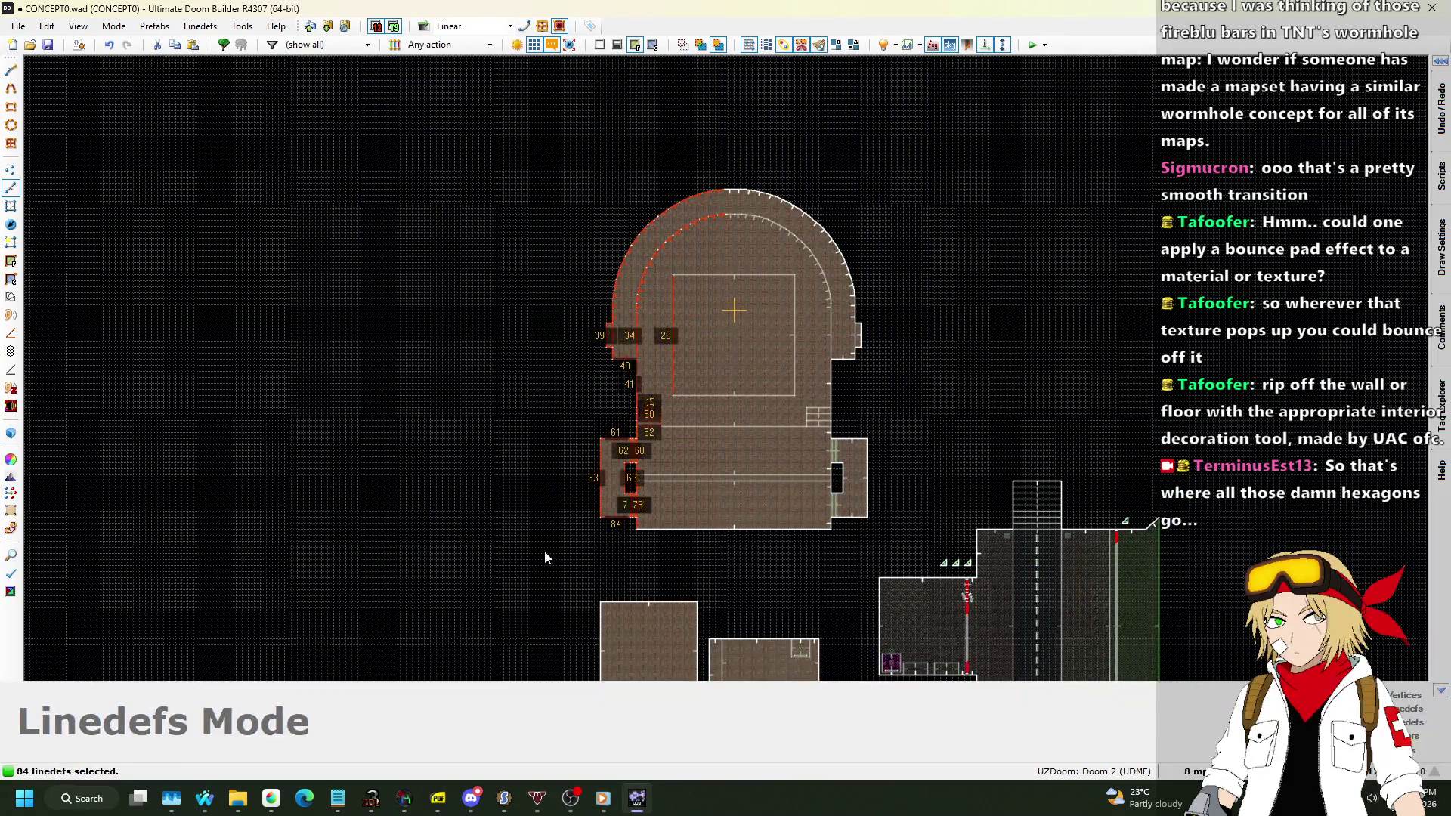
Shift the arch's selected left-side walls further left and deselect them.
{"action": "scroll", "coordinate": [747, 152], "scroll_direction": "up", "scroll_amount": 4}
{"action": "scroll", "coordinate": [704, 276], "scroll_direction": "up", "scroll_amount": 3}
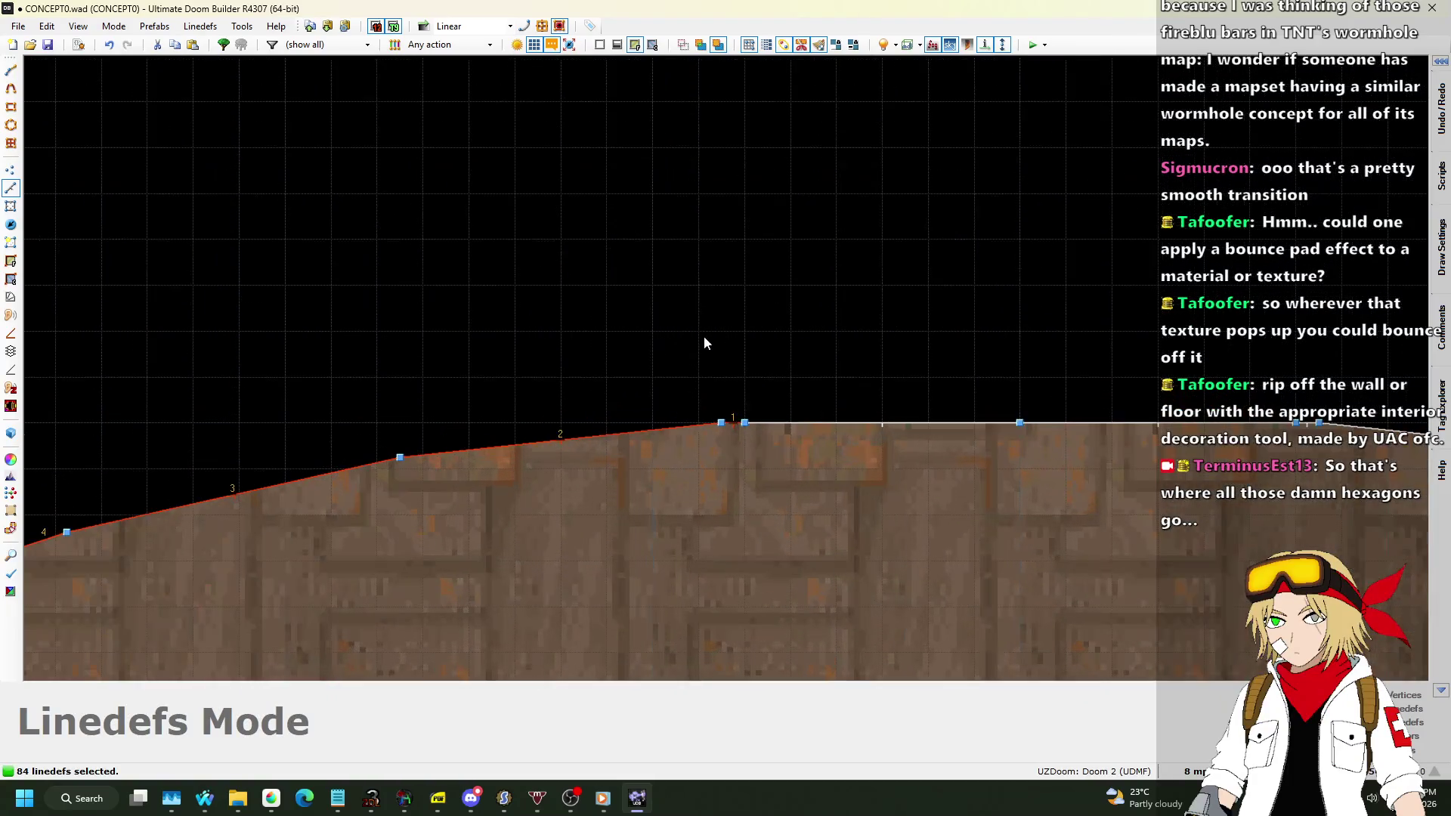
{"action": "key", "text": "l"}
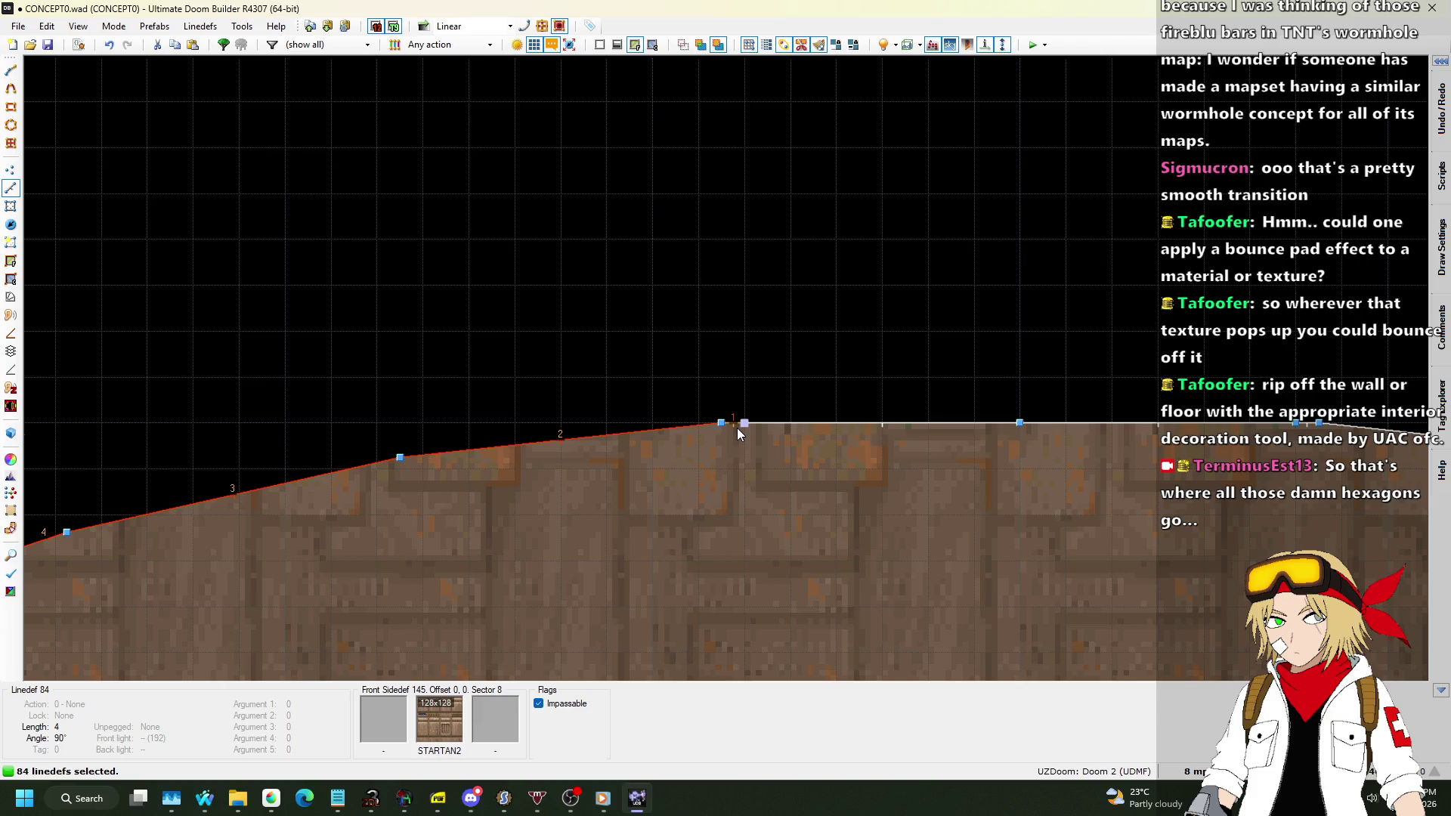
{"action": "left_click_drag", "start_coordinate": [738, 430], "coordinate": [376, 414]}
{"action": "left_click", "coordinate": [505, 281]}
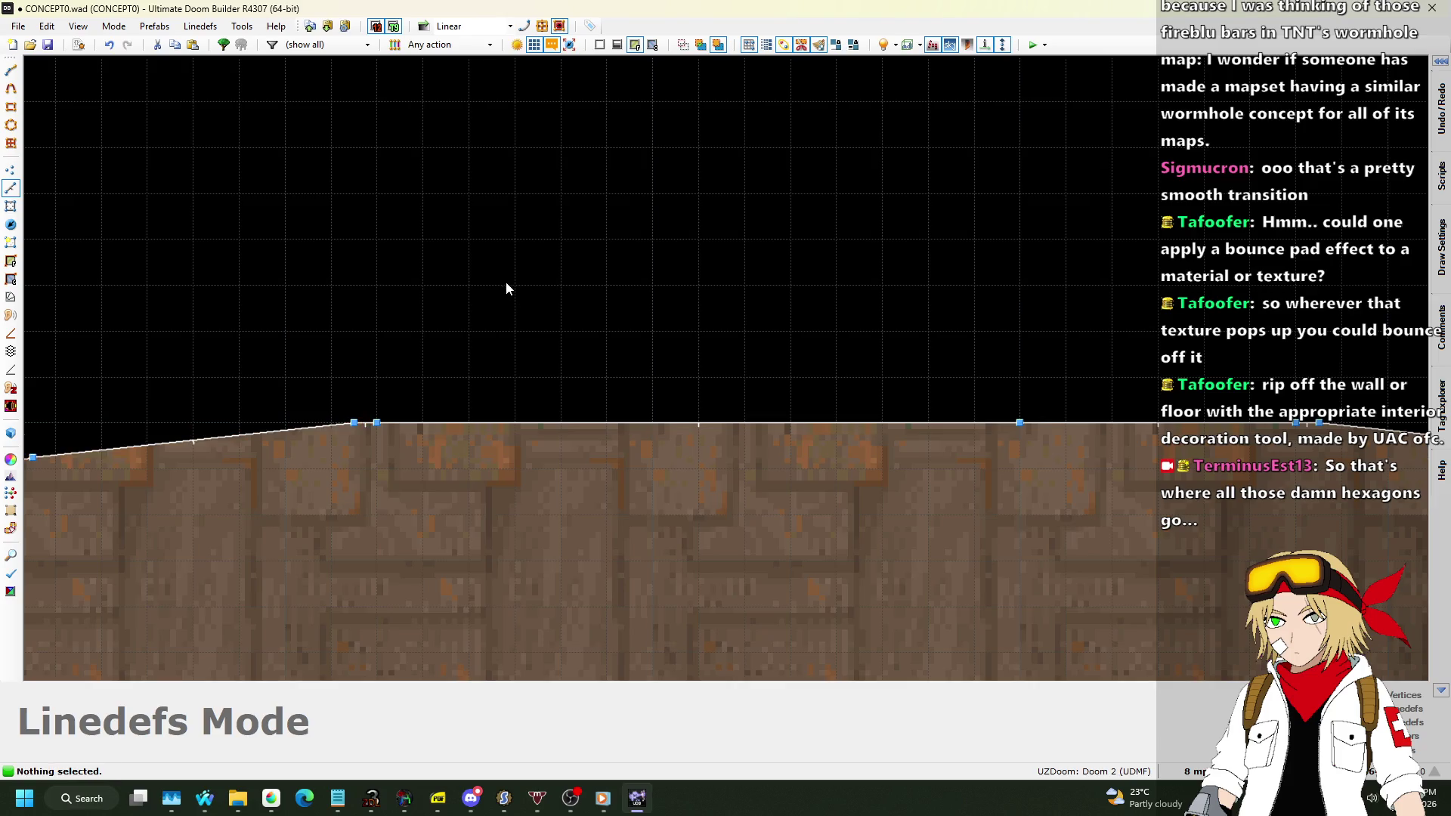
Select the arch's right-side linedefs and shift them further right.
{"action": "scroll", "coordinate": [592, 321], "scroll_direction": "down", "scroll_amount": 4}
{"action": "mouse_move", "coordinate": [636, 198]}
{"action": "left_mouse_down"}
{"action": "mouse_move", "coordinate": [828, 460]}
{"action": "mouse_move", "coordinate": [868, 456]}
{"action": "mouse_move", "coordinate": [898, 679]}
{"action": "left_mouse_up"}
{"action": "scroll", "coordinate": [846, 457], "scroll_direction": "down", "scroll_amount": 2}
{"action": "scroll", "coordinate": [731, 379], "scroll_direction": "up", "scroll_amount": 6}
{"action": "scroll", "coordinate": [631, 446], "scroll_direction": "up", "scroll_amount": 2}
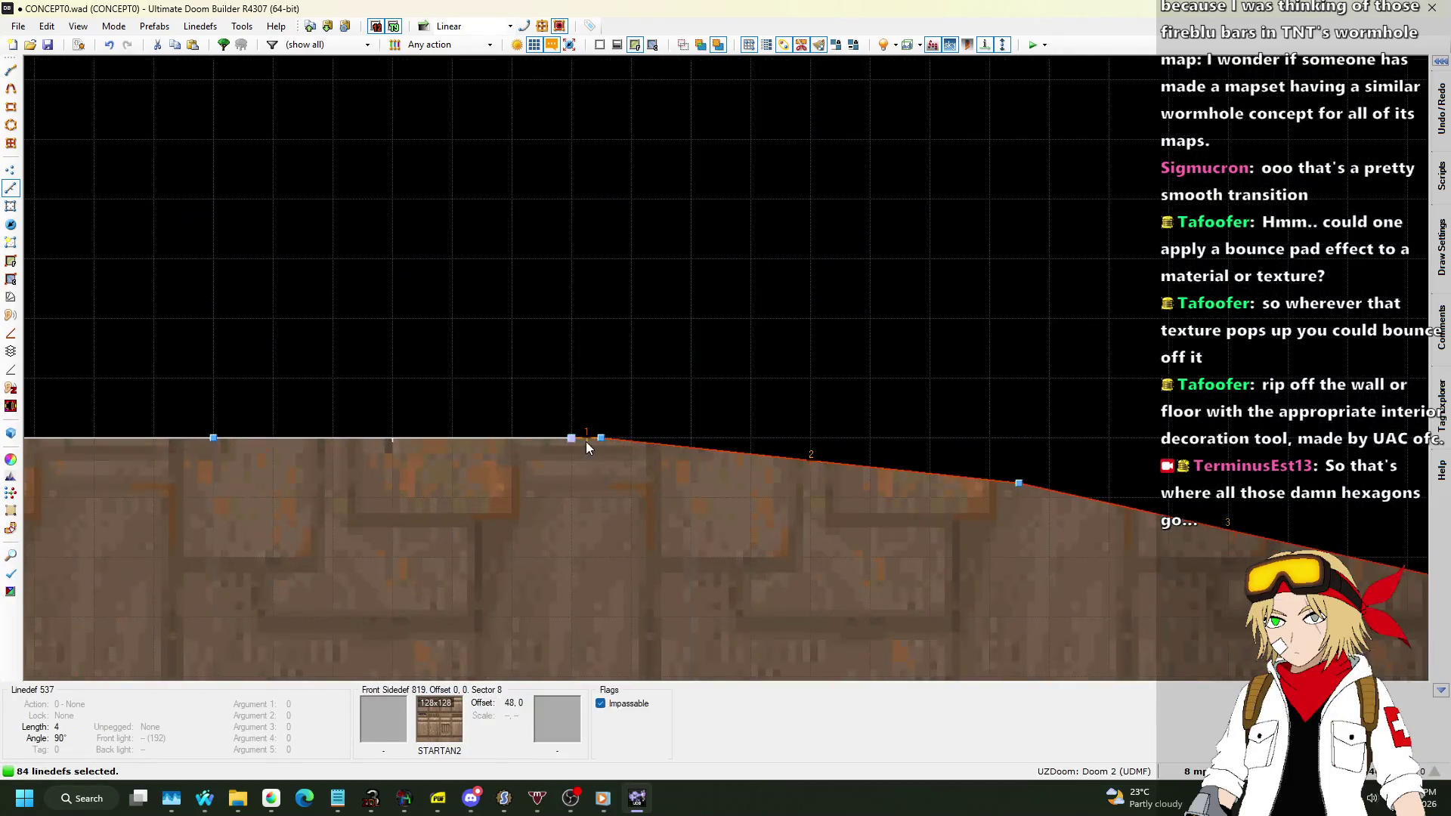
{"action": "mouse_move", "coordinate": [589, 442]}
{"action": "left_mouse_down"}
{"action": "mouse_move", "coordinate": [1005, 439]}
{"action": "mouse_move", "coordinate": [1023, 355]}
{"action": "left_mouse_up"}
{"action": "scroll", "coordinate": [904, 214], "scroll_direction": "down", "scroll_amount": 8}
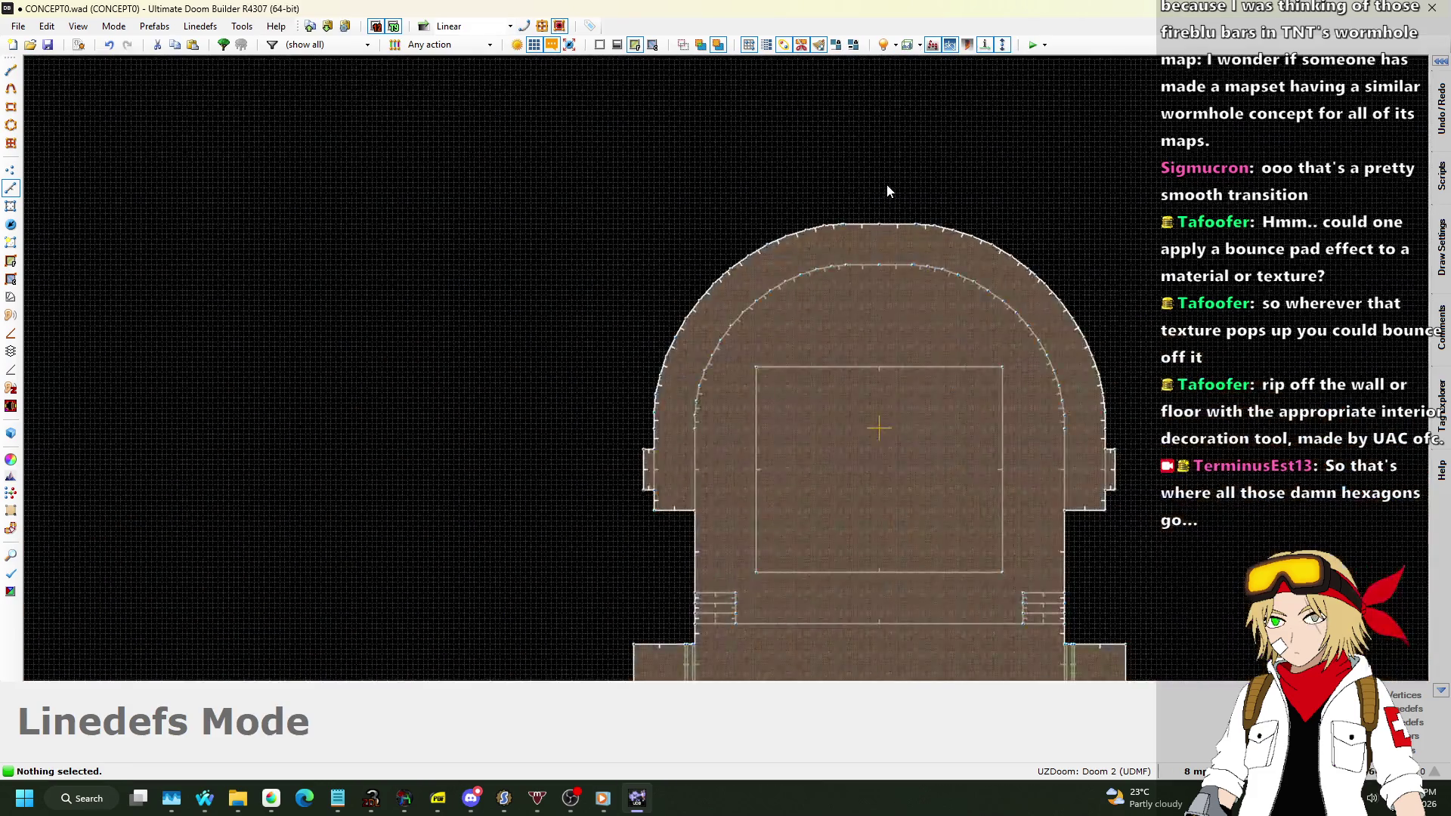
{"action": "key", "text": "w"}
{"action": "key", "text": "w"}
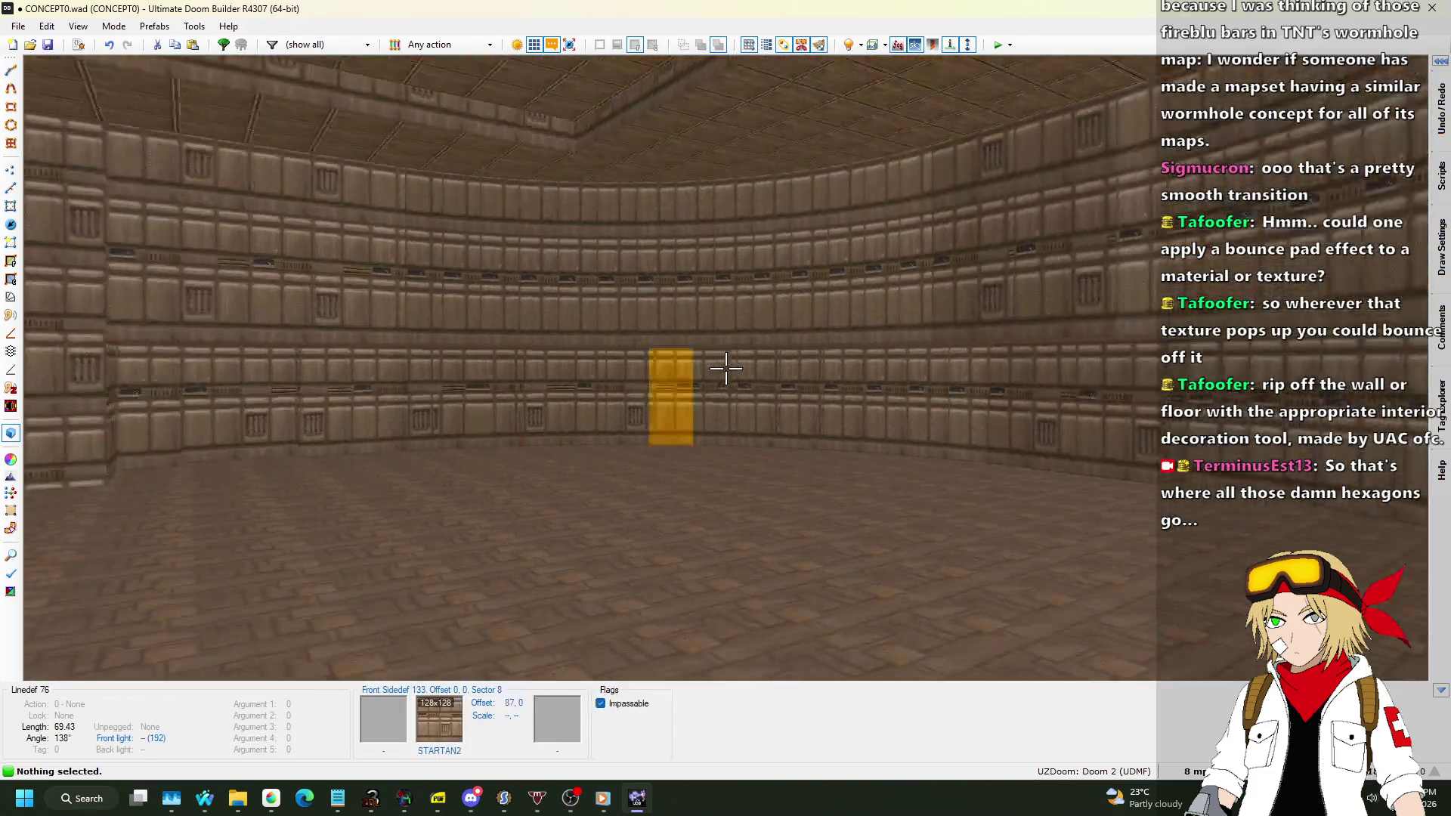
{"action": "key", "text": "w"}
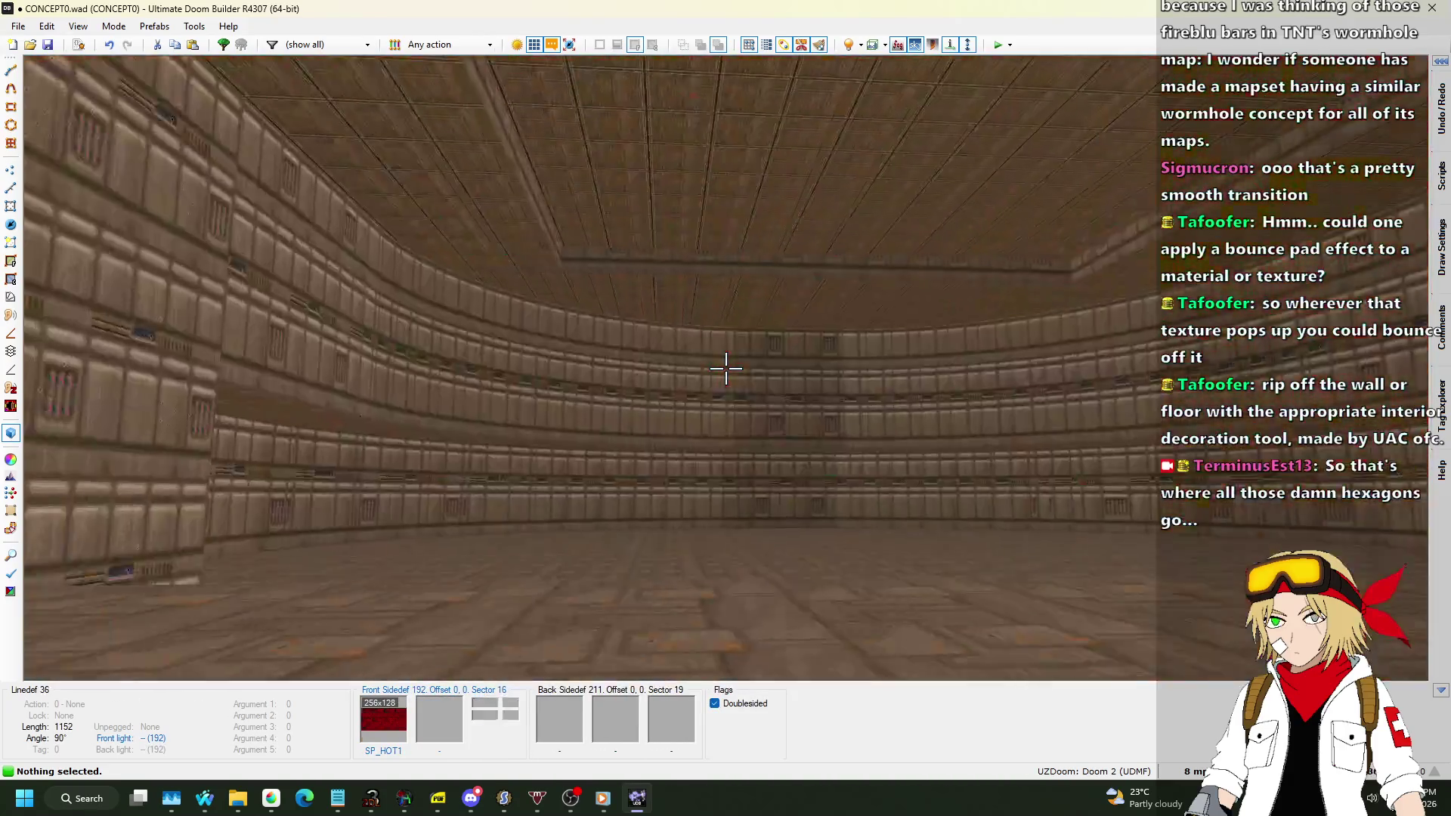
{"action": "key", "text": "w"}
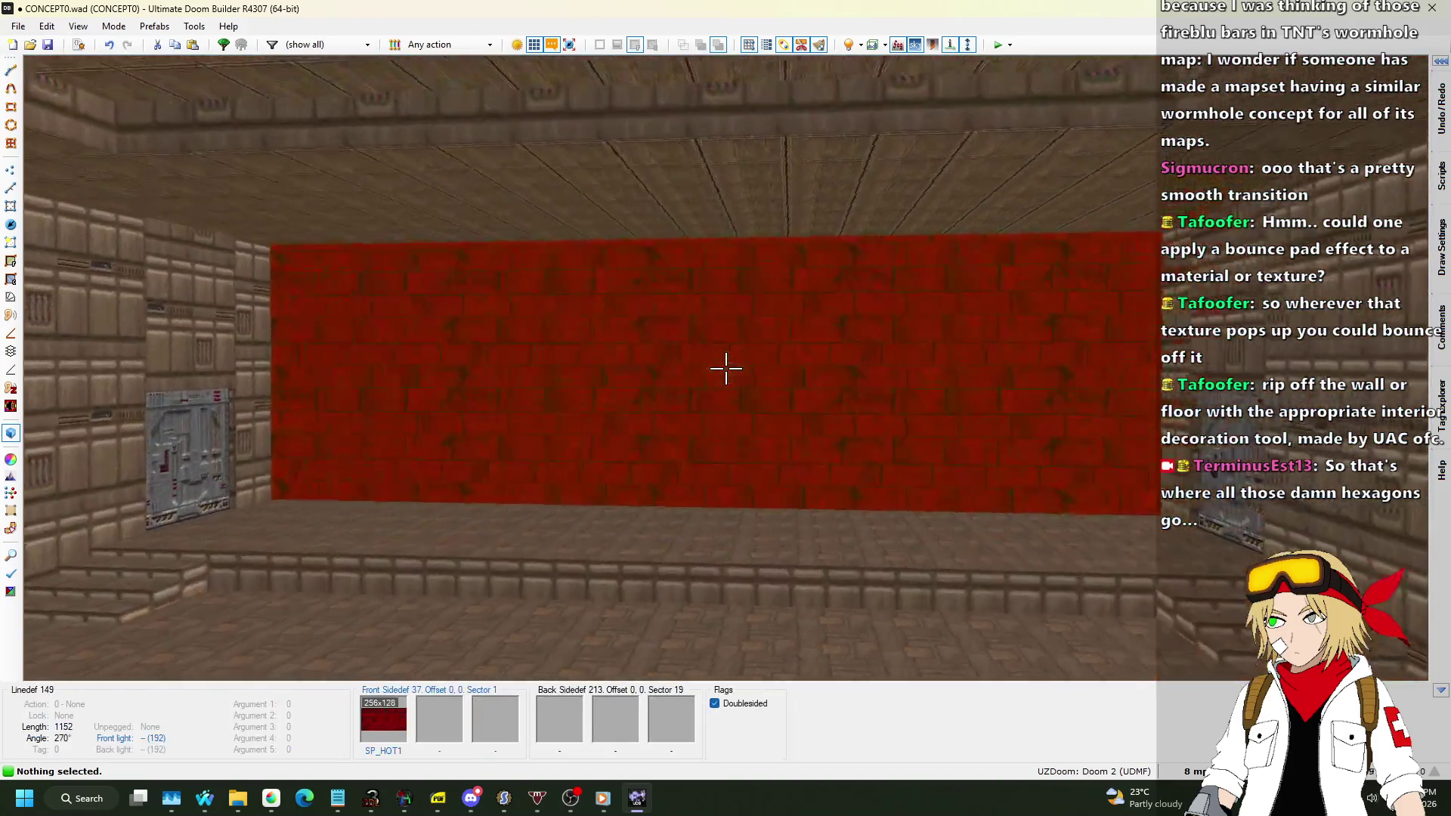
{"action": "key", "text": "w"}
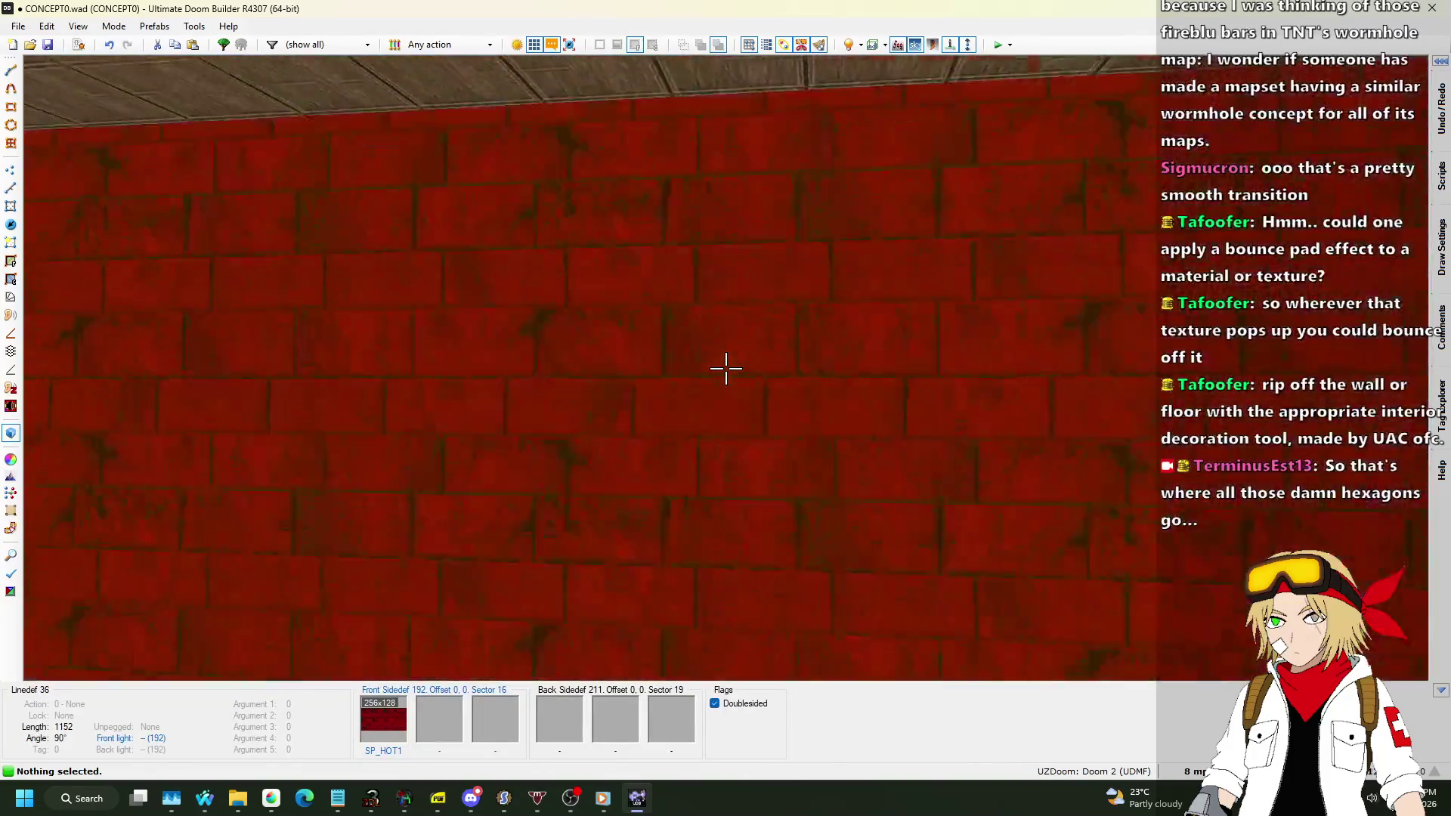
{"action": "key", "text": "q"}
{"action": "scroll", "coordinate": [759, 395], "scroll_direction": "up", "scroll_amount": 8}
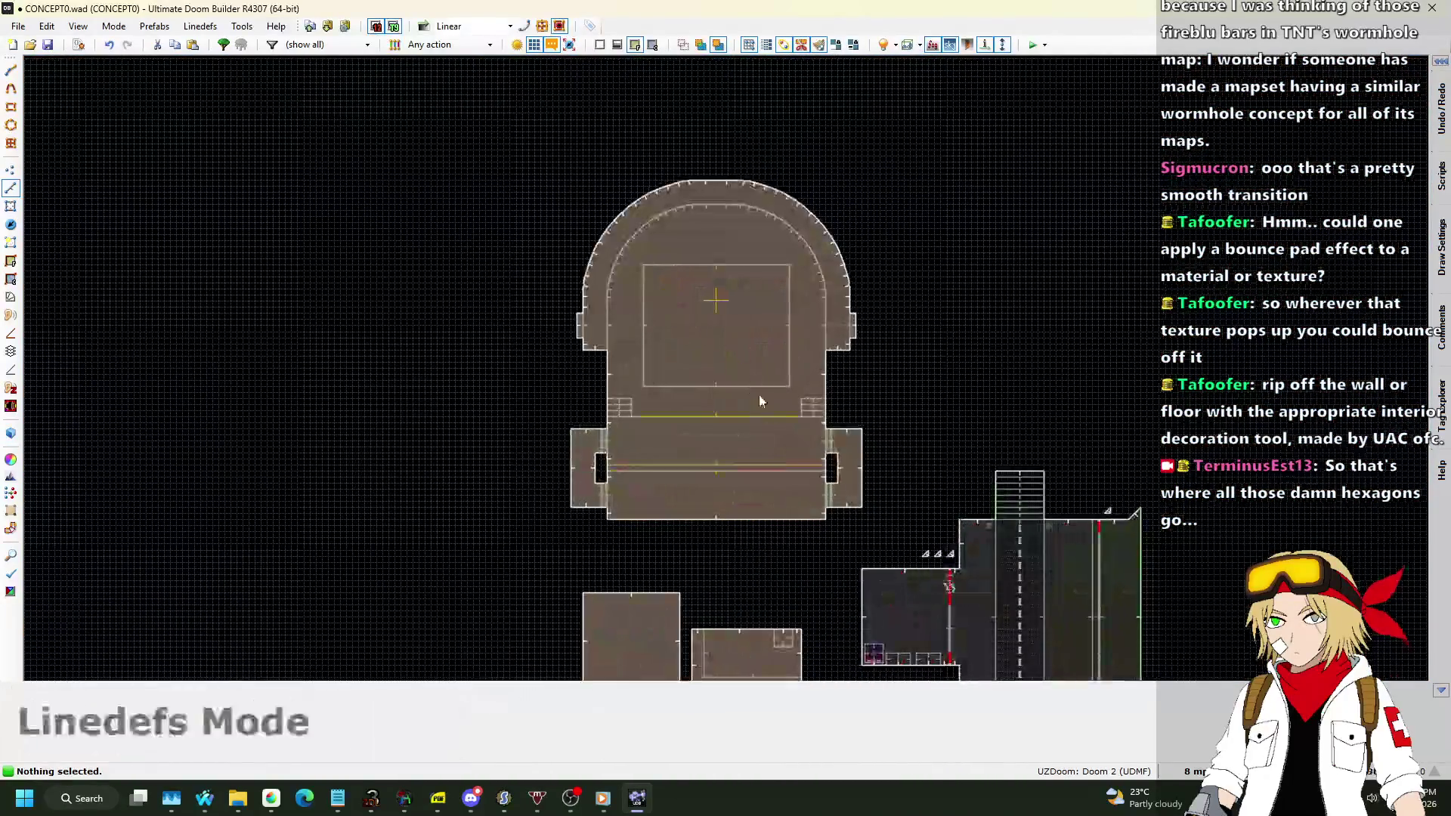
Delete the vertex on the arch's top edge and check the resulting curves.
{"action": "scroll", "coordinate": [656, 171], "scroll_direction": "up", "scroll_amount": 3}
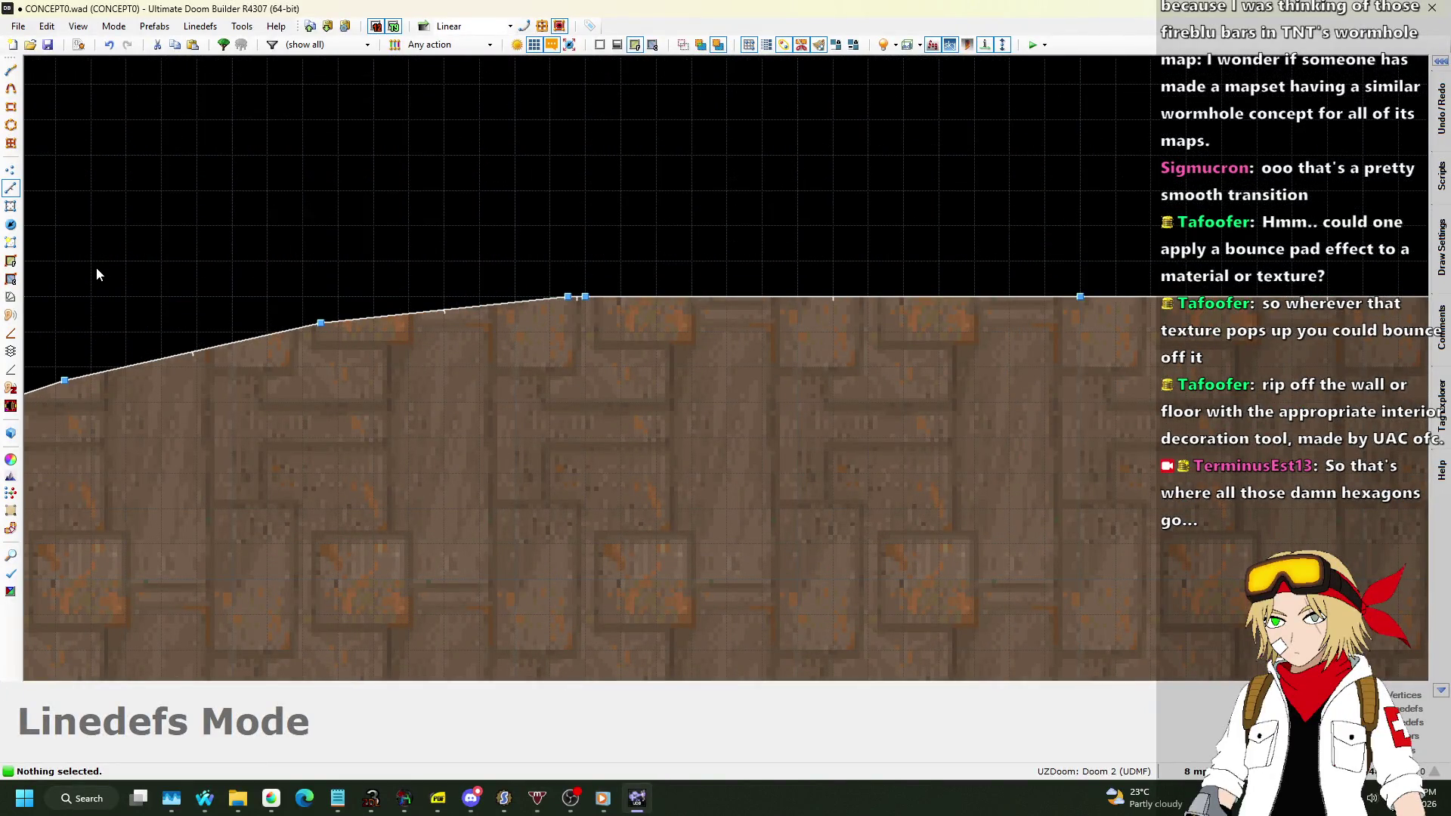
{"action": "left_click", "coordinate": [12, 168]}
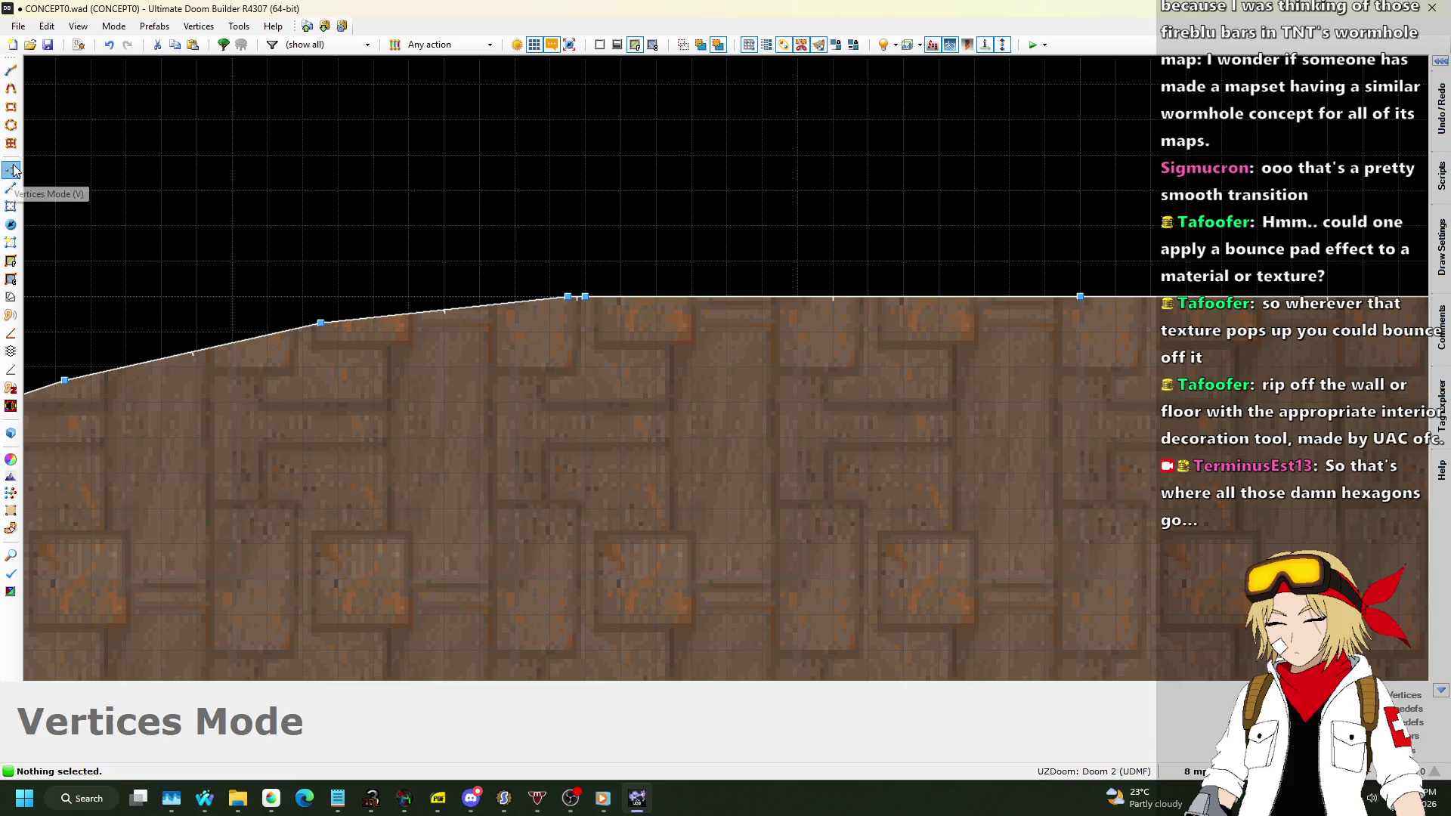
{"action": "key", "text": "Delete"}
{"action": "scroll", "coordinate": [425, 328], "scroll_direction": "down", "scroll_amount": 3}
{"action": "scroll", "coordinate": [682, 314], "scroll_direction": "up", "scroll_amount": 3}
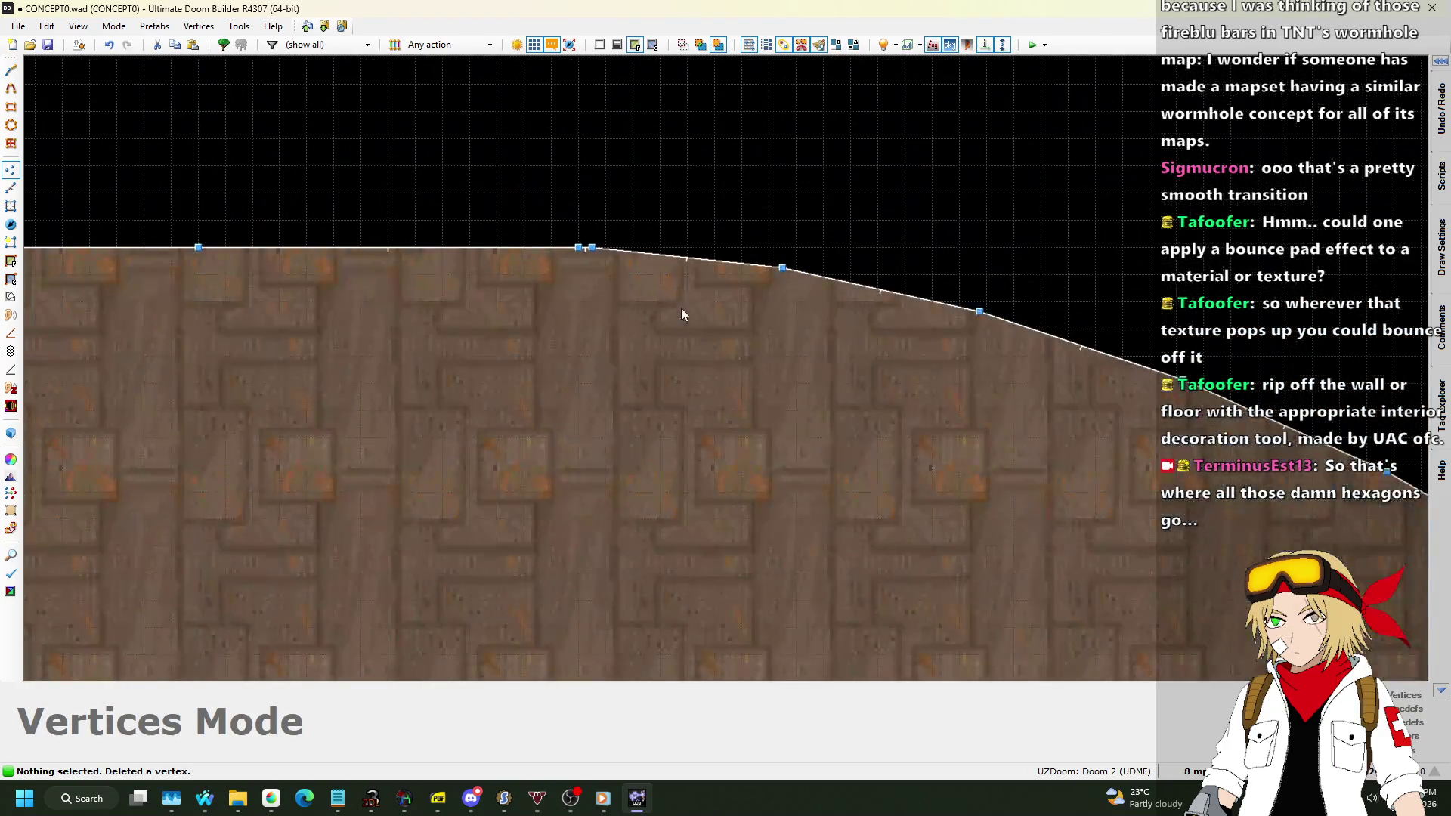
{"action": "scroll", "coordinate": [653, 168], "scroll_direction": "down", "scroll_amount": 4}
{"action": "scroll", "coordinate": [610, 389], "scroll_direction": "up", "scroll_amount": 3}
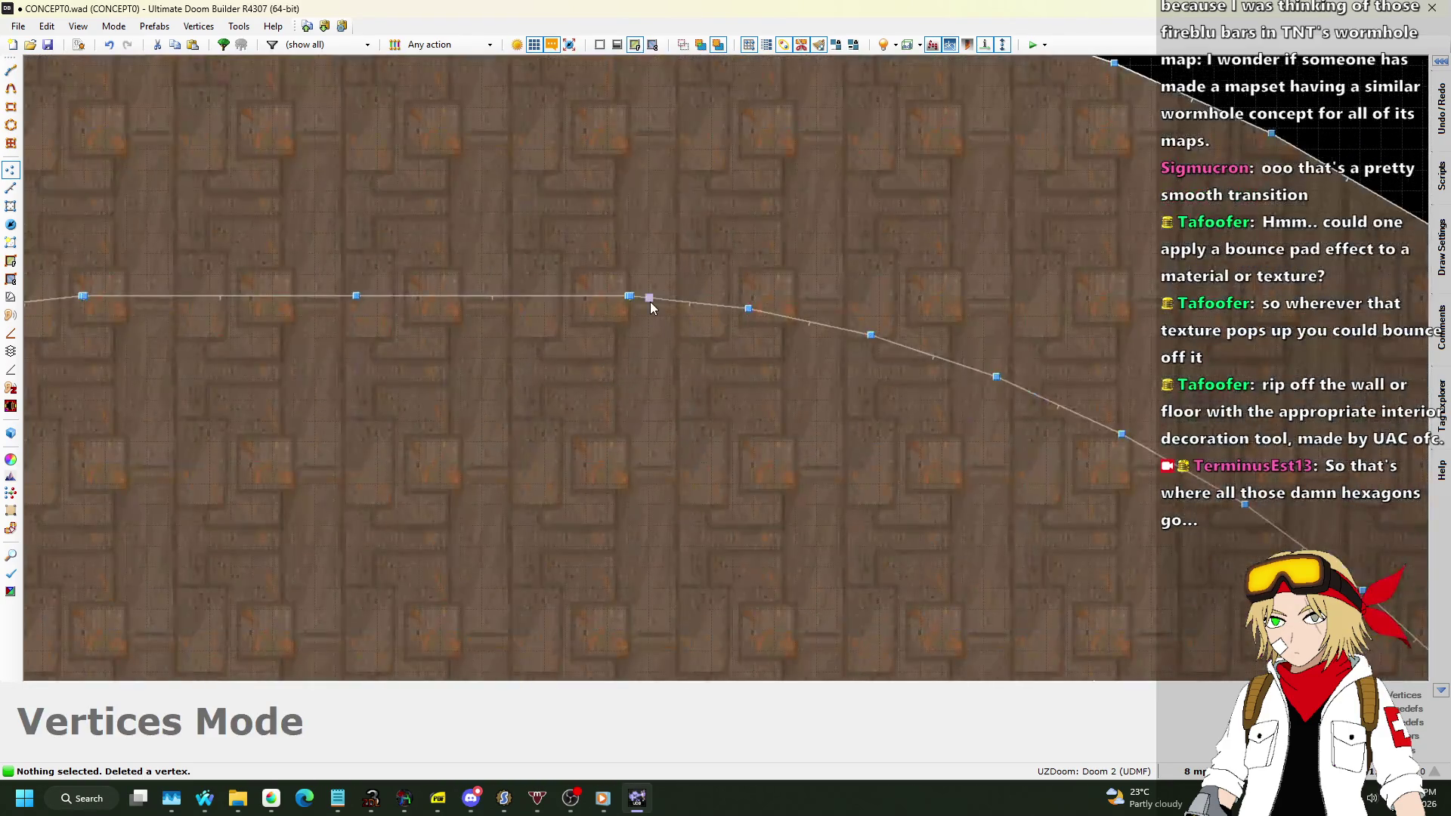
{"action": "scroll", "coordinate": [650, 302], "scroll_direction": "down", "scroll_amount": 2}
{"action": "scroll", "coordinate": [751, 298], "scroll_direction": "down", "scroll_amount": 1}
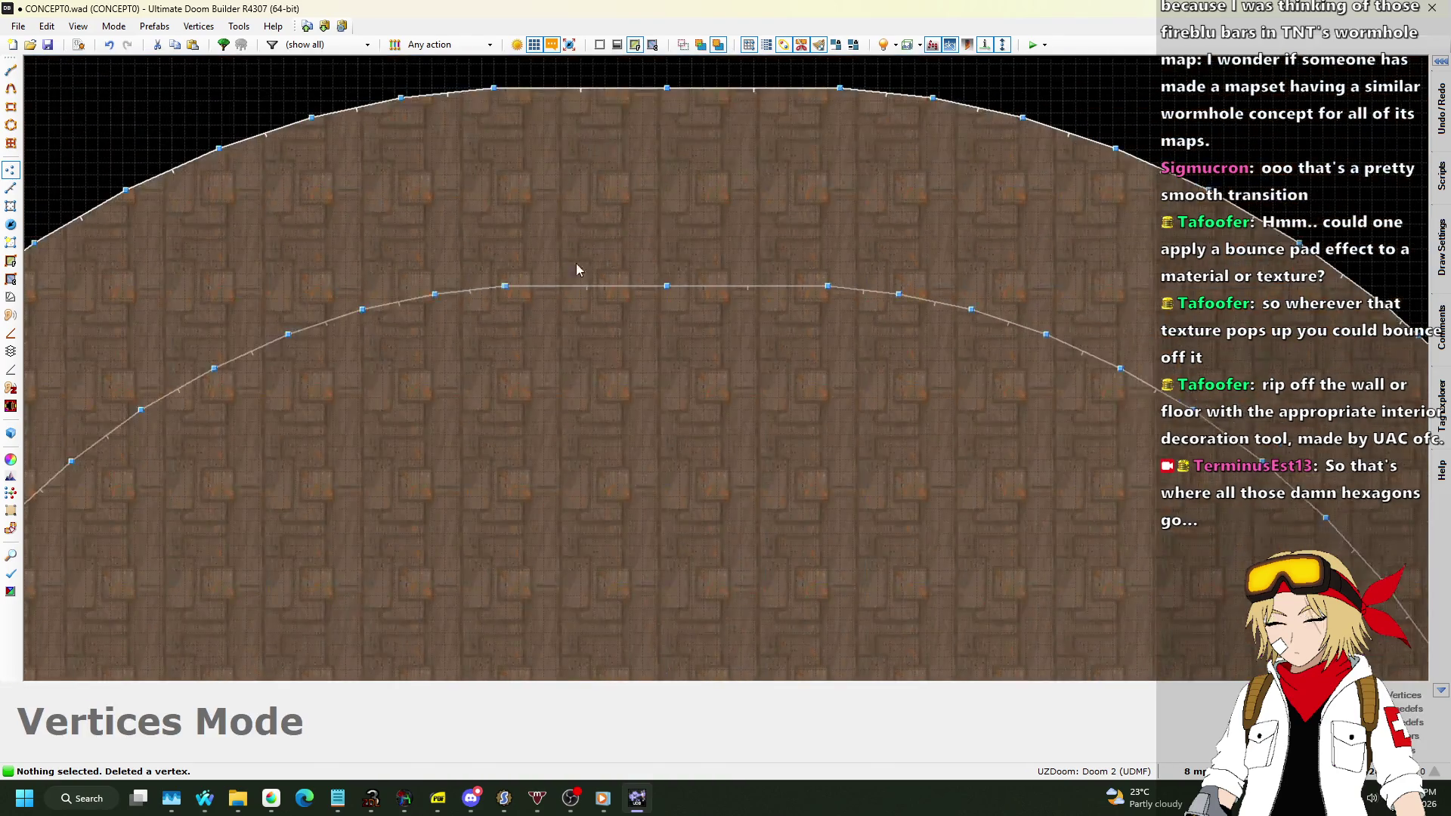
{"action": "scroll", "coordinate": [458, 290], "scroll_direction": "up", "scroll_amount": 3}
{"action": "scroll", "coordinate": [631, 375], "scroll_direction": "down", "scroll_amount": 4}
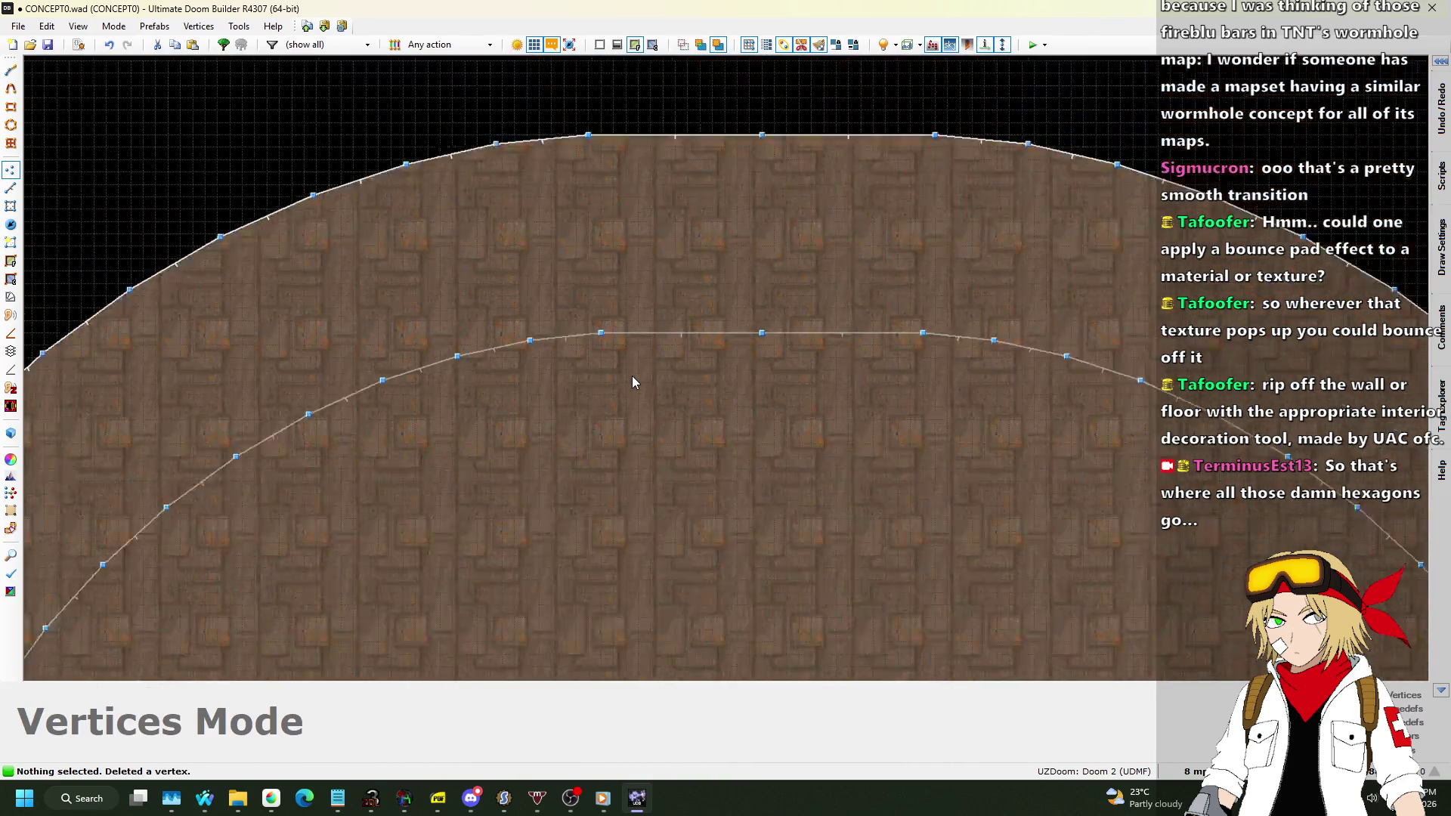
{"action": "scroll", "coordinate": [631, 374], "scroll_direction": "down", "scroll_amount": 3}
{"action": "scroll", "coordinate": [715, 223], "scroll_direction": "down", "scroll_amount": 2}
Save the map to CONCEPT0.wad, saving a second time after another look.
{"action": "key", "text": "ctrl+s"}
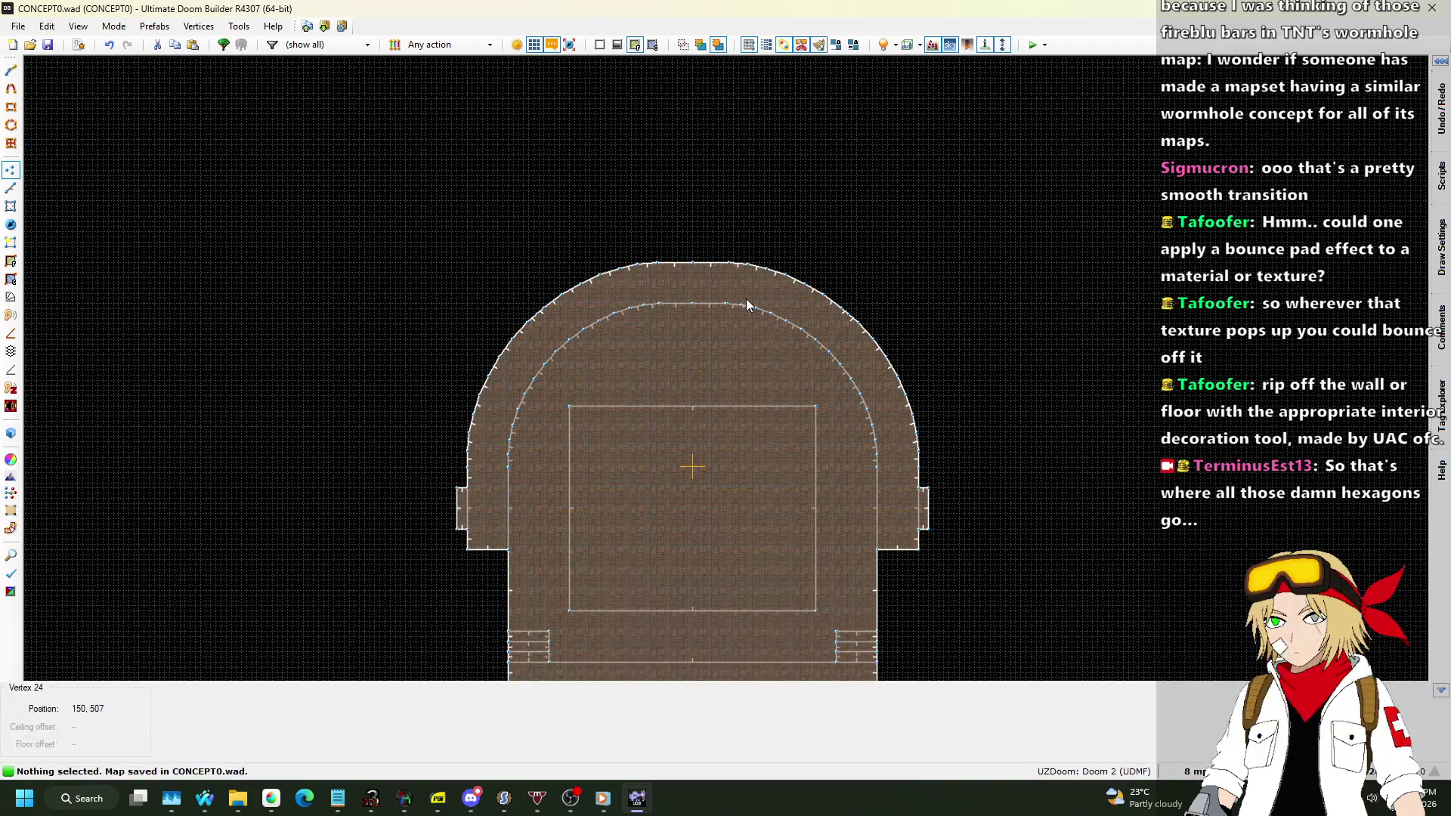
{"action": "scroll", "coordinate": [696, 275], "scroll_direction": "up", "scroll_amount": 3}
{"action": "scroll", "coordinate": [643, 270], "scroll_direction": "up", "scroll_amount": 2}
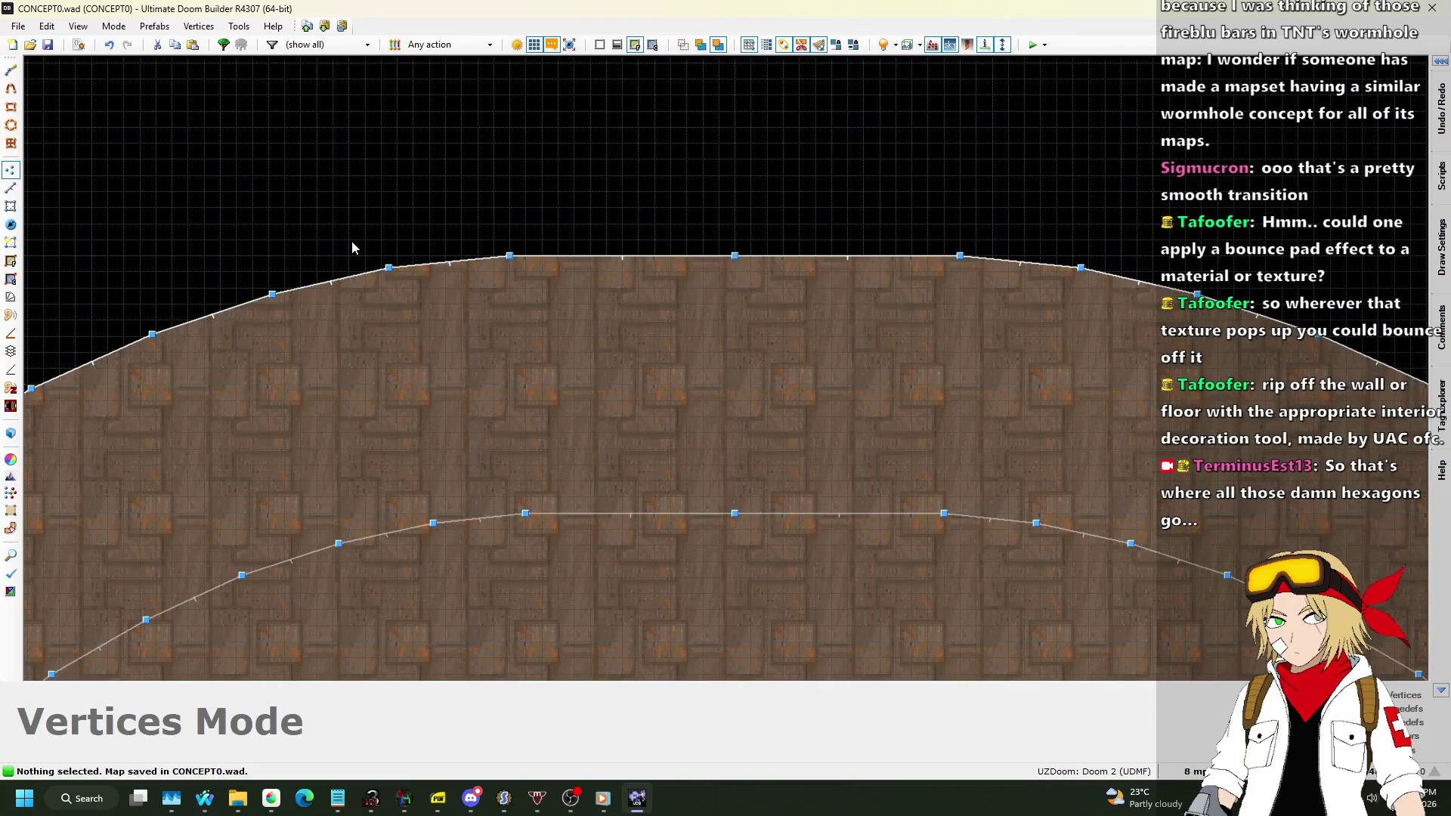
{"action": "scroll", "coordinate": [811, 249], "scroll_direction": "down", "scroll_amount": 6}
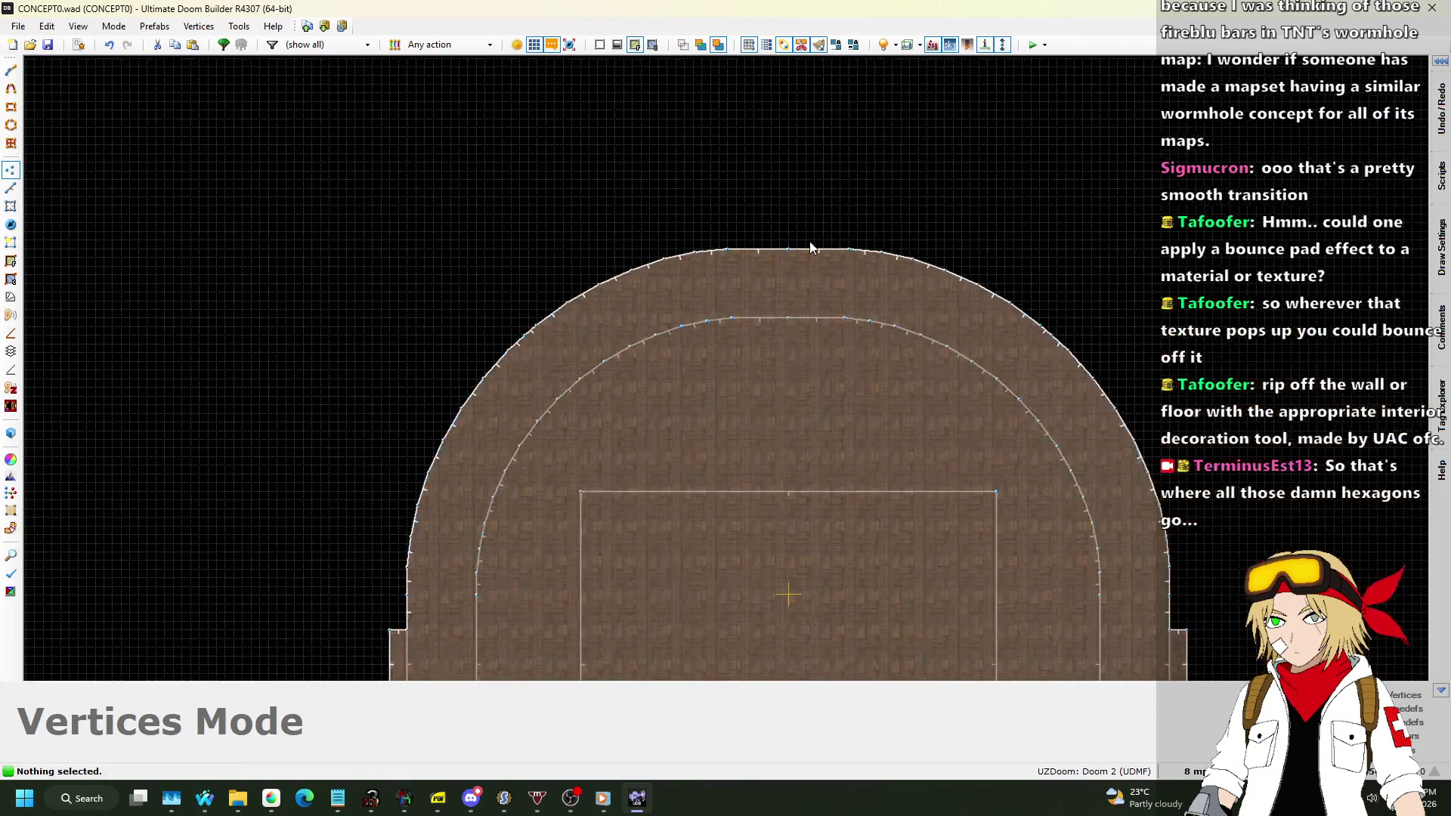
{"action": "scroll", "coordinate": [868, 244], "scroll_direction": "down", "scroll_amount": 2}
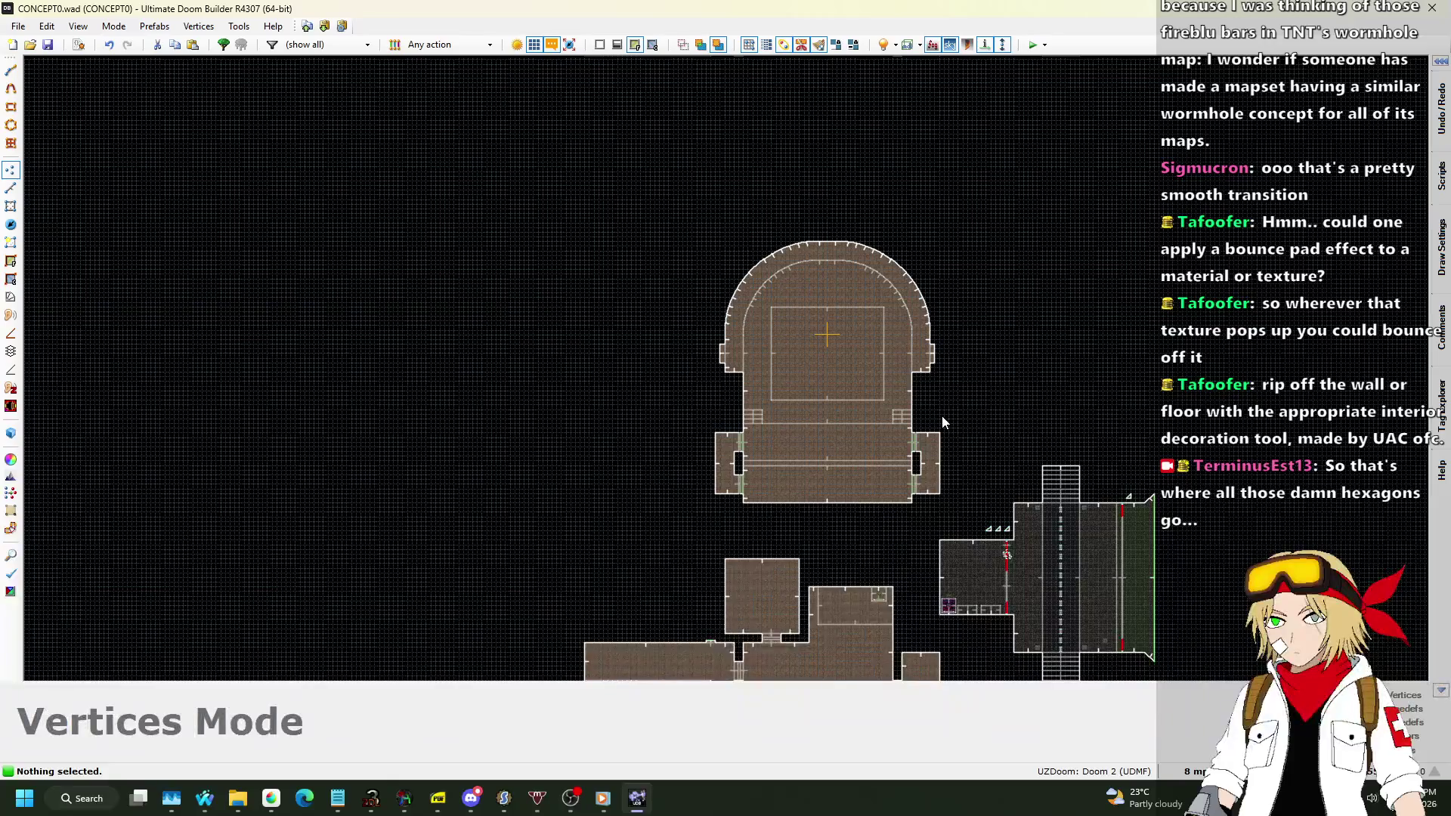
{"action": "key", "text": "ctrl+s"}
{"action": "scroll", "coordinate": [810, 610], "scroll_direction": "up", "scroll_amount": 4}
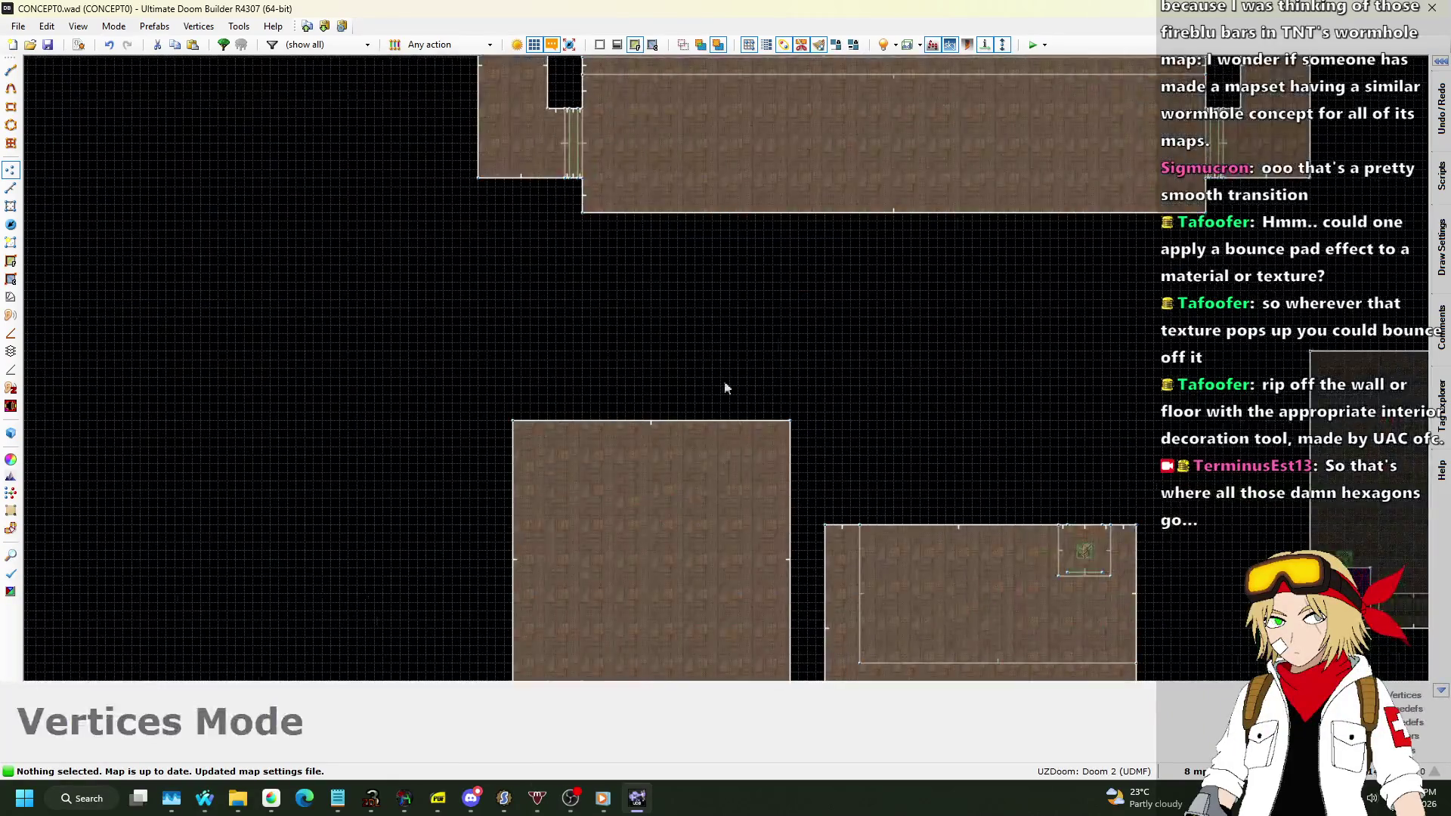
Select the top room's lines and move it into position on a 64-unit grid.
{"action": "left_click", "coordinate": [15, 189]}
{"action": "scroll", "coordinate": [533, 356], "scroll_direction": "down", "scroll_amount": 5}
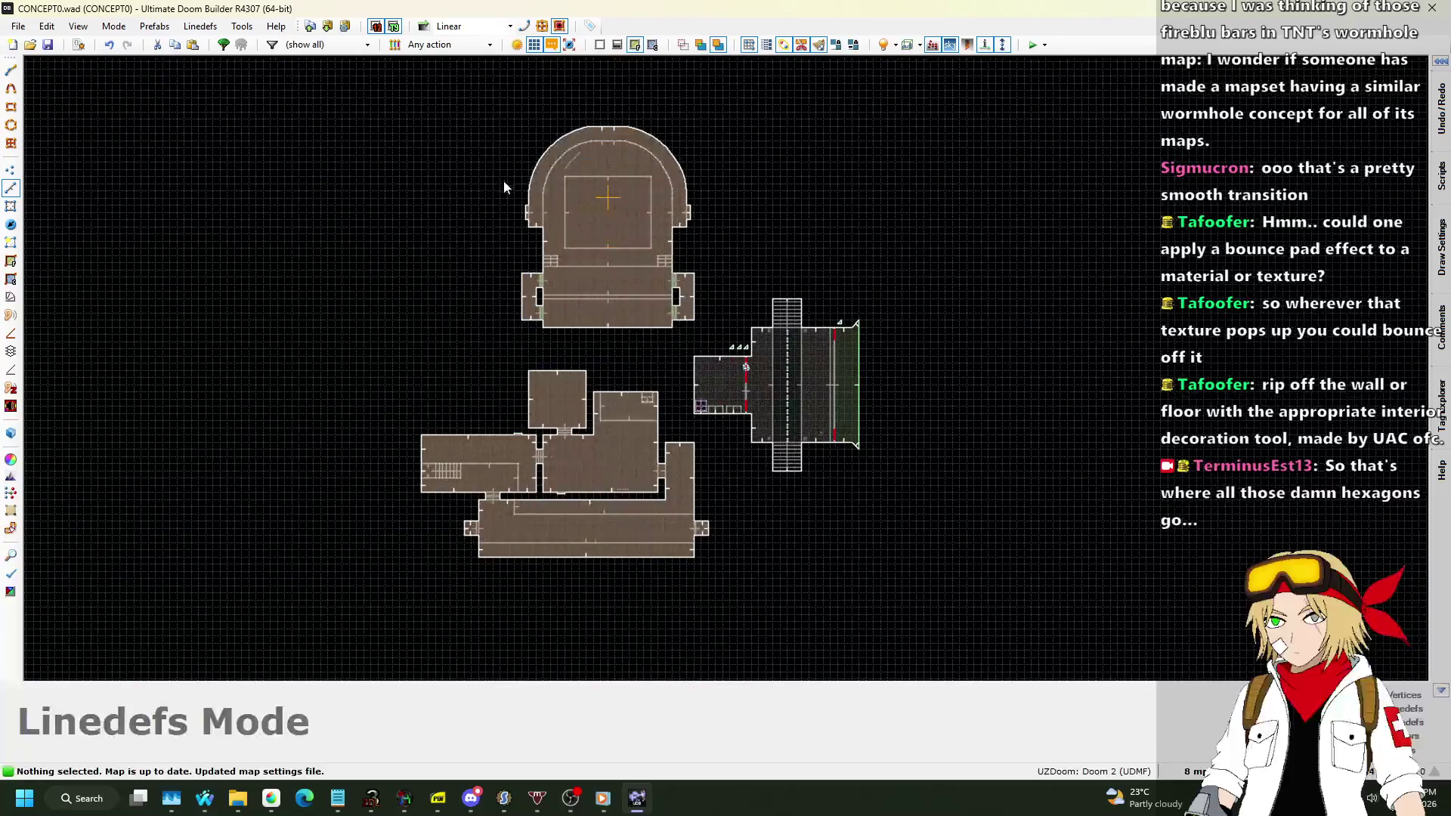
{"action": "left_click_drag", "start_coordinate": [501, 112], "coordinate": [737, 355]}
{"action": "scroll", "coordinate": [596, 333], "scroll_direction": "up", "scroll_amount": 4}
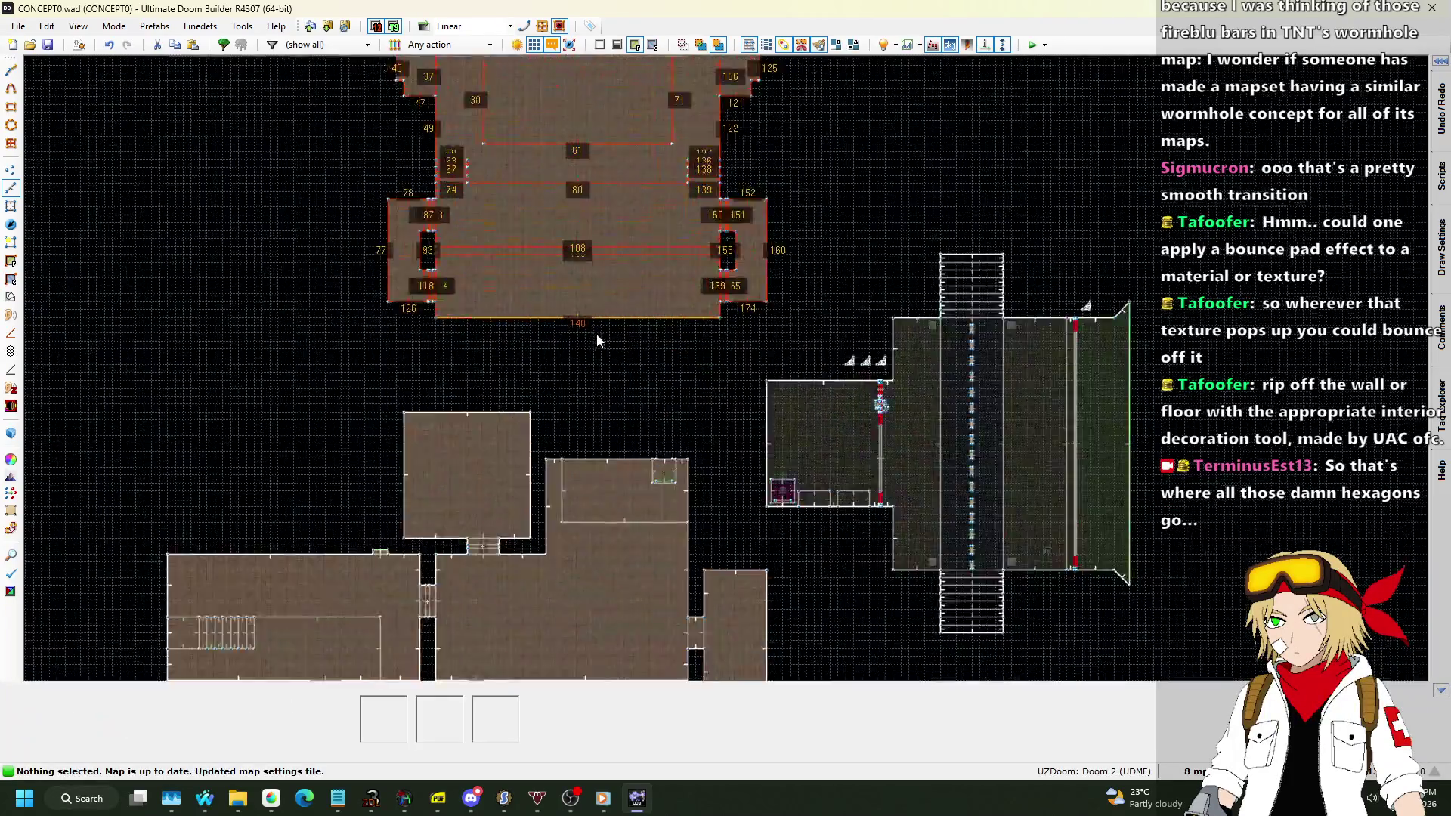
{"action": "left_click", "coordinate": [1169, 766]}
{"action": "left_click", "coordinate": [1177, 601]}
{"action": "mouse_move", "coordinate": [427, 321]}
{"action": "left_mouse_down"}
{"action": "mouse_move", "coordinate": [391, 355]}
{"action": "mouse_move", "coordinate": [396, 378]}
{"action": "left_mouse_up"}
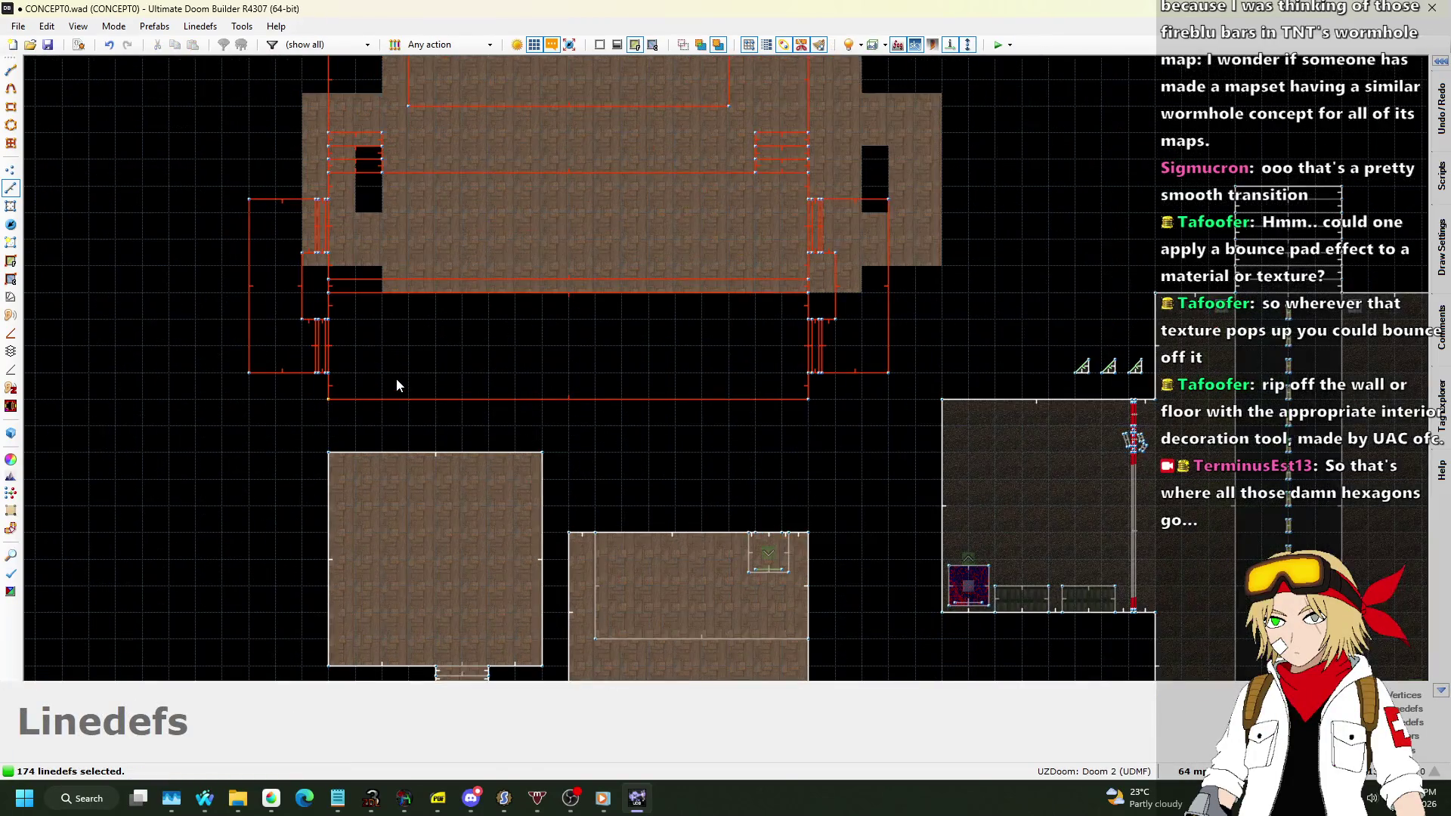
{"action": "scroll", "coordinate": [397, 368], "scroll_direction": "up", "scroll_amount": 1}
Deselect the room, save the map to CONCEPT0.wad, and open the long bottom room's sector properties.
{"action": "key", "text": "l"}
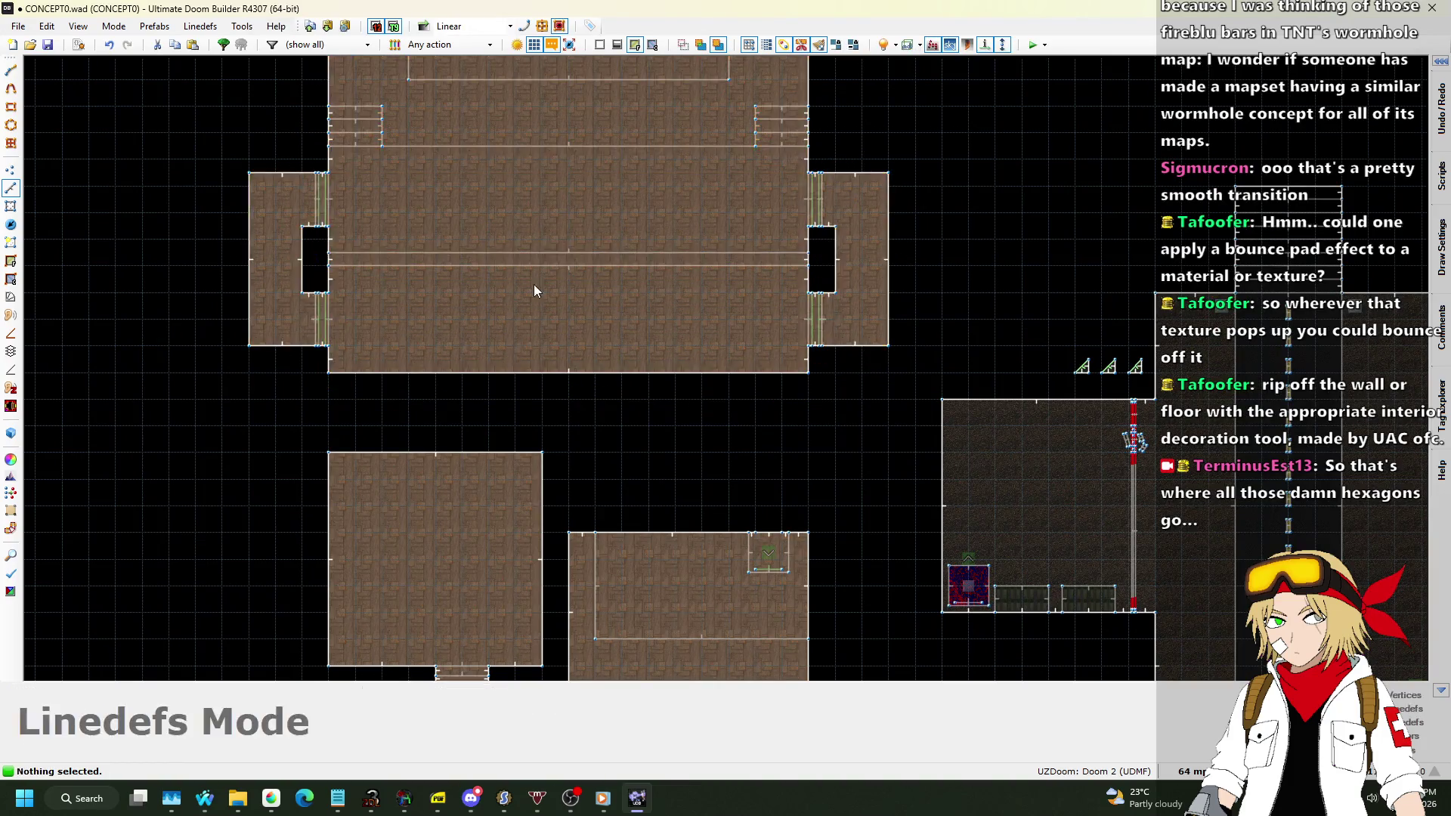
{"action": "scroll", "coordinate": [534, 284], "scroll_direction": "down", "scroll_amount": 3}
{"action": "key", "text": "ctrl+s"}
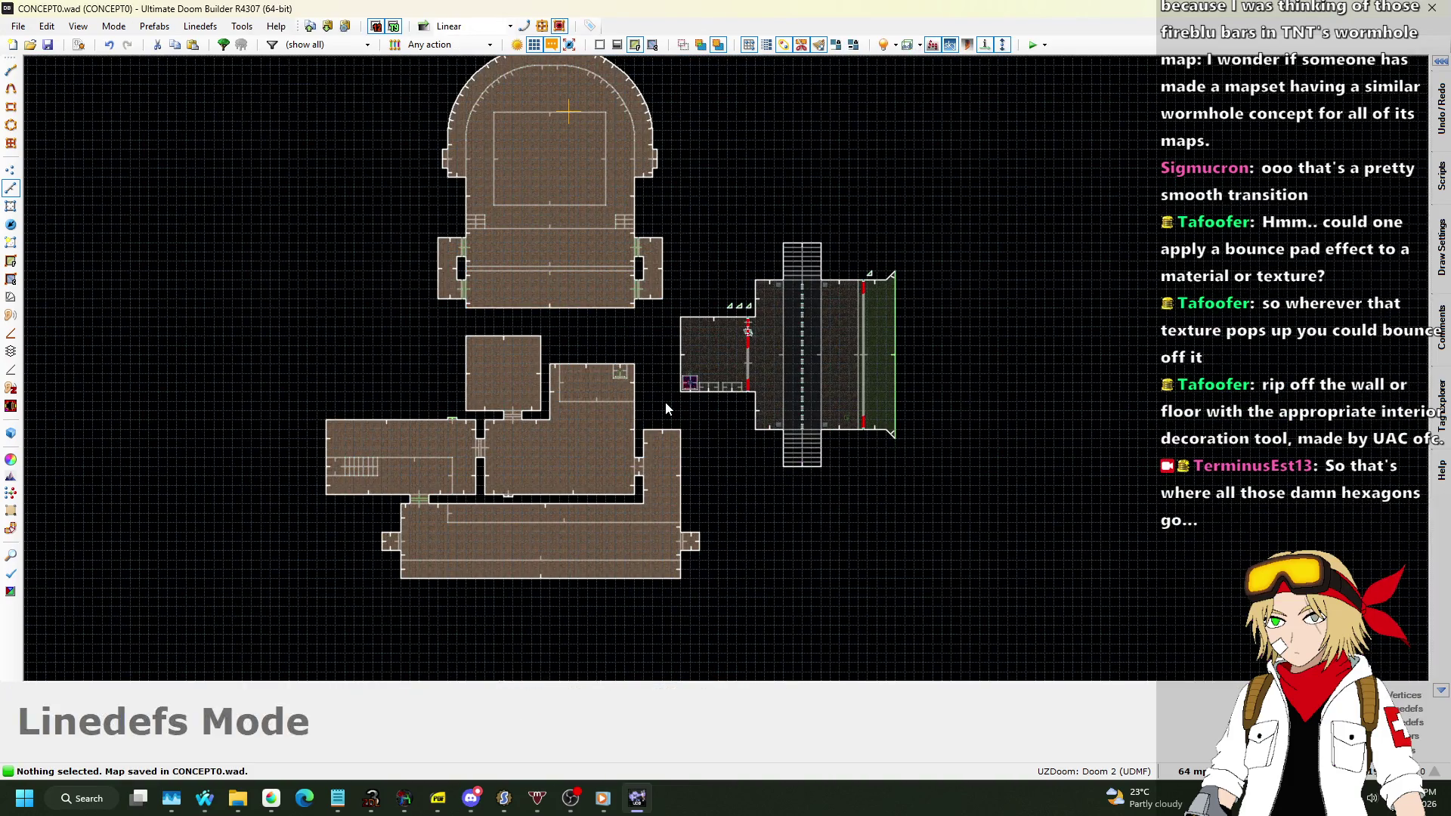
{"action": "scroll", "coordinate": [526, 615], "scroll_direction": "up", "scroll_amount": 3}
{"action": "scroll", "coordinate": [529, 616], "scroll_direction": "up", "scroll_amount": 2}
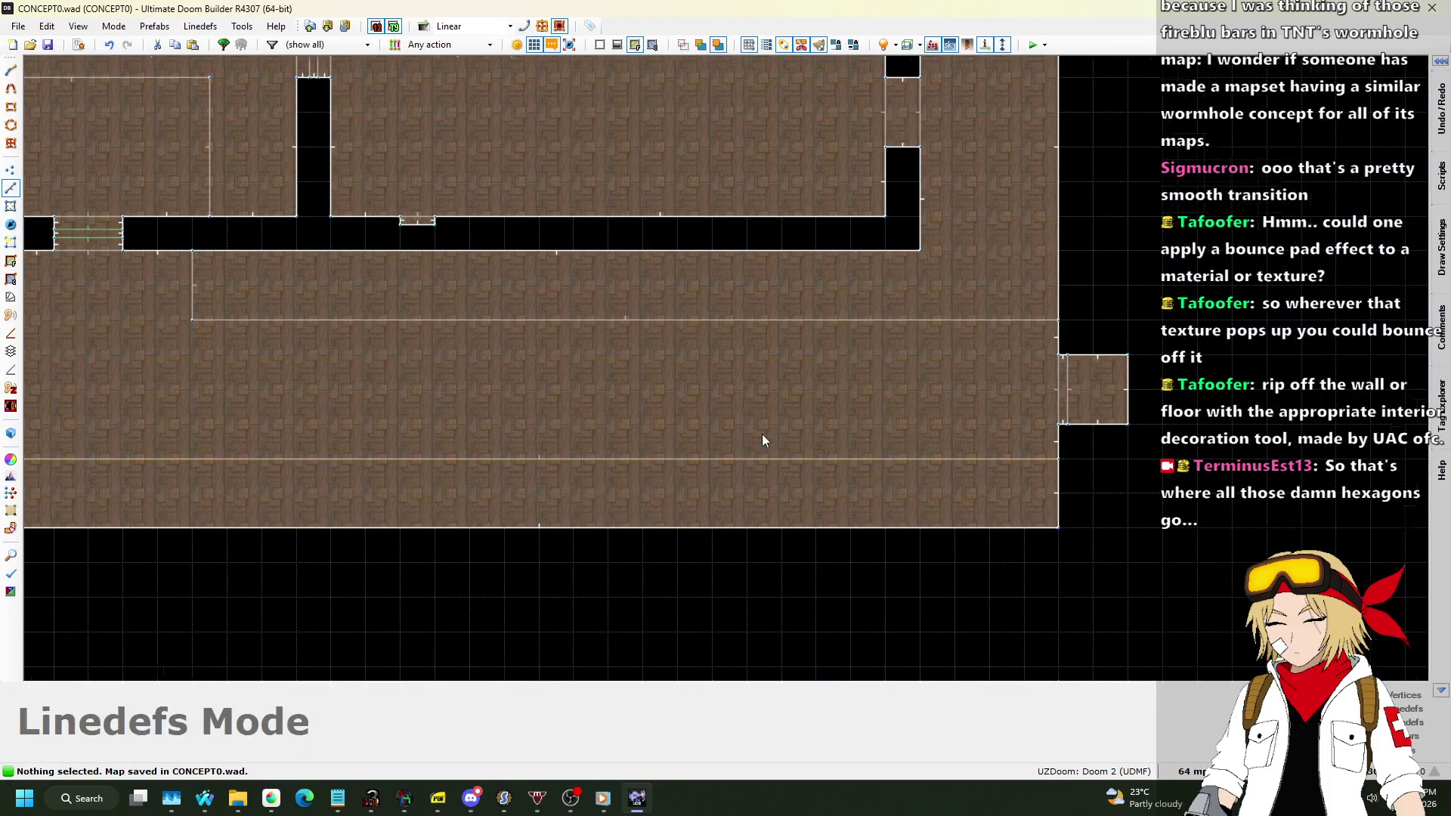
{"action": "scroll", "coordinate": [847, 382], "scroll_direction": "down", "scroll_amount": 3}
{"action": "scroll", "coordinate": [714, 359], "scroll_direction": "up", "scroll_amount": 2}
{"action": "key", "text": "s"}
{"action": "right_click", "coordinate": [618, 433]}
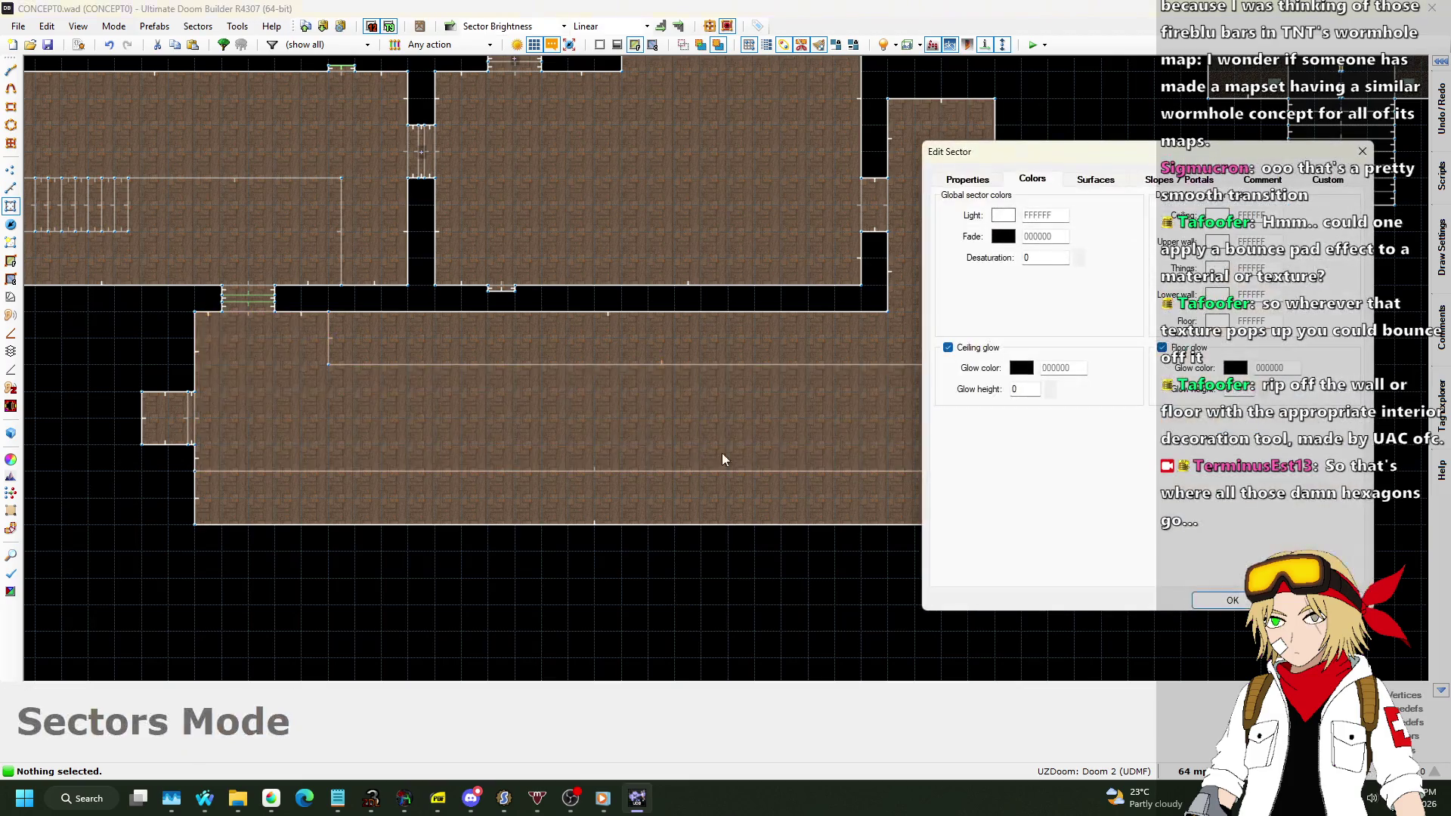
Give the long bottom room sector tag 8.
{"action": "left_click", "coordinate": [966, 179]}
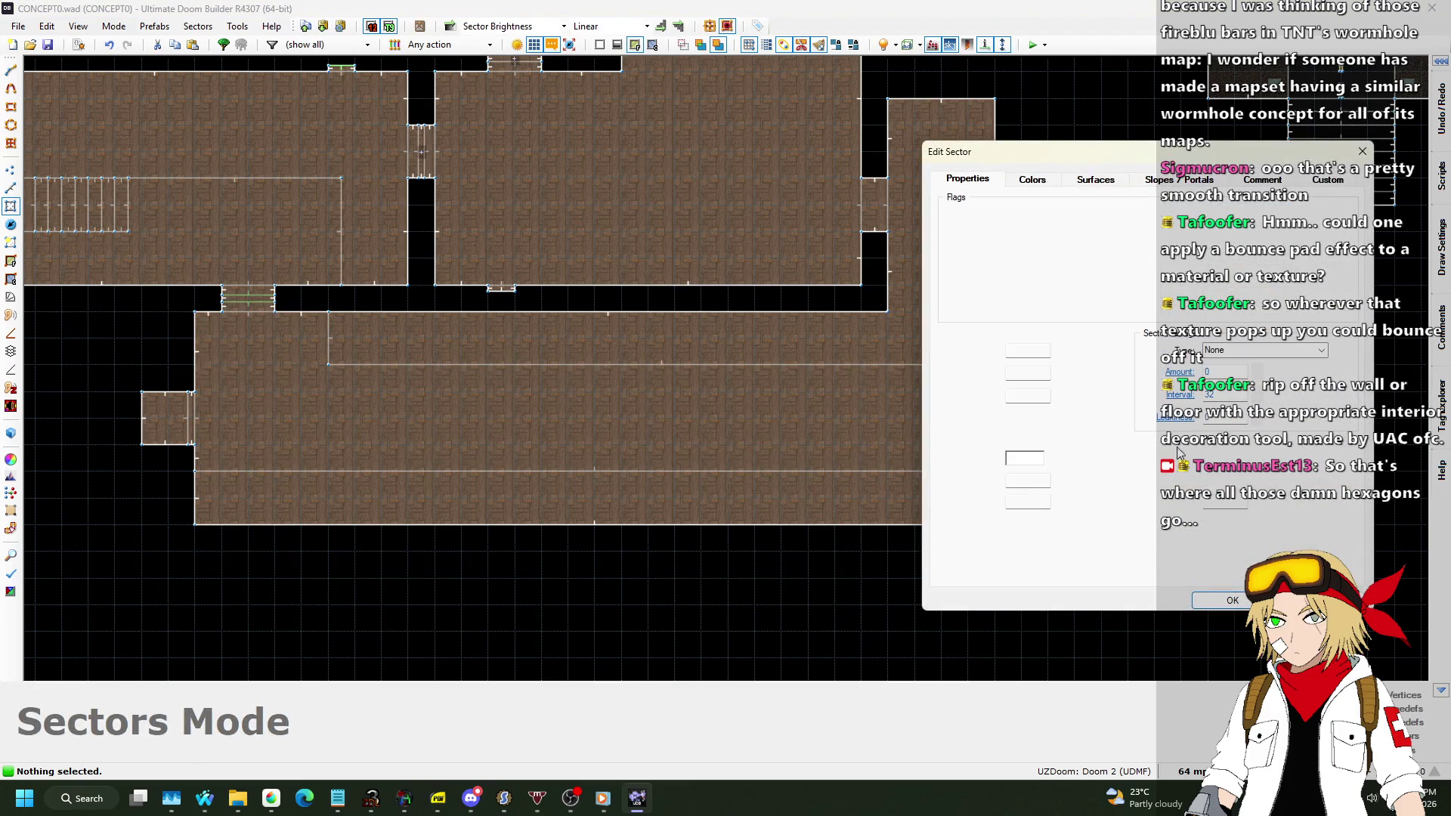
{"action": "left_click", "coordinate": [1233, 599]}
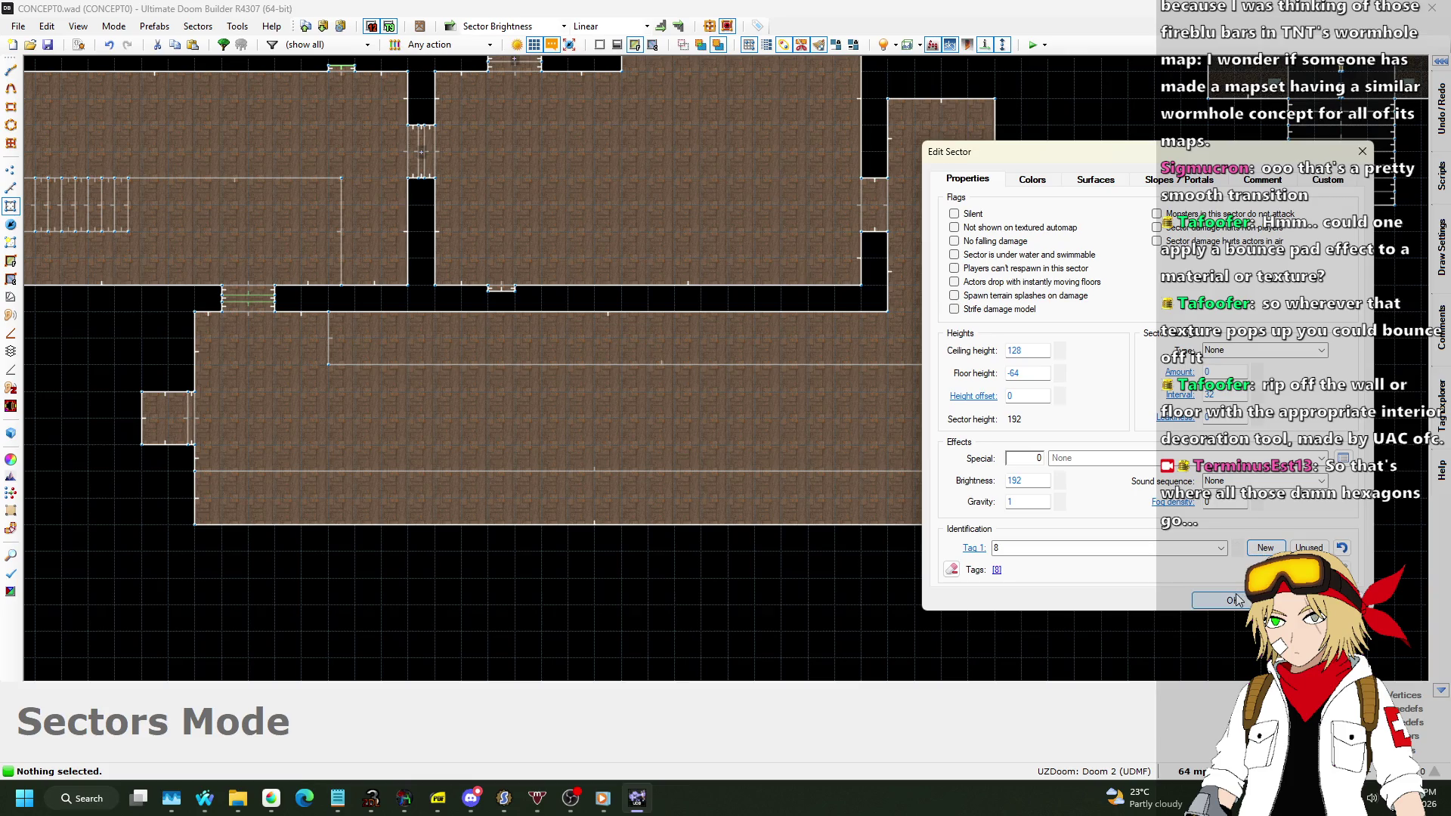
{"action": "scroll", "coordinate": [756, 580], "scroll_direction": "down", "scroll_amount": 6}
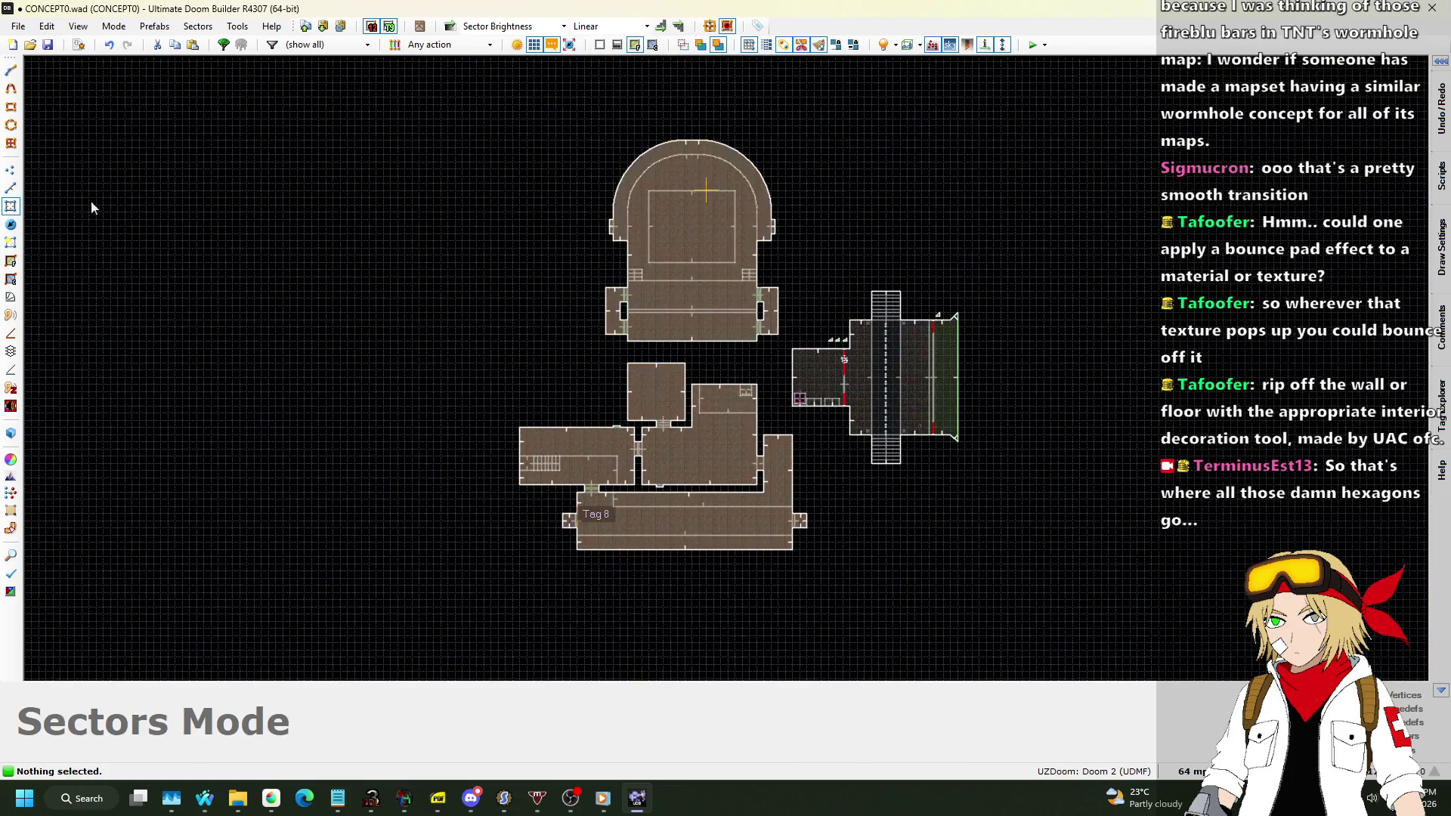
Copy a small triangle sector and paste it into empty space below the wooden room.
{"action": "left_click", "coordinate": [18, 187]}
{"action": "scroll", "coordinate": [838, 348], "scroll_direction": "up", "scroll_amount": 10}
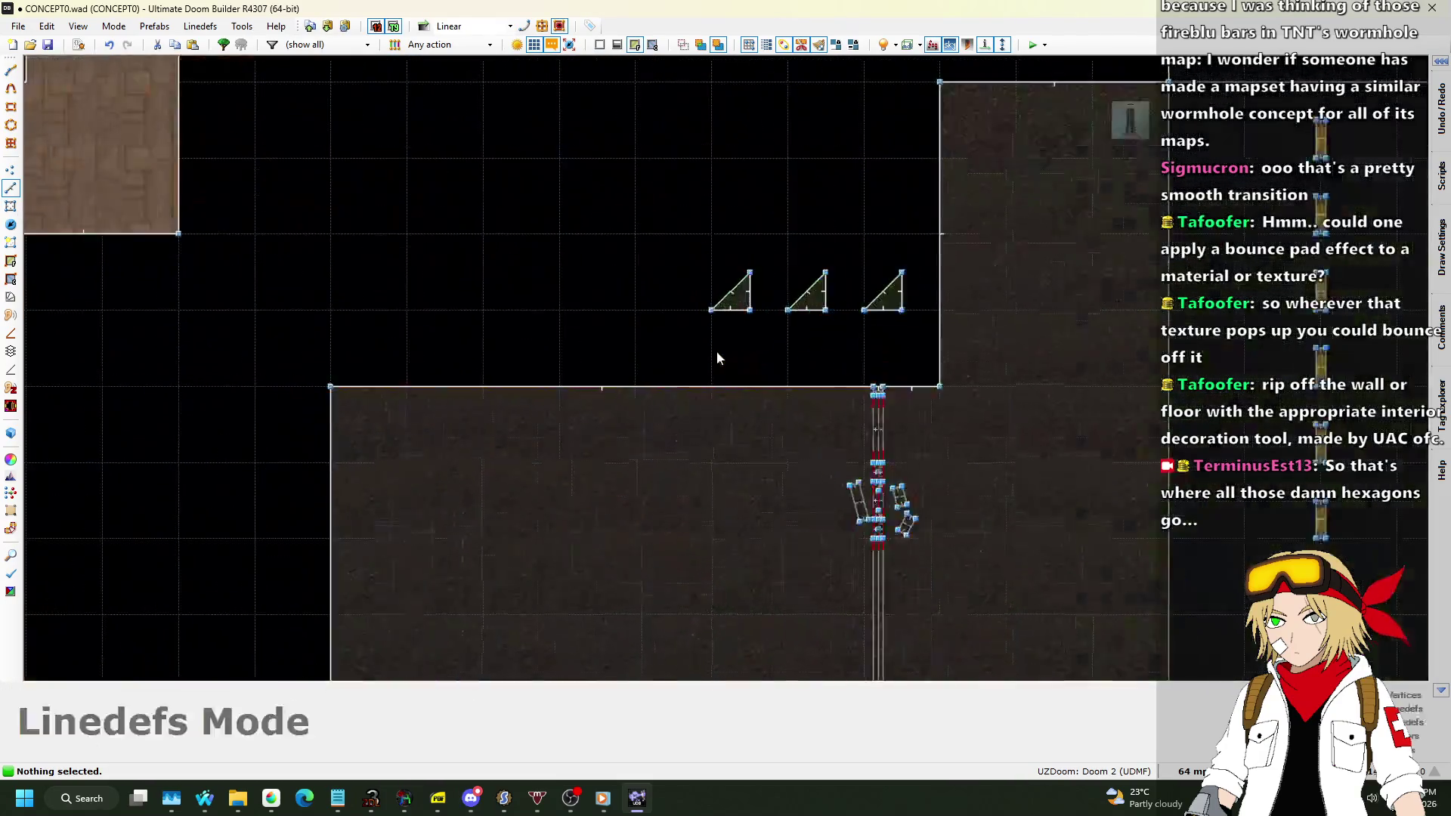
{"action": "scroll", "coordinate": [717, 298], "scroll_direction": "down", "scroll_amount": 3}
{"action": "scroll", "coordinate": [703, 303], "scroll_direction": "up", "scroll_amount": 2}
{"action": "left_click_drag", "start_coordinate": [705, 307], "coordinate": [790, 226]}
{"action": "key", "text": "ctrl+c"}
{"action": "scroll", "coordinate": [790, 225], "scroll_direction": "down", "scroll_amount": 8}
{"action": "scroll", "coordinate": [800, 627], "scroll_direction": "up", "scroll_amount": 8}
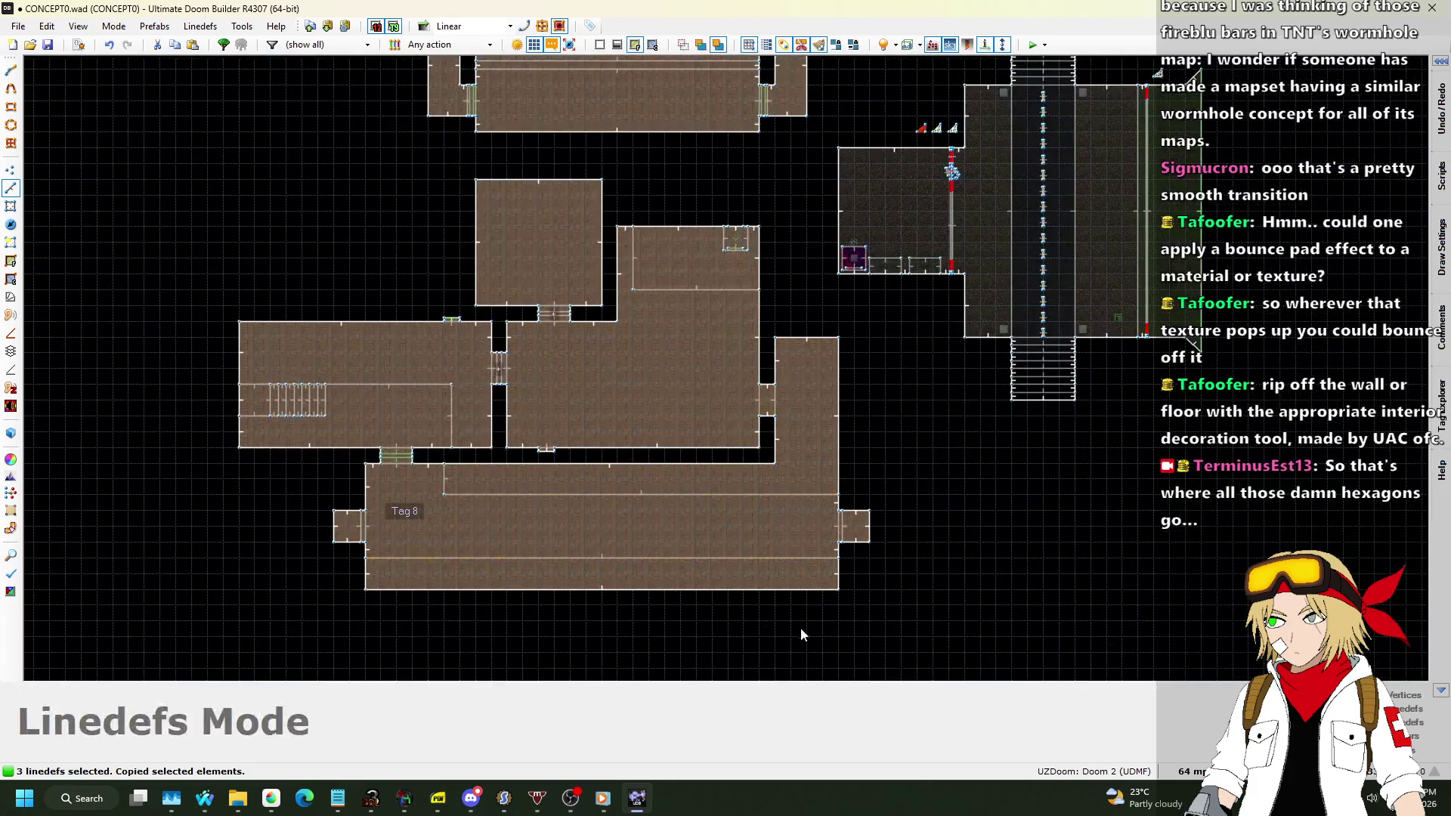
{"action": "key", "text": "ctrl+v"}
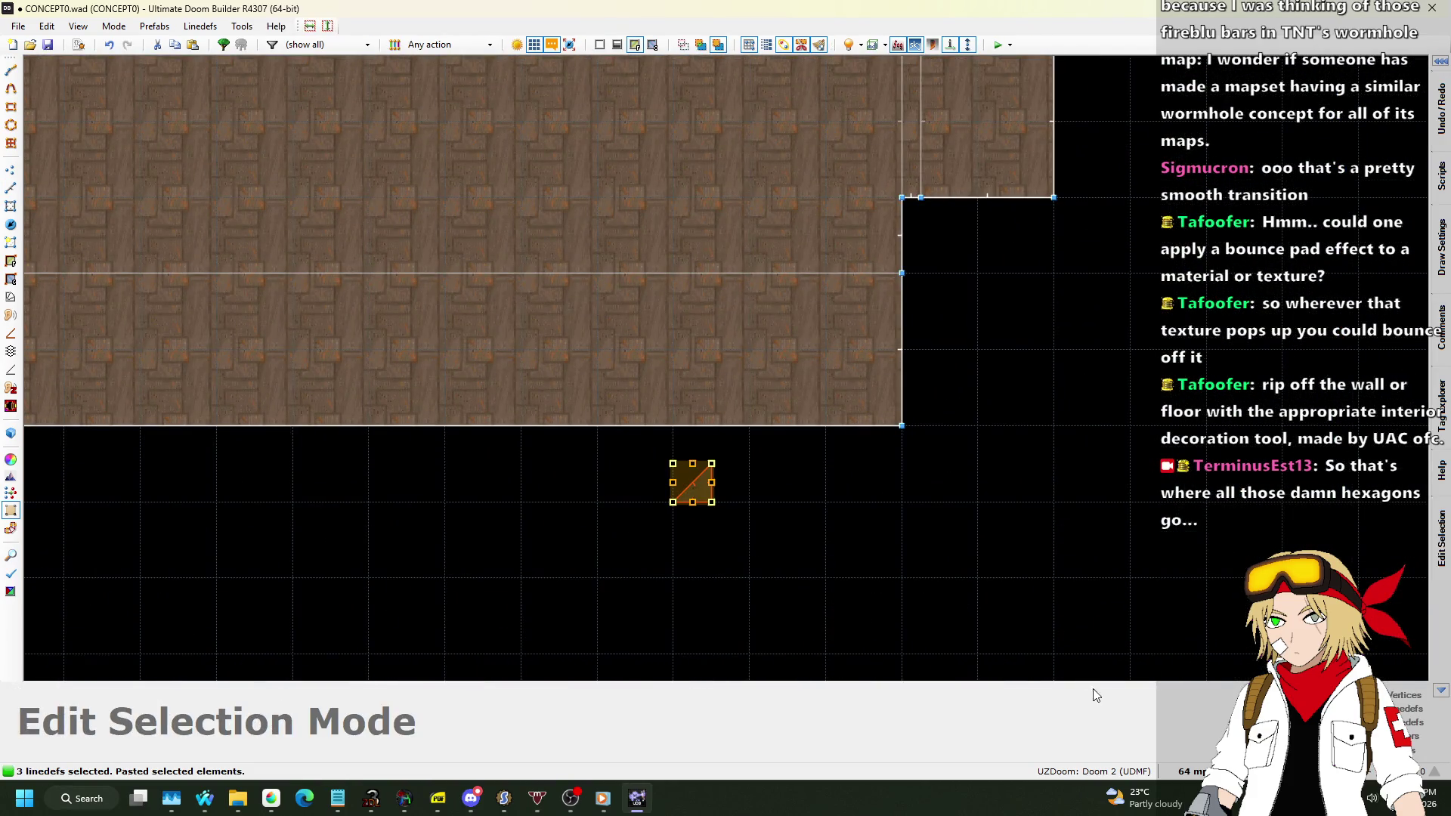
{"action": "left_click", "coordinate": [1197, 769]}
Set the grid to 32 and move the pasted triangle down one grid cell.
{"action": "left_click", "coordinate": [1166, 617]}
{"action": "scroll", "coordinate": [632, 470], "scroll_direction": "up", "scroll_amount": 5}
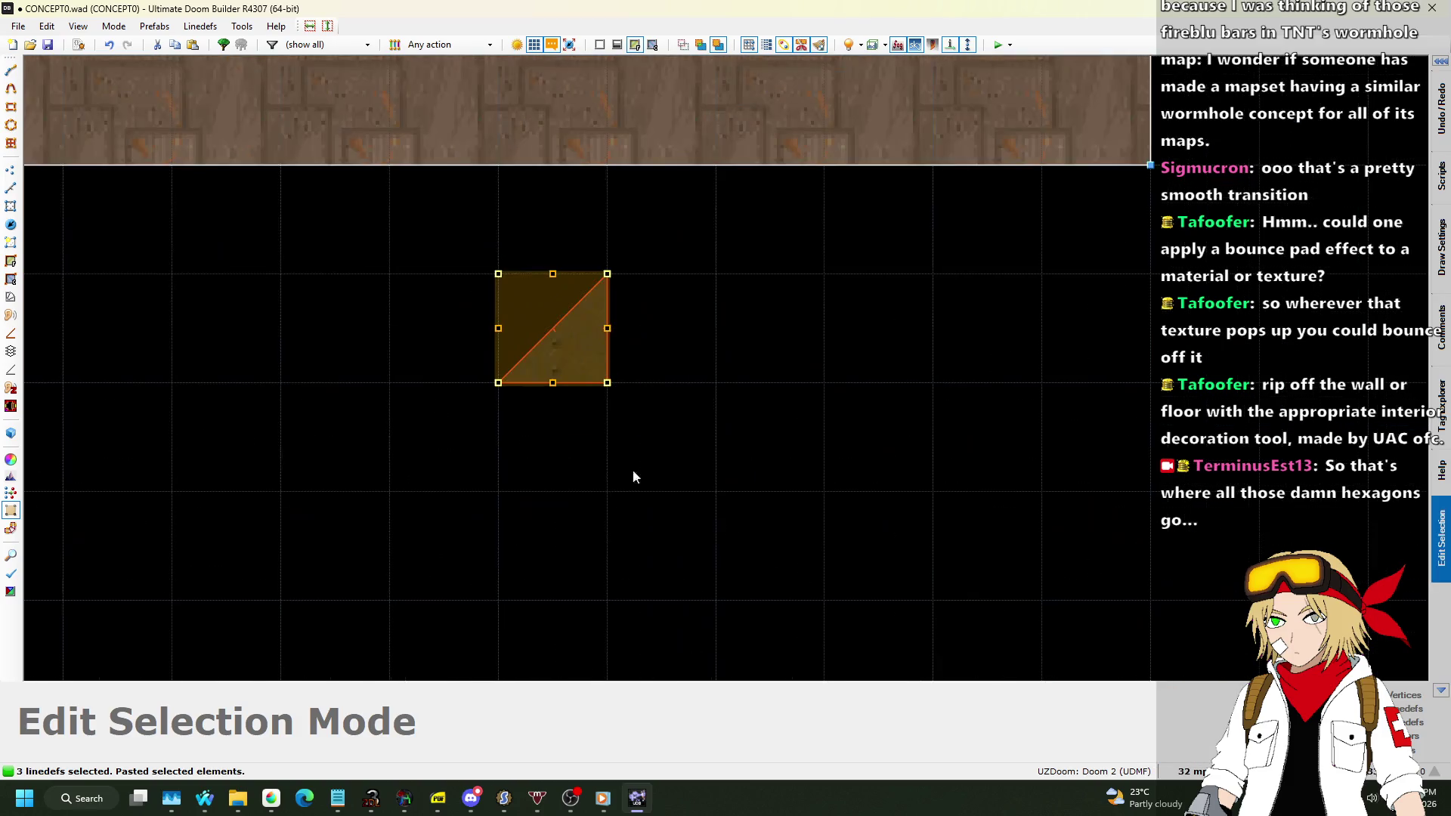
{"action": "left_click_drag", "start_coordinate": [580, 392], "coordinate": [580, 501]}
{"action": "key", "text": "Return"}
{"action": "left_click", "coordinate": [784, 476]}
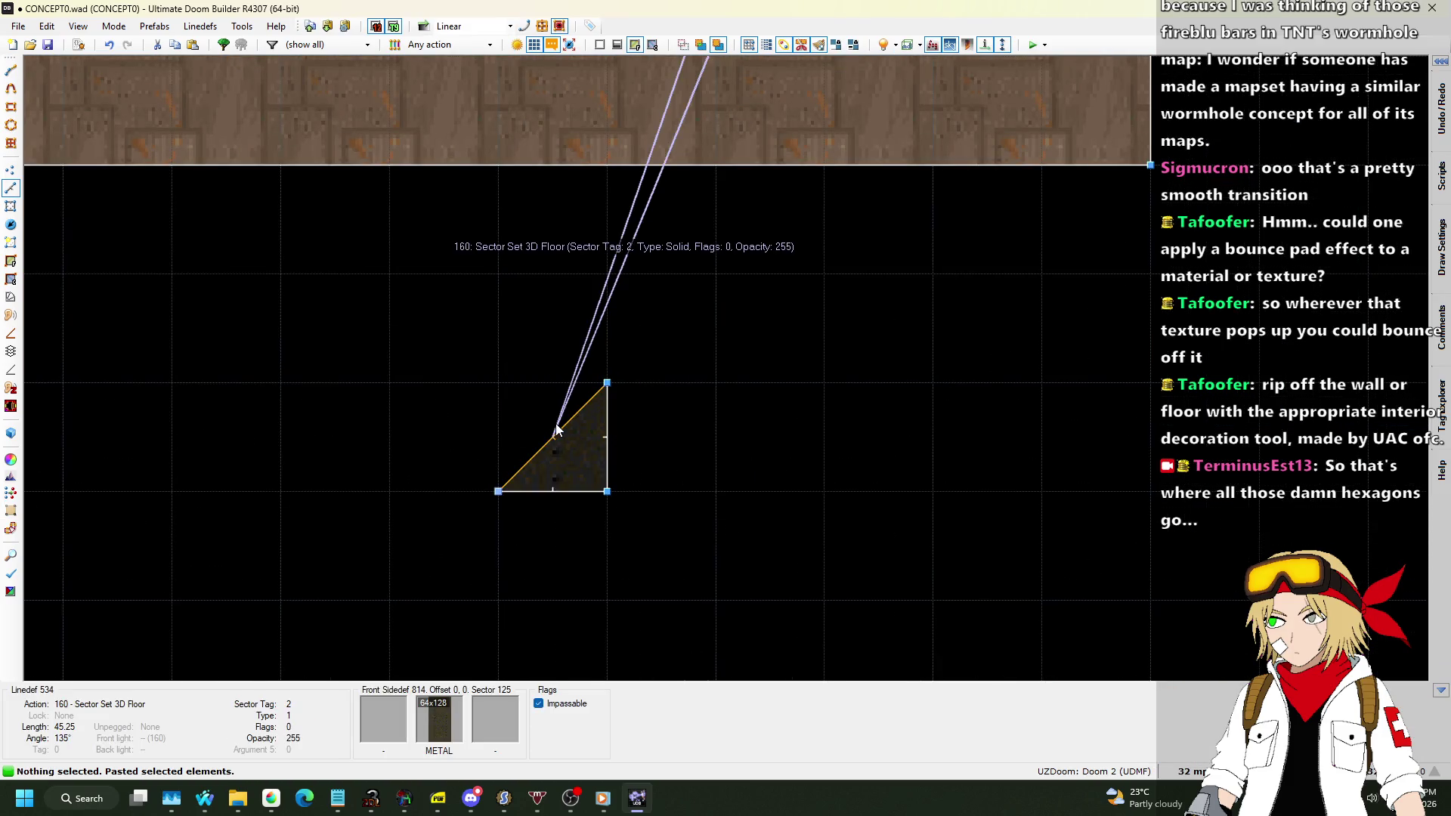
Make the triangle's diagonal 3D-floor line target sector tag 8 with an SFALL1 front middle texture.
{"action": "right_click", "coordinate": [554, 435]}
{"action": "left_click", "coordinate": [1047, 346]}
{"action": "left_click", "coordinate": [1004, 368]}
{"action": "left_click", "coordinate": [958, 110]}
{"action": "left_click", "coordinate": [1125, 300]}
{"action": "scroll", "coordinate": [596, 348], "scroll_direction": "down", "scroll_amount": 10}
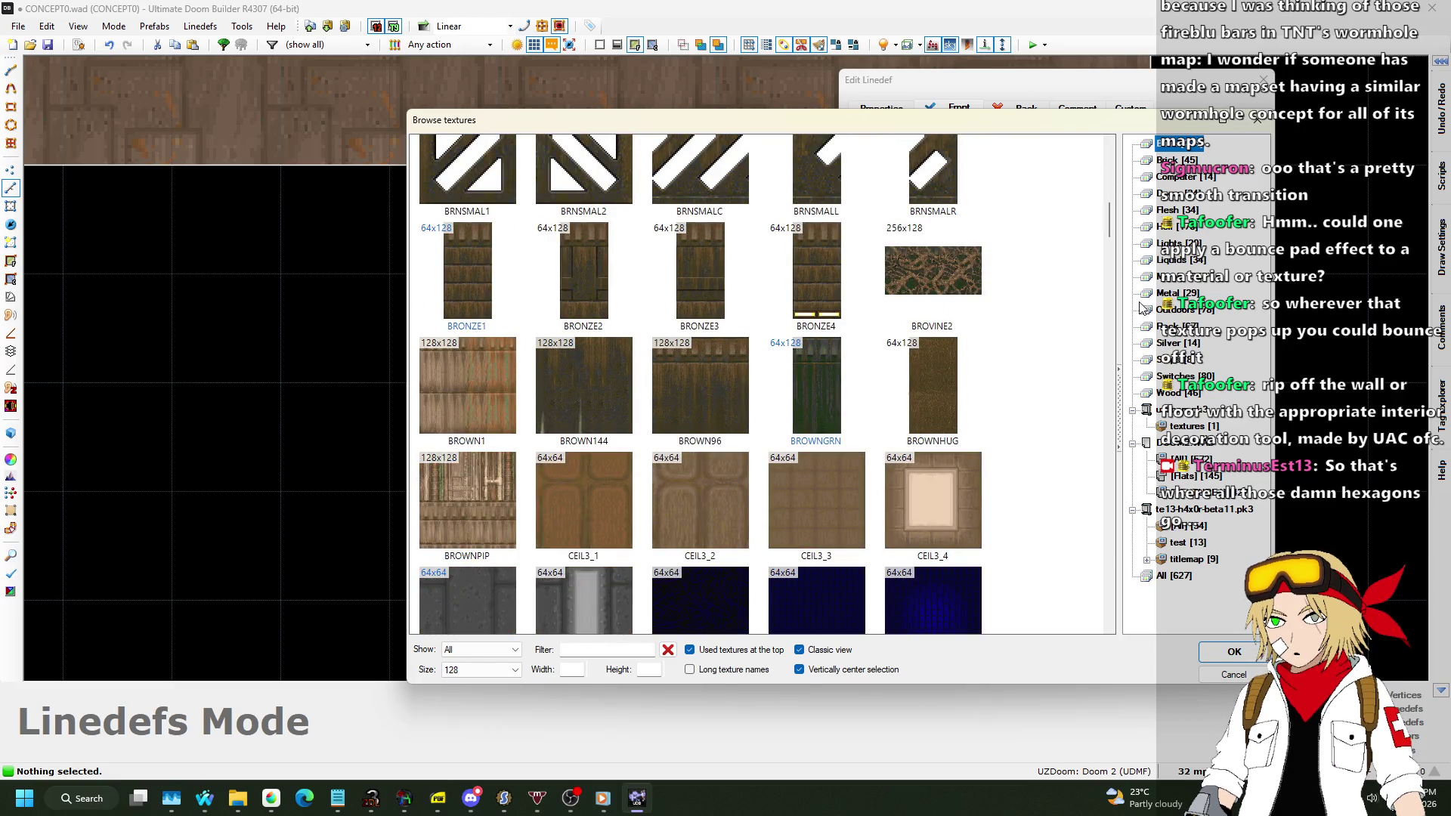
{"action": "left_click", "coordinate": [1168, 259]}
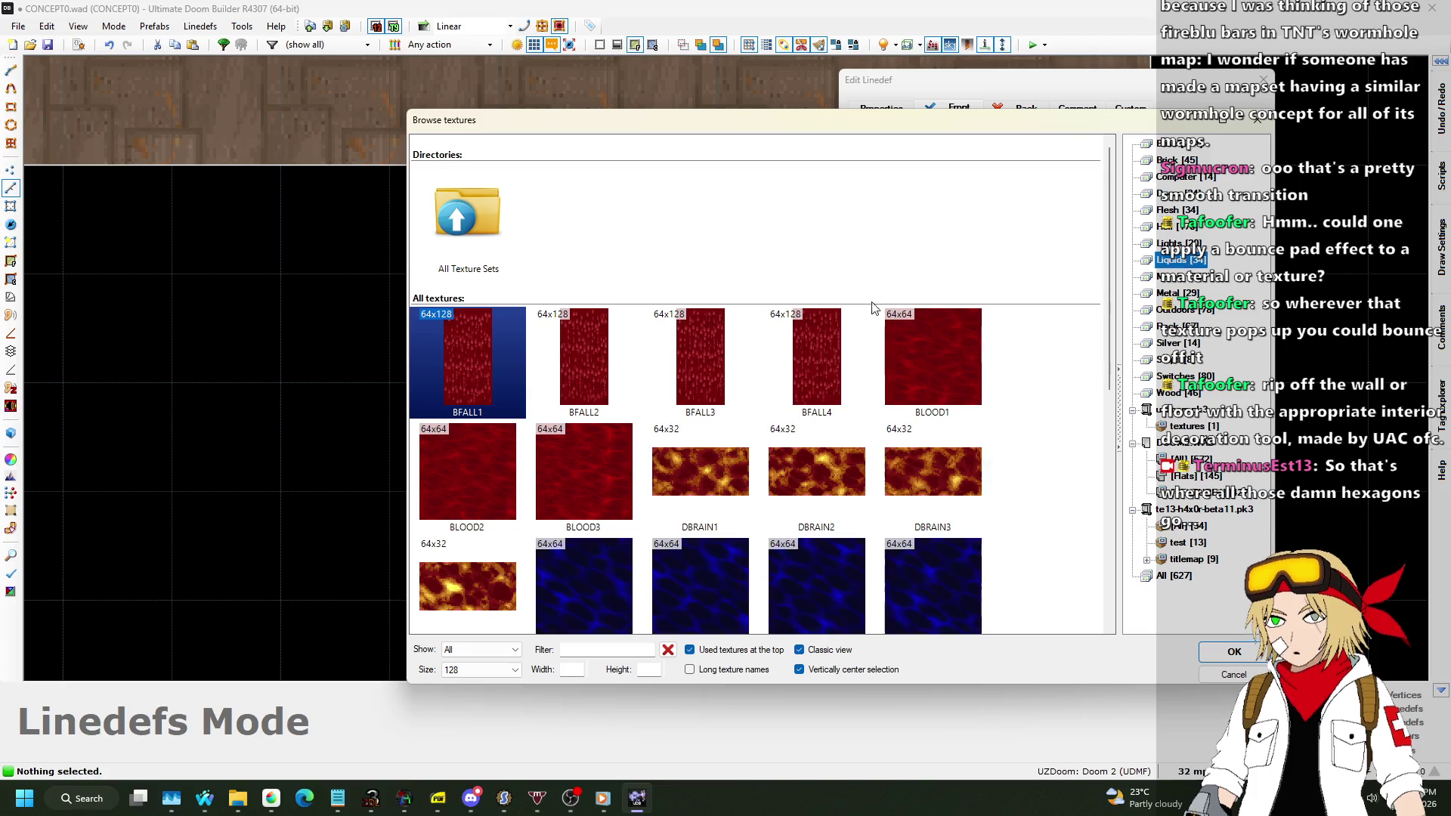
{"action": "scroll", "coordinate": [773, 291], "scroll_direction": "down", "scroll_amount": 3}
{"action": "double_click", "coordinate": [978, 378]}
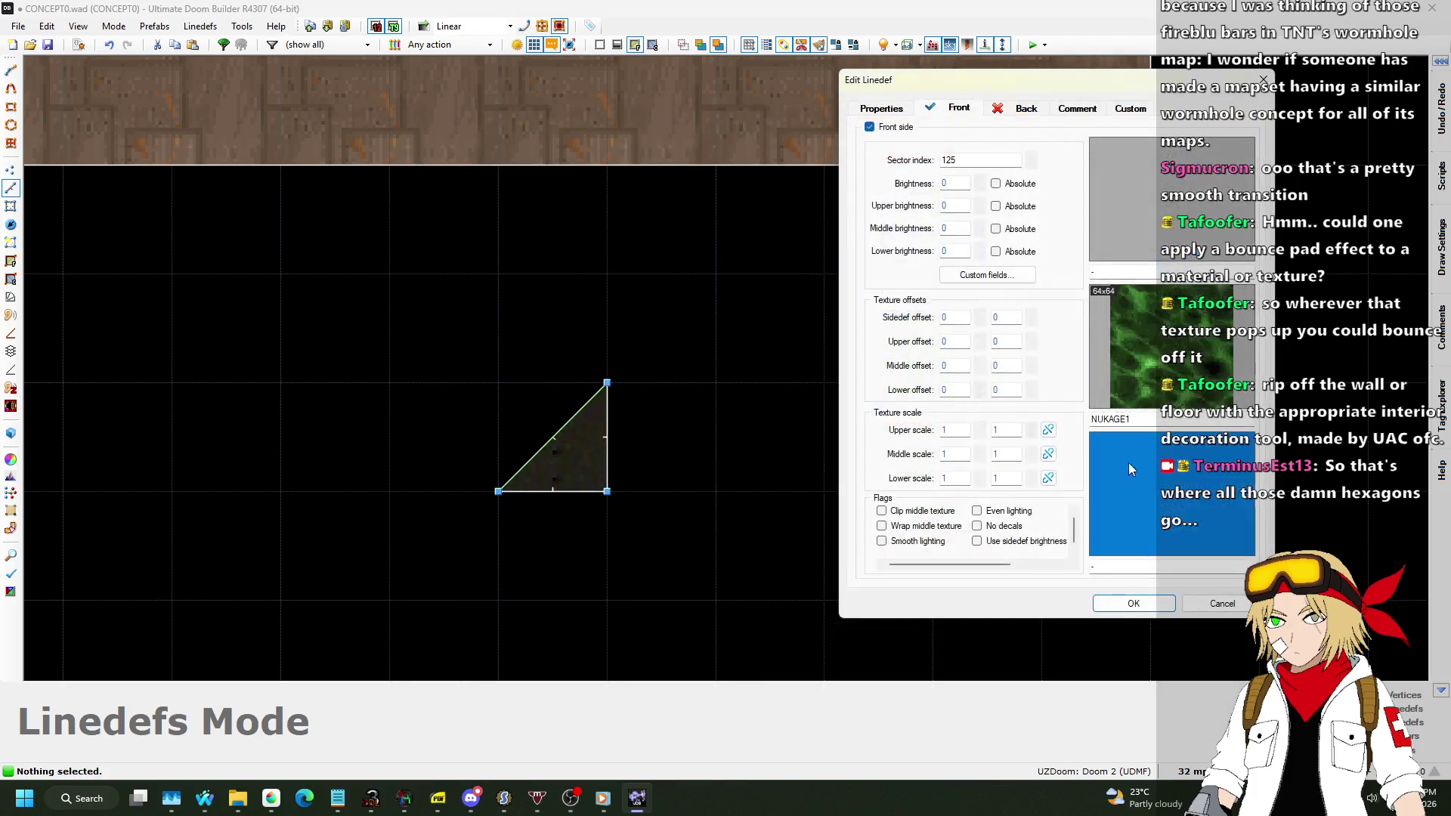
{"action": "left_click", "coordinate": [1154, 454]}
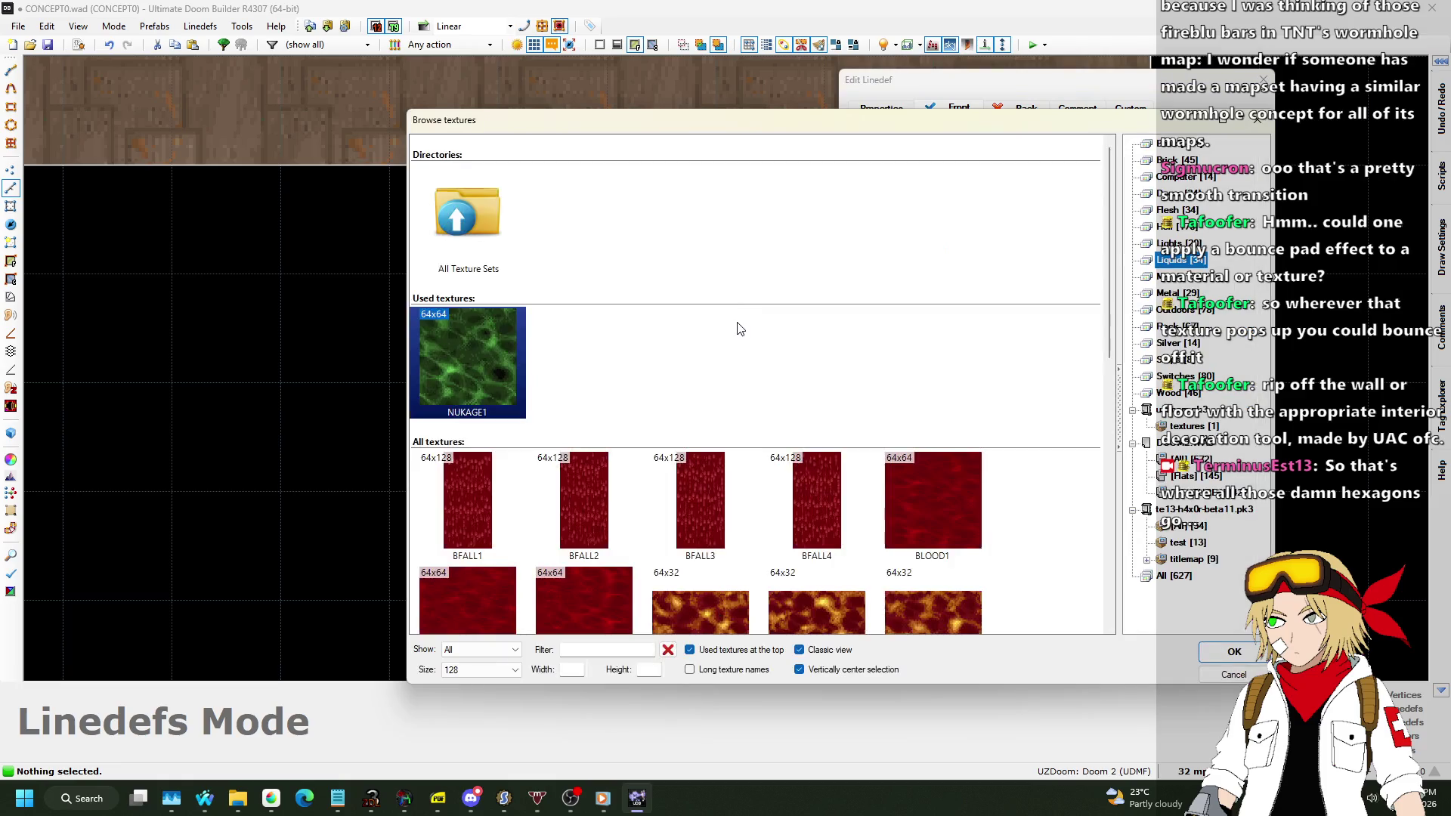
{"action": "left_click", "coordinate": [674, 497]}
{"action": "double_click", "coordinate": [674, 497]}
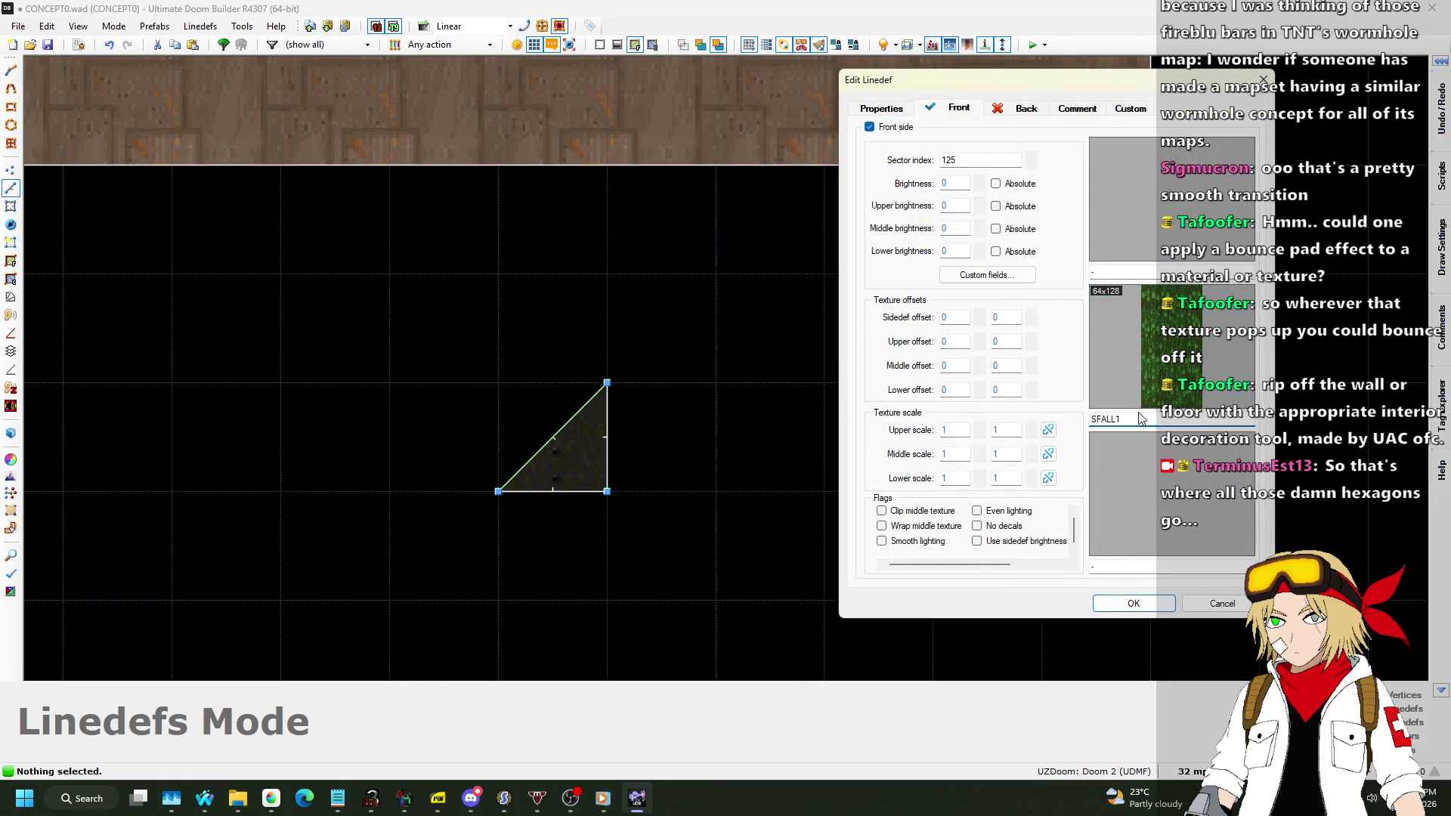
{"action": "left_click", "coordinate": [1133, 603]}
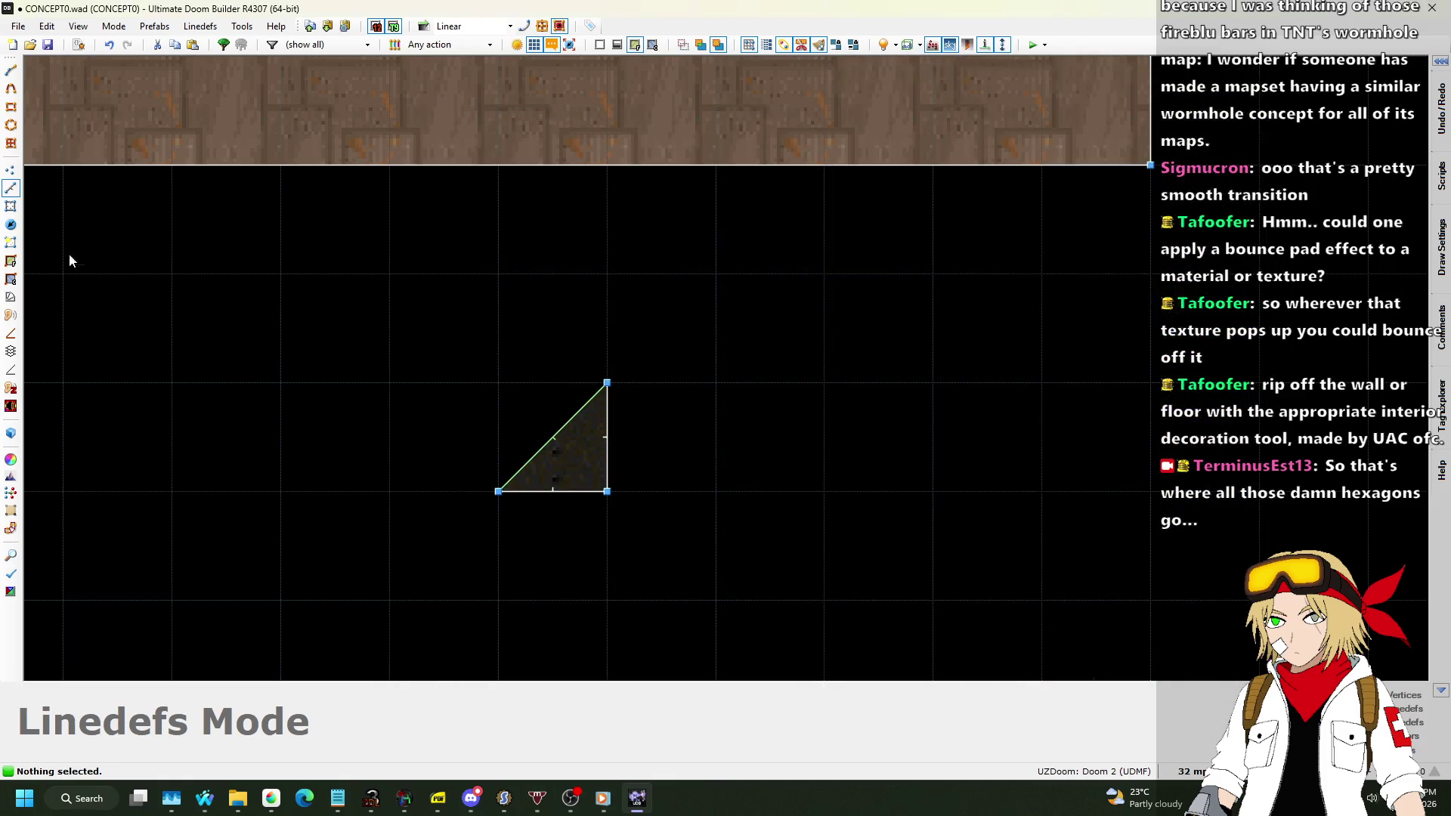
Give the triangle sector SFALL1 floor and ceiling, then bring the song requests window forward.
{"action": "left_click", "coordinate": [11, 206]}
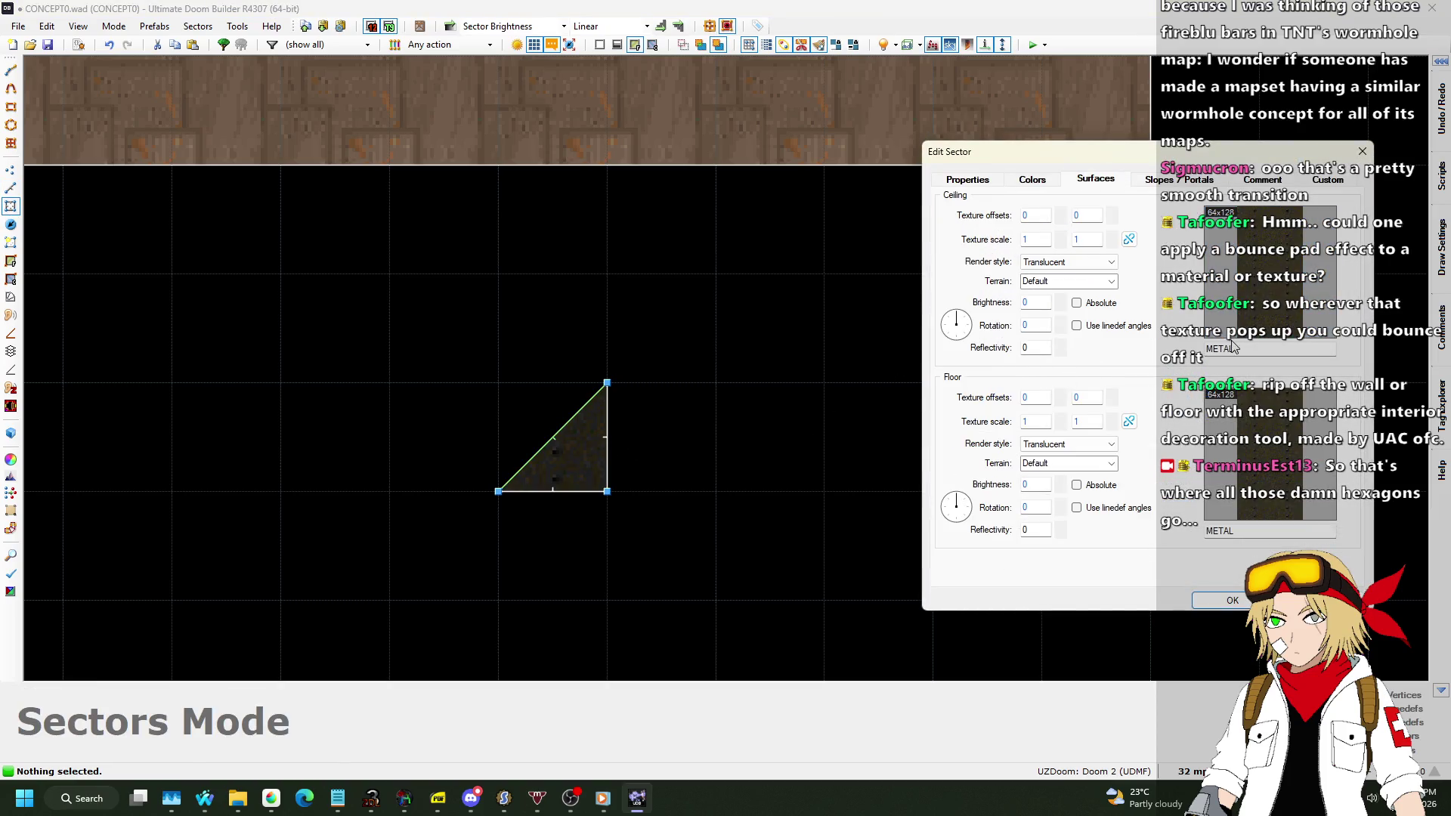
{"action": "type", "text": "SFALL1"}
{"action": "left_click", "coordinate": [1239, 599]}
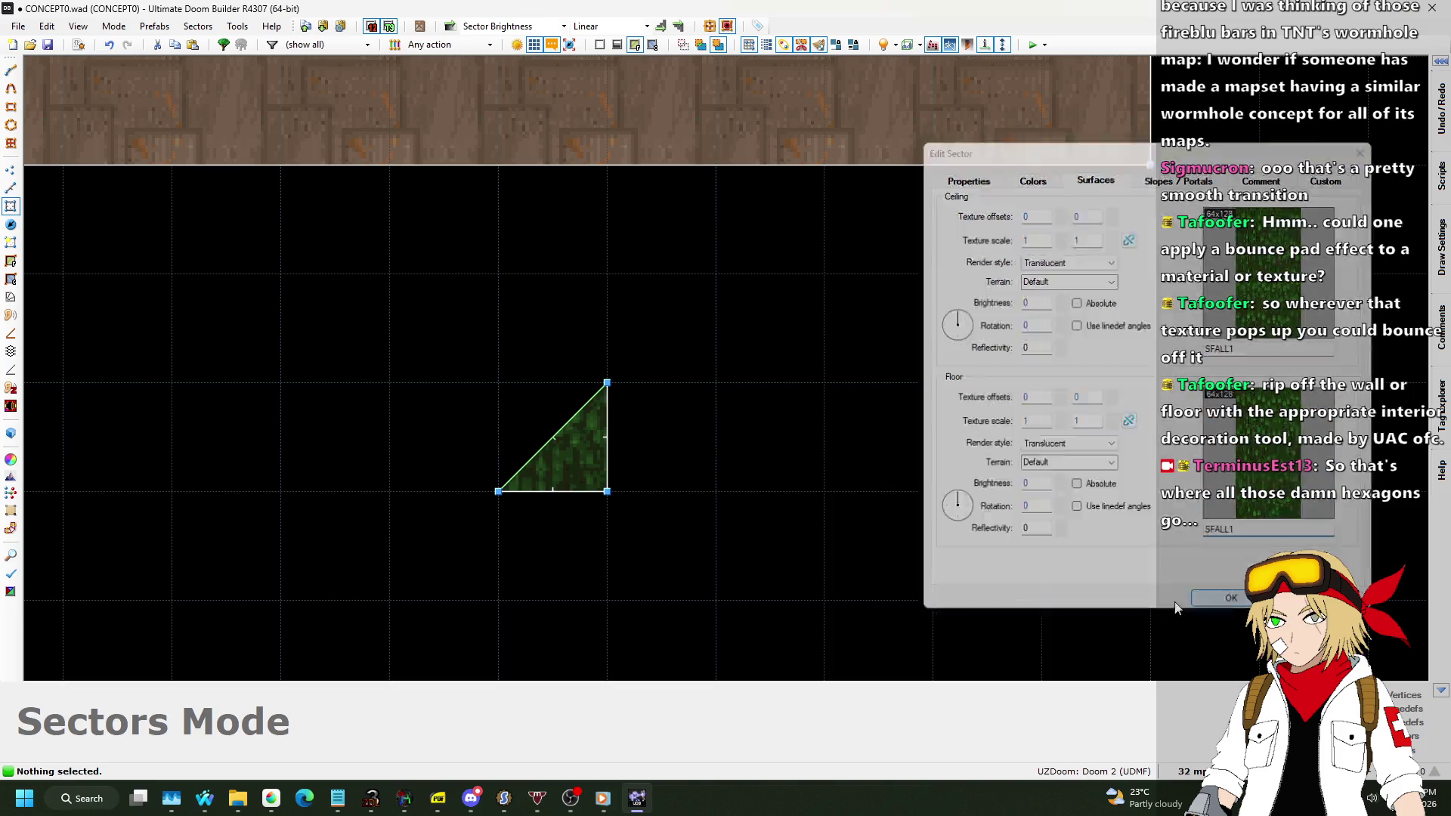
{"action": "mouse_move", "coordinate": [205, 797]}
{"action": "left_click", "coordinate": [324, 728]}
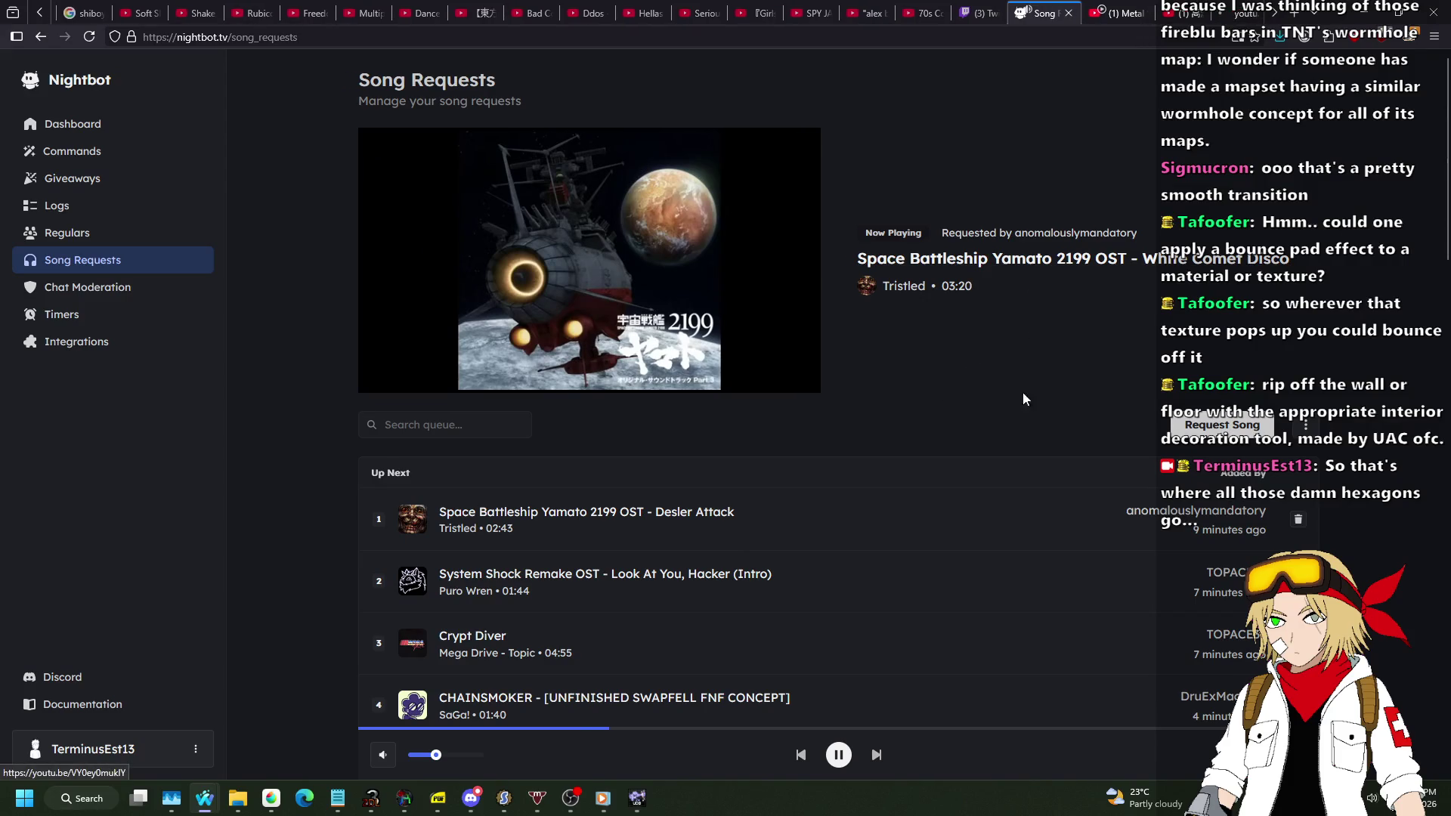
{"action": "left_click", "coordinate": [1179, 13]}
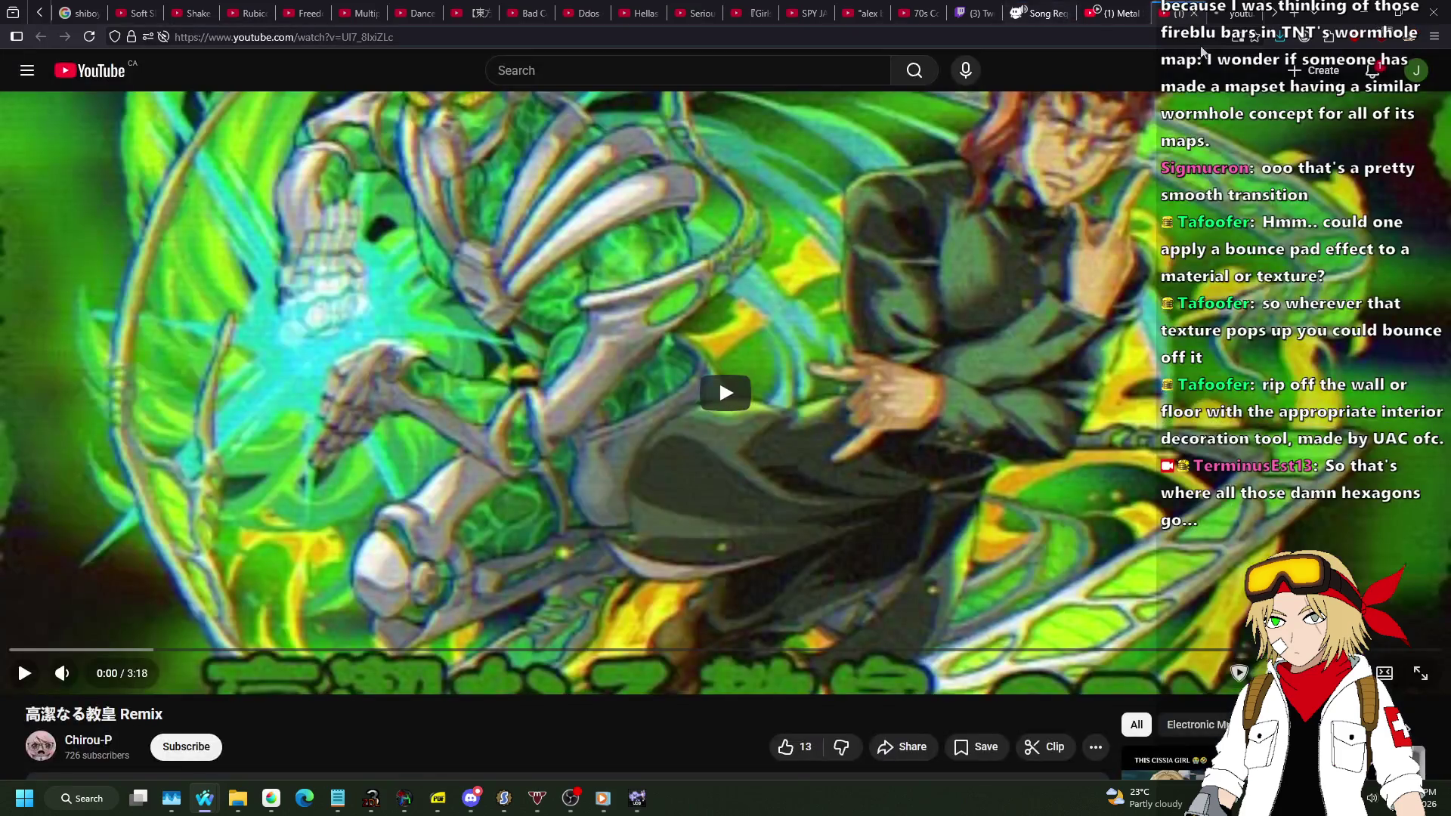
{"action": "left_click", "coordinate": [1375, 83]}
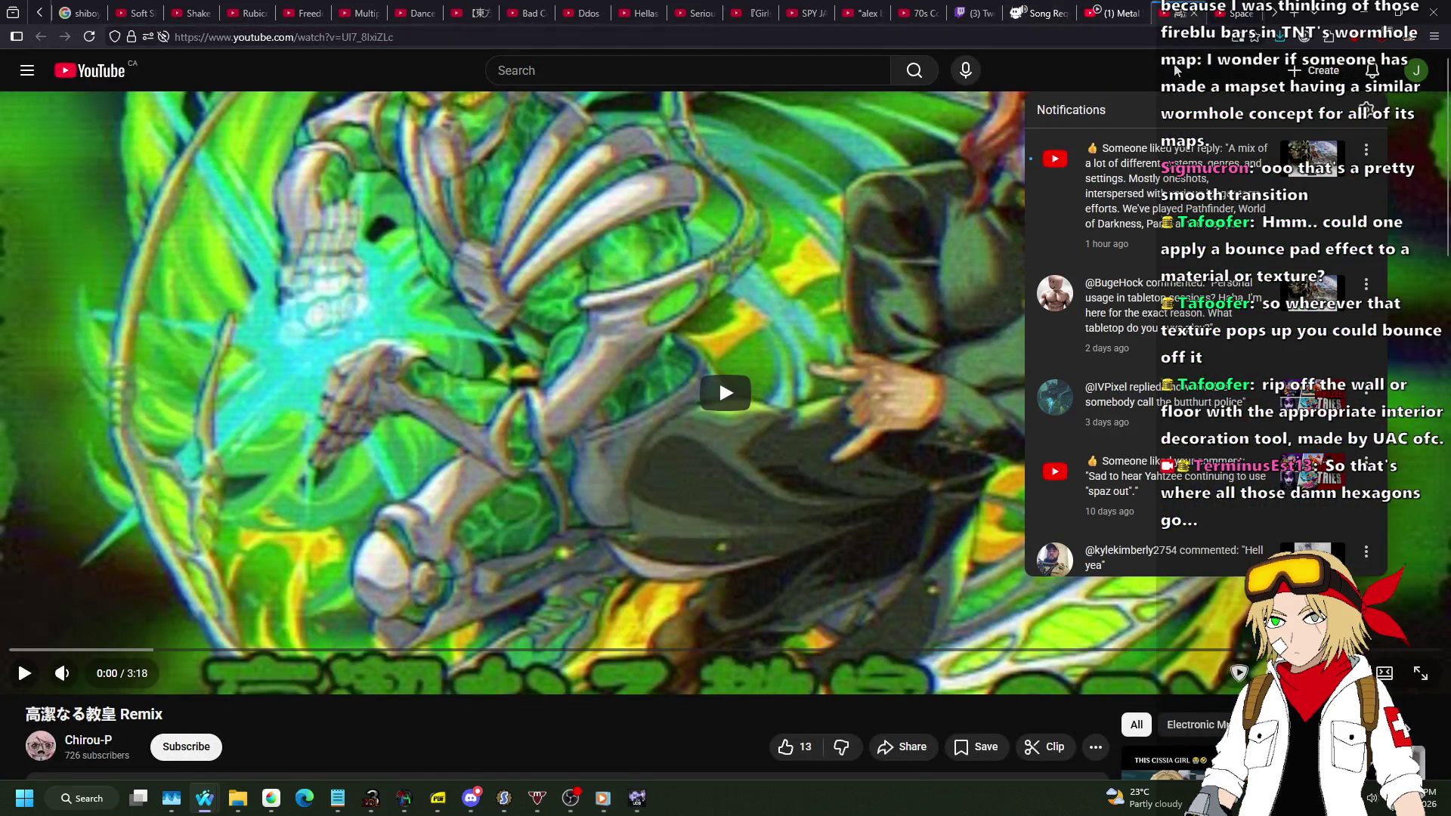
{"action": "left_click", "coordinate": [1106, 13]}
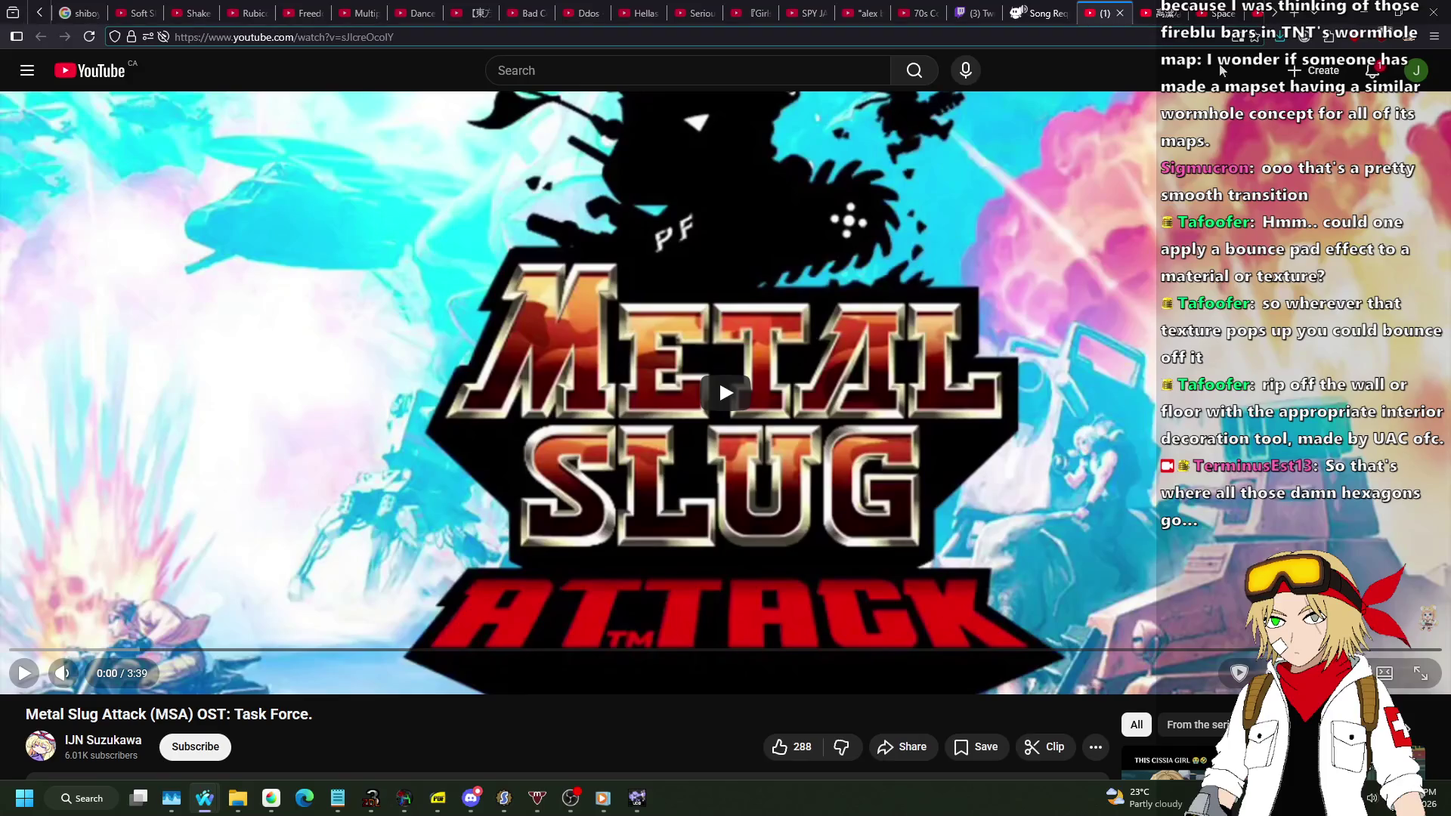
{"action": "left_click", "coordinate": [1391, 77]}
{"action": "left_click", "coordinate": [1199, 67]}
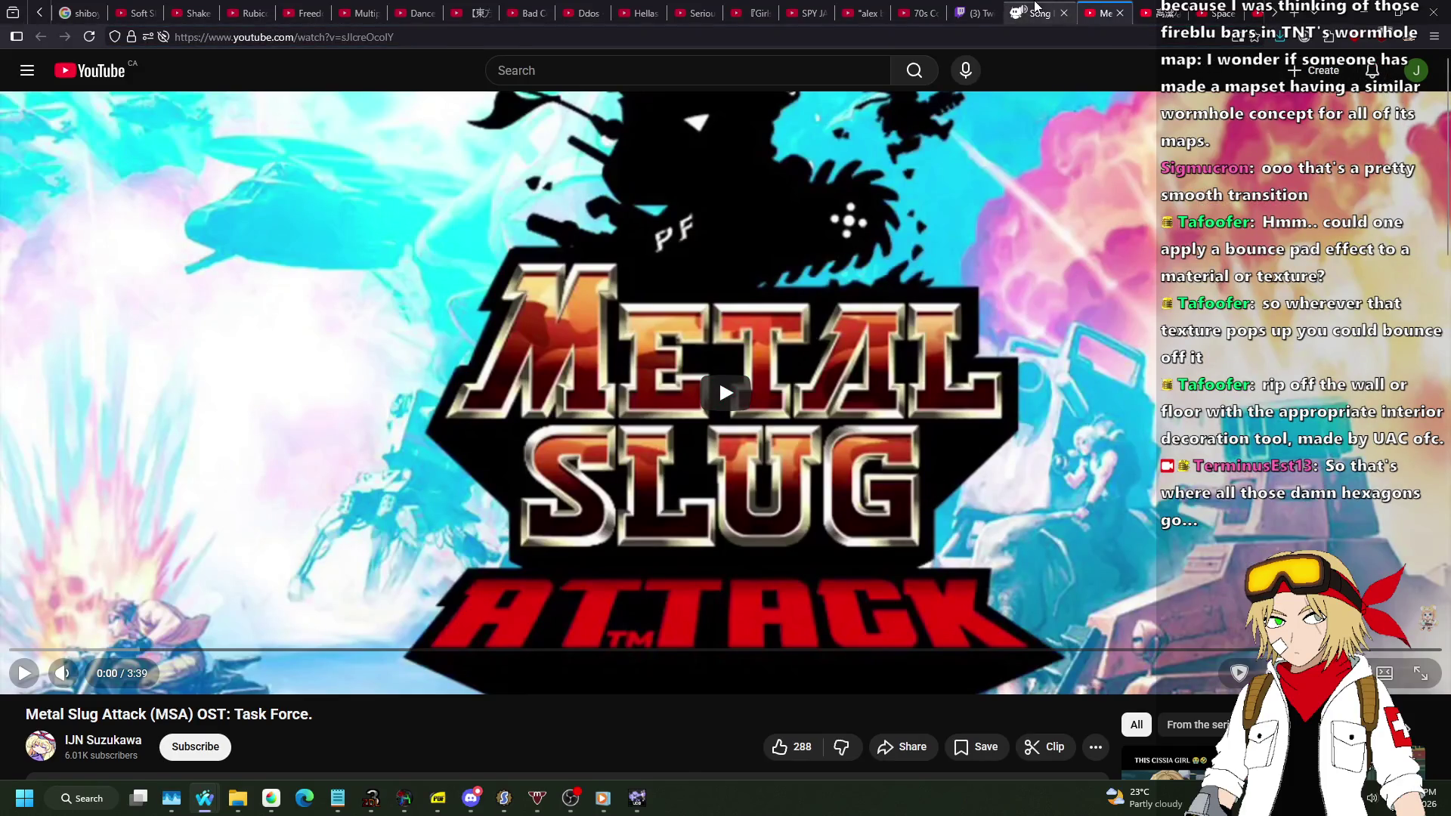
{"action": "left_click", "coordinate": [1039, 13]}
{"action": "scroll", "coordinate": [1012, 6], "scroll_direction": "down", "scroll_amount": 1}
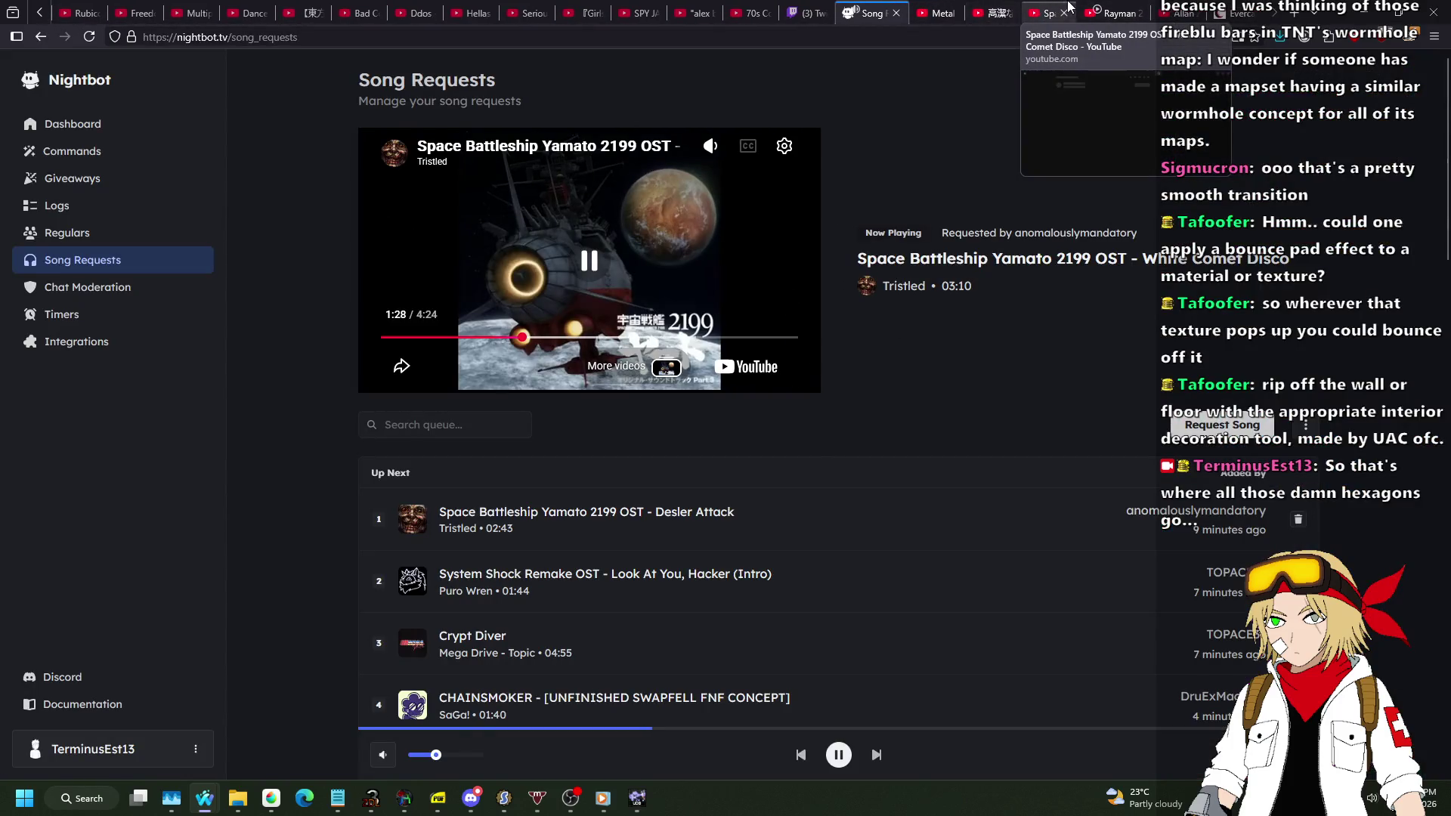
Return to Ultimate Doom Builder, zoom out, and switch to Linedefs mode.
{"action": "key", "text": "alt+Tab"}
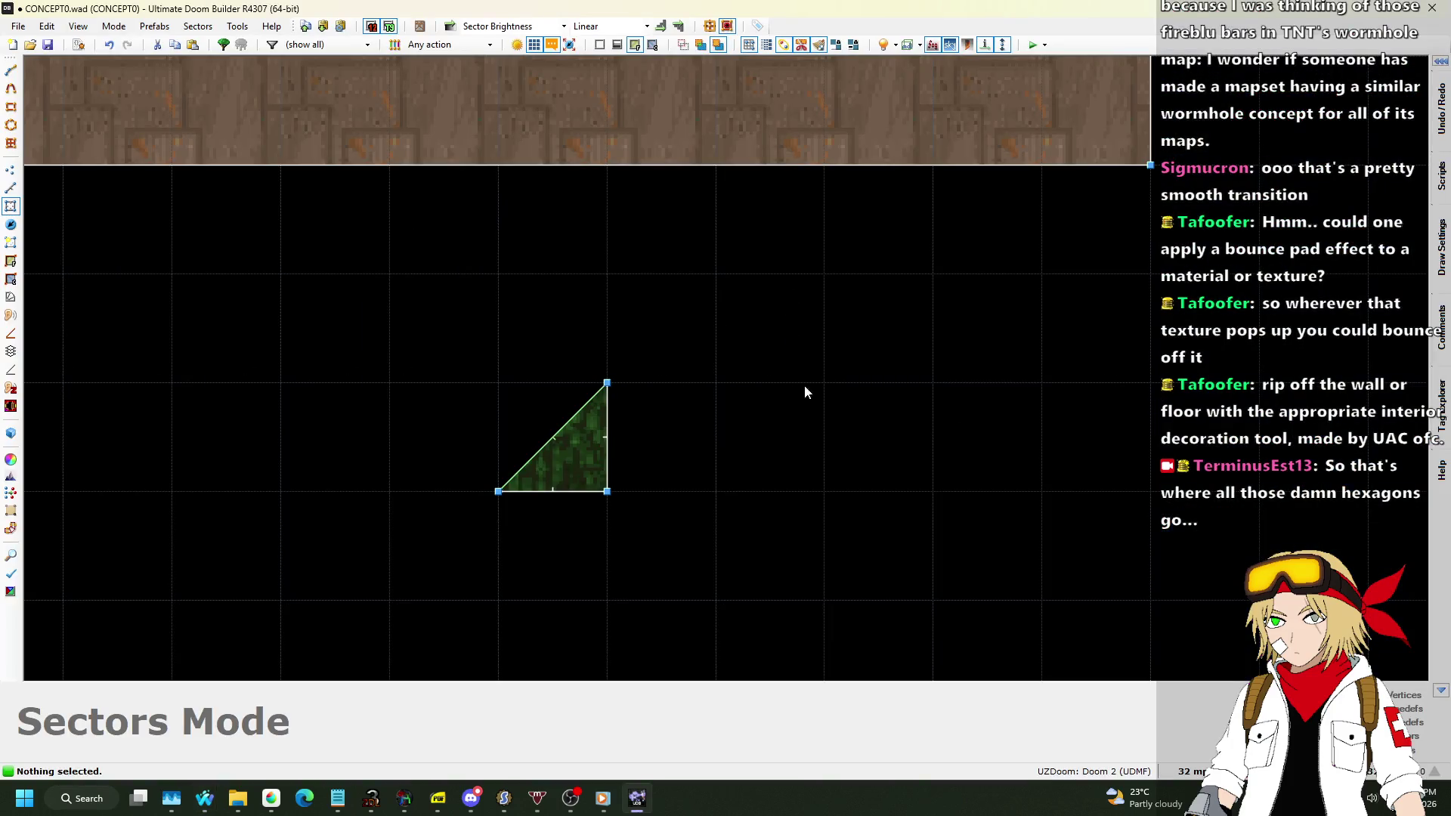
{"action": "scroll", "coordinate": [804, 386], "scroll_direction": "down", "scroll_amount": 2}
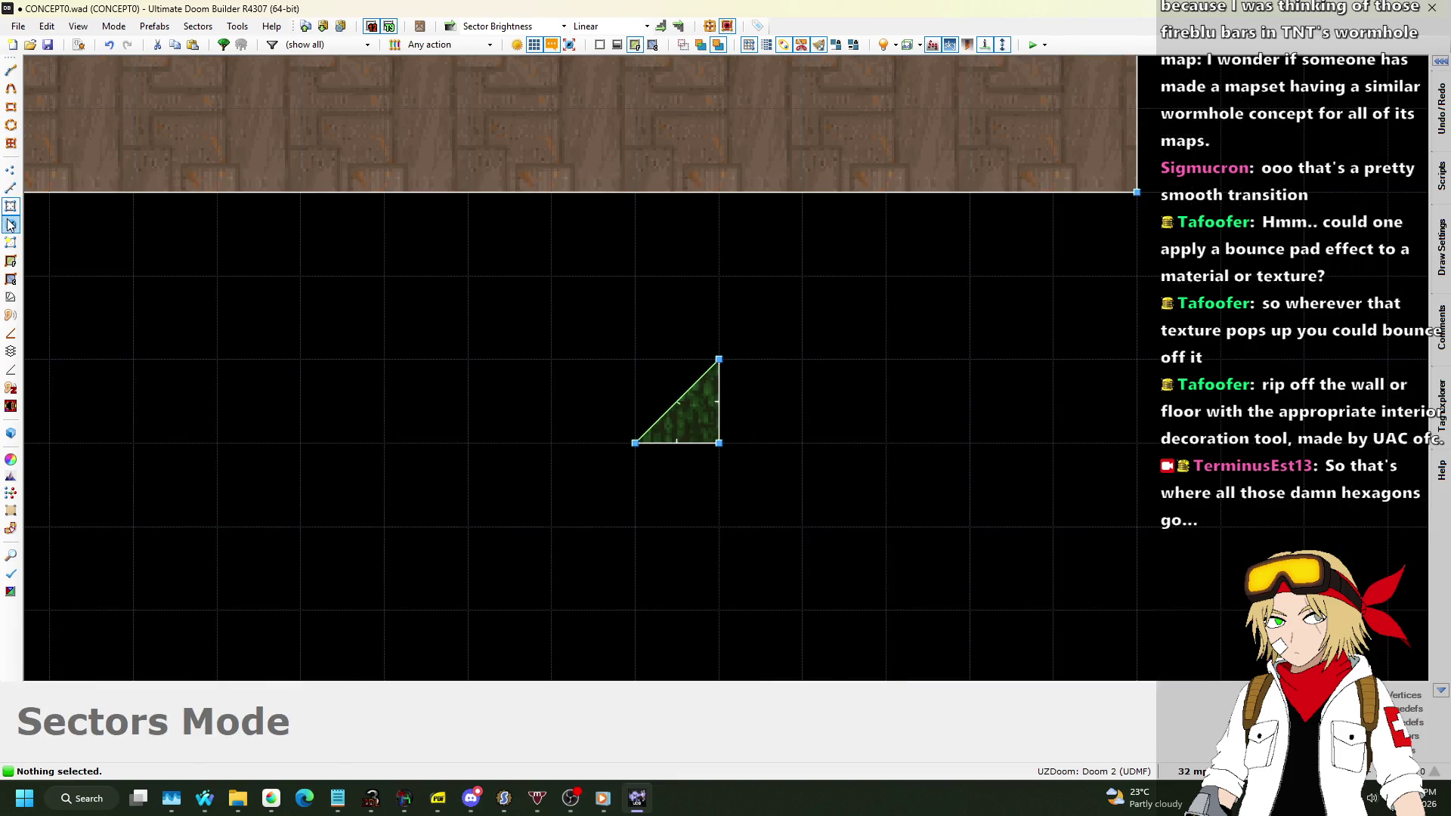
{"action": "scroll", "coordinate": [162, 303], "scroll_direction": "down", "scroll_amount": 5}
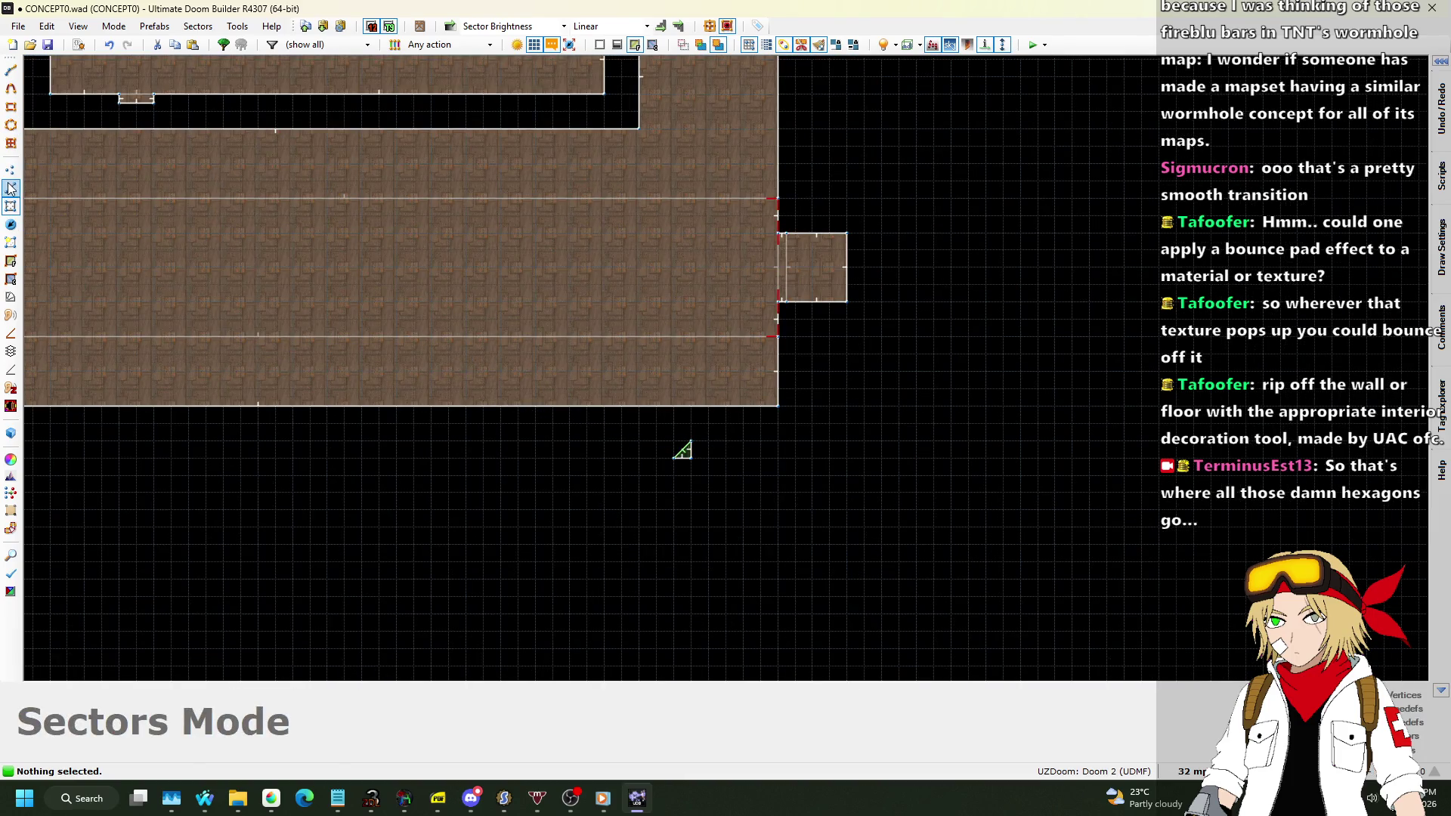
{"action": "left_click", "coordinate": [10, 188]}
{"action": "scroll", "coordinate": [681, 451], "scroll_direction": "down", "scroll_amount": 2}
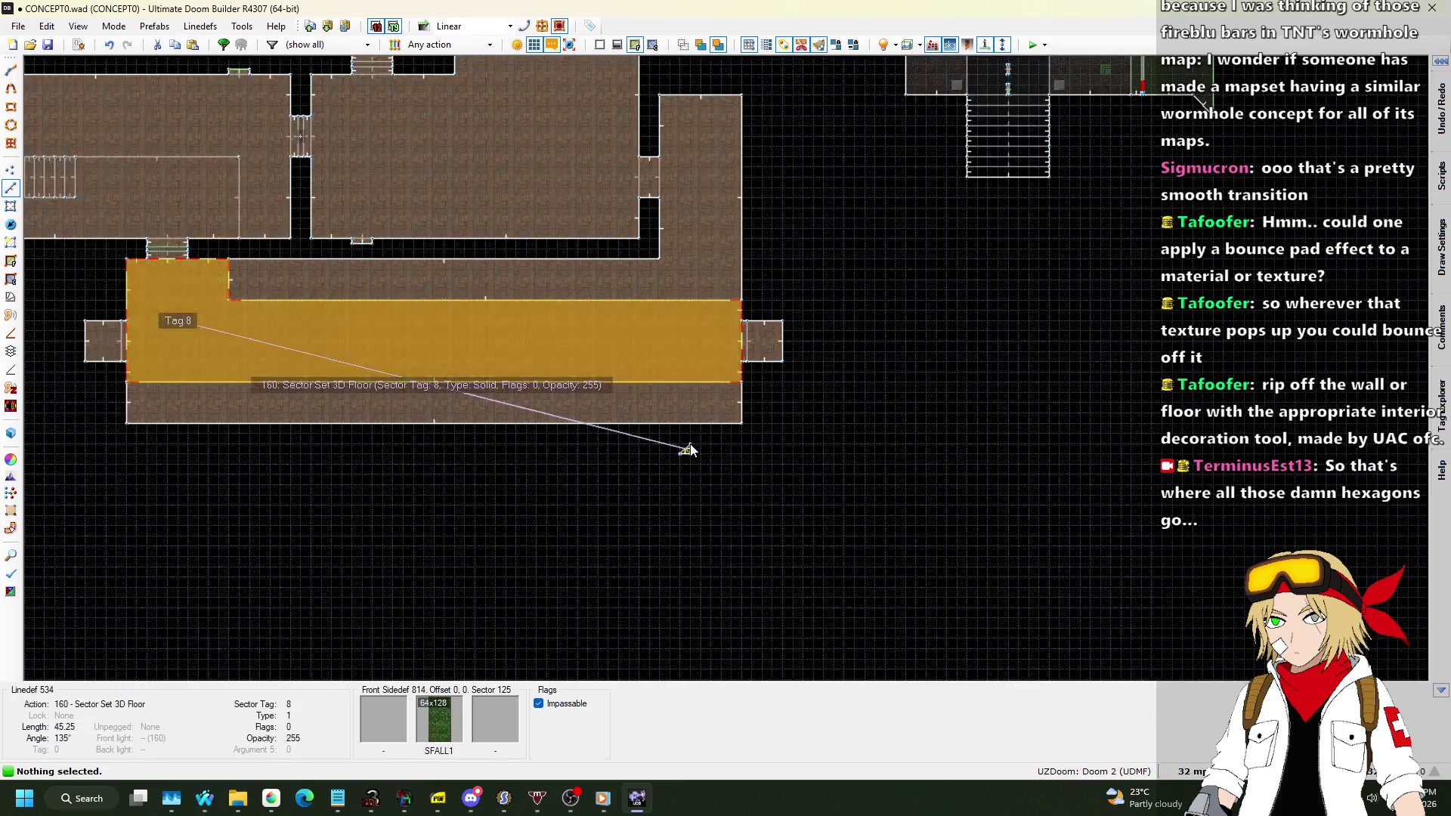
In Visual Mode, set the green triangle control sector's ceiling to -8.
{"action": "key", "text": "q"}
{"action": "key", "text": "w"}
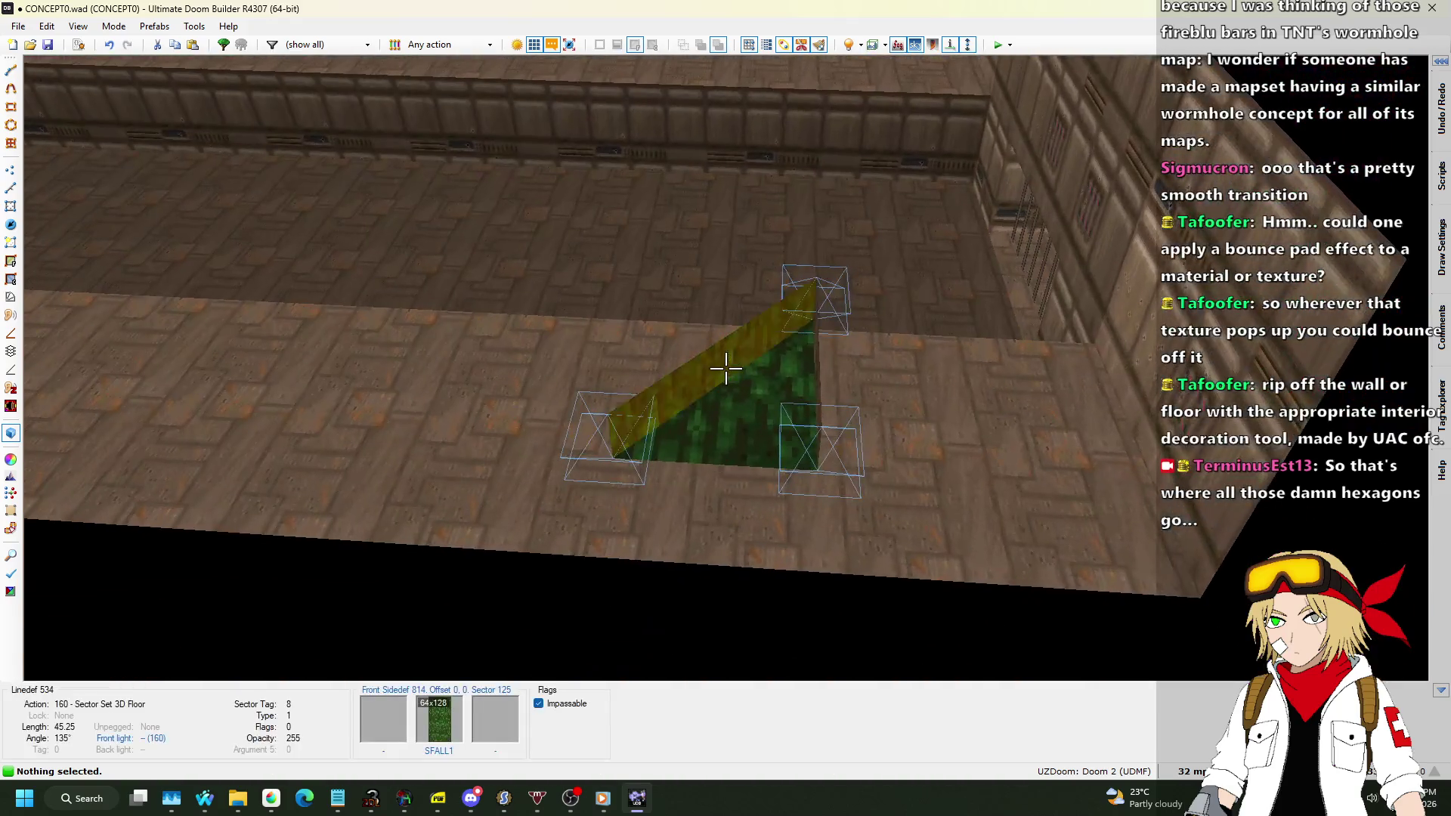
{"action": "left_click", "coordinate": [726, 368]}
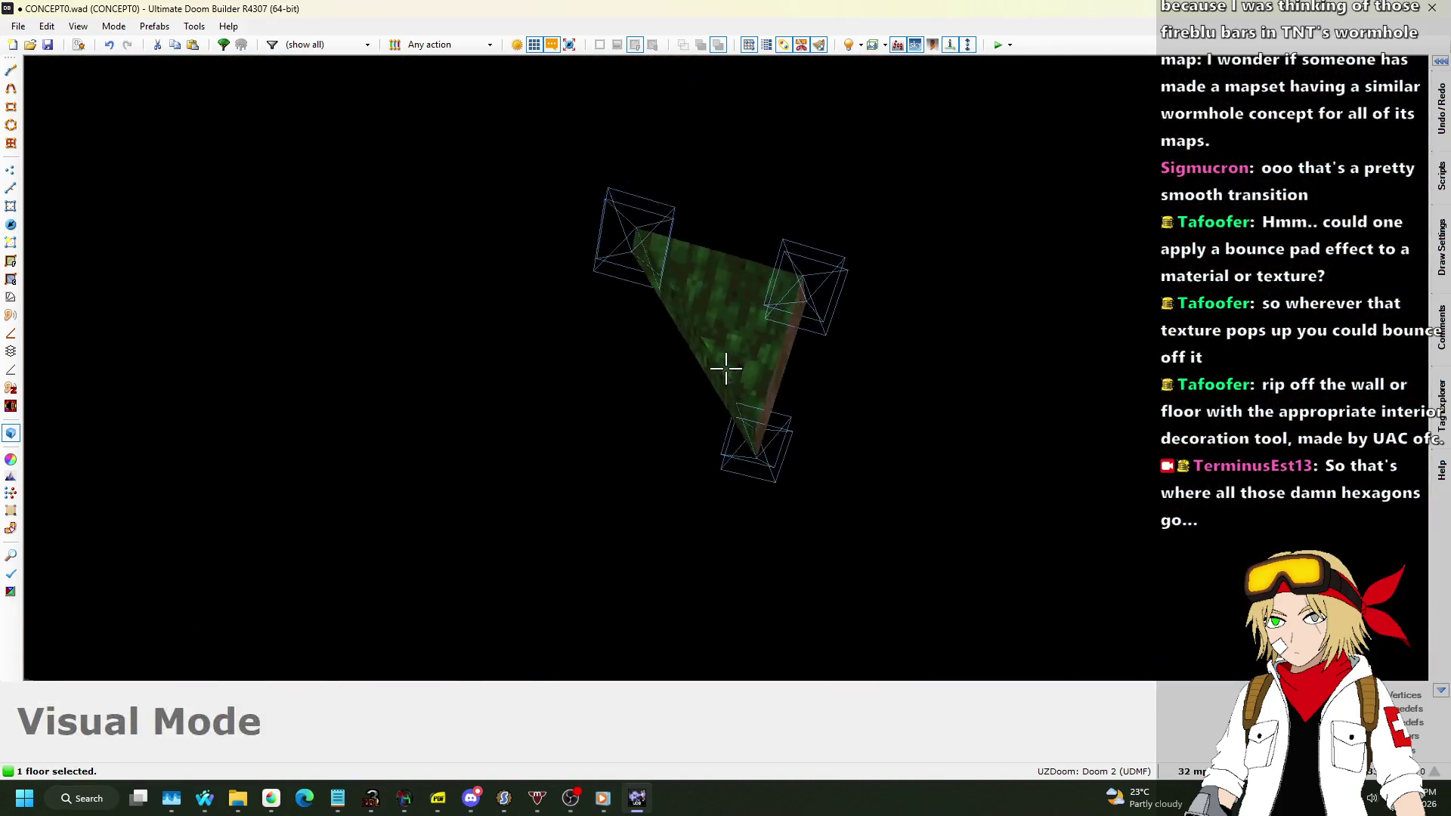
{"action": "left_click", "coordinate": [726, 368]}
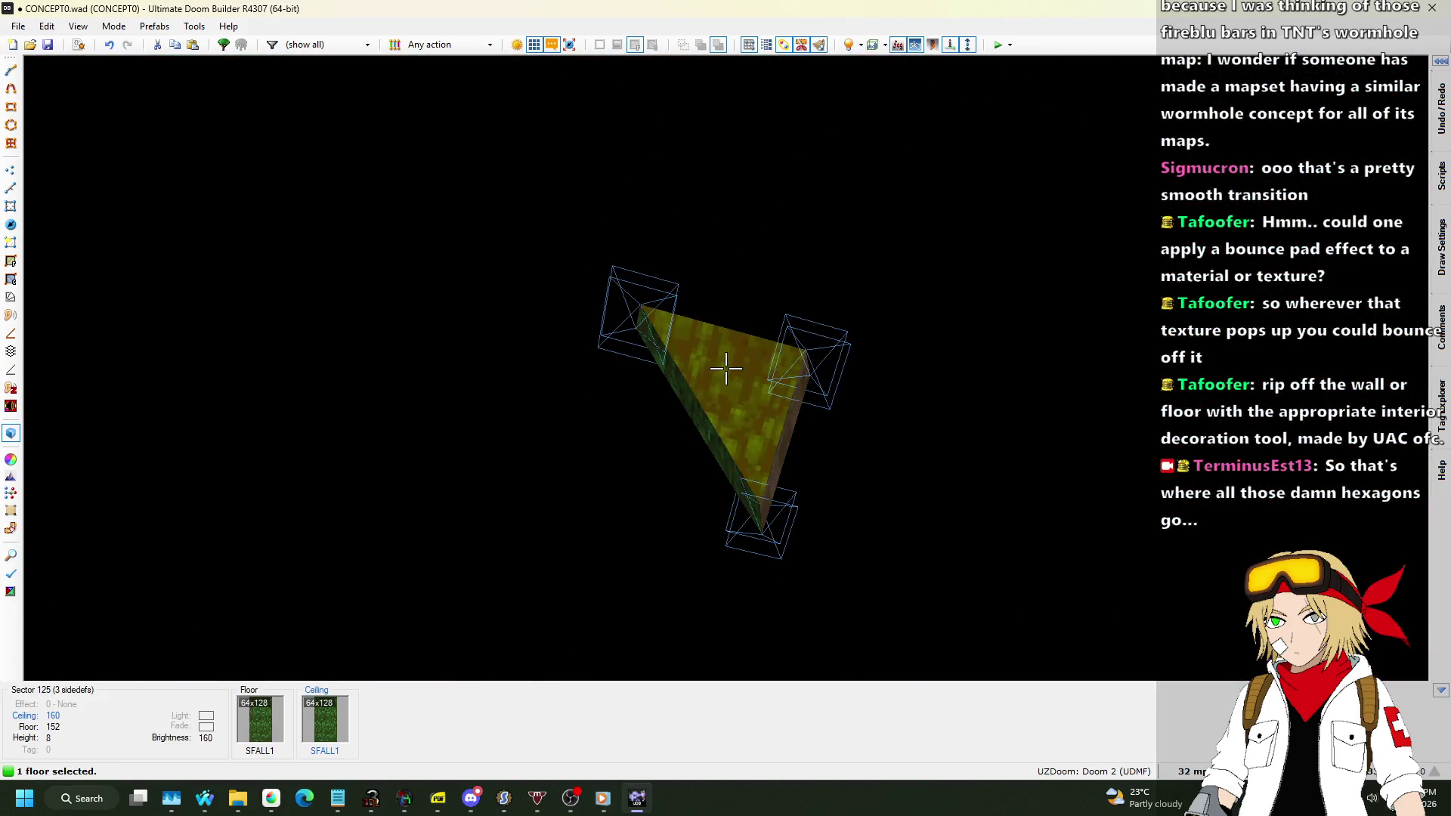
{"action": "scroll", "coordinate": [725, 368], "scroll_direction": "up", "scroll_amount": 1}
{"action": "scroll", "coordinate": [725, 368], "scroll_direction": "down", "scroll_amount": 10}
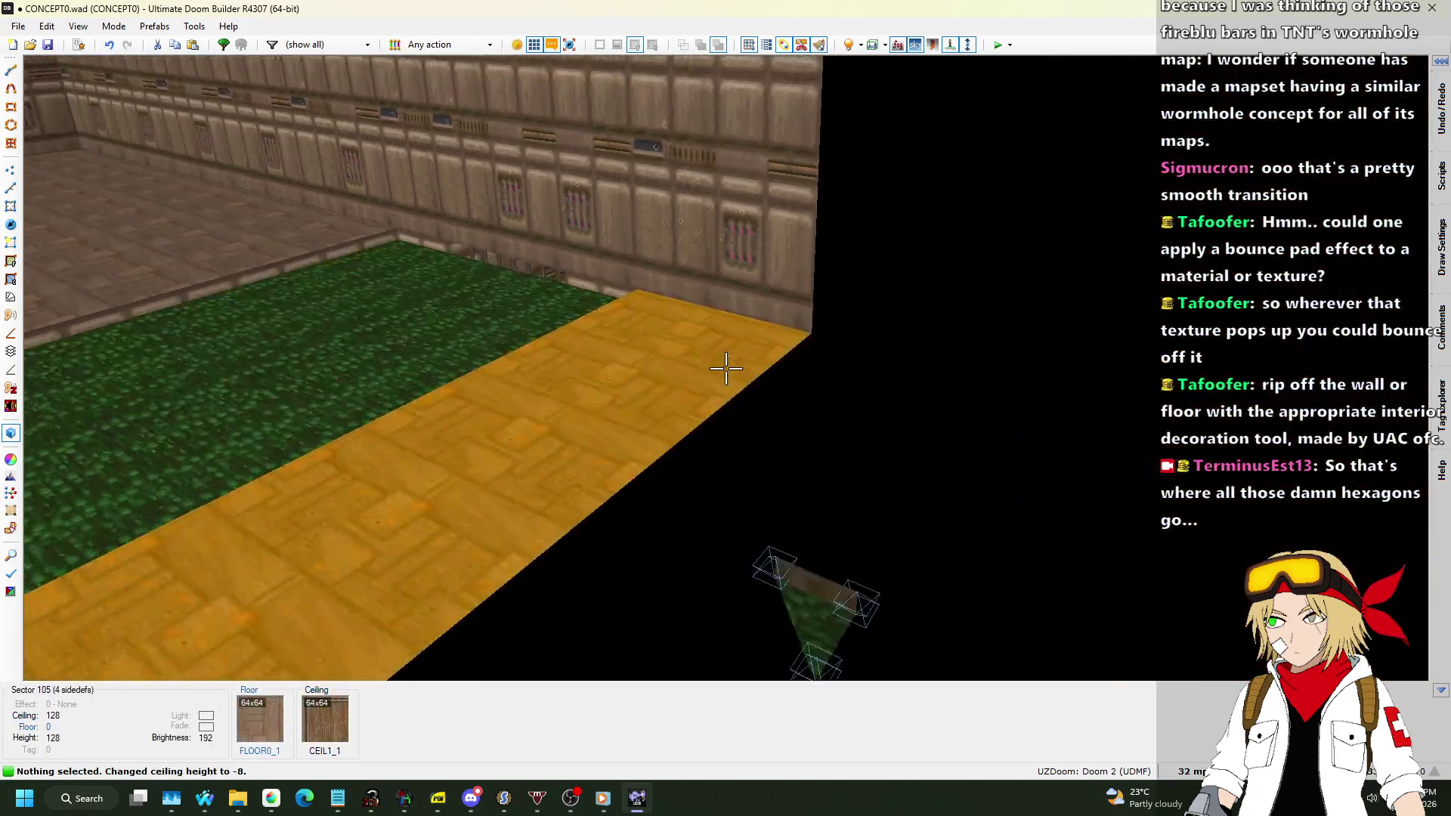
Lower sector 112's floor to -64, then open the 3D-floor linedef's properties in 2D.
{"action": "left_click", "coordinate": [725, 367]}
{"action": "scroll", "coordinate": [725, 368], "scroll_direction": "down", "scroll_amount": 3}
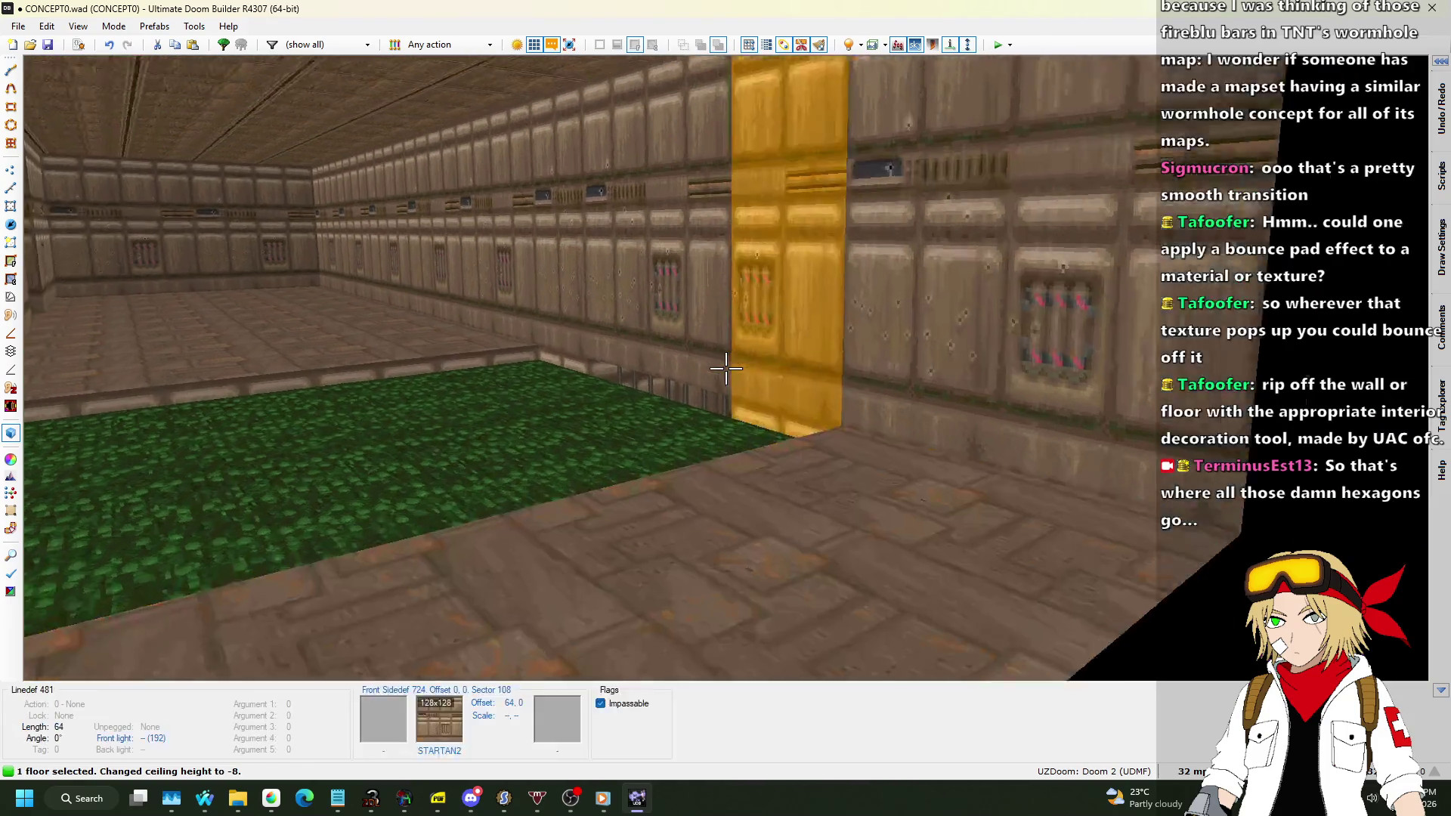
{"action": "scroll", "coordinate": [726, 368], "scroll_direction": "down", "scroll_amount": 5}
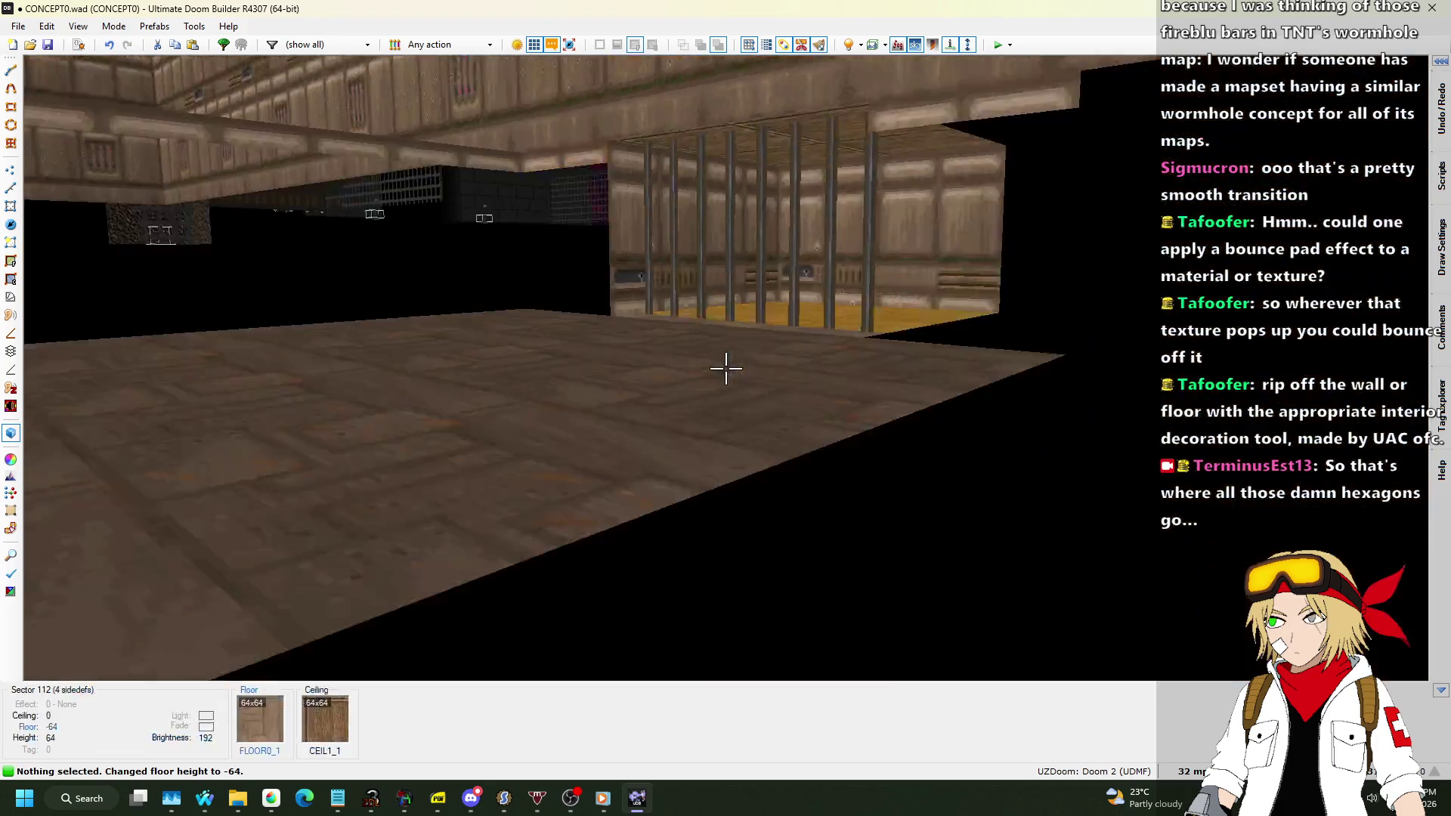
{"action": "key", "text": "w"}
{"action": "scroll", "coordinate": [695, 336], "scroll_direction": "up", "scroll_amount": 10}
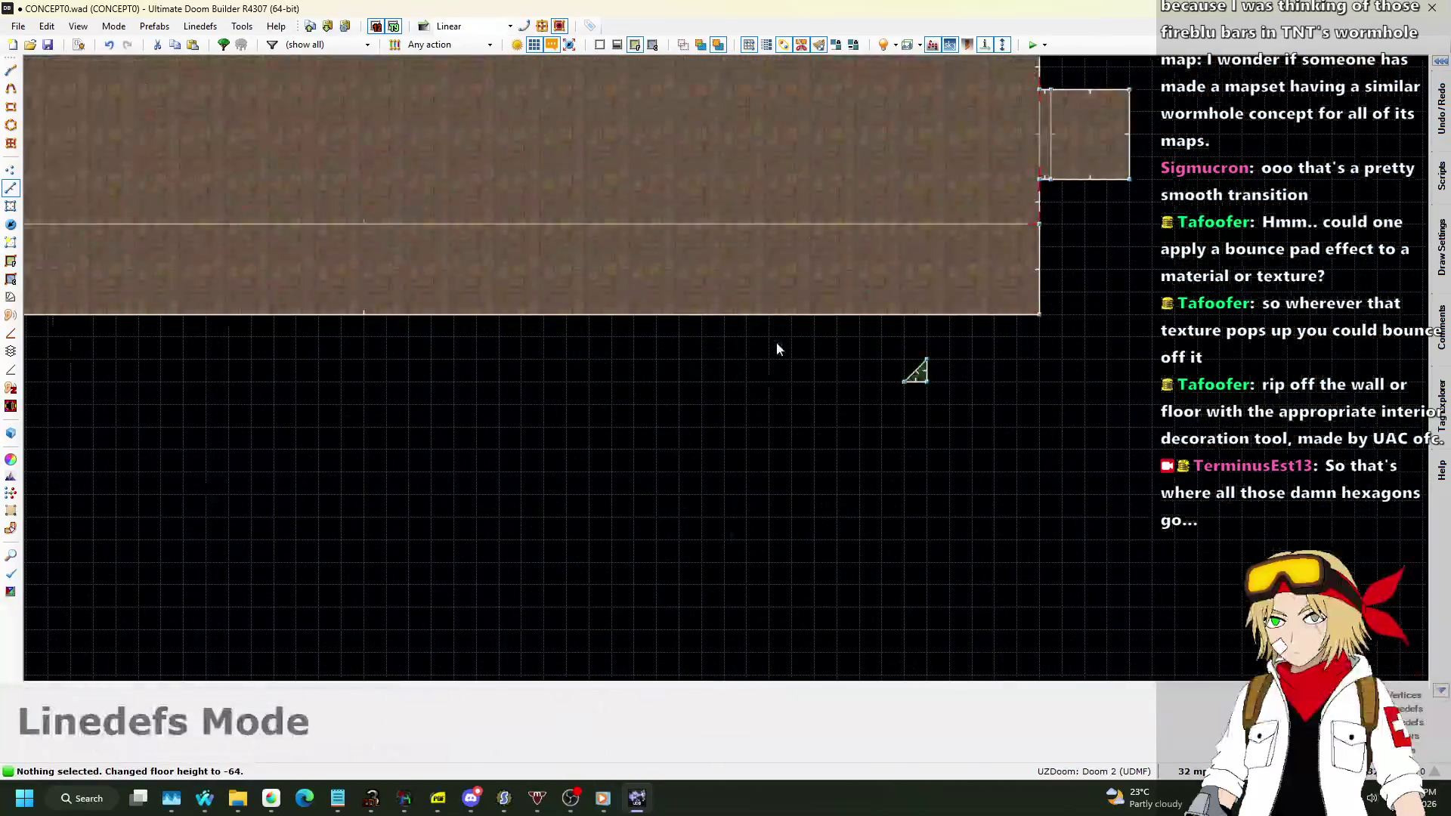
{"action": "right_click", "coordinate": [936, 335]}
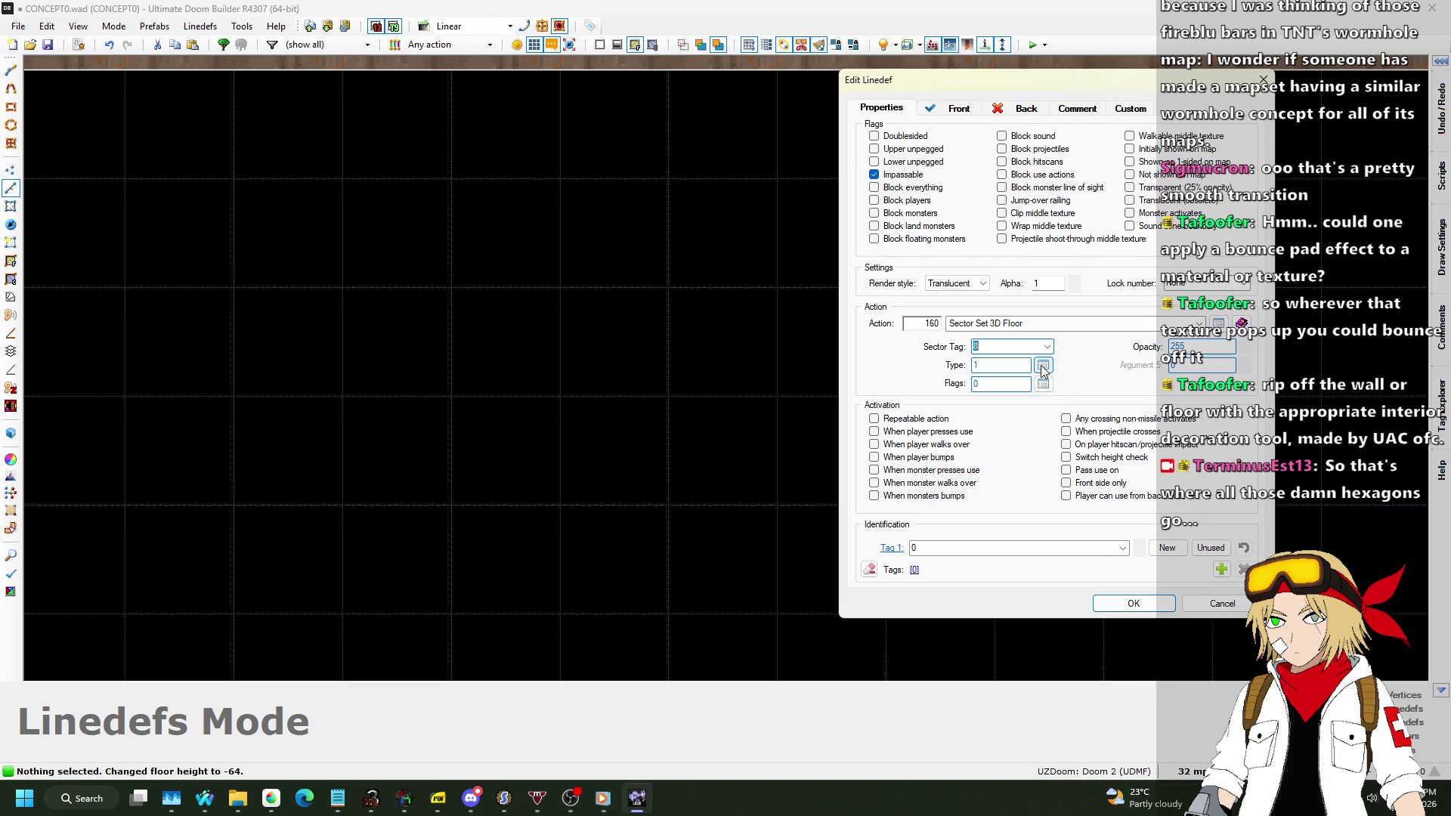
Set the slime 3D floor type to 2: Swimmable.
{"action": "left_click", "coordinate": [1042, 366]}
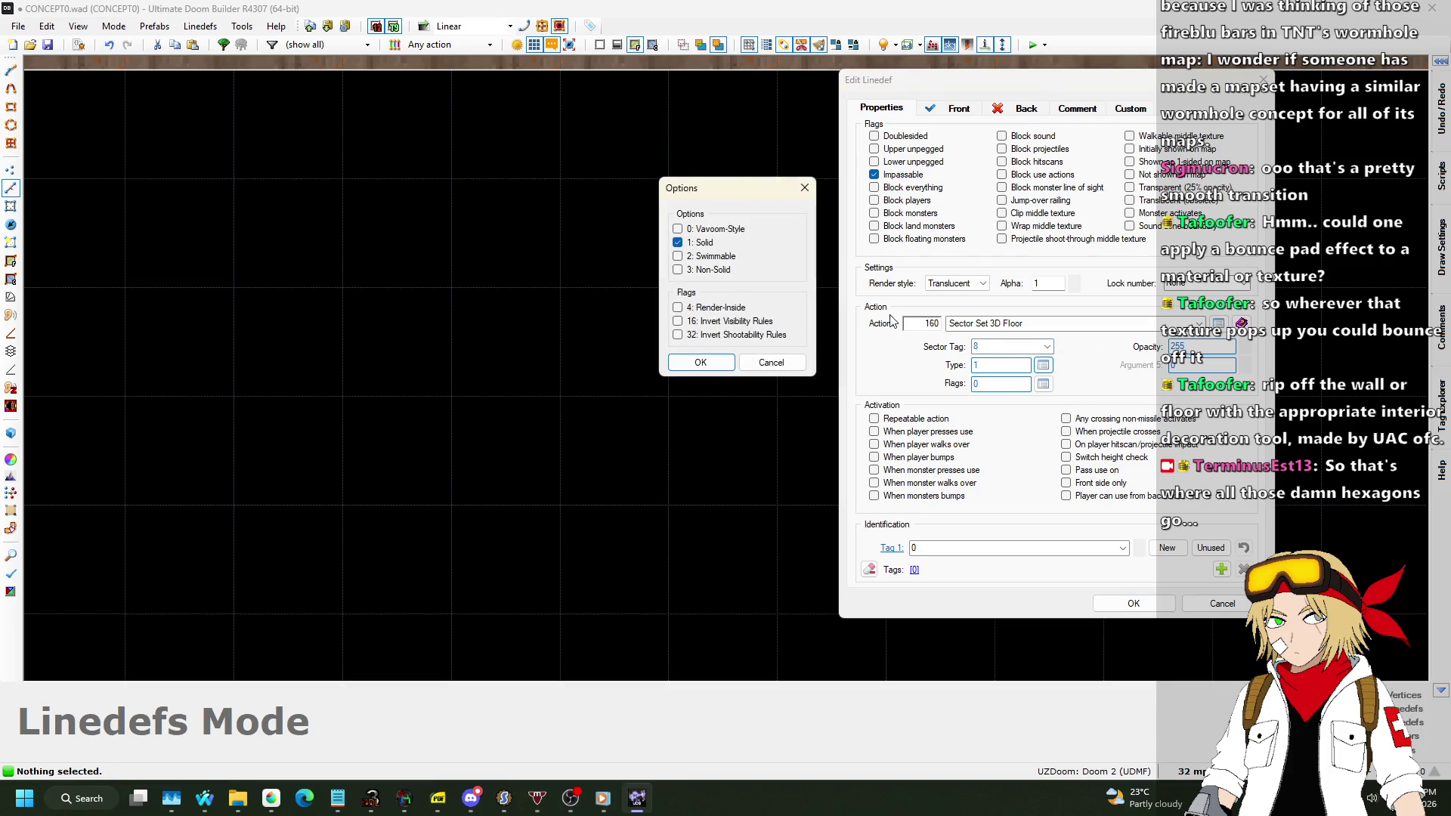
{"action": "left_click", "coordinate": [694, 367]}
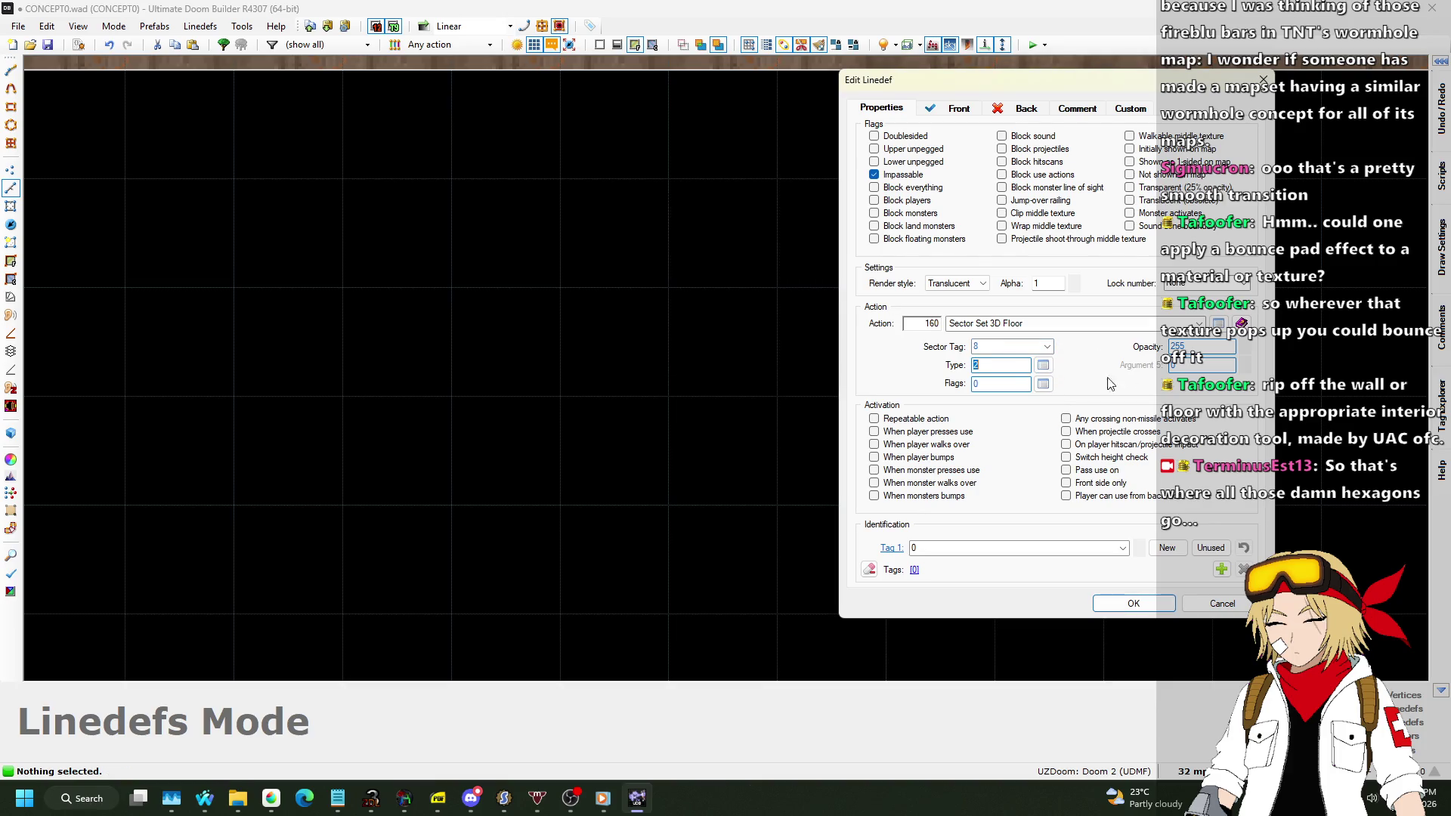
{"action": "left_click", "coordinate": [1201, 347]}
{"action": "type", "text": "128"}
{"action": "key", "text": "Return"}
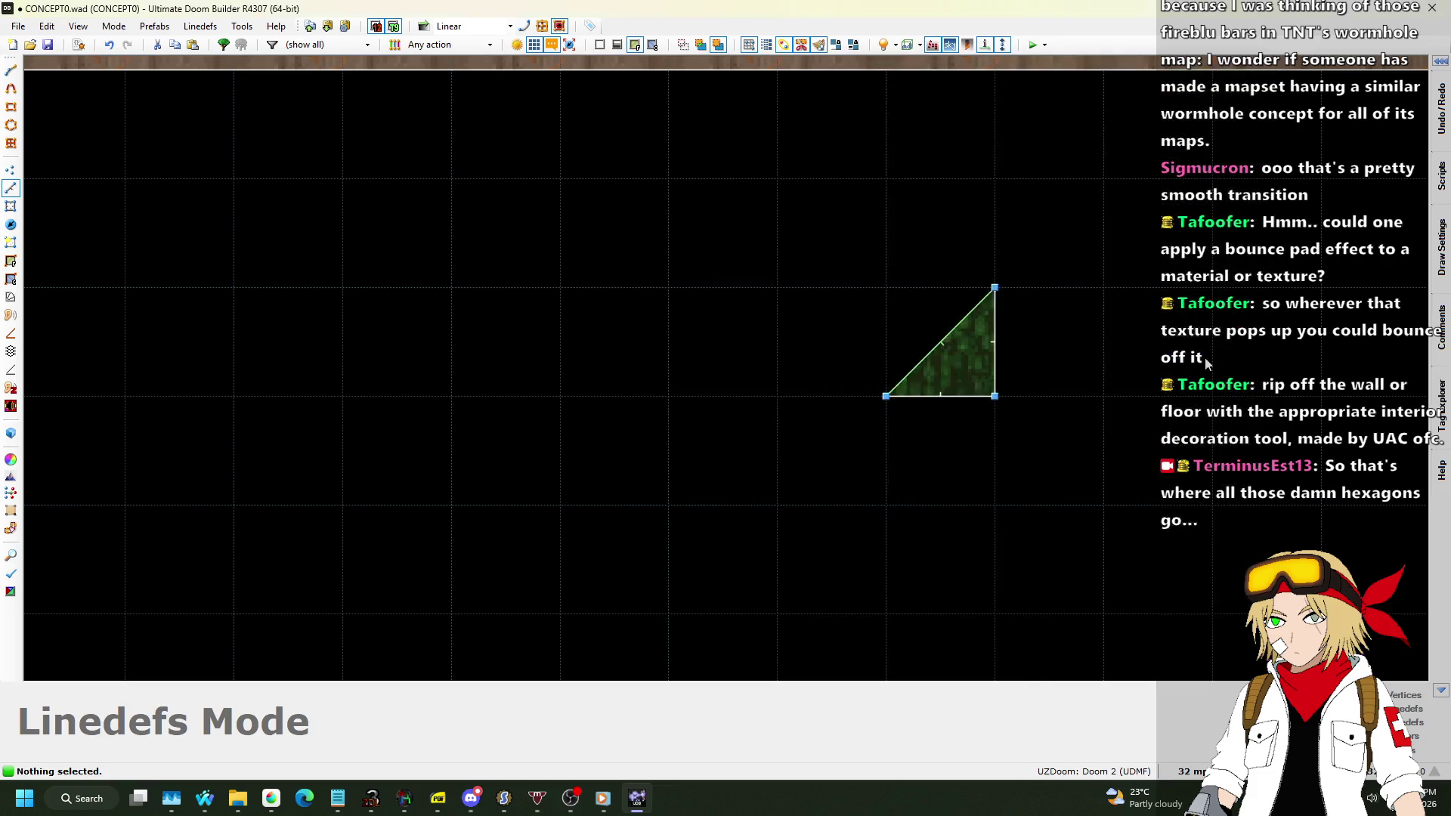
In Visual Mode, select the four sunken floors including the yellow strip and tag them 8.
{"action": "key", "text": "q"}
{"action": "key", "text": "w"}
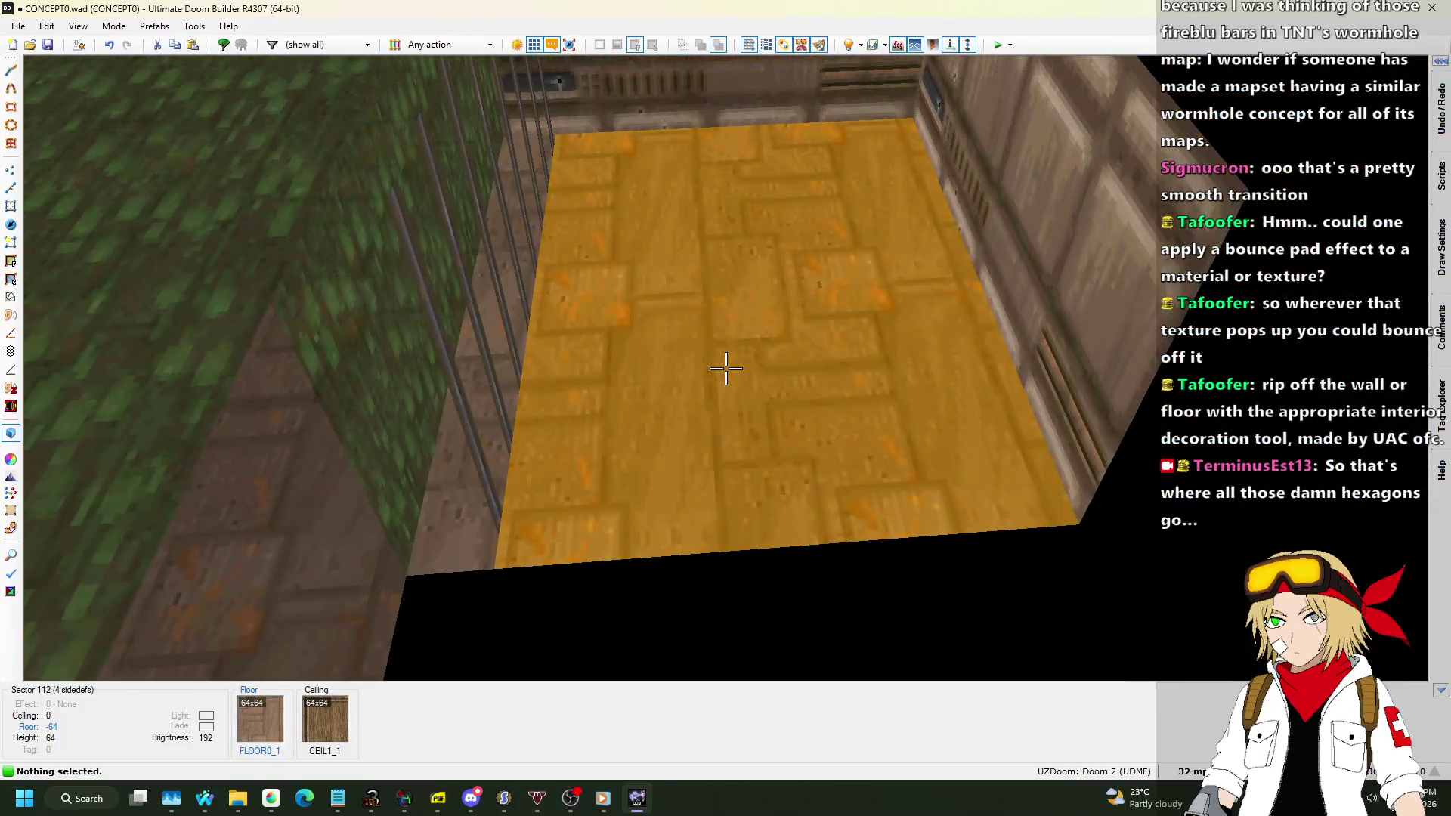
{"action": "left_click", "coordinate": [725, 368]}
{"action": "left_click", "coordinate": [726, 368]}
{"action": "key", "text": "w"}
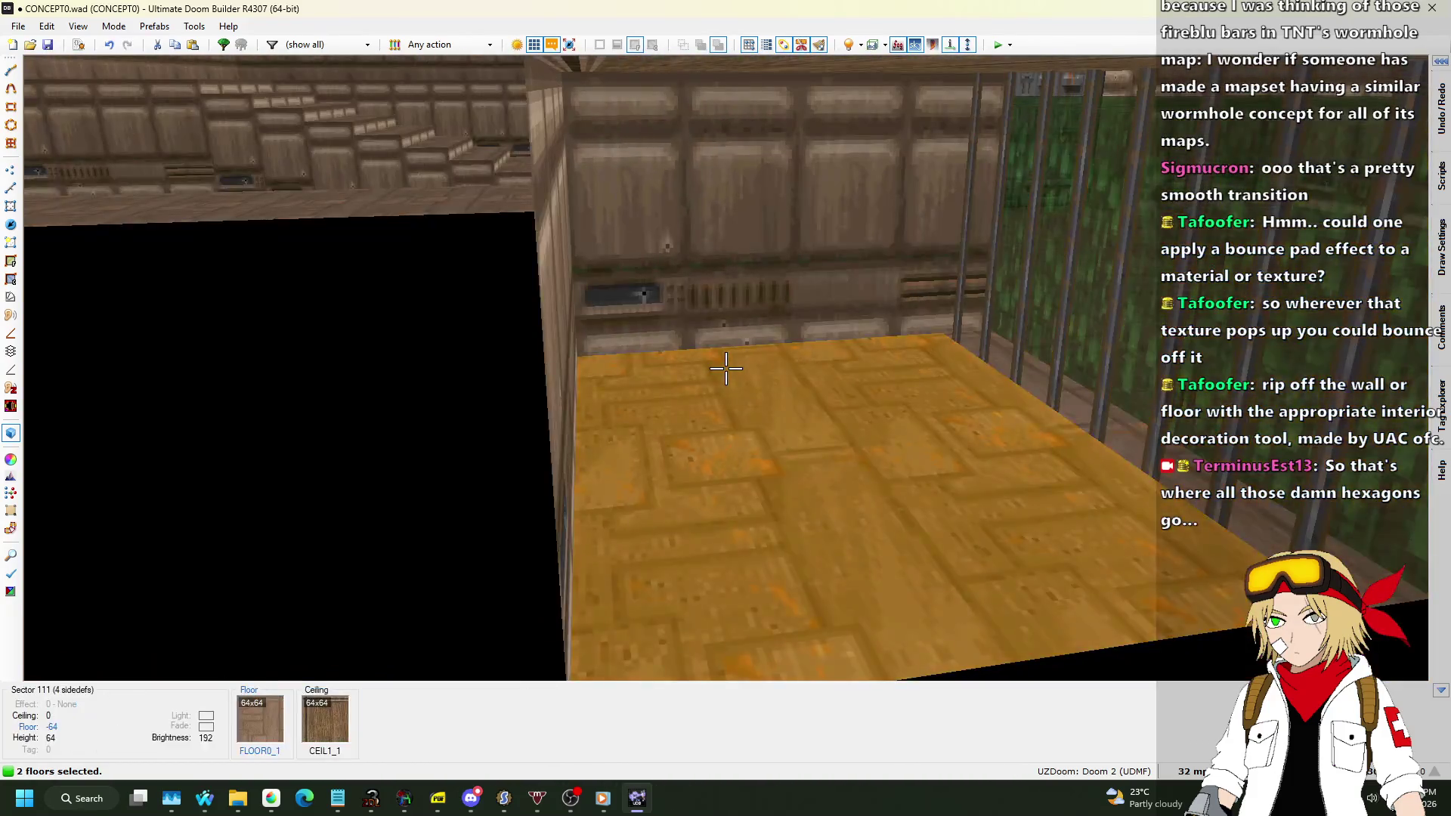
{"action": "left_click", "coordinate": [726, 368]}
{"action": "left_click", "coordinate": [726, 368]}
{"action": "right_click", "coordinate": [725, 368]}
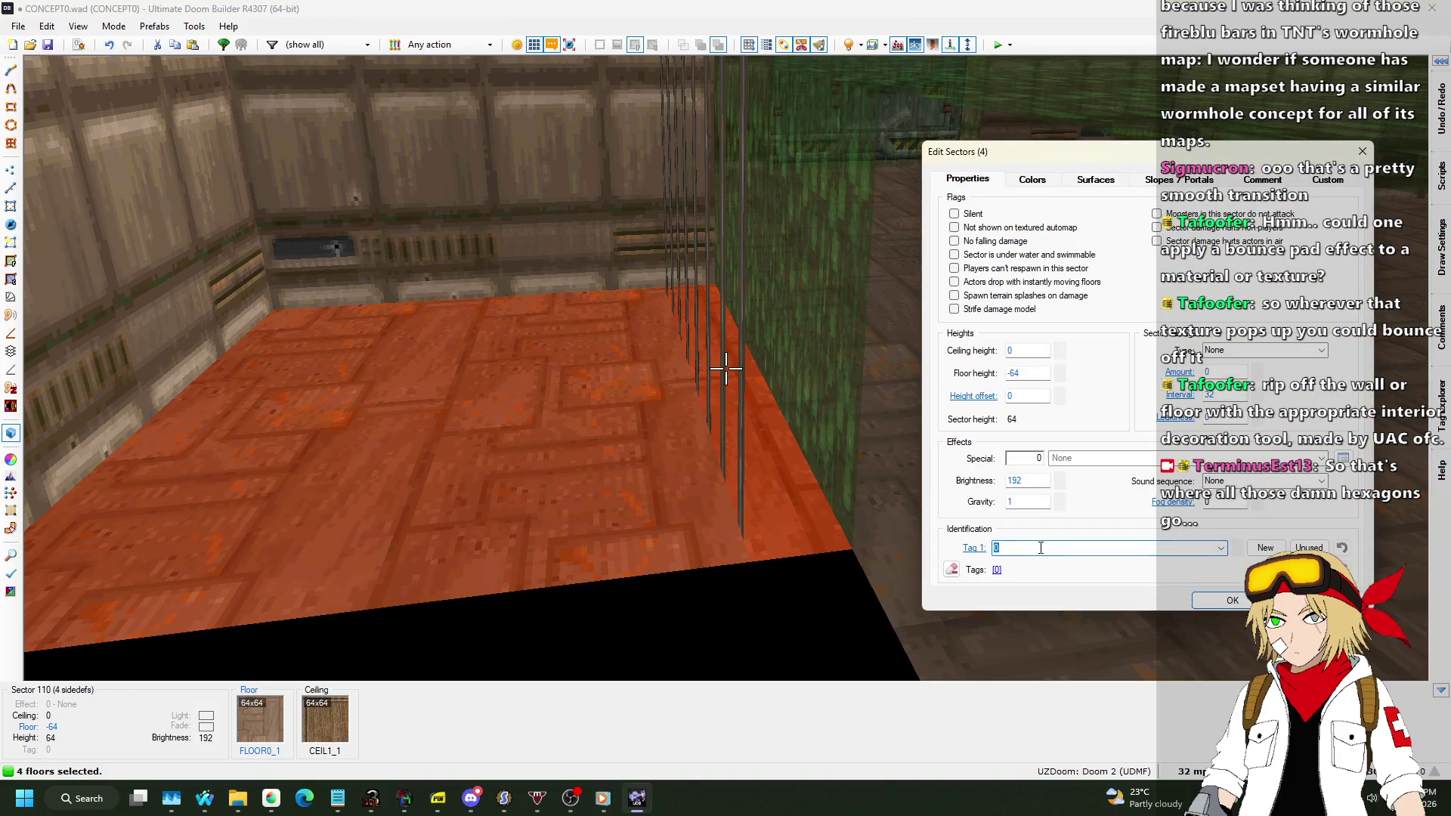
{"action": "key", "text": "Return"}
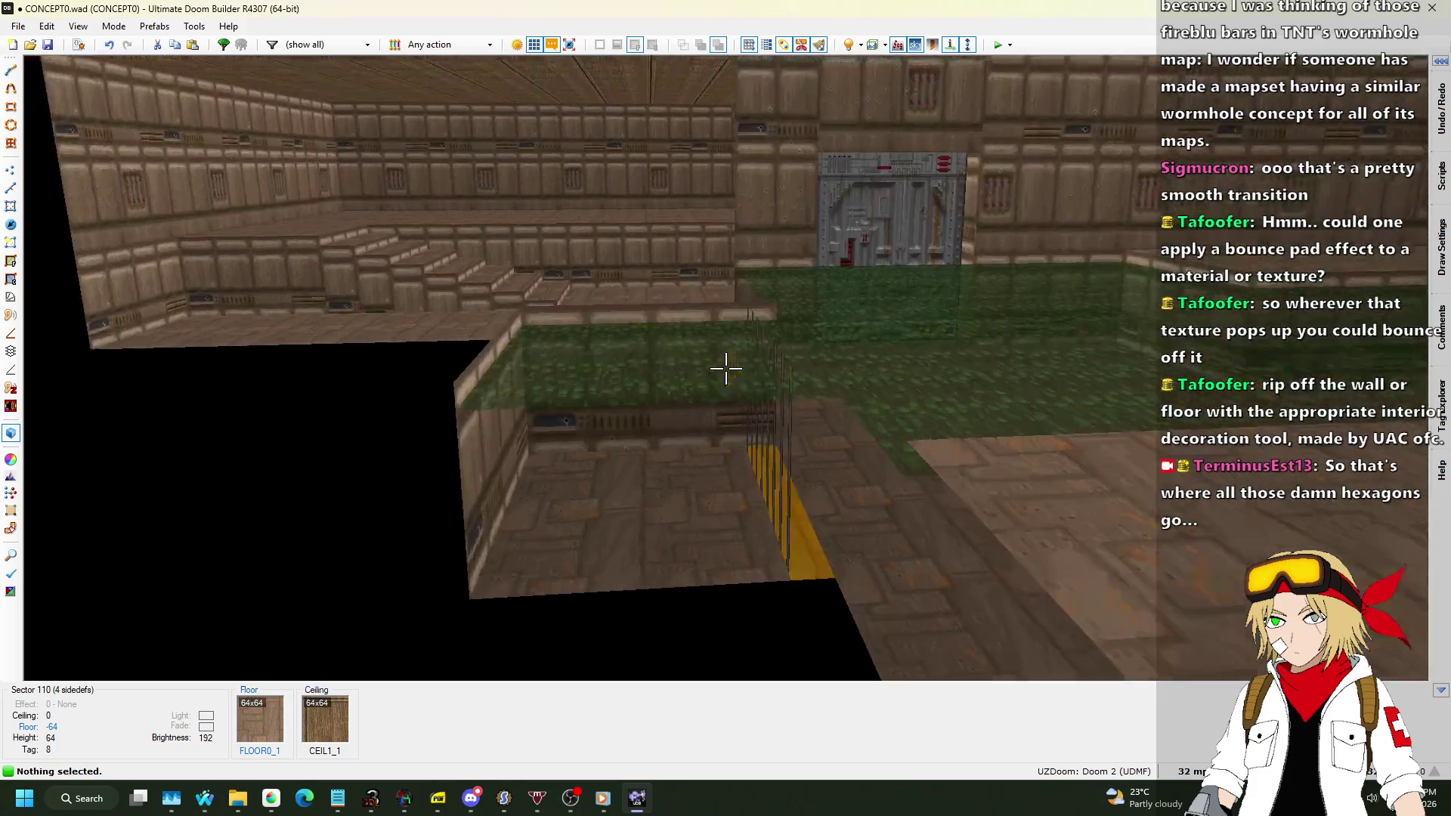
Set the grid to 16 and draw five vertical split lines across the tagged passage.
{"action": "key", "text": "q"}
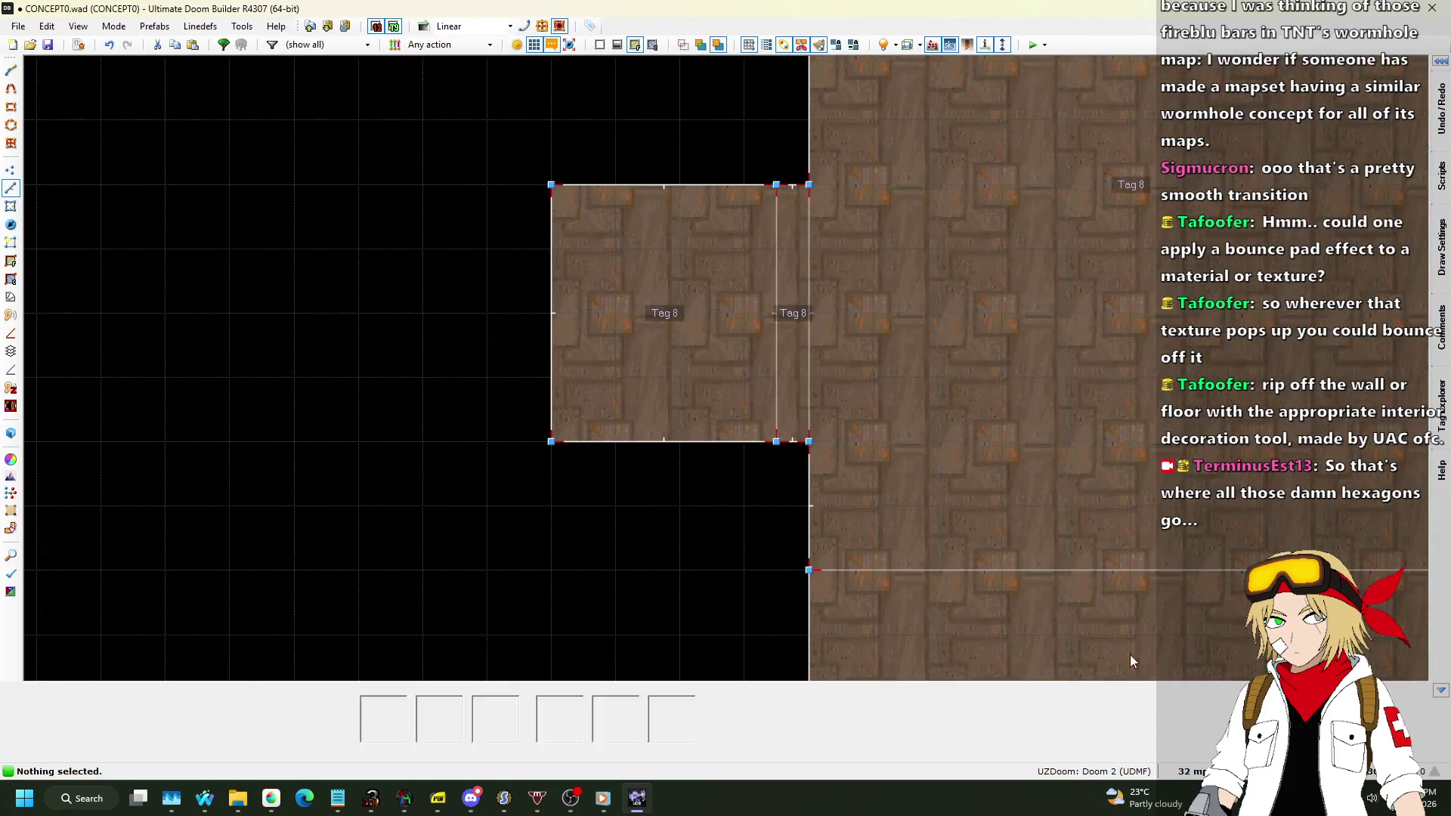
{"action": "left_click", "coordinate": [1192, 770]}
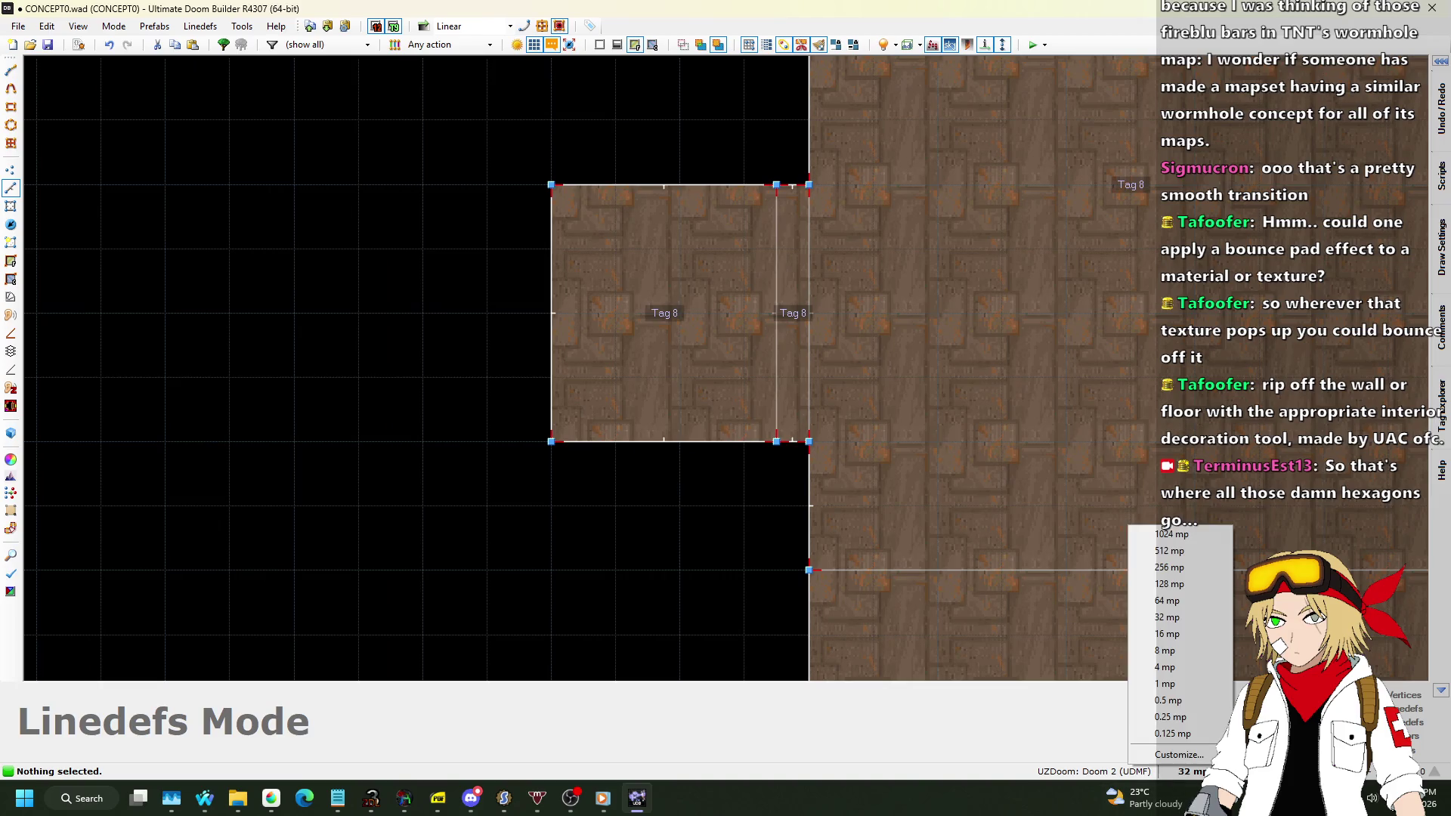
{"action": "left_click", "coordinate": [1210, 646]}
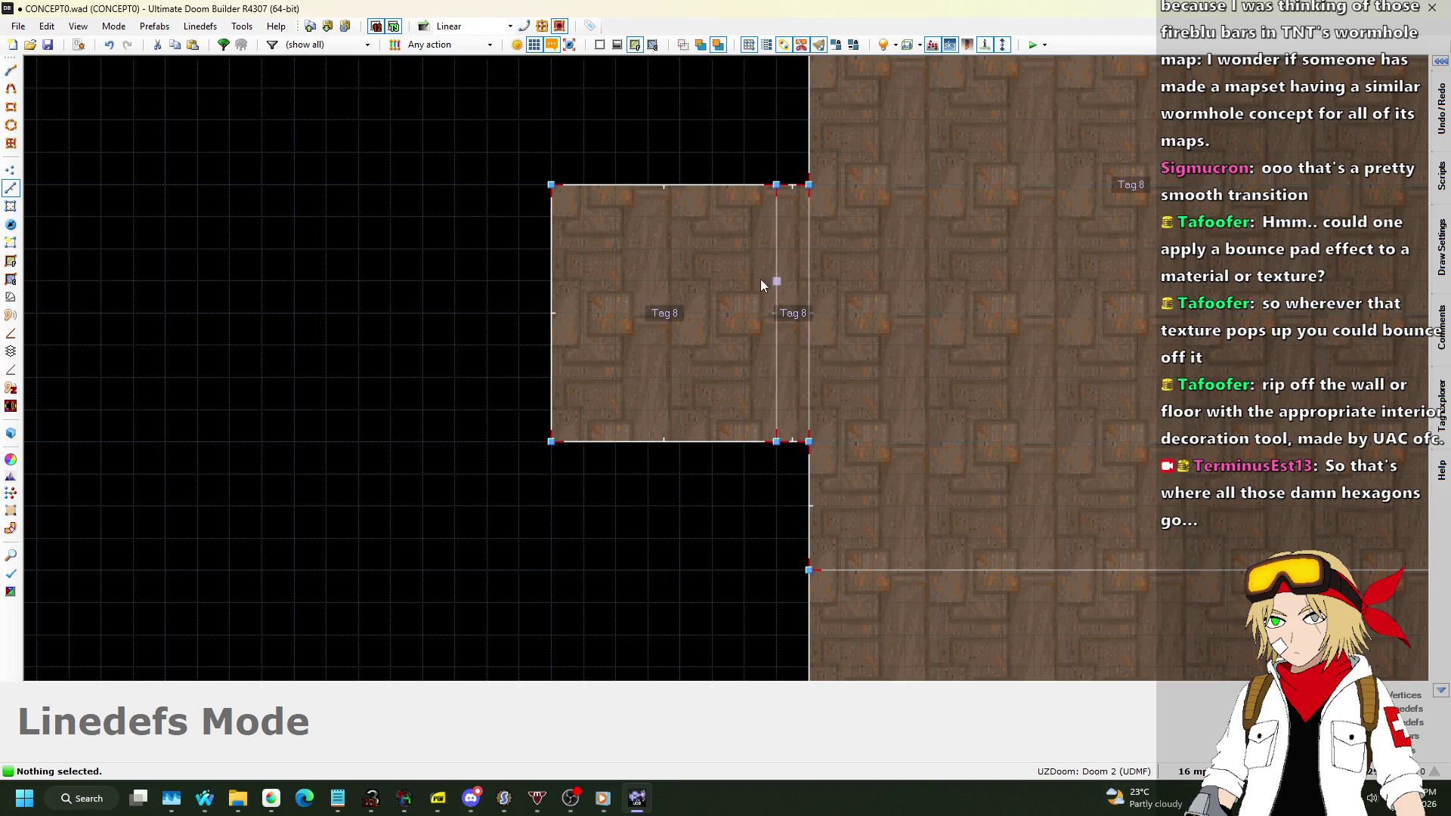
{"action": "key", "text": "space"}
{"action": "left_click", "coordinate": [756, 450]}
{"action": "key", "text": "space"}
{"action": "left_click", "coordinate": [706, 435]}
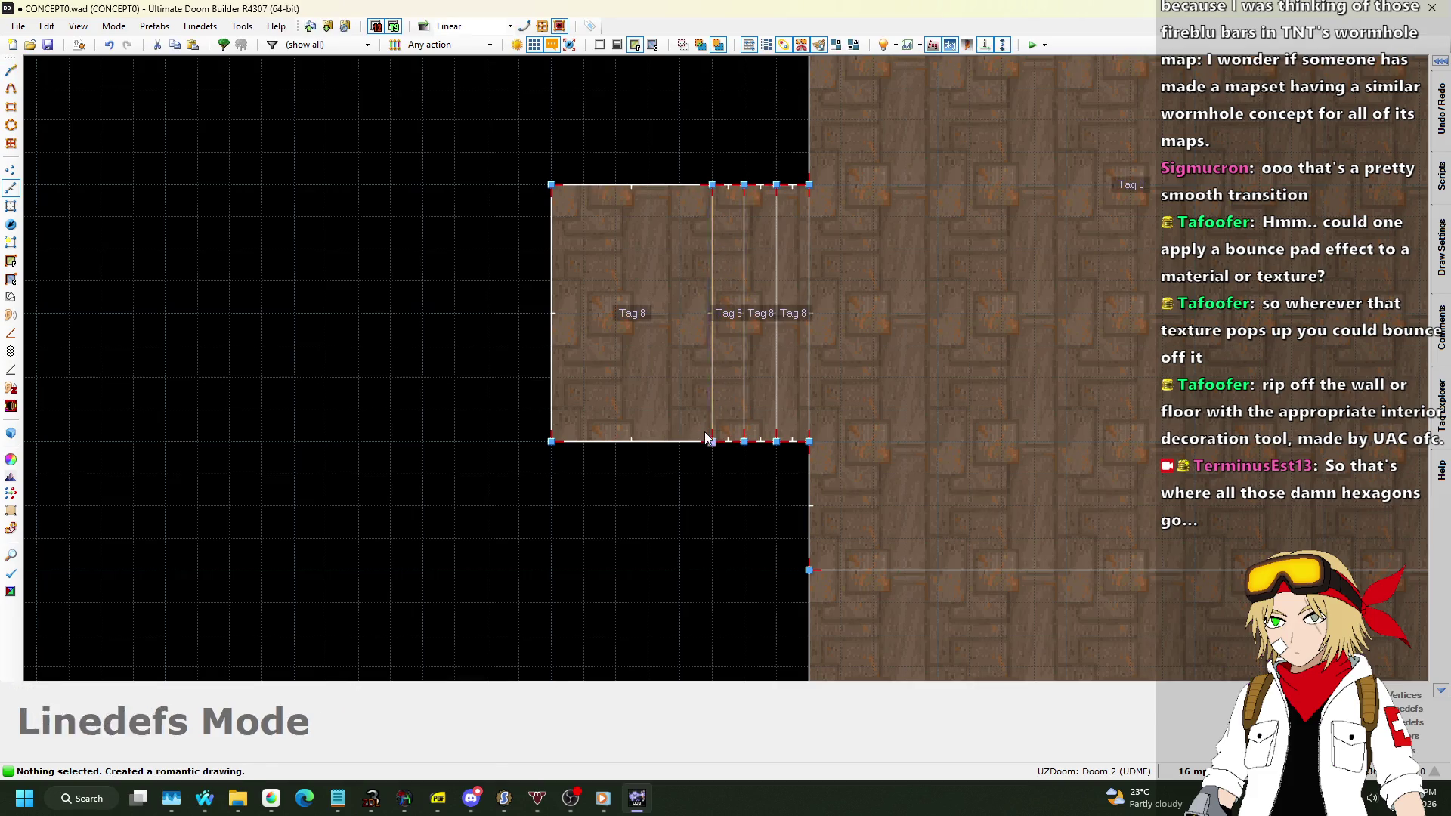
{"action": "key", "text": "space"}
{"action": "left_click", "coordinate": [652, 432]}
{"action": "key", "text": "space"}
{"action": "left_click", "coordinate": [640, 432]}
{"action": "key", "text": "space"}
{"action": "left_click", "coordinate": [612, 434]}
{"action": "key", "text": "space"}
{"action": "key", "text": "Escape"}
Draw more dividing lines across the passage's far end, then switch to Sectors mode.
{"action": "scroll", "coordinate": [256, 365], "scroll_direction": "down", "scroll_amount": 1}
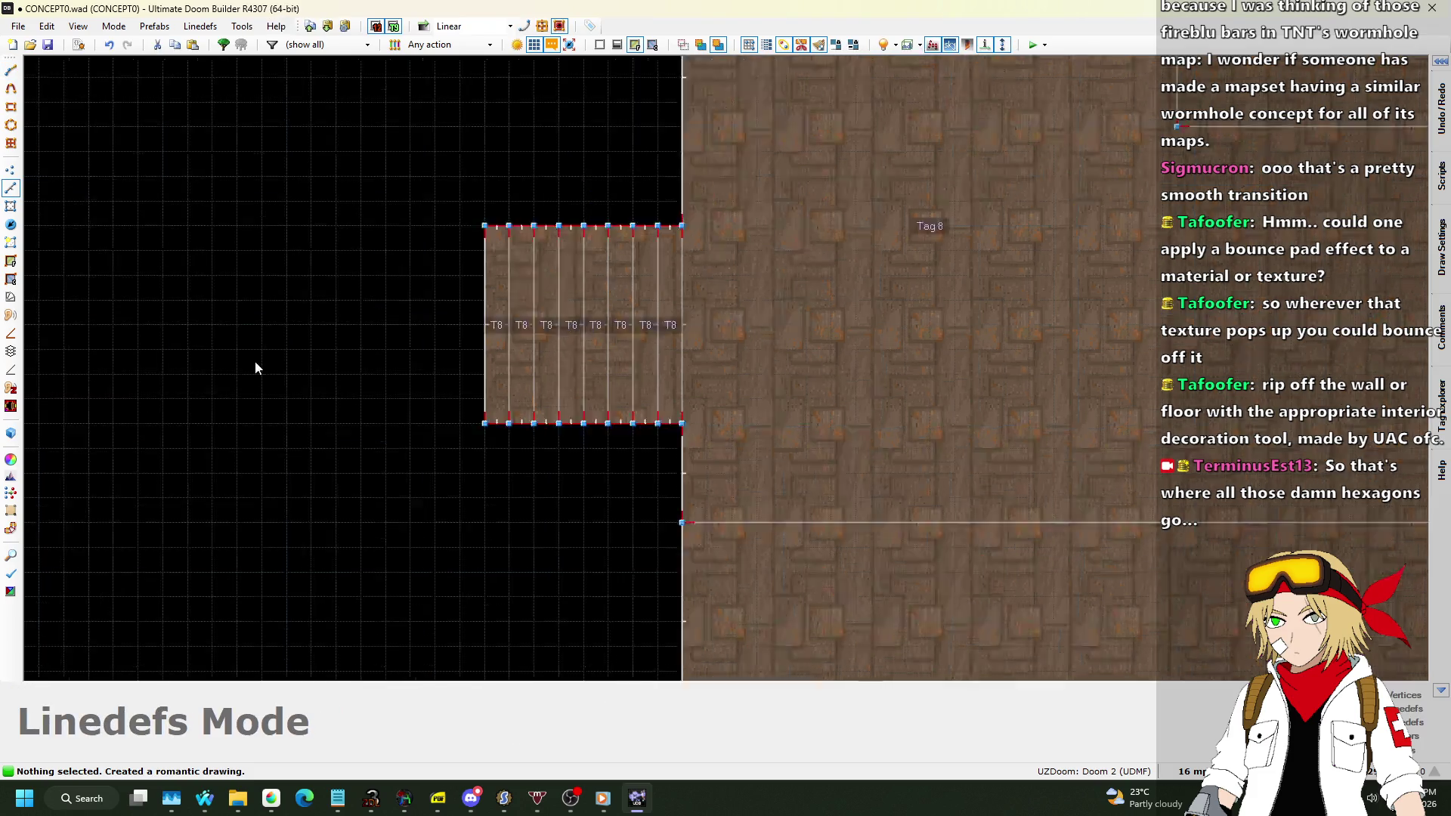
{"action": "scroll", "coordinate": [462, 358], "scroll_direction": "down", "scroll_amount": 3}
{"action": "scroll", "coordinate": [463, 358], "scroll_direction": "up", "scroll_amount": 6}
{"action": "scroll", "coordinate": [1005, 336], "scroll_direction": "up", "scroll_amount": 1}
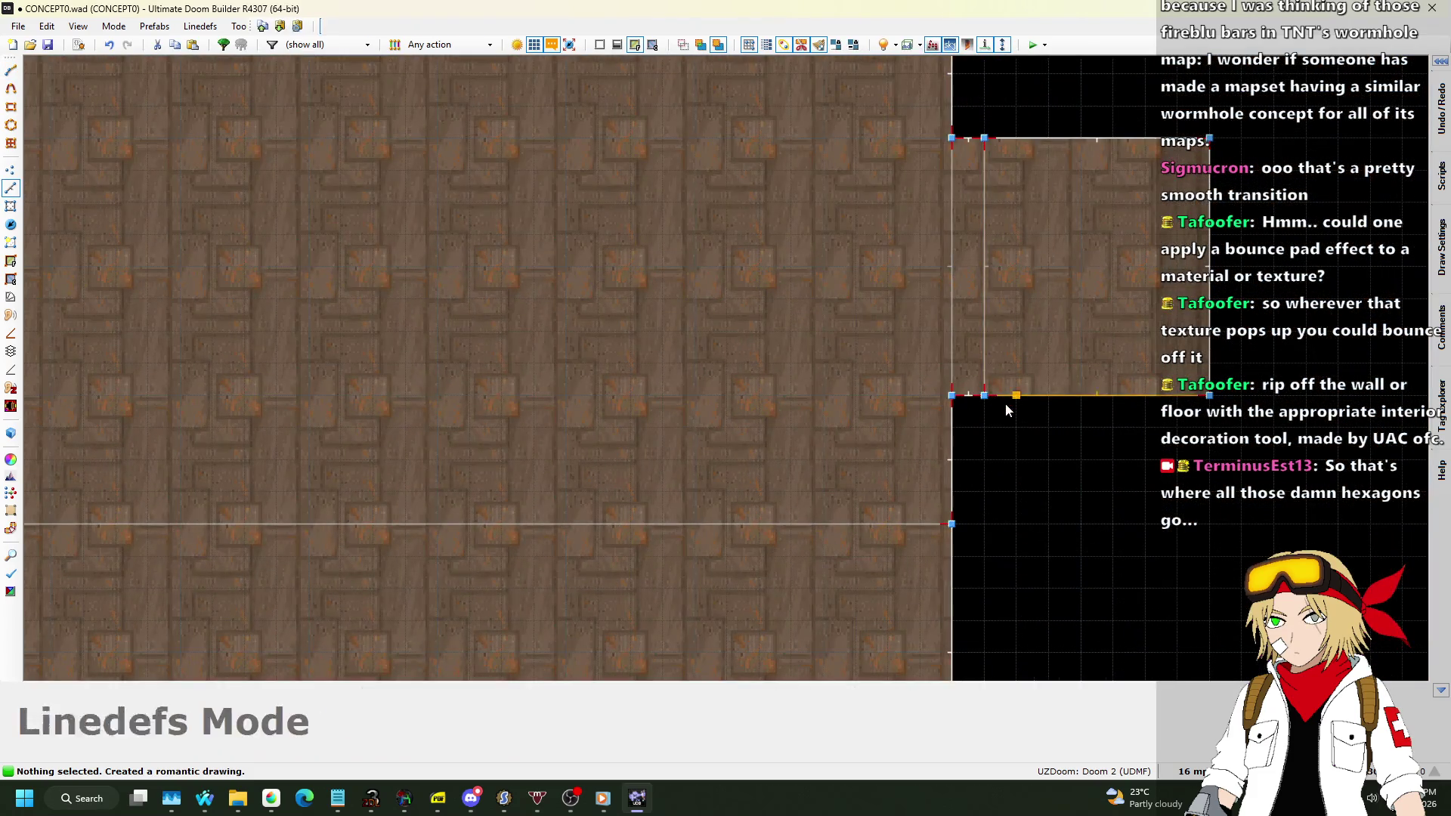
{"action": "left_click", "coordinate": [1026, 138]}
{"action": "key", "text": "space"}
{"action": "left_click", "coordinate": [1049, 139]}
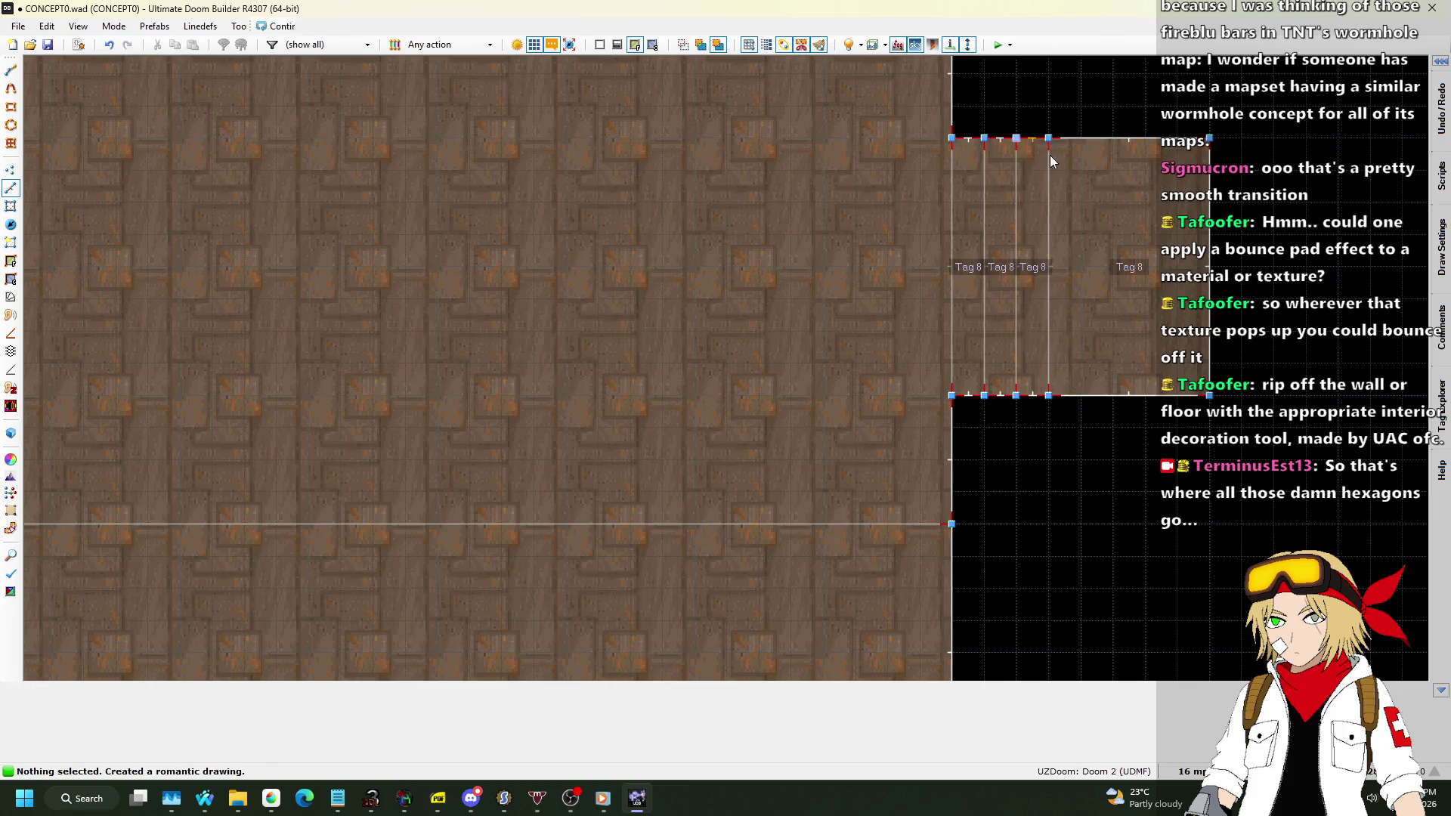
{"action": "key", "text": "space"}
{"action": "left_click", "coordinate": [1080, 139]}
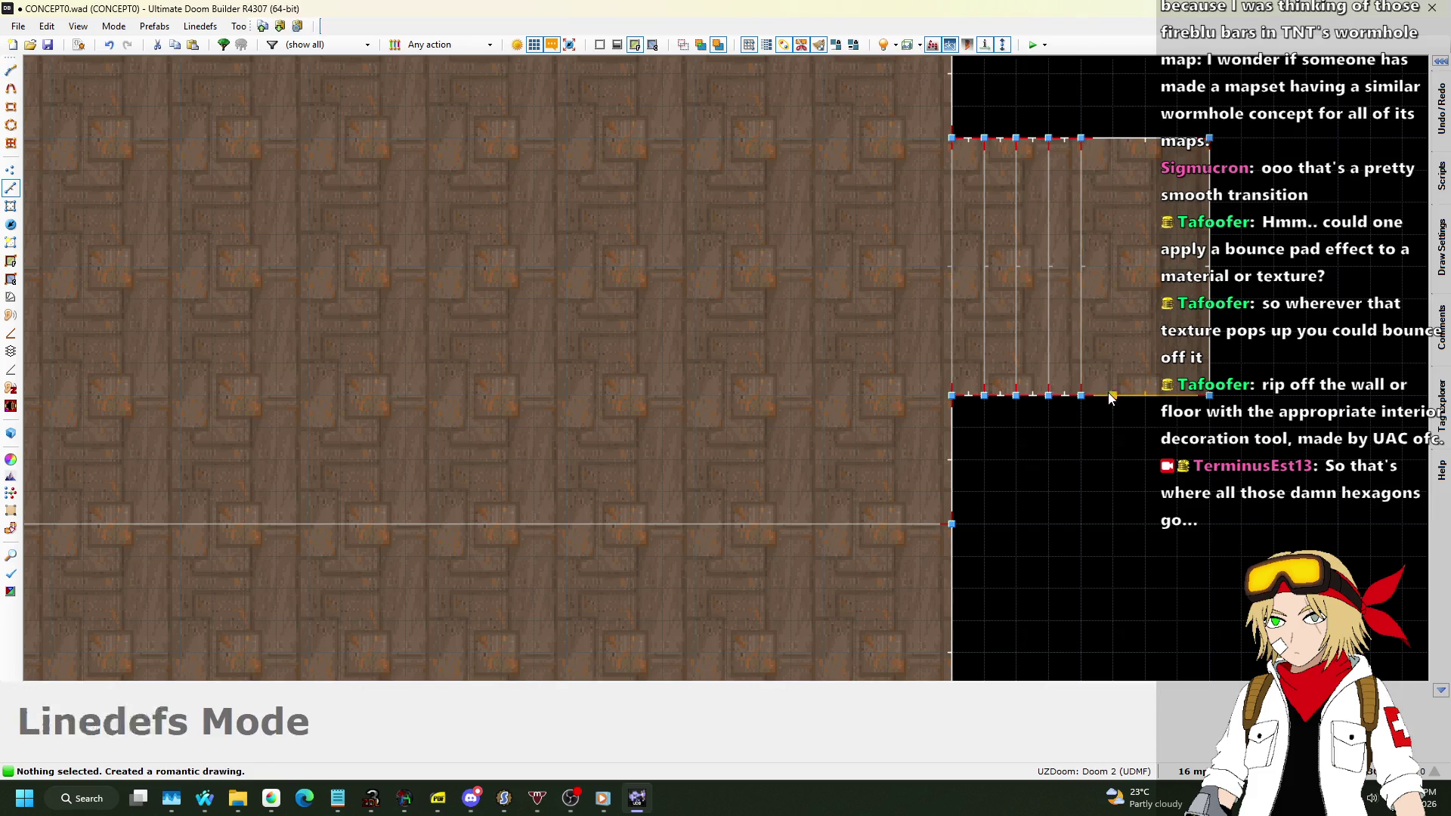
{"action": "left_click", "coordinate": [1113, 139]}
{"action": "key", "text": "space"}
{"action": "left_click", "coordinate": [1144, 139]}
{"action": "key", "text": "space"}
{"action": "left_click", "coordinate": [1199, 184]}
{"action": "key", "text": "space"}
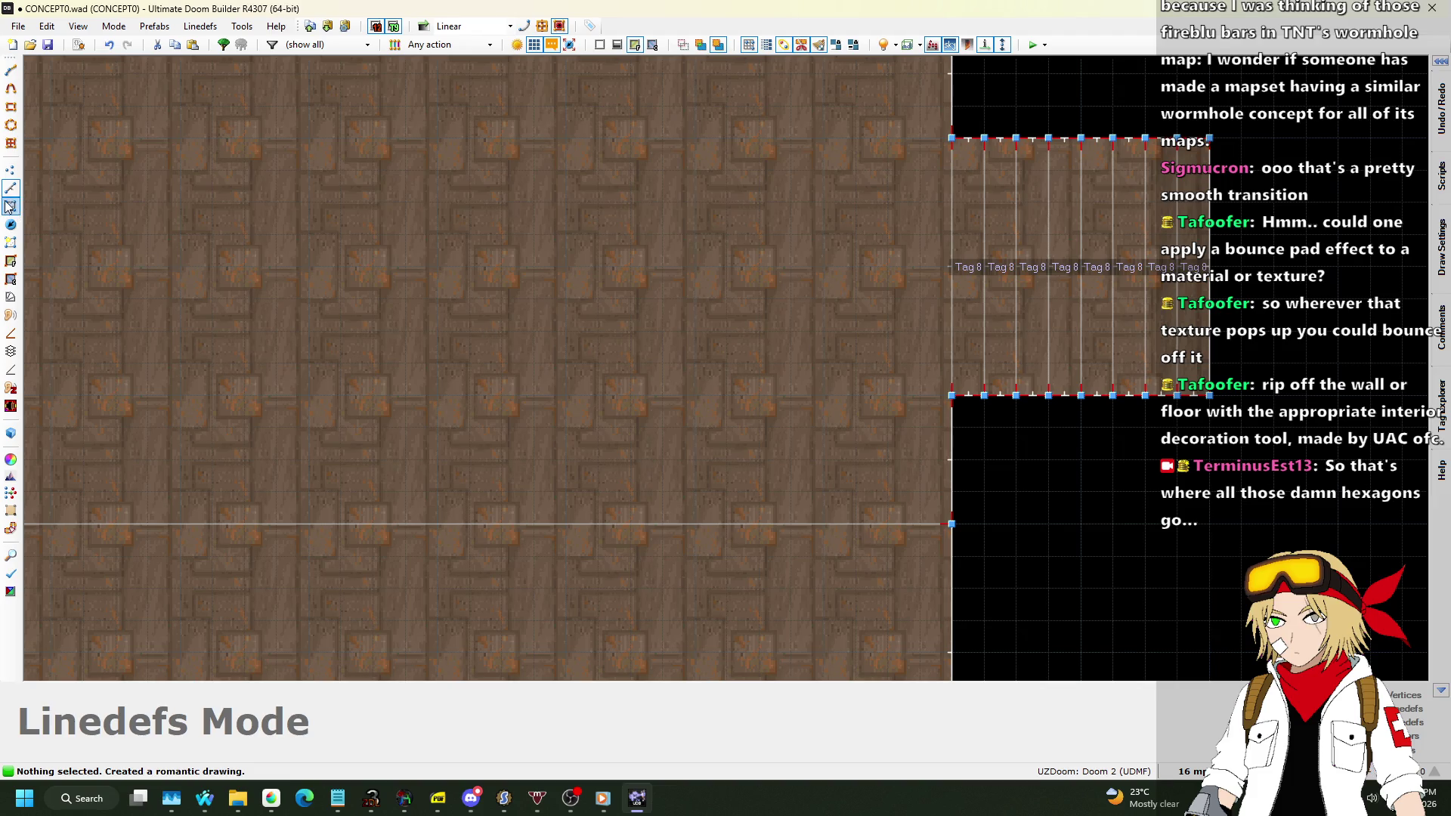
{"action": "left_click", "coordinate": [11, 206]}
{"action": "scroll", "coordinate": [267, 237], "scroll_direction": "down", "scroll_amount": 5}
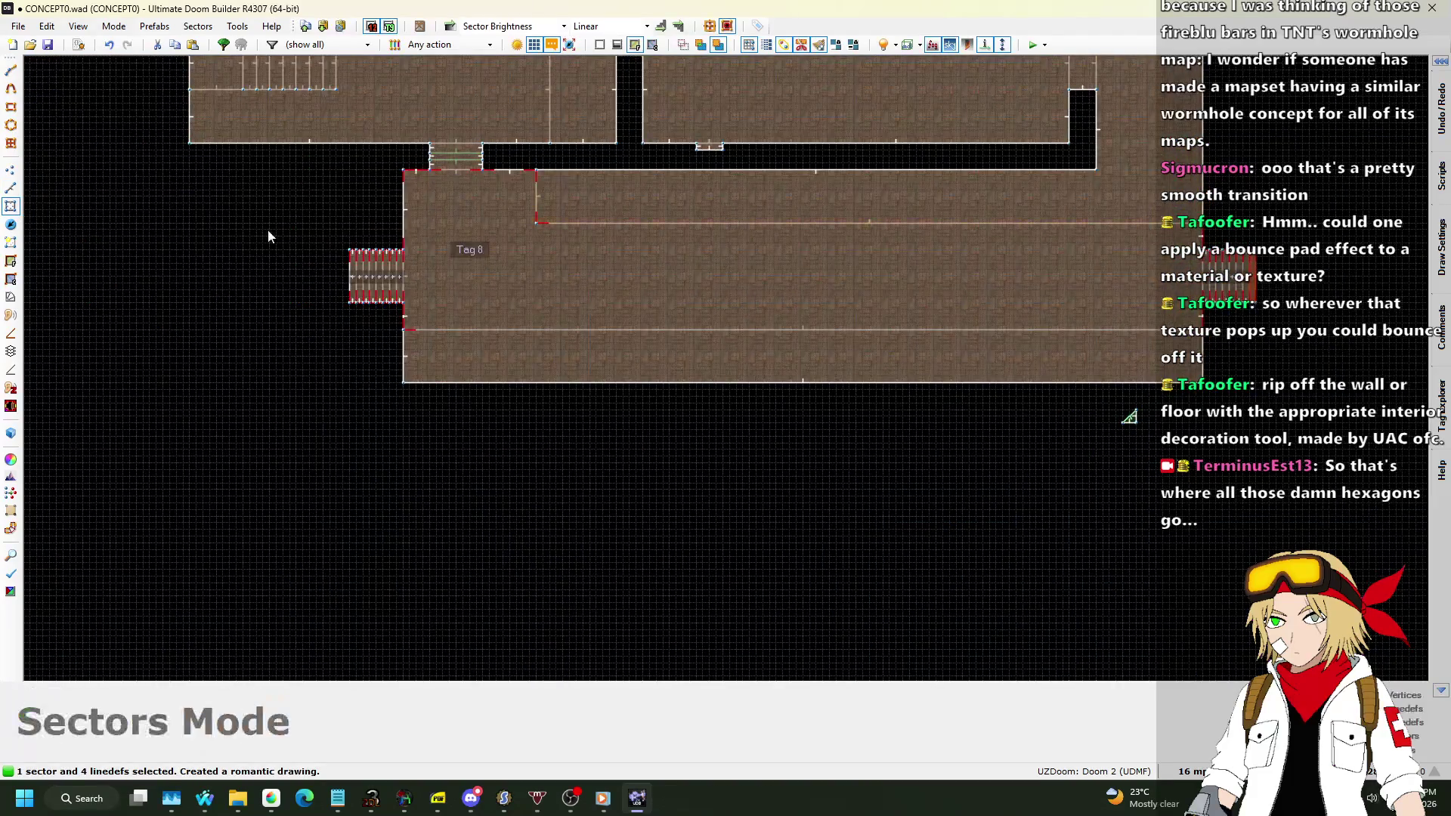
Set the outermost strip sectors' brightness to 0.
{"action": "scroll", "coordinate": [268, 237], "scroll_direction": "up", "scroll_amount": 5}
{"action": "left_click", "coordinate": [453, 324]}
{"action": "right_click", "coordinate": [728, 359]}
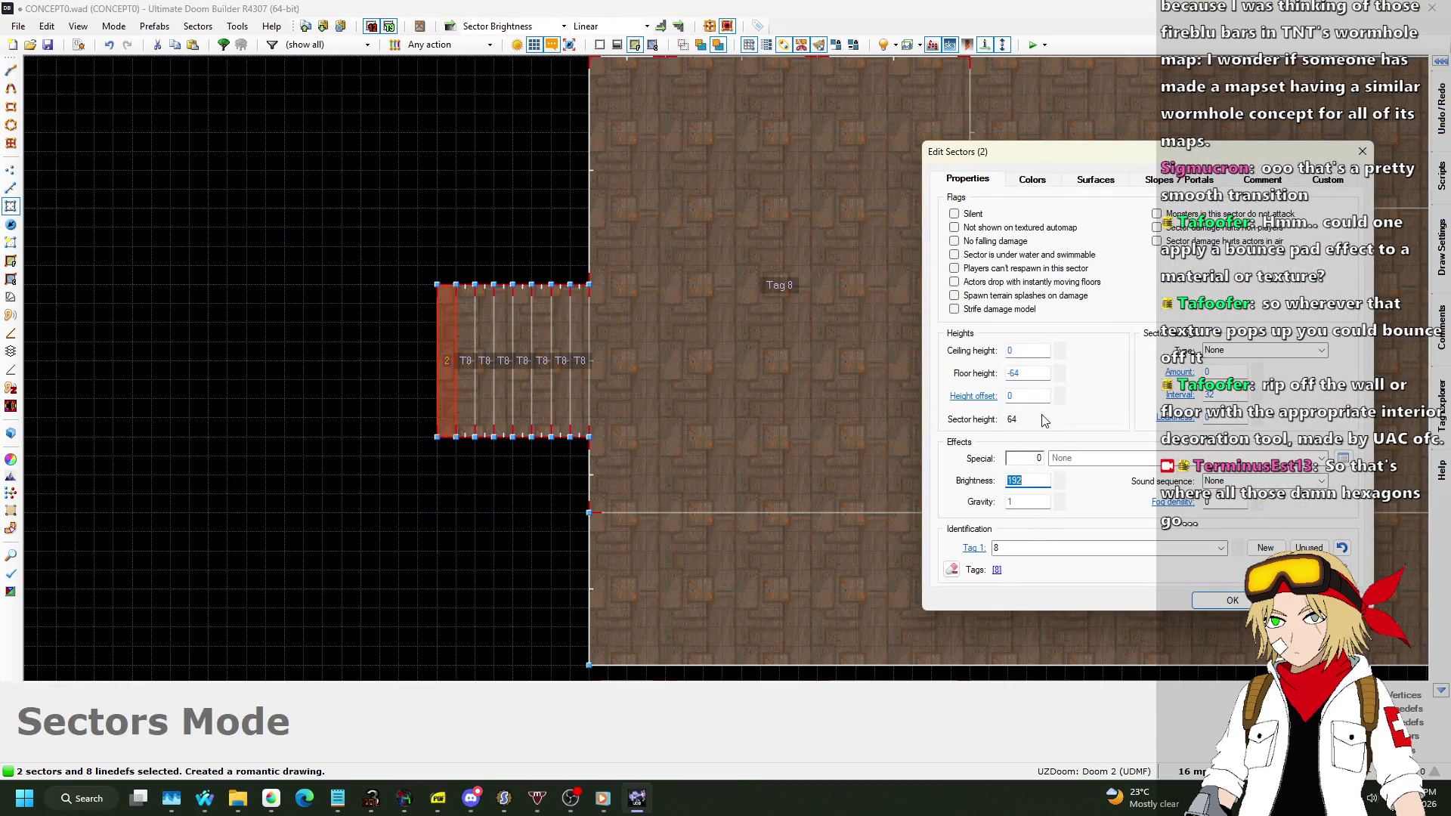
{"action": "key", "text": "Return"}
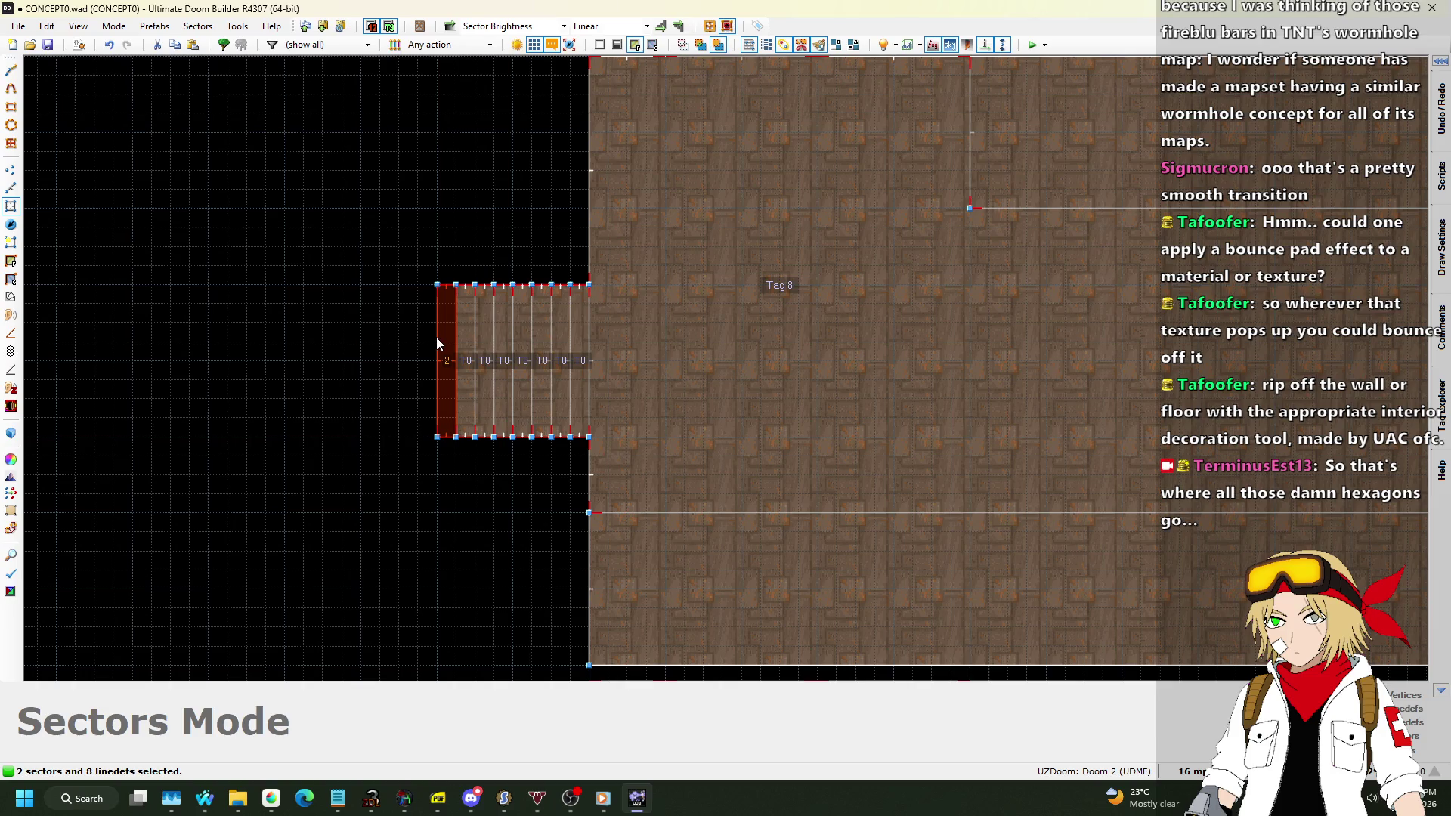
Select the Tag 8 room with the left-end strips, then clear that selection.
{"action": "left_click", "coordinate": [437, 337]}
{"action": "left_click", "coordinate": [650, 378]}
{"action": "left_click", "coordinate": [580, 353]}
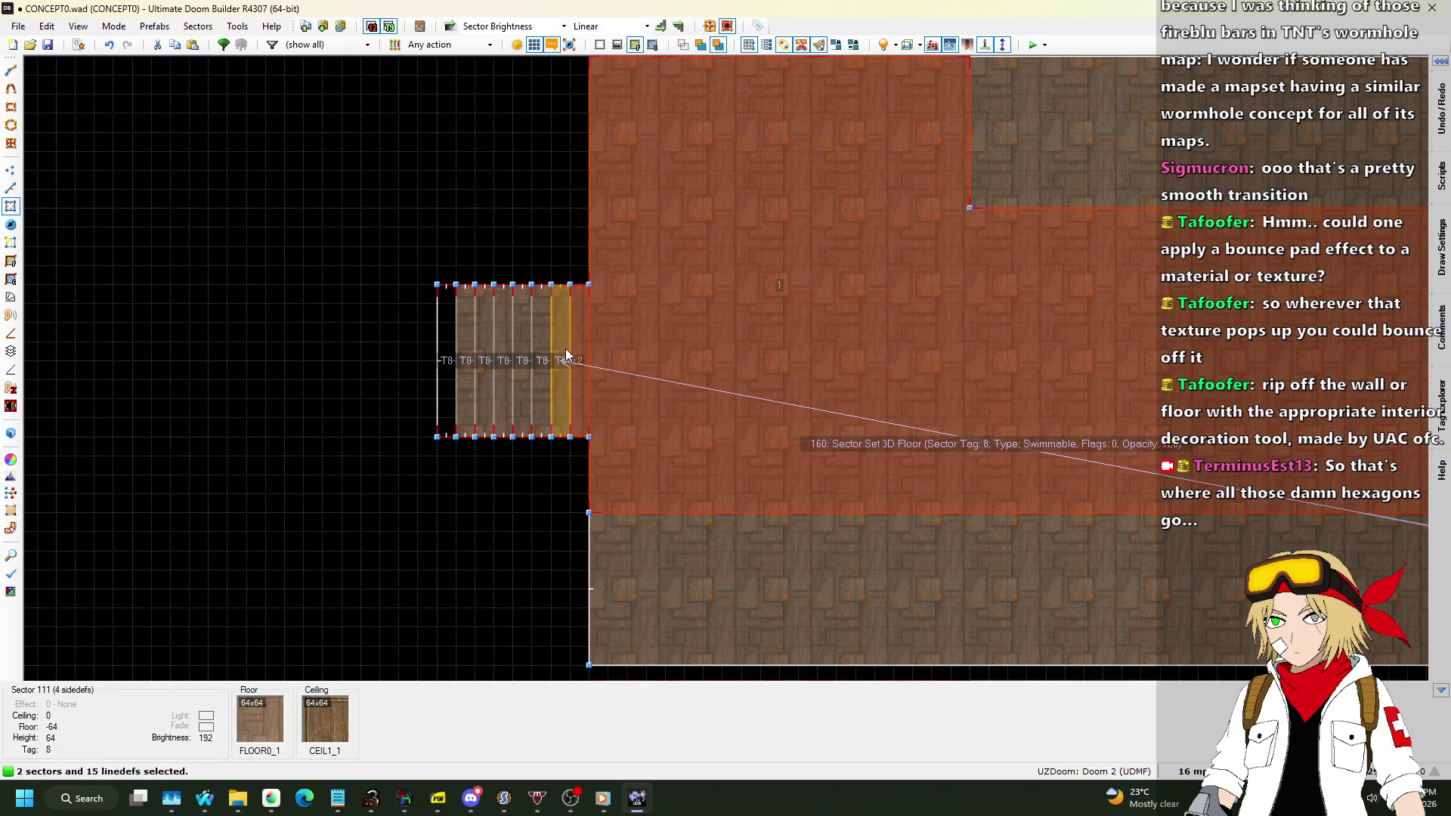
{"action": "left_click", "coordinate": [561, 349]}
{"action": "left_click", "coordinate": [542, 349]}
{"action": "left_click", "coordinate": [524, 349]}
{"action": "key", "text": "c"}
Select the left-end strips out to the outermost one and apply Gradient Brightness across them.
{"action": "left_click", "coordinate": [613, 341]}
{"action": "left_click", "coordinate": [582, 350]}
{"action": "left_click", "coordinate": [561, 351]}
{"action": "left_click", "coordinate": [538, 348]}
{"action": "left_click", "coordinate": [523, 347]}
{"action": "left_click", "coordinate": [490, 354]}
{"action": "left_click", "coordinate": [465, 352]}
{"action": "left_click", "coordinate": [446, 351]}
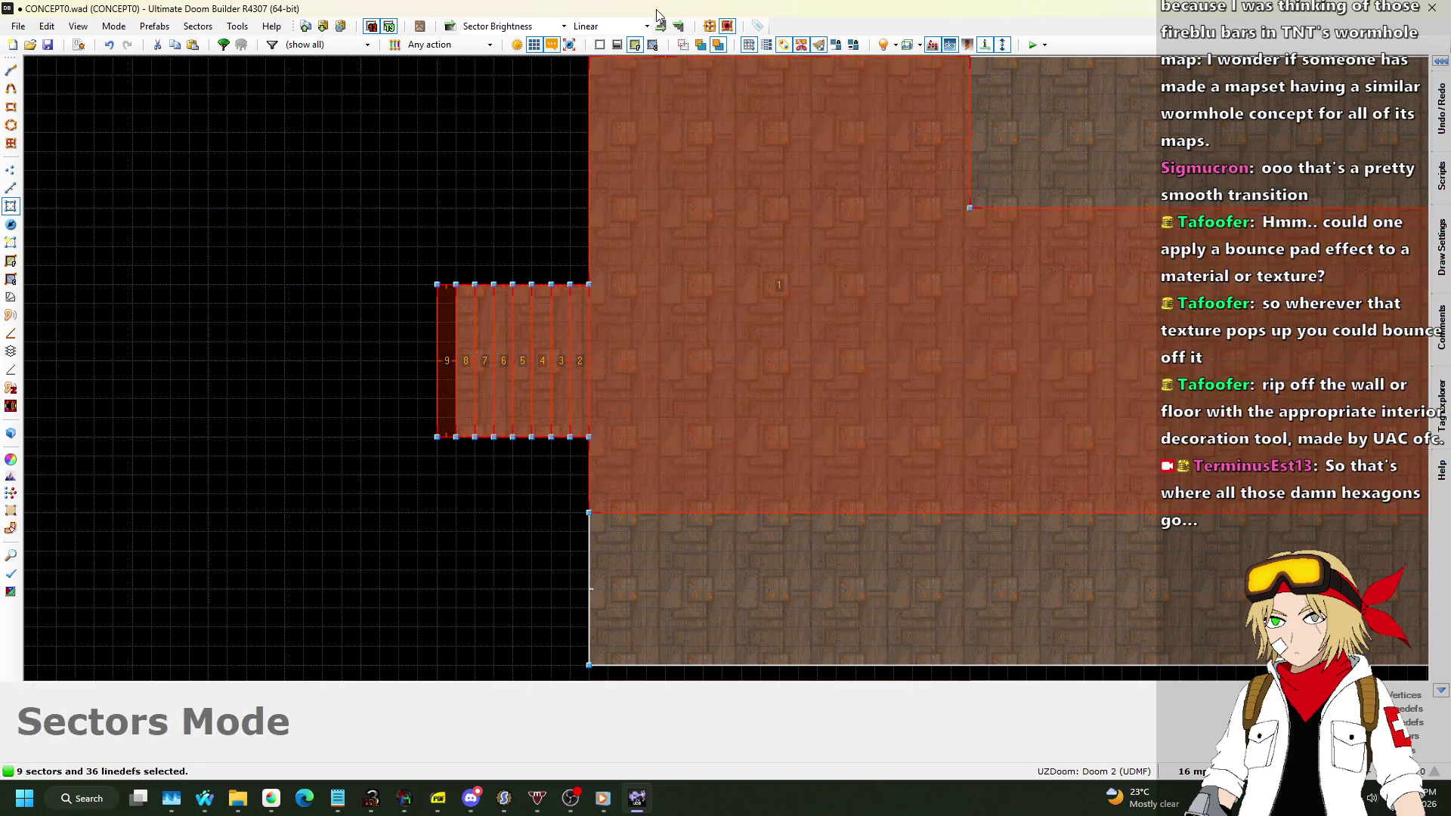
{"action": "left_click", "coordinate": [449, 25]}
{"action": "key", "text": "c"}
Select the Tag 8 room plus the right-end strips out to the outermost strip.
{"action": "scroll", "coordinate": [277, 269], "scroll_direction": "down", "scroll_amount": 5}
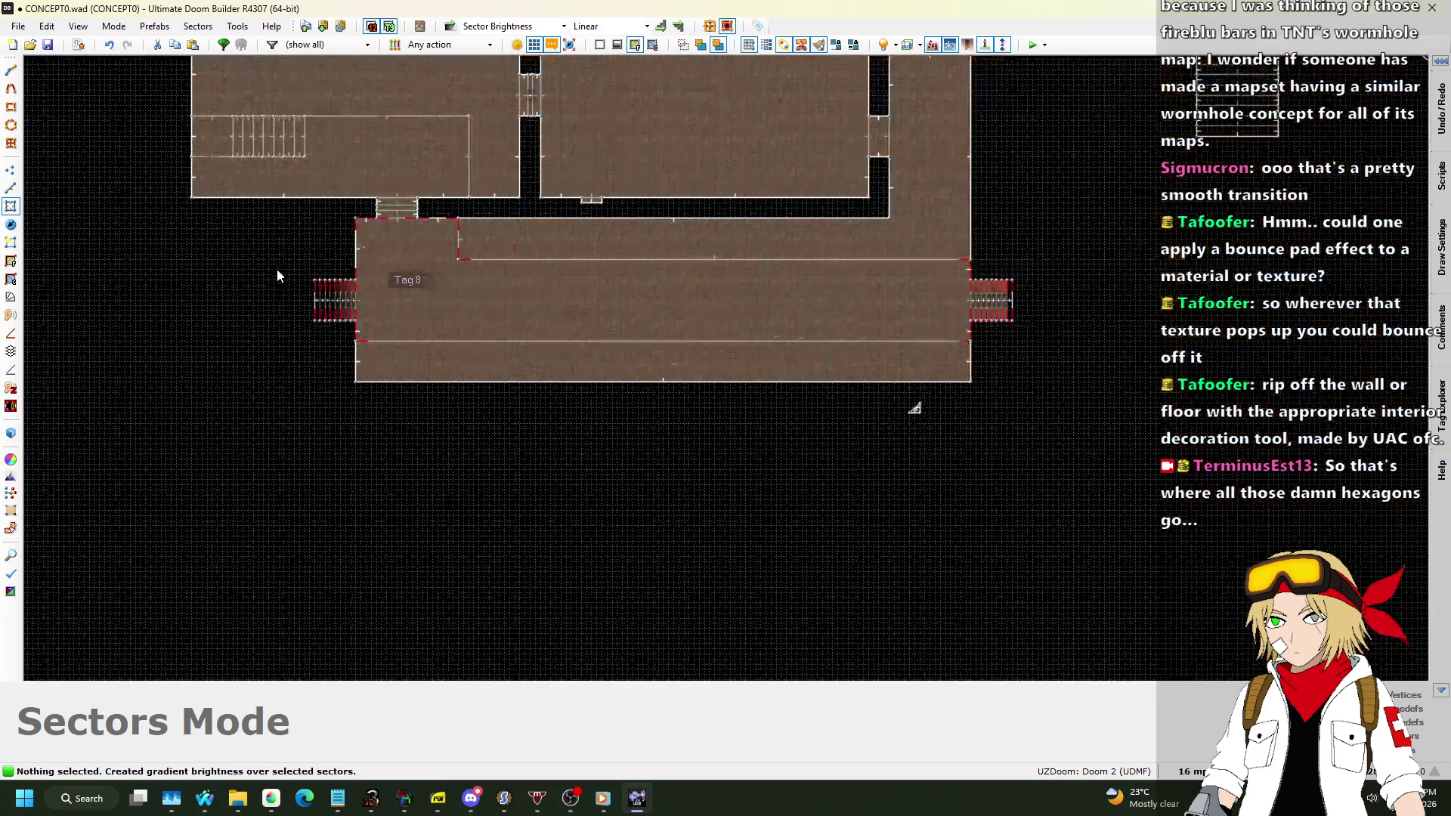
{"action": "scroll", "coordinate": [902, 272], "scroll_direction": "up", "scroll_amount": 8}
{"action": "left_click", "coordinate": [974, 408]}
{"action": "left_click", "coordinate": [1035, 385]}
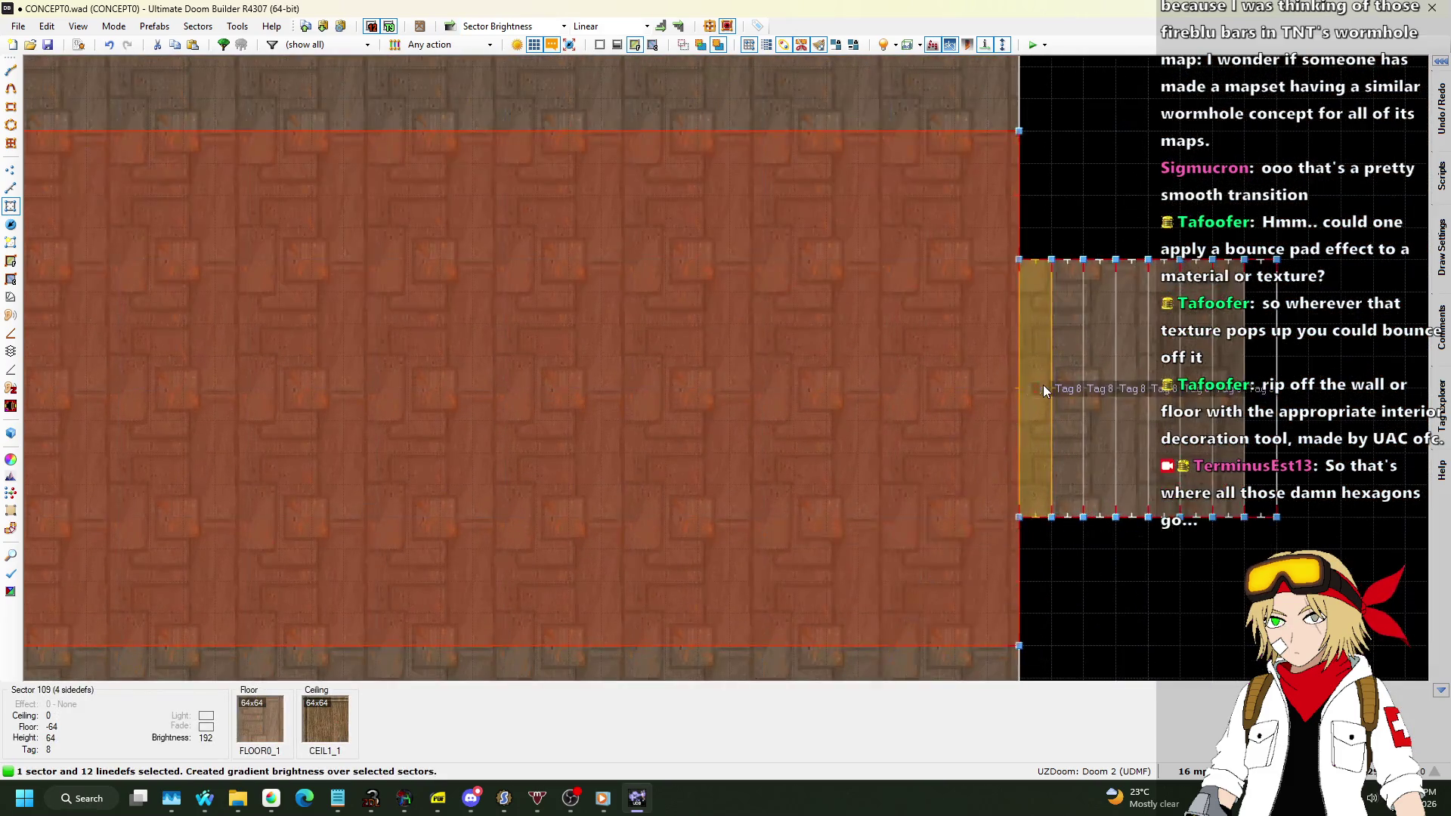
{"action": "left_click", "coordinate": [1067, 381]}
{"action": "left_click", "coordinate": [1100, 371]}
{"action": "left_click", "coordinate": [1130, 370]}
{"action": "left_click", "coordinate": [1163, 371]}
{"action": "left_click", "coordinate": [1197, 374]}
{"action": "left_click", "coordinate": [1228, 376]}
{"action": "left_click", "coordinate": [1260, 378]}
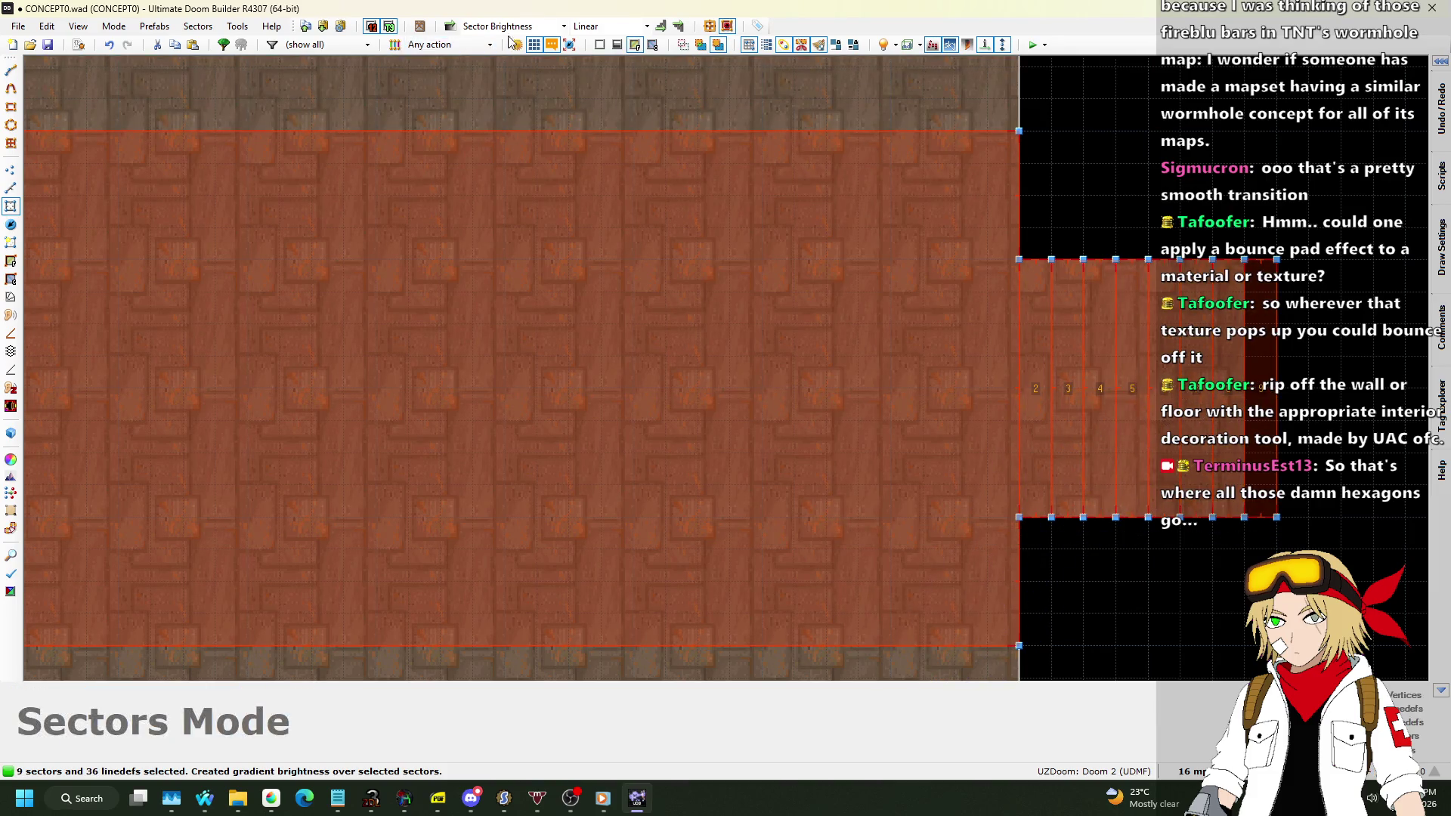
Fly through Visual Mode to inspect the gradient-lit walls and slime floor, then return to 2D.
{"action": "key", "text": "q"}
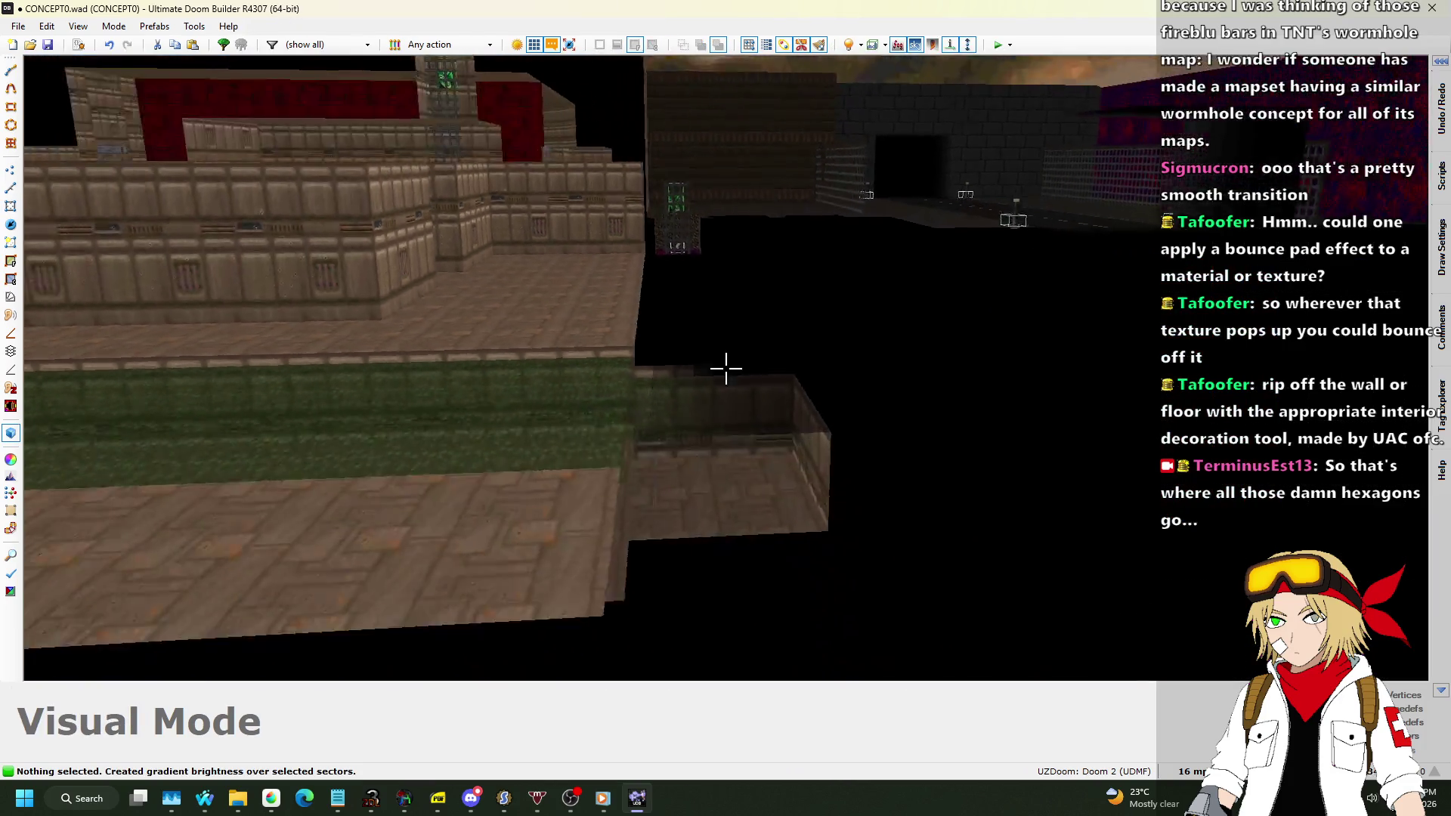
{"action": "key", "text": "w"}
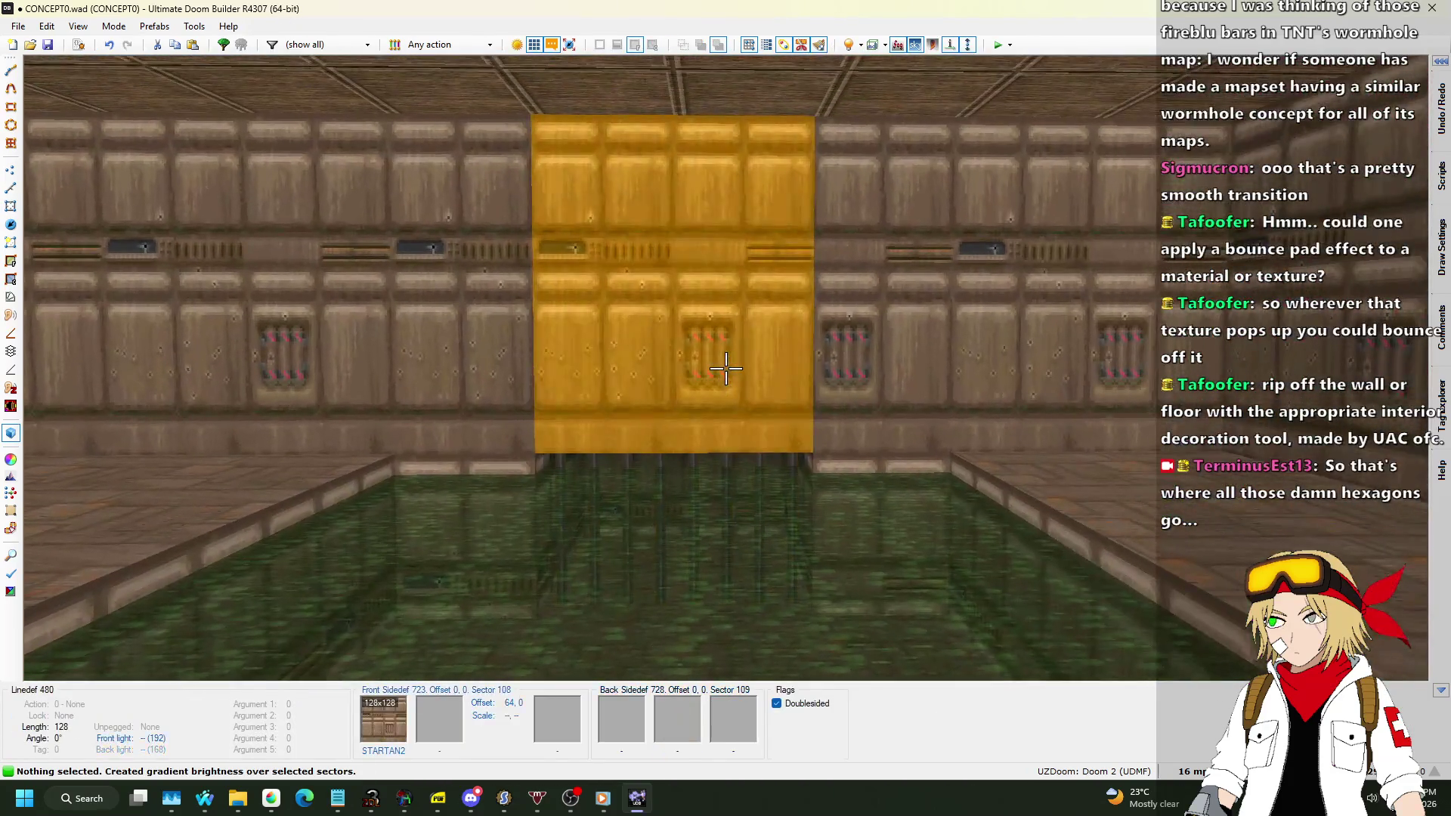
{"action": "key", "text": "s"}
{"action": "key", "text": "Tab"}
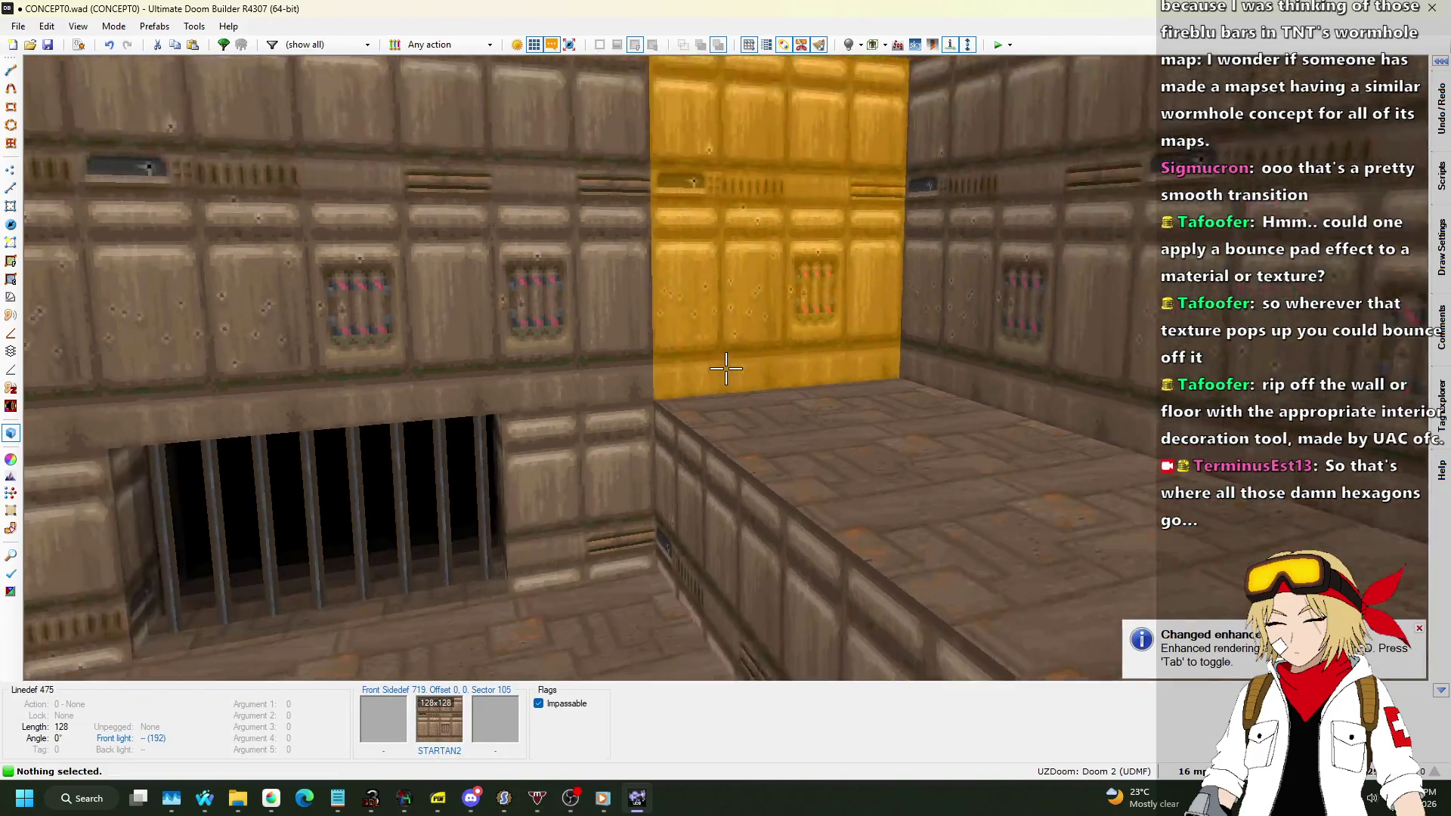
{"action": "key", "text": "Tab"}
{"action": "key", "text": "w"}
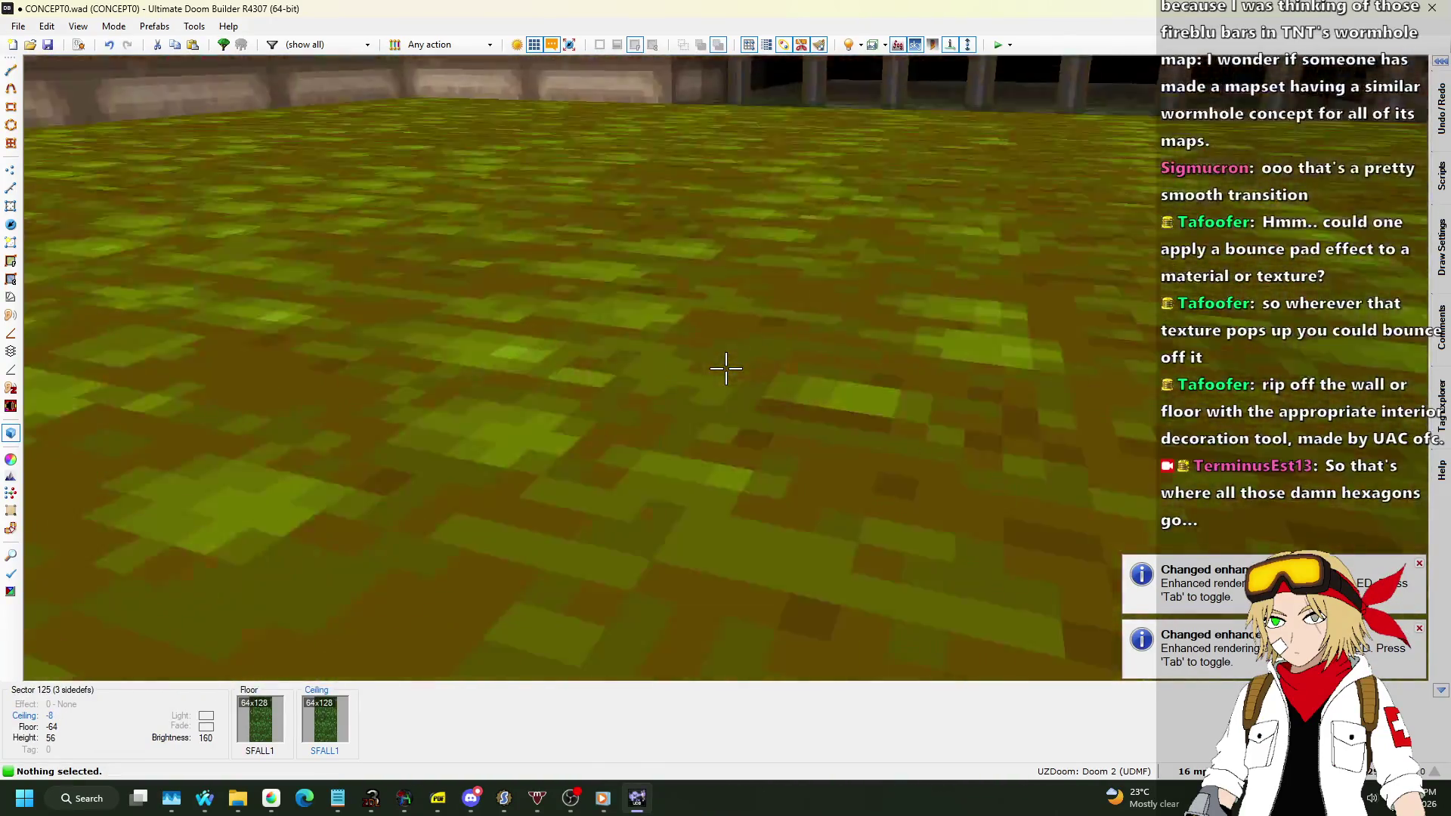
{"action": "key", "text": "w"}
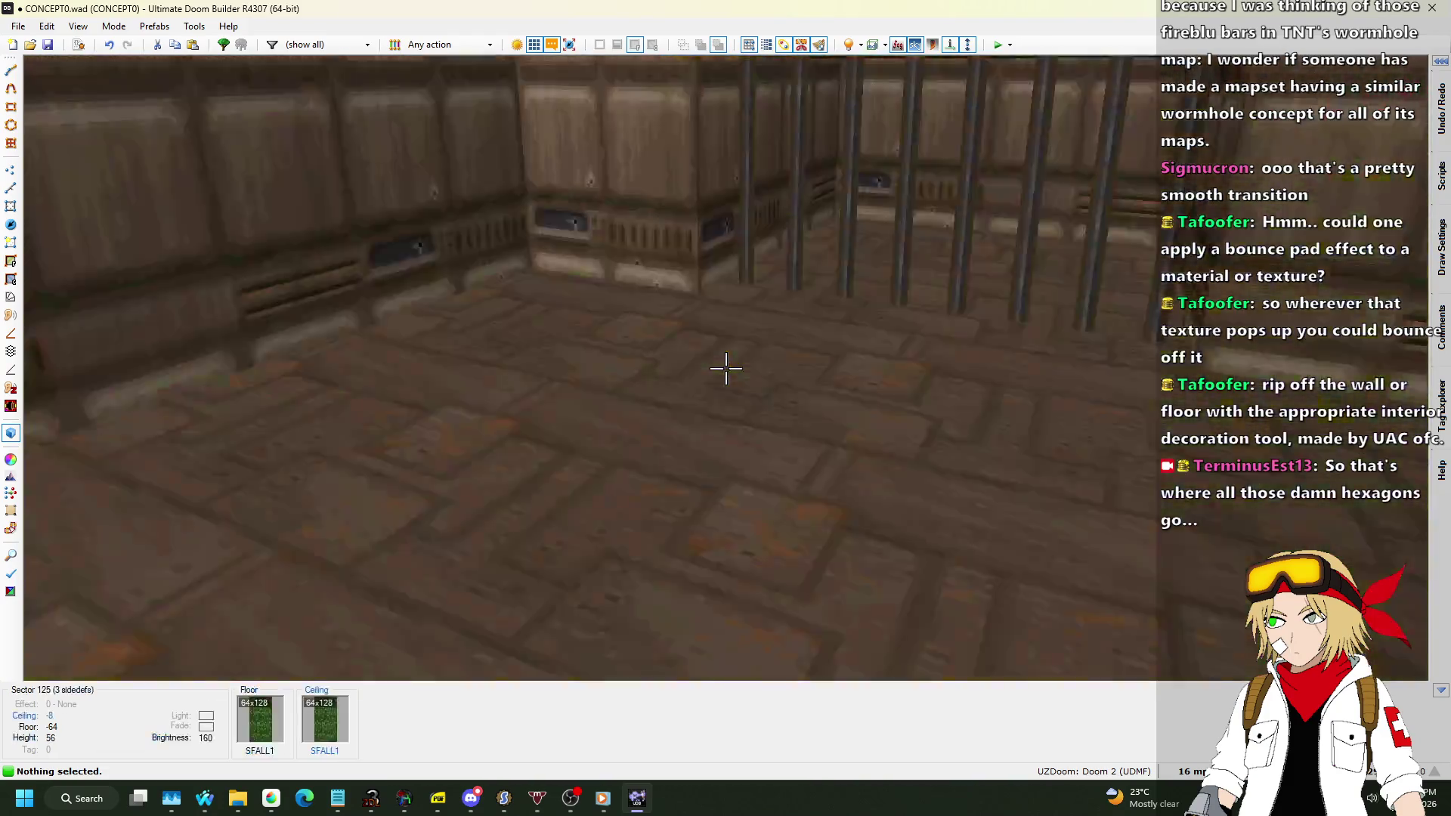
{"action": "key", "text": "q"}
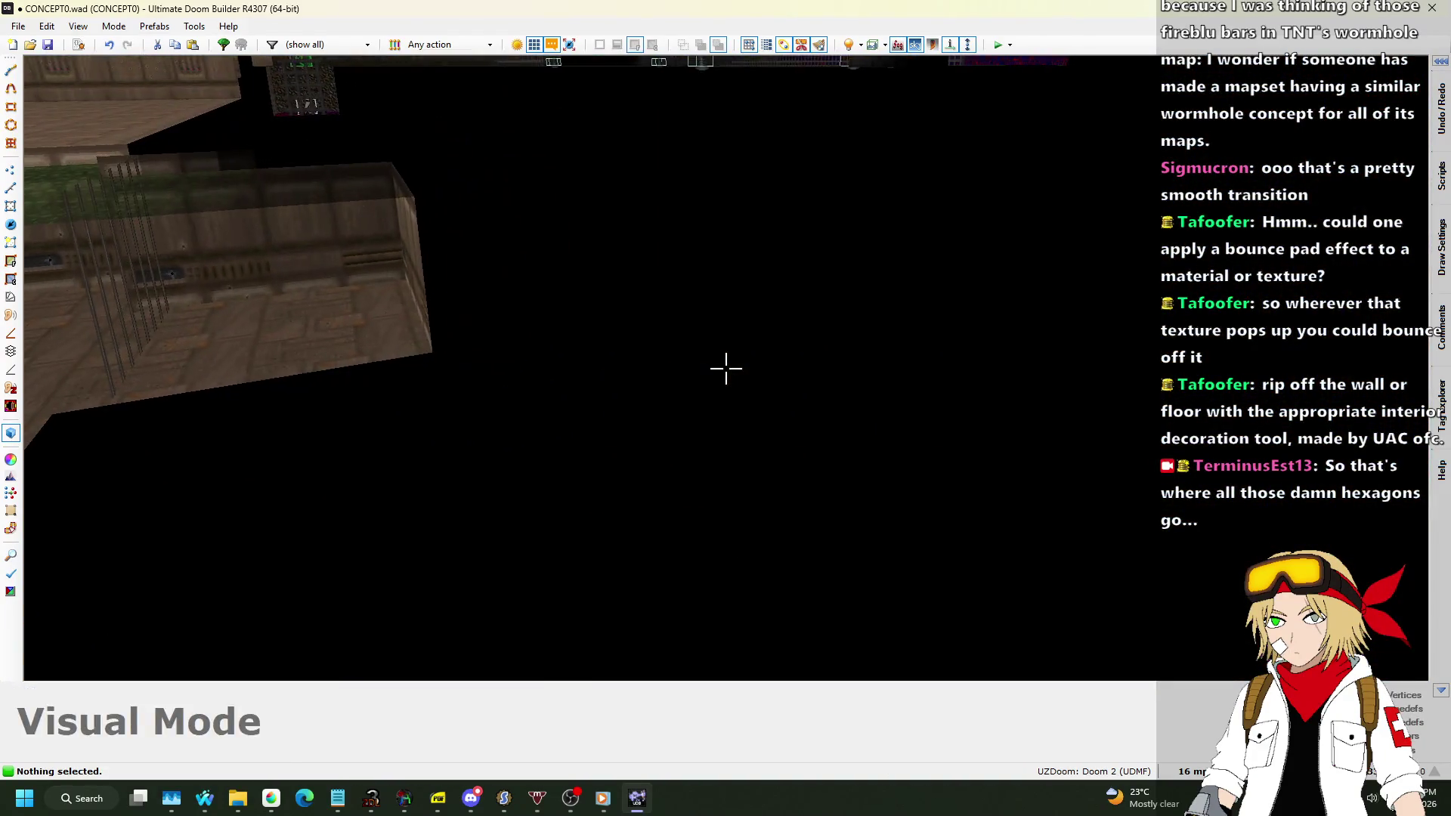
{"action": "left_click", "coordinate": [11, 187]}
Enable flag 1: Disable light effects on the triangle's diagonal 3D-floor linedef.
{"action": "right_click", "coordinate": [178, 262]}
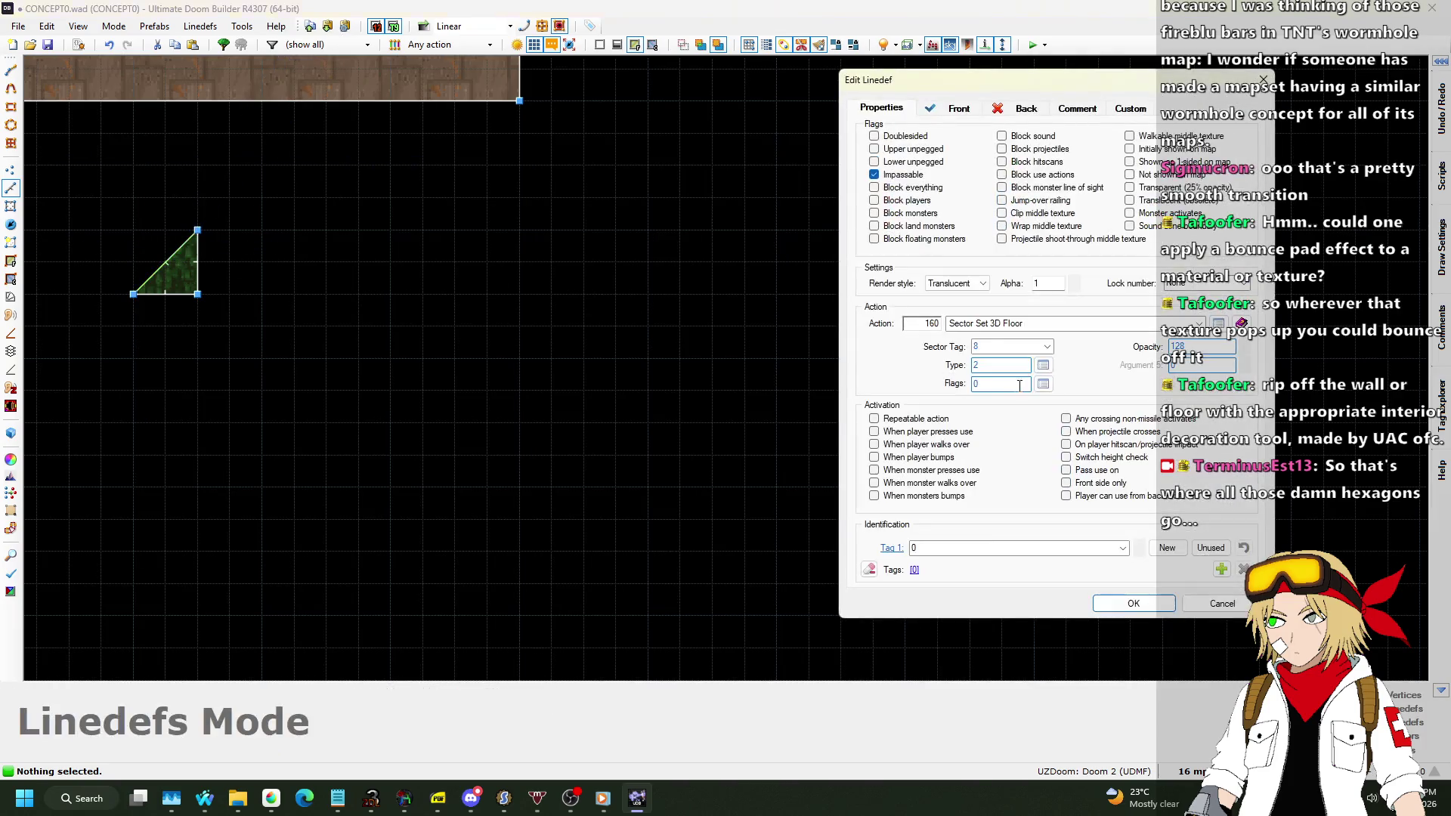
{"action": "left_click", "coordinate": [1043, 383]}
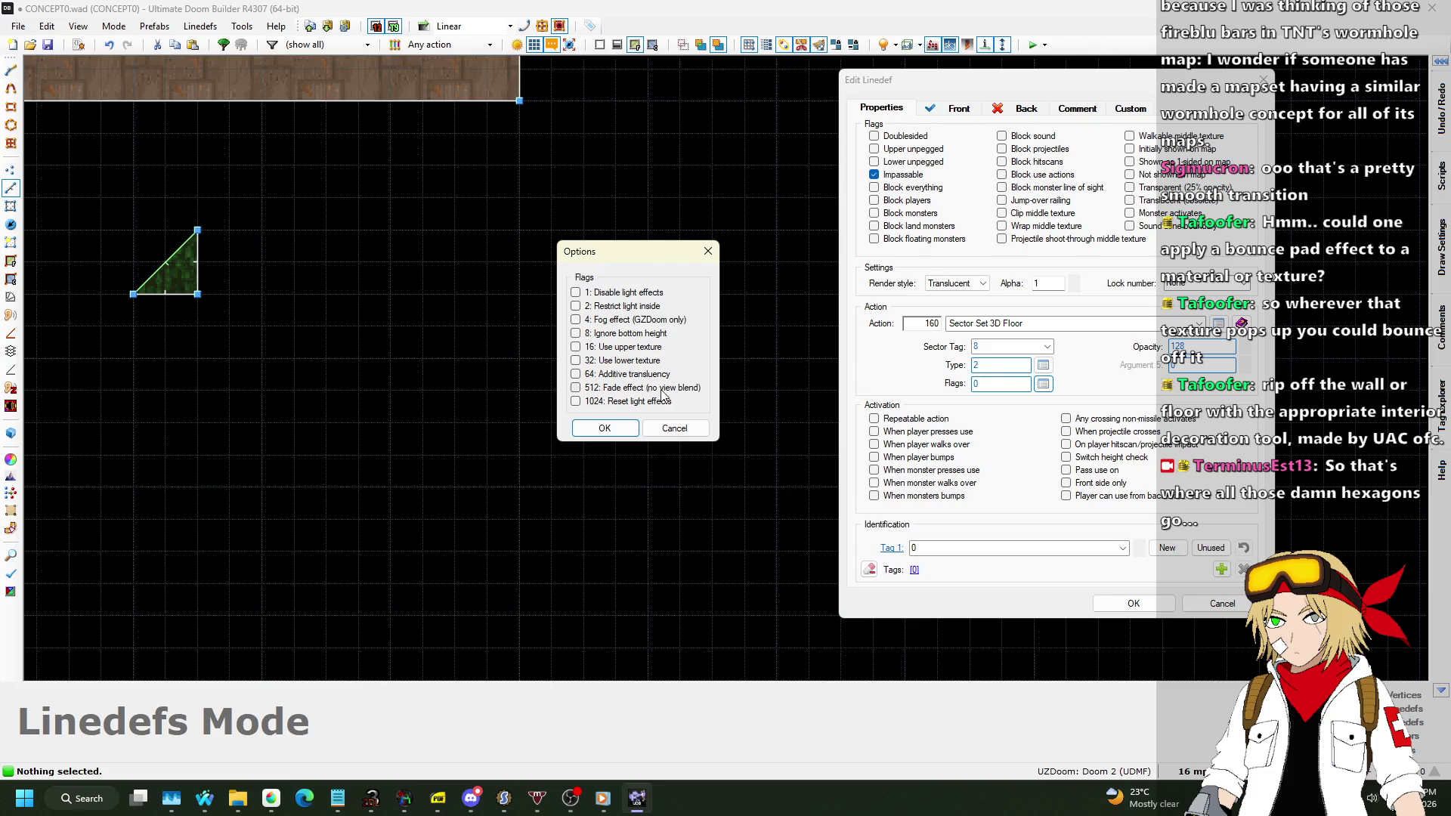
{"action": "left_click", "coordinate": [677, 428]}
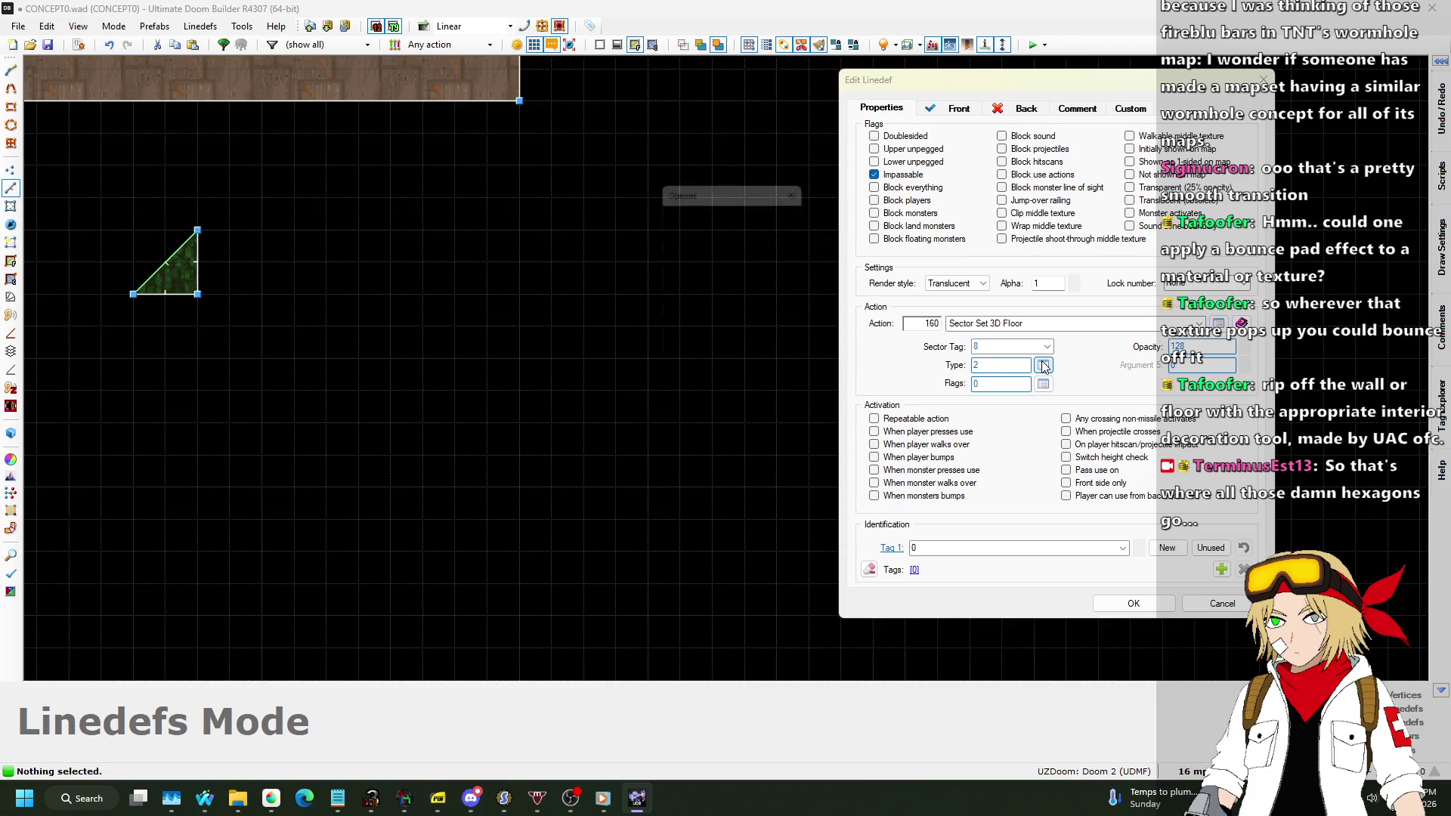
{"action": "left_click", "coordinate": [764, 365]}
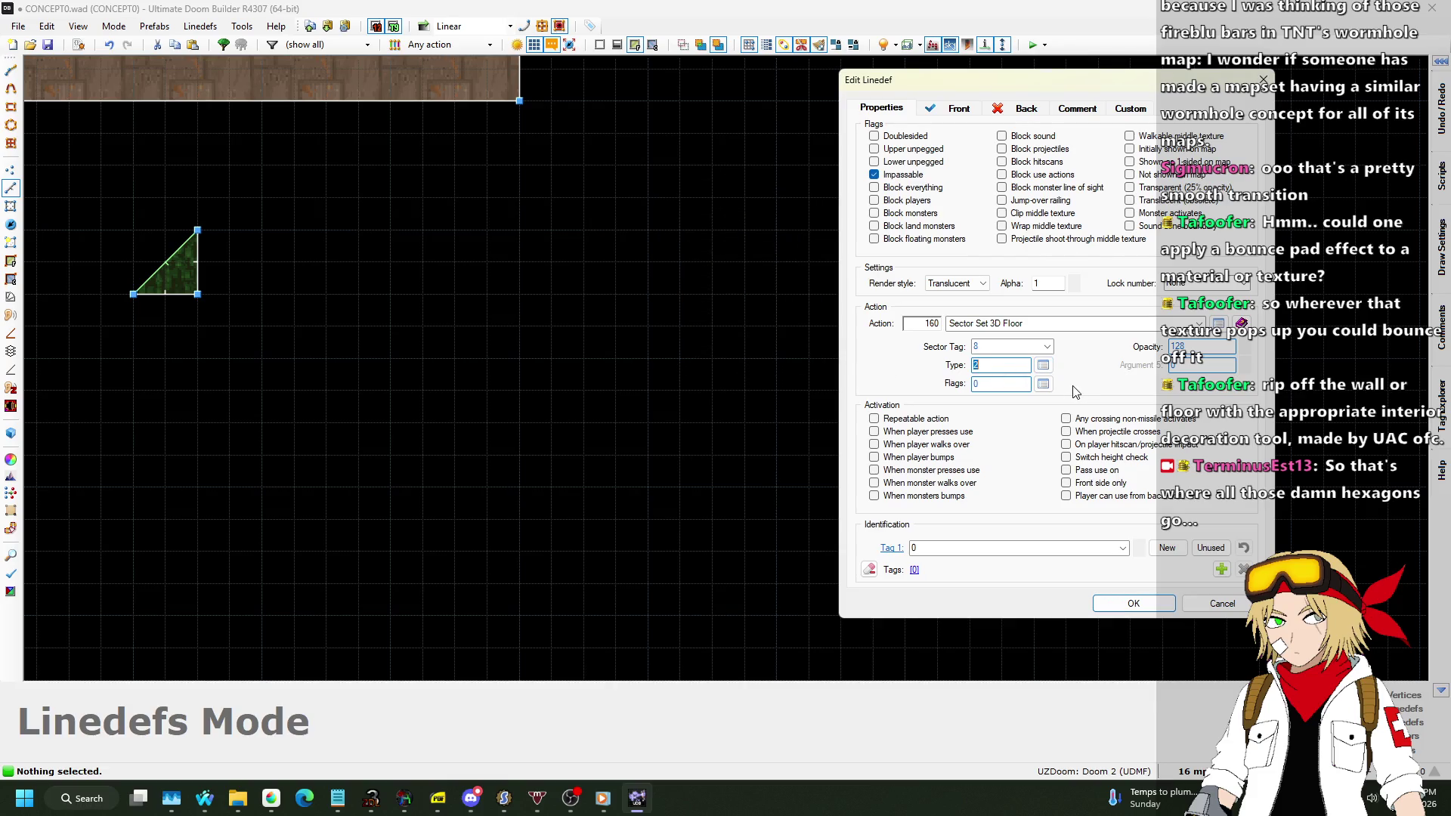
{"action": "type", "text": "2"}
{"action": "left_click", "coordinate": [1042, 384]}
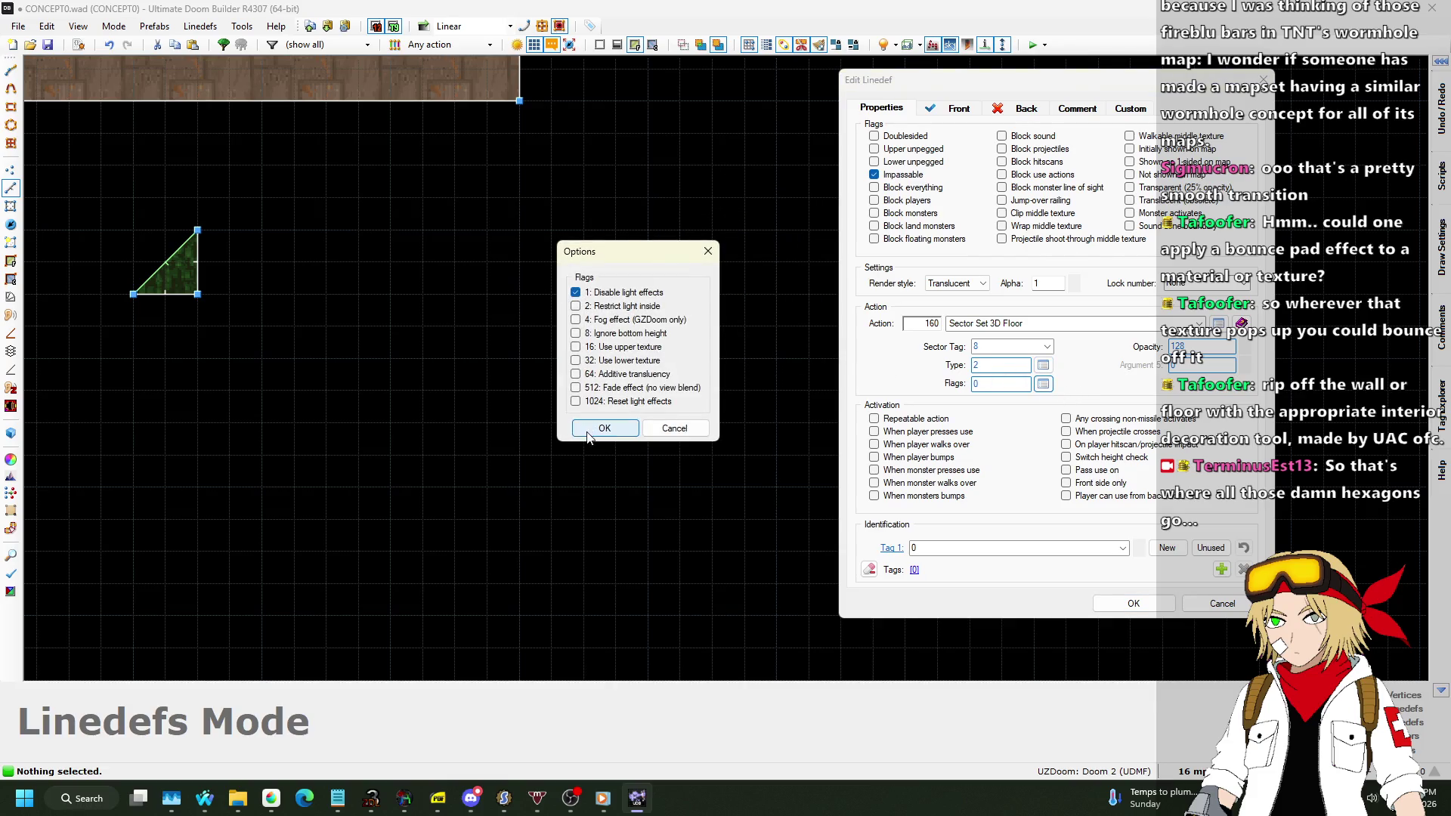
{"action": "left_click", "coordinate": [587, 432]}
{"action": "left_click", "coordinate": [1137, 605]}
Check the slime room's lighting in Visual Mode, then return to the 2D map.
{"action": "key", "text": "q"}
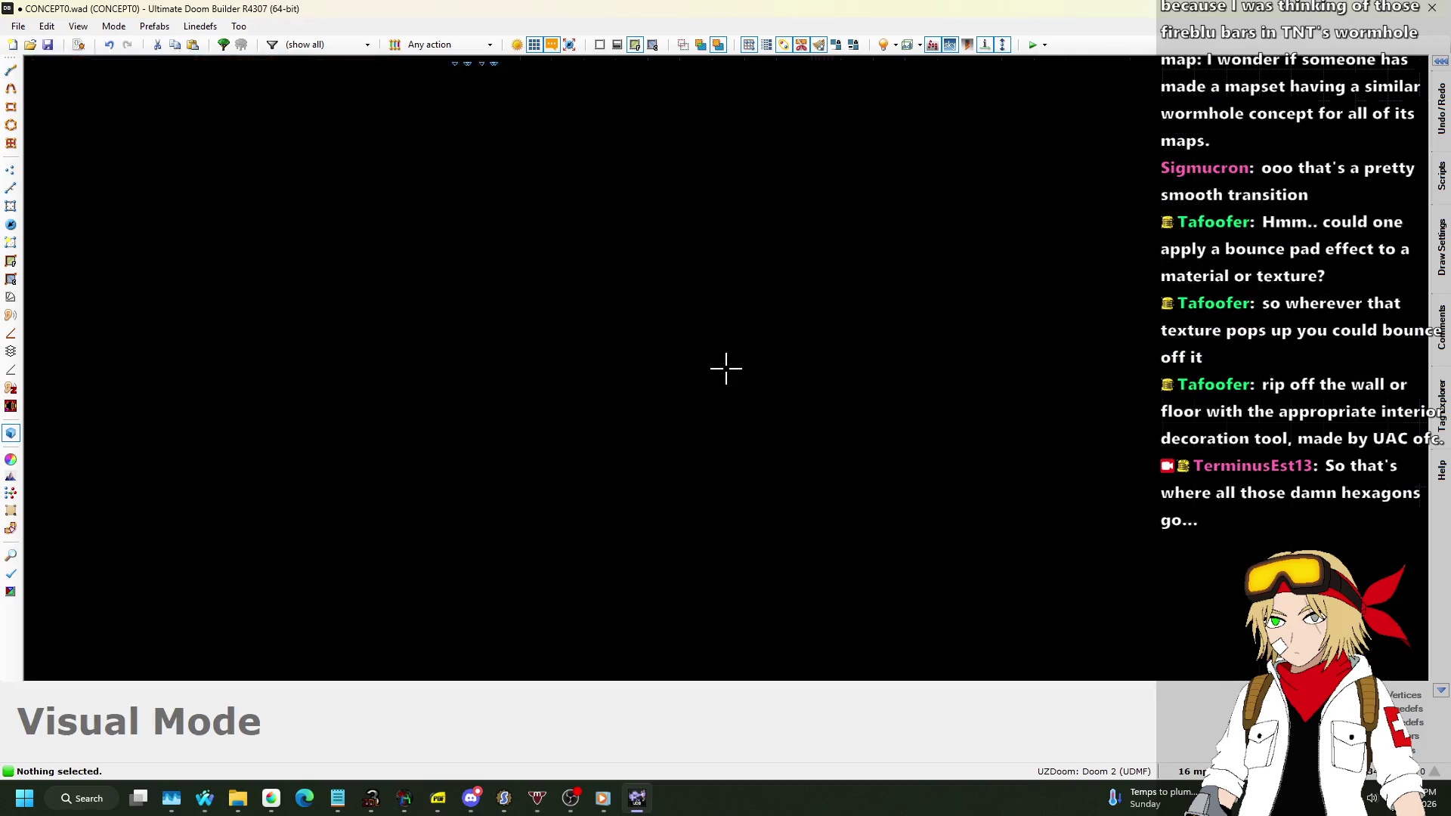
{"action": "key", "text": "w"}
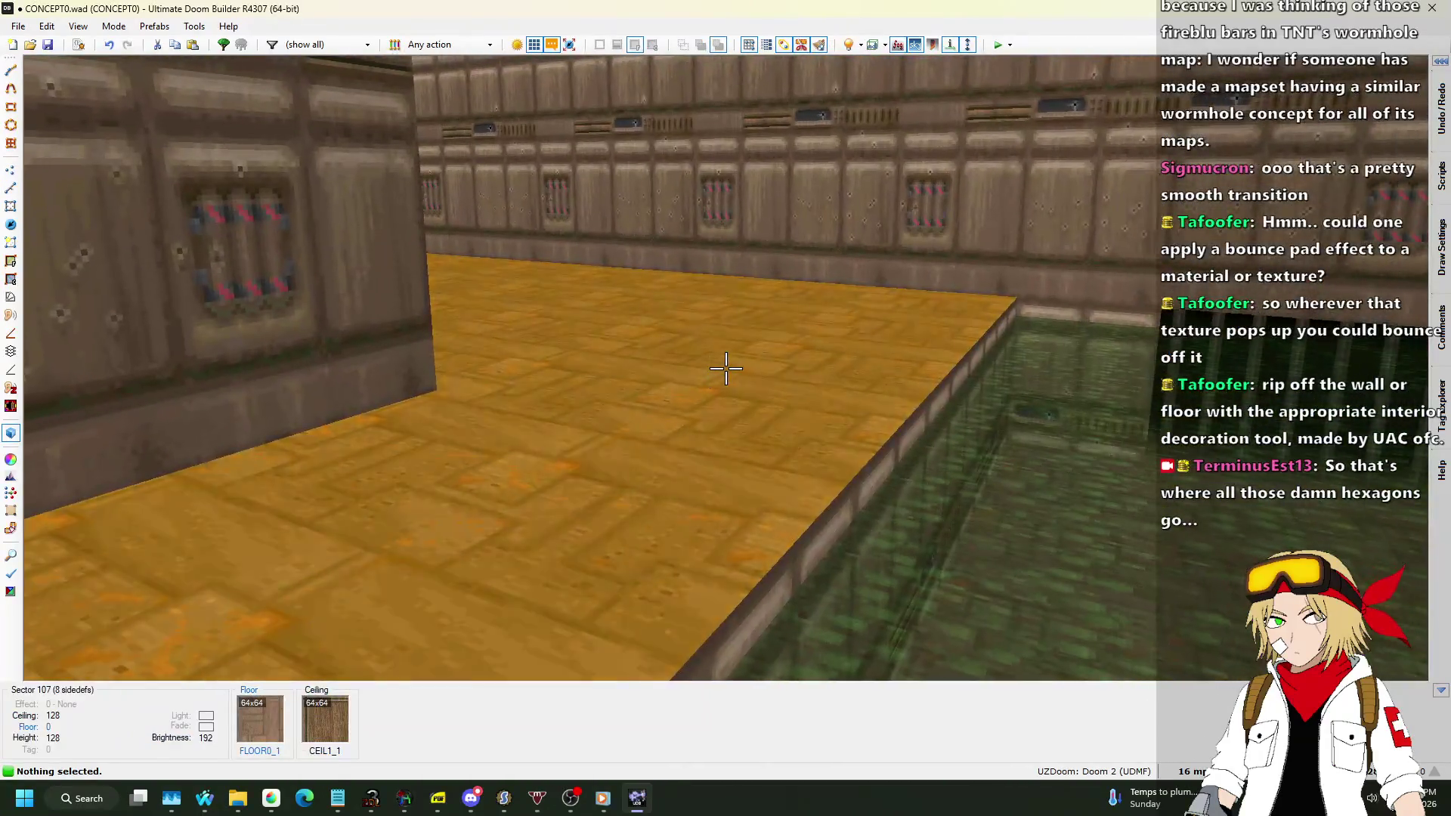
{"action": "key", "text": "Tab"}
{"action": "key", "text": "Tab"}
{"action": "key", "text": "w"}
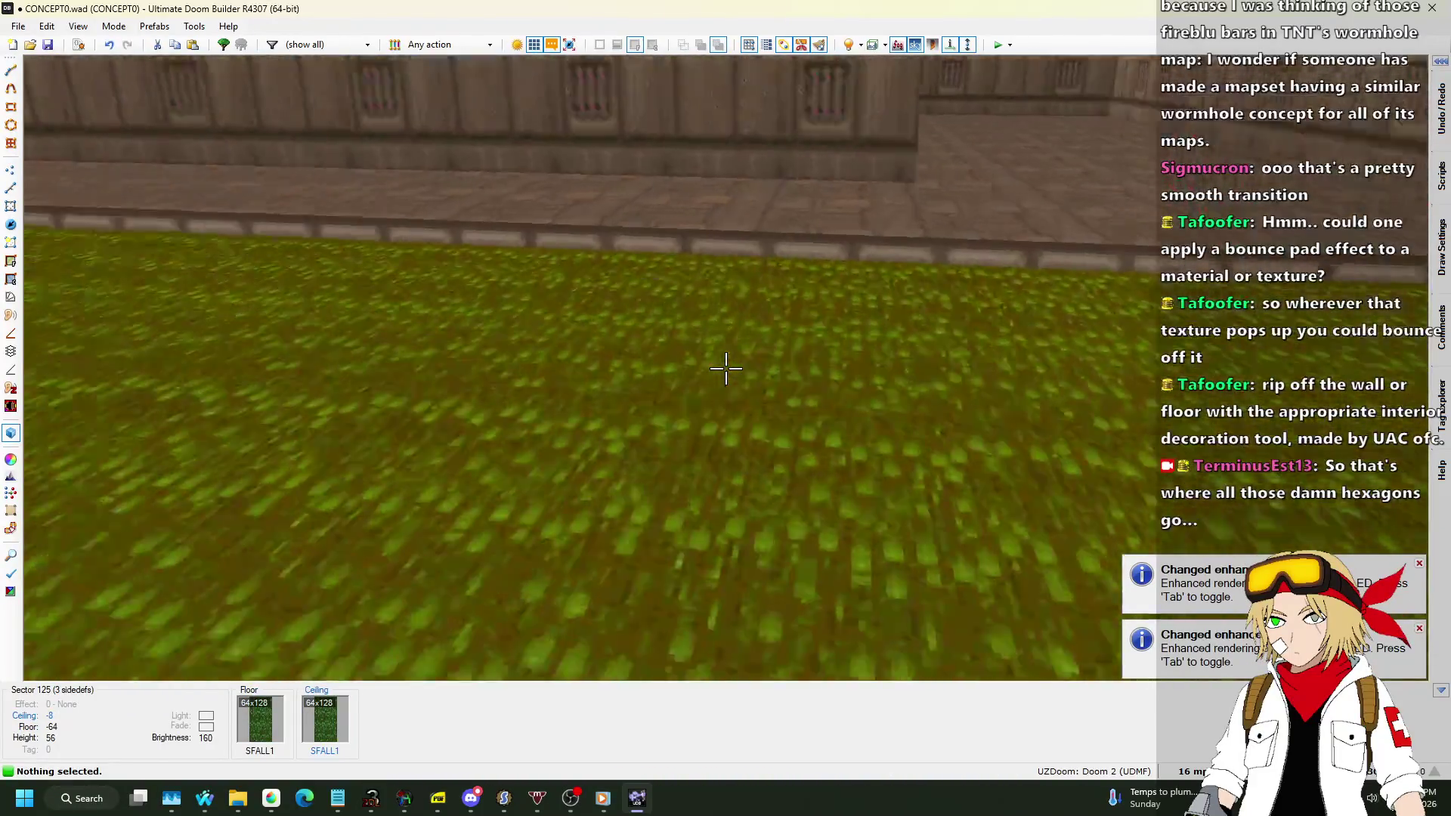
{"action": "key", "text": "w"}
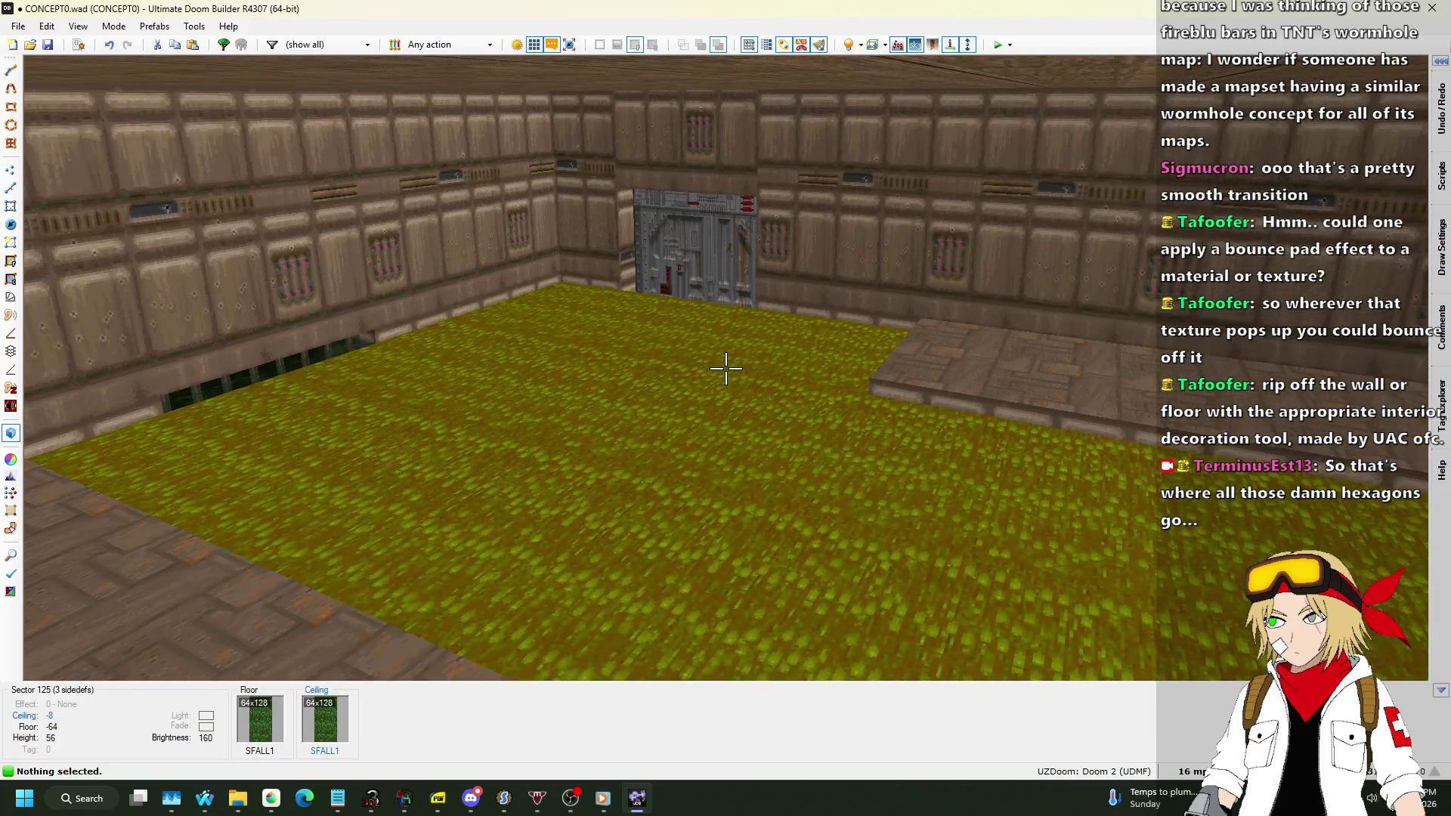
{"action": "key", "text": "Tab"}
{"action": "key", "text": "Tab"}
{"action": "key", "text": "q"}
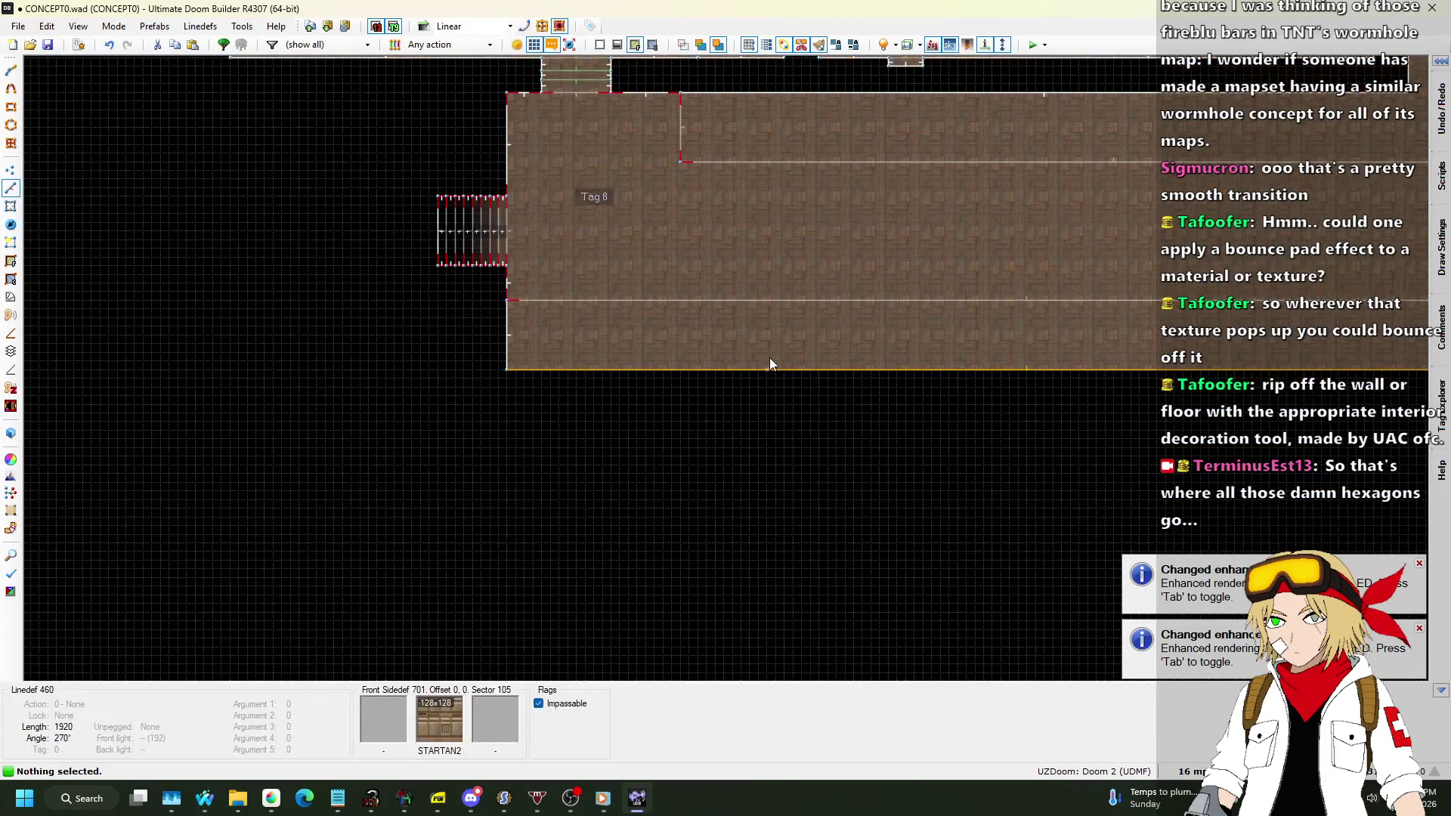
Confirm tag 8 on the doorway sector, then view the slime room in 3D.
{"action": "scroll", "coordinate": [629, 401], "scroll_direction": "down", "scroll_amount": 3}
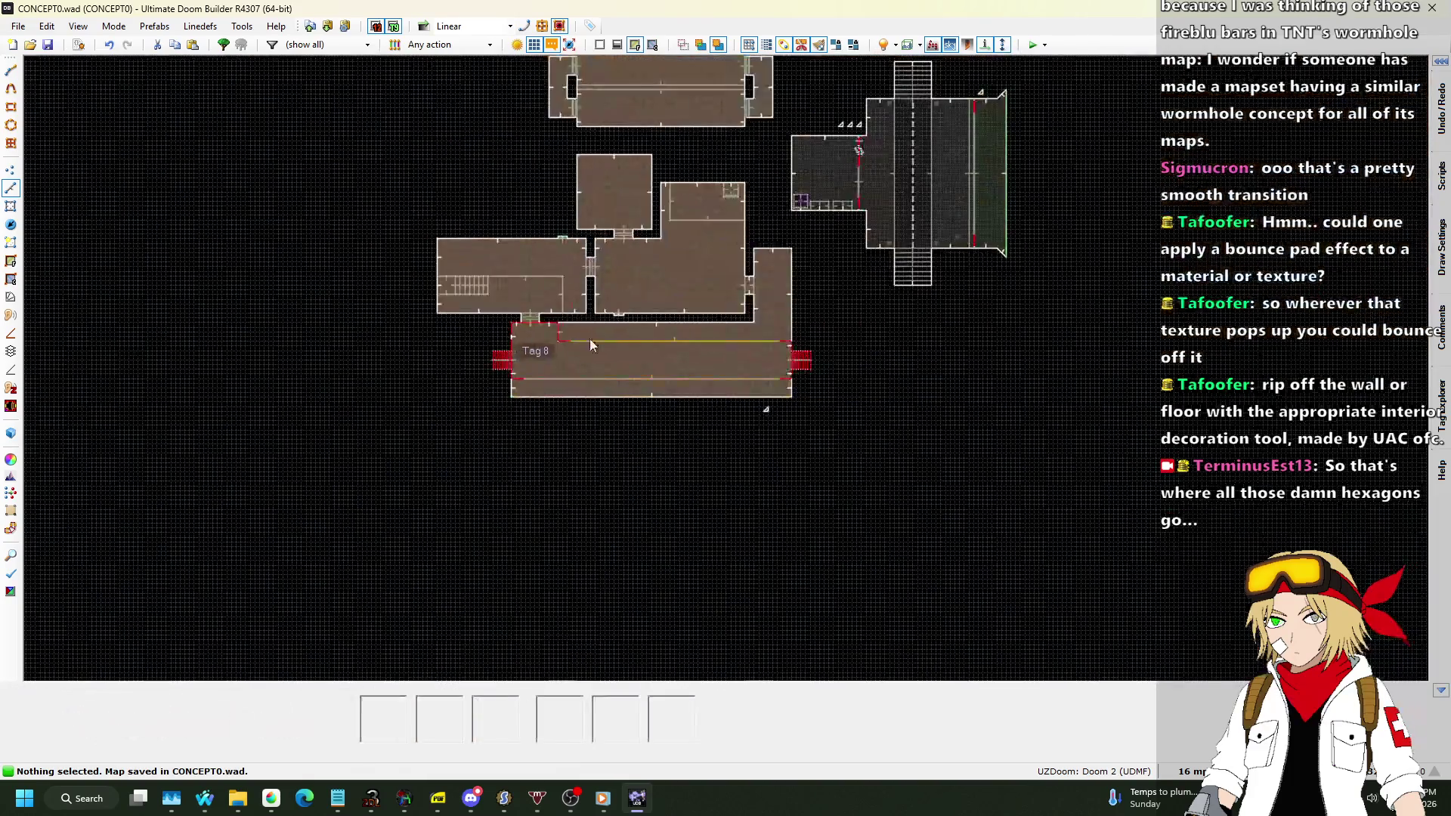
{"action": "scroll", "coordinate": [606, 326], "scroll_direction": "up", "scroll_amount": 5}
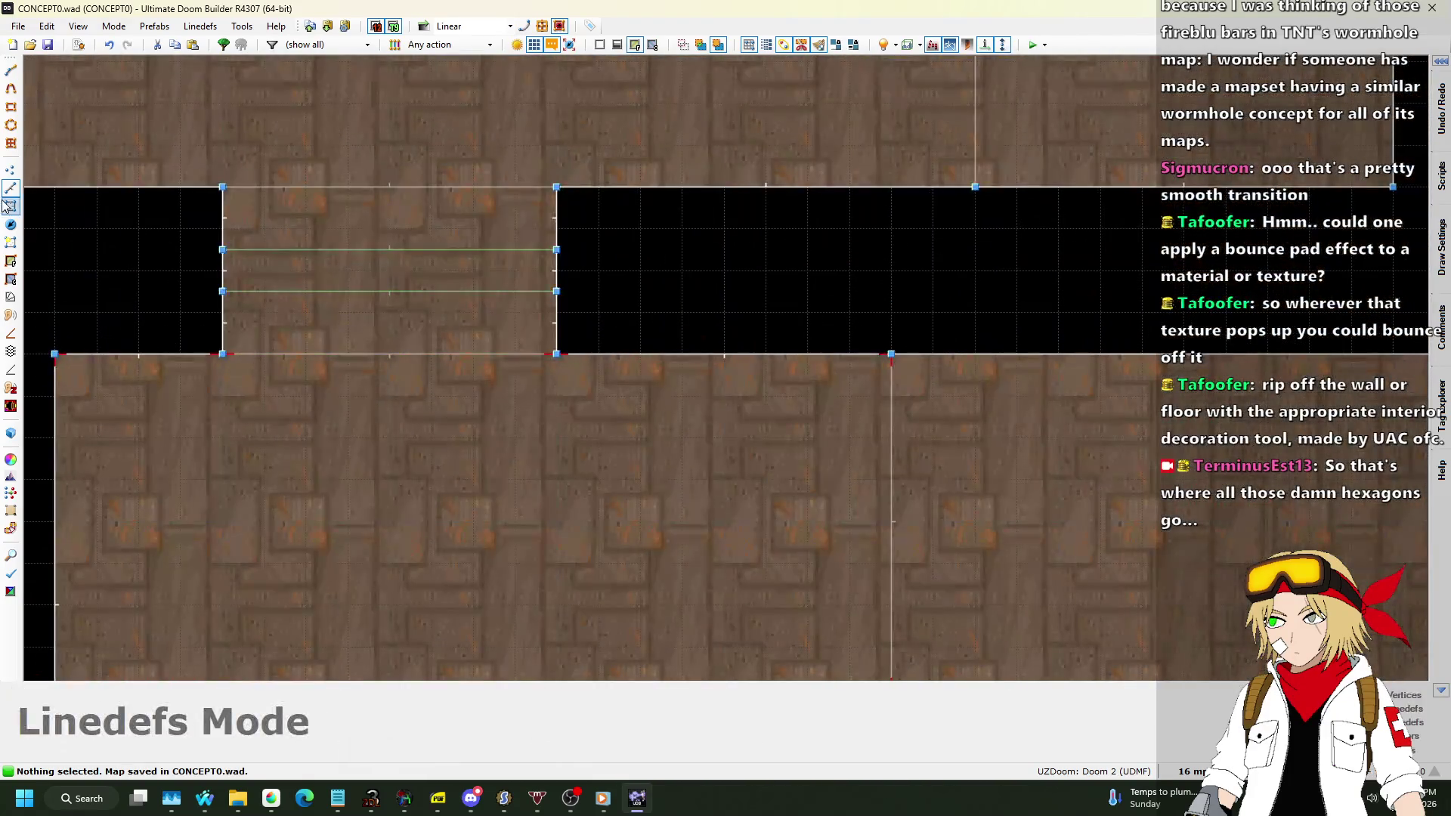
{"action": "left_click", "coordinate": [13, 212]}
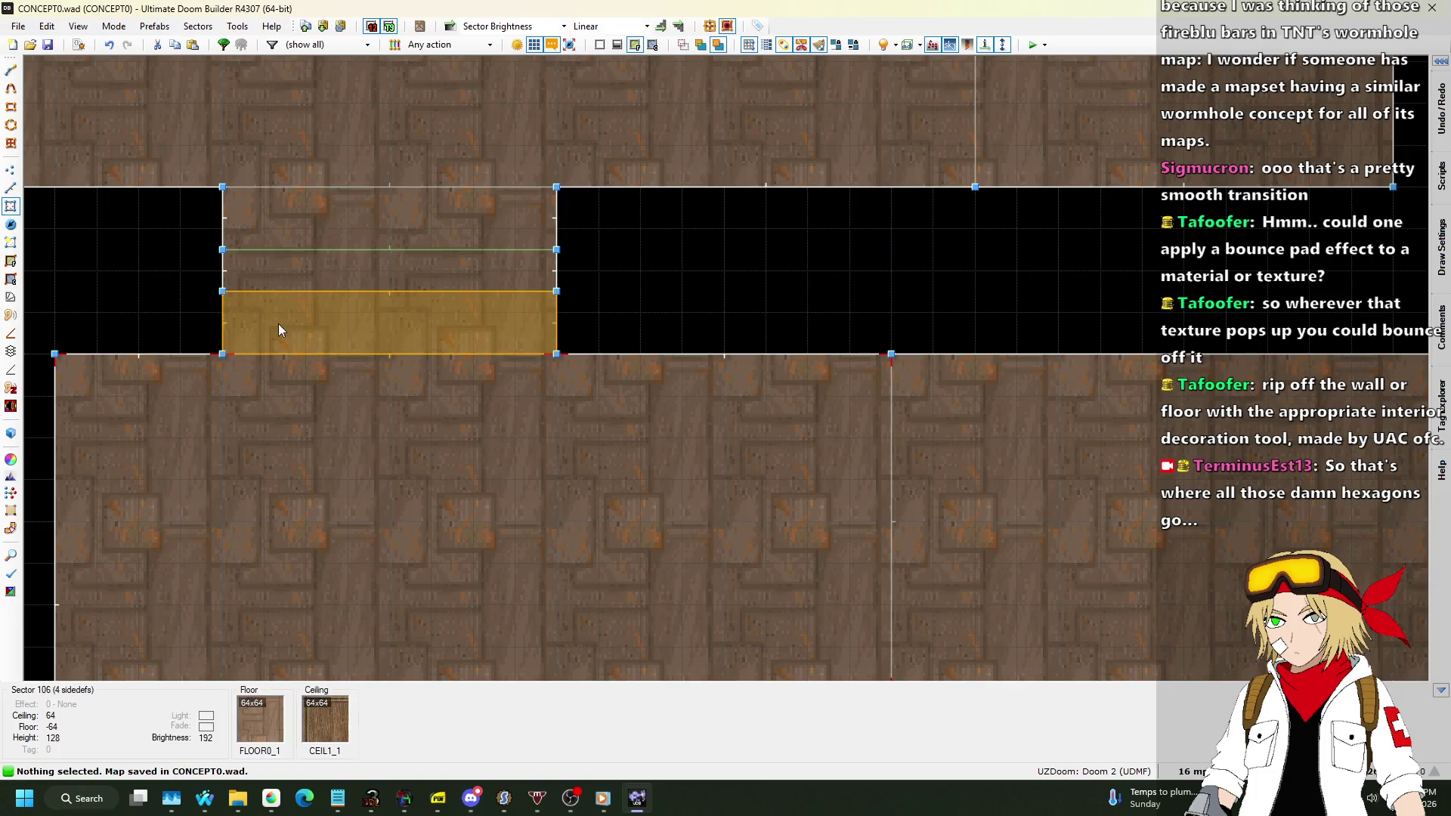
{"action": "right_click", "coordinate": [306, 335]}
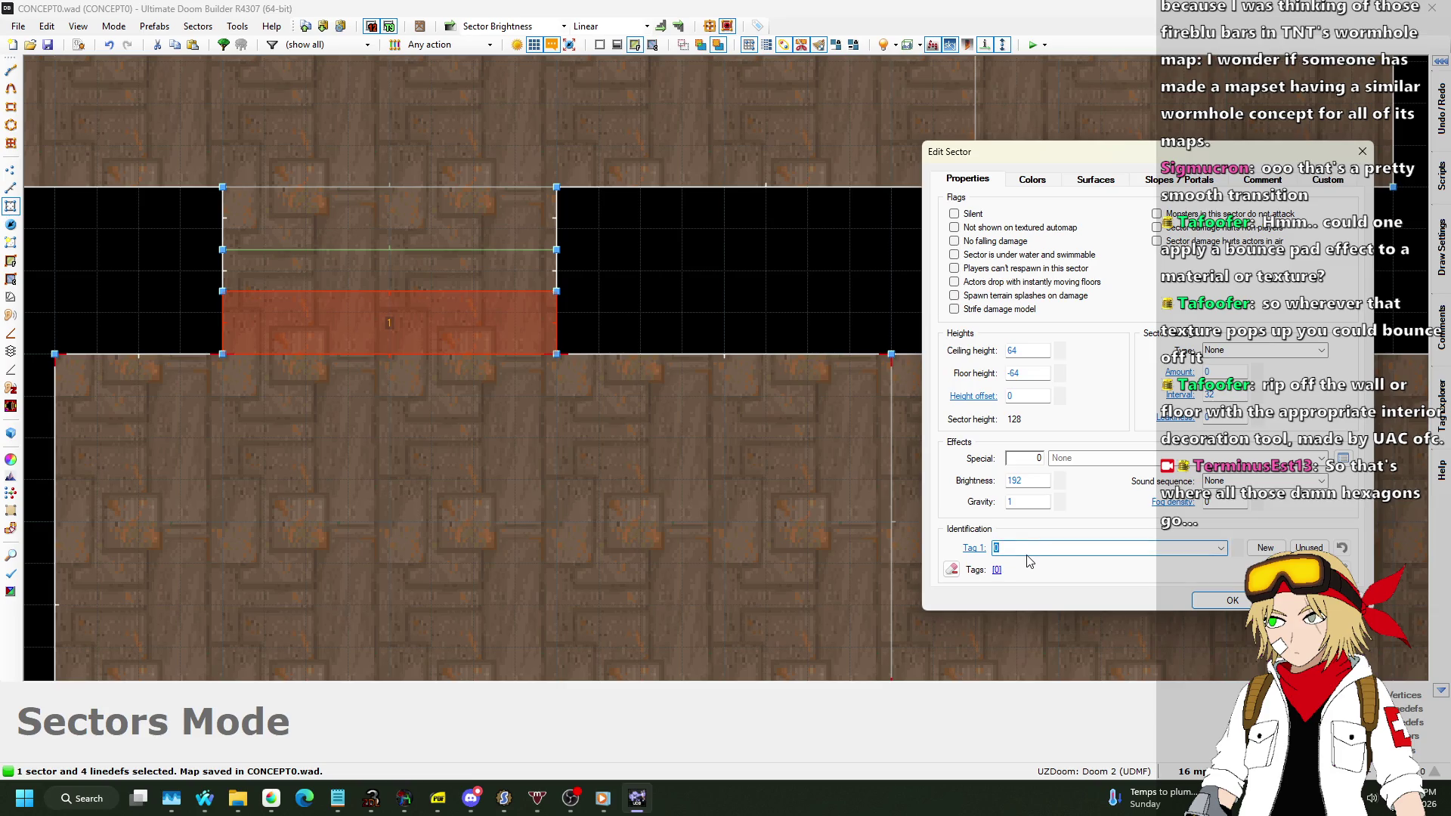
{"action": "key", "text": "Return"}
{"action": "scroll", "coordinate": [624, 289], "scroll_direction": "down", "scroll_amount": 2}
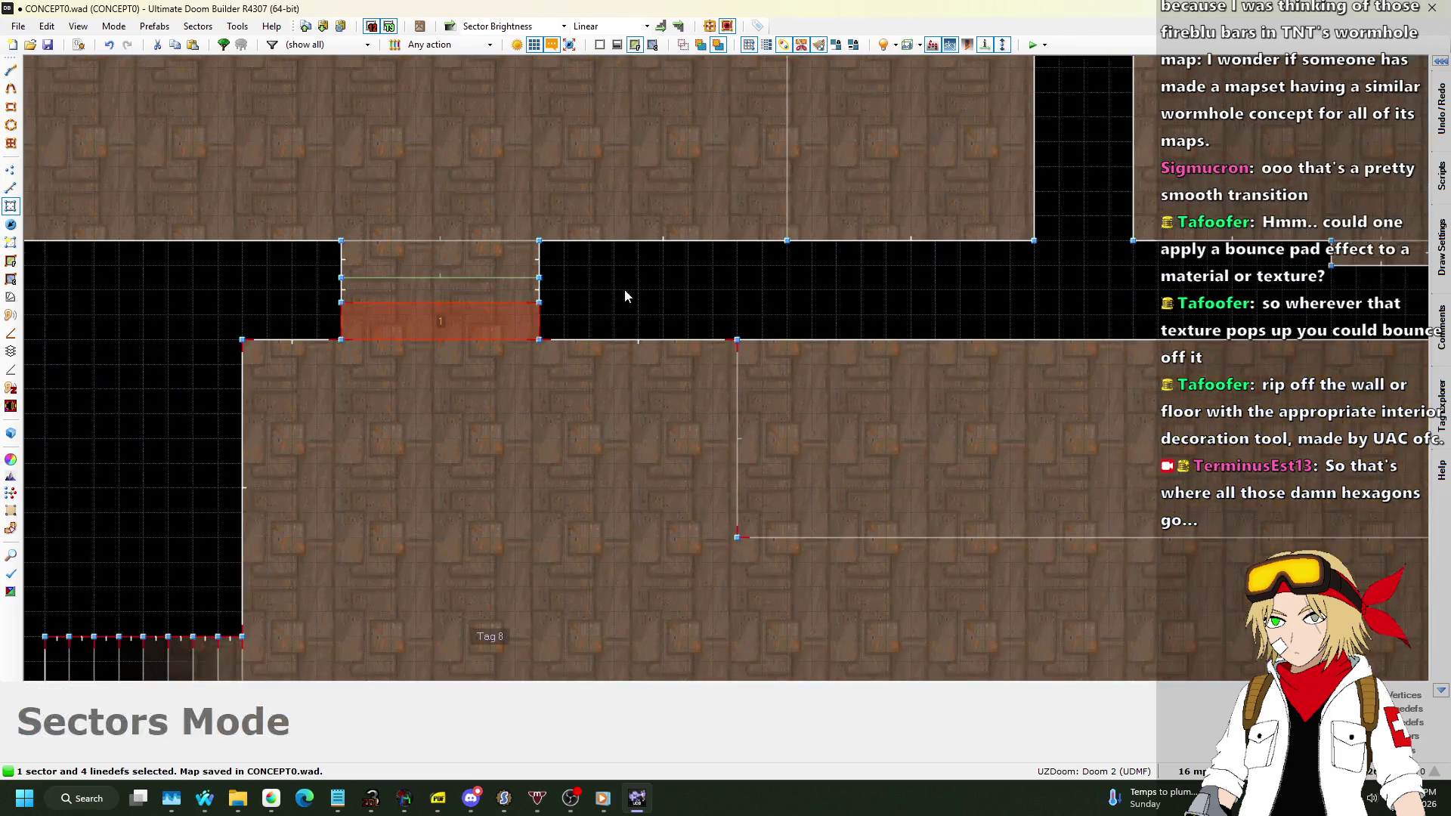
{"action": "key", "text": "q"}
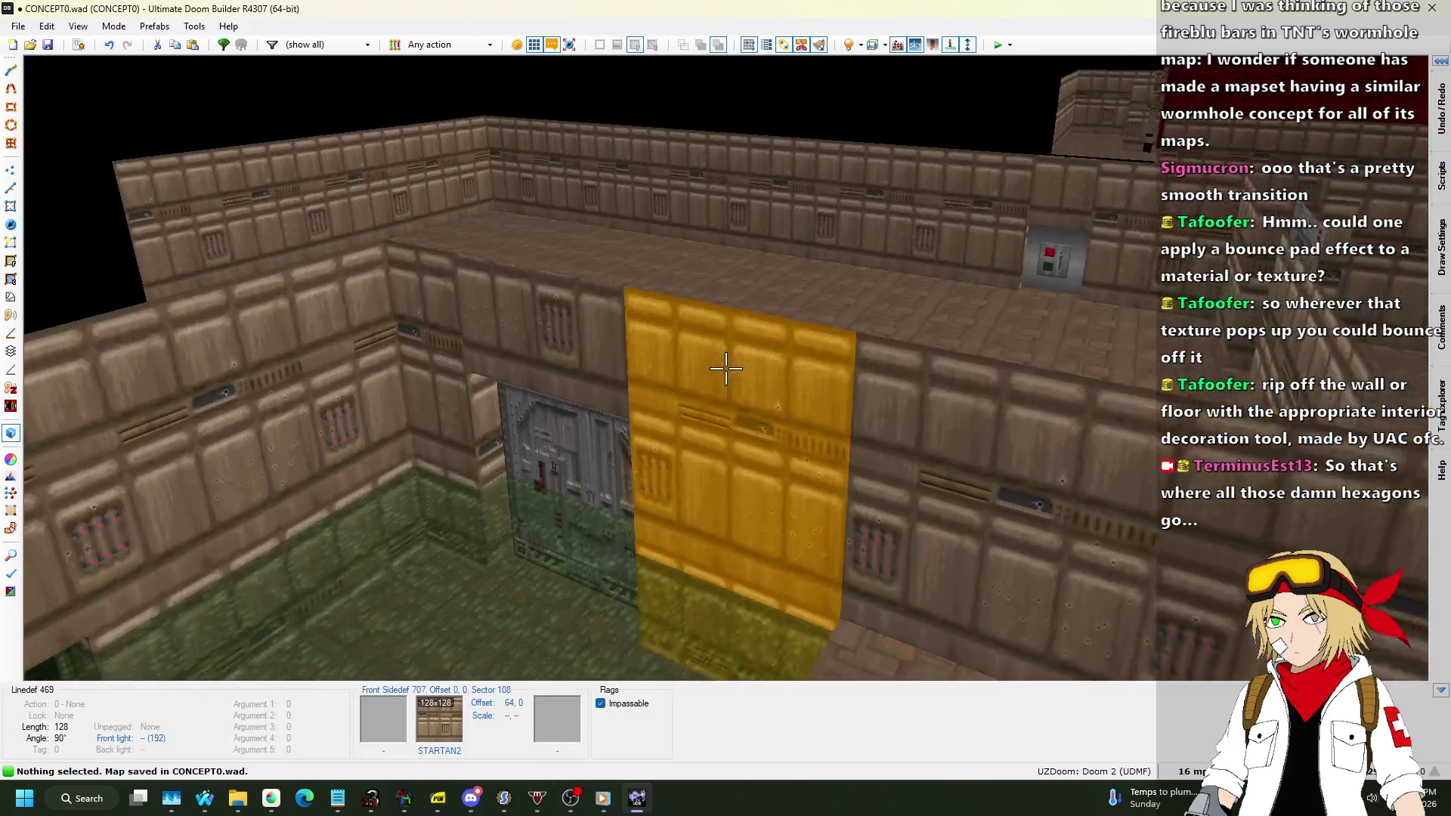
{"action": "key", "text": "s"}
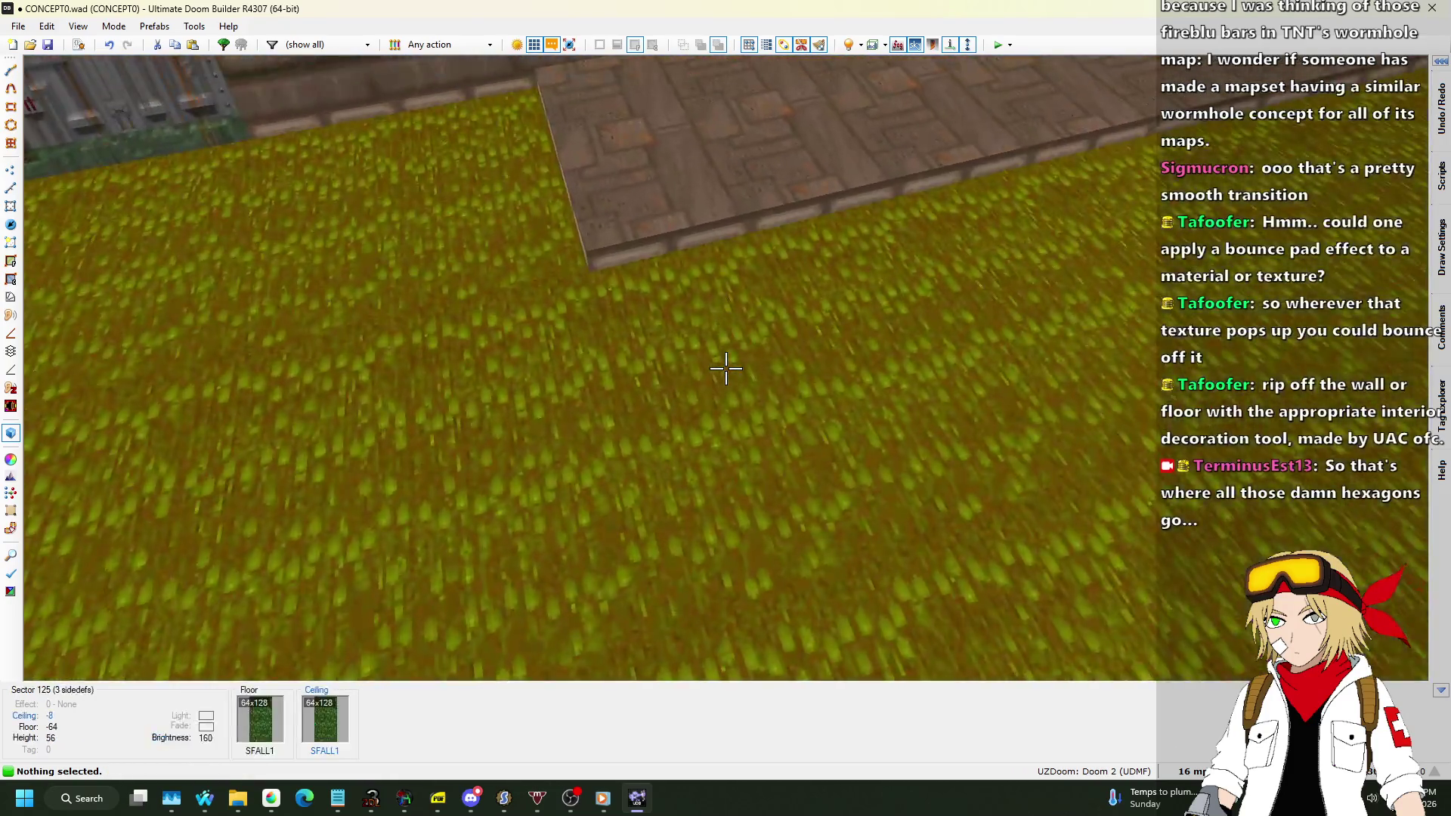
Replace SFALL1 with NUKAGE1 on both the ceiling and floor of control sector 125.
{"action": "left_click", "coordinate": [726, 369]}
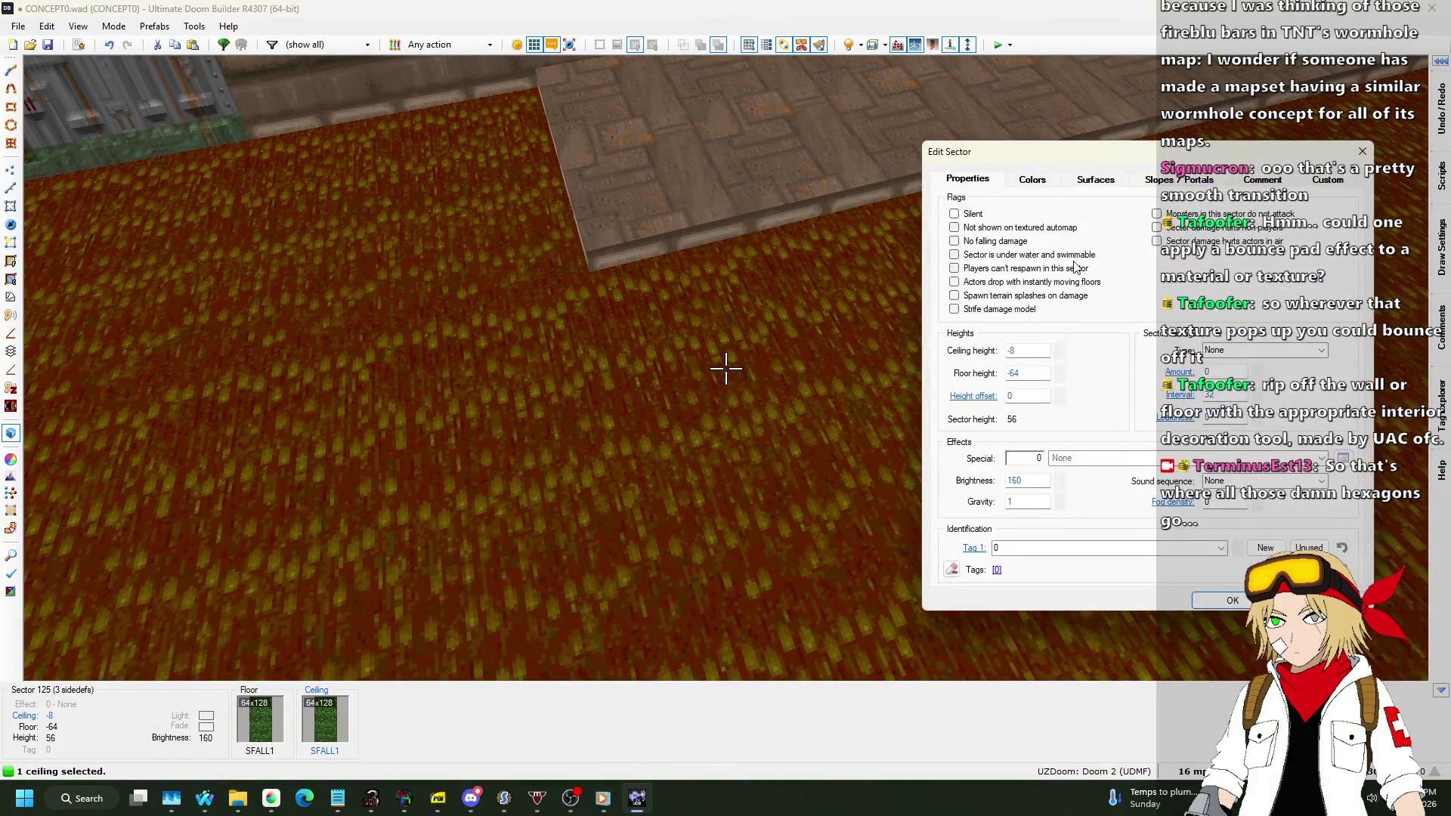
{"action": "left_click", "coordinate": [1094, 180]}
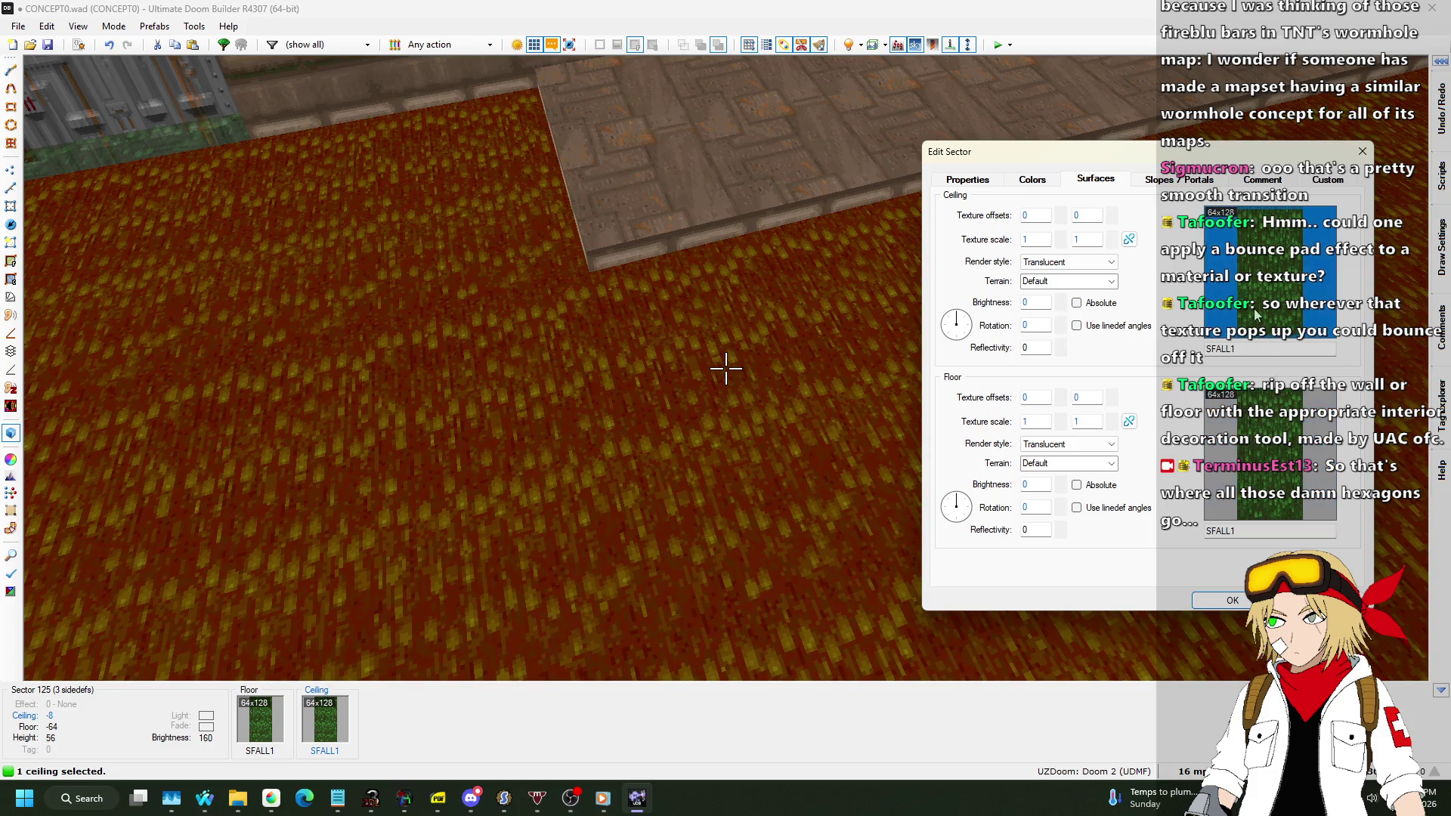
{"action": "left_click", "coordinate": [1305, 272]}
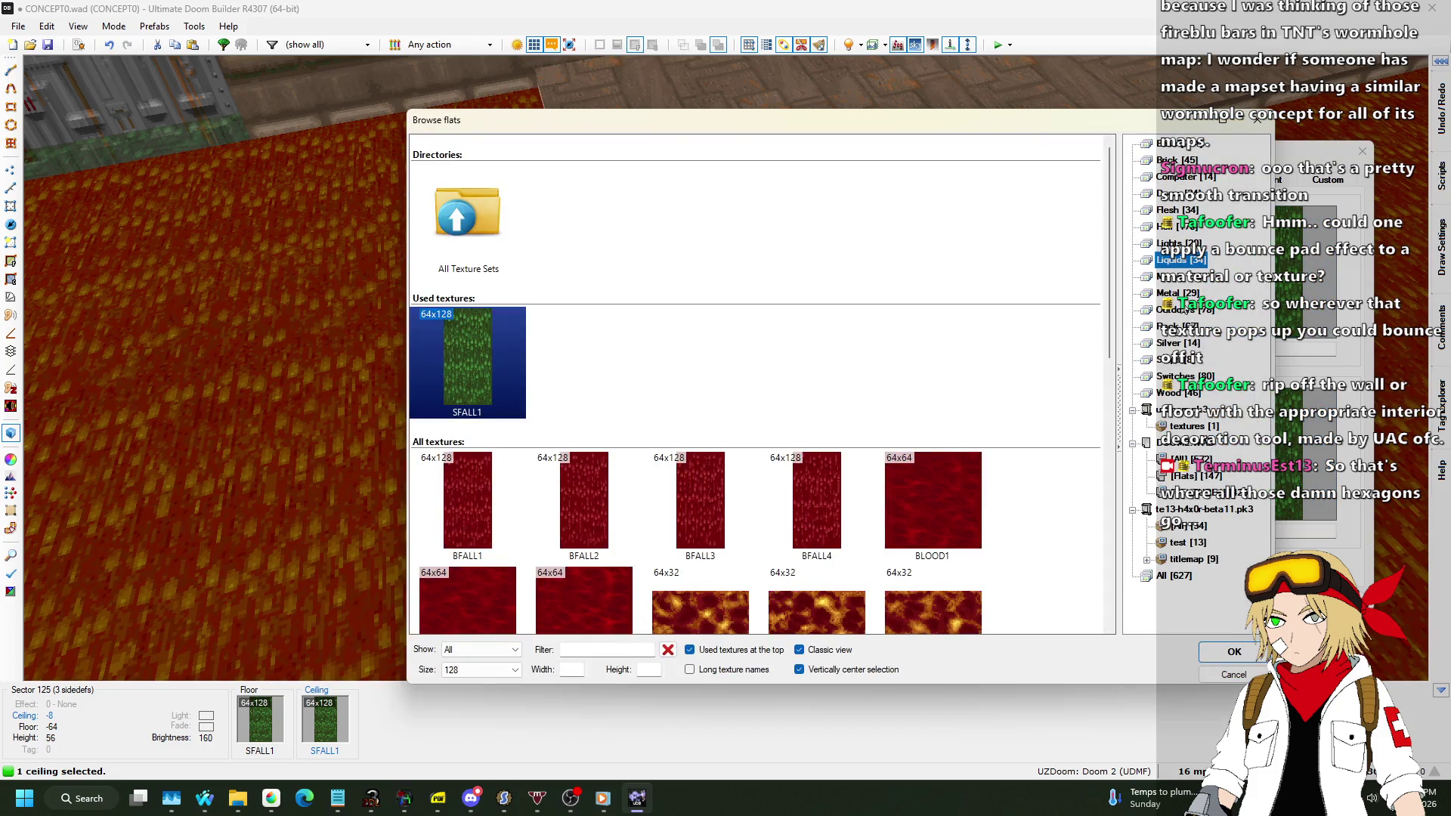
{"action": "scroll", "coordinate": [1091, 333], "scroll_direction": "down", "scroll_amount": 10}
{"action": "double_click", "coordinate": [926, 229]}
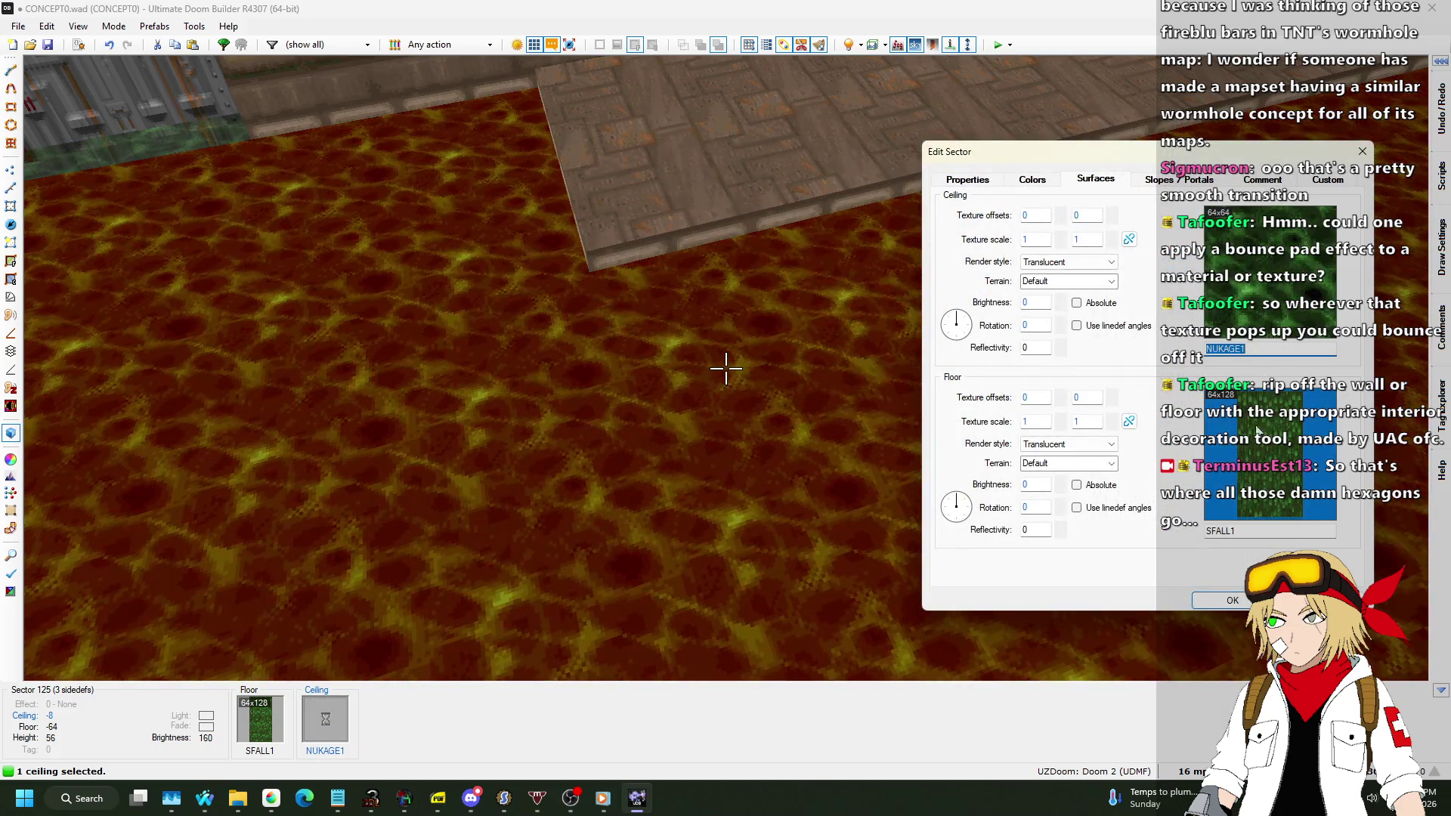
{"action": "left_click", "coordinate": [1262, 524]}
{"action": "type", "text": "NUKAGE1"}
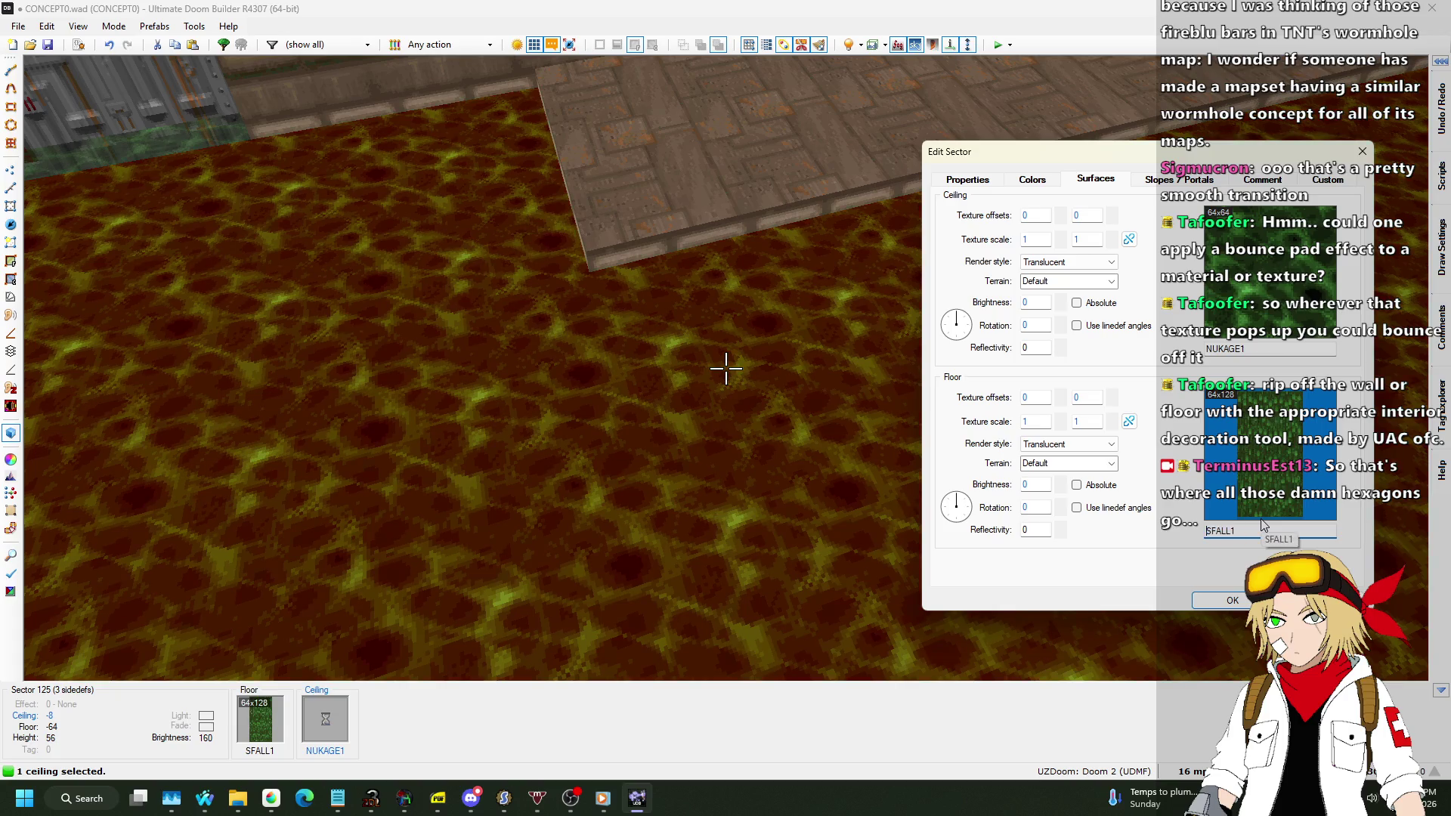
{"action": "left_click", "coordinate": [1233, 600]}
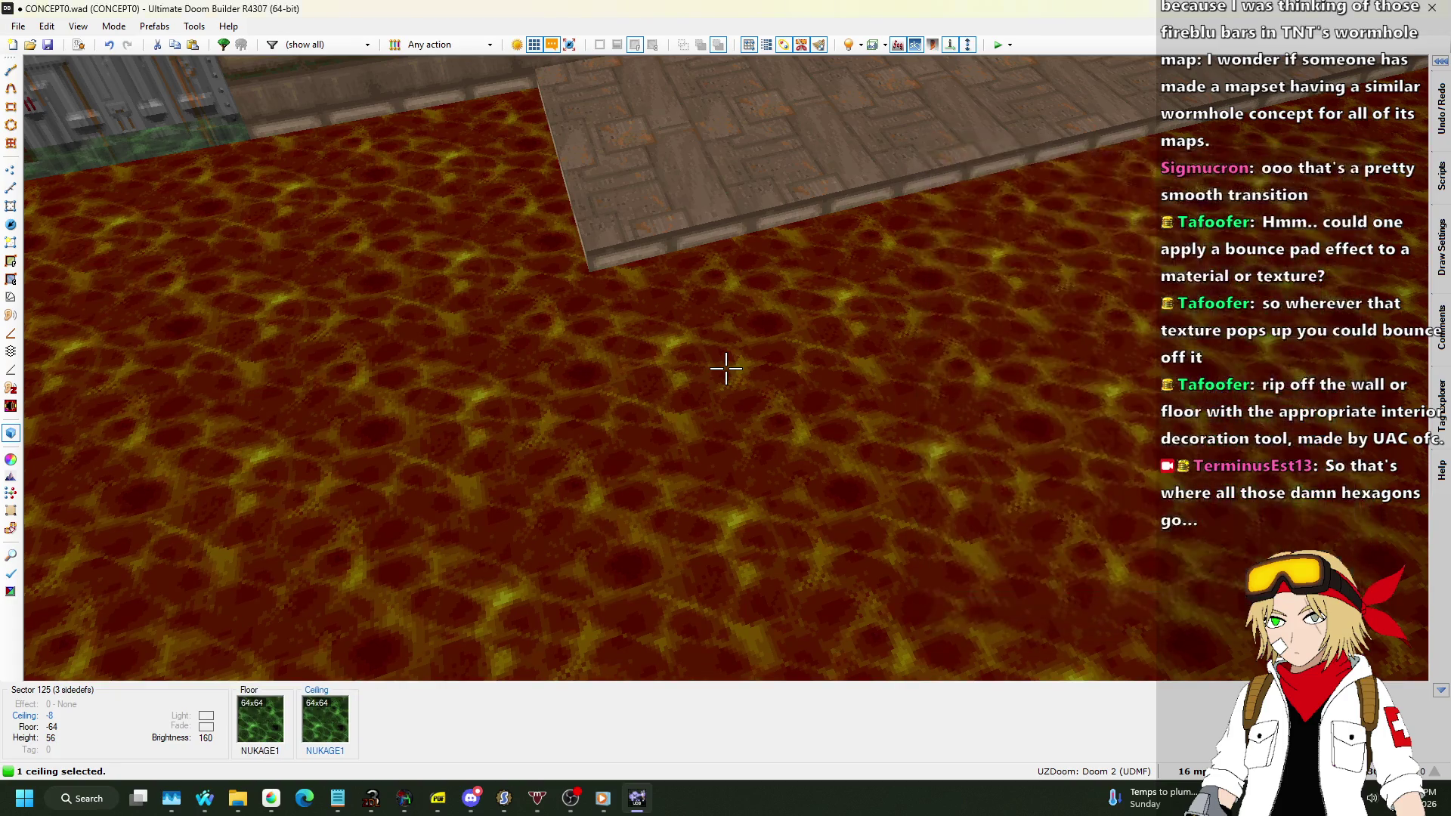
Undo the accidental MIDSPACE texture paste, return to 2D, and start typing #include "zcommon.
{"action": "key", "text": "w"}
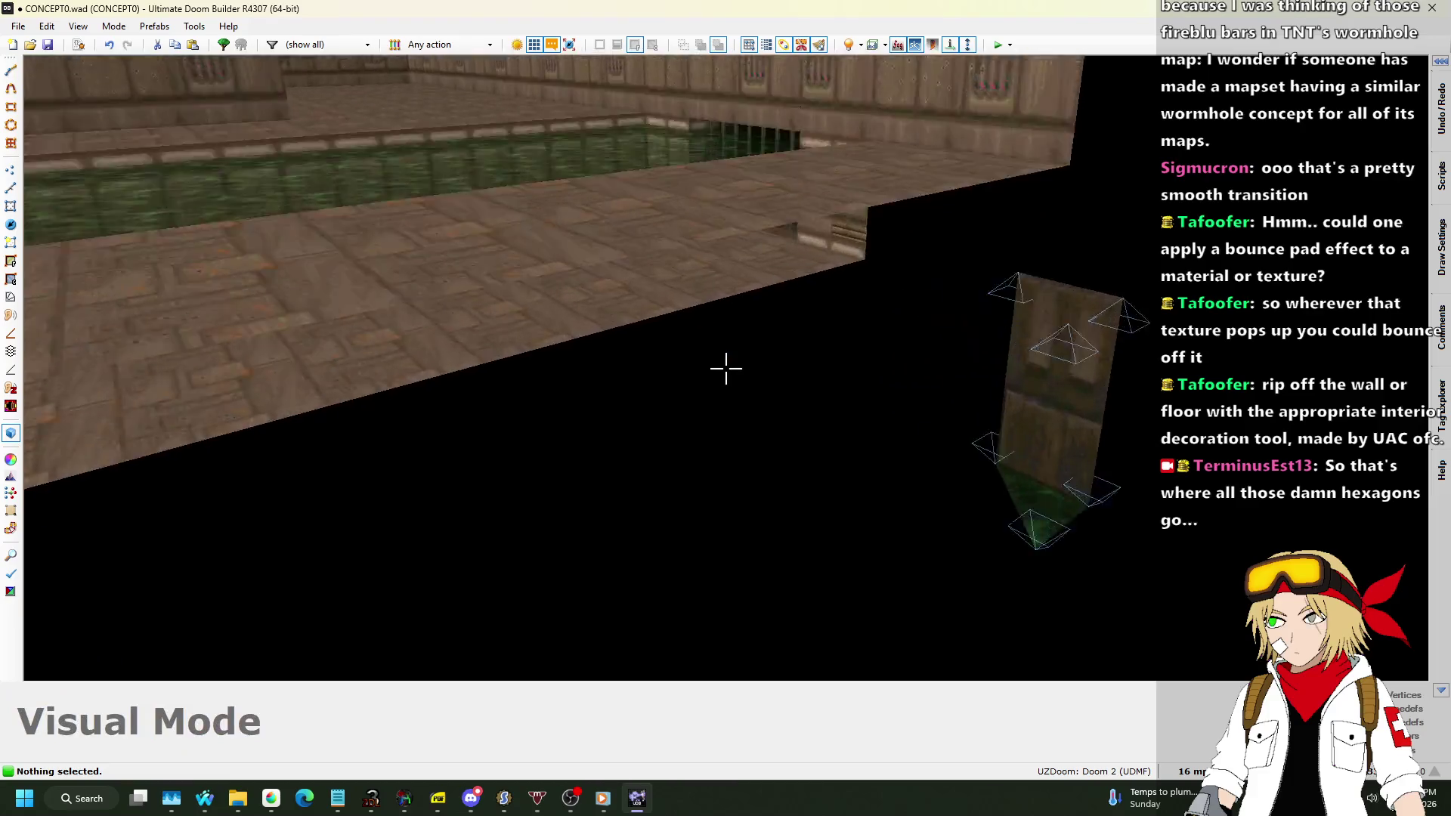
{"action": "key", "text": "ctrl+z"}
{"action": "key", "text": "ctrl+z"}
{"action": "key", "text": "ctrl+z"}
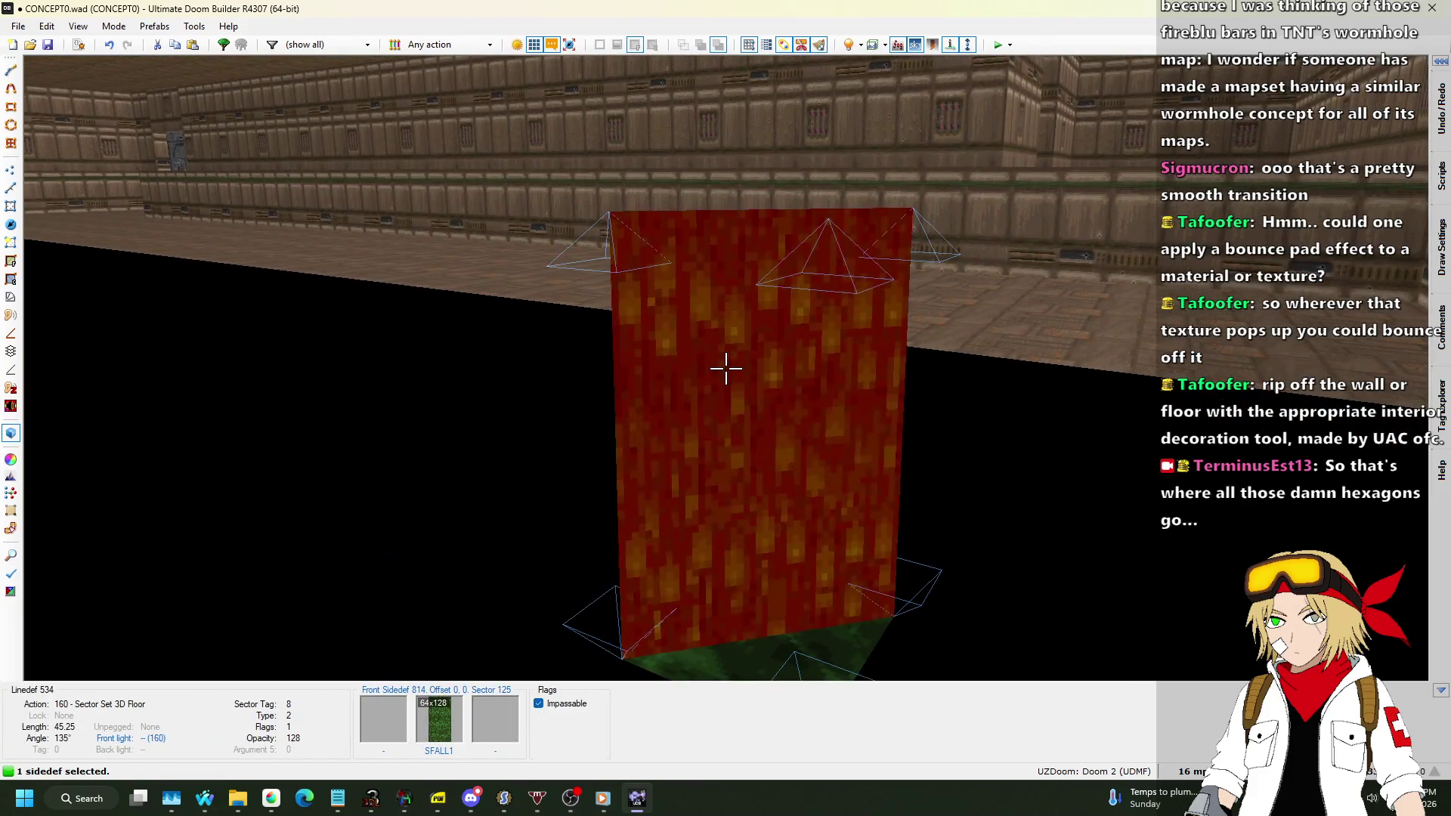
{"action": "key", "text": "s"}
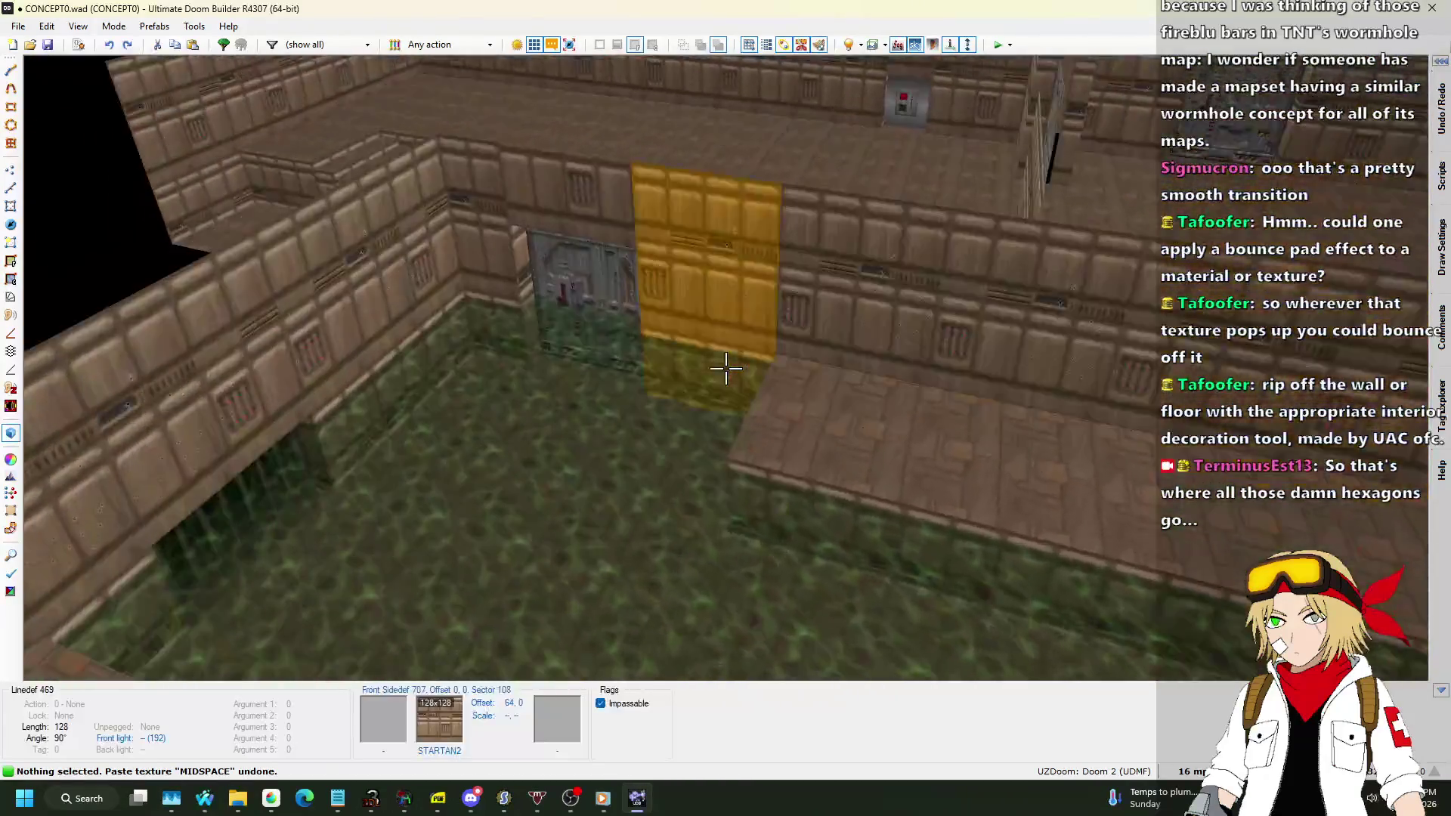
{"action": "key", "text": "q"}
{"action": "scroll", "coordinate": [729, 359], "scroll_direction": "down", "scroll_amount": 7}
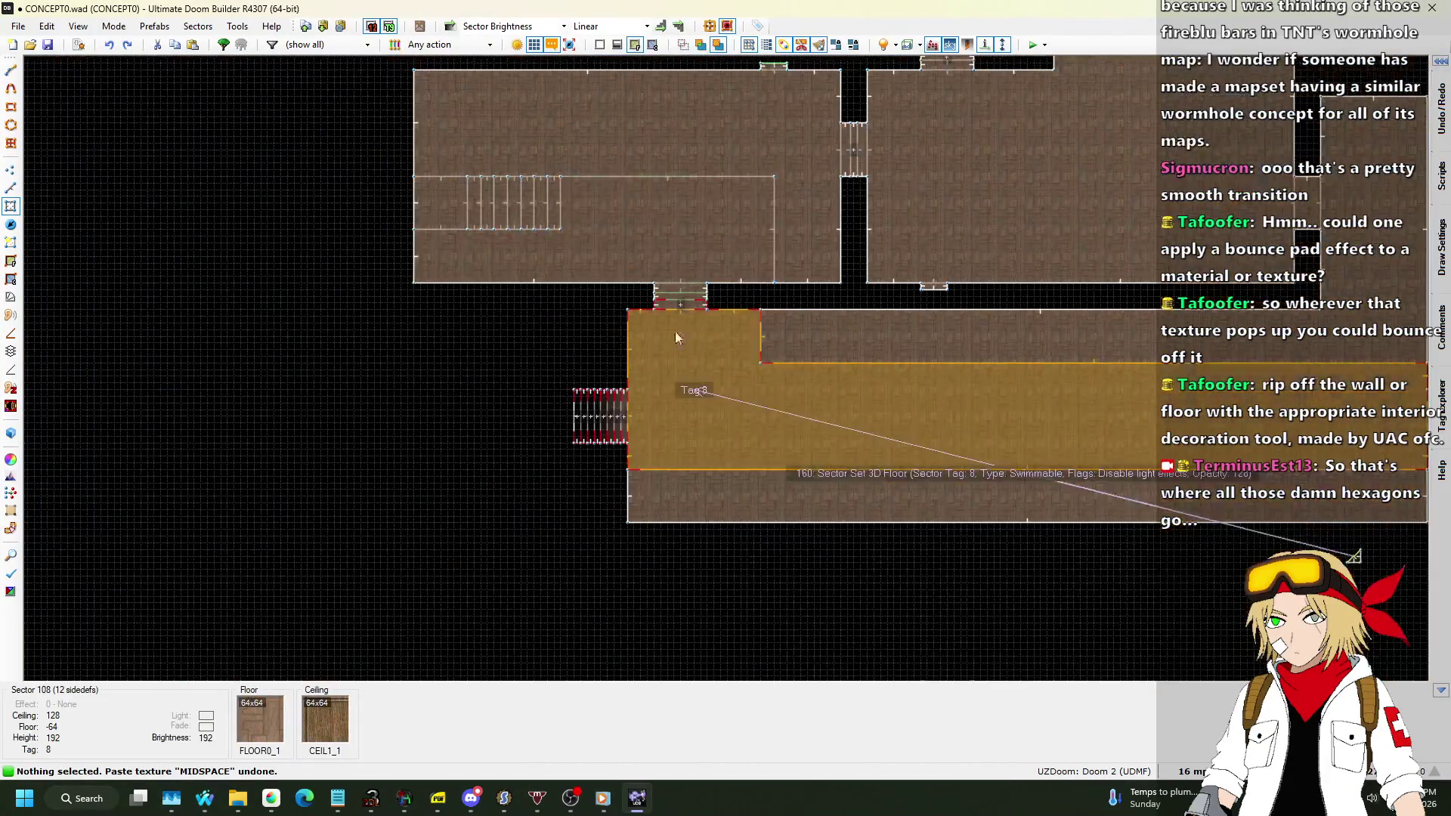
{"action": "type", "text": "#include \"z"}
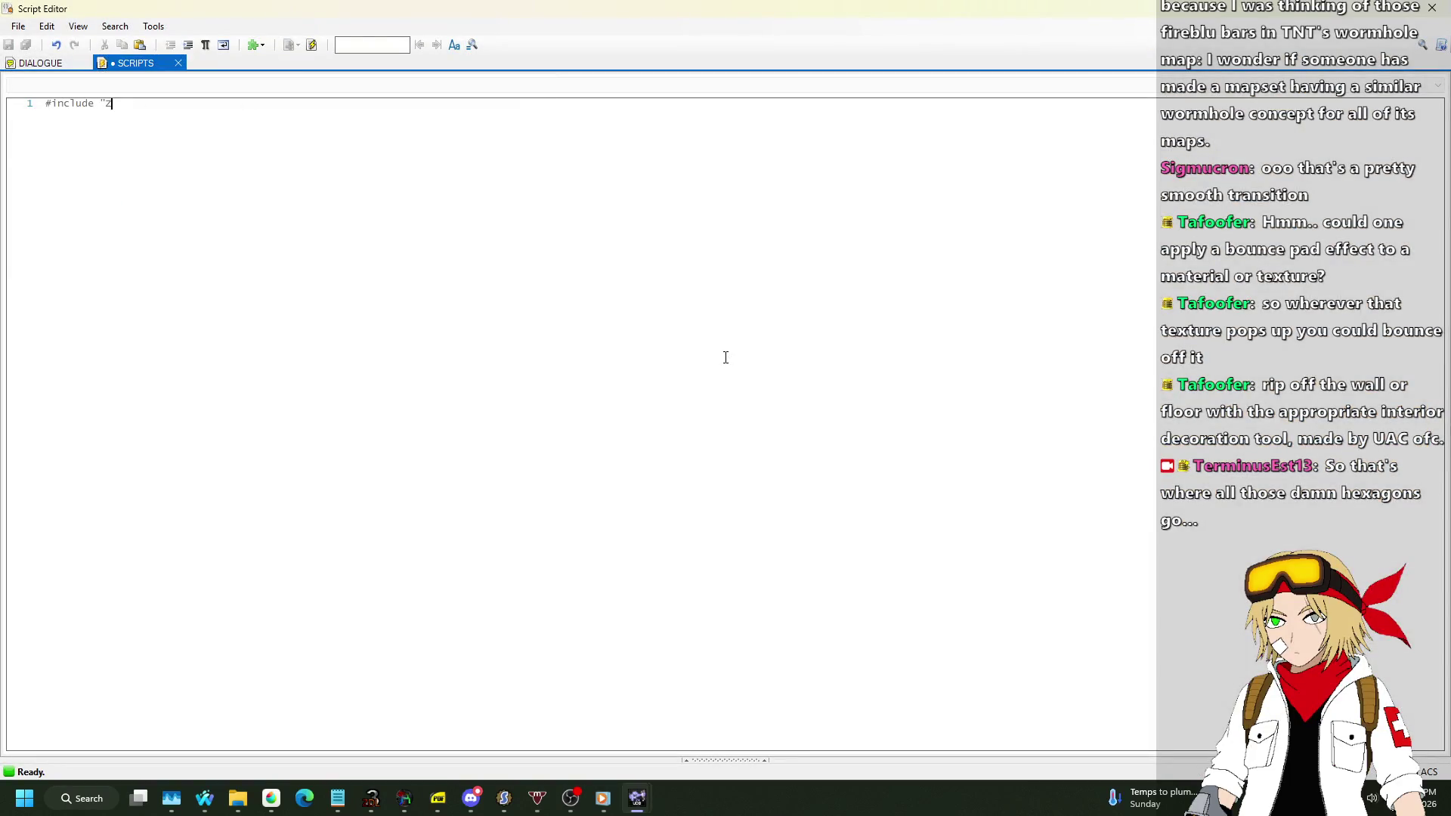
{"action": "type", "text": "common.acs"}
Complete the zcommon.acs include and add script "DOOR_JAM" (void) plus an int slimelowered declaration.
{"action": "key", "text": "Return"}
{"action": "key", "text": "End"}
{"action": "type", "text": "s"}
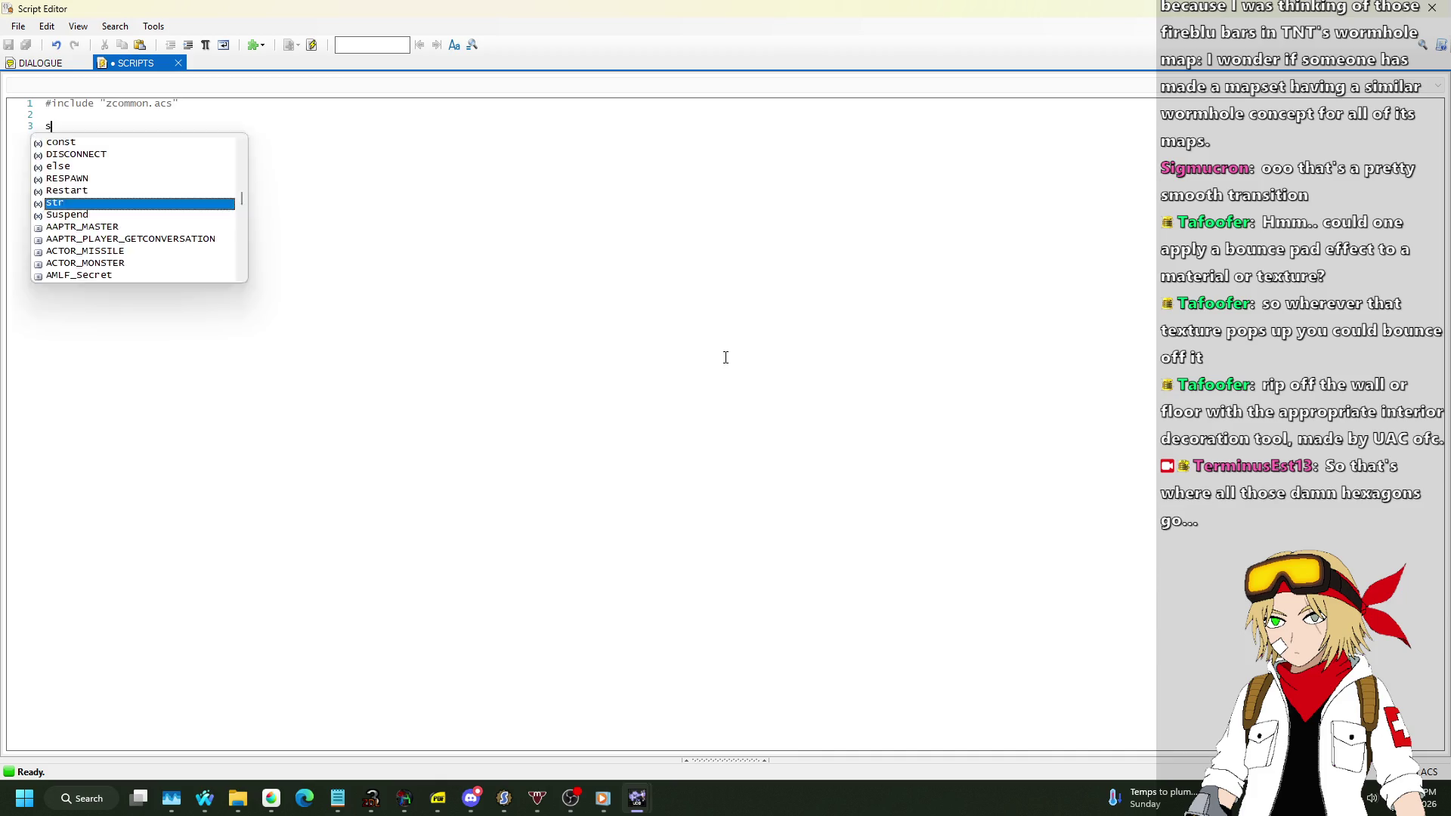
{"action": "type", "text": "cript \"DOOR_JAM\""}
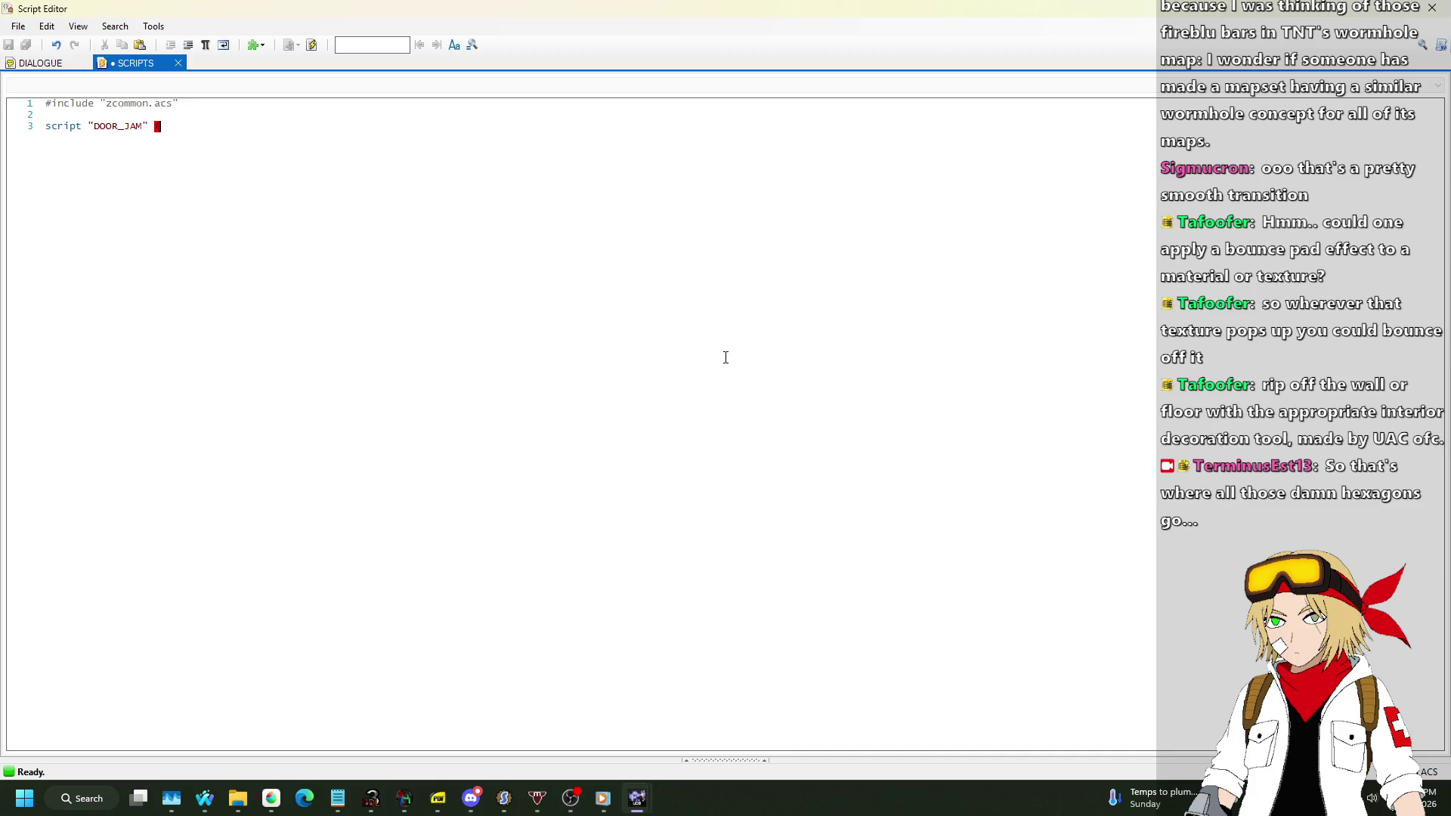
{"action": "type", "text": "(void)"}
{"action": "key", "text": "Return"}
{"action": "key", "text": "Return"}
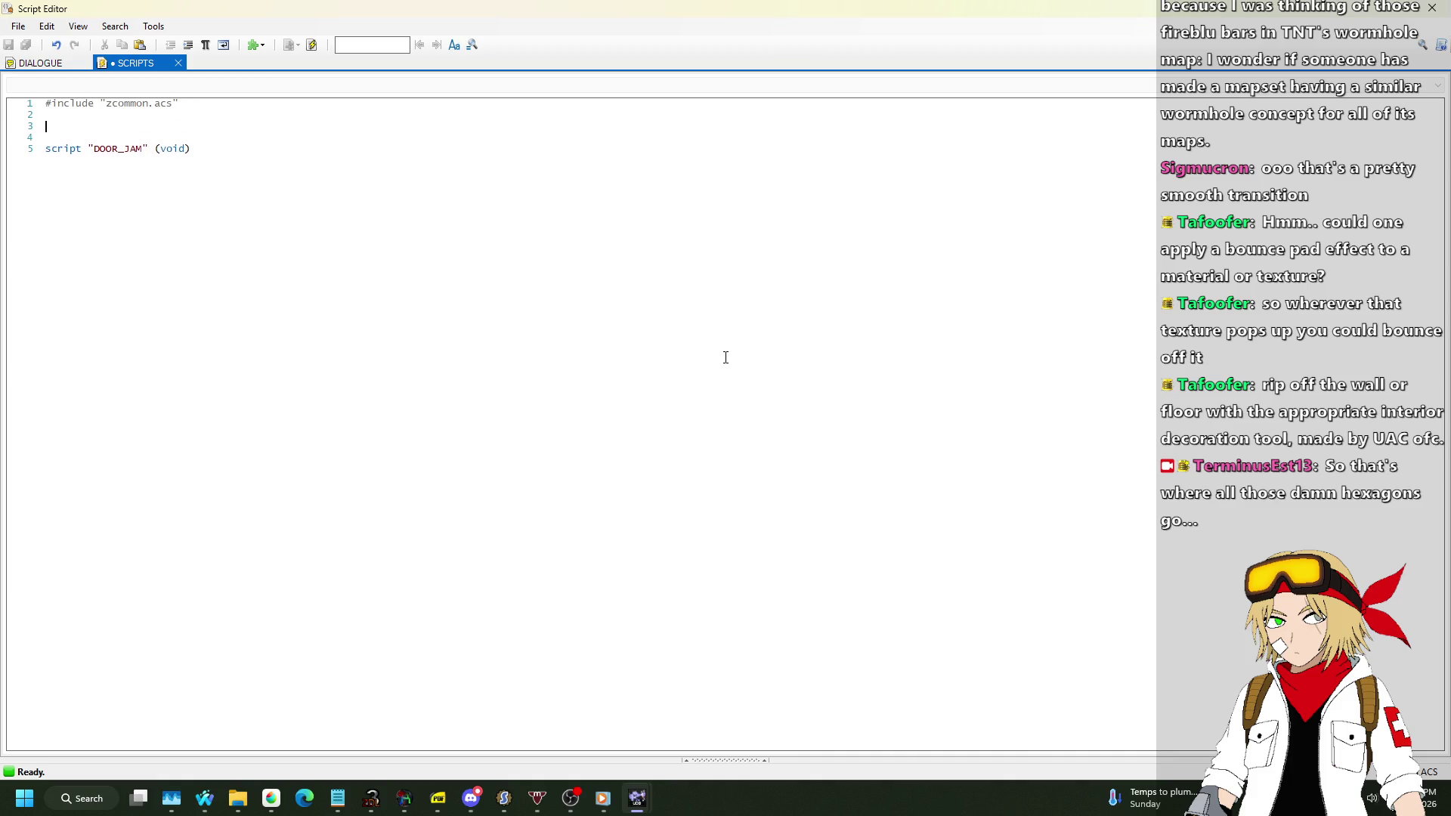
{"action": "key", "text": "Up"}
{"action": "type", "text": "int "}
{"action": "type", "text": "slimelow"}
{"action": "type", "text": "{"}
{"action": "key", "text": "Return"}
Add an if (slimelowered == 0) block to the DOOR_JAM script body.
{"action": "type", "text": "if (S"}
{"action": "key", "text": "BackSpace"}
{"action": "type", "text": "slimel"}
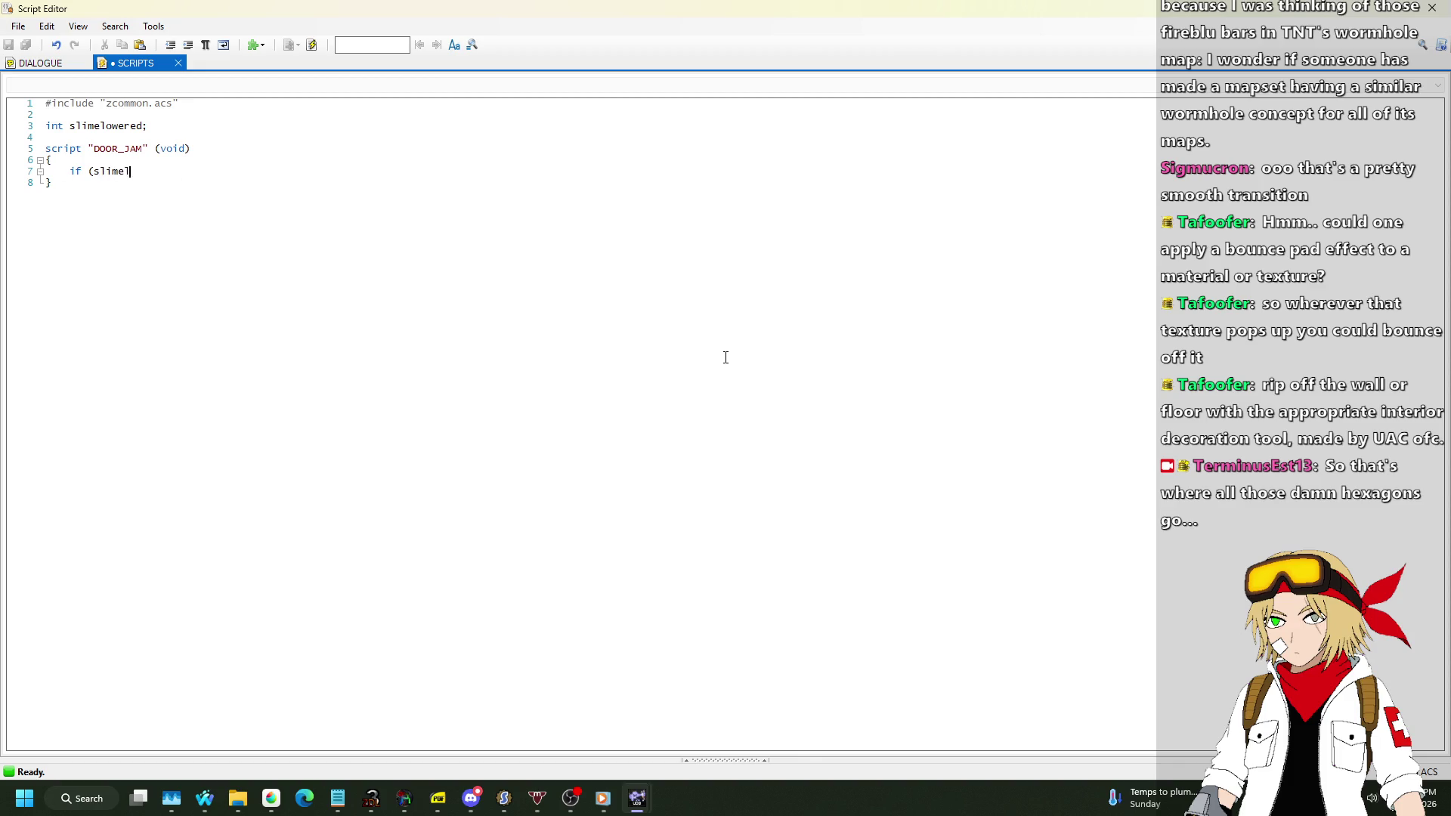
{"action": "key", "text": "BackSpace"}
{"action": "key", "text": "BackSpace"}
{"action": "type", "text": "= 0)"}
{"action": "key", "text": "Return"}
{"action": "type", "text": "{"}
{"action": "key", "text": "Return"}
{"action": "type", "text": "}"}
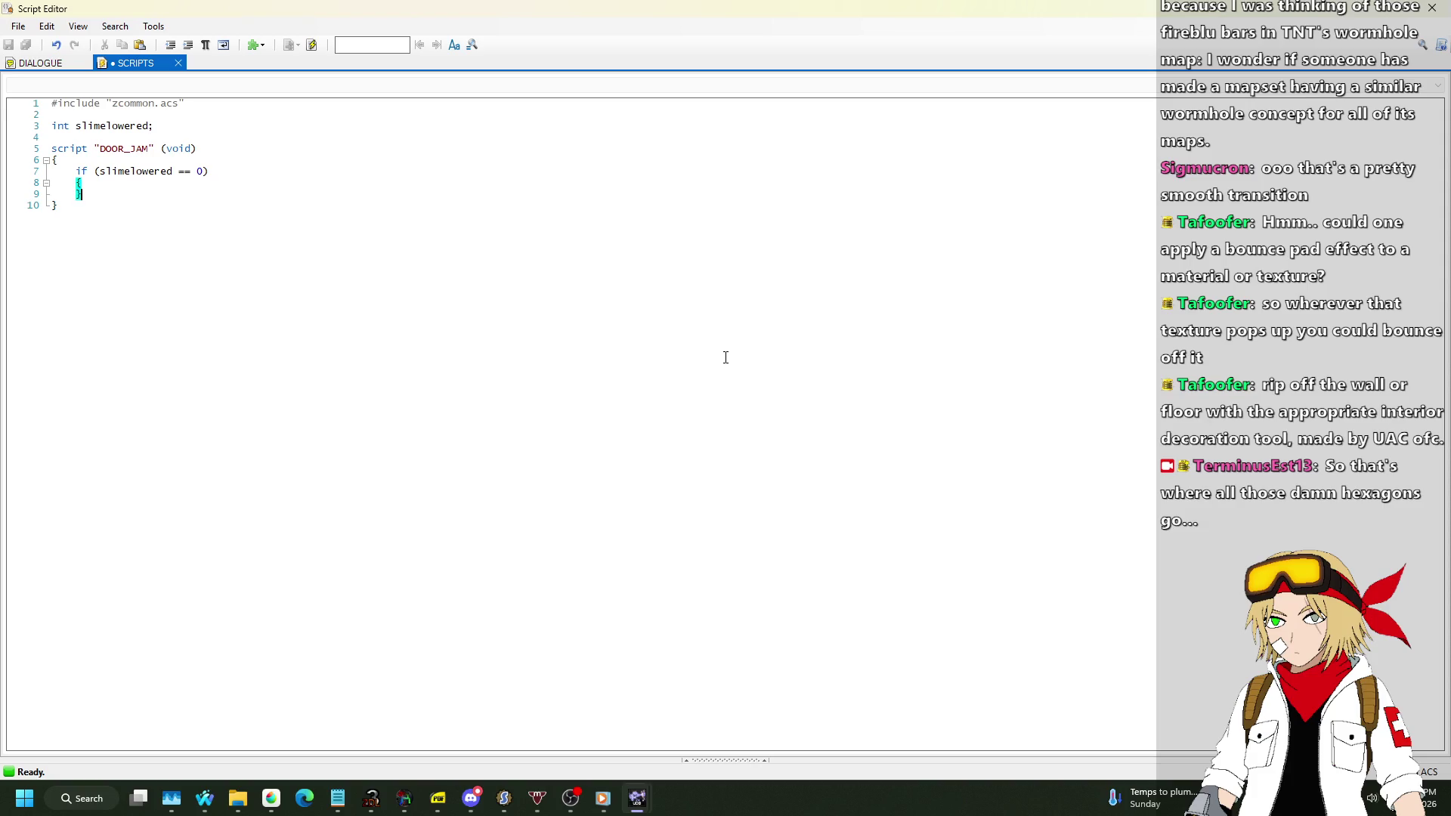
Add SetHudSize(320,200,0); inside the if block.
{"action": "key", "text": "Up"}
{"action": "key", "text": "End"}
{"action": "key", "text": "Return"}
{"action": "type", "text": "SetHudS"}
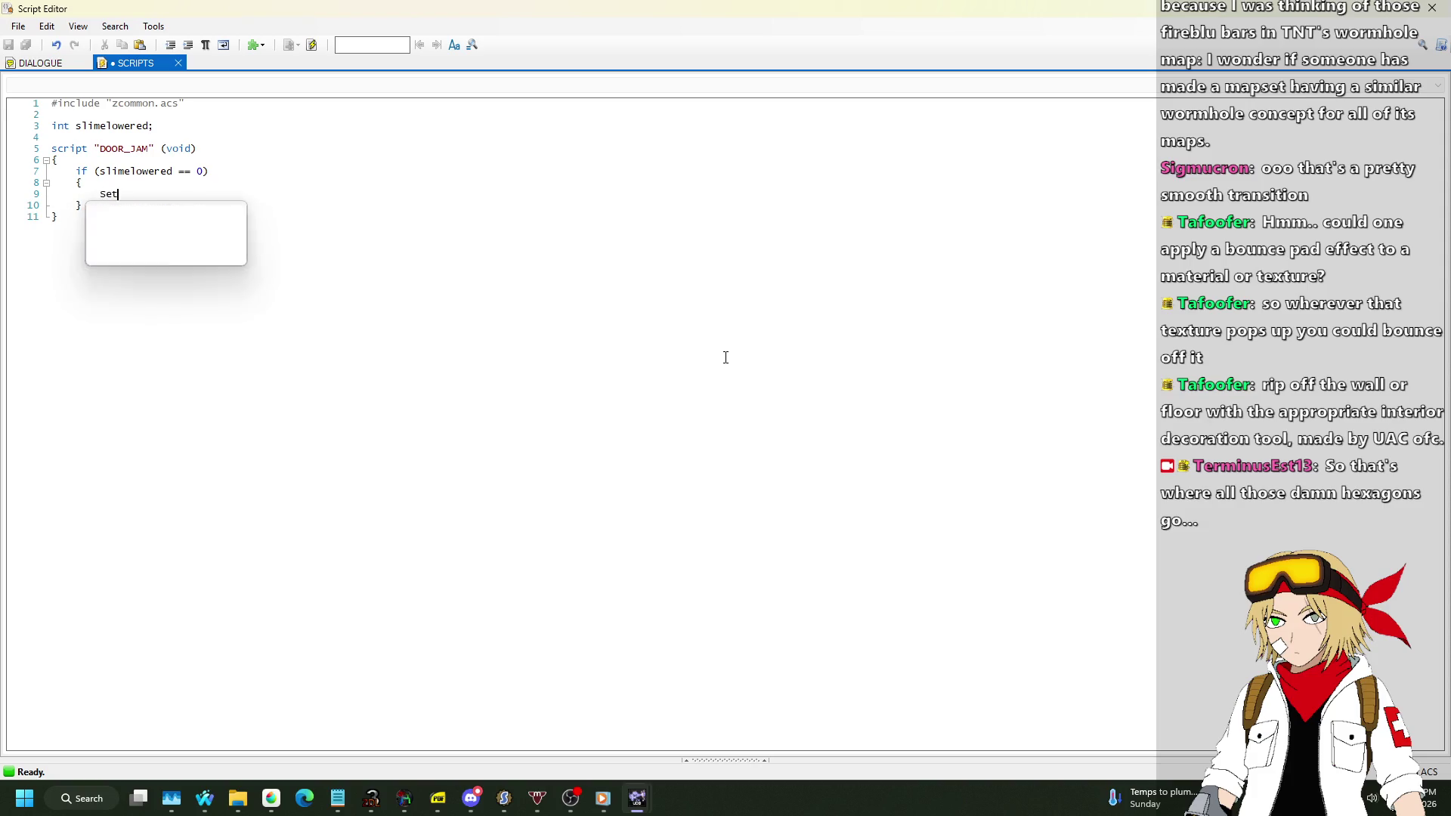
{"action": "key", "text": "Tab"}
{"action": "type", "text": "(320,200"}
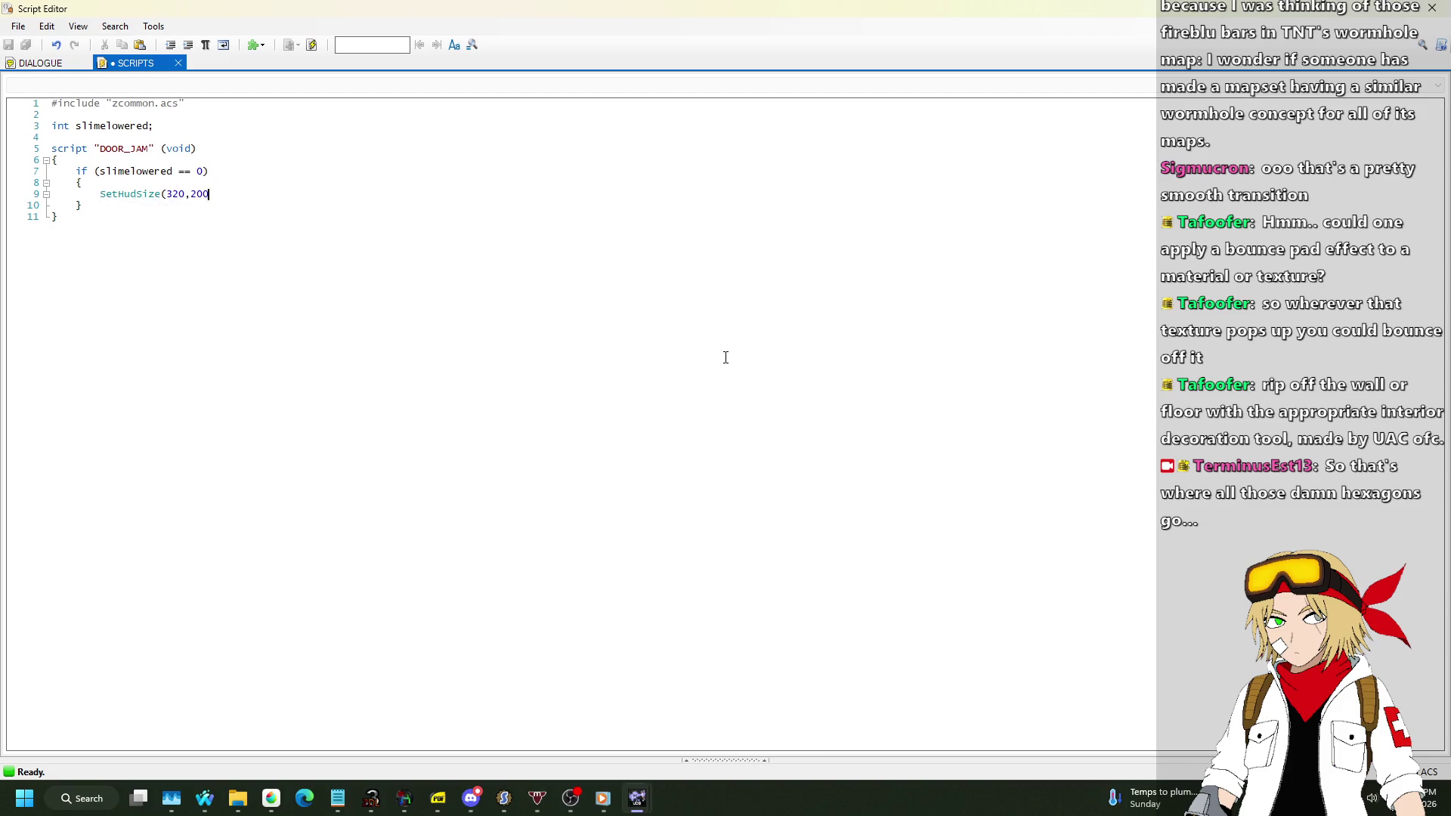
{"action": "type", "text": ",0);"}
{"action": "key", "text": "alt+Tab"}
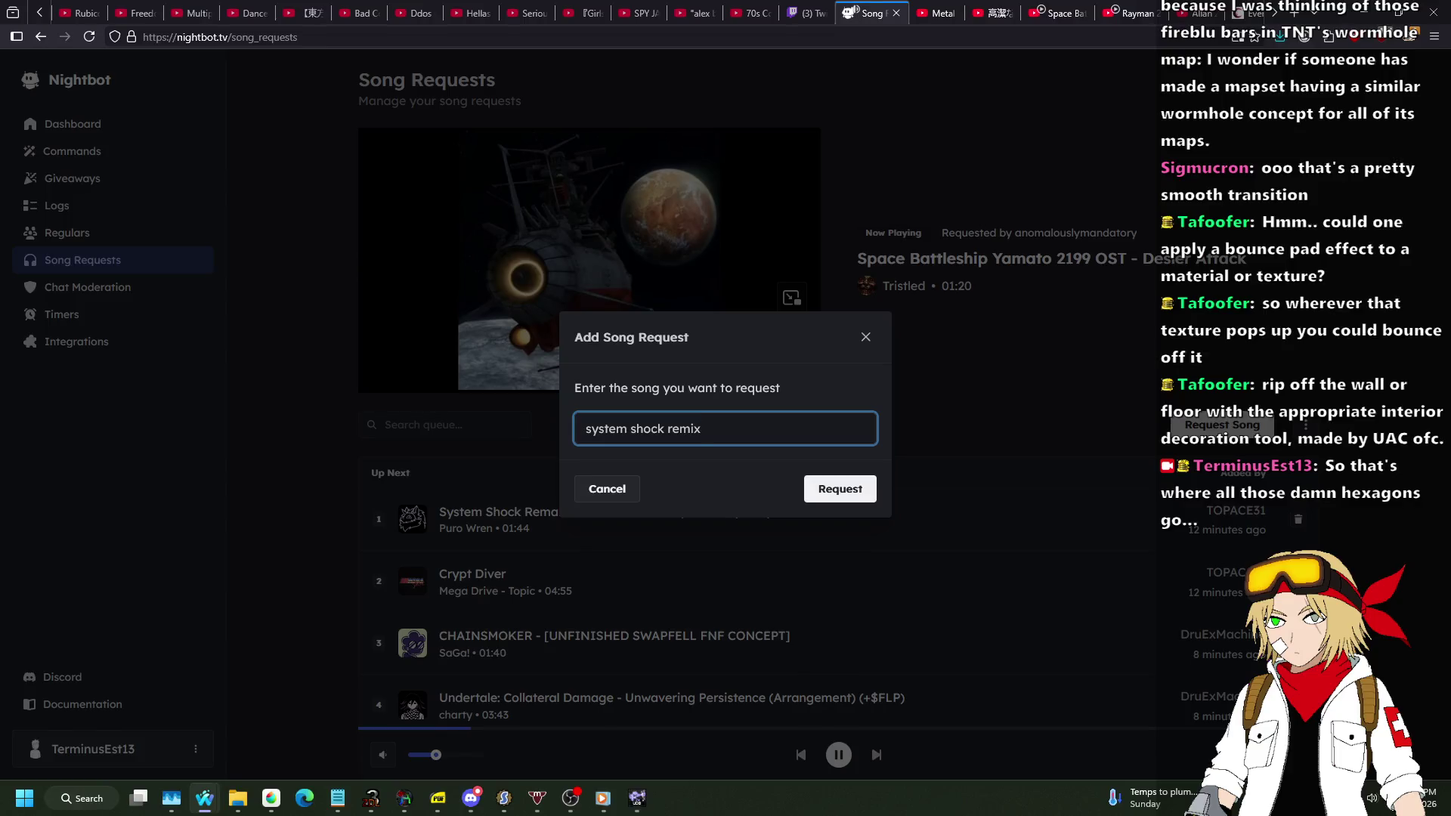
Cancel the pending song request and minimize the Random MIDIs folder window.
{"action": "left_click", "coordinate": [576, 484]}
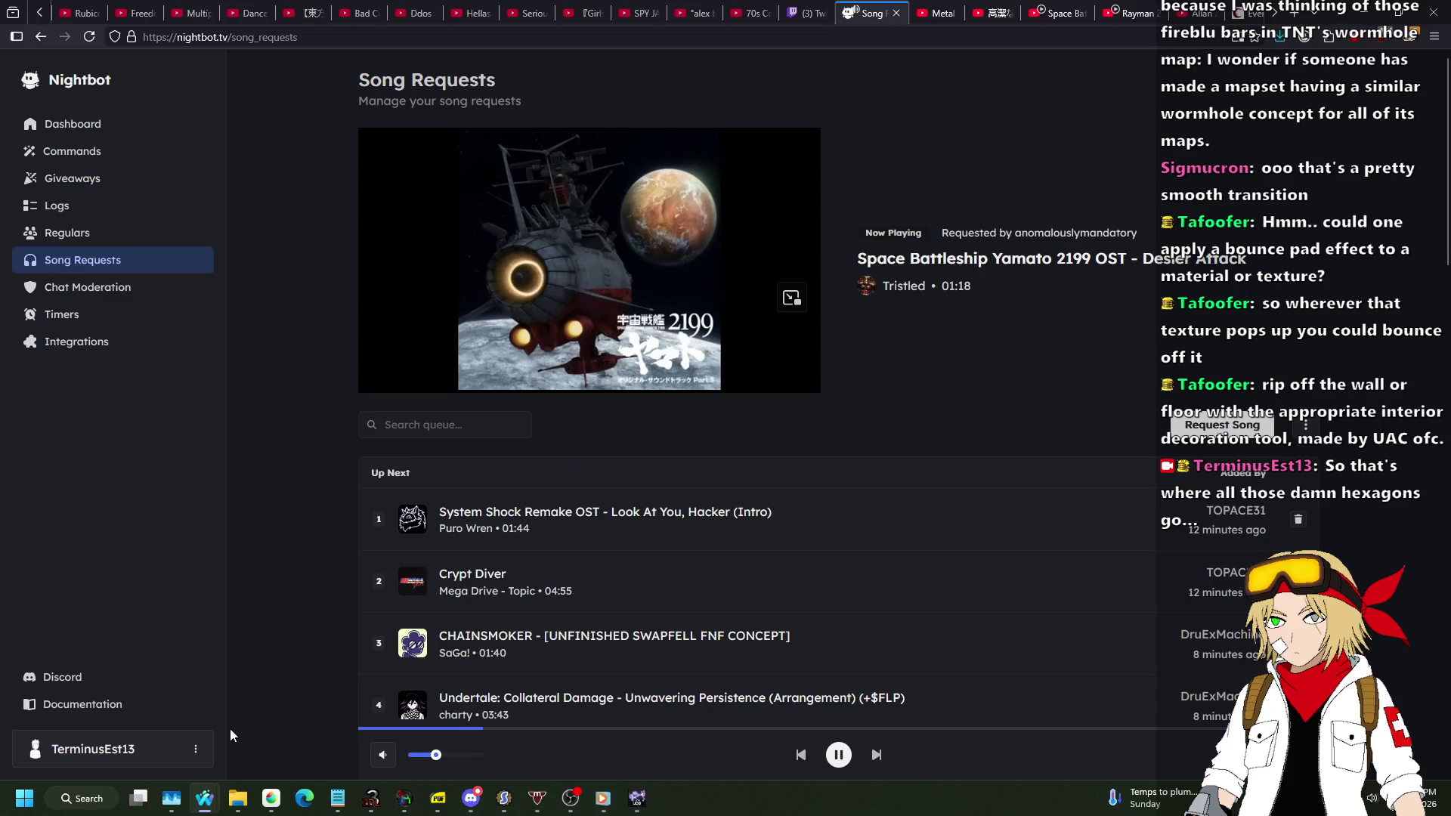
{"action": "mouse_move", "coordinate": [224, 810]}
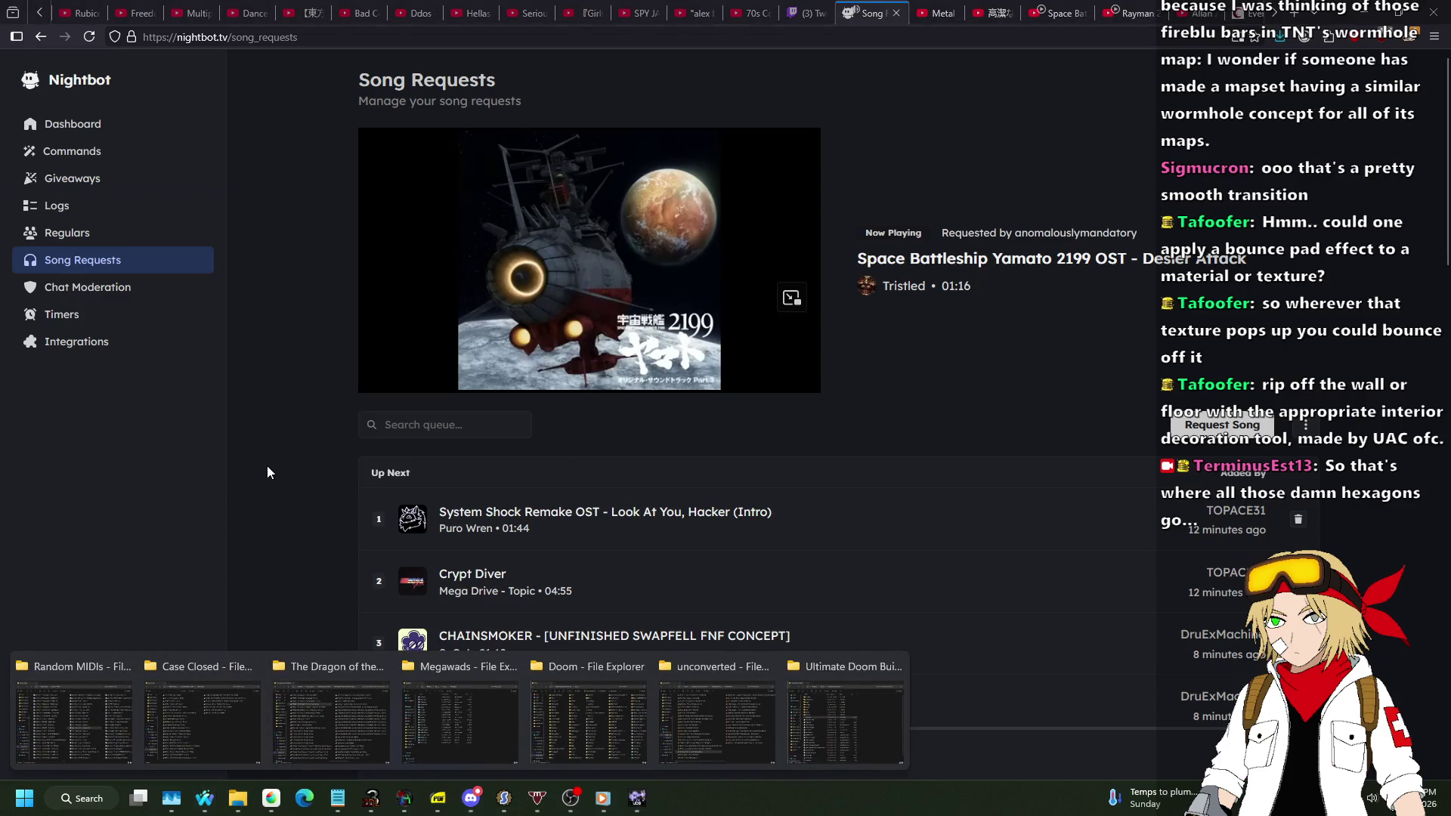
{"action": "left_click", "coordinate": [60, 696]}
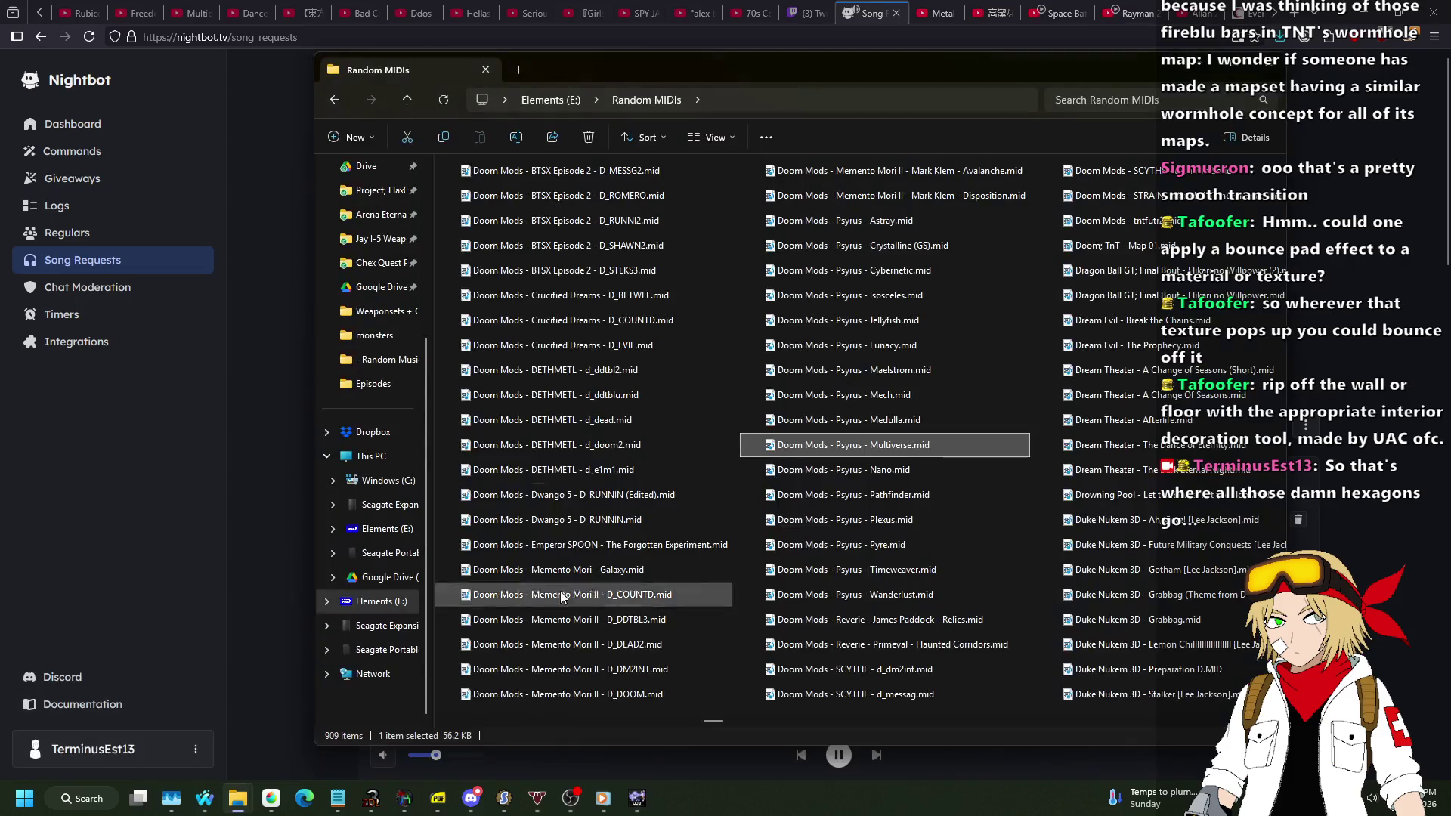
{"action": "left_click", "coordinate": [1209, 70]}
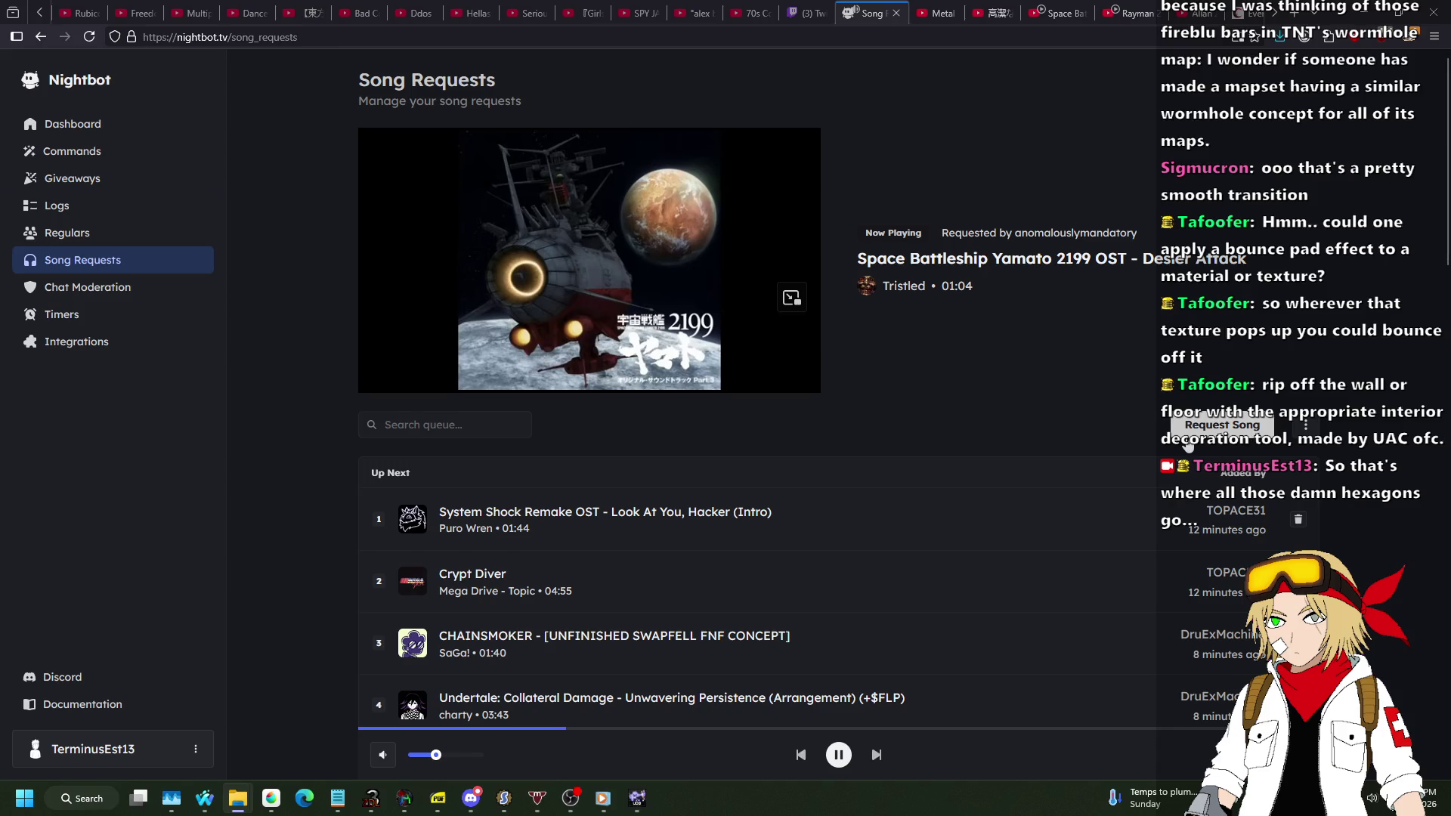
Request 'system shock redux zircon ethical' in Nightbot, then remove the sixth queued song.
{"action": "left_click", "coordinate": [1221, 425]}
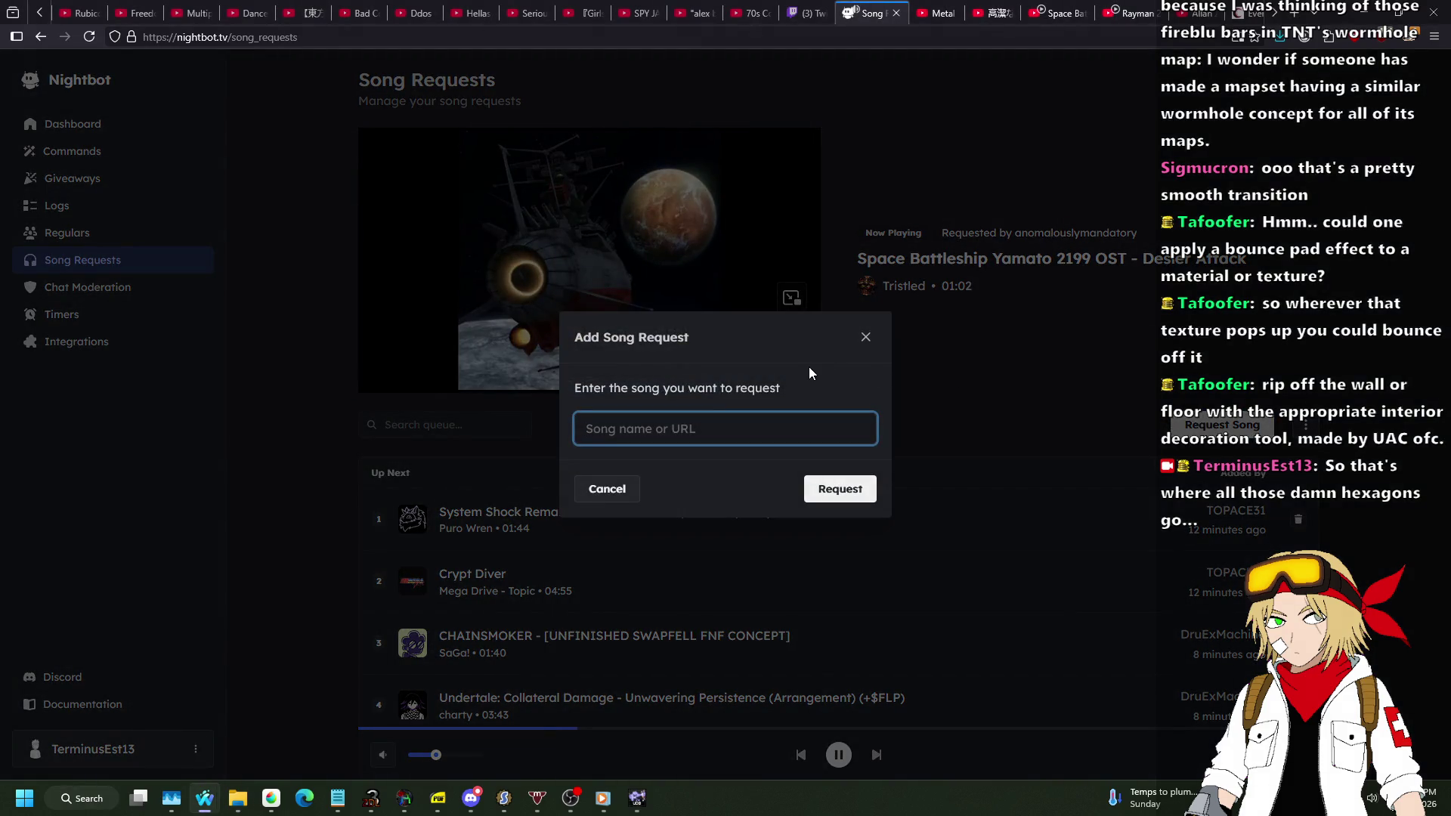
{"action": "type", "text": "system shock redux zircon"}
{"action": "type", "text": " ethical"}
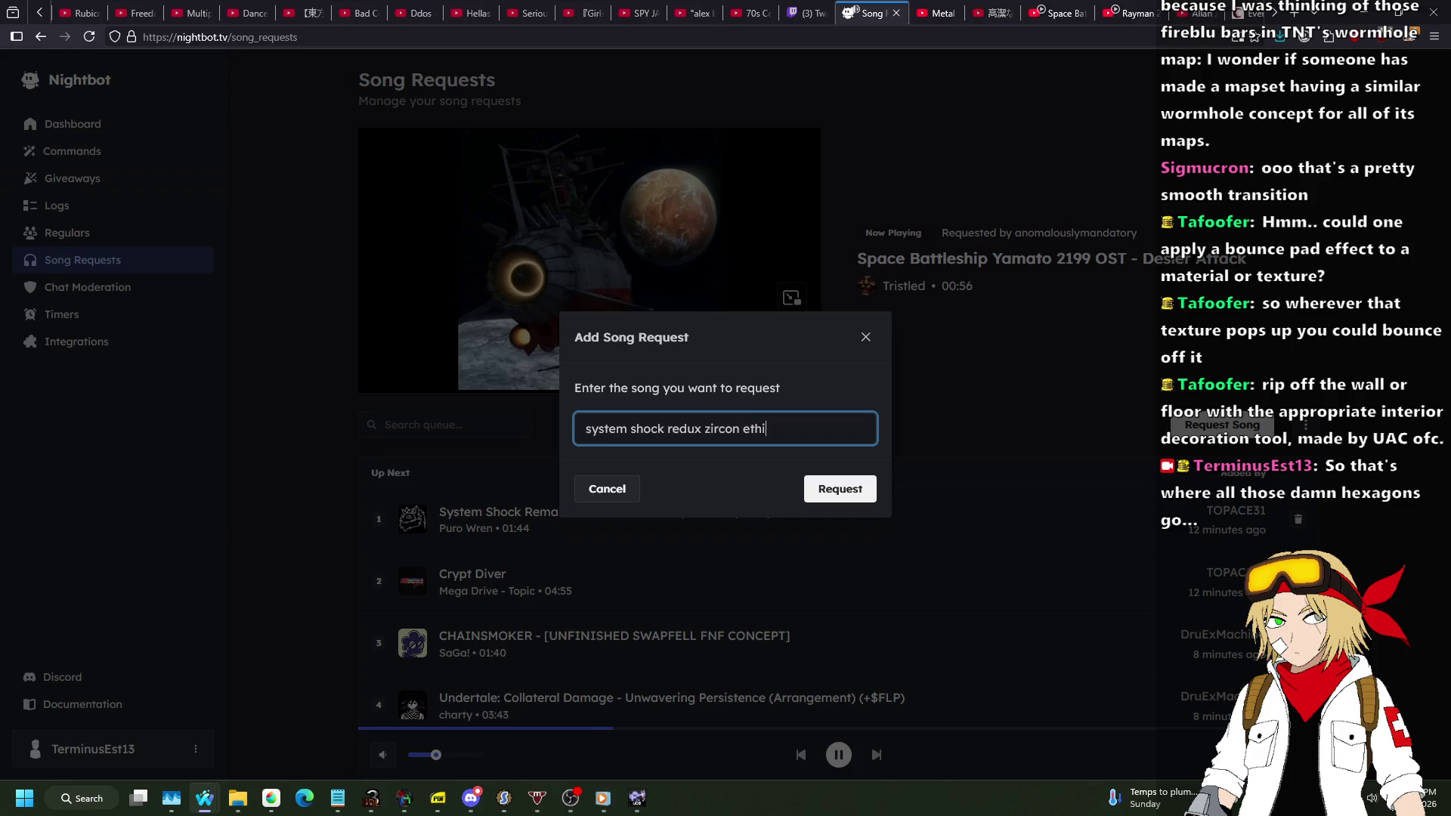
{"action": "key", "text": "Return"}
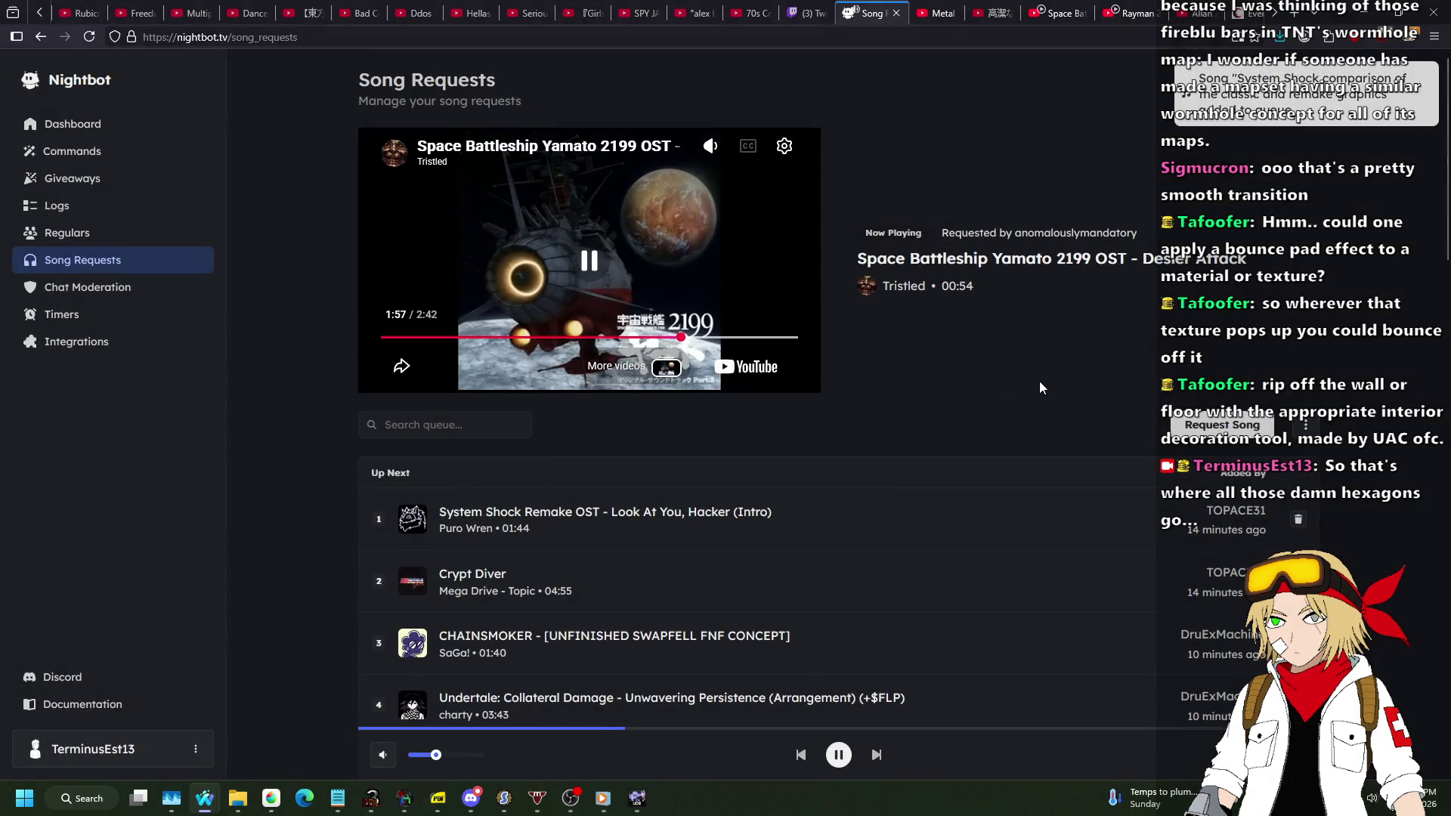
{"action": "scroll", "coordinate": [1039, 364], "scroll_direction": "down", "scroll_amount": 4}
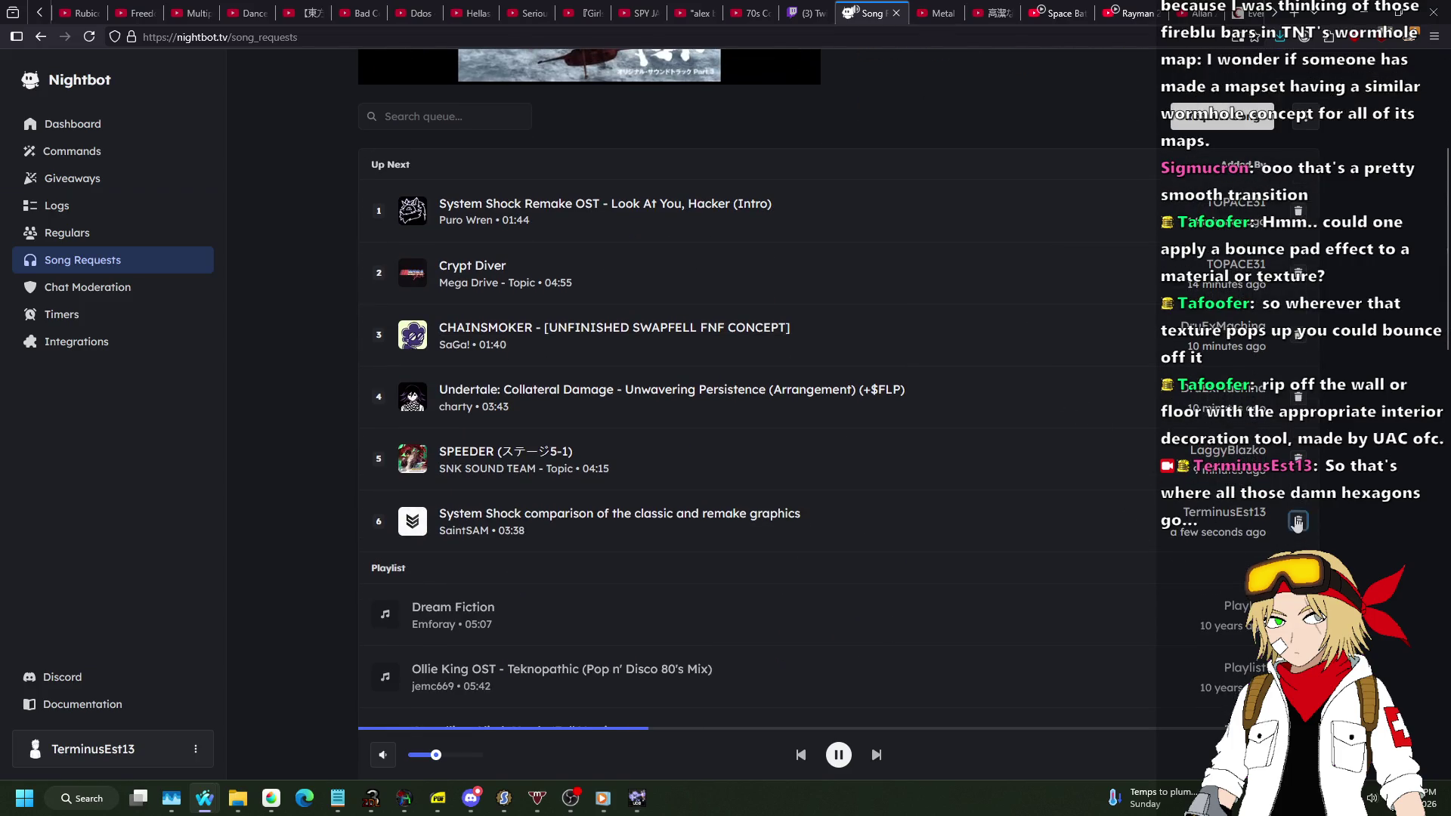
{"action": "left_click", "coordinate": [1297, 521]}
{"action": "left_click", "coordinate": [844, 464]}
Request 'zthicaltra removed' to queue Ethical Constraints Removed, then return to the Script Editor.
{"action": "scroll", "coordinate": [844, 465], "scroll_direction": "up", "scroll_amount": 2}
{"action": "left_click", "coordinate": [1222, 270]}
{"action": "type", "text": "z"}
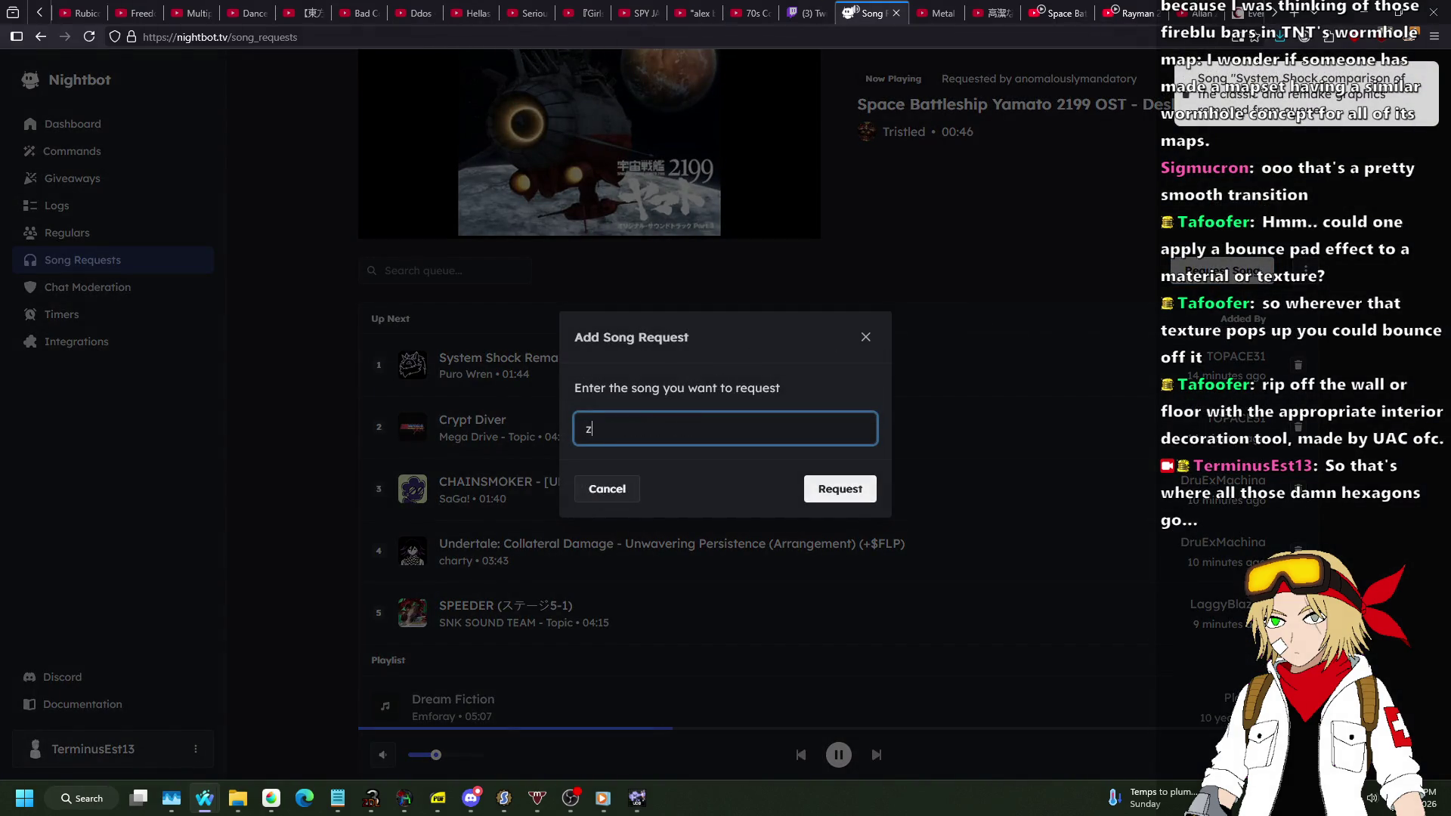
{"action": "type", "text": "thical"}
{"action": "type", "text": "tra"}
{"action": "type", "text": " removed"}
{"action": "key", "text": "Return"}
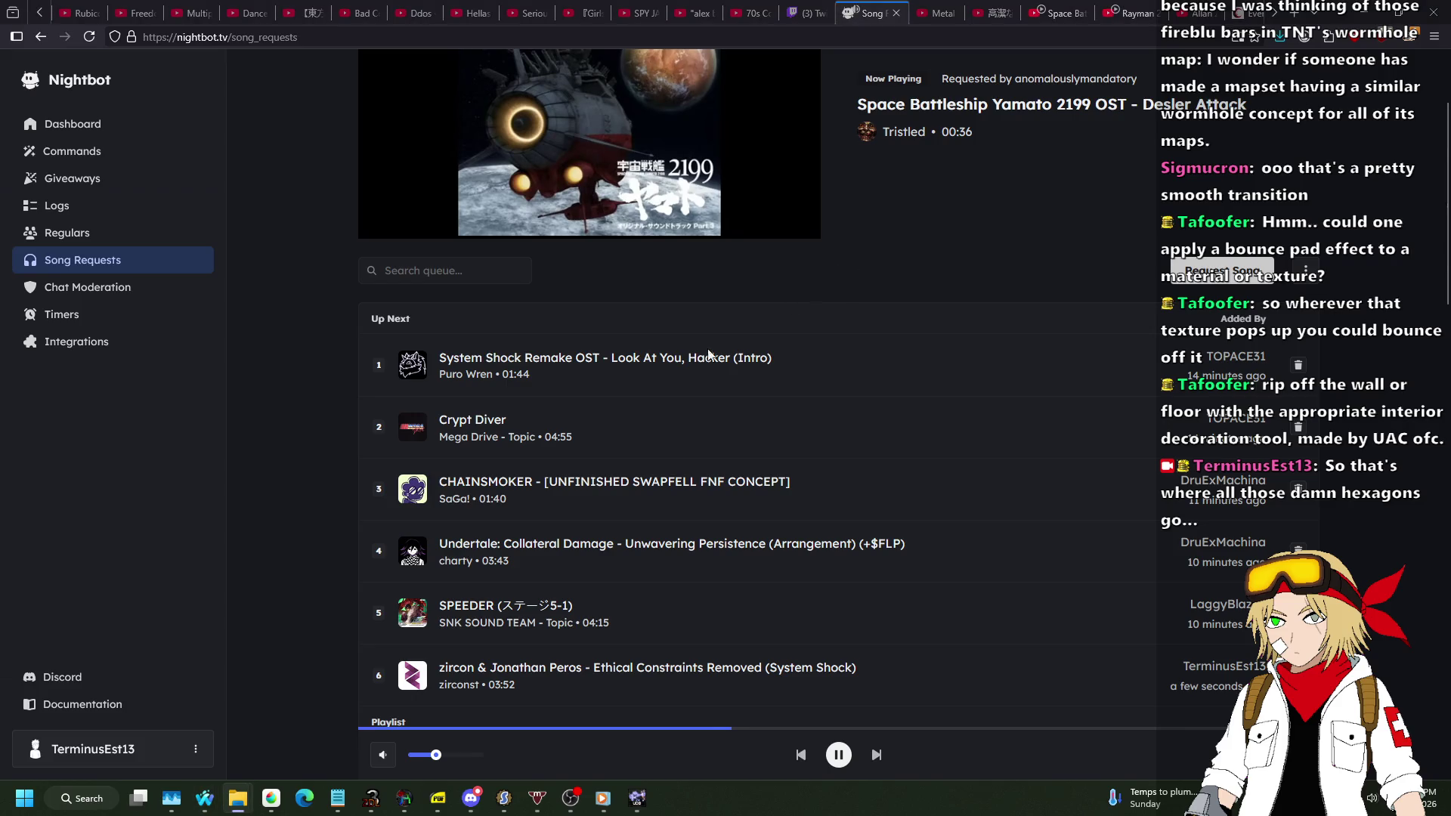
{"action": "scroll", "coordinate": [688, 737], "scroll_direction": "up", "scroll_amount": 2}
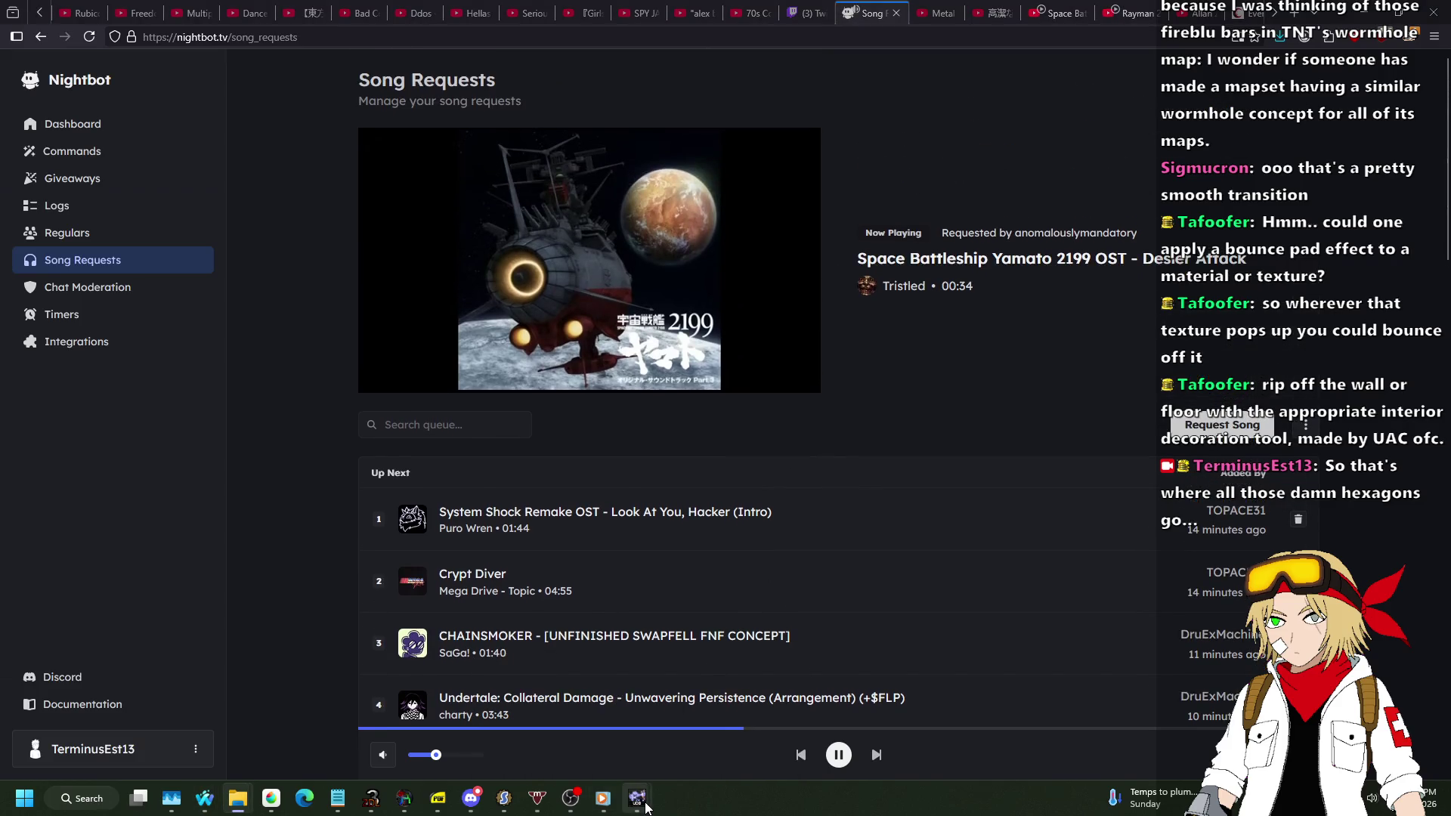
{"action": "mouse_move", "coordinate": [637, 798]}
{"action": "left_click", "coordinate": [710, 737]}
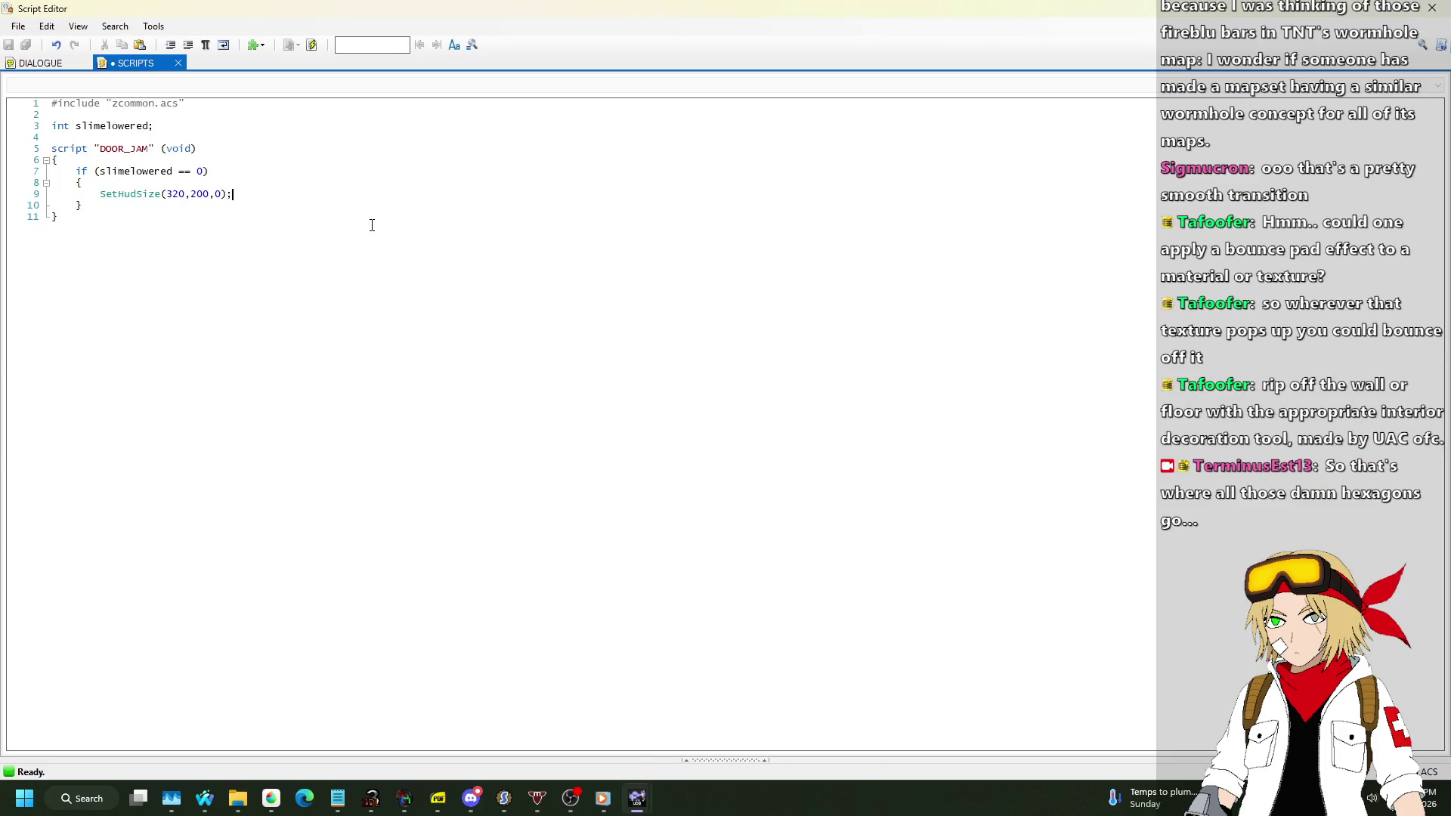
Add SetFont("SMALLFONT"); after the SetHudSize line.
{"action": "key", "text": "Return"}
{"action": "type", "text": "SetFon"}
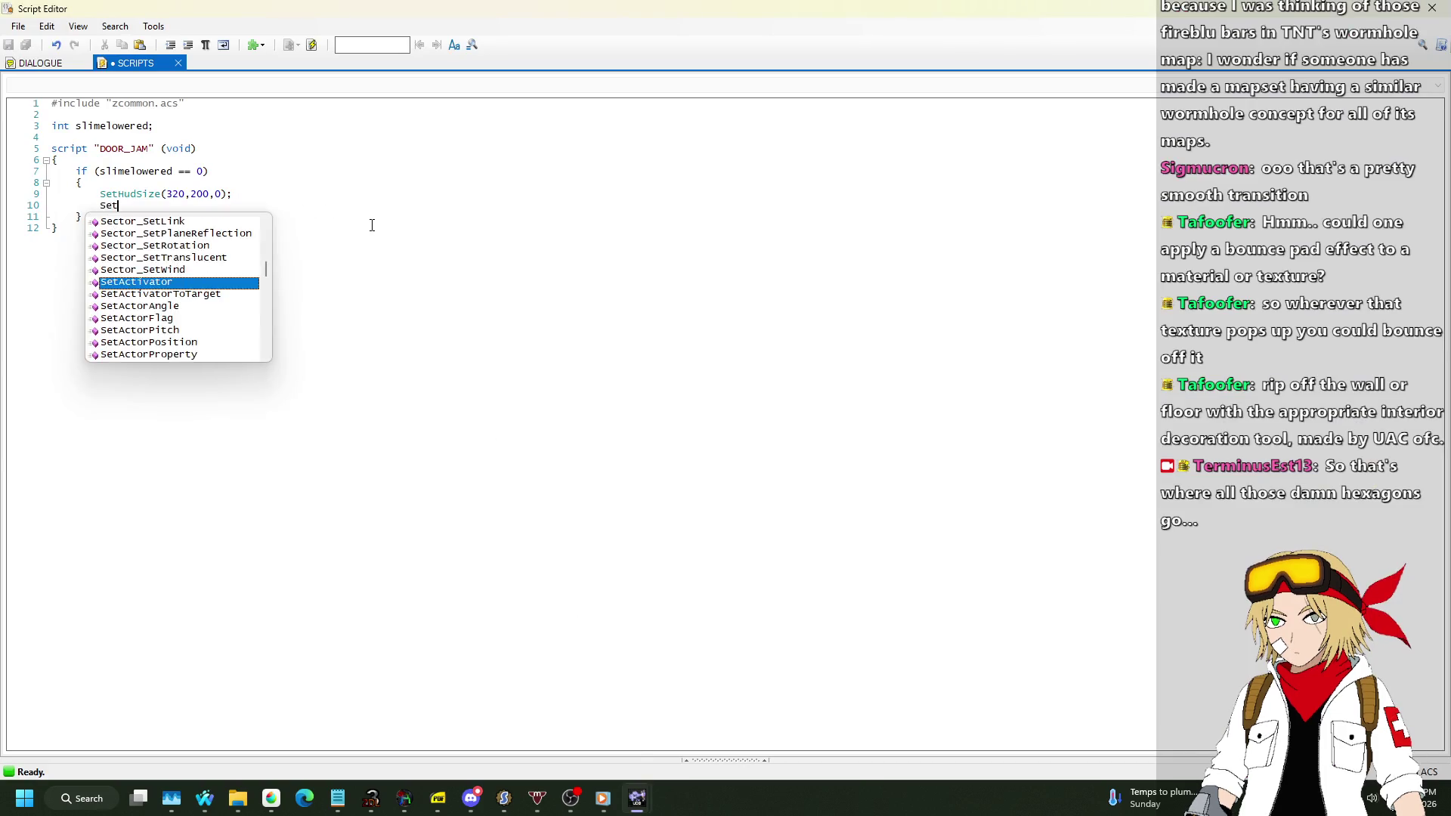
{"action": "key", "text": "BackSpace"}
{"action": "type", "text": "ont"}
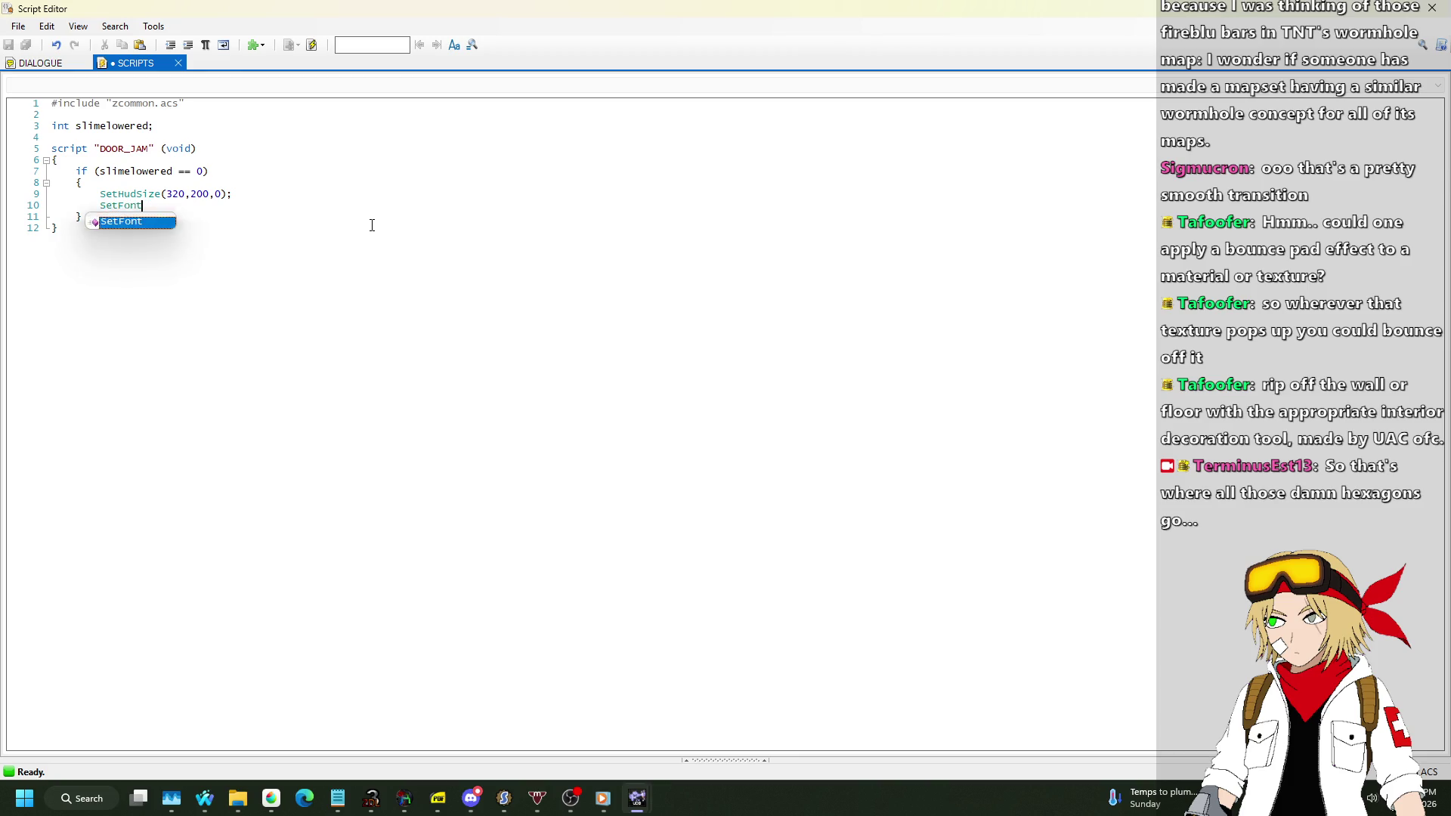
{"action": "type", "text": "(\"SmallFont\");"}
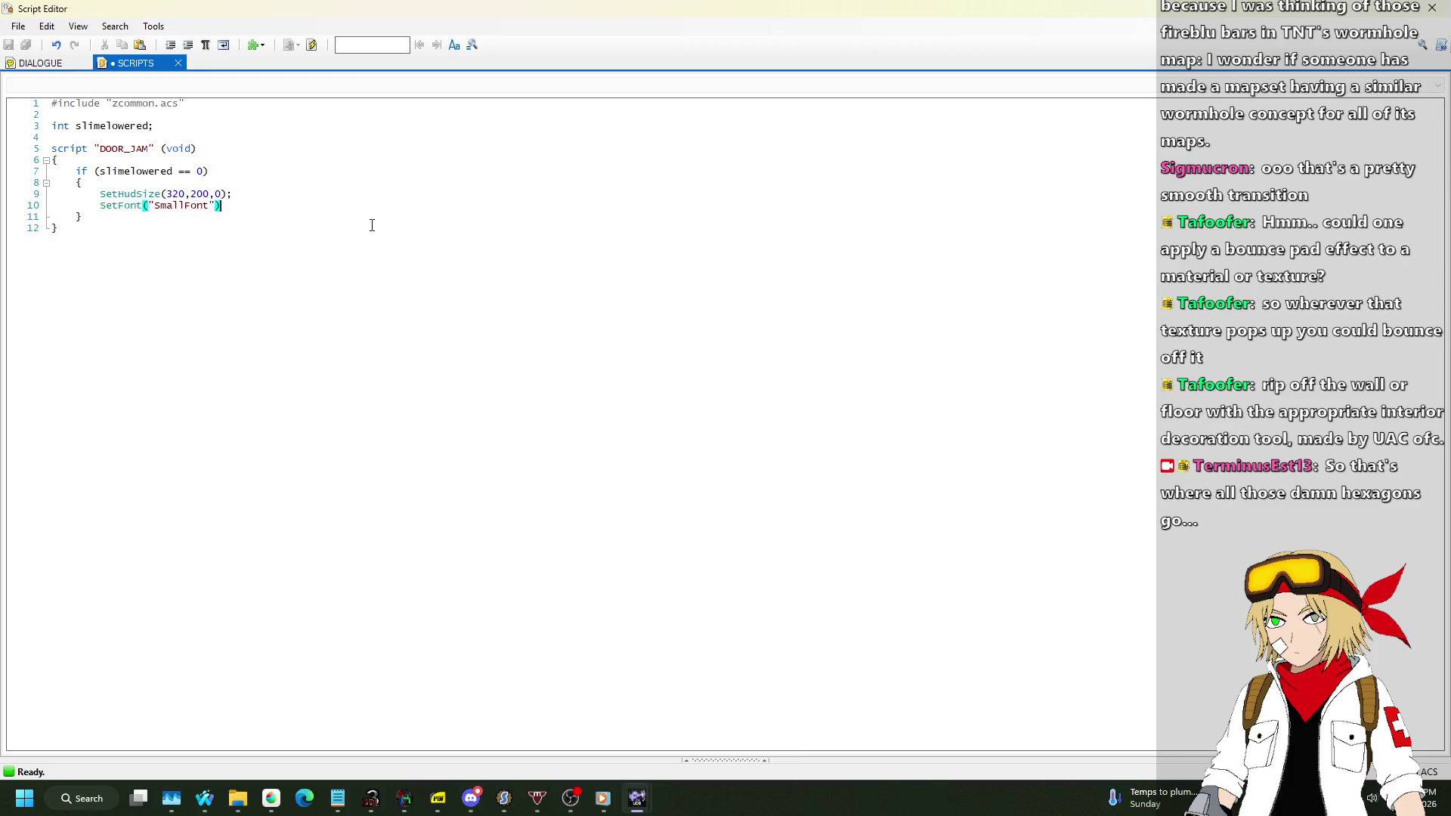
{"action": "key", "text": "Left"}
{"action": "key", "text": "Left"}
{"action": "key", "text": "Left"}
{"action": "key", "text": "ctrl+shift+Left"}
{"action": "type", "text": "SMALLFON"}
{"action": "key", "text": "End"}
Add a HudMessage saying "Can't open the door while the slime's in the way." with HUDMSG_FADEOUT.
{"action": "key", "text": "Return"}
{"action": "key", "text": "Tab"}
{"action": "type", "text": "HudMes"}
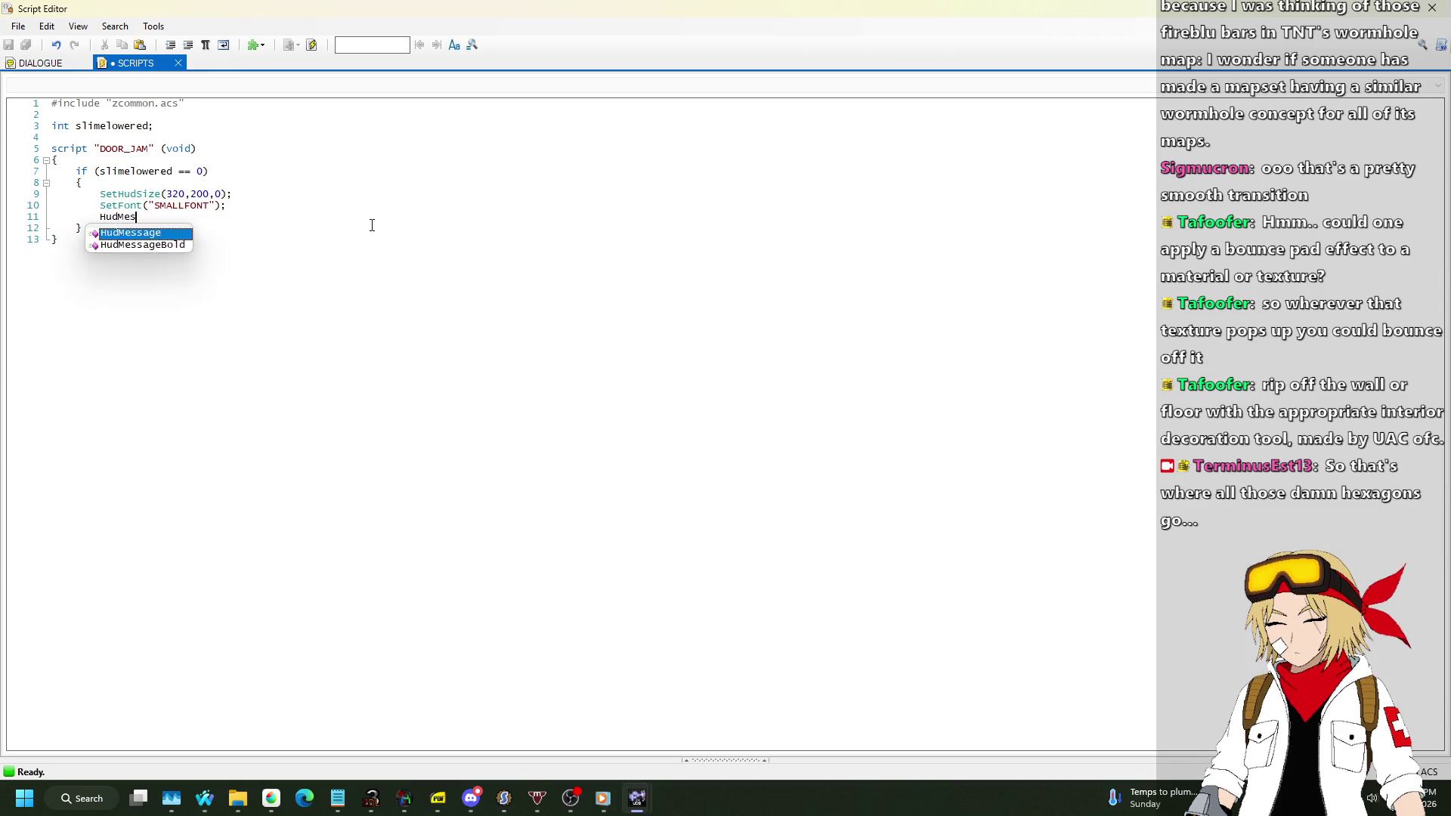
{"action": "type", "text": "sage("}
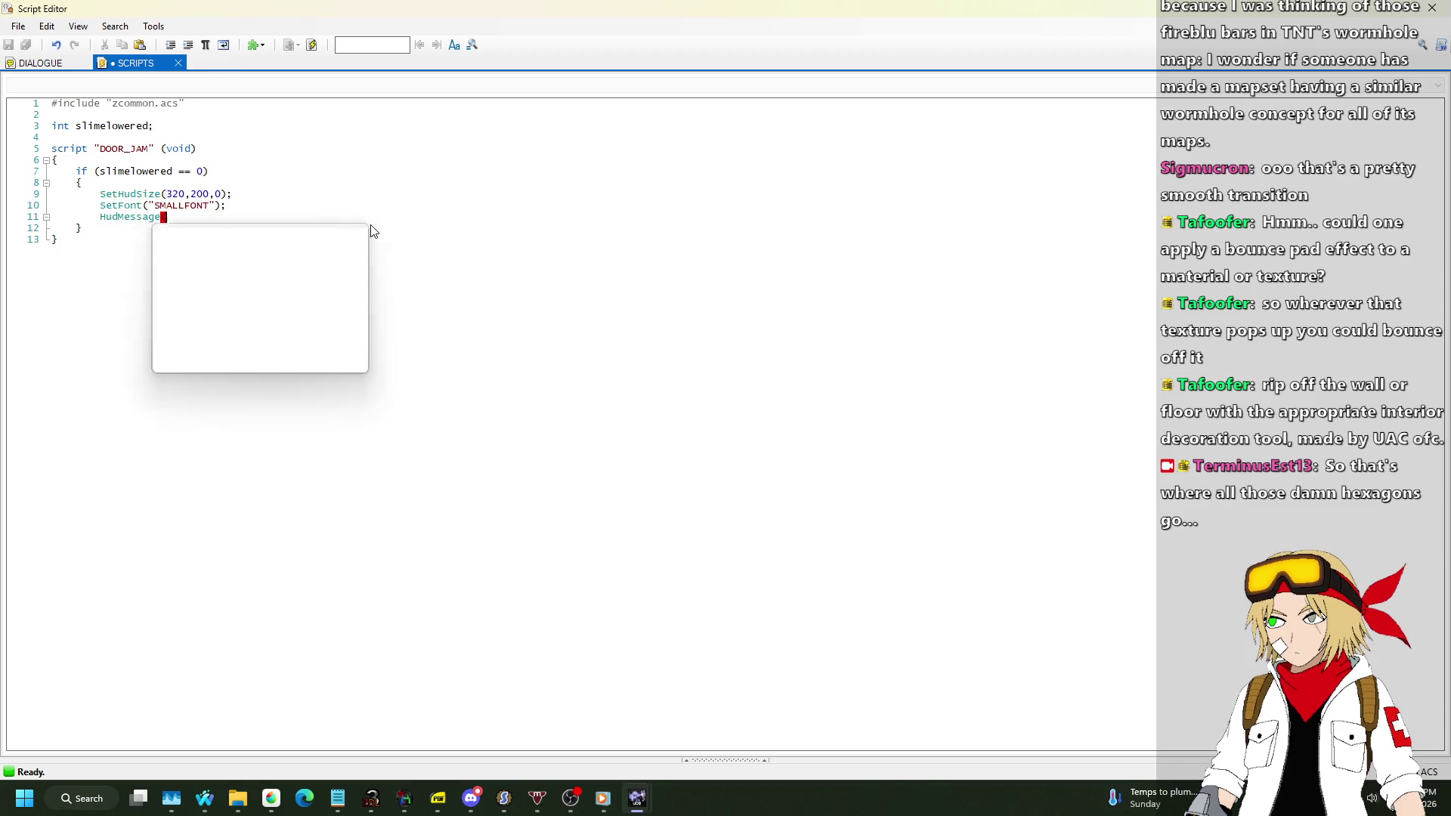
{"action": "type", "text": "s:C"}
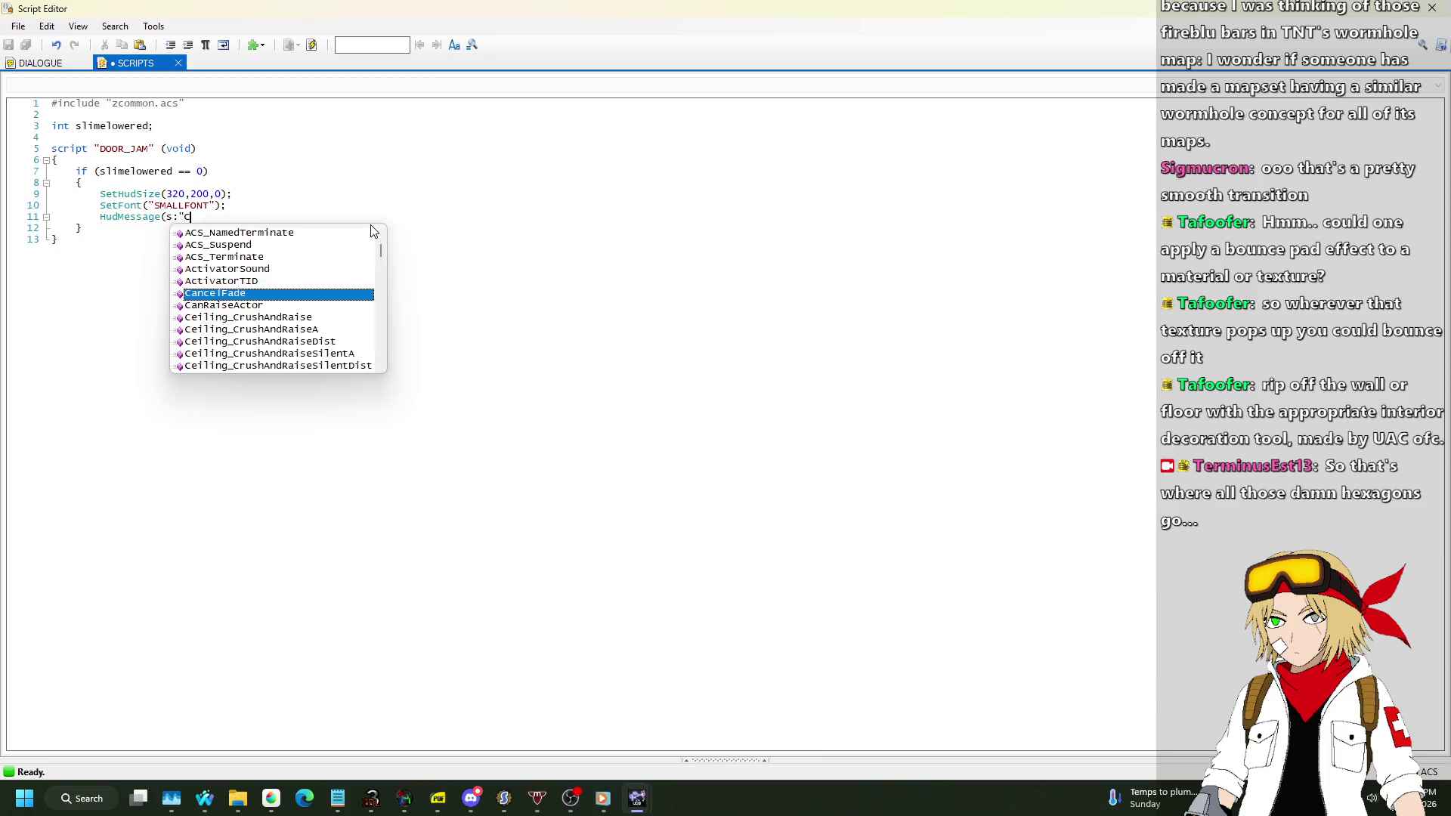
{"action": "type", "text": "an't open the door w"}
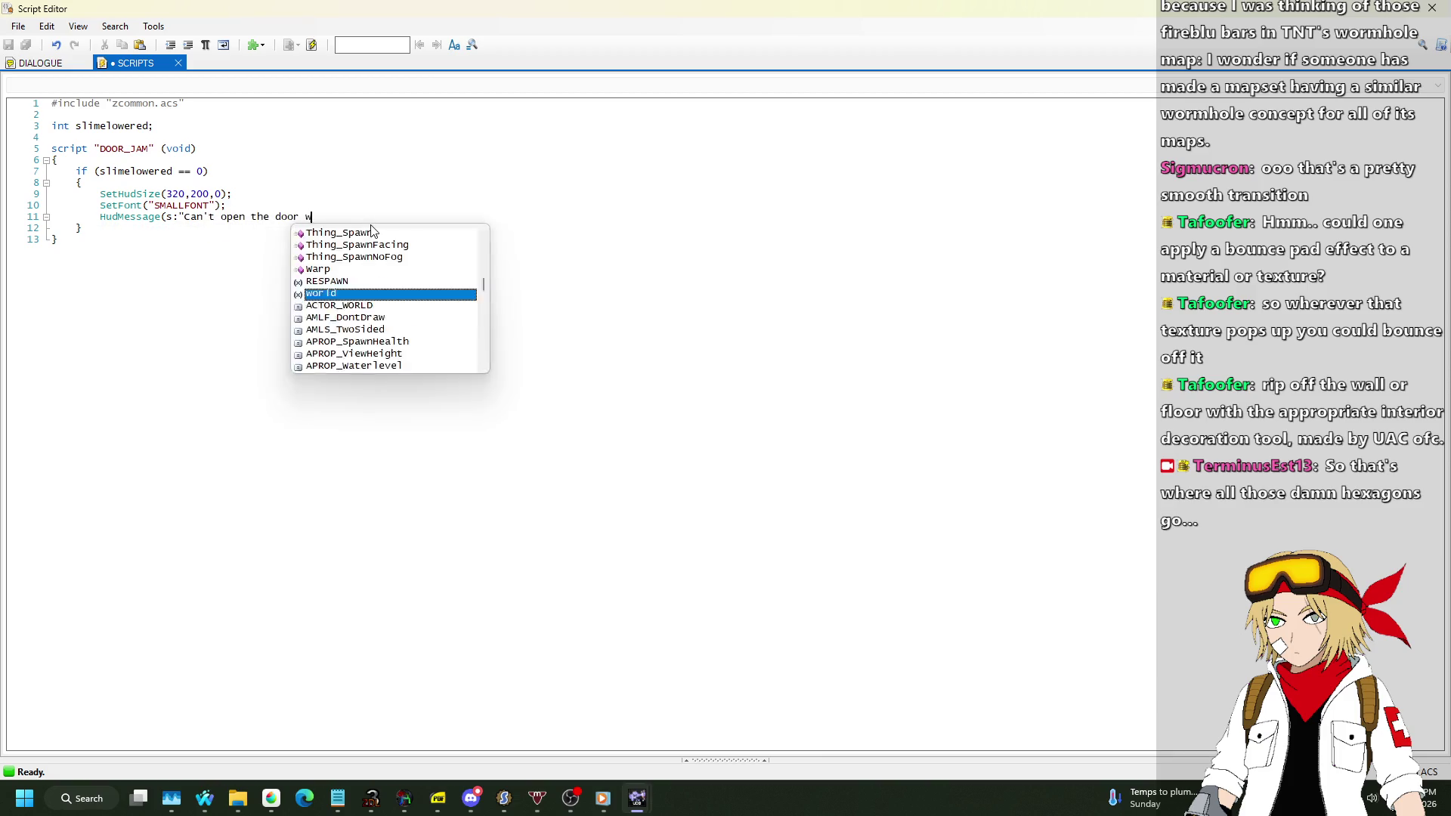
{"action": "type", "text": "hile the slime's in the way.\""}
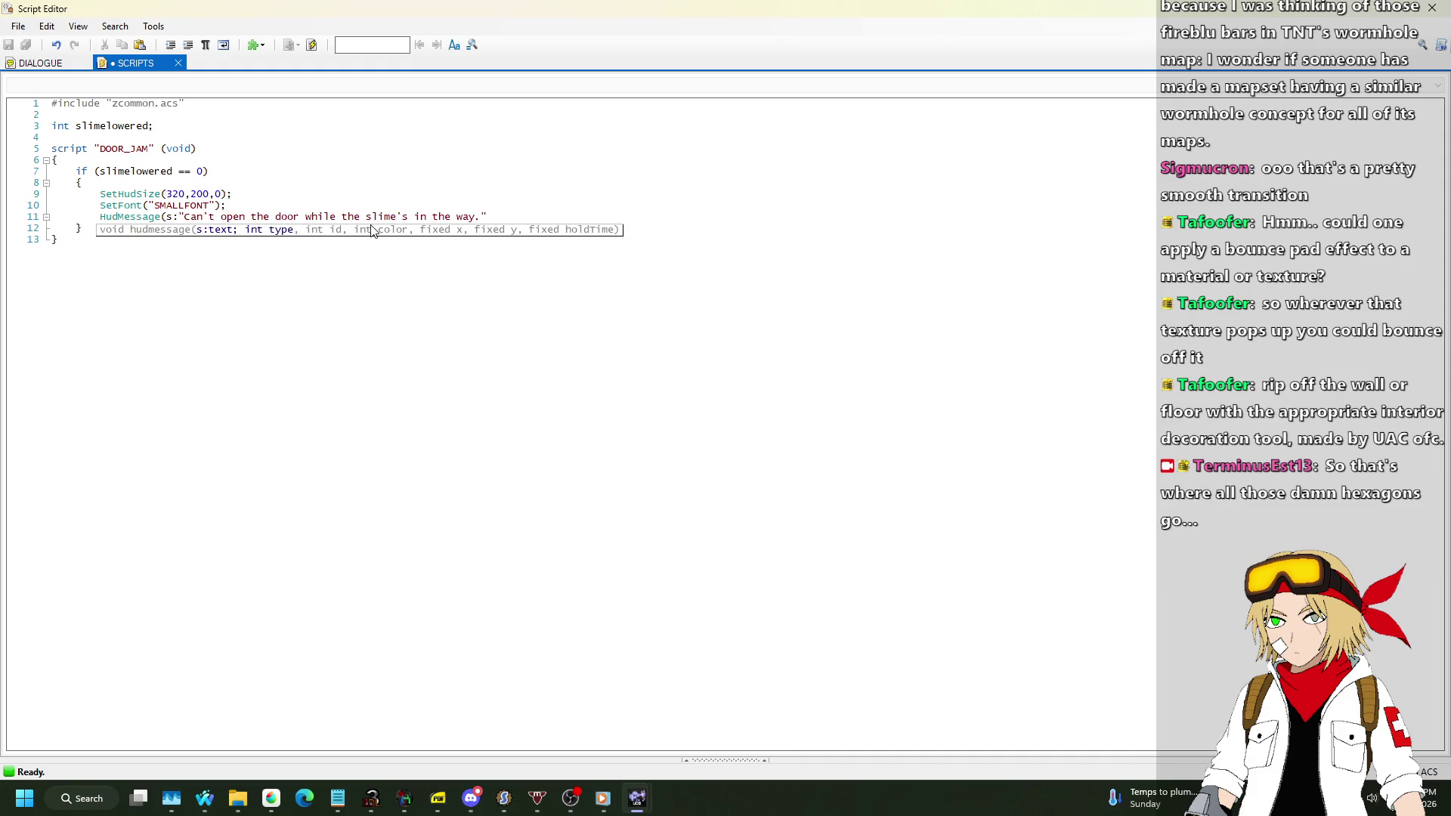
{"action": "type", "text": ")"}
{"action": "type", "text": ";"}
{"action": "type", "text": "HUDMSG_FAD"}
{"action": "type", "text": "EOUT,"}
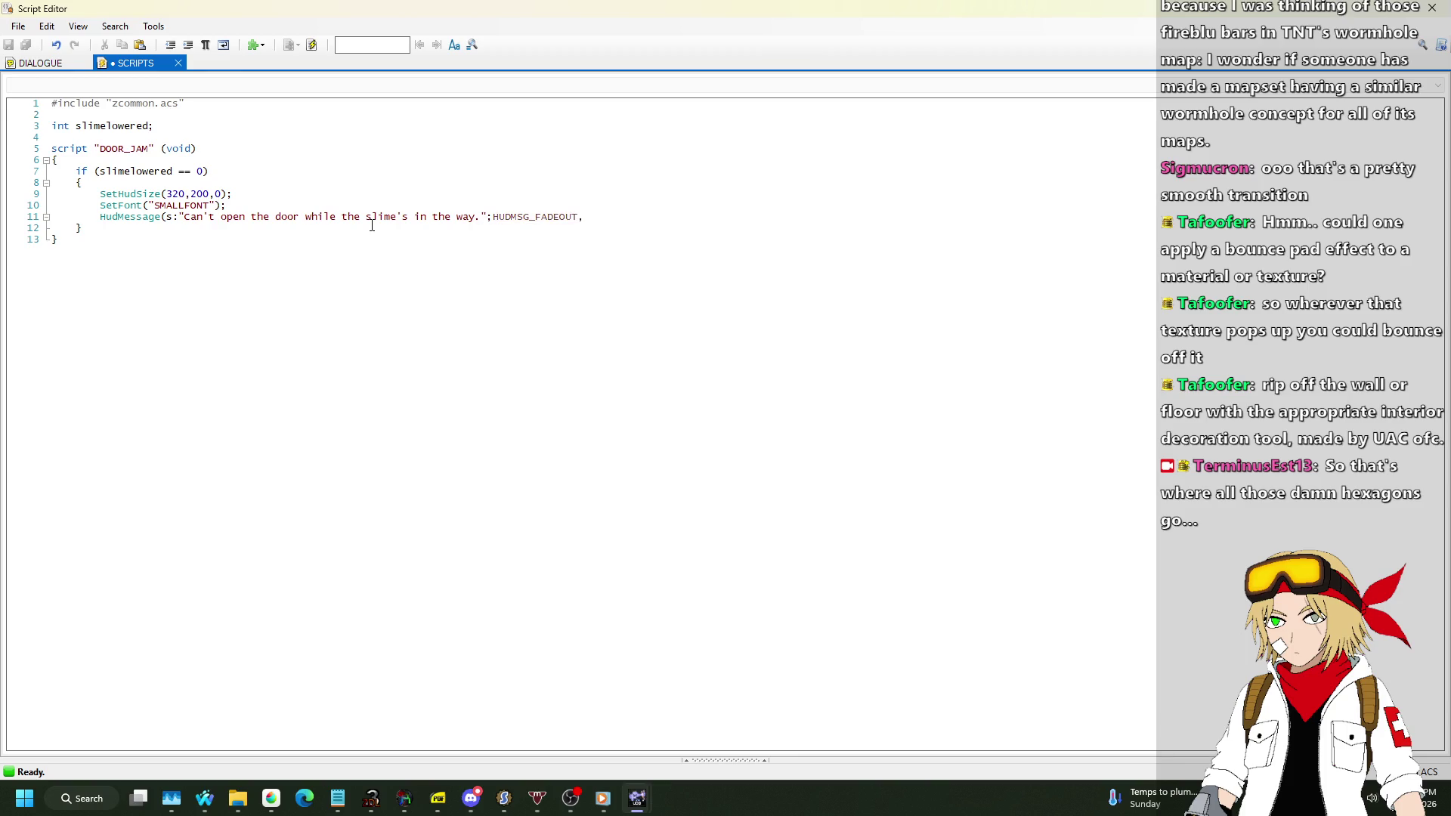
{"action": "type", "text": "0,"}
{"action": "key", "text": "alt+Tab"}
{"action": "key", "text": "alt+Tab"}
{"action": "key", "text": "alt+Tab"}
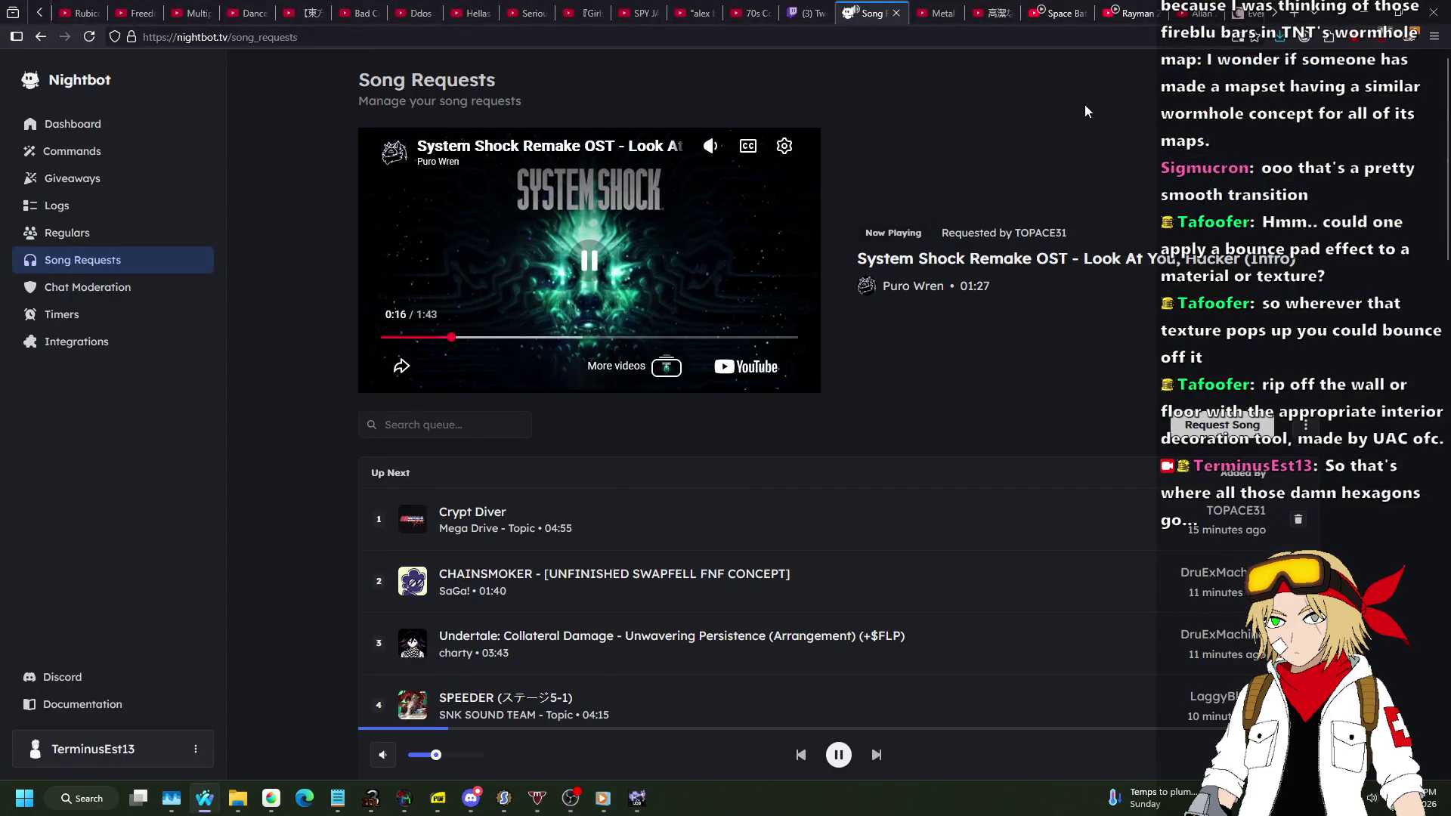
Search 'hudmessage' in a new tab and open the ZDoom Wiki page at its colour table.
{"action": "left_click", "coordinate": [896, 13]}
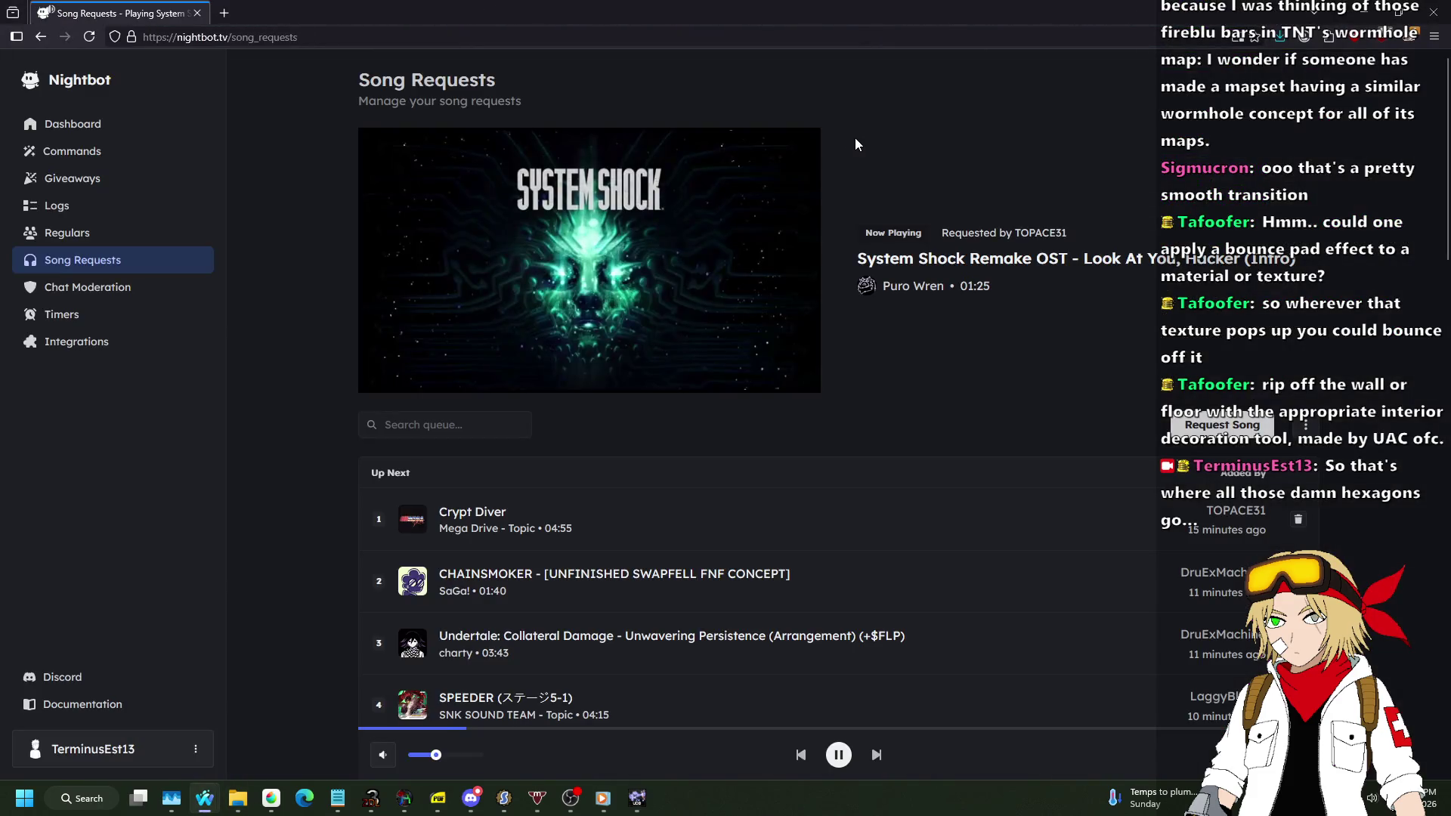
{"action": "key", "text": "ctrl+t"}
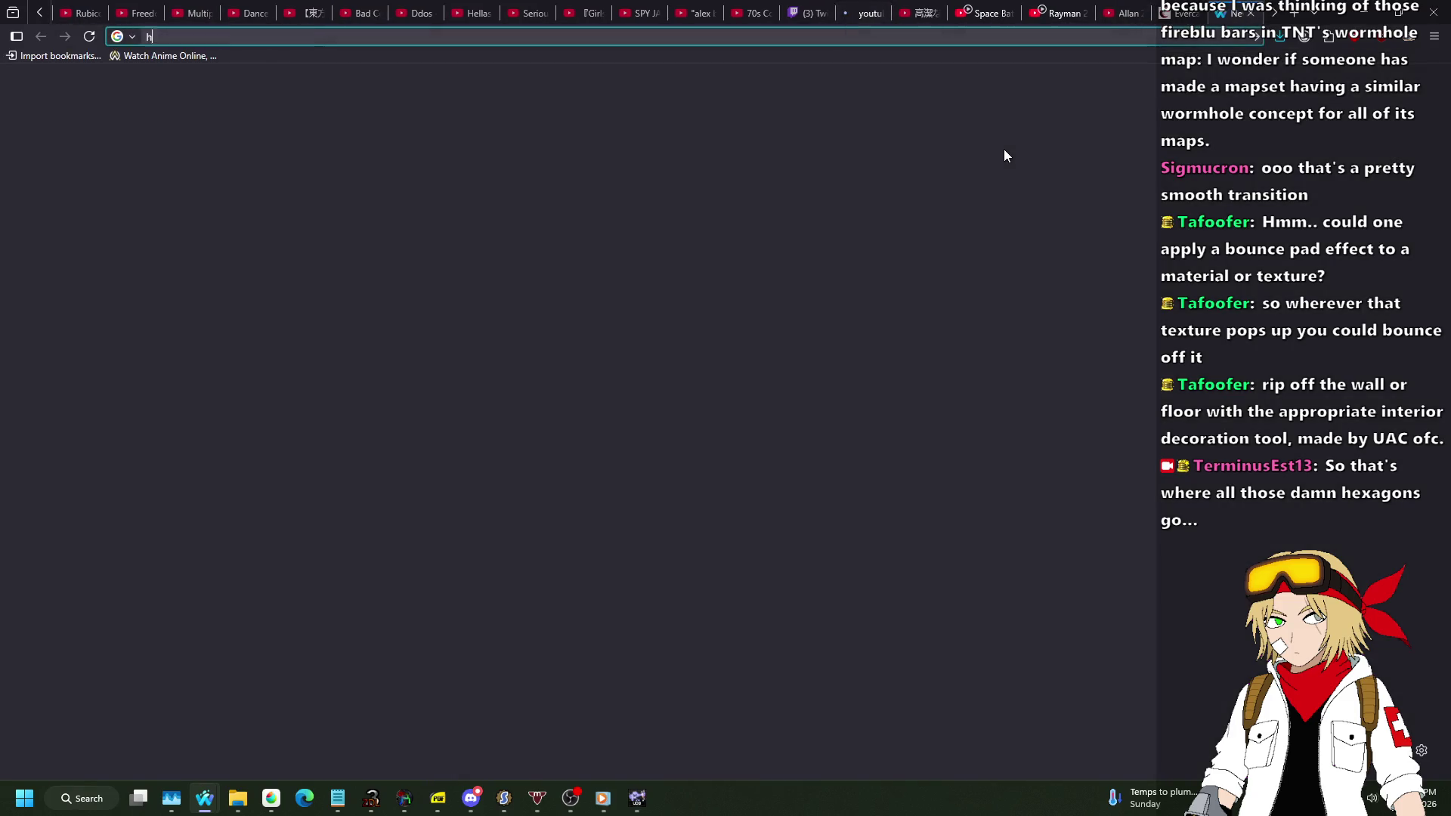
{"action": "type", "text": "hudmessage"}
{"action": "key", "text": "Down"}
{"action": "key", "text": "Return"}
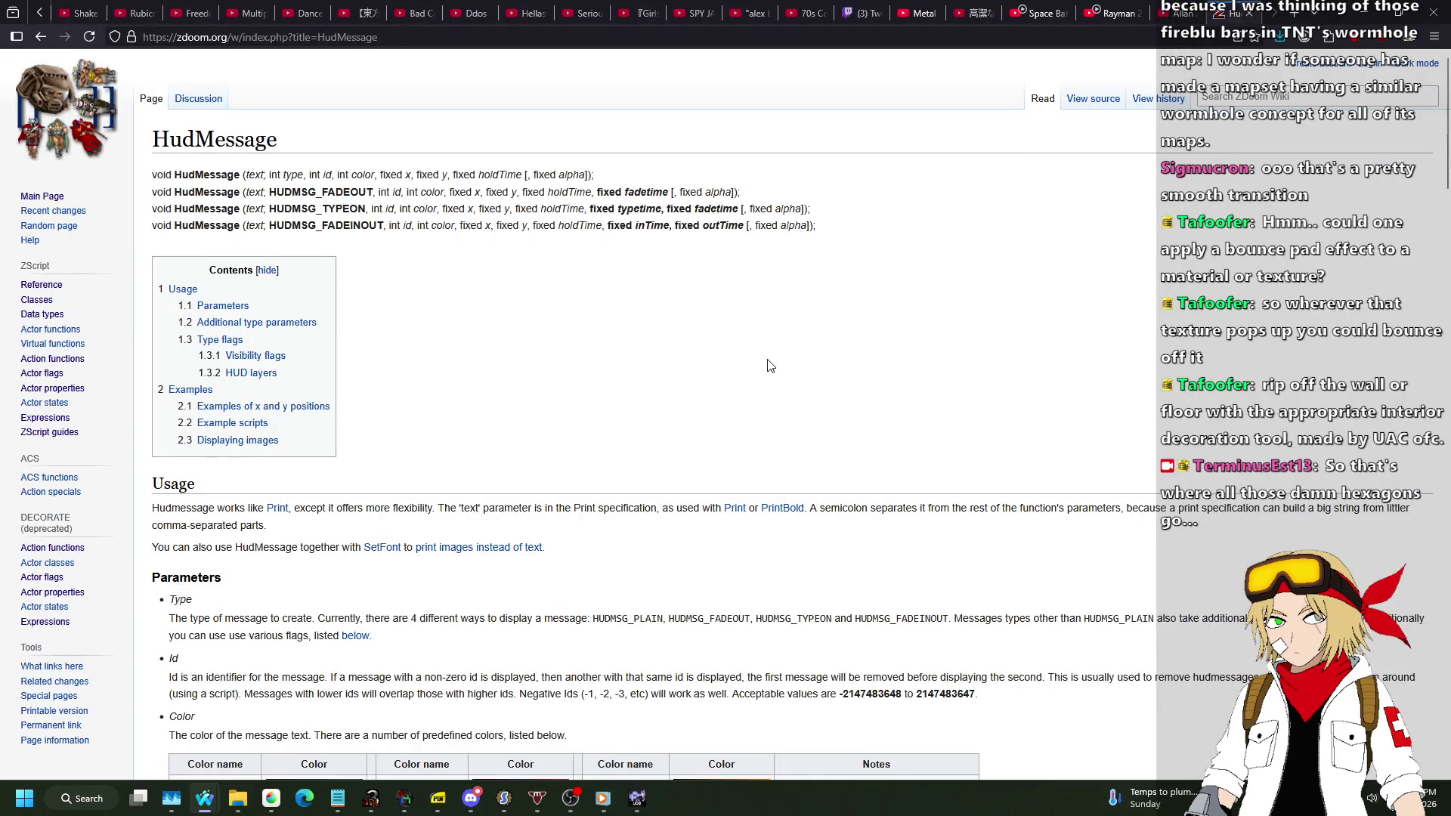
{"action": "scroll", "coordinate": [680, 288], "scroll_direction": "down", "scroll_amount": 6}
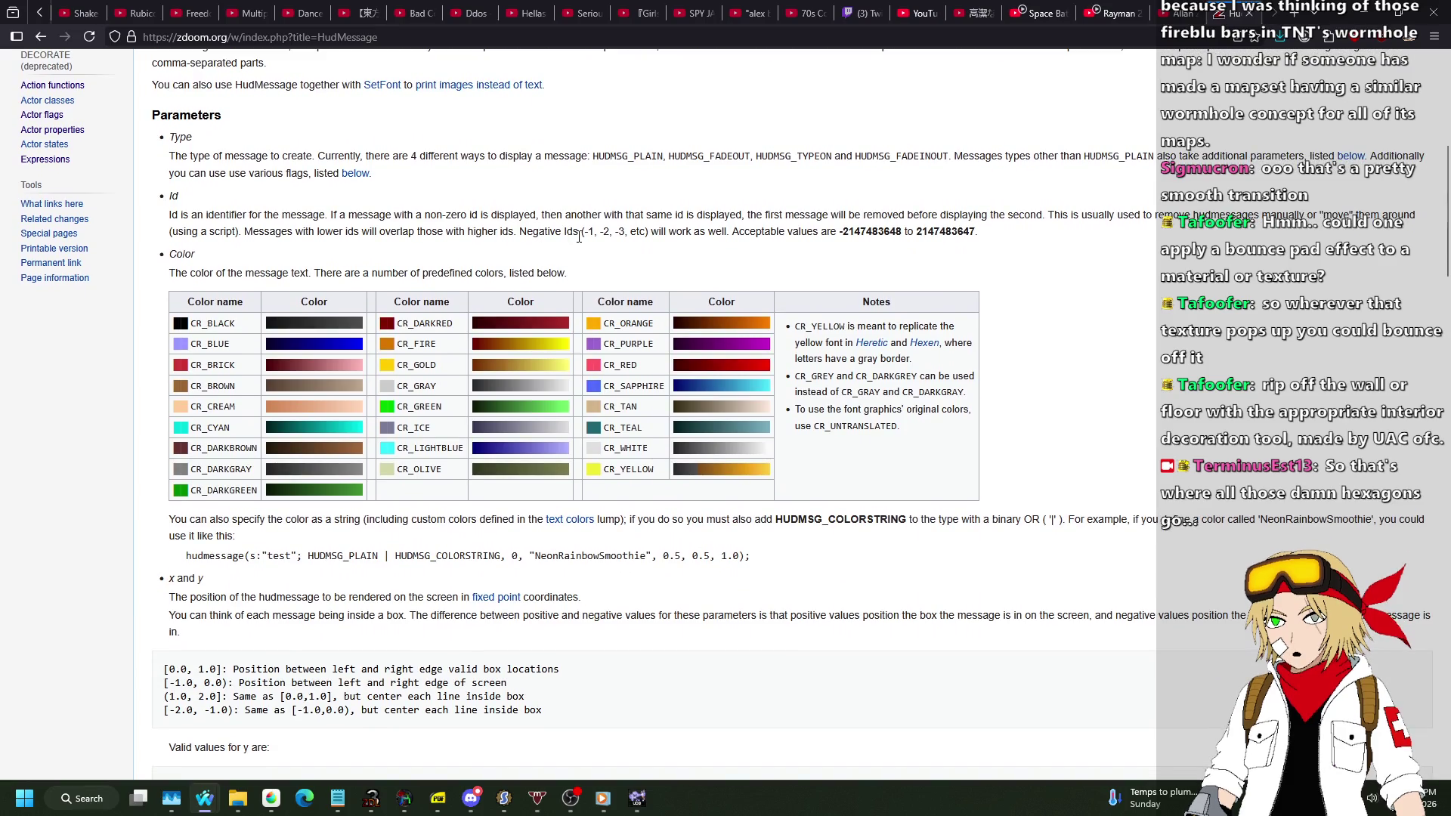
{"action": "key", "text": "alt+Tab"}
{"action": "key", "text": "alt+Tab"}
{"action": "key", "text": "alt+Tab"}
{"action": "key", "text": "alt+Tab"}
{"action": "key", "text": "alt+Tab"}
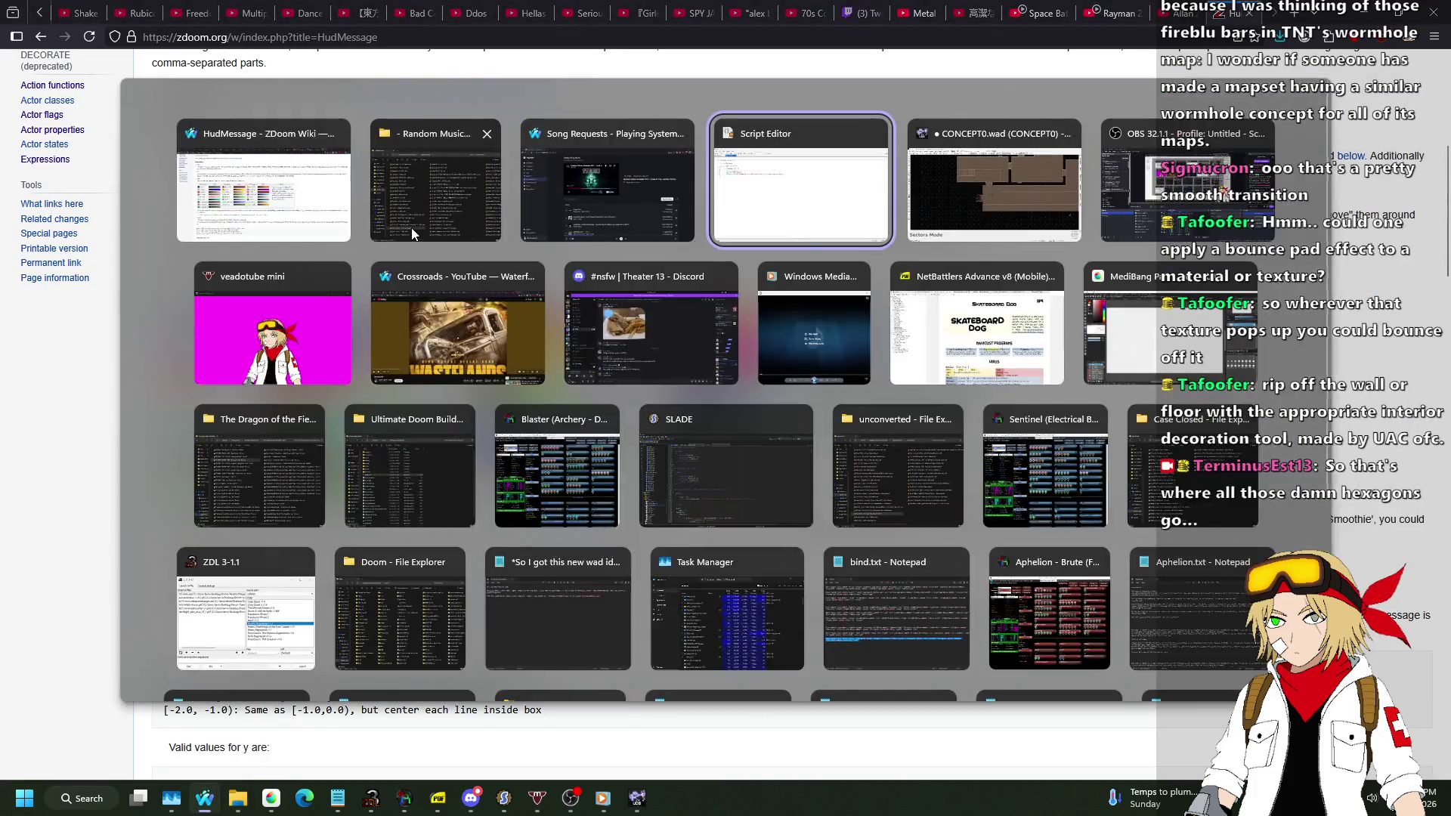
Finish the HudMessage arguments as 0, CR_WHITE, 160.0, 80.0, 3.0, 1.0, checking the wiki for the colour.
{"action": "type", "text": "CR_"}
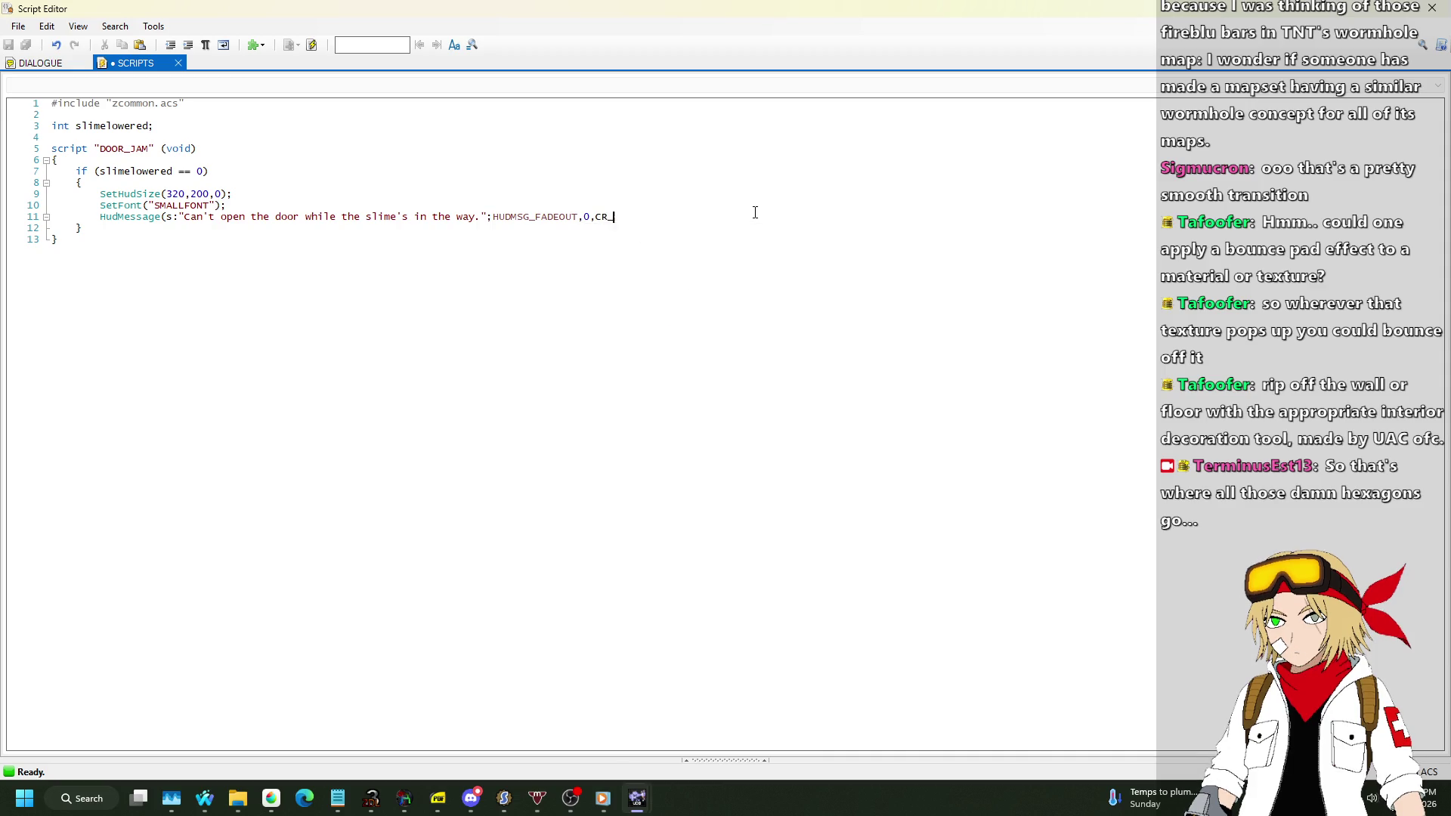
{"action": "type", "text": "UNTRANSLATED"}
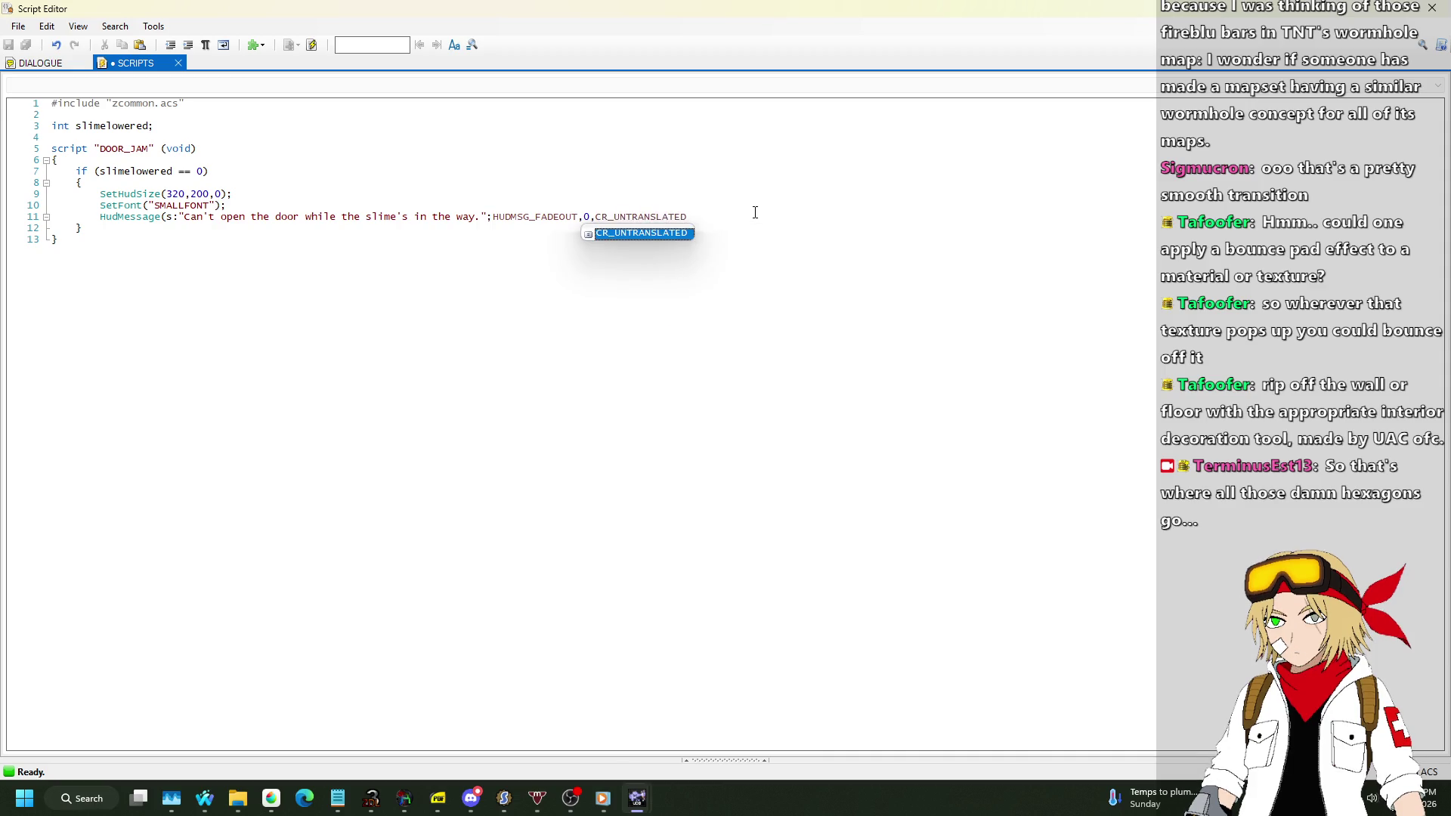
{"action": "key", "text": "shift+Left"}
{"action": "key", "text": "shift+Left"}
{"action": "key", "text": "shift+Left"}
{"action": "type", "text": "WHITE,"}
{"action": "key", "text": "alt+Tab"}
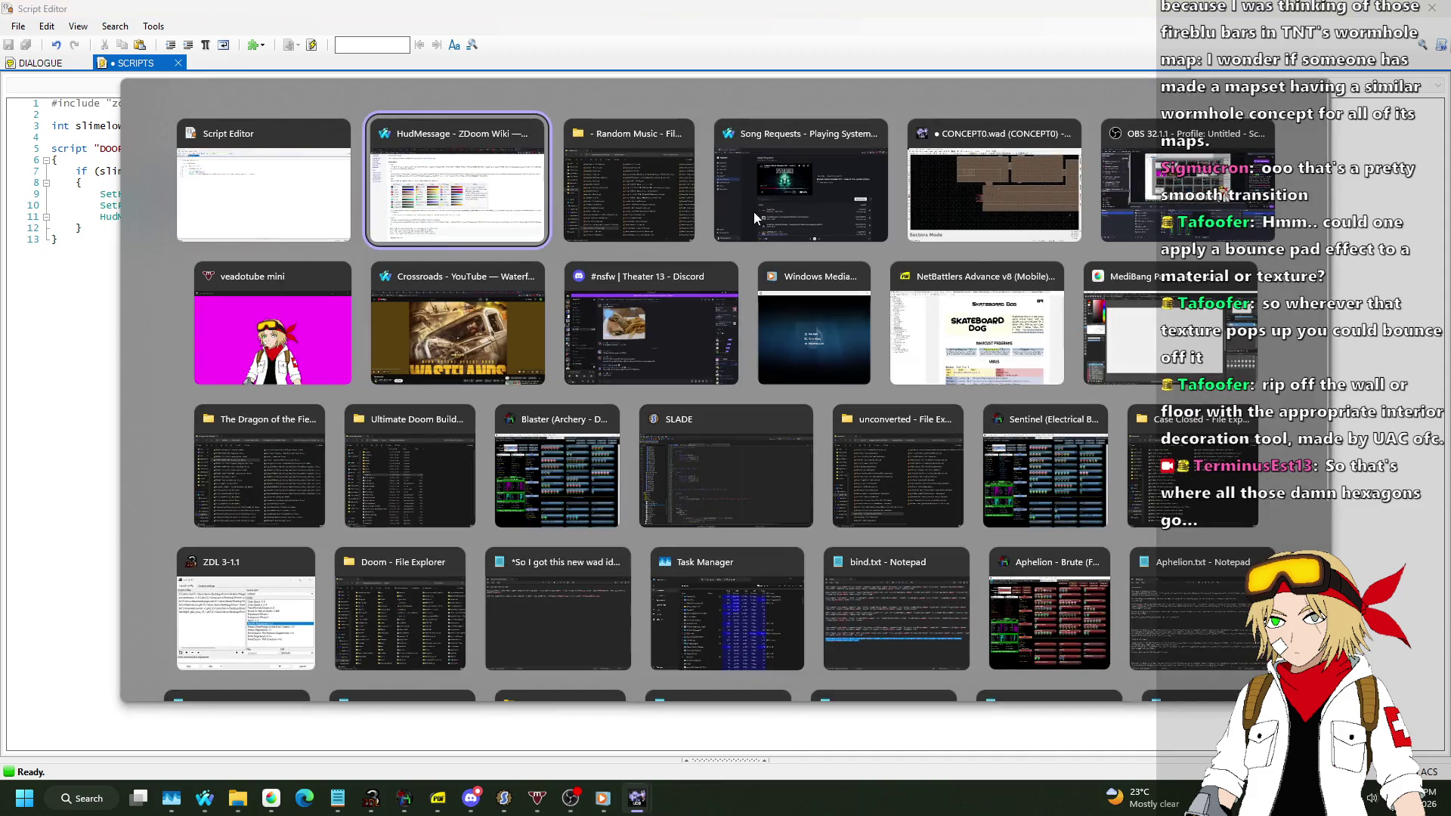
{"action": "scroll", "coordinate": [809, 216], "scroll_direction": "down", "scroll_amount": 2}
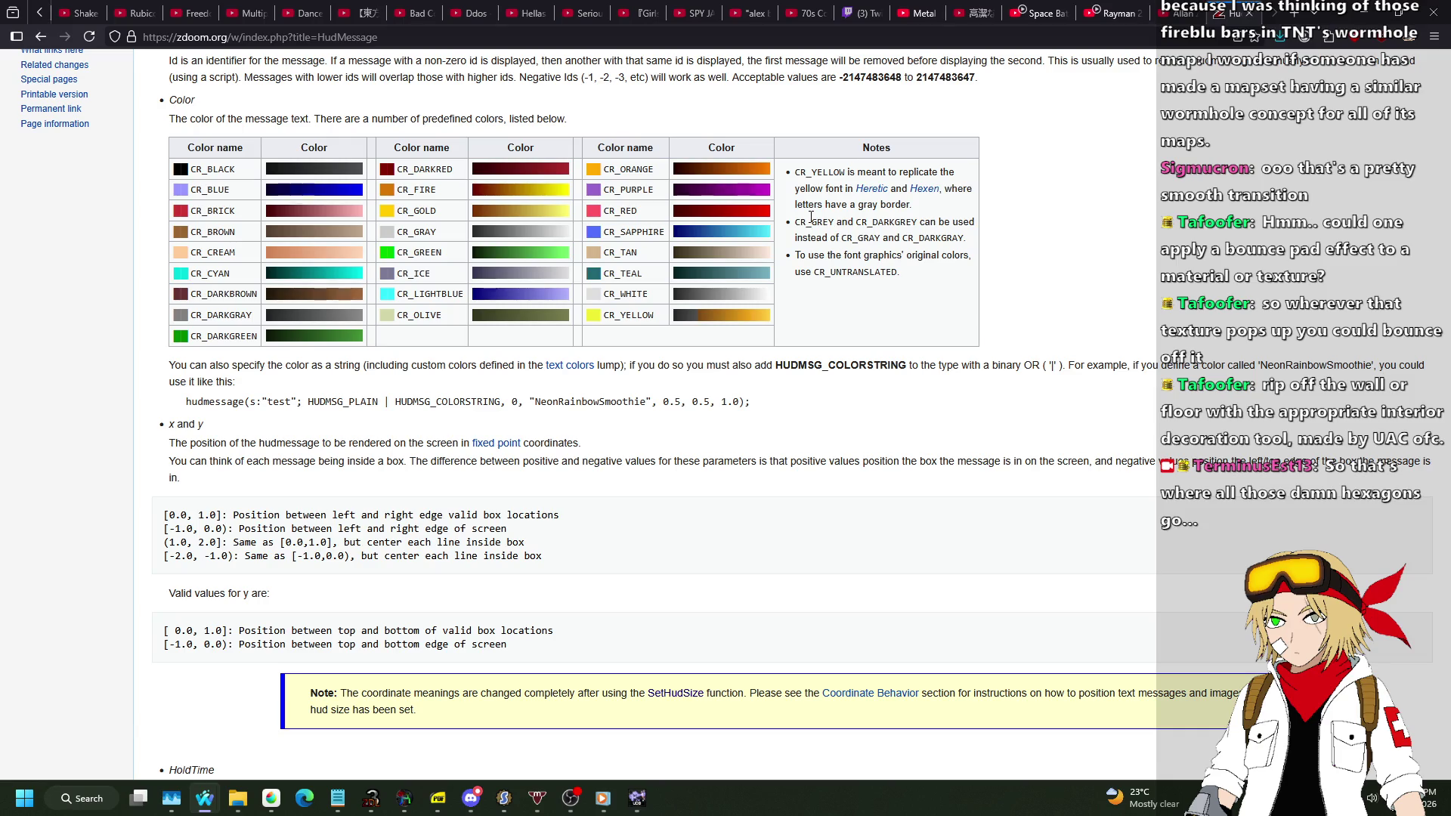
{"action": "key", "text": "alt+Tab"}
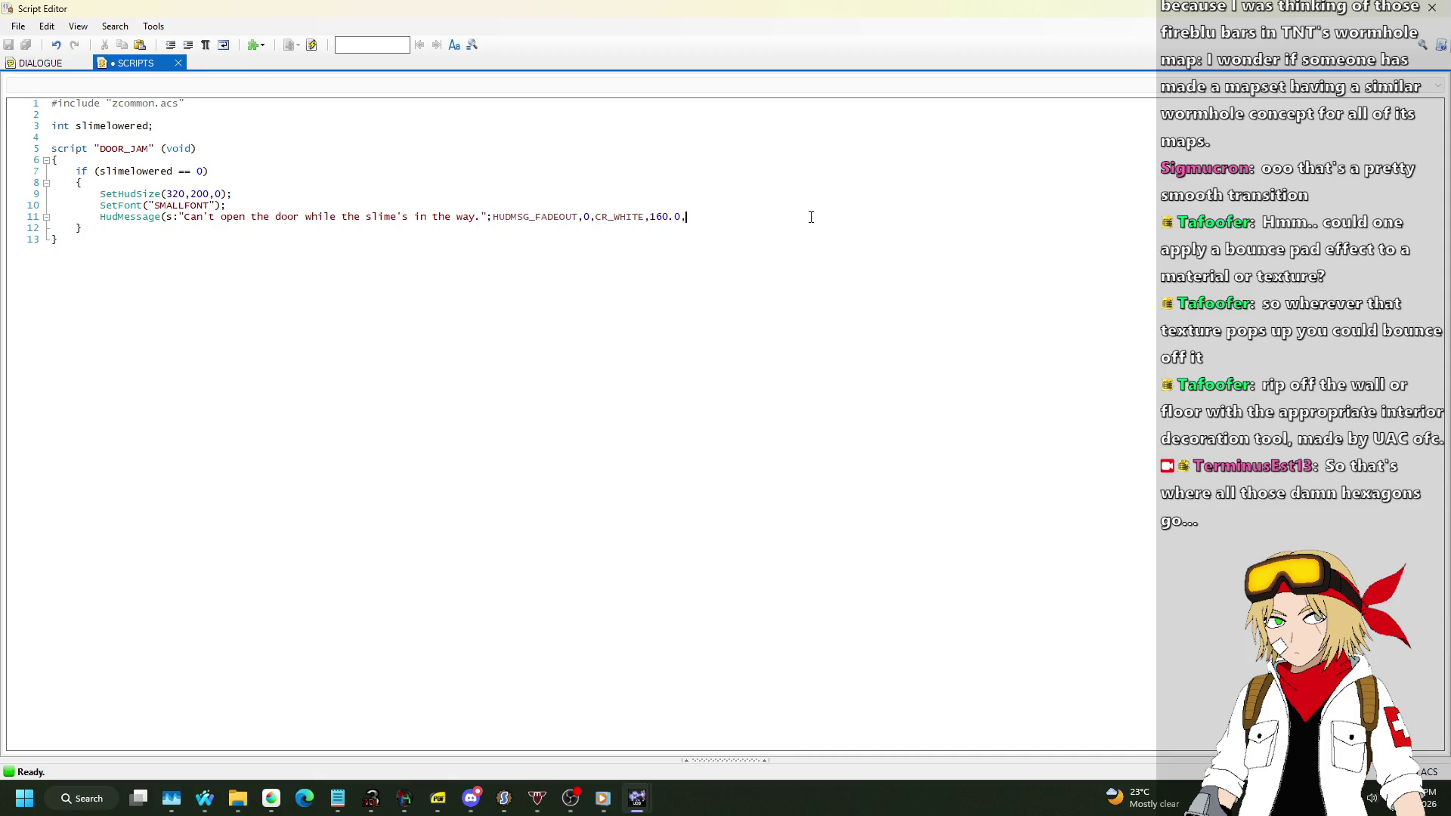
{"action": "type", "text": "80."}
{"action": "type", "text": "0"}
{"action": "type", "text": ");"}
Add an empty else { } block below the if block and bring the HudMessage wiki page back.
{"action": "key", "text": "Down"}
{"action": "key", "text": "Return"}
{"action": "type", "text": "else"}
{"action": "key", "text": "Tab"}
{"action": "type", "text": "e"}
{"action": "key", "text": "Return"}
{"action": "type", "text": "{"}
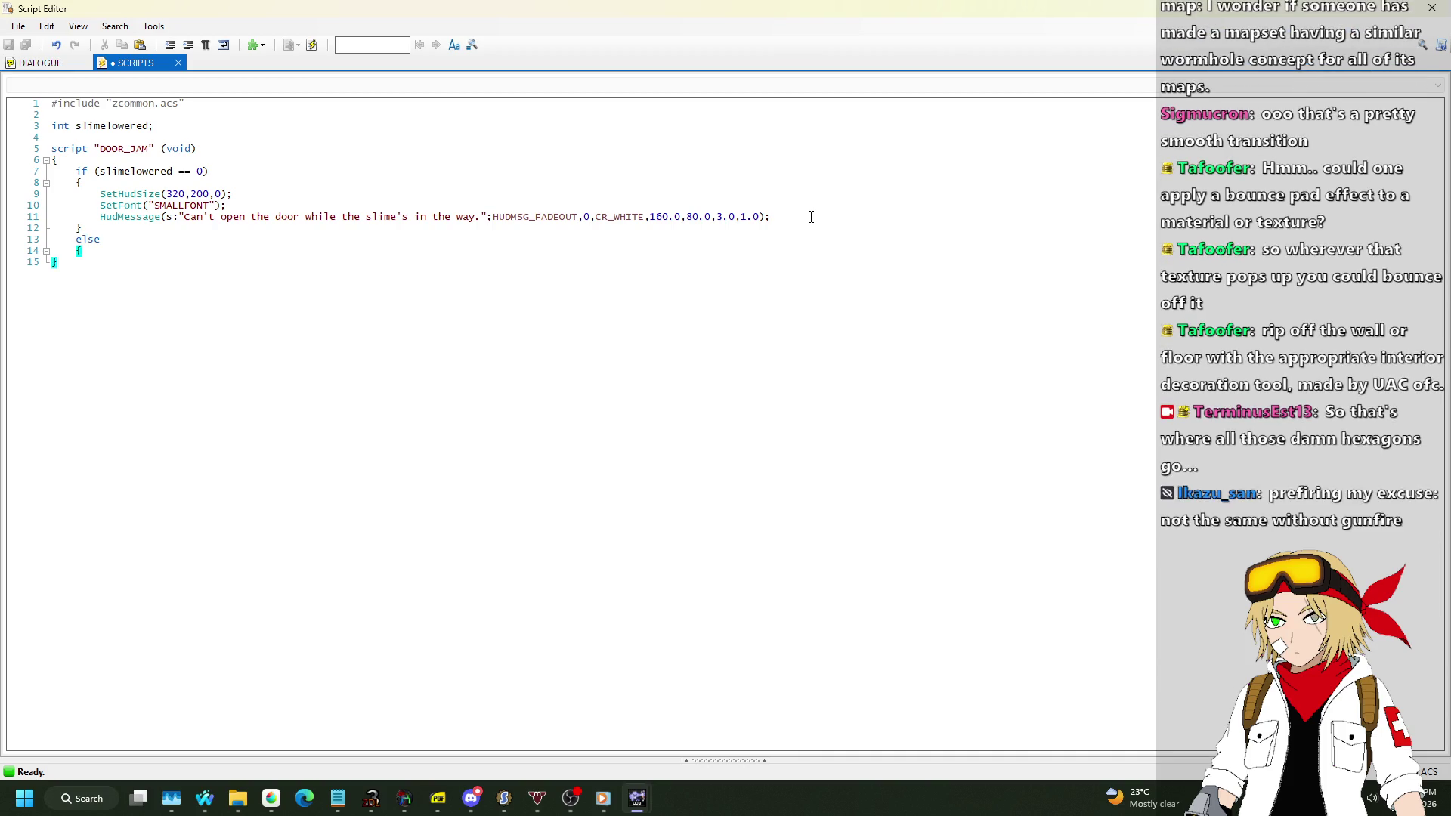
{"action": "key", "text": "Return"}
{"action": "type", "text": "}"}
{"action": "key", "text": "alt+Tab"}
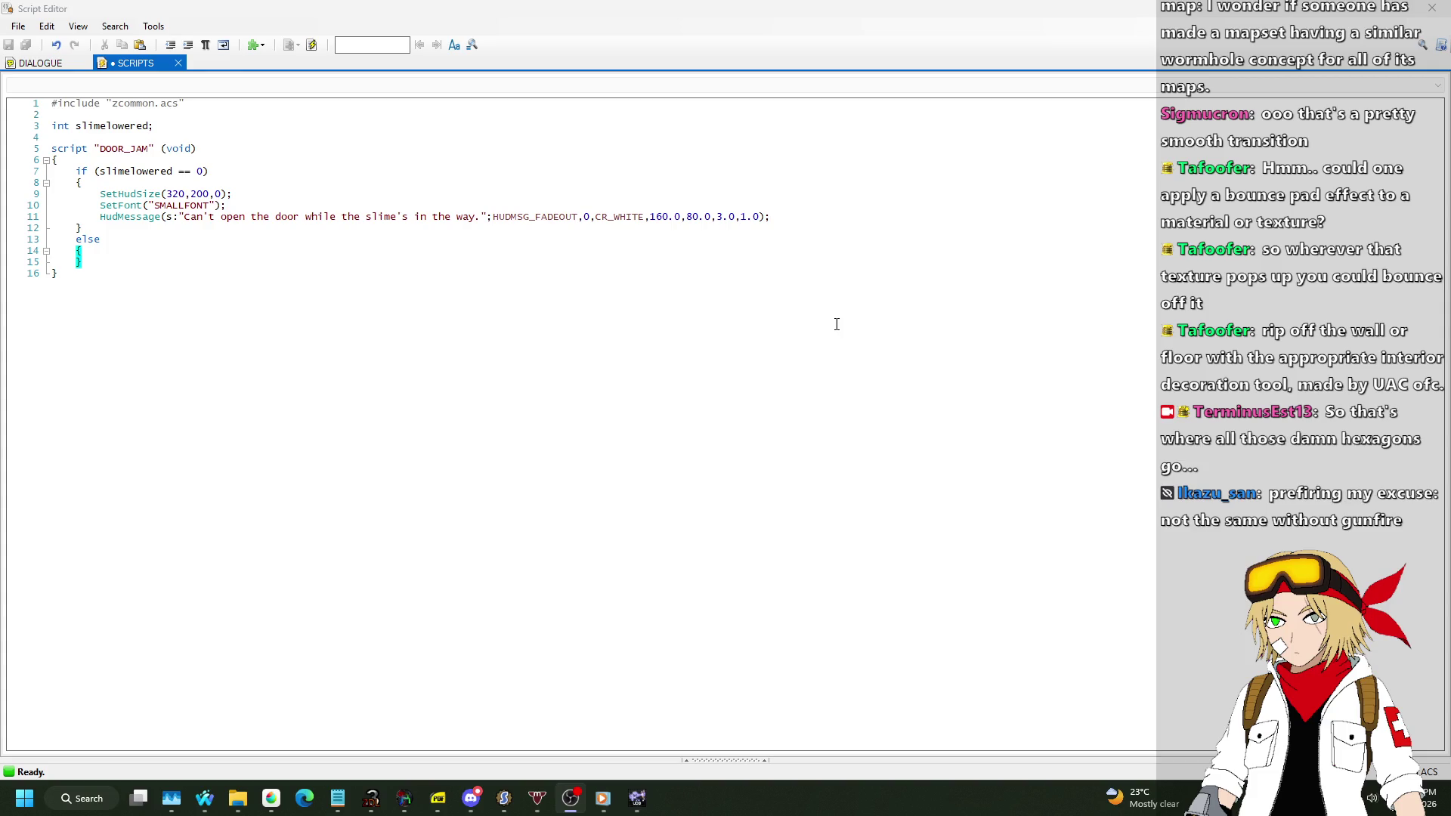
{"action": "key", "text": "alt+Tab"}
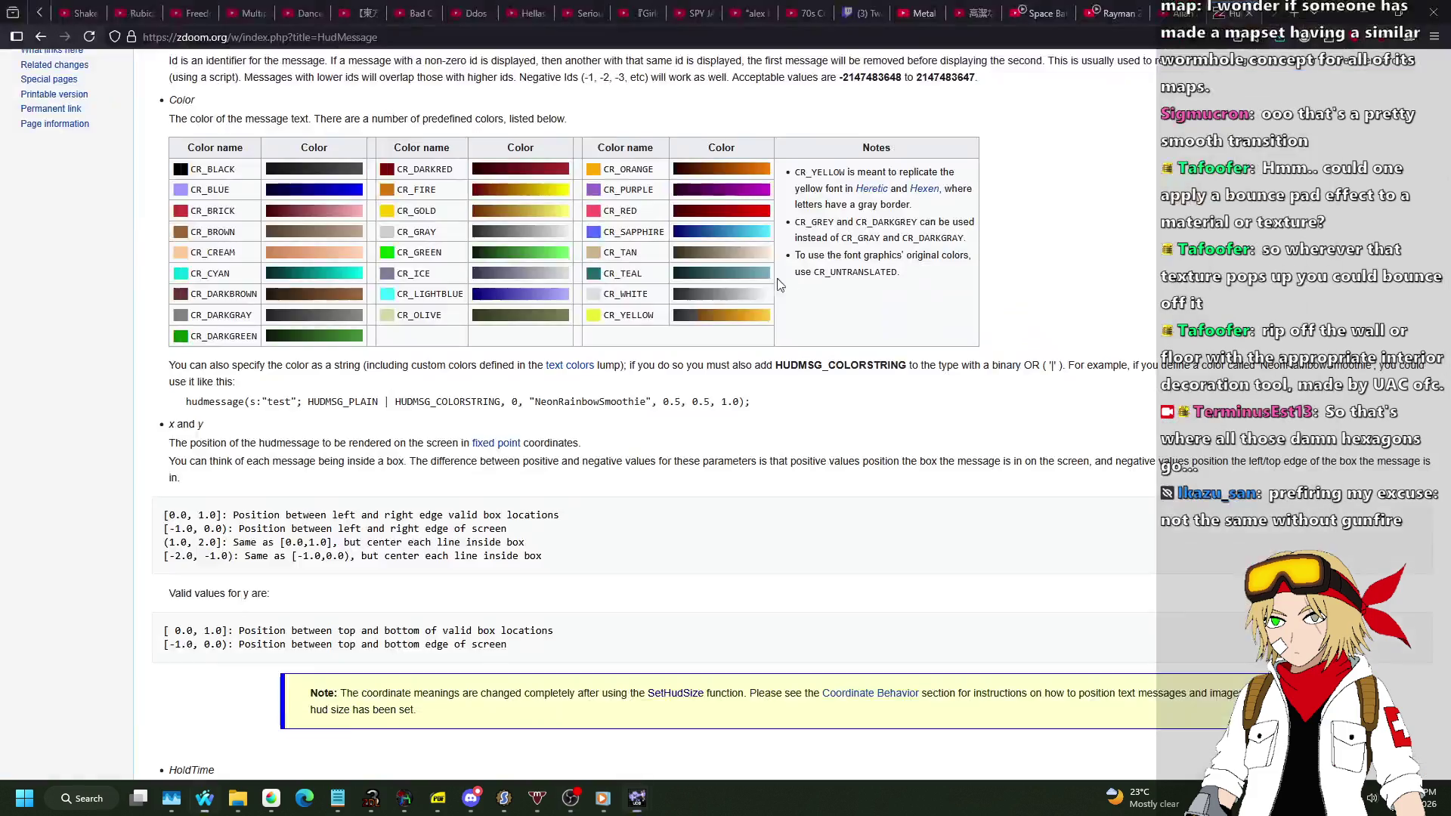
Switch the CONCEPT0 map to Lines mode and return to the script editor.
{"action": "scroll", "coordinate": [1104, 273], "scroll_direction": "up", "scroll_amount": 5}
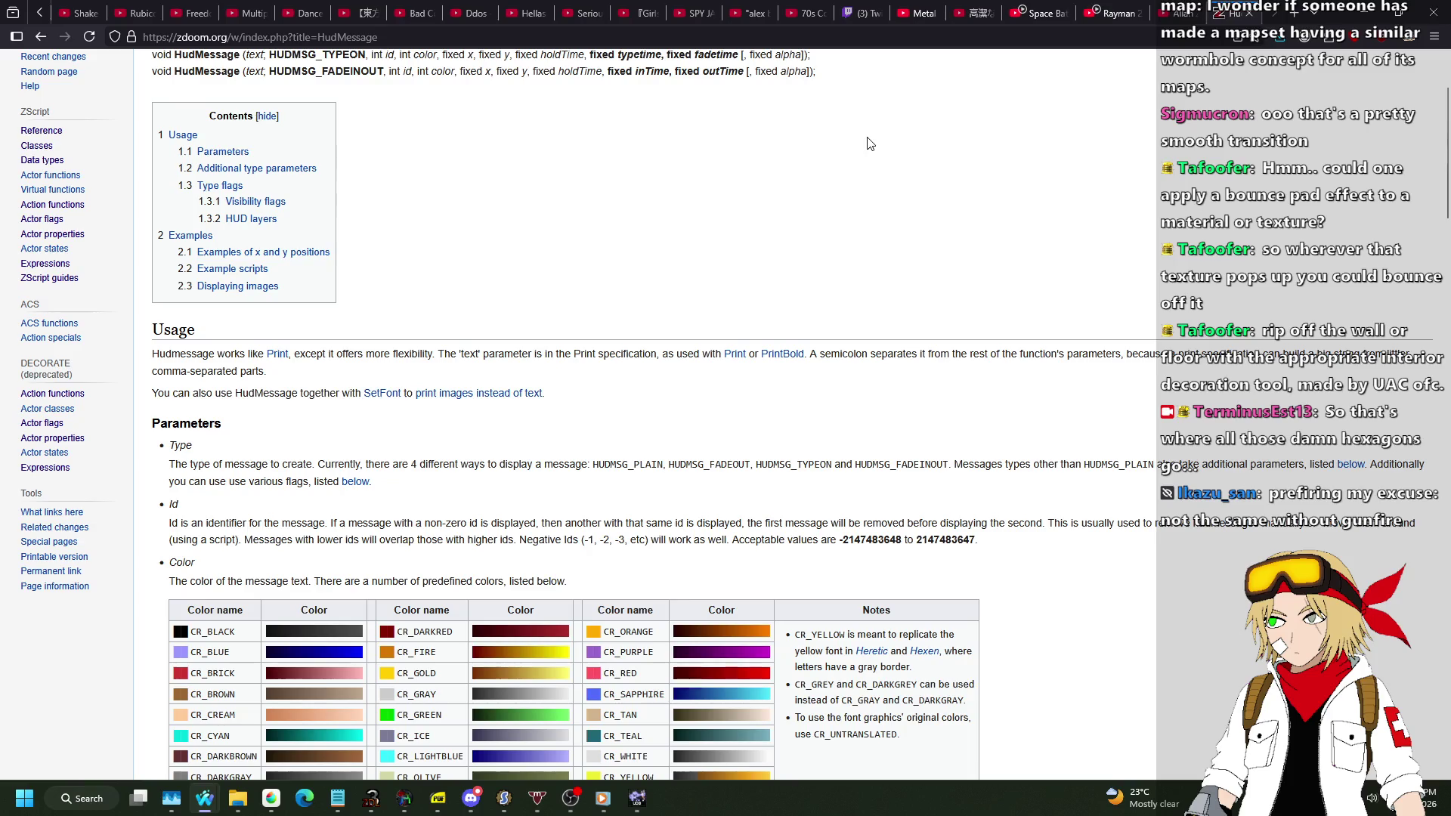
{"action": "scroll", "coordinate": [869, 147], "scroll_direction": "up", "scroll_amount": 2}
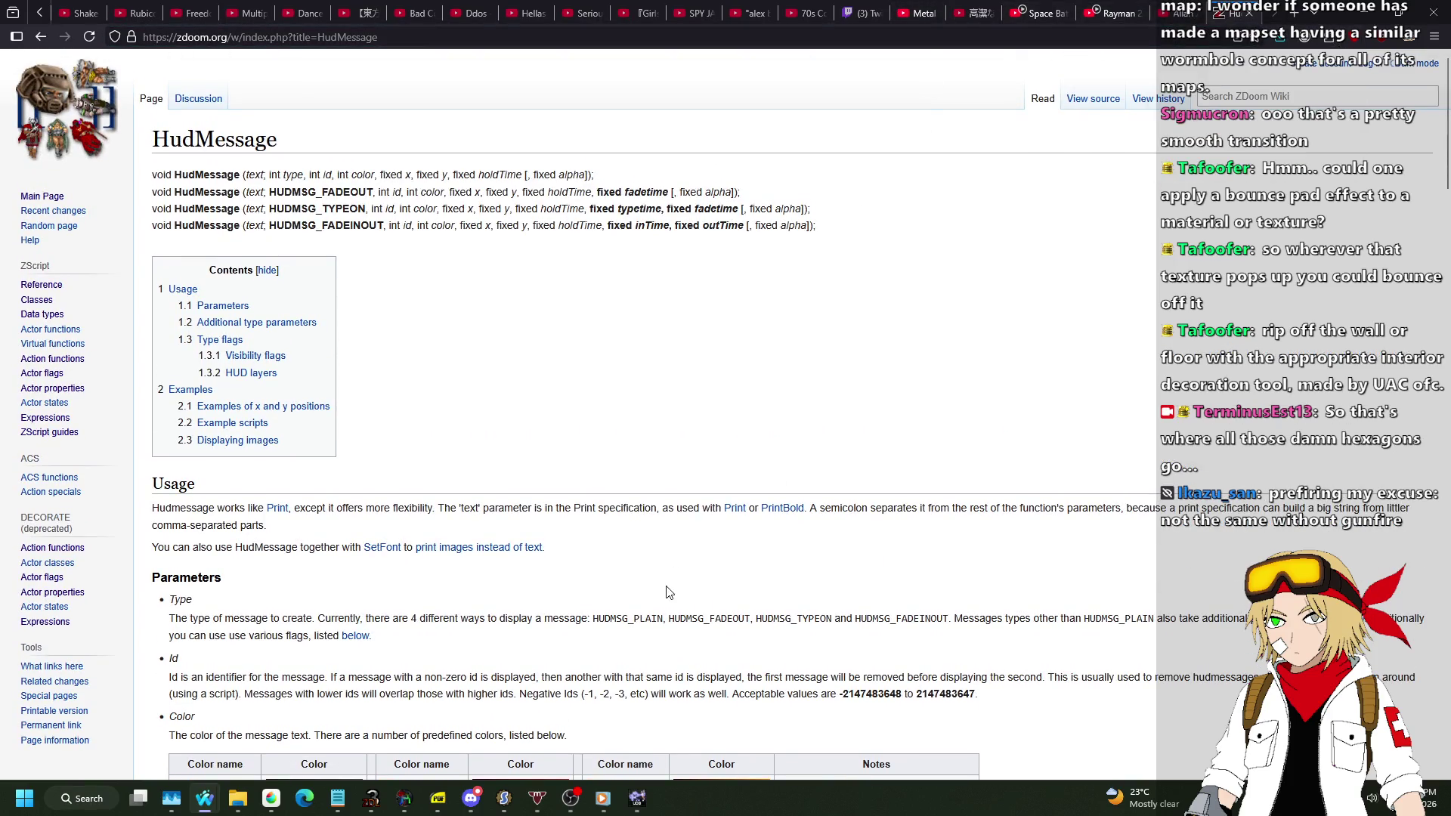
{"action": "scroll", "coordinate": [683, 578], "scroll_direction": "down", "scroll_amount": 6}
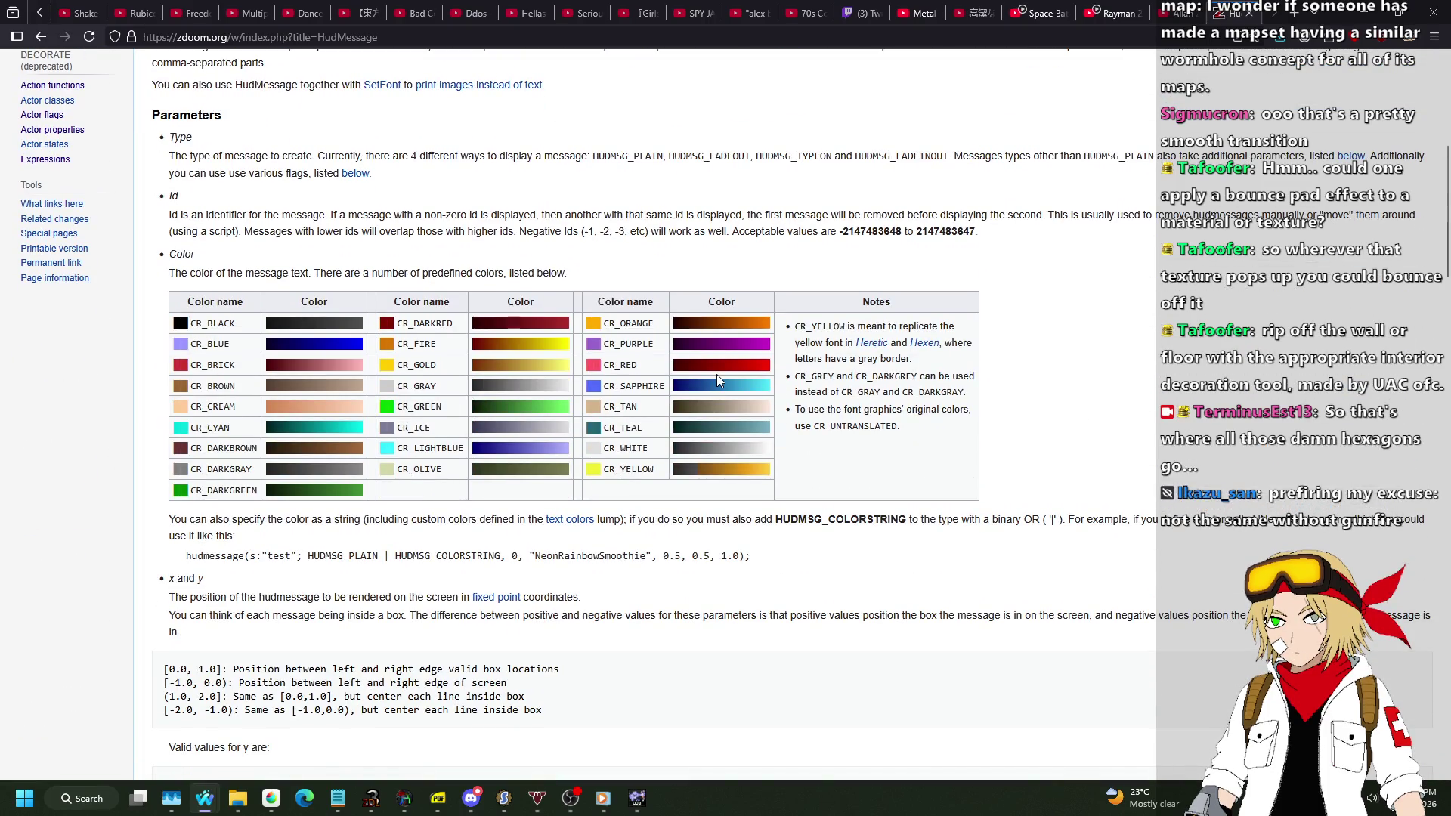
{"action": "mouse_move", "coordinate": [650, 799]}
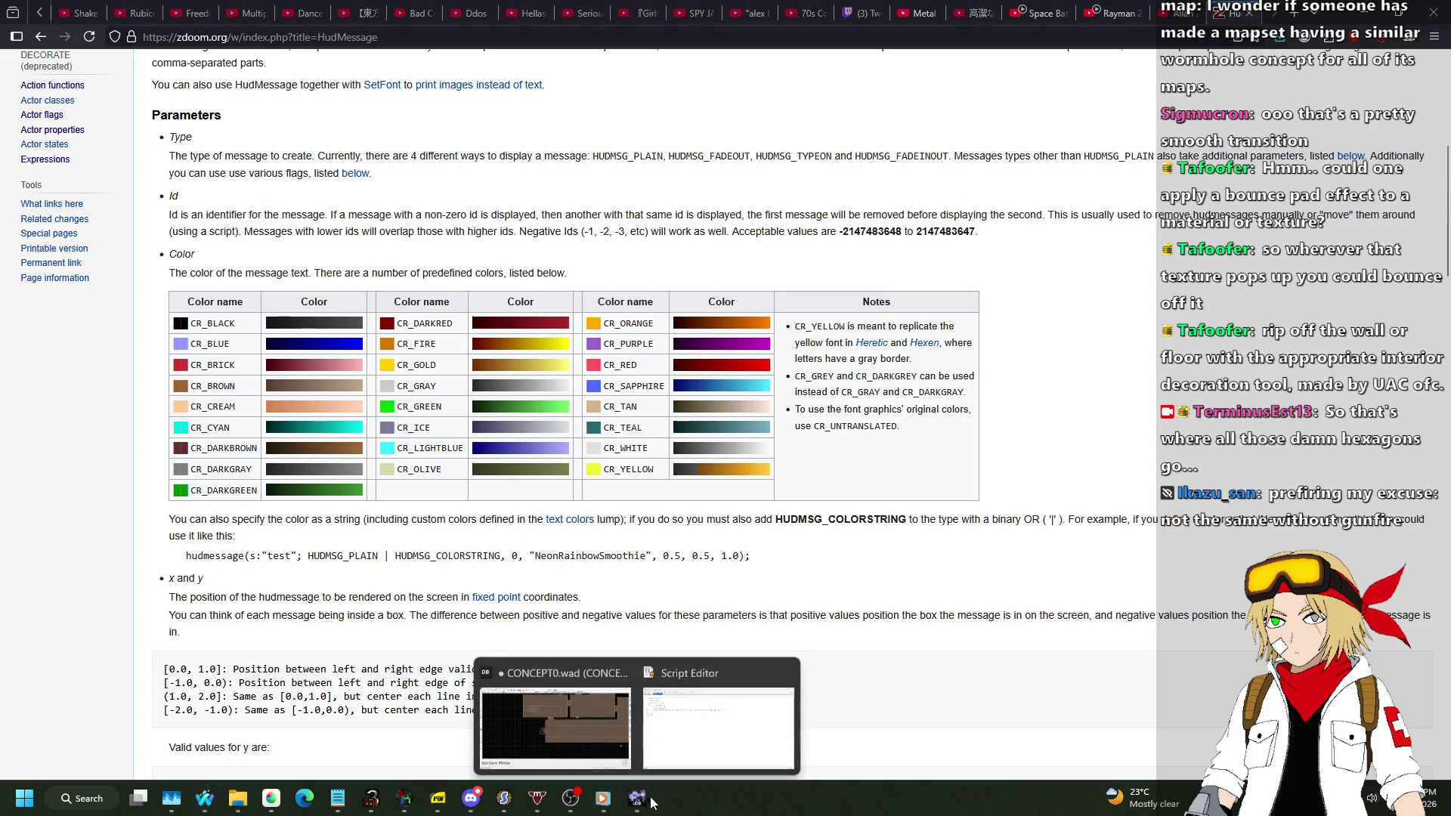
{"action": "left_click", "coordinate": [577, 722]}
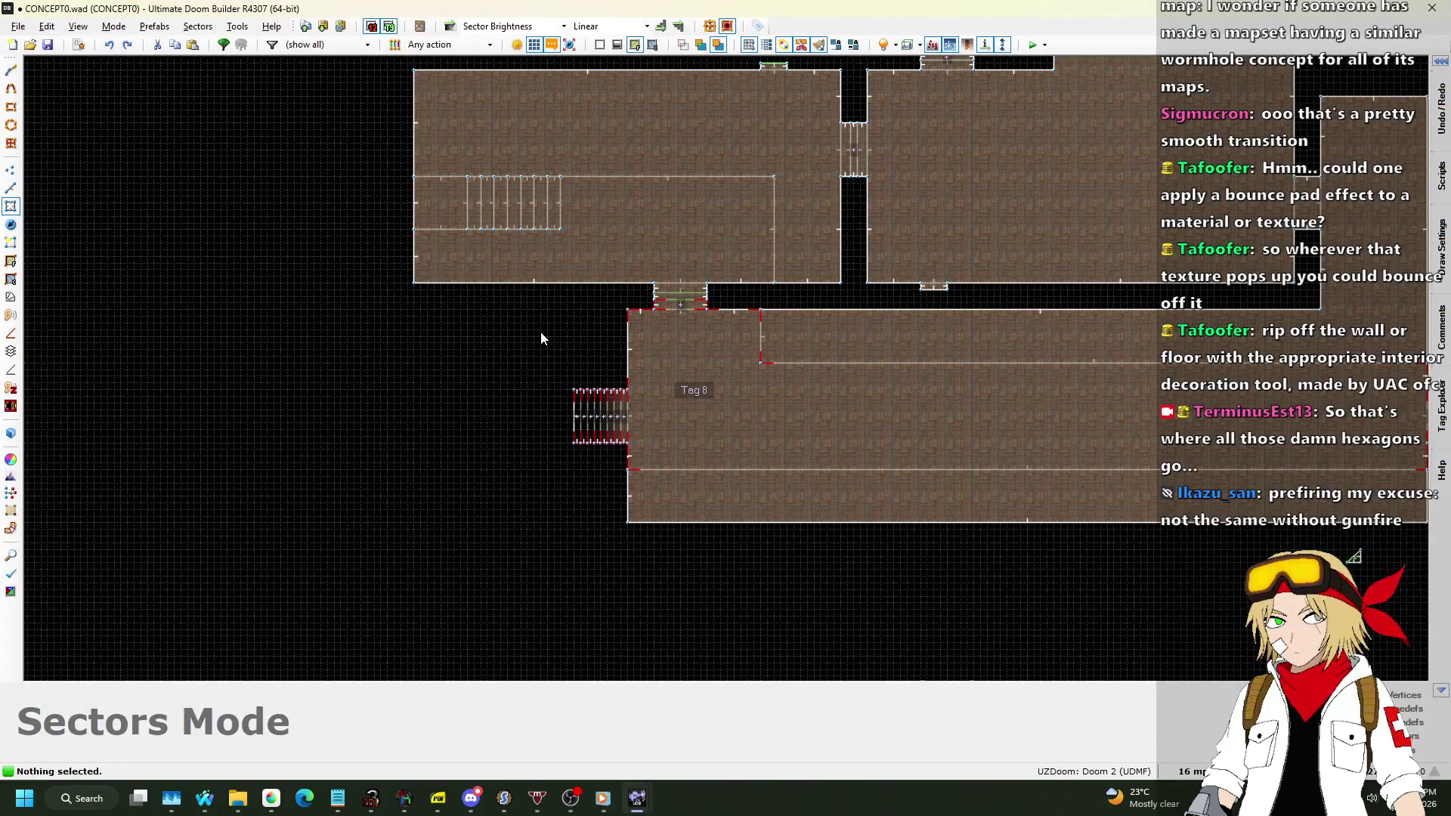
{"action": "scroll", "coordinate": [675, 289], "scroll_direction": "up", "scroll_amount": 4}
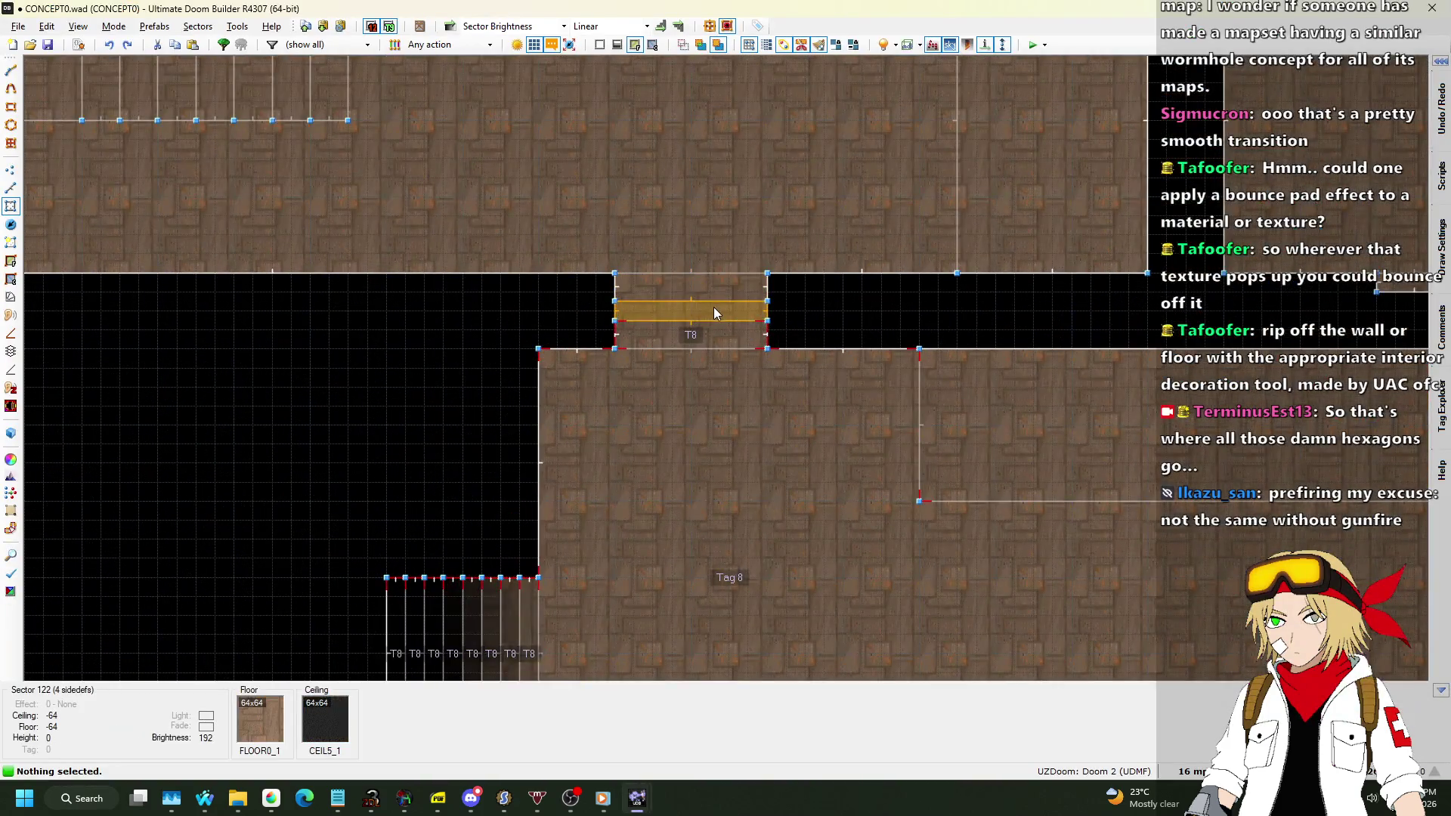
{"action": "left_click", "coordinate": [9, 187]}
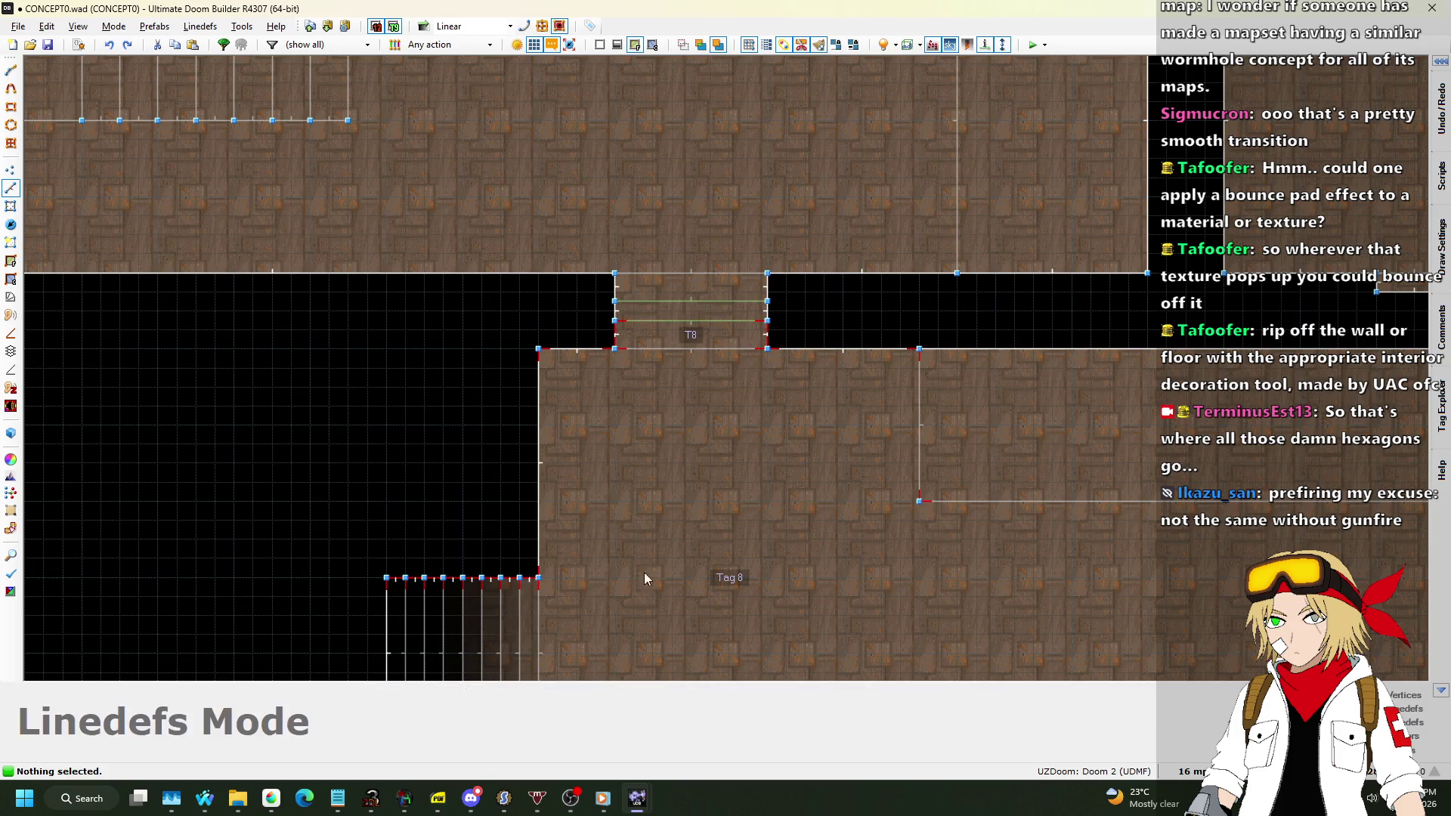
{"action": "mouse_move", "coordinate": [673, 782]}
{"action": "left_click", "coordinate": [706, 729]}
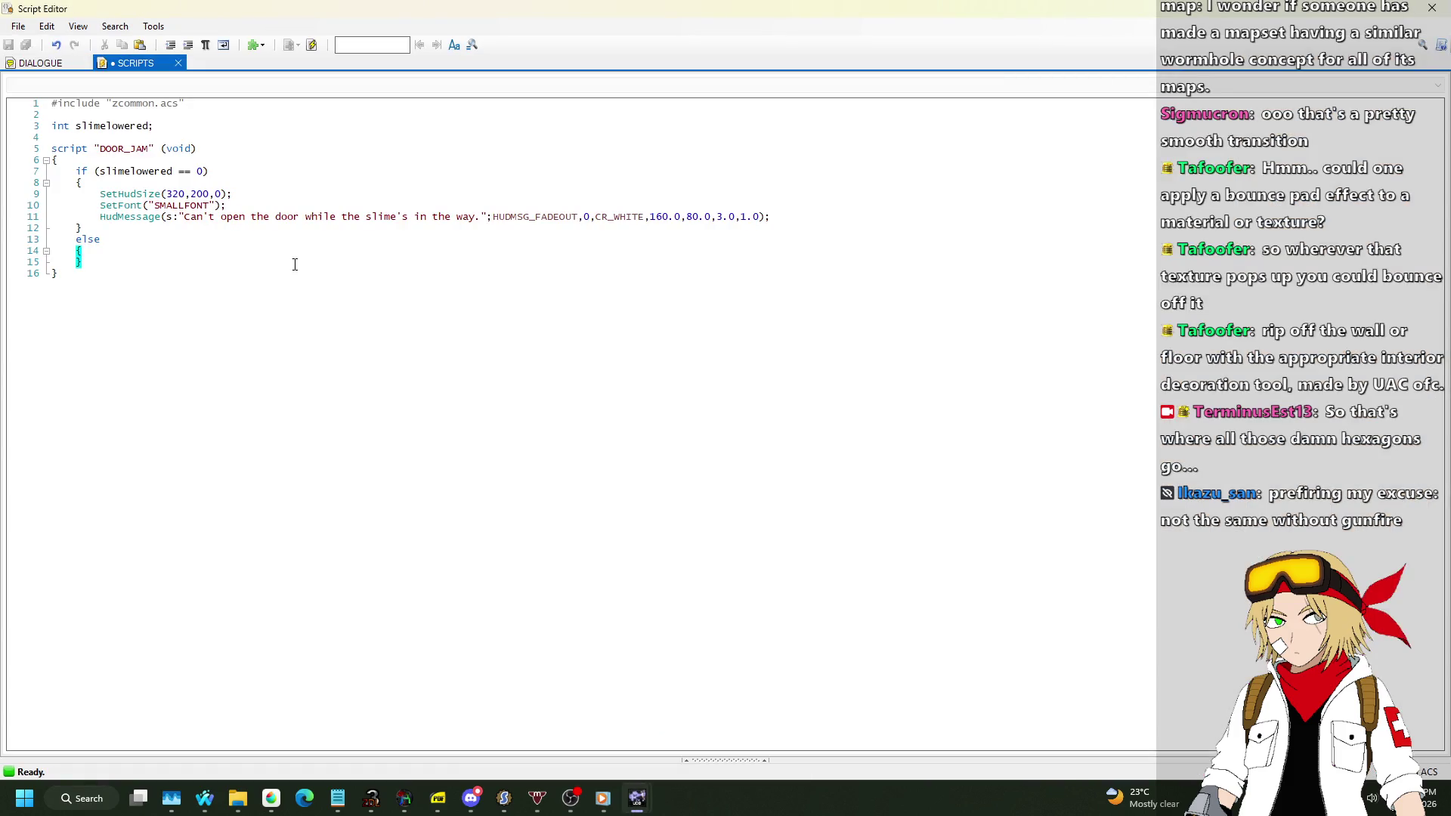
Start a Door_ call in the else block and look up Generic_Door on the wiki.
{"action": "key", "text": "Return"}
{"action": "type", "text": "Door_"}
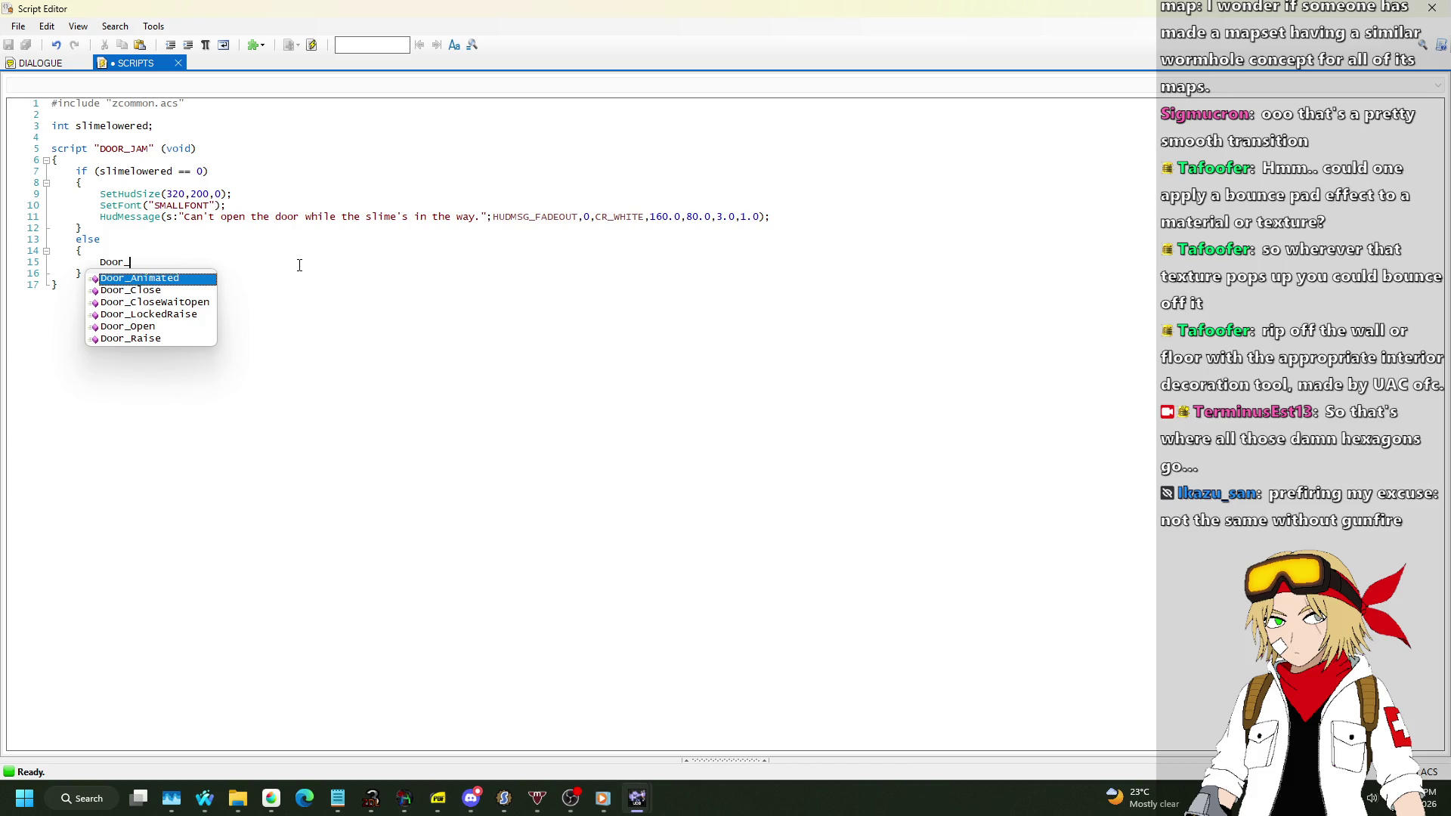
{"action": "key", "text": "Return"}
{"action": "key", "text": "alt+Tab"}
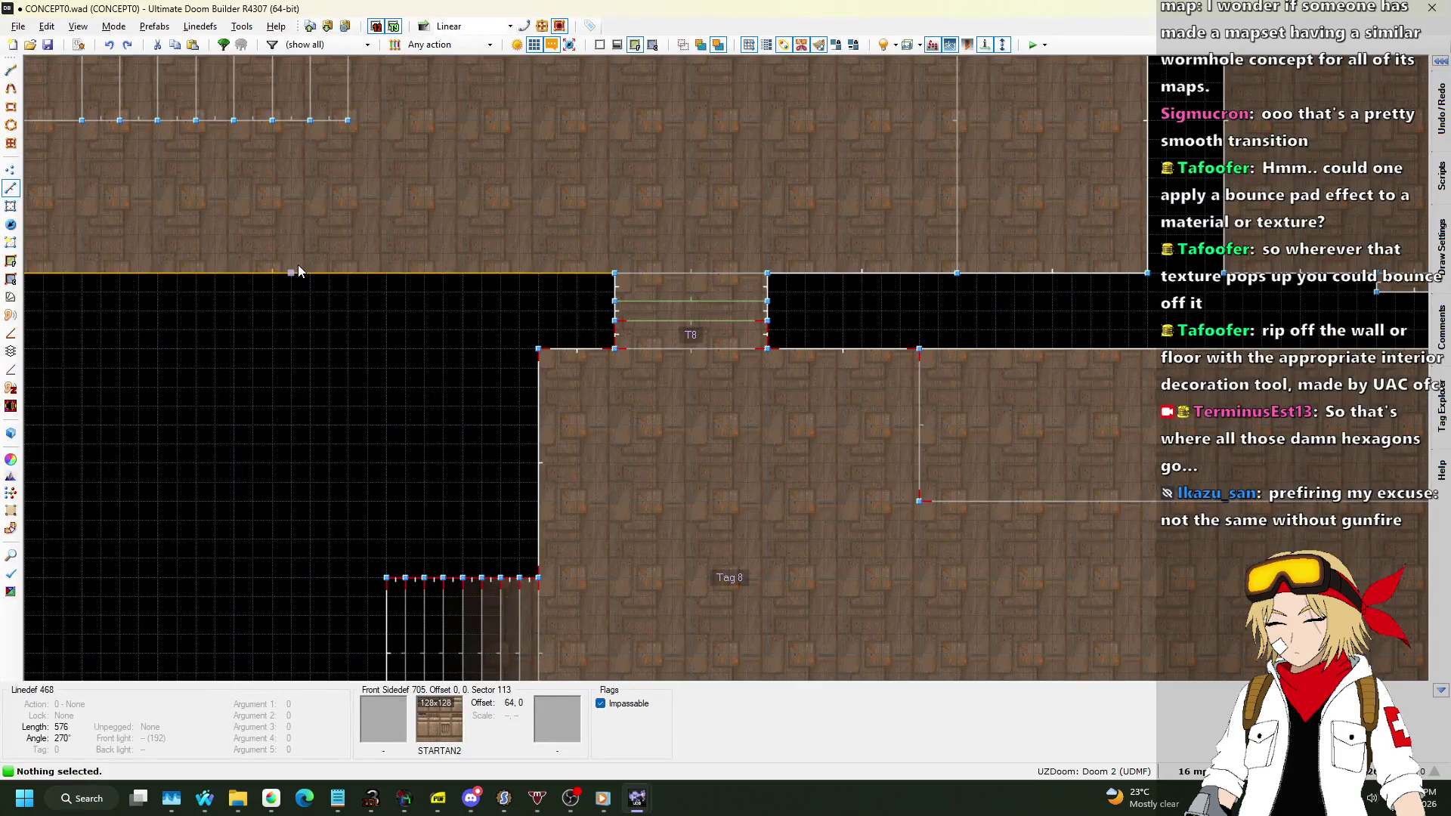
{"action": "key", "text": "alt+Tab"}
{"action": "left_click", "coordinate": [555, 30]}
{"action": "key", "text": "Return"}
{"action": "left_click", "coordinate": [1315, 92]}
{"action": "type", "text": "generic"}
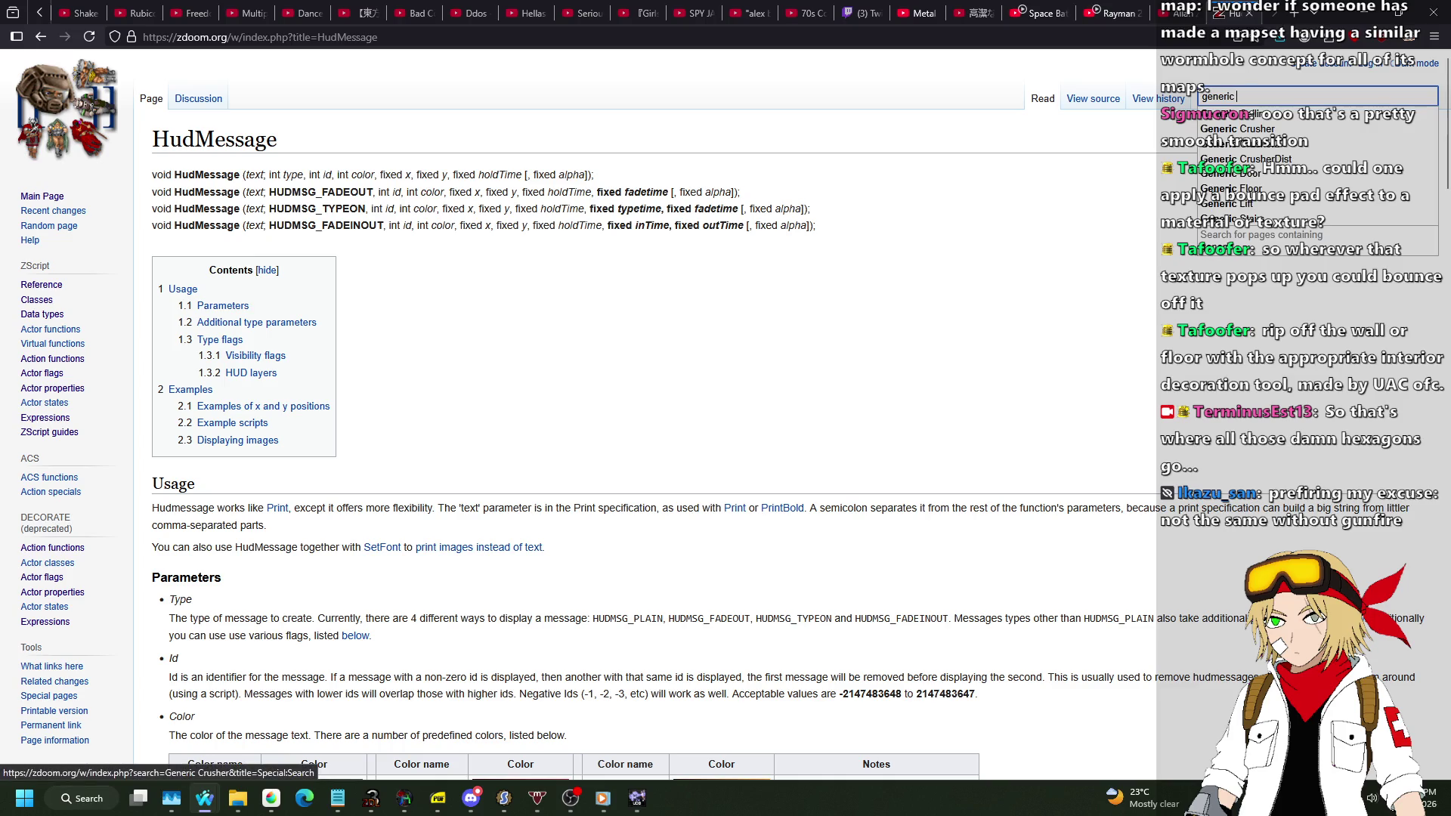
{"action": "key", "text": "Down"}
{"action": "key", "text": "Down"}
{"action": "key", "text": "Down"}
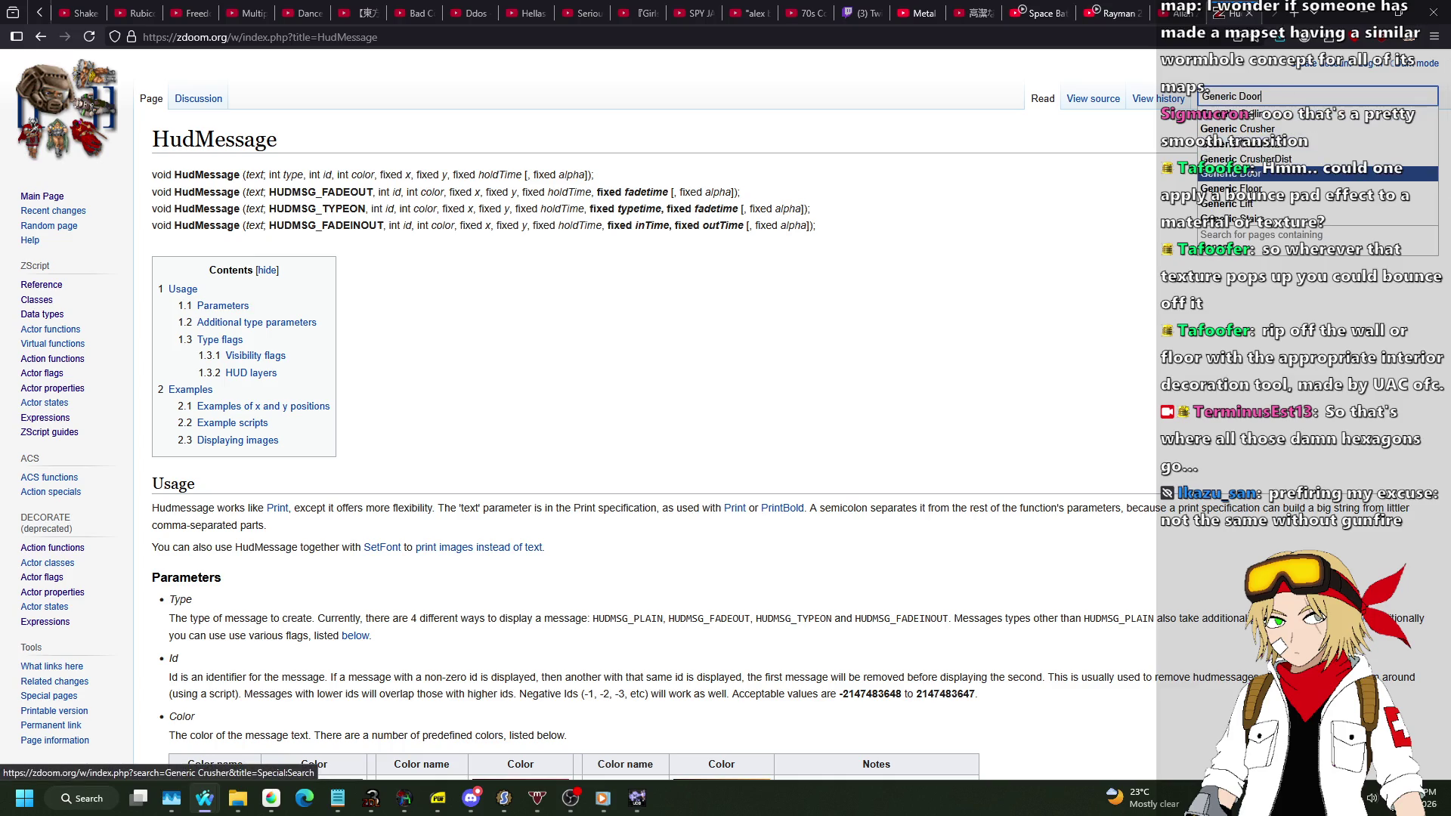
{"action": "key", "text": "Return"}
Replace the call with Generic_Door(0,16,0,3,0);, compile, and close the Script Editor.
{"action": "double_click", "coordinate": [380, 38]}
{"action": "key", "text": "ctrl+c"}
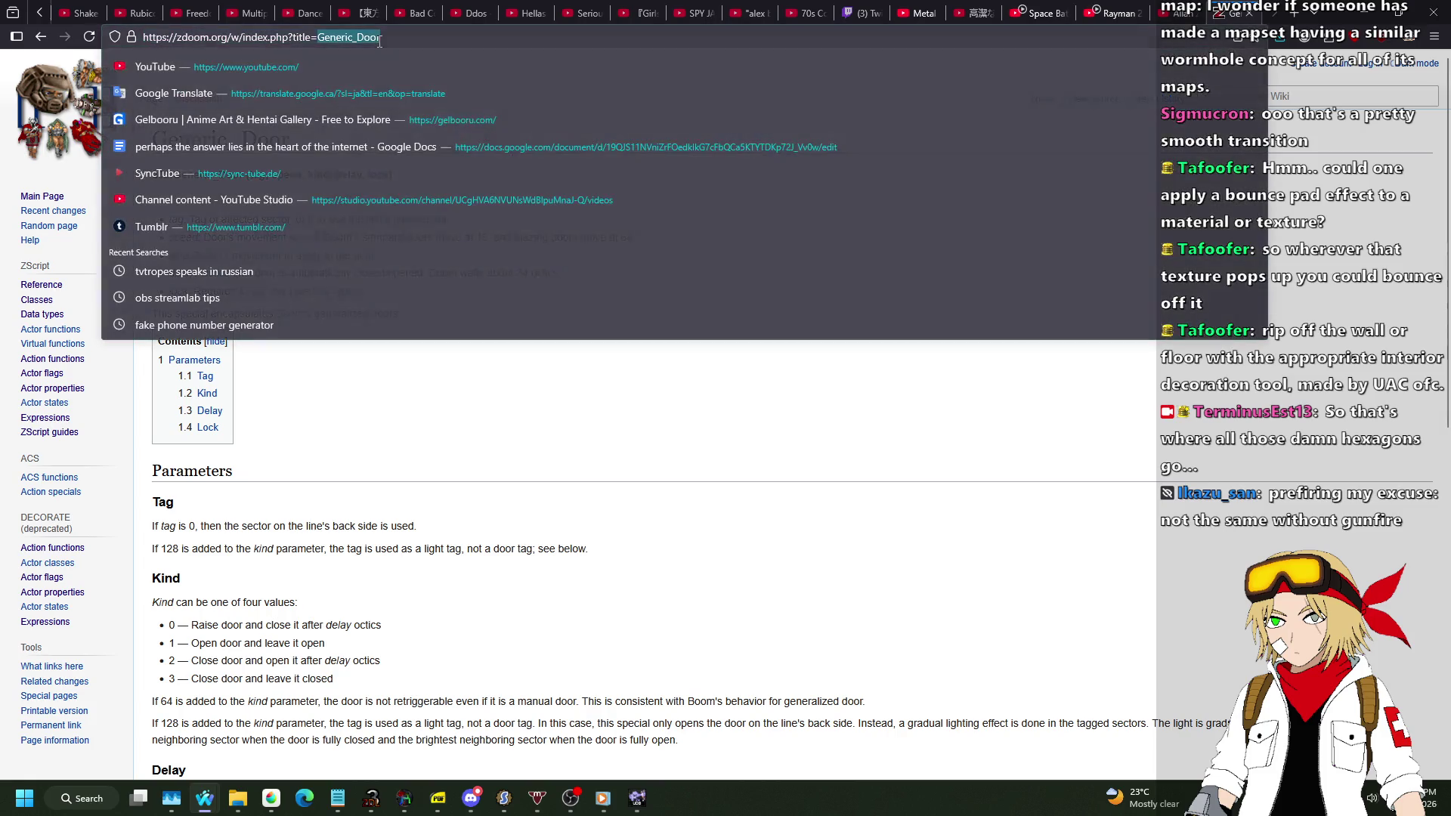
{"action": "key", "text": "alt+Tab"}
{"action": "key", "text": "alt+Tab"}
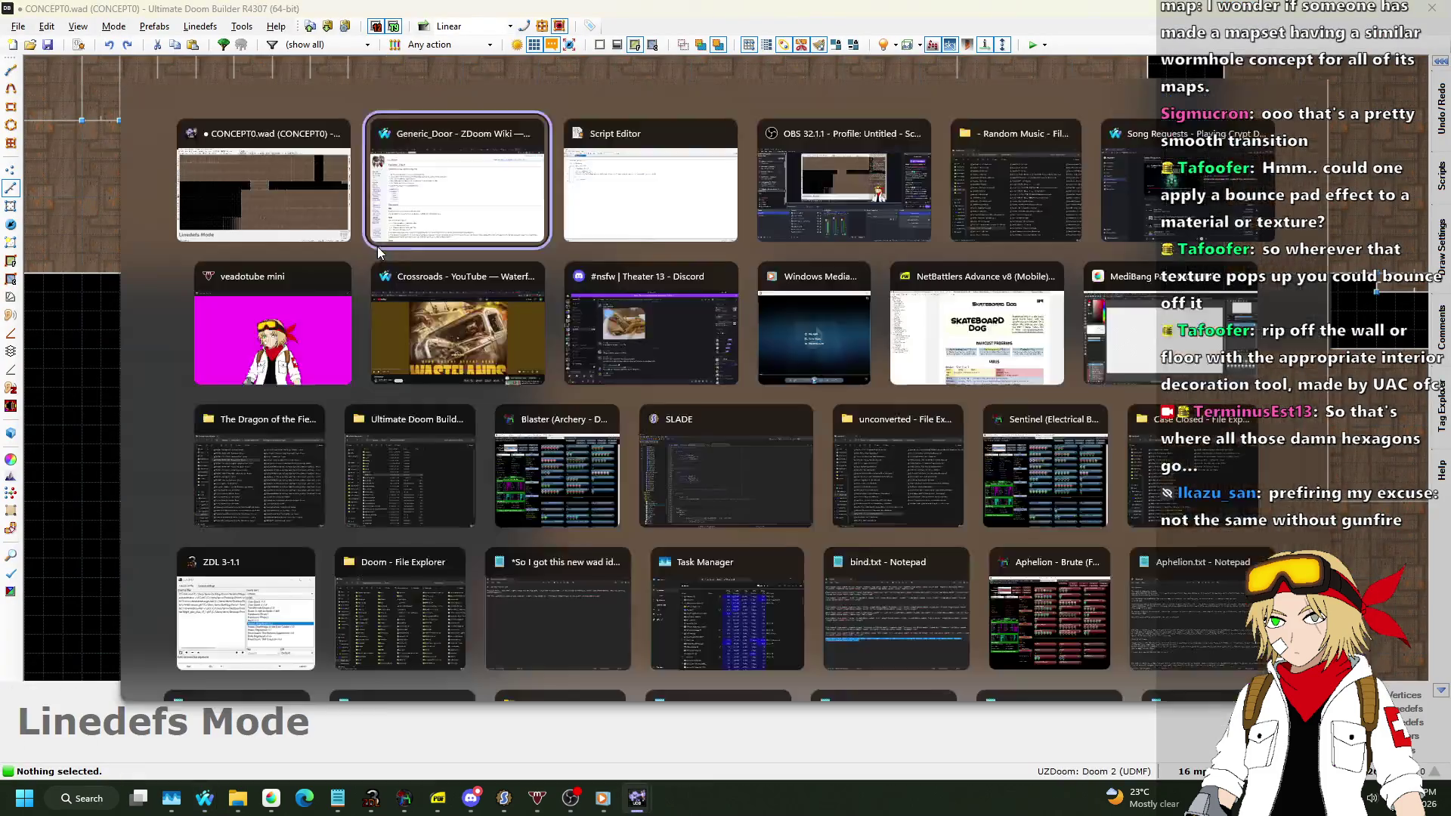
{"action": "key", "text": "ctrl+shift+Left"}
{"action": "key", "text": "ctrl+v"}
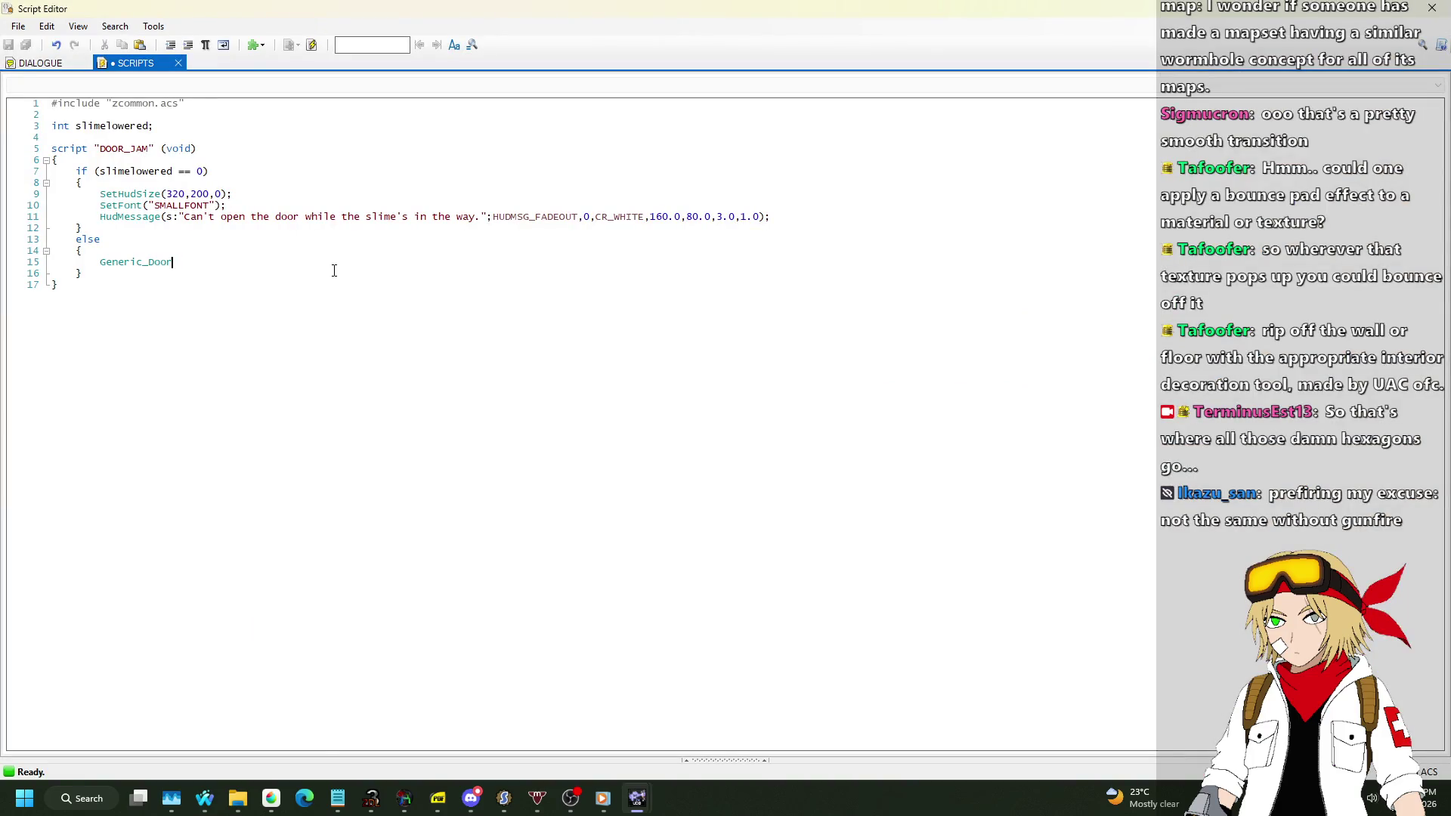
{"action": "type", "text": "(0,"}
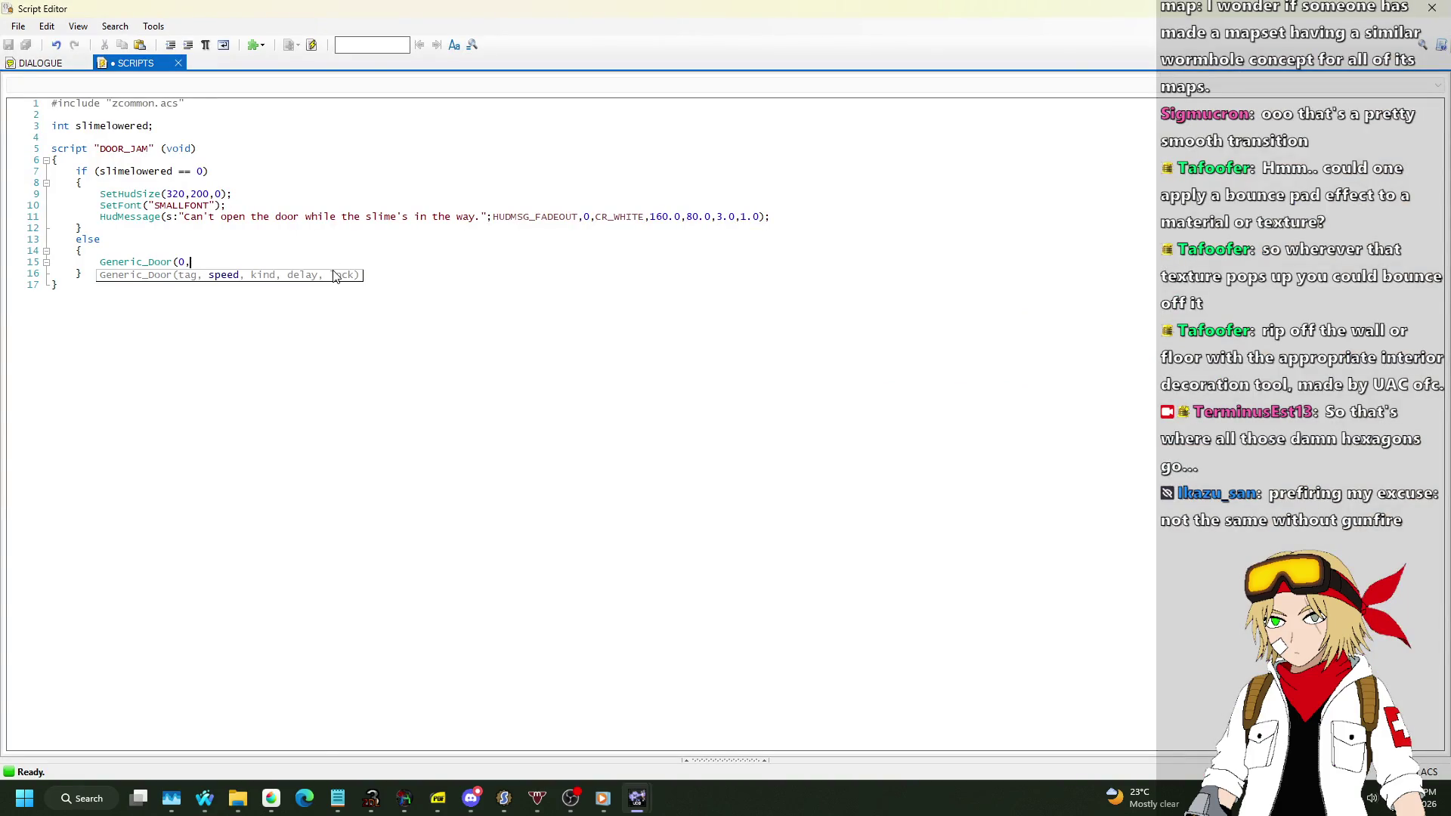
{"action": "type", "text": "16,0,"}
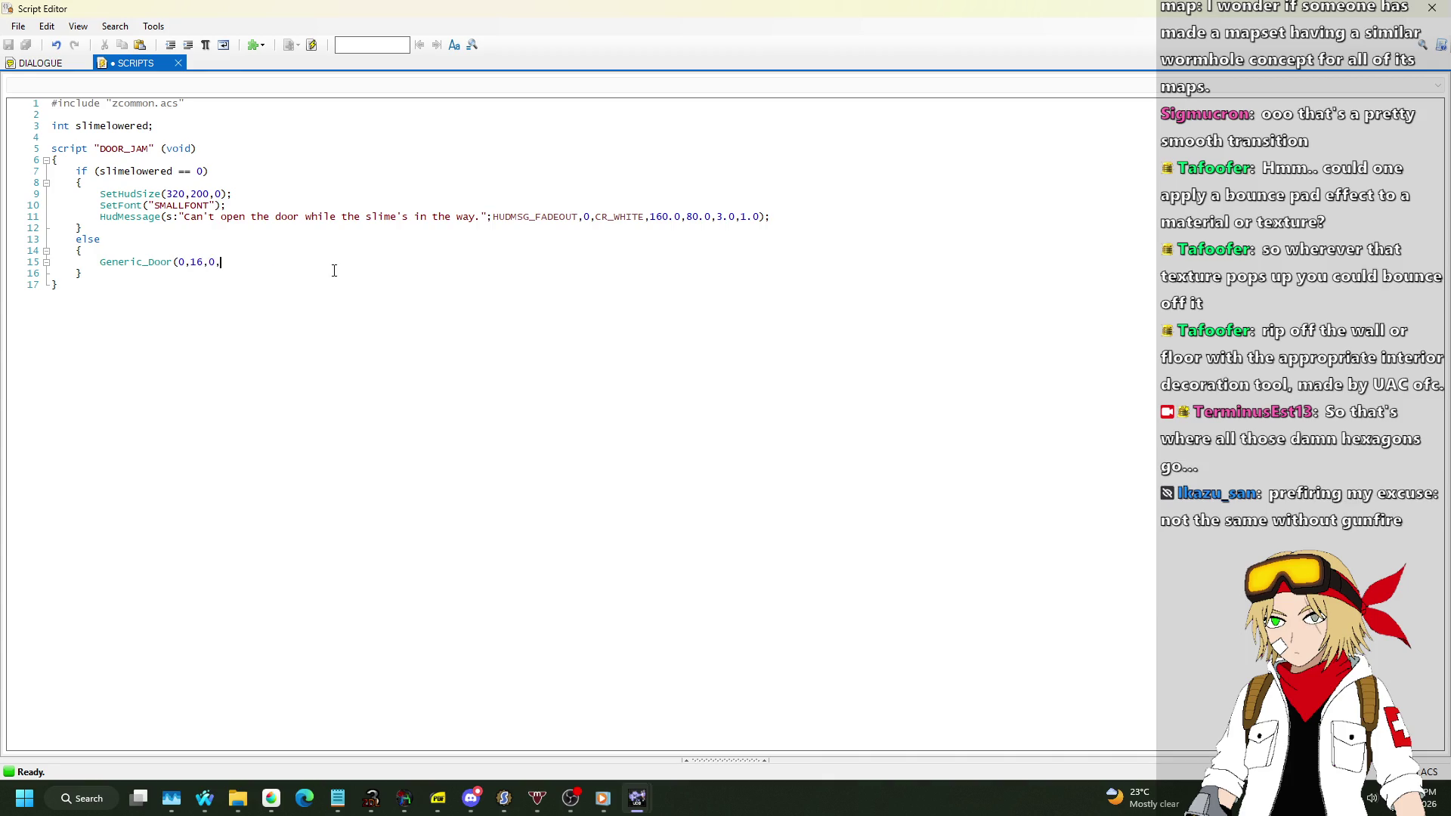
{"action": "type", "text": "3,0);"}
{"action": "left_click", "coordinate": [312, 45]}
{"action": "left_click", "coordinate": [356, 227]}
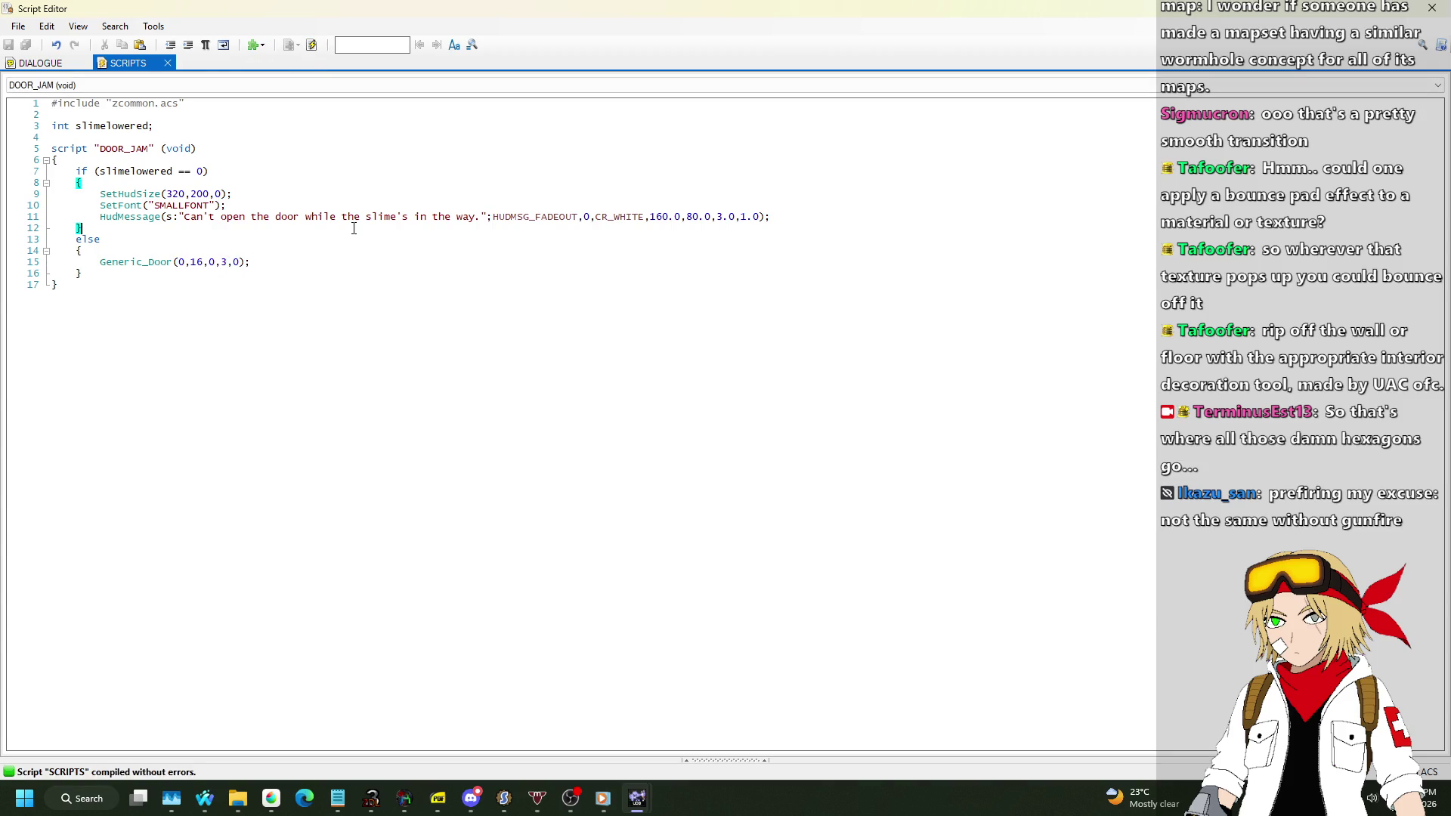
{"action": "left_click", "coordinate": [1431, 7]}
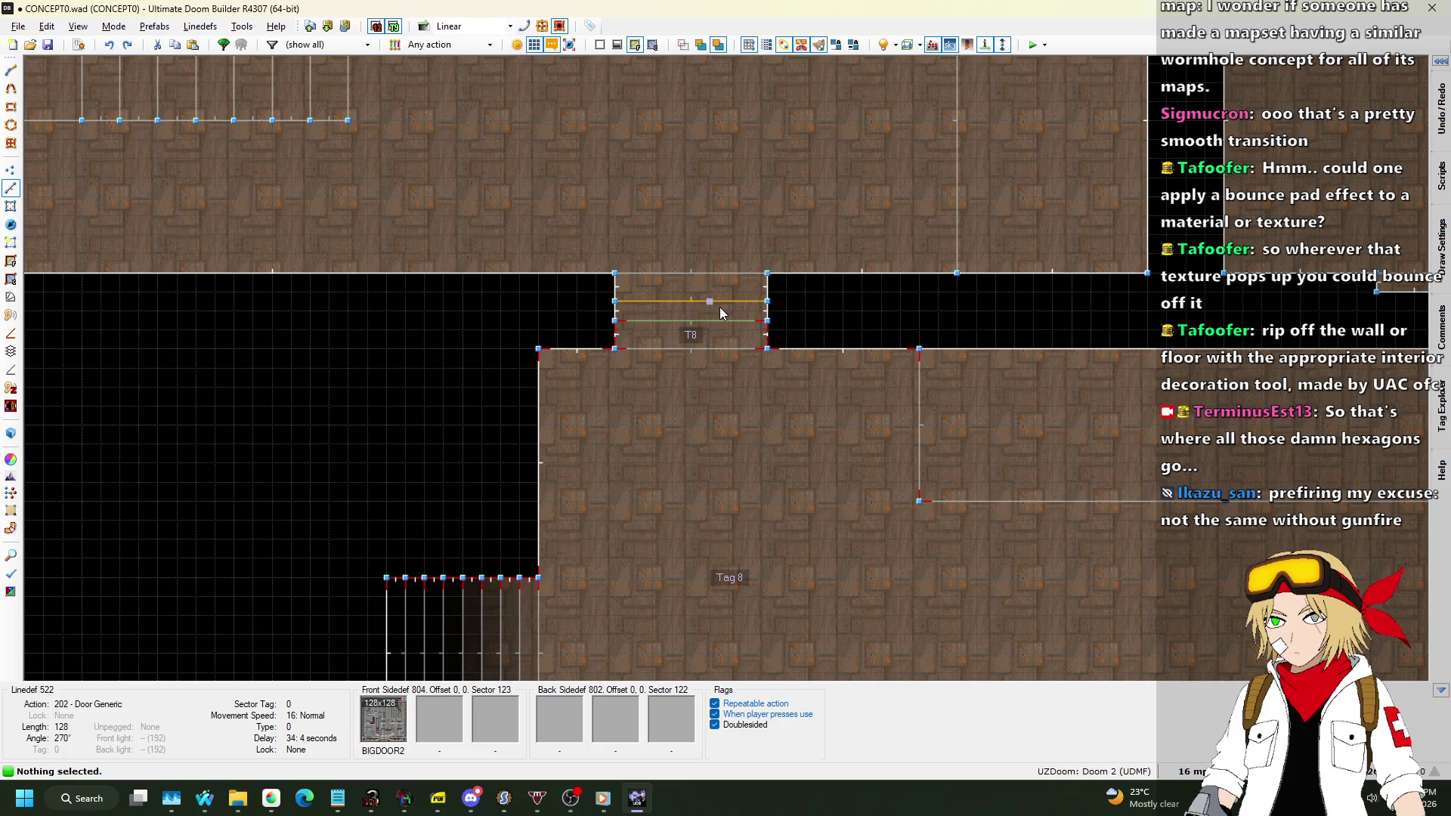
Change the door delay to 34 for Generic_Door(0,16,0,34,0), recompile, and close the editor.
{"action": "left_click", "coordinate": [79, 44]}
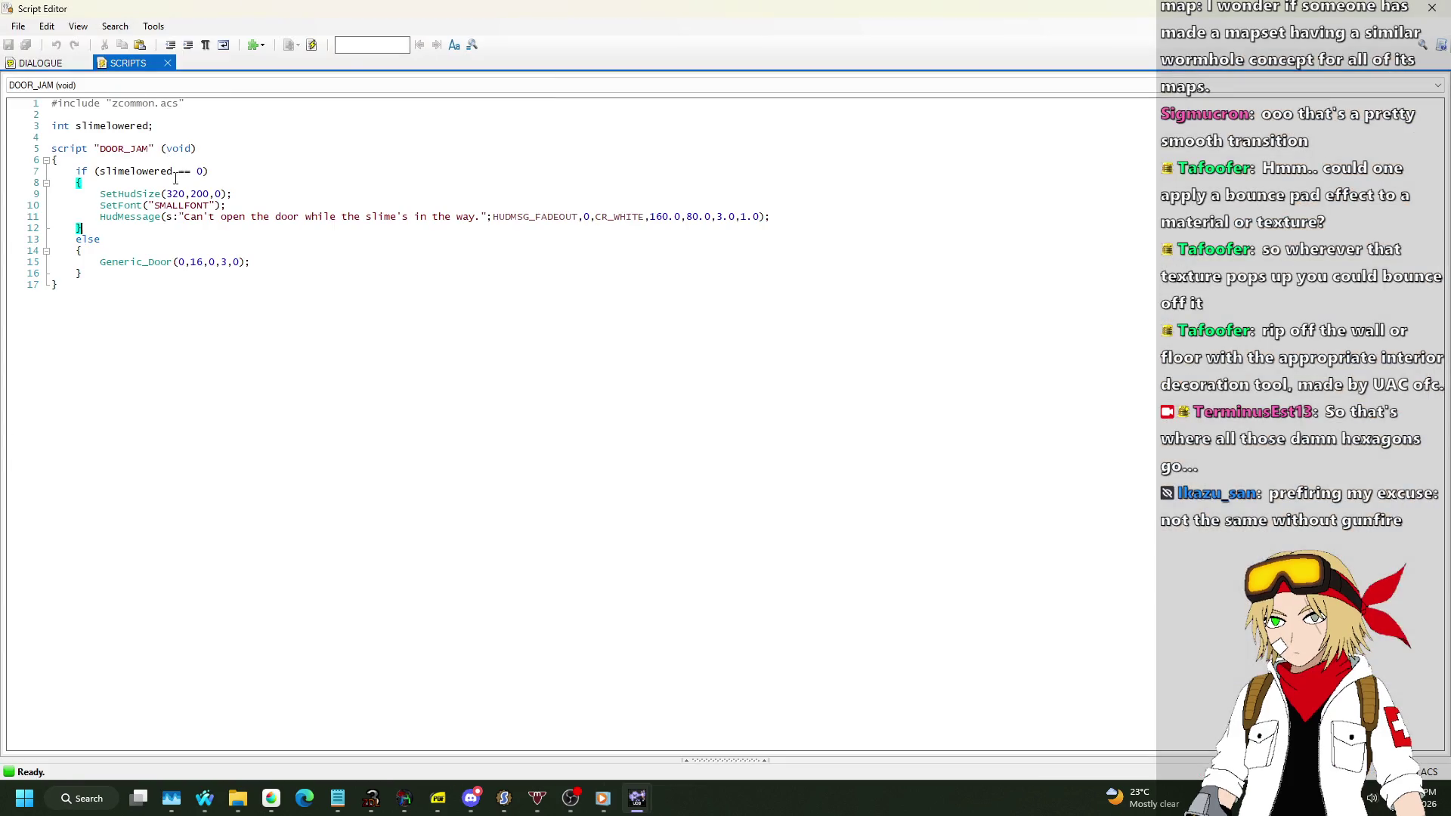
{"action": "left_click", "coordinate": [229, 263]}
{"action": "type", "text": "4"}
{"action": "left_click", "coordinate": [311, 261]}
{"action": "left_click", "coordinate": [312, 45]}
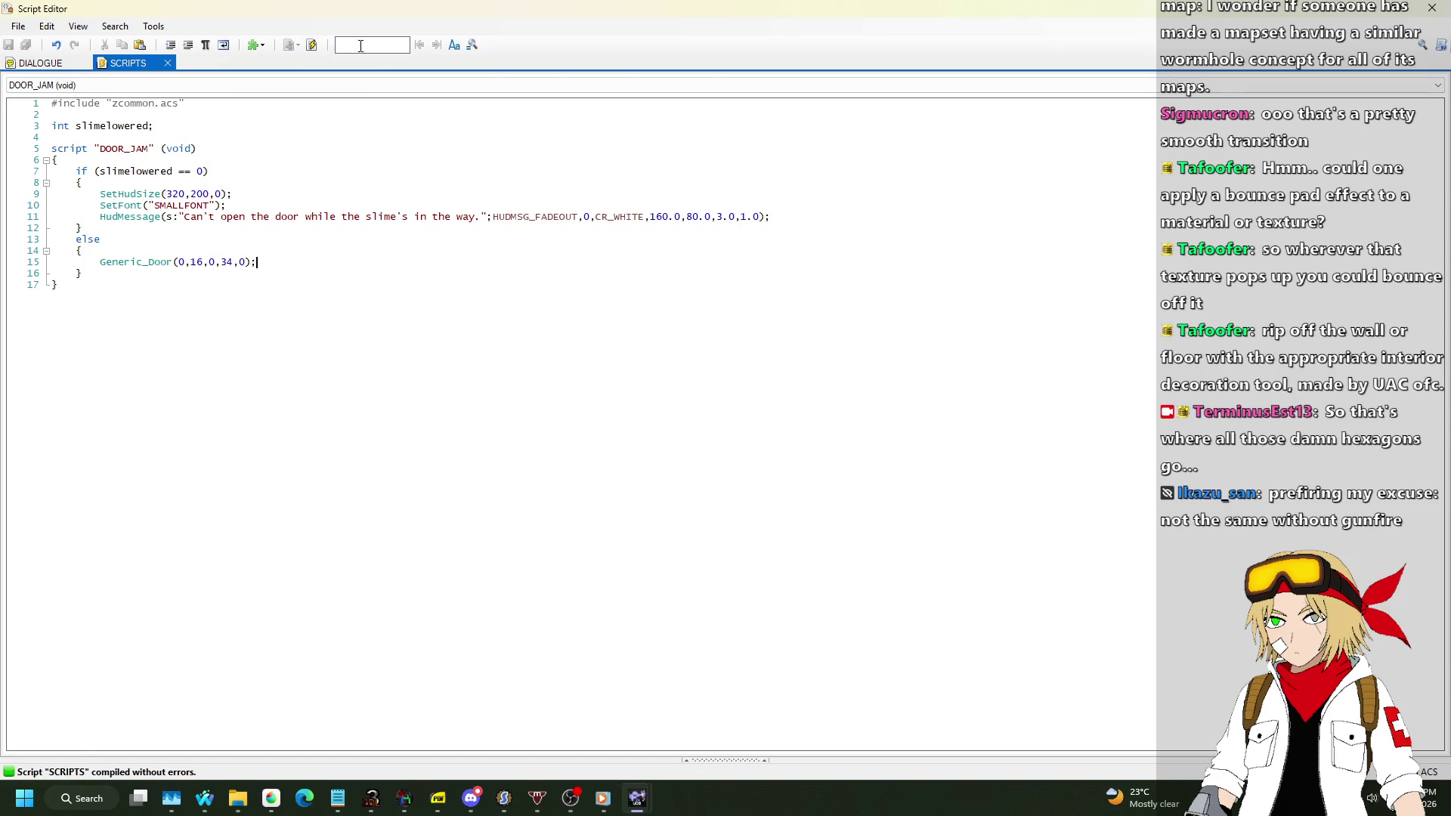
{"action": "left_click", "coordinate": [1431, 8]}
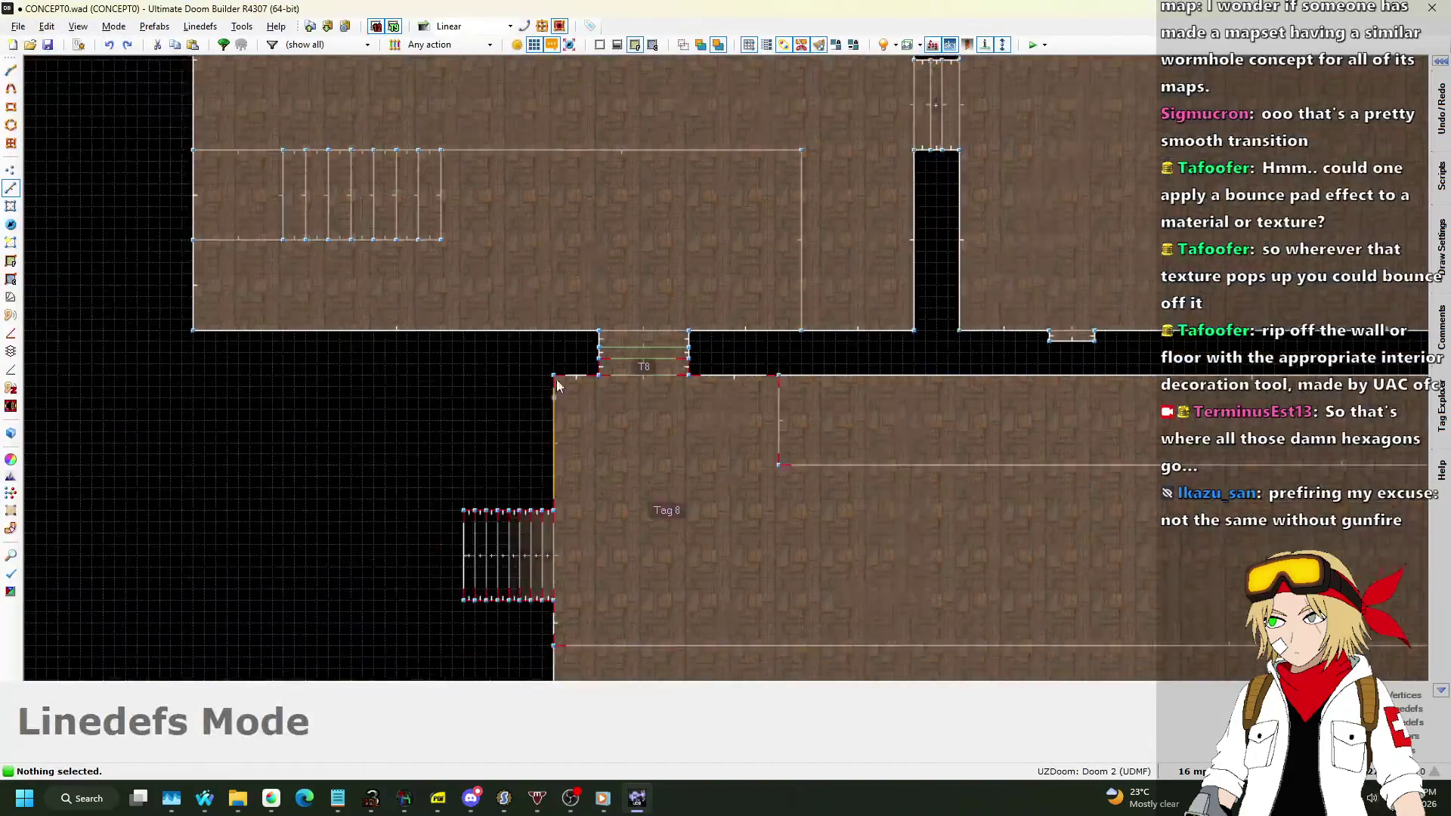
In Sectors mode, give the triangular nukage sector new tag 9, then bring up the Script Editor with F10.
{"action": "scroll", "coordinate": [927, 515], "scroll_direction": "up", "scroll_amount": 5}
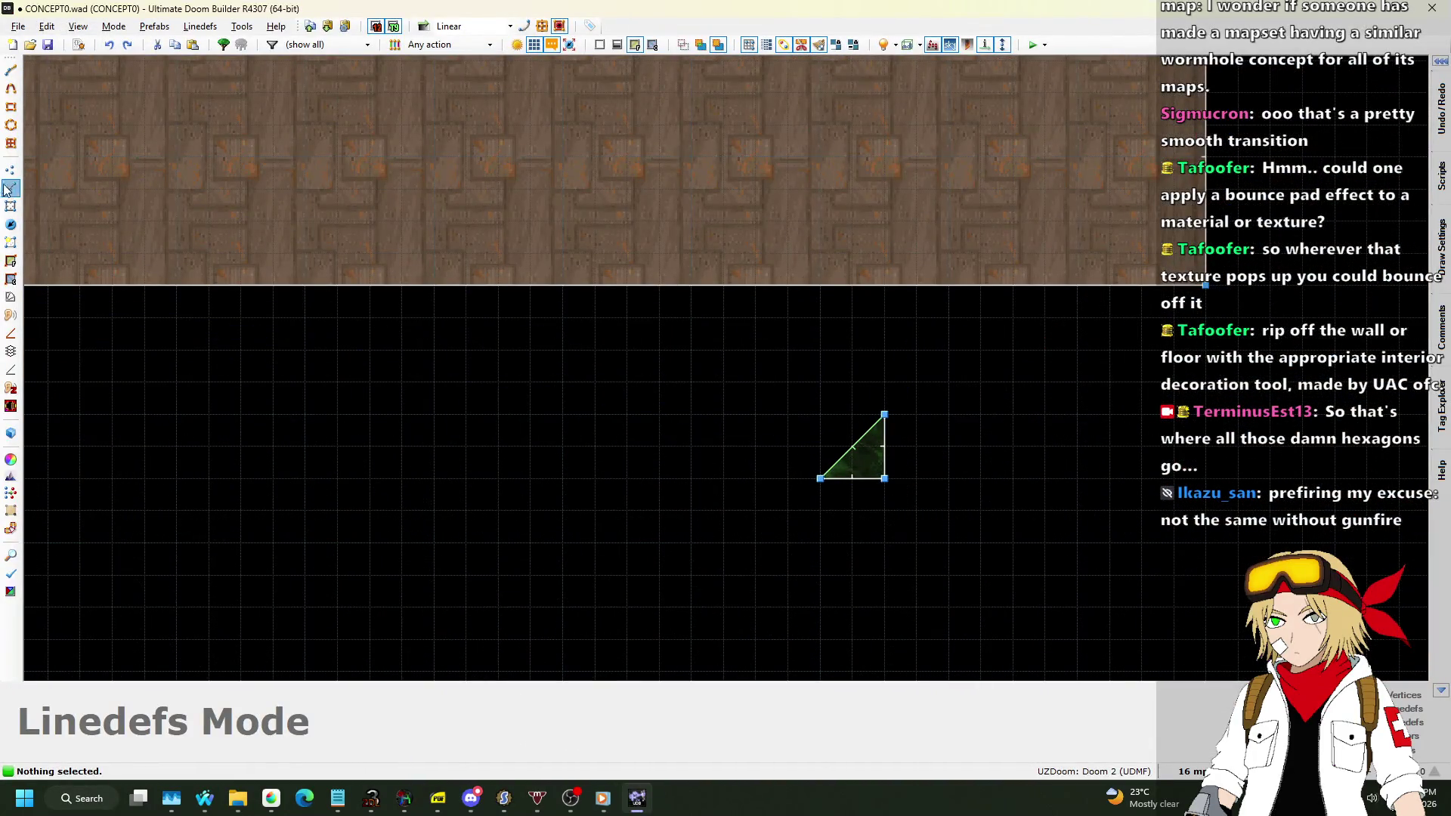
{"action": "left_click", "coordinate": [7, 206]}
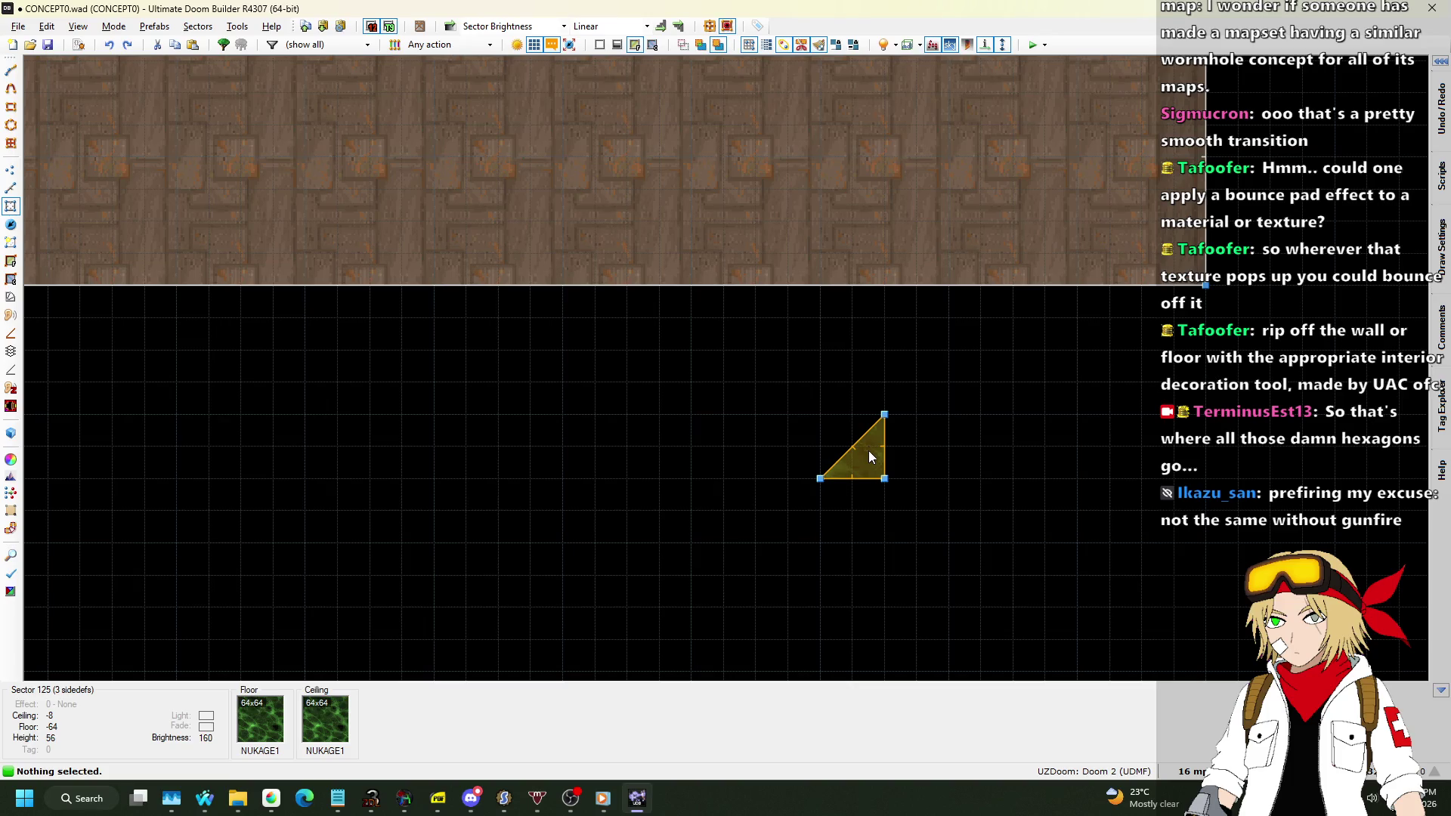
{"action": "right_click", "coordinate": [876, 457]}
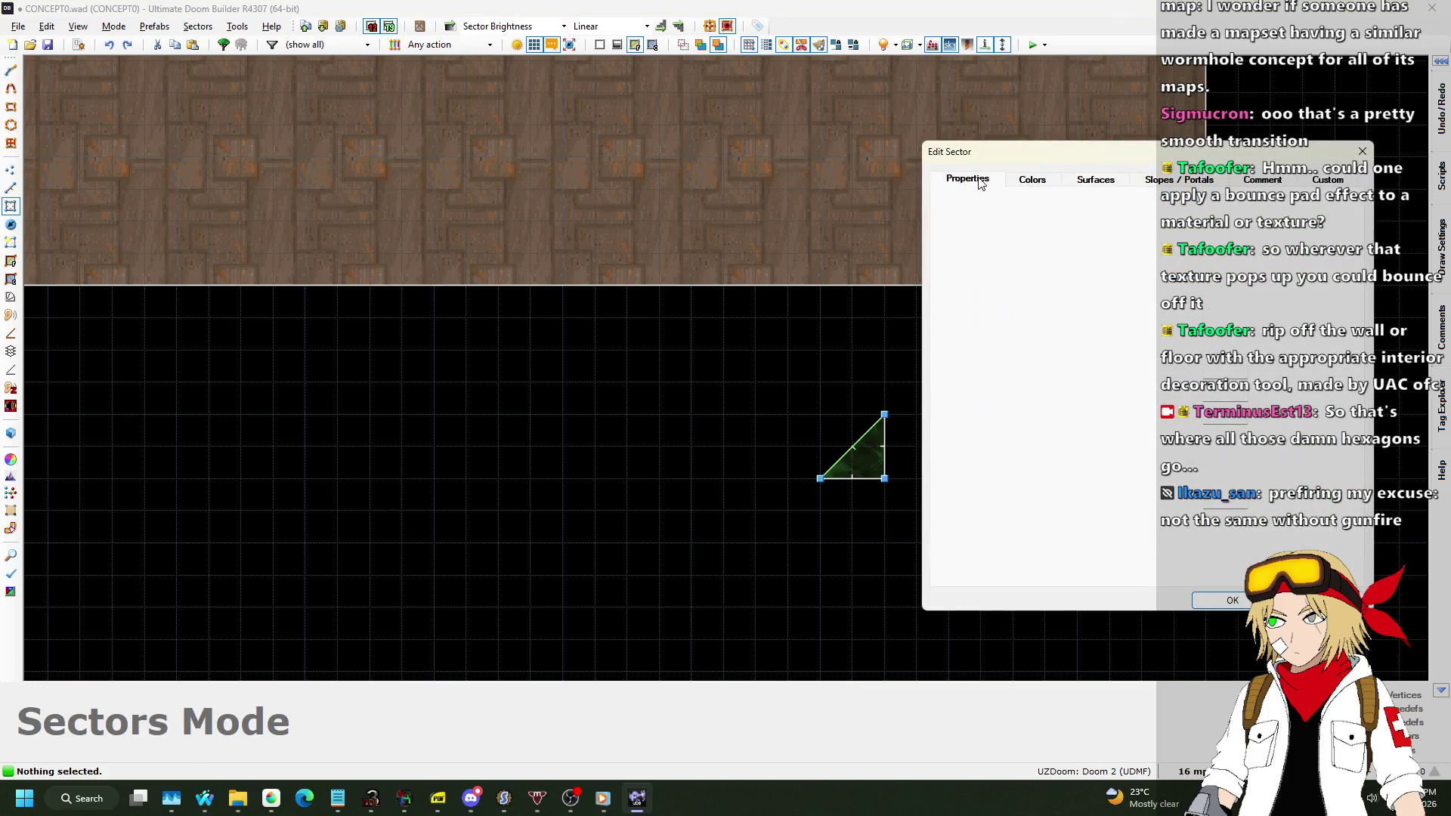
{"action": "left_click", "coordinate": [1263, 549]}
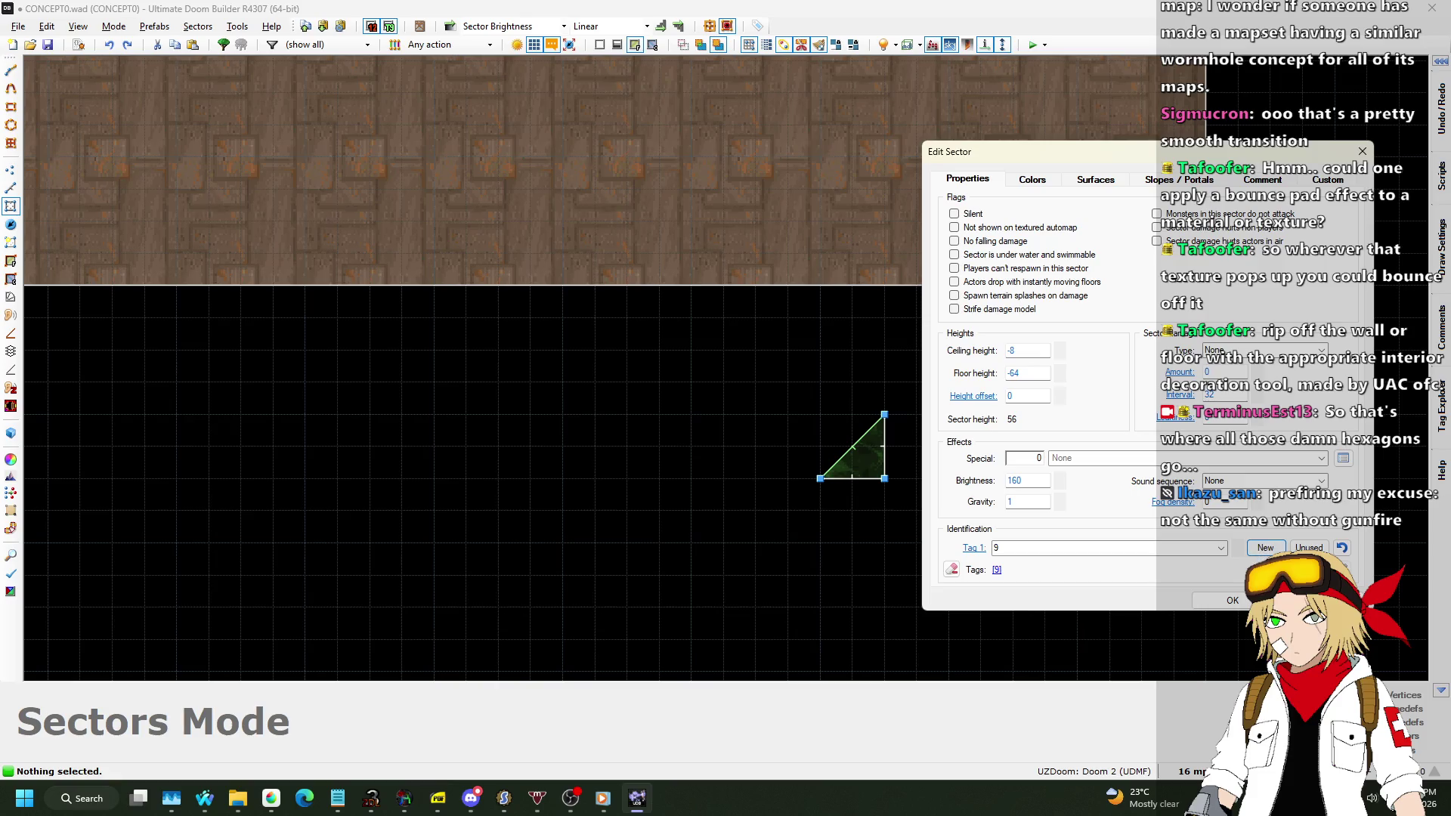
{"action": "left_click", "coordinate": [1231, 601]}
{"action": "scroll", "coordinate": [877, 470], "scroll_direction": "down", "scroll_amount": 4}
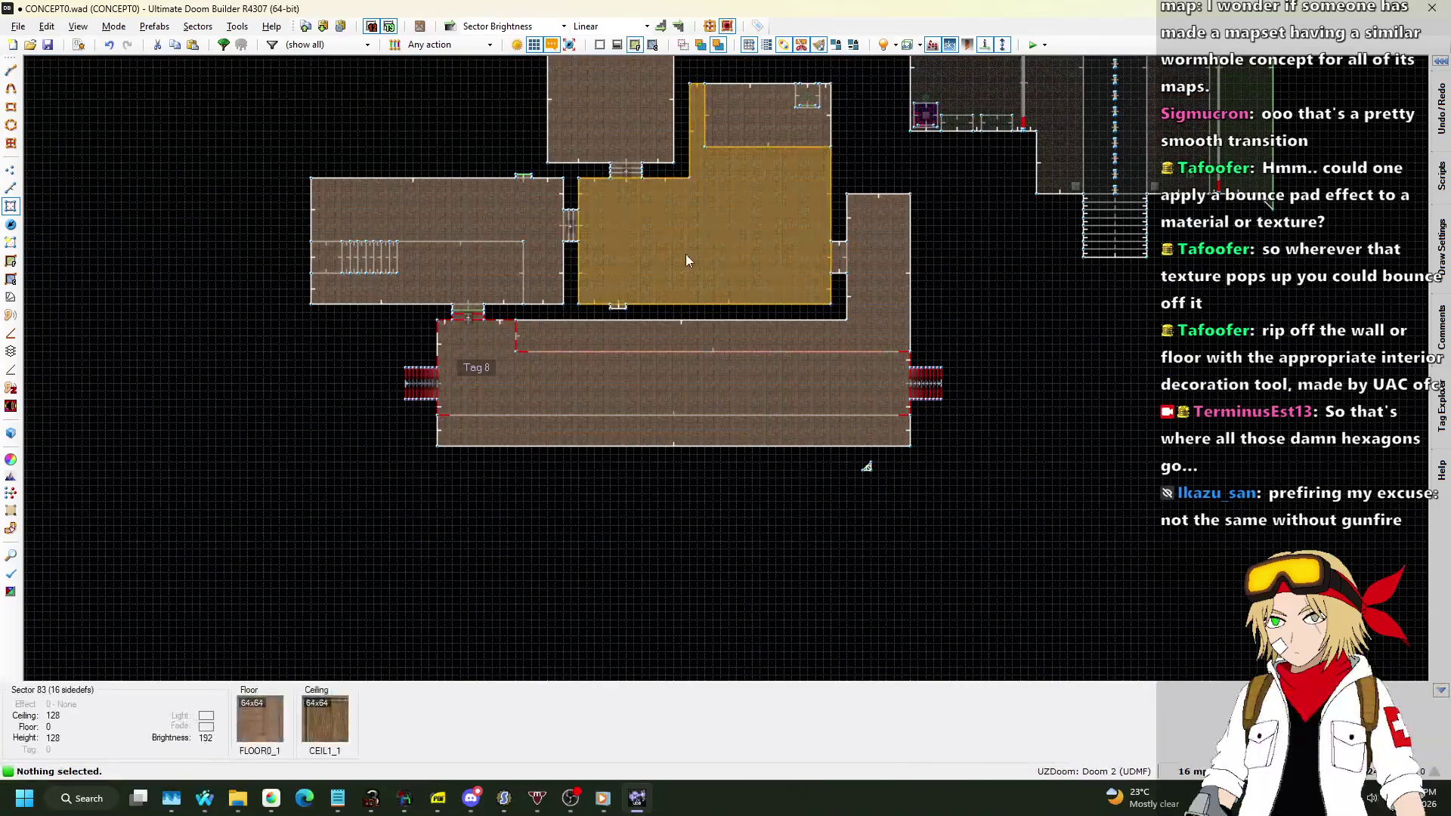
{"action": "scroll", "coordinate": [504, 340], "scroll_direction": "up", "scroll_amount": 6}
{"action": "scroll", "coordinate": [505, 339], "scroll_direction": "up", "scroll_amount": 4}
{"action": "scroll", "coordinate": [560, 192], "scroll_direction": "down", "scroll_amount": 7}
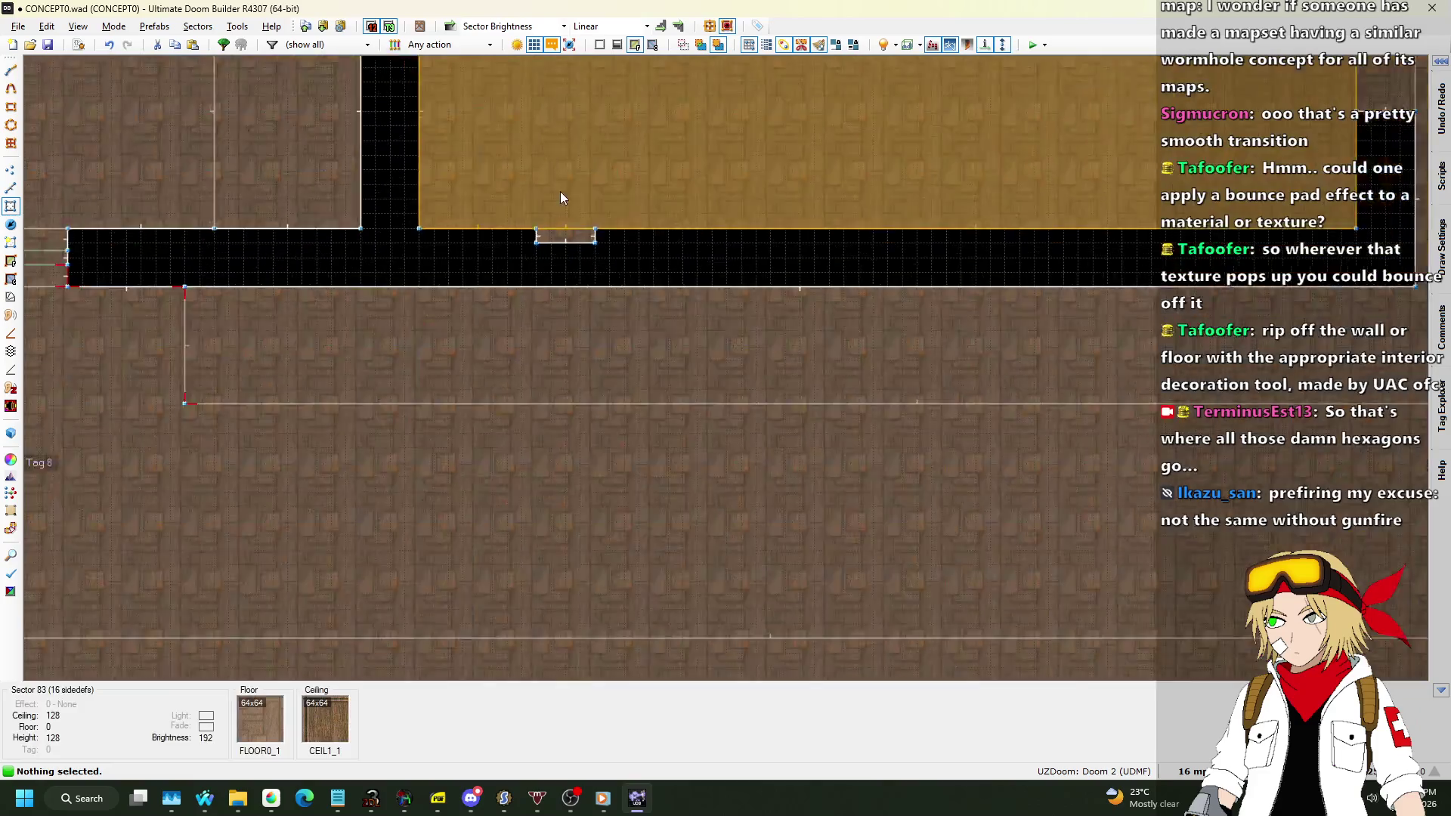
{"action": "scroll", "coordinate": [1119, 574], "scroll_direction": "up", "scroll_amount": 2}
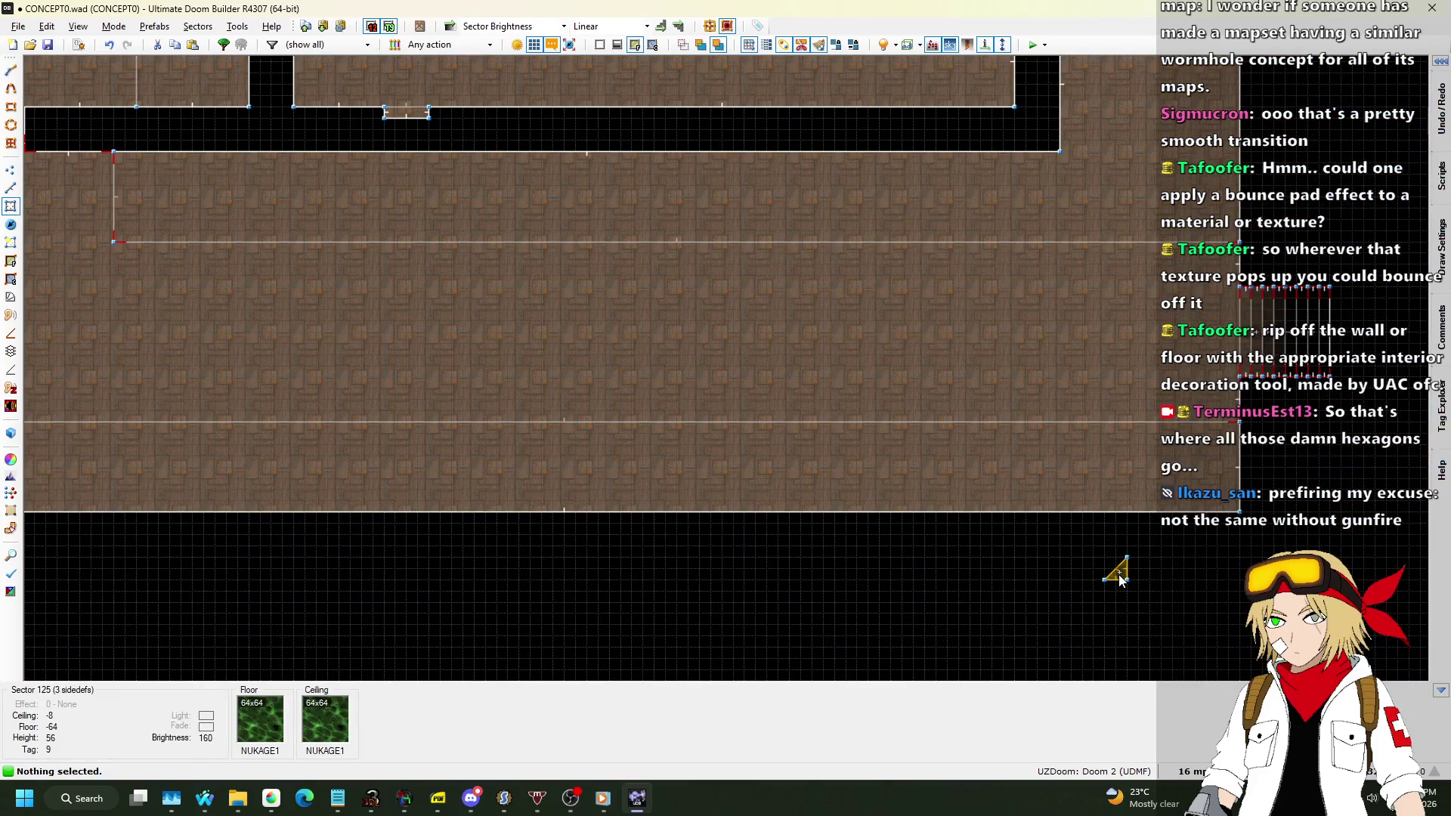
{"action": "scroll", "coordinate": [1118, 574], "scroll_direction": "down", "scroll_amount": 5}
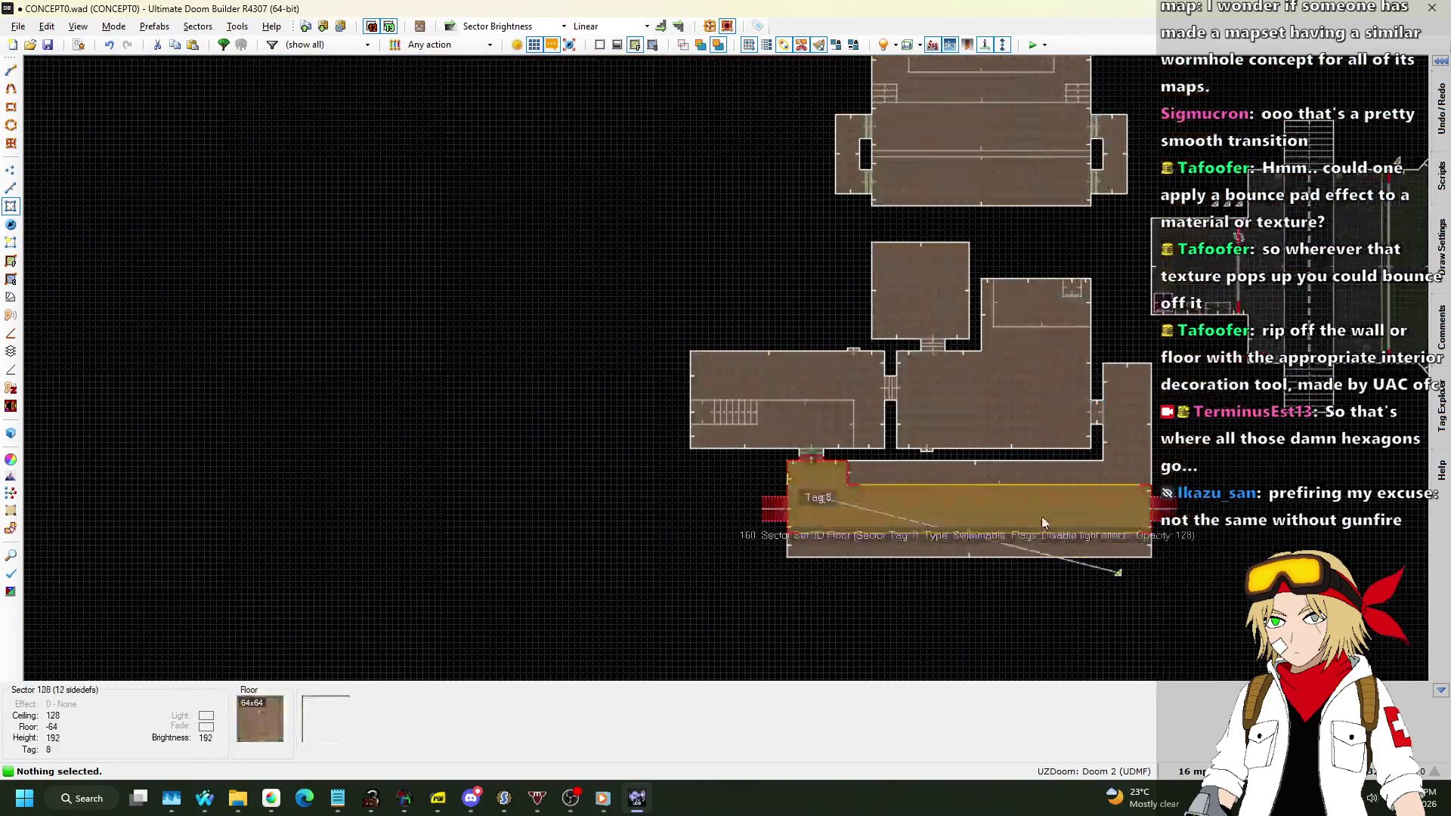
{"action": "scroll", "coordinate": [983, 483], "scroll_direction": "up", "scroll_amount": 8}
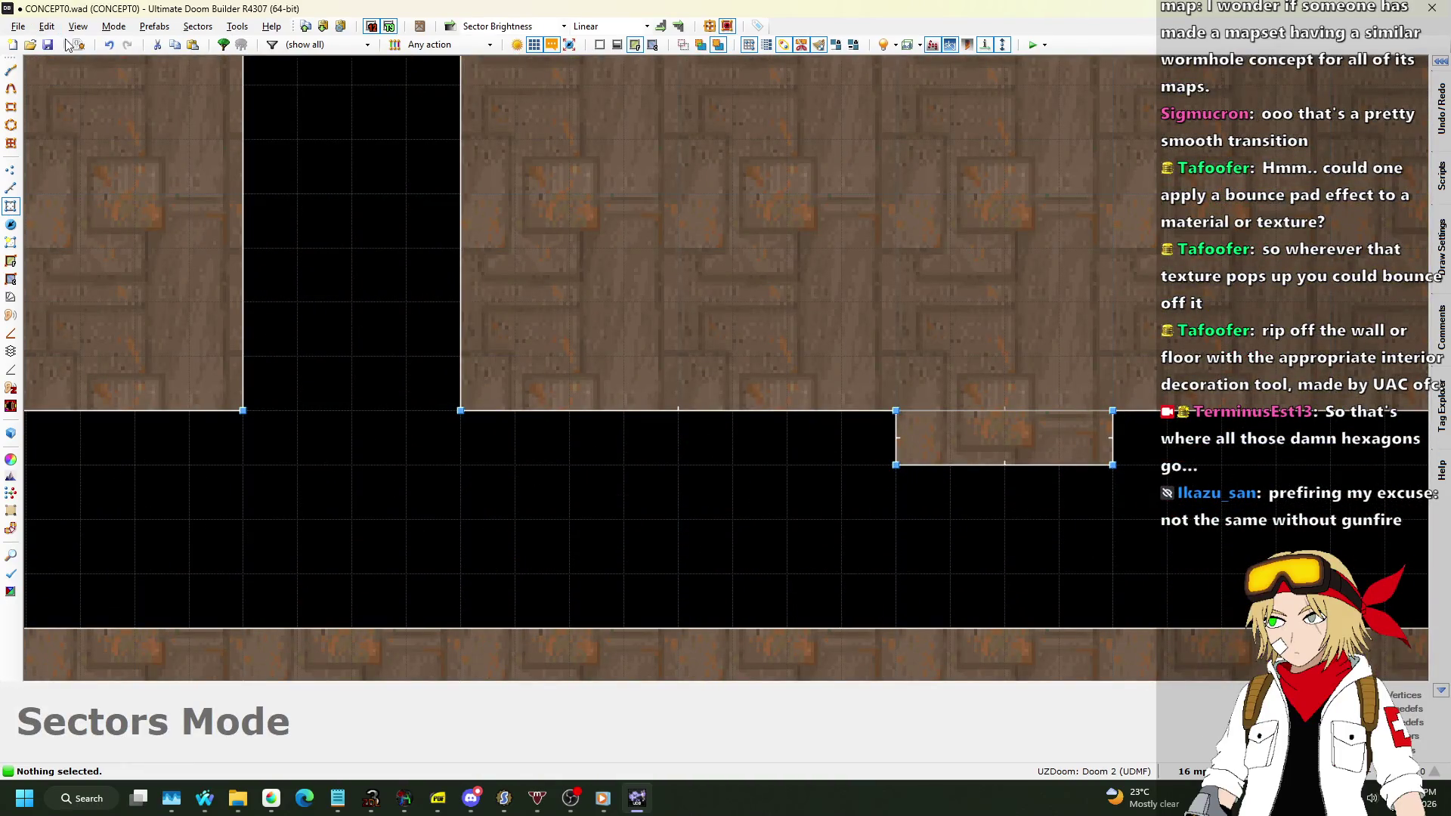
{"action": "key", "text": "F10"}
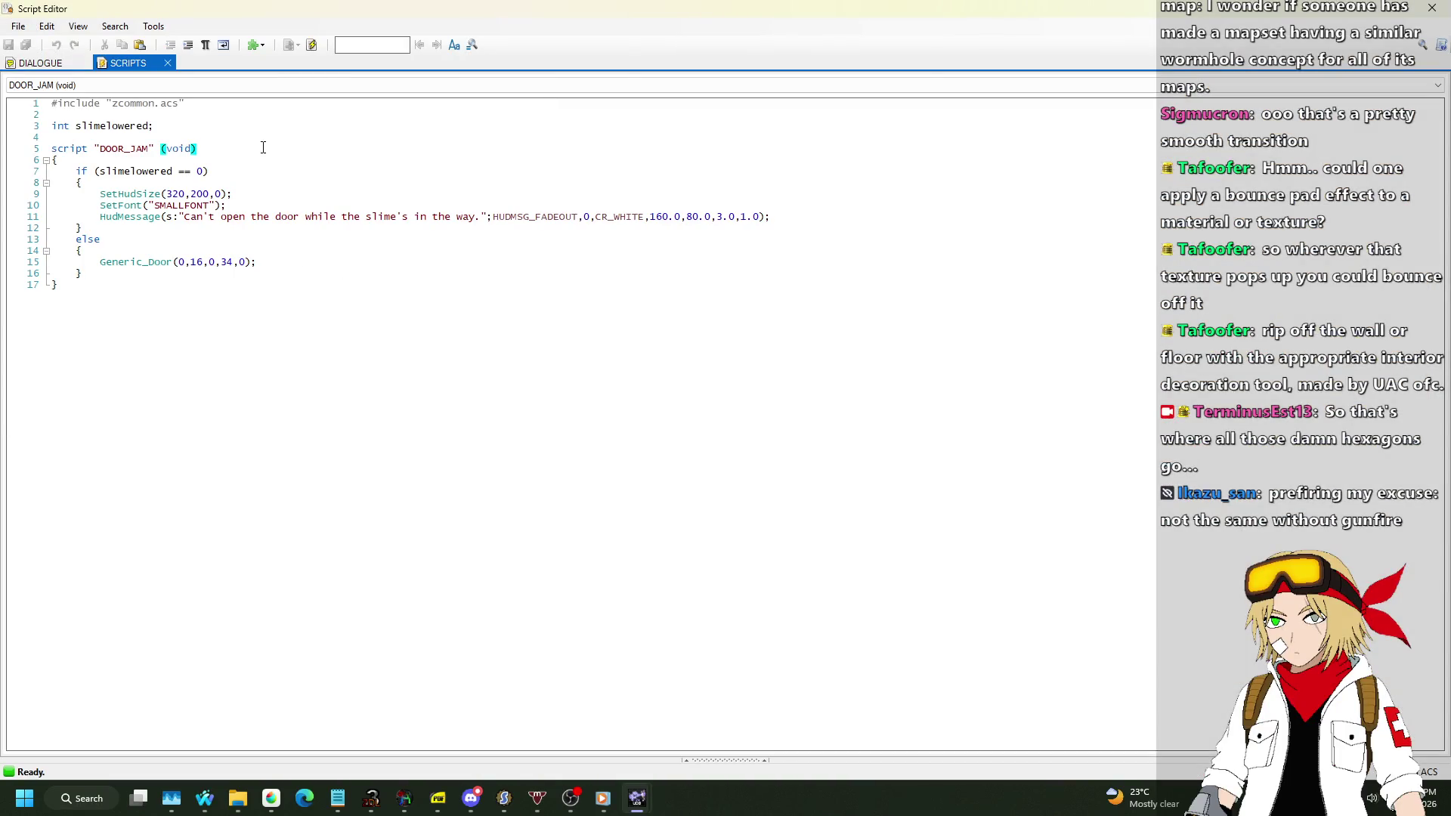
Above DOOR_JAM, write script "SLIME_LOWER" (void) containing Ceiling_LowerByValue(9,16,54);.
{"action": "key", "text": "Up"}
{"action": "key", "text": "Up"}
{"action": "key", "text": "Return"}
{"action": "key", "text": "Return"}
{"action": "type", "text": "scr"}
{"action": "key", "text": "Return"}
{"action": "type", "text": "\"SLIME_LOWER\" (void)"}
{"action": "key", "text": "Return"}
{"action": "type", "text": "{"}
{"action": "key", "text": "Return"}
{"action": "type", "text": "}"}
{"action": "key", "text": "Up"}
{"action": "key", "text": "Return"}
{"action": "type", "text": "Ceil"}
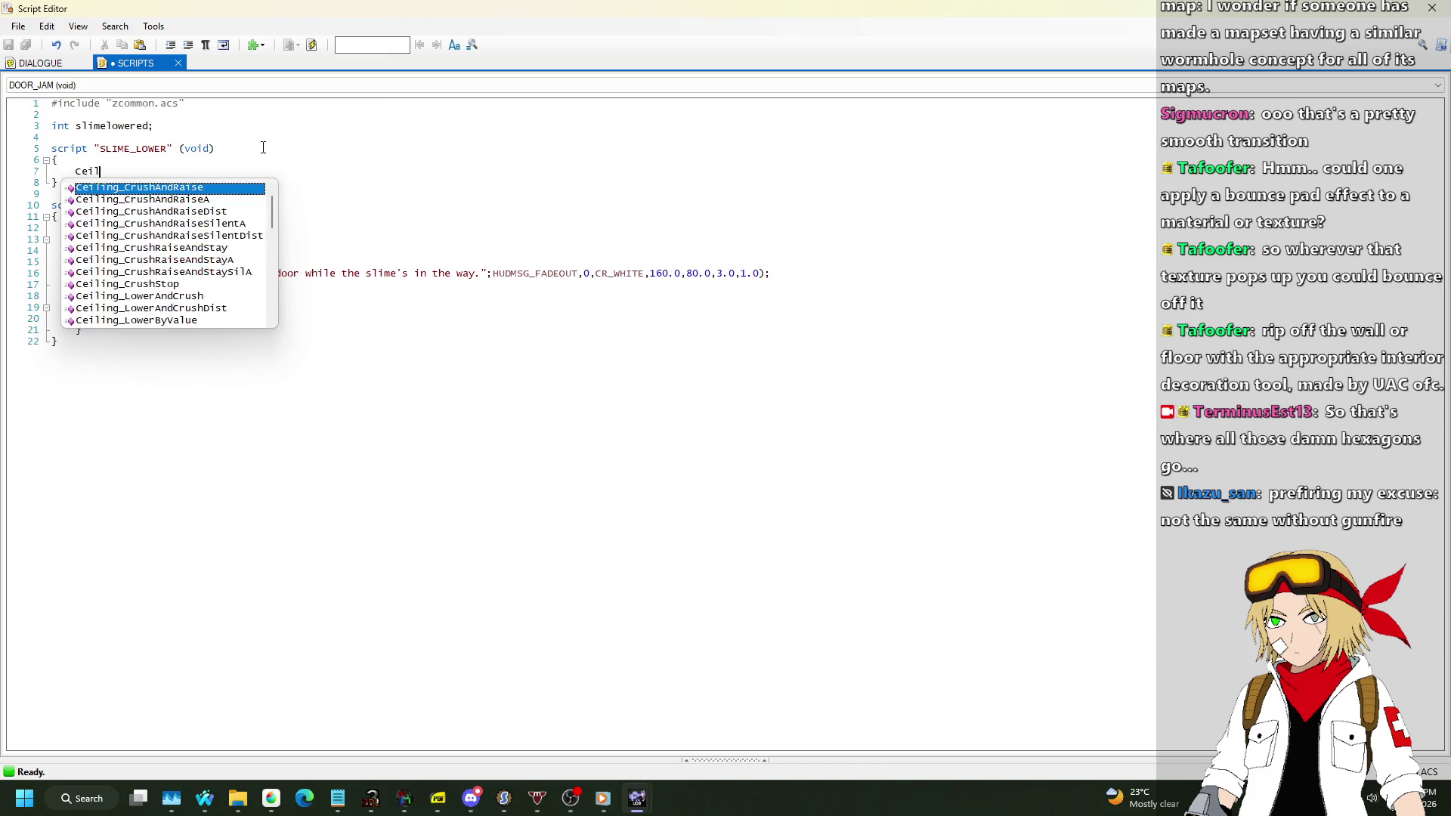
{"action": "type", "text": "ing_LowerBy"}
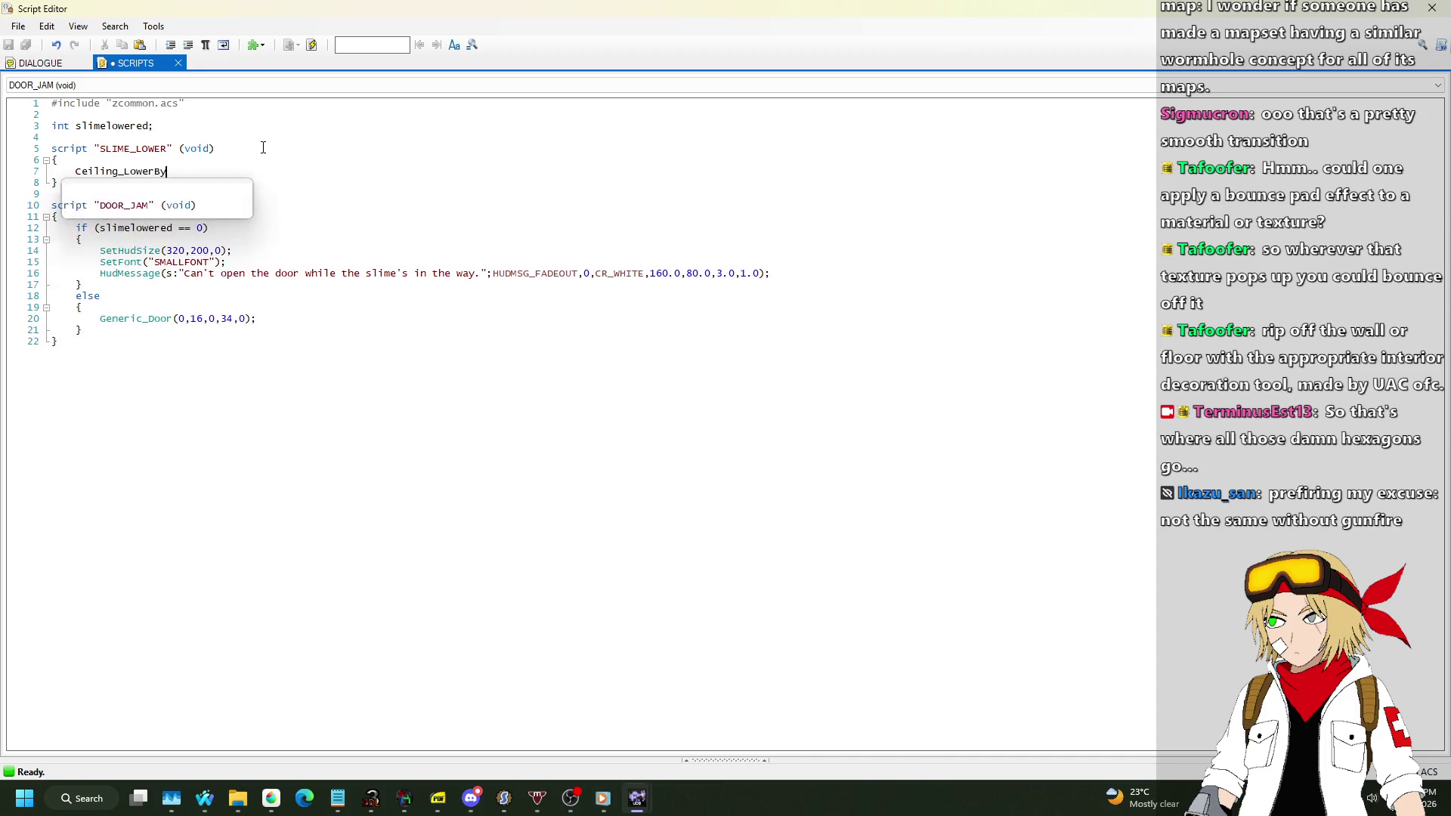
{"action": "type", "text": "Value(9,16,"}
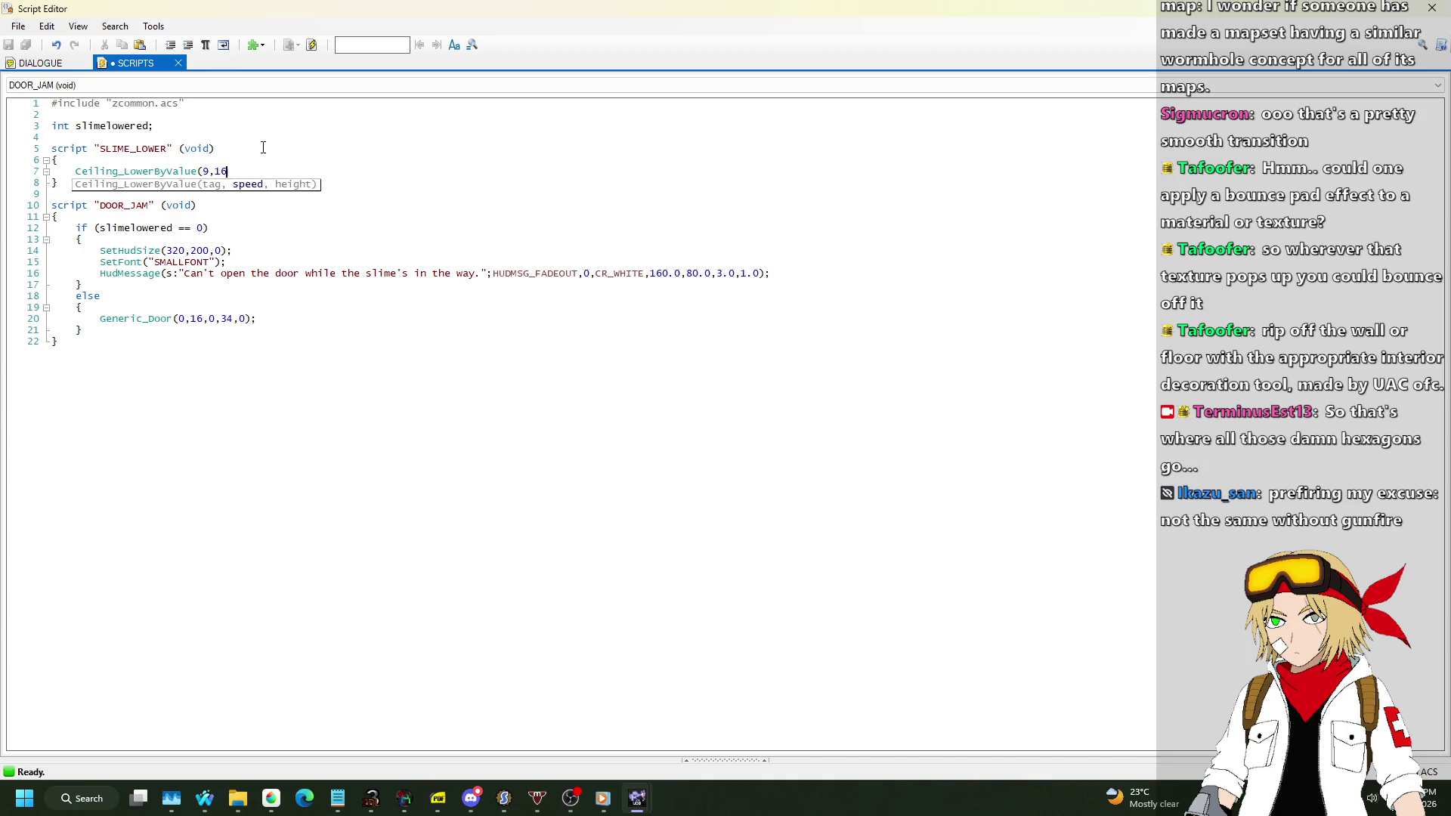
{"action": "type", "text": "54);"}
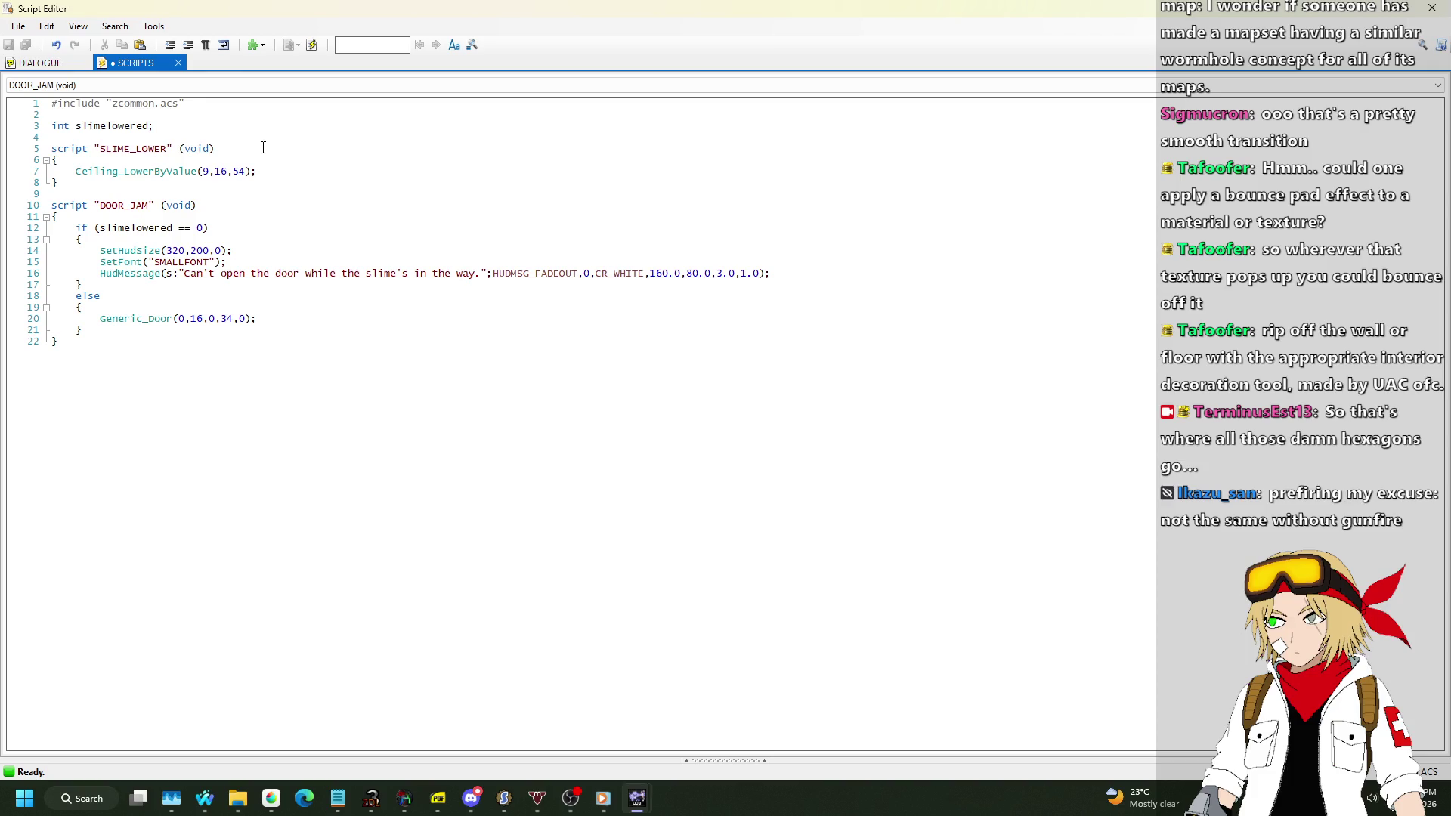
Comment out Ceiling_LowerByValue, add FloorAndCeiling_LowerByValue(9,16,64); below it, and compile.
{"action": "key", "text": "ctrl+Left"}
{"action": "key", "text": "ctrl+Left"}
{"action": "key", "text": "ctrl+Left"}
{"action": "type", "text": "//"}
{"action": "key", "text": "Home"}
{"action": "key", "text": "Return"}
{"action": "key", "text": "Up"}
{"action": "key", "text": "ctrl+space"}
{"action": "key", "text": "Escape"}
{"action": "type", "text": "Floor"}
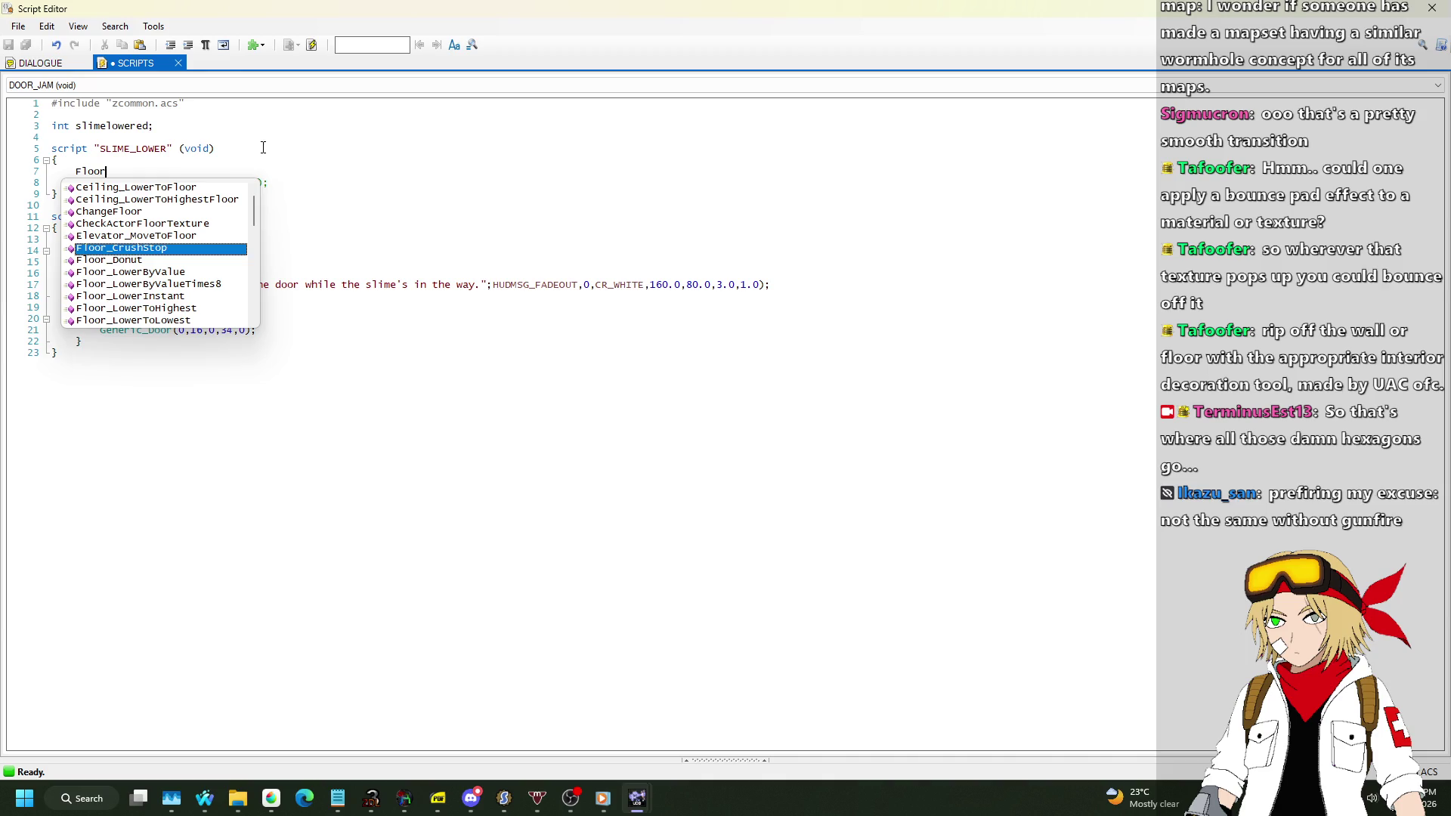
{"action": "type", "text": "An"}
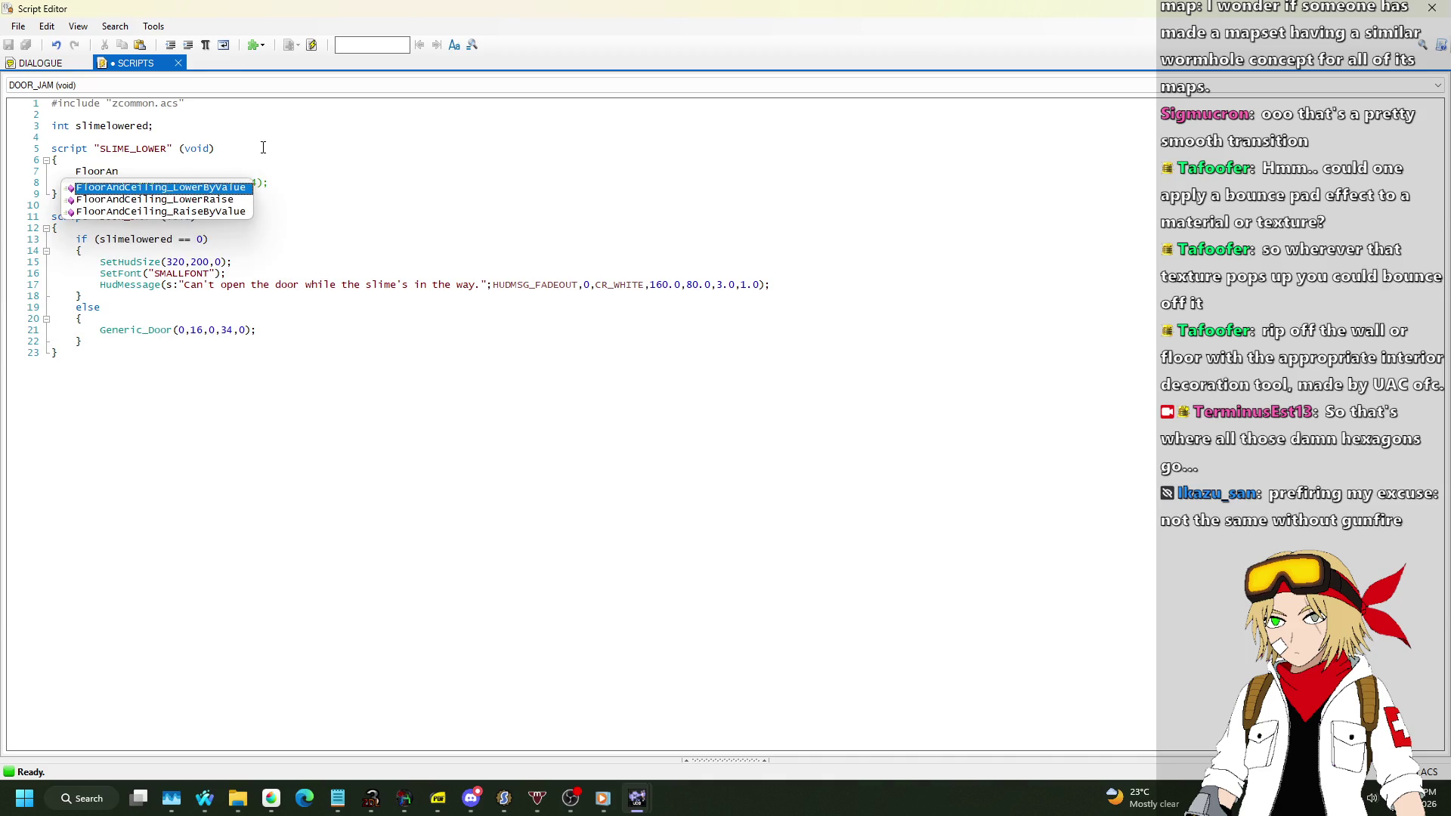
{"action": "key", "text": "Return"}
{"action": "type", "text": ")9"}
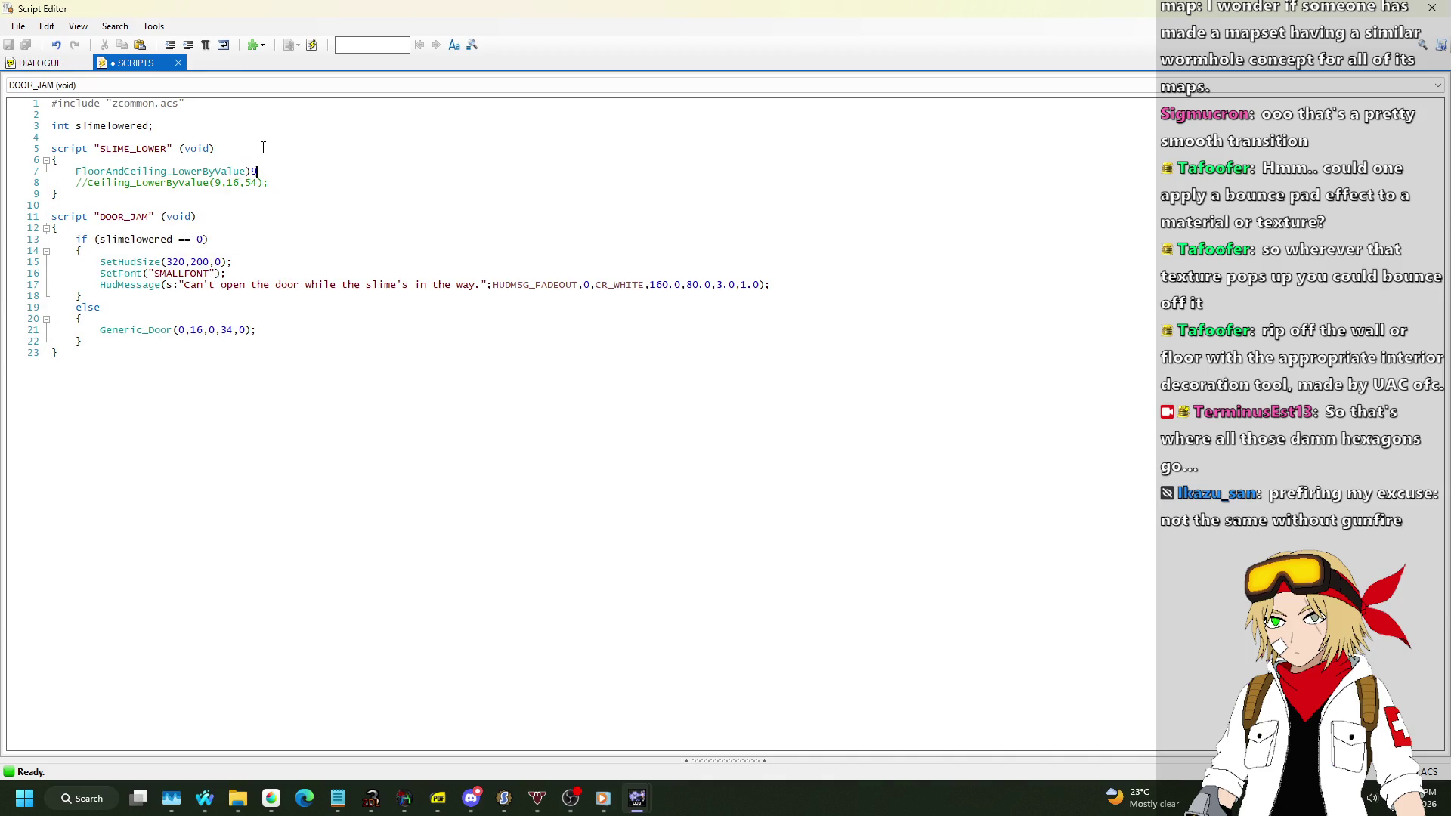
{"action": "key", "text": "BackSpace"}
{"action": "key", "text": "BackSpace"}
{"action": "key", "text": "BackSpace"}
{"action": "type", "text": "(9,16,"}
{"action": "type", "text": "64);"}
{"action": "key", "text": "Down"}
{"action": "key", "text": "Left"}
{"action": "left_click", "coordinate": [311, 45]}
Add slimelowered = 1; after the lowering call, recompile, and close the Script Editor.
{"action": "left_click", "coordinate": [325, 174]}
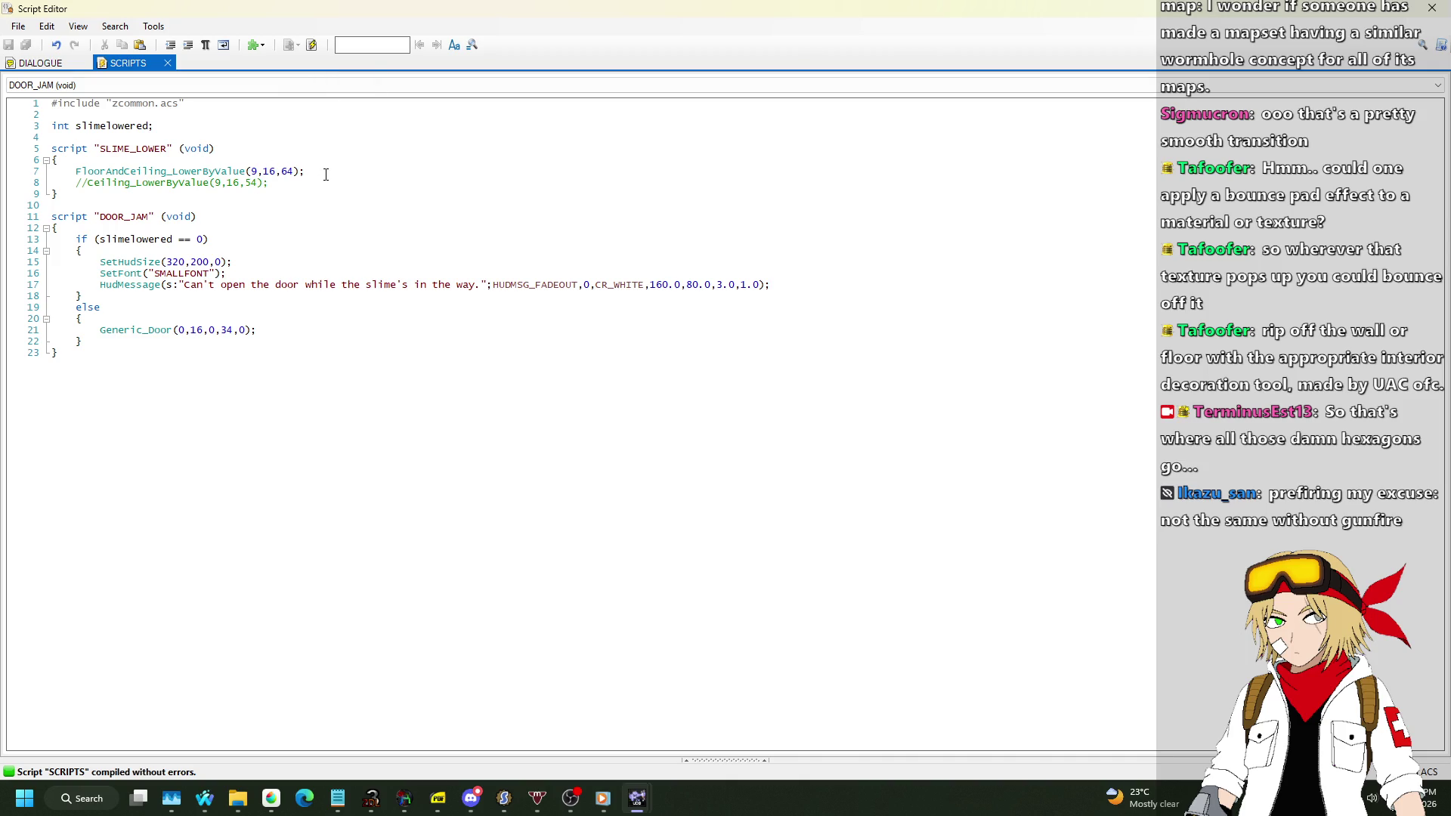
{"action": "key", "text": "Return"}
{"action": "type", "text": "SLIMEL"}
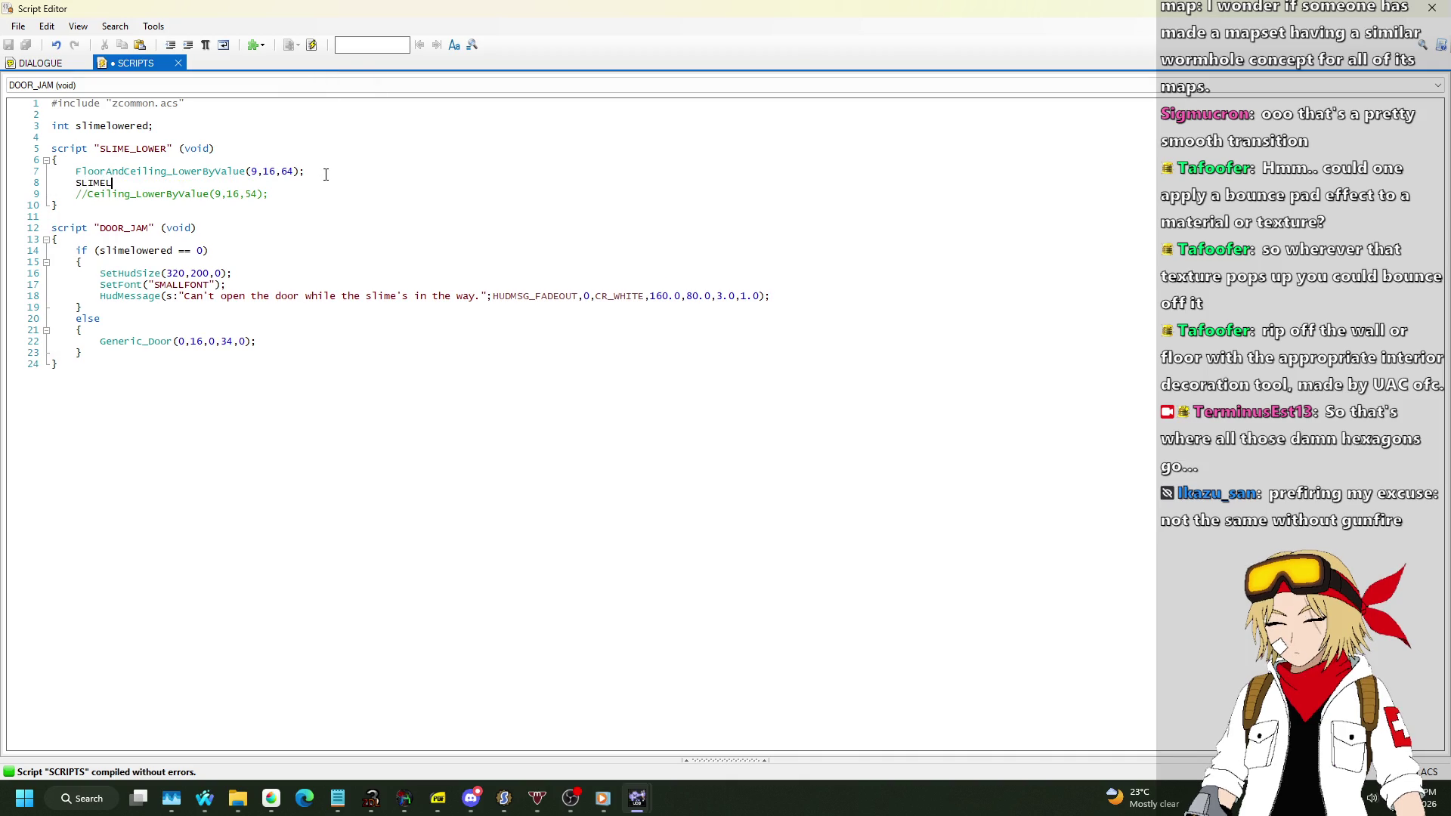
{"action": "key", "text": "BackSpace"}
{"action": "key", "text": "BackSpace"}
{"action": "key", "text": "BackSpace"}
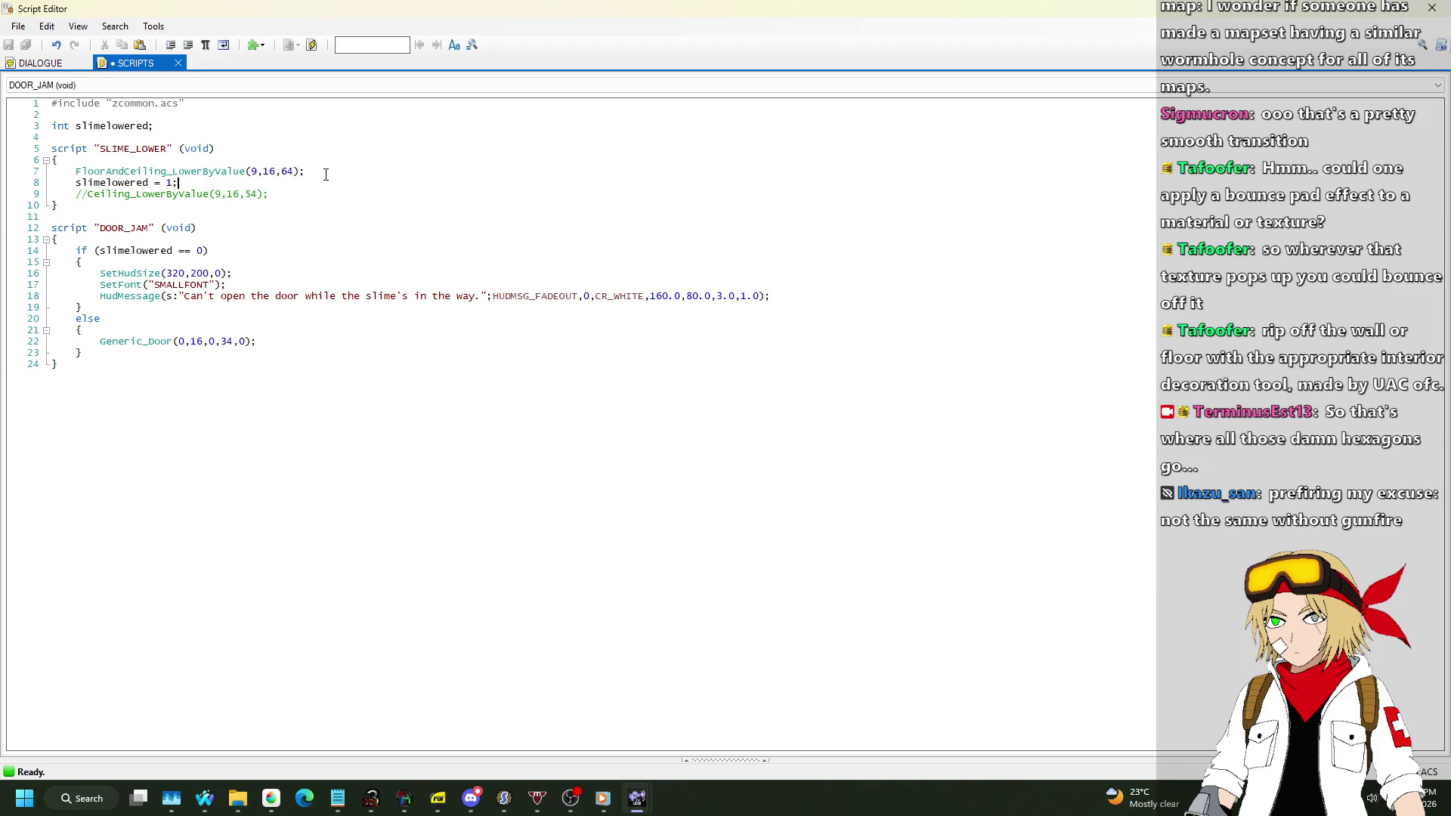
{"action": "left_click", "coordinate": [255, 45]}
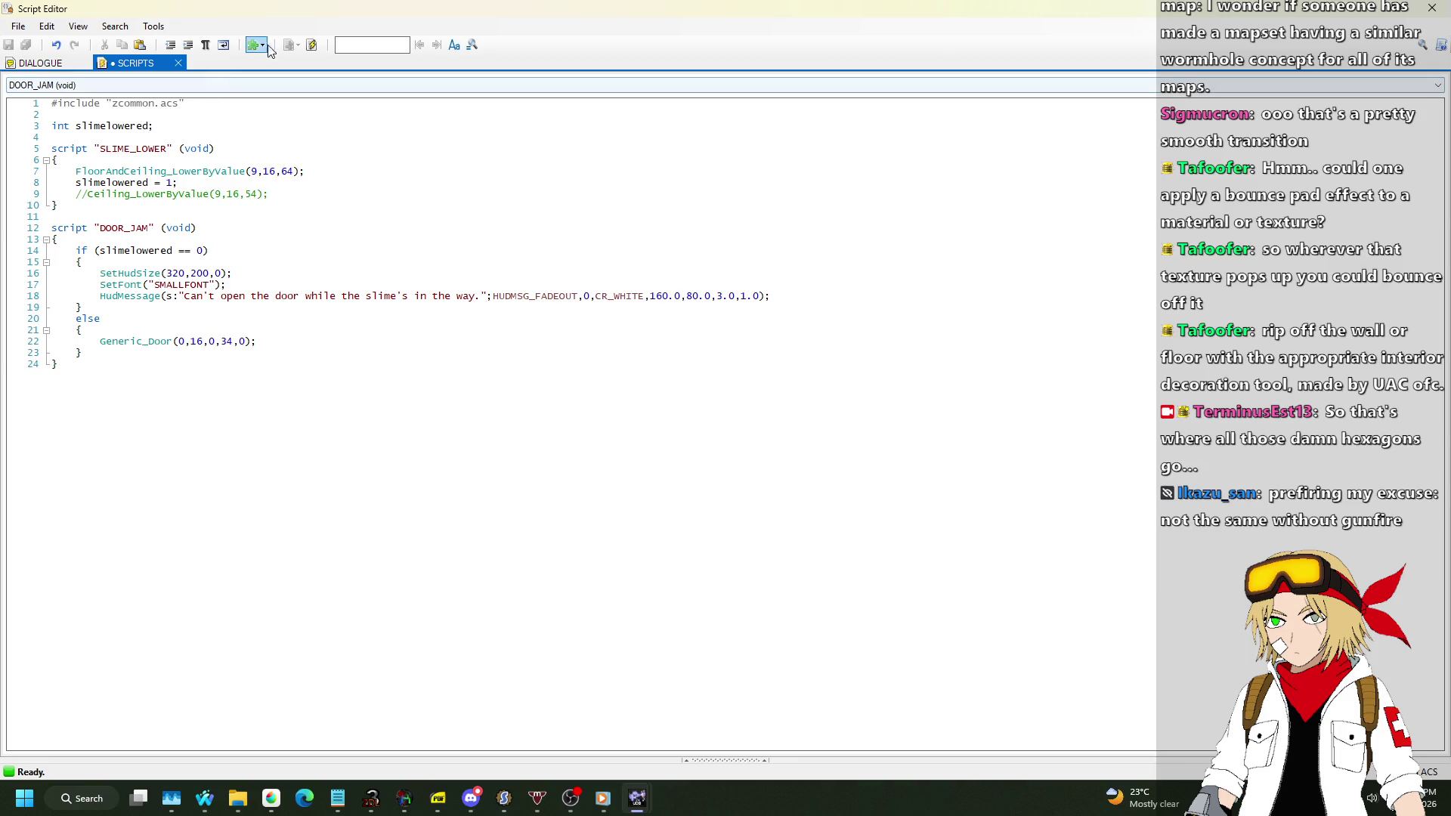
{"action": "double_click", "coordinate": [139, 148]}
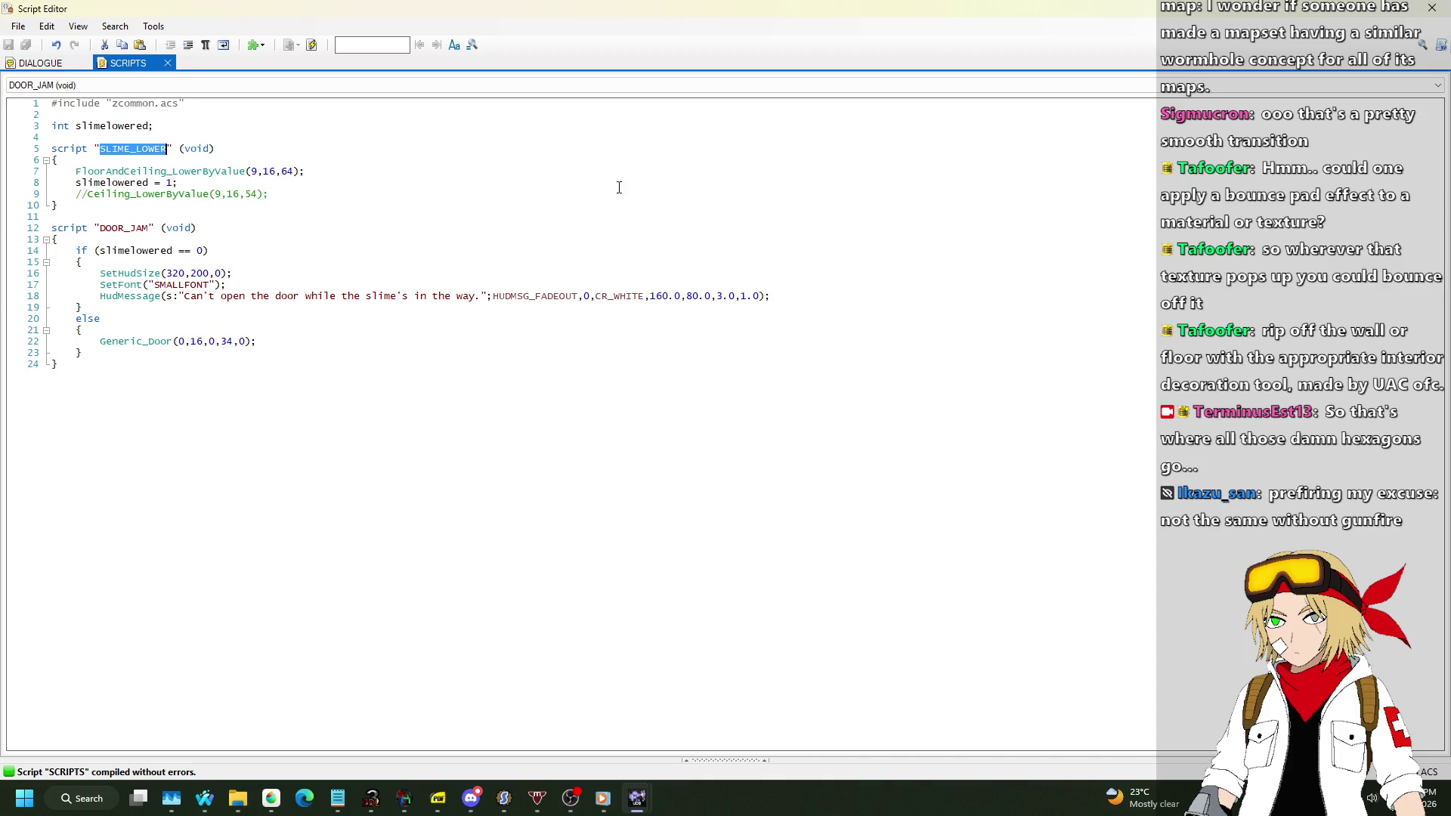
{"action": "key", "text": "F10"}
{"action": "scroll", "coordinate": [627, 382], "scroll_direction": "down", "scroll_amount": 2}
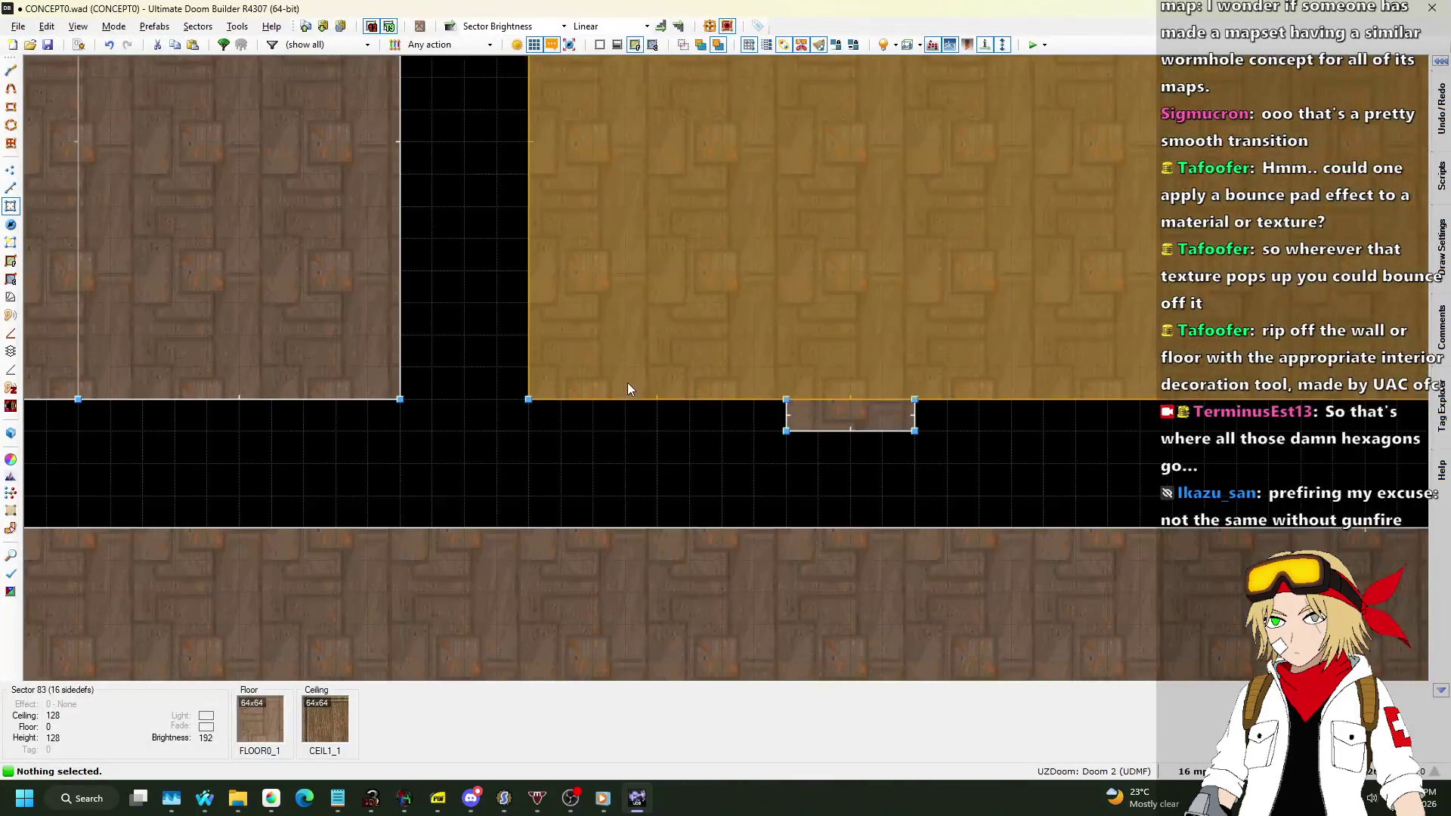
Give the switch linedef action 226 Script Execute Always running SLIME_LOWER on player use.
{"action": "scroll", "coordinate": [855, 439], "scroll_direction": "up", "scroll_amount": 5}
{"action": "left_click", "coordinate": [10, 187]}
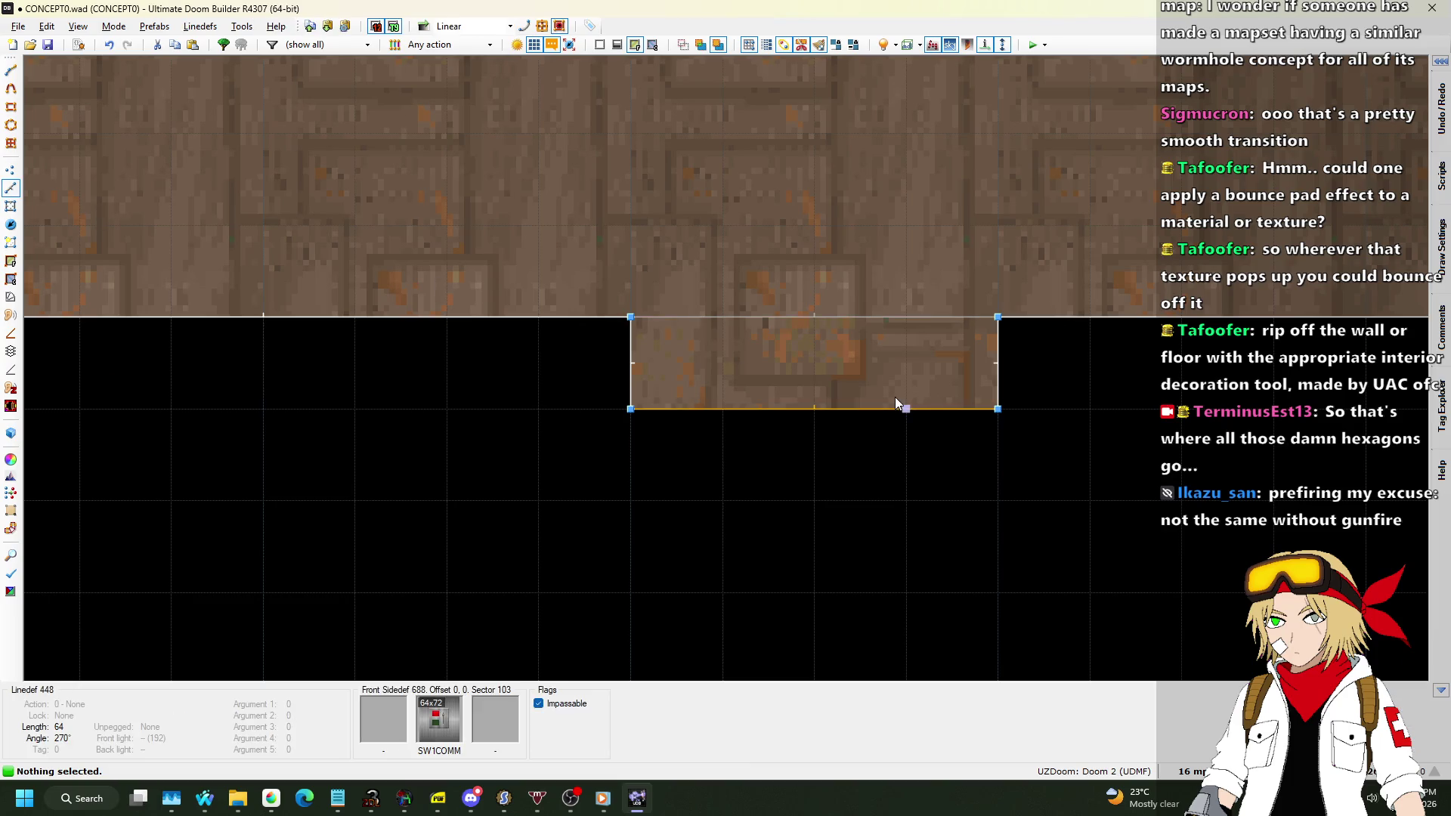
{"action": "right_click", "coordinate": [887, 409]}
{"action": "left_click", "coordinate": [1217, 324]}
{"action": "scroll", "coordinate": [454, 332], "scroll_direction": "down", "scroll_amount": 4}
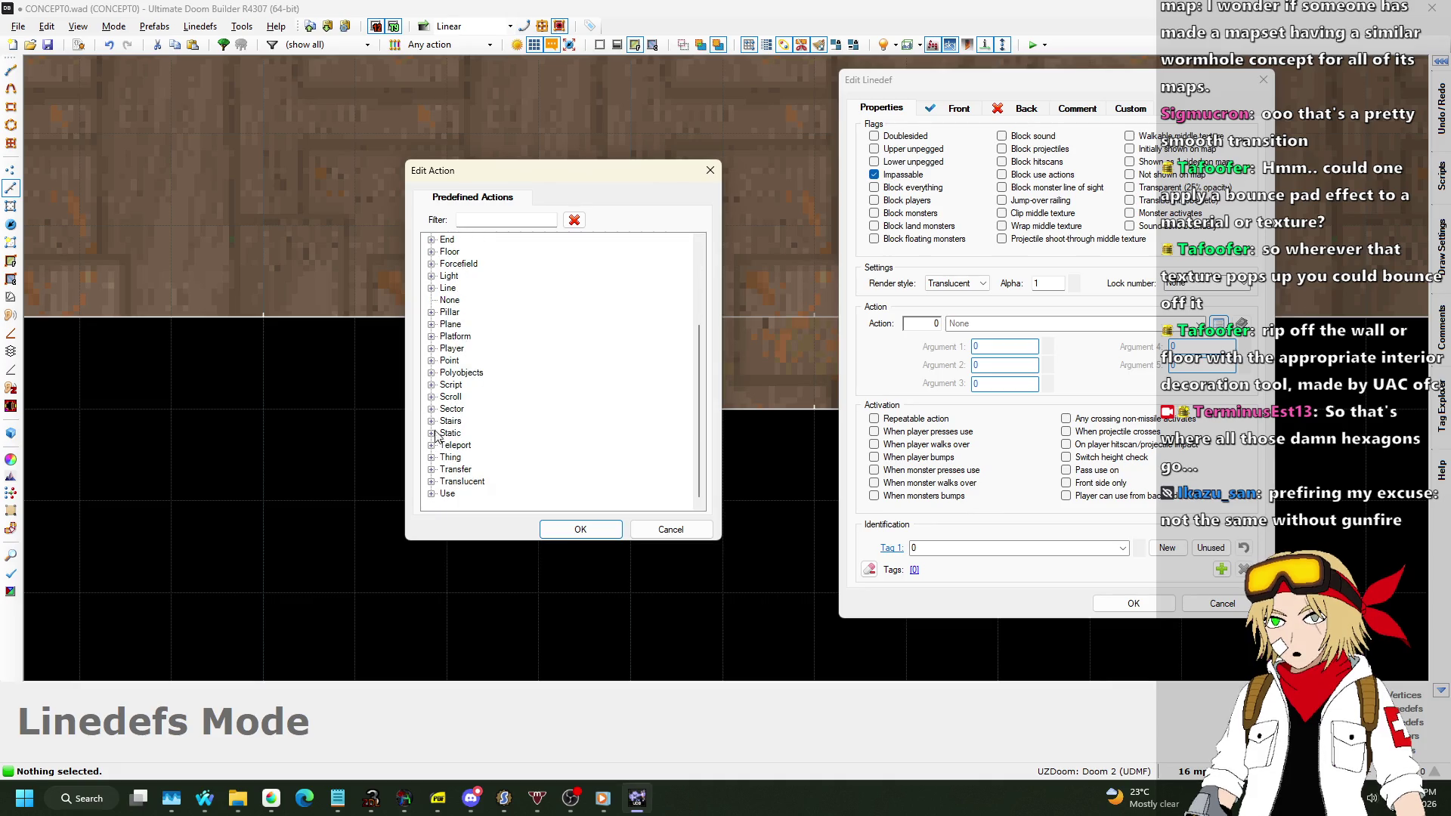
{"action": "left_click", "coordinate": [432, 384]}
{"action": "left_click", "coordinate": [525, 481]}
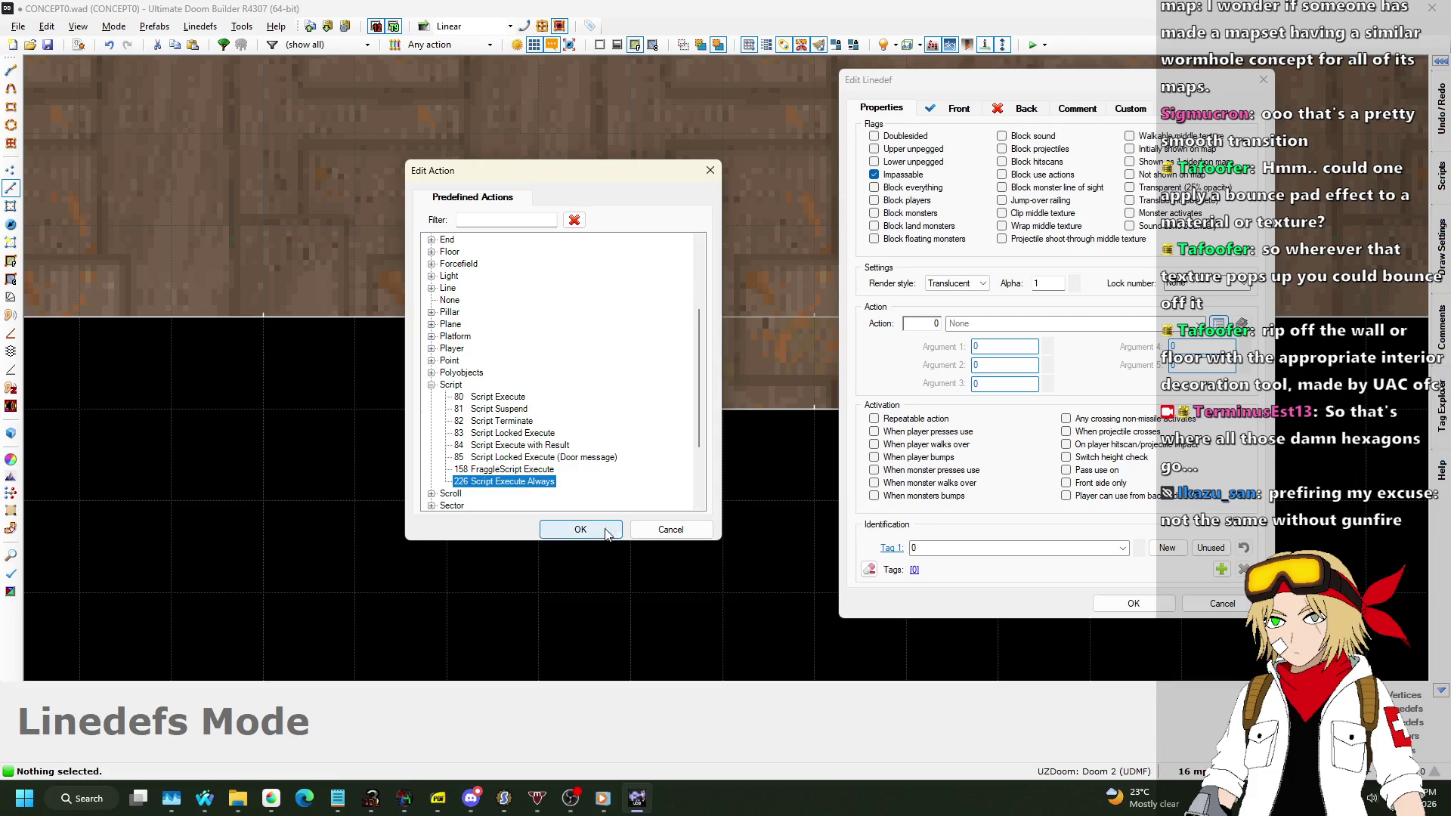
{"action": "left_click", "coordinate": [593, 528]}
{"action": "left_click", "coordinate": [983, 349]}
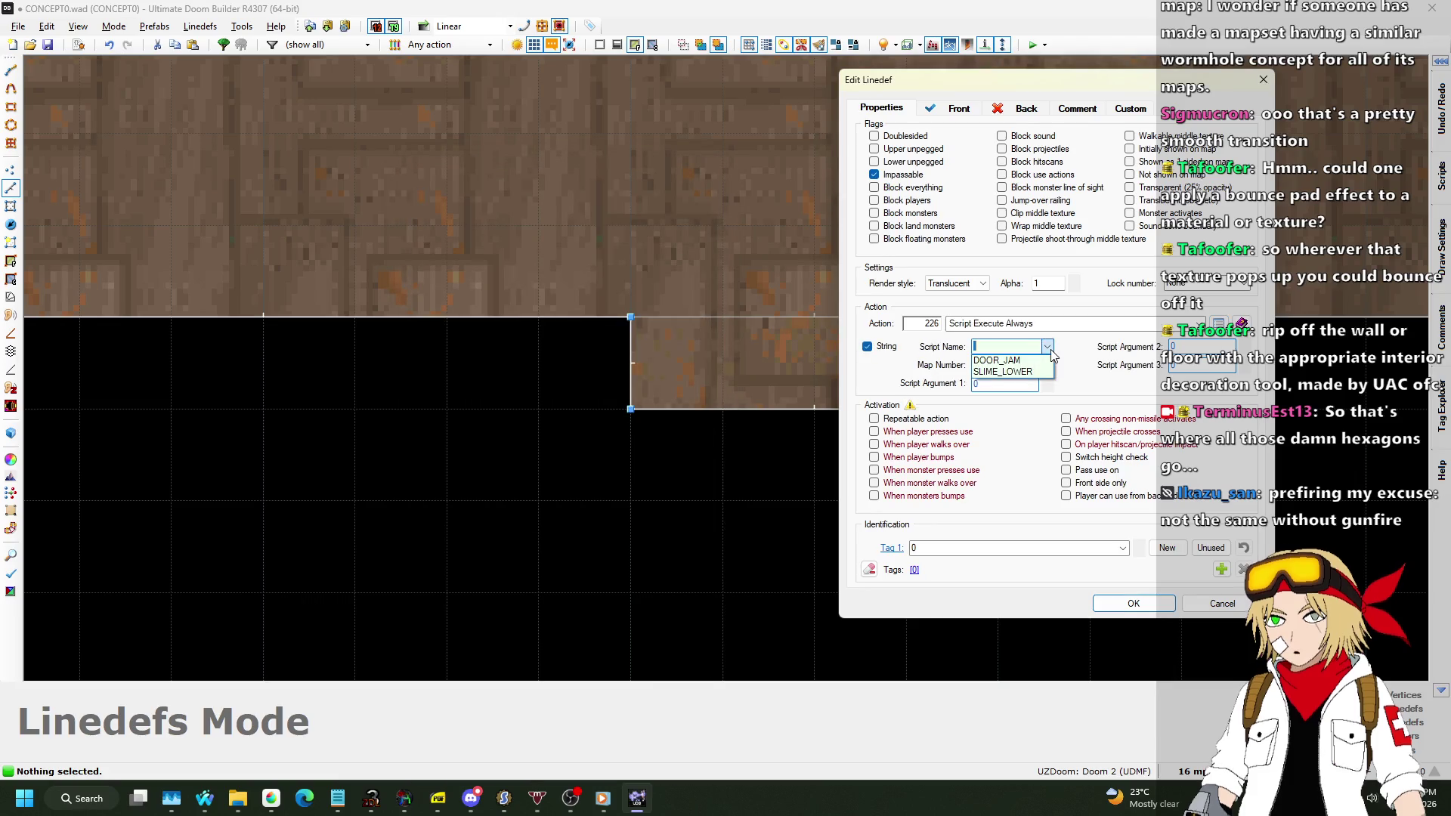
{"action": "left_click", "coordinate": [1008, 371]}
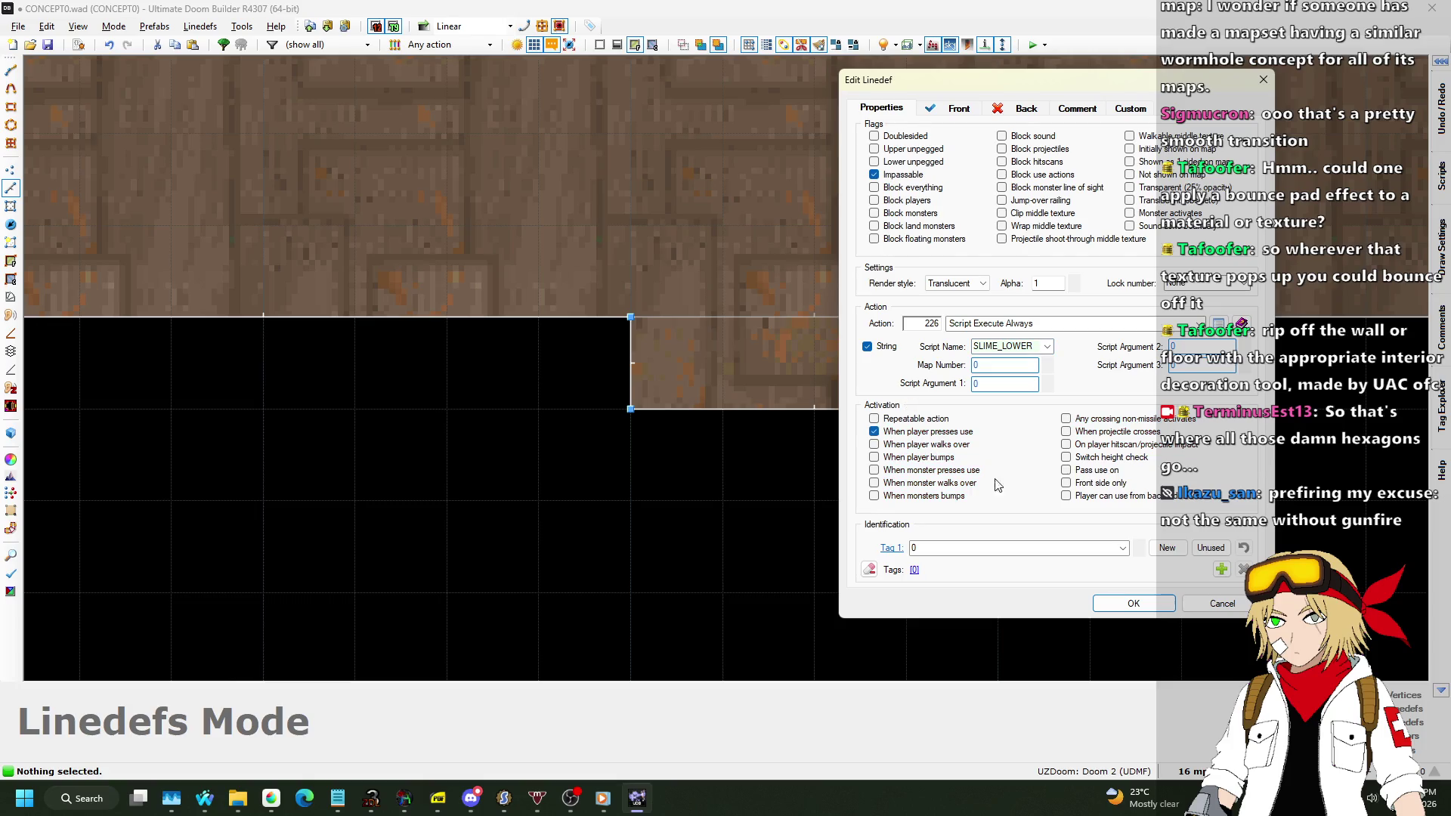
{"action": "left_click", "coordinate": [1124, 604]}
{"action": "key", "text": "l"}
{"action": "scroll", "coordinate": [914, 257], "scroll_direction": "down", "scroll_amount": 5}
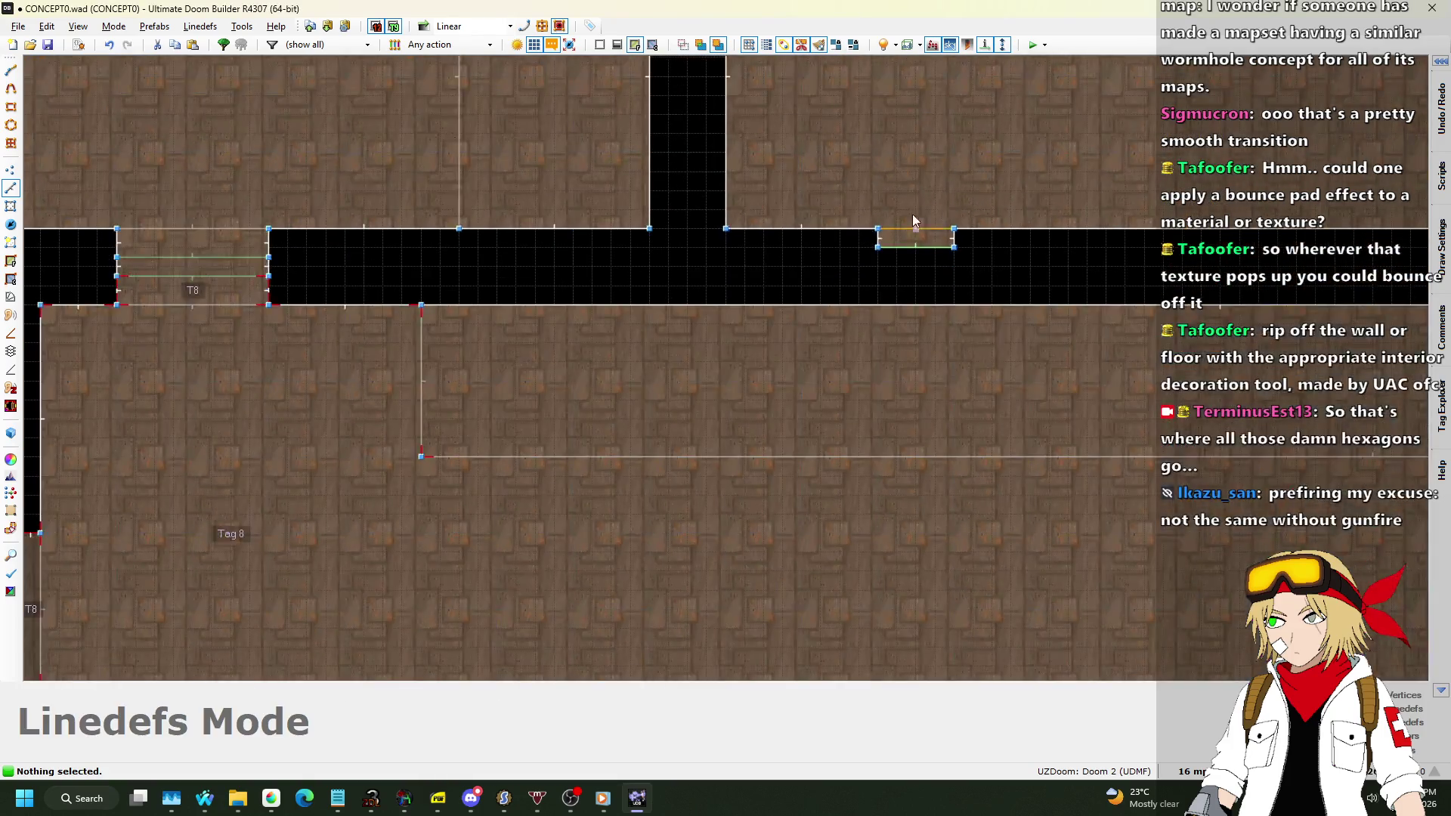
{"action": "scroll", "coordinate": [356, 280], "scroll_direction": "up", "scroll_amount": 2}
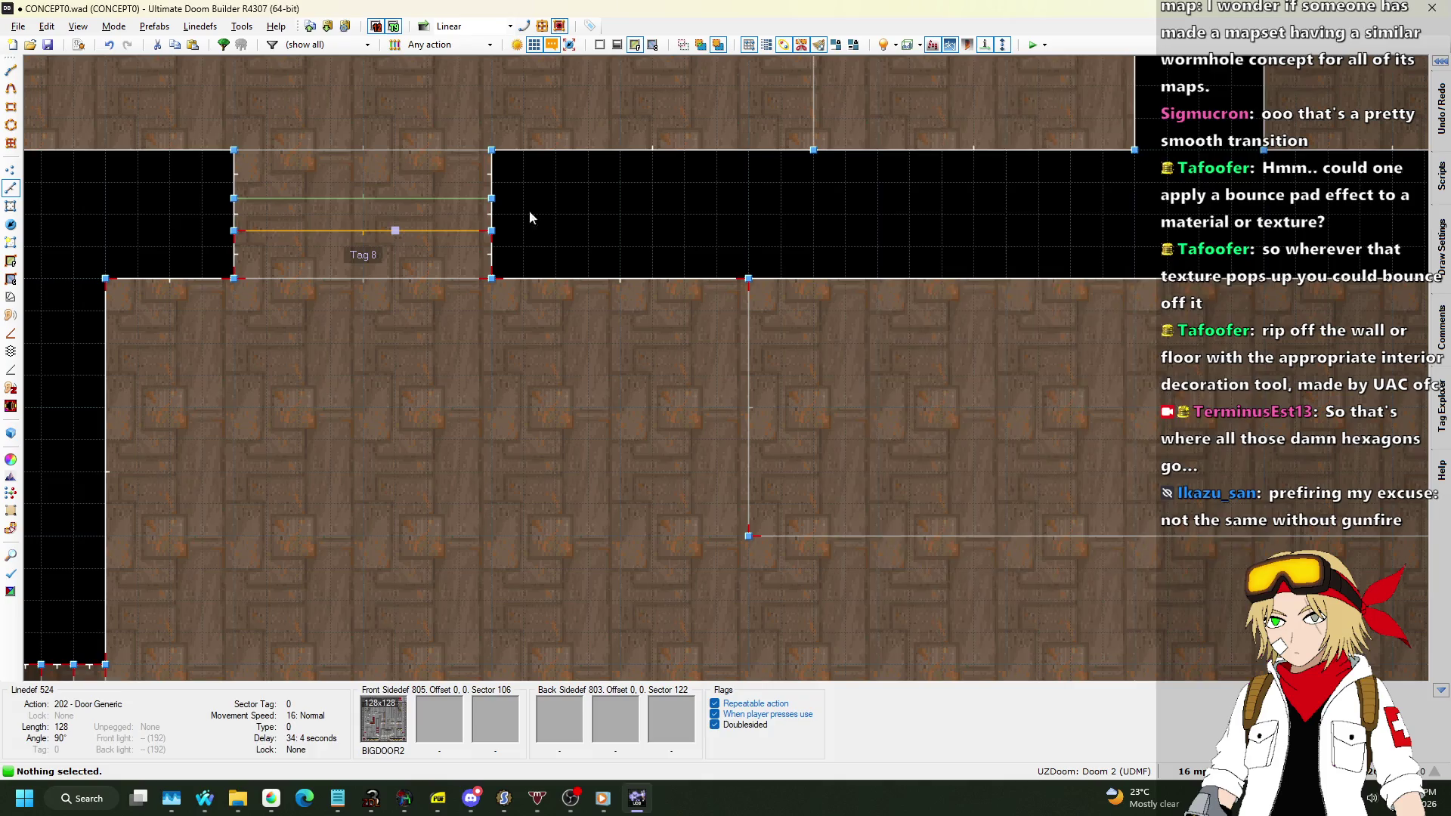
Change the door linedef from 202 Door Generic to 226 Script Execute Always with DOOR_JAM.
{"action": "right_click", "coordinate": [528, 213]}
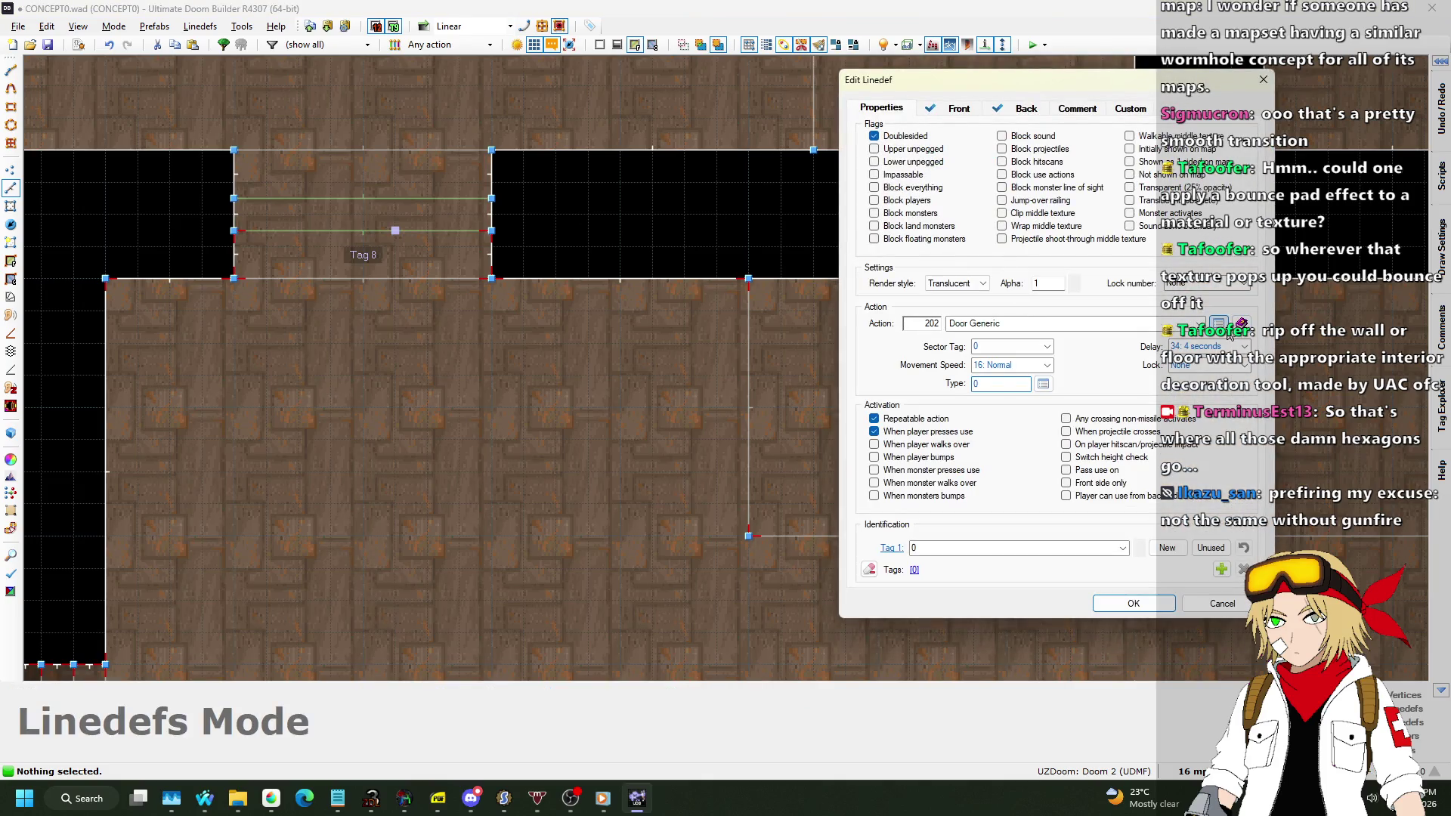
{"action": "left_click", "coordinate": [1218, 323]}
{"action": "scroll", "coordinate": [616, 371], "scroll_direction": "down", "scroll_amount": 3}
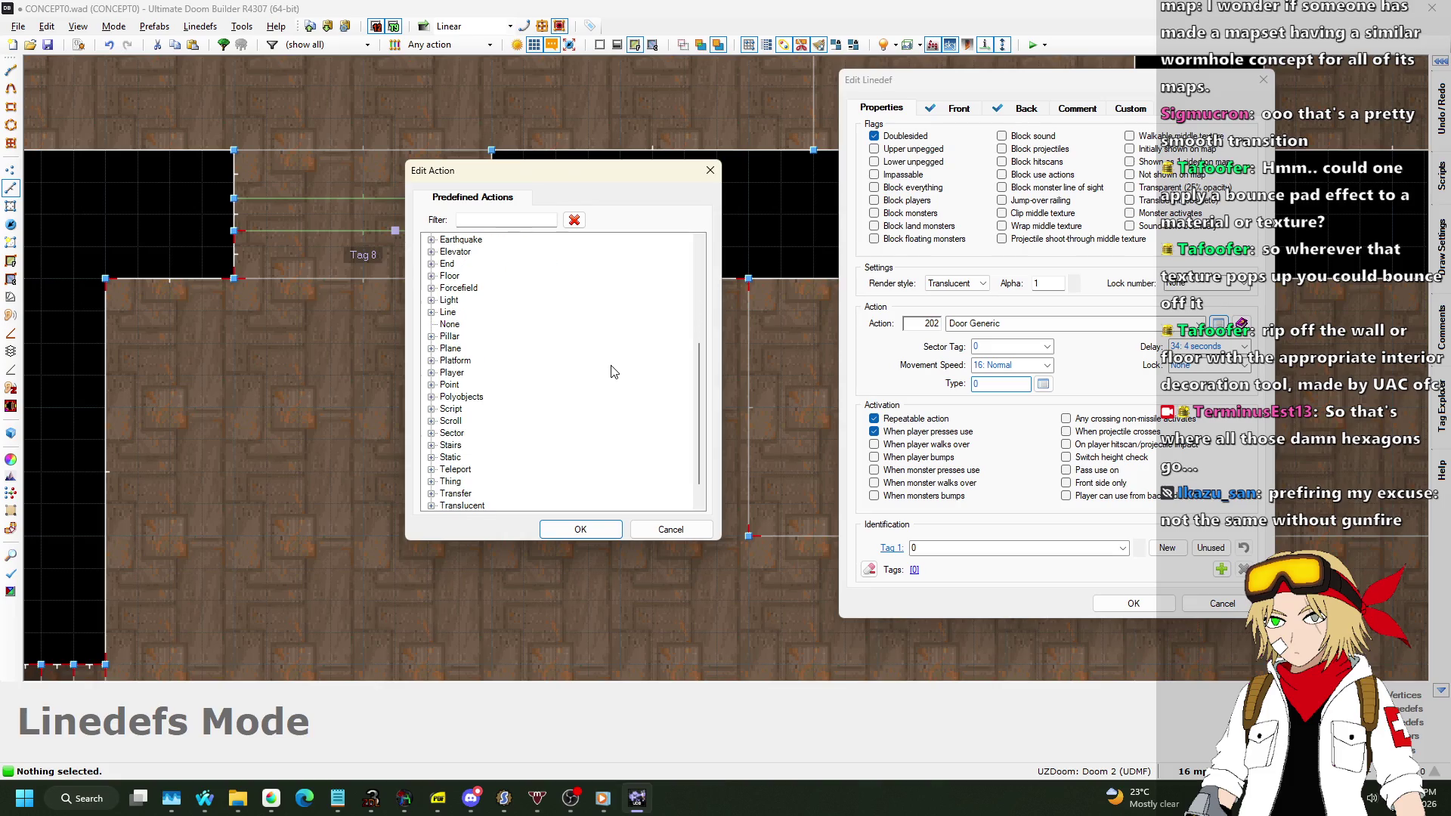
{"action": "left_click", "coordinate": [432, 408]}
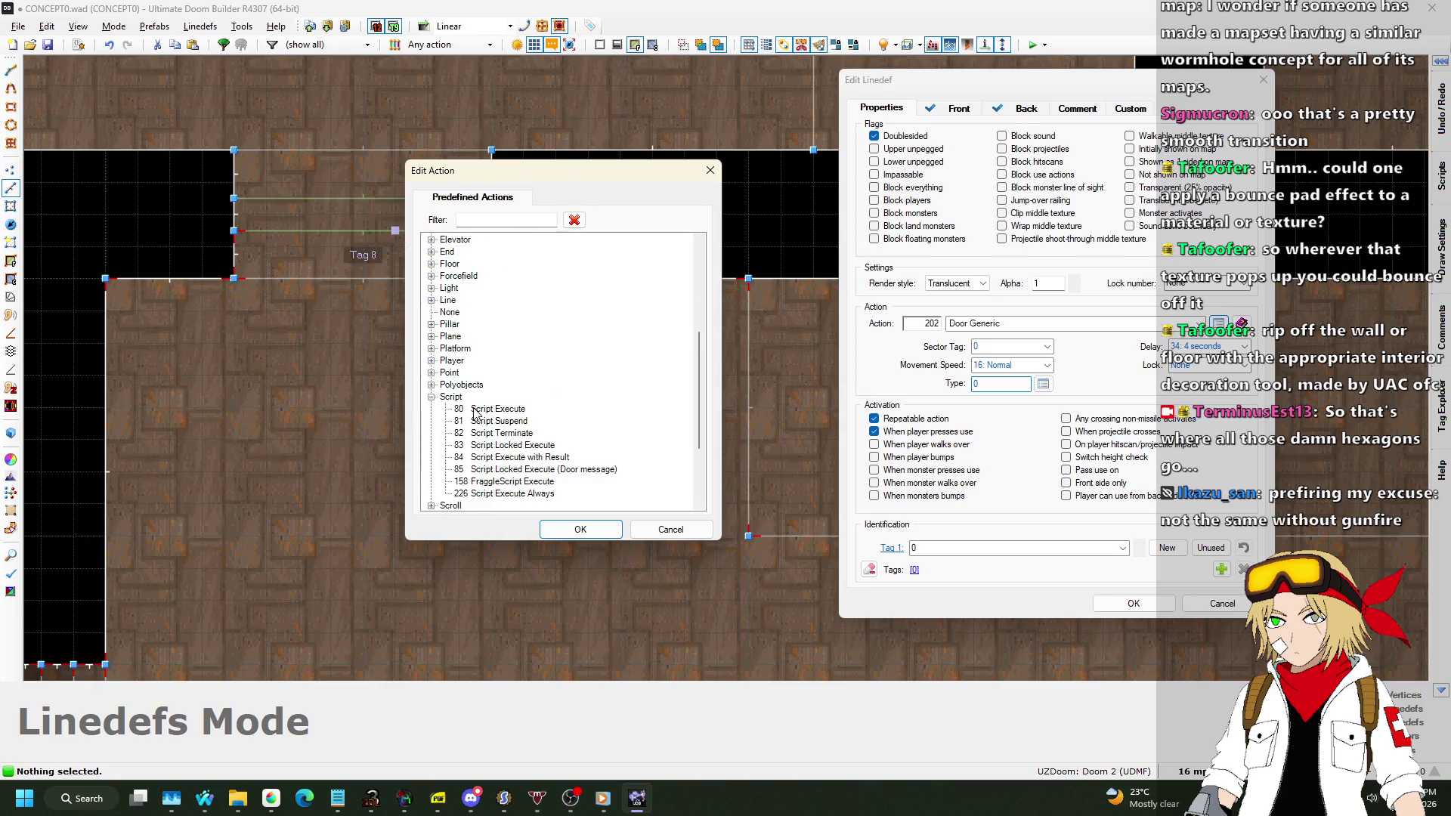
{"action": "left_click", "coordinate": [501, 458]}
{"action": "left_click", "coordinate": [580, 528]}
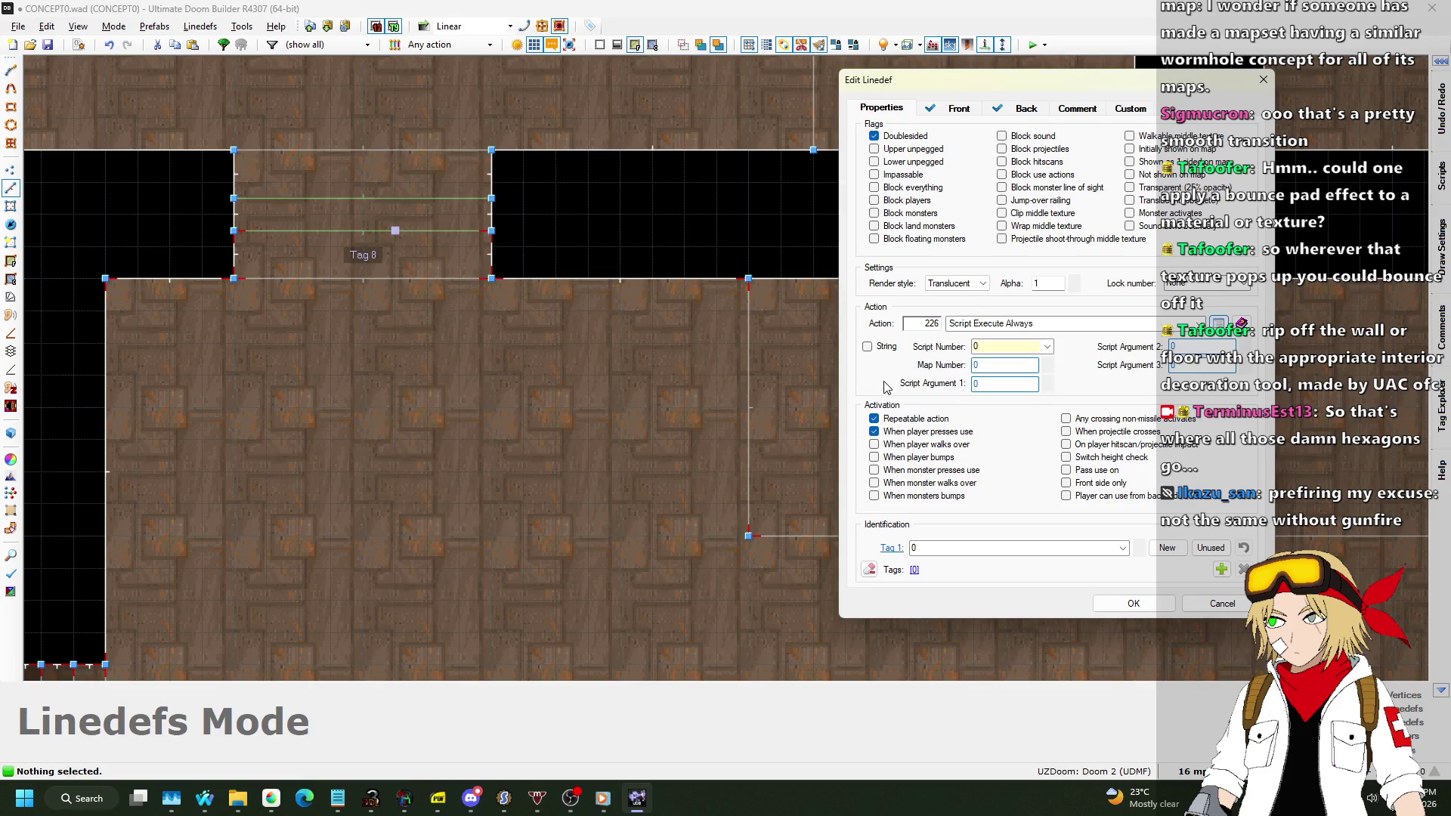
{"action": "left_click", "coordinate": [868, 346]}
{"action": "left_click", "coordinate": [1047, 346]}
{"action": "left_click", "coordinate": [1012, 371]}
{"action": "left_click", "coordinate": [1044, 347]}
{"action": "left_click", "coordinate": [1028, 360]}
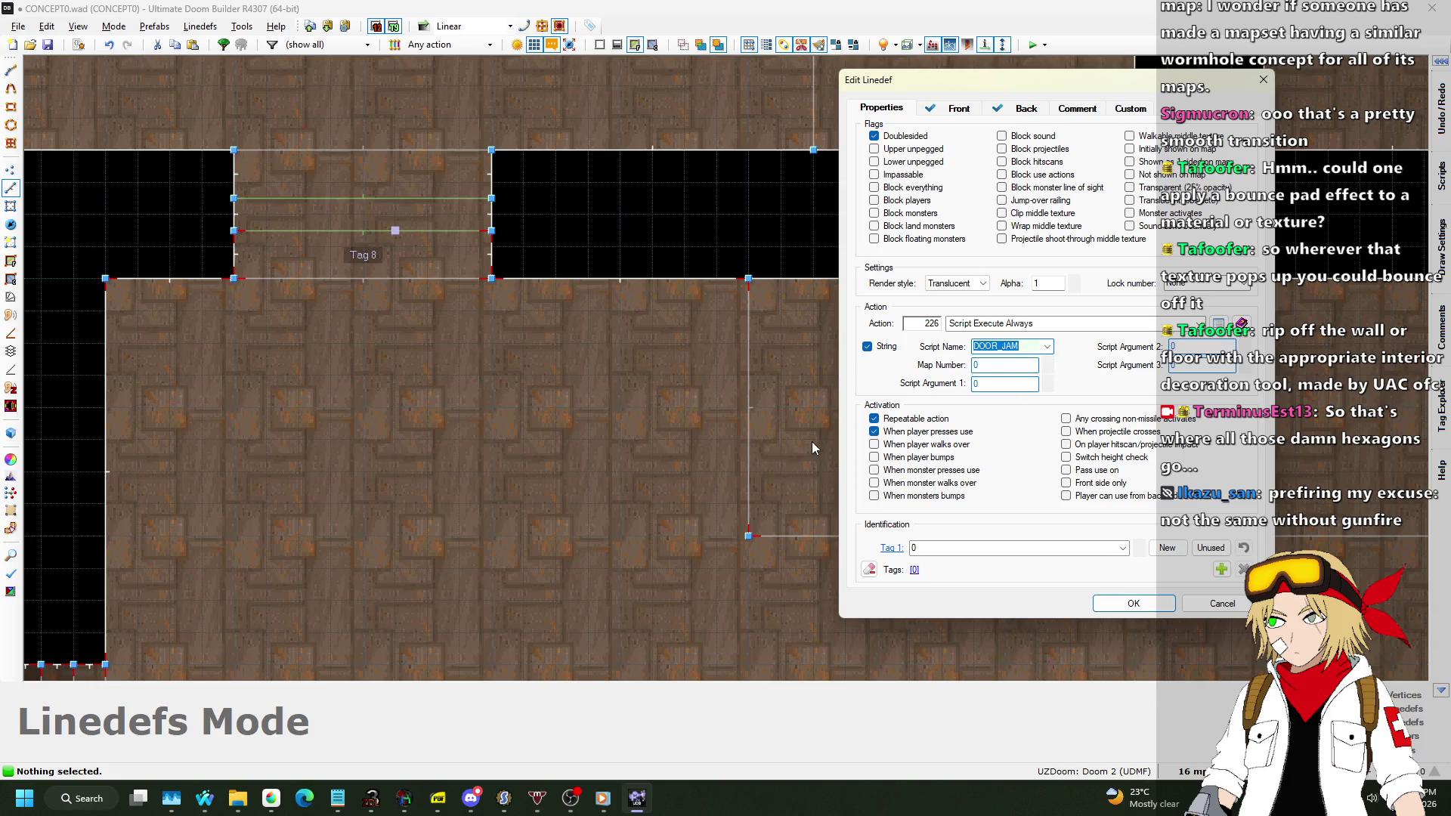
{"action": "left_click", "coordinate": [1118, 603]}
{"action": "scroll", "coordinate": [619, 434], "scroll_direction": "down", "scroll_amount": 5}
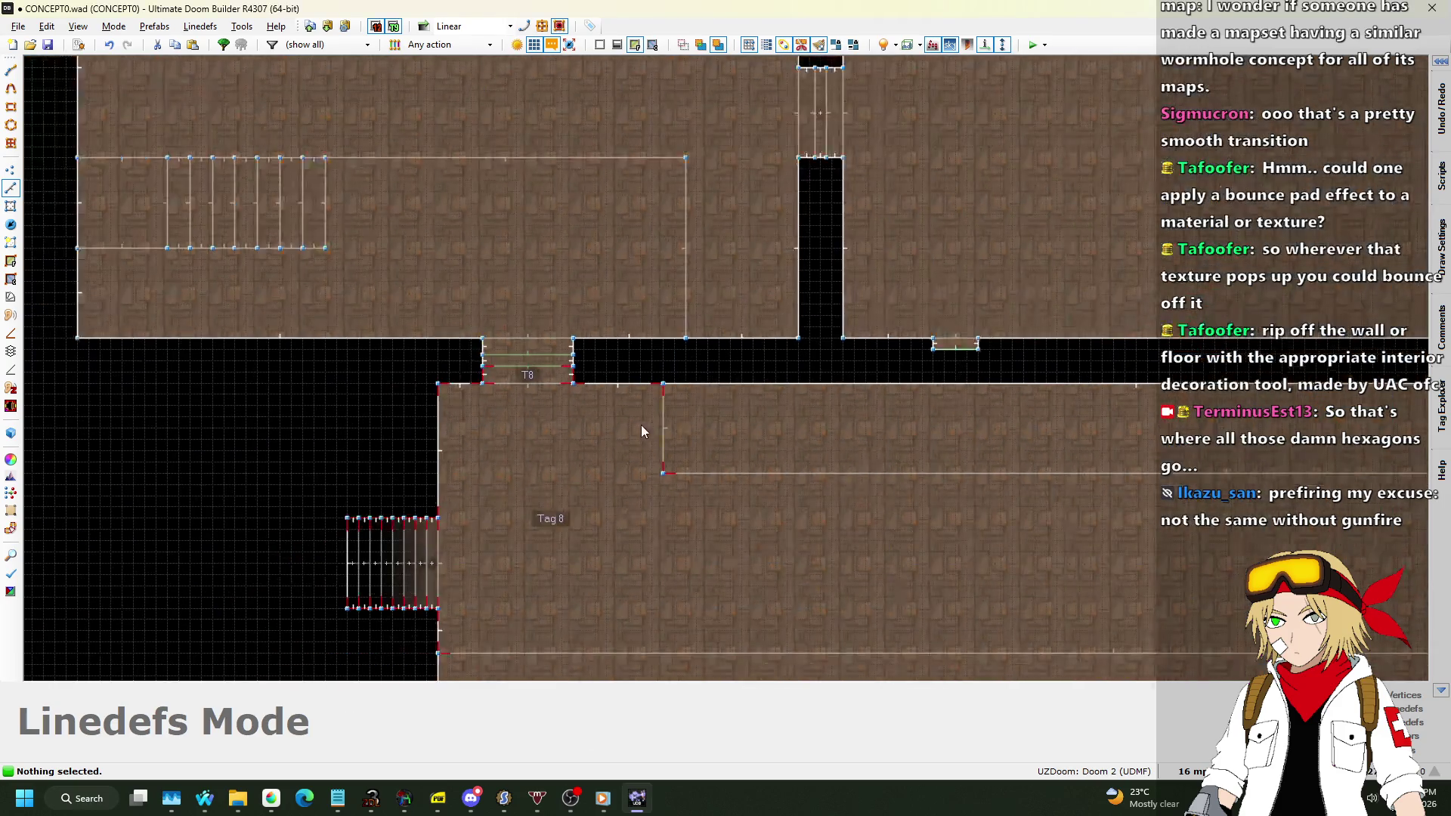
{"action": "scroll", "coordinate": [959, 346], "scroll_direction": "up", "scroll_amount": 5}
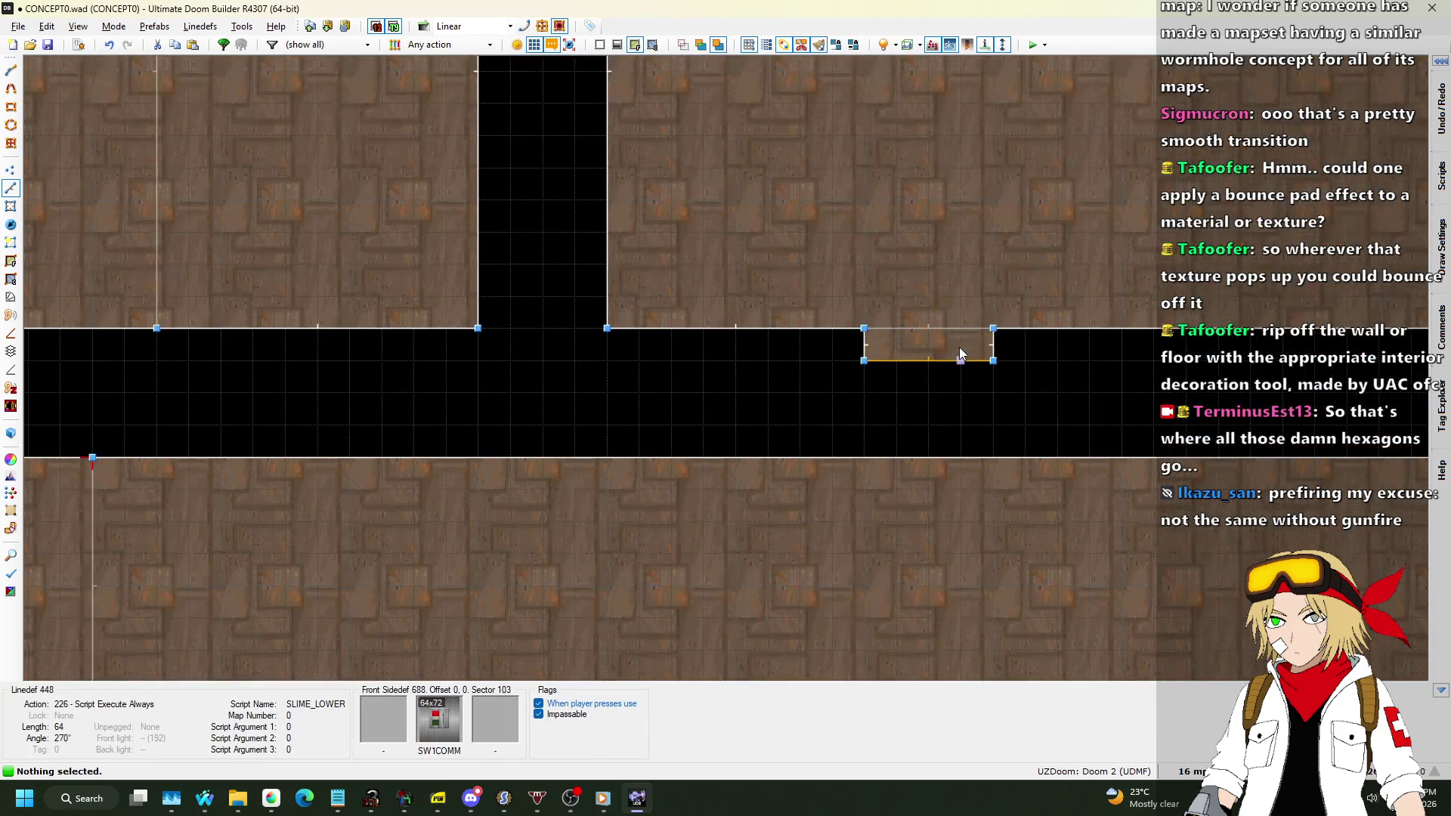
Save the map to CONCEPT0.wad and launch it for a test run.
{"action": "key", "text": "ctrl+s"}
{"action": "scroll", "coordinate": [890, 371], "scroll_direction": "down", "scroll_amount": 6}
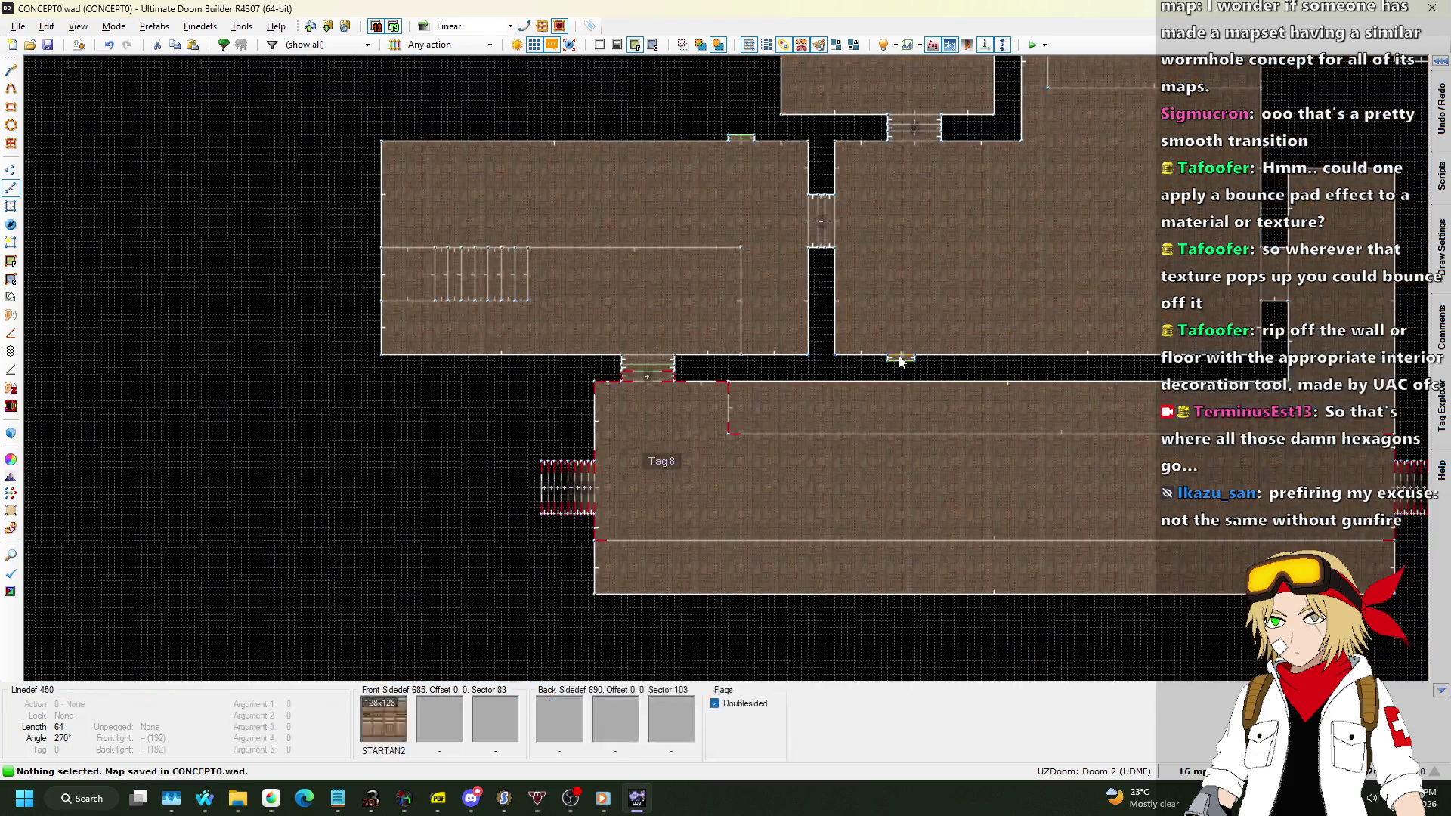
{"action": "scroll", "coordinate": [669, 378], "scroll_direction": "up", "scroll_amount": 4}
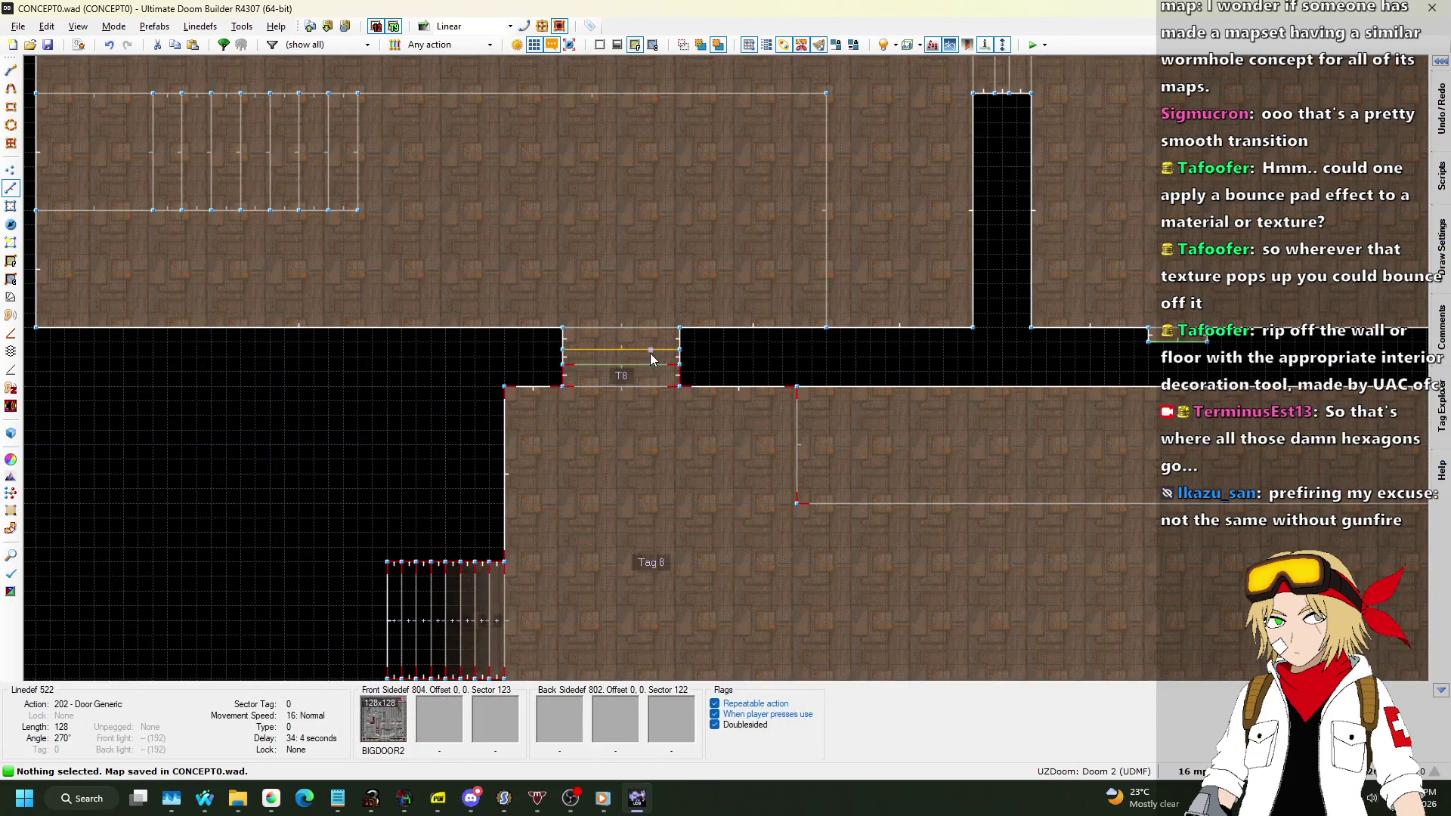
{"action": "scroll", "coordinate": [433, 407], "scroll_direction": "down", "scroll_amount": 4}
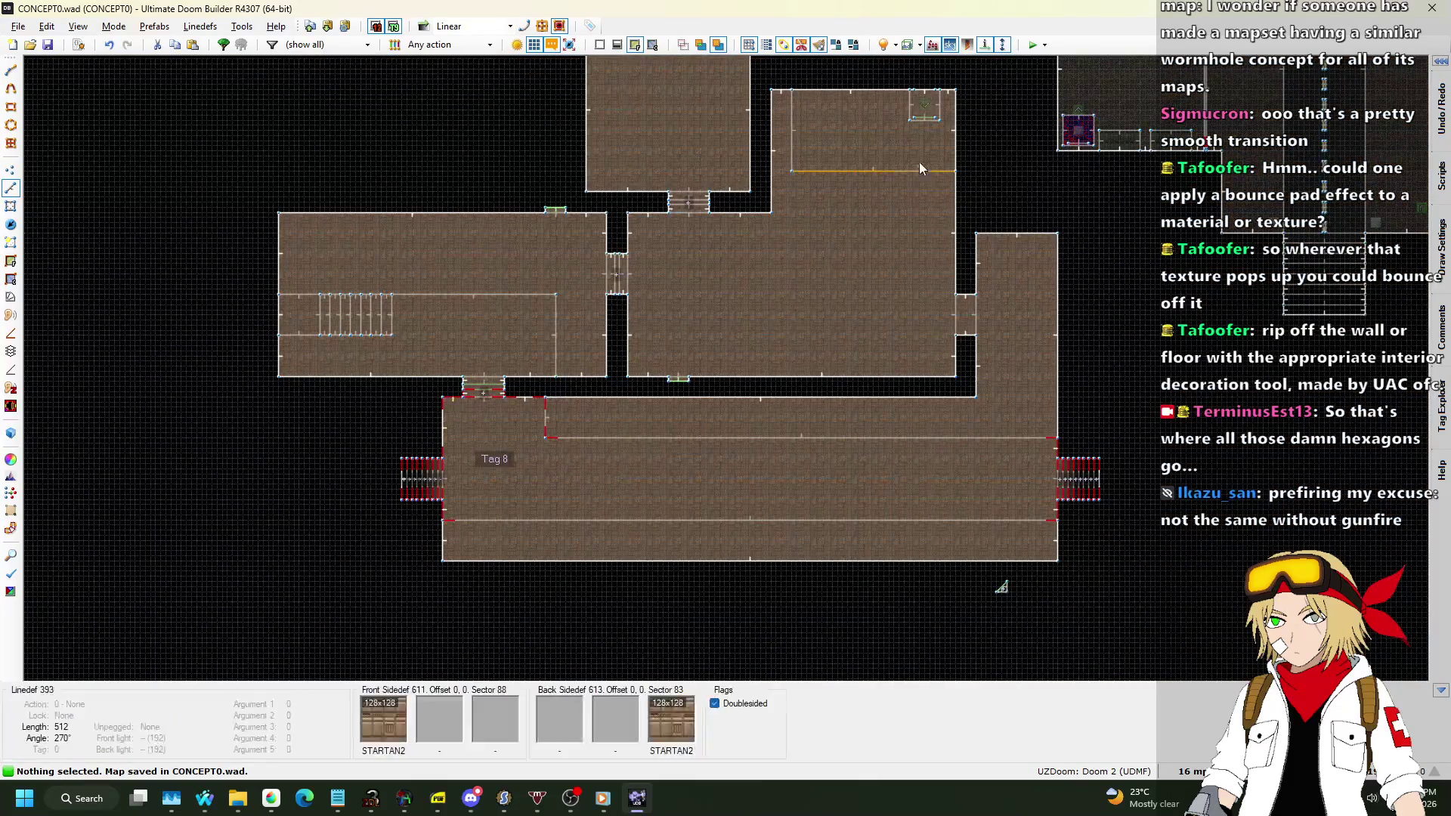
{"action": "key", "text": "F9"}
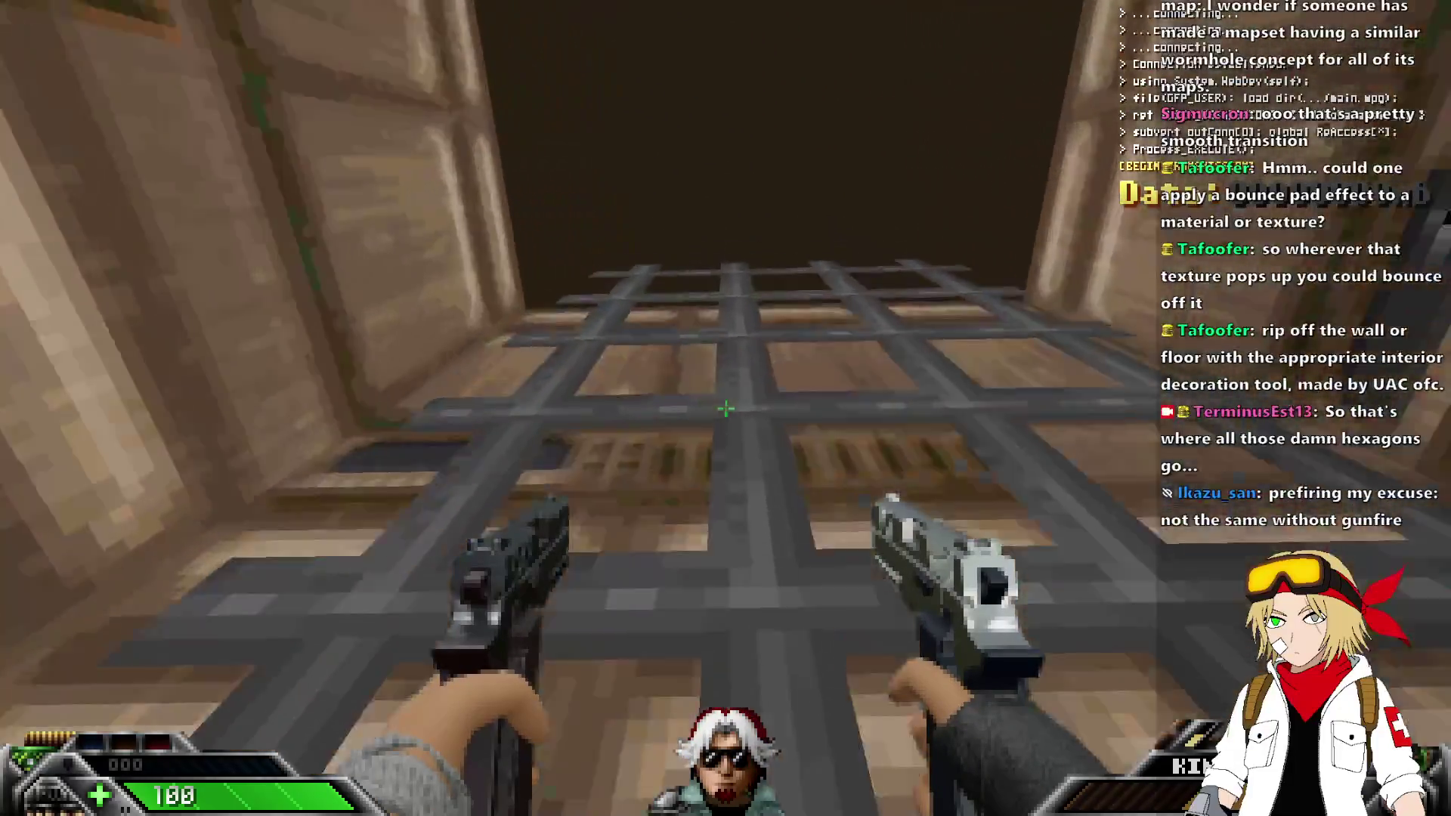
Equip the Blackjack melee weapon and walk around the brown-walled corridors.
{"action": "key", "text": "1"}
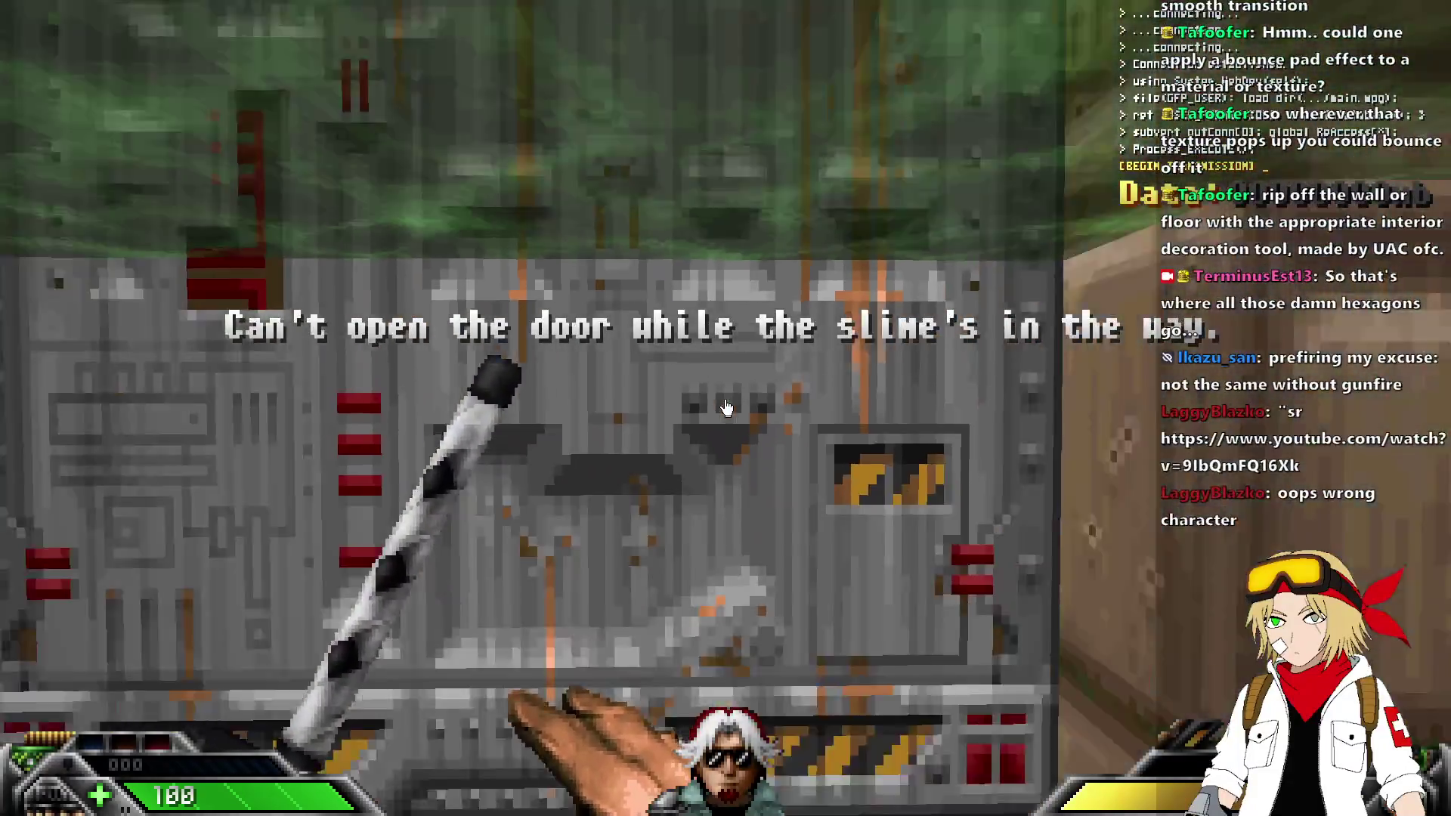
{"action": "mouse_move", "coordinate": [725, 408]}
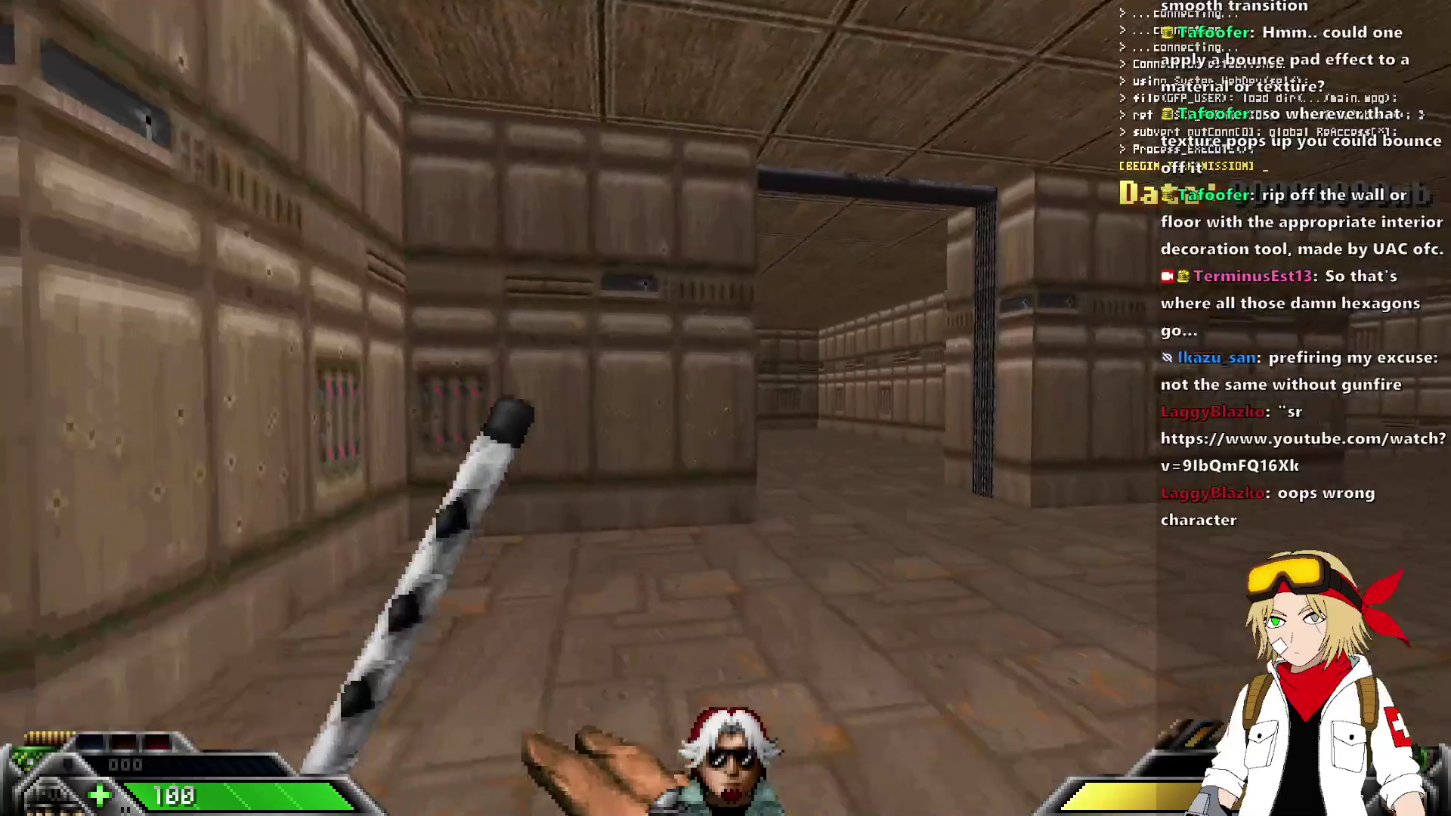
{"action": "key", "text": "s"}
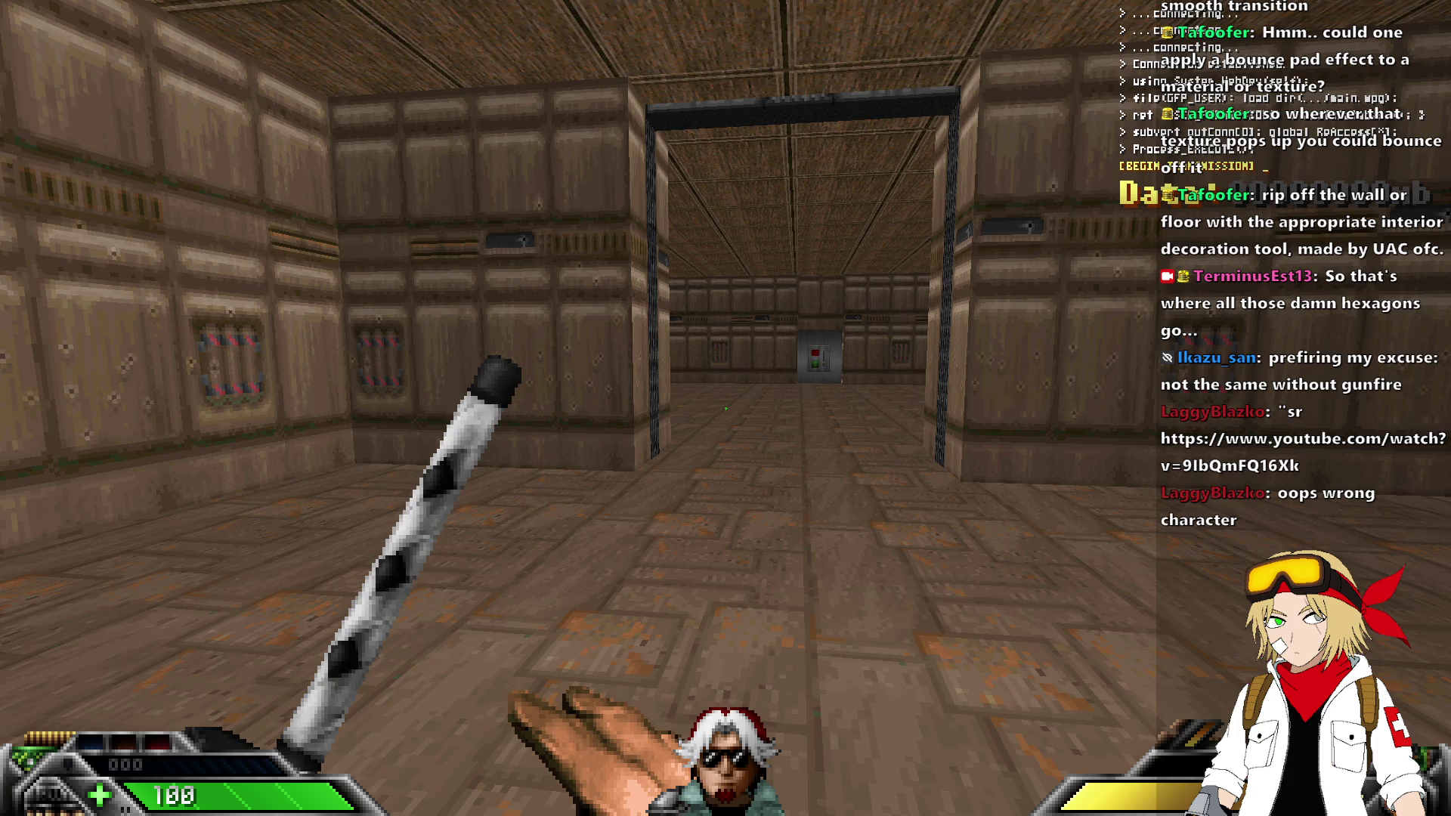
Walk up to the grey door and open it.
{"action": "key", "text": "w"}
{"action": "key", "text": "w"}
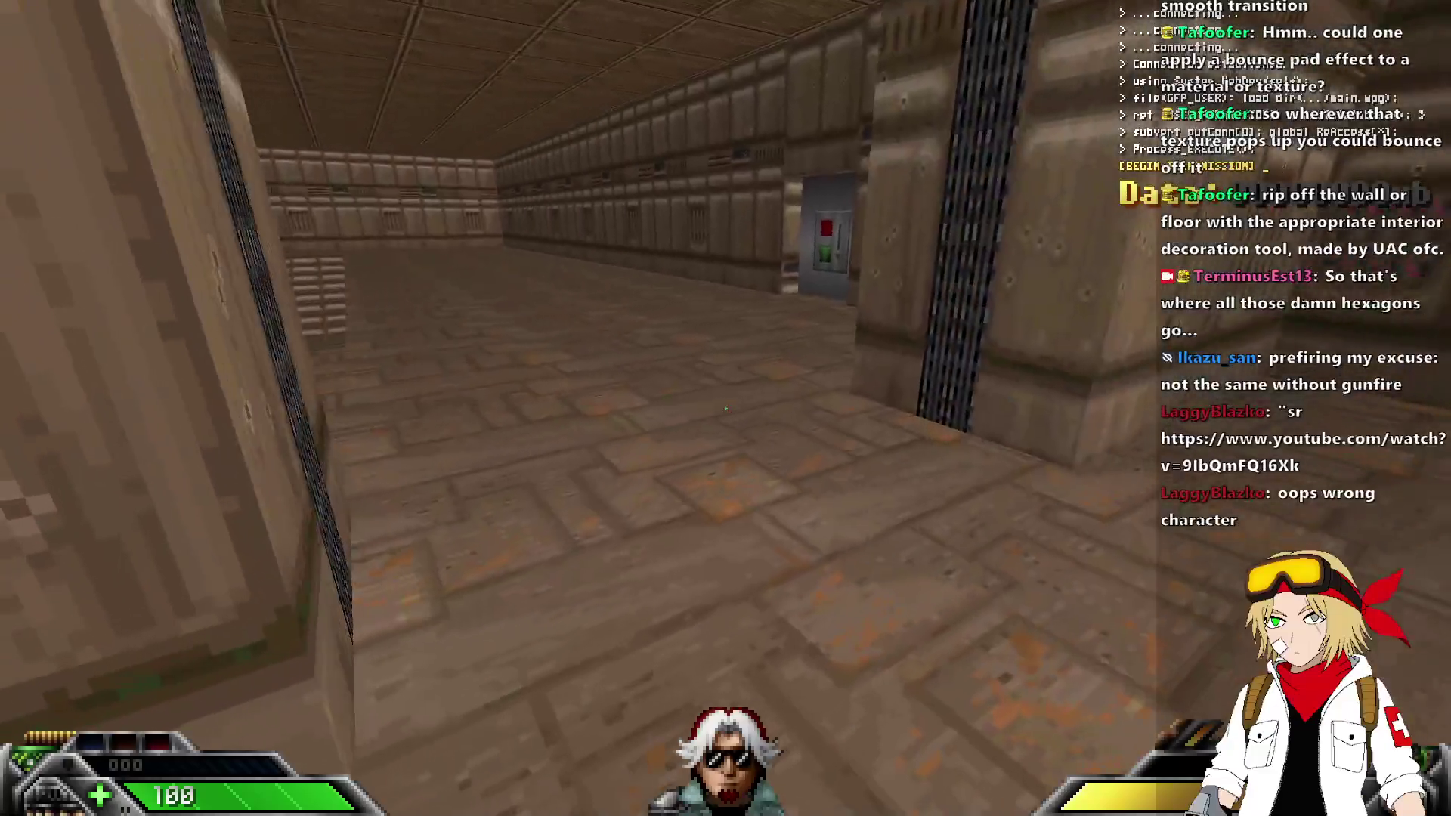
{"action": "key", "text": "w"}
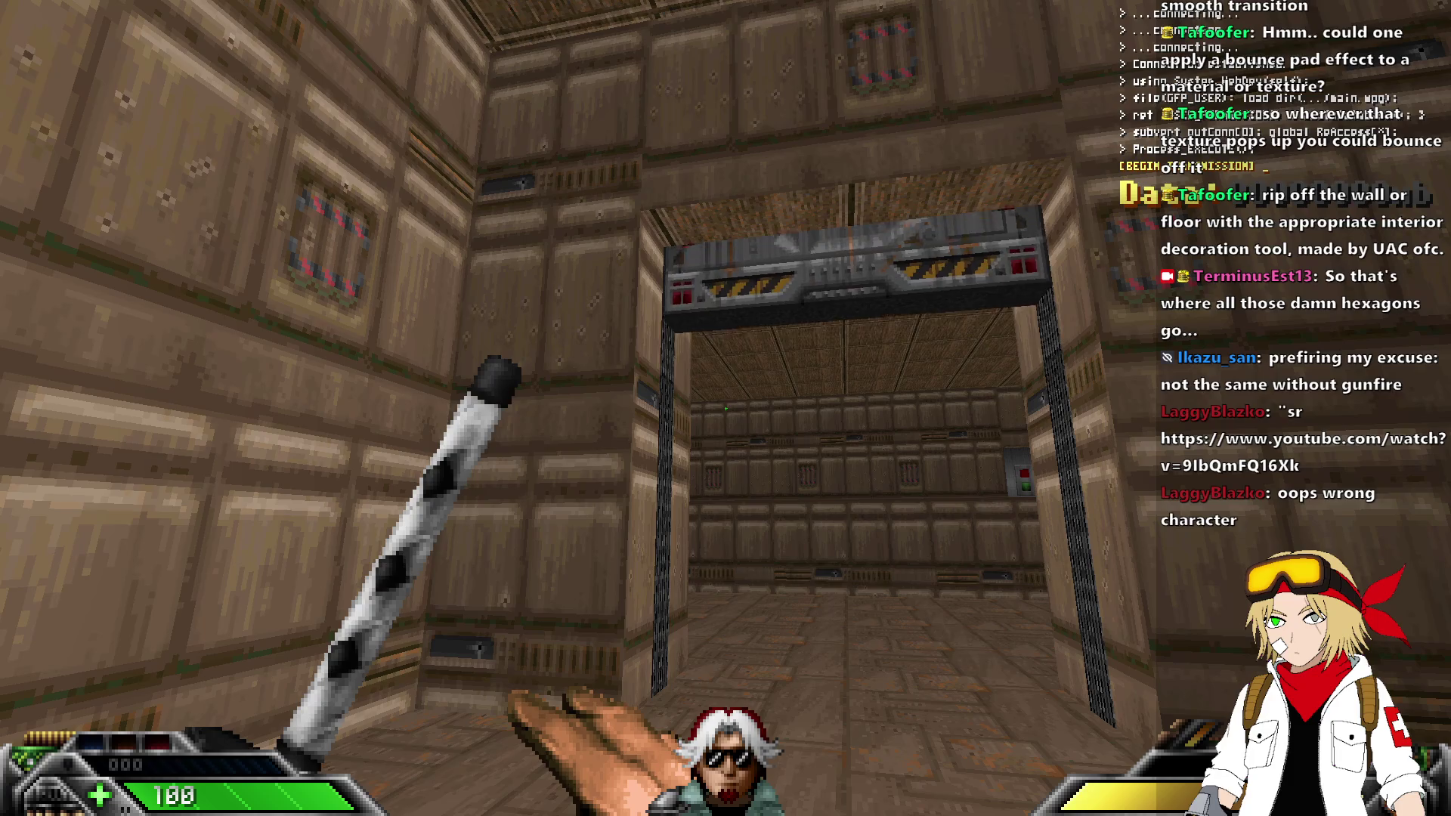
{"action": "key", "text": "w"}
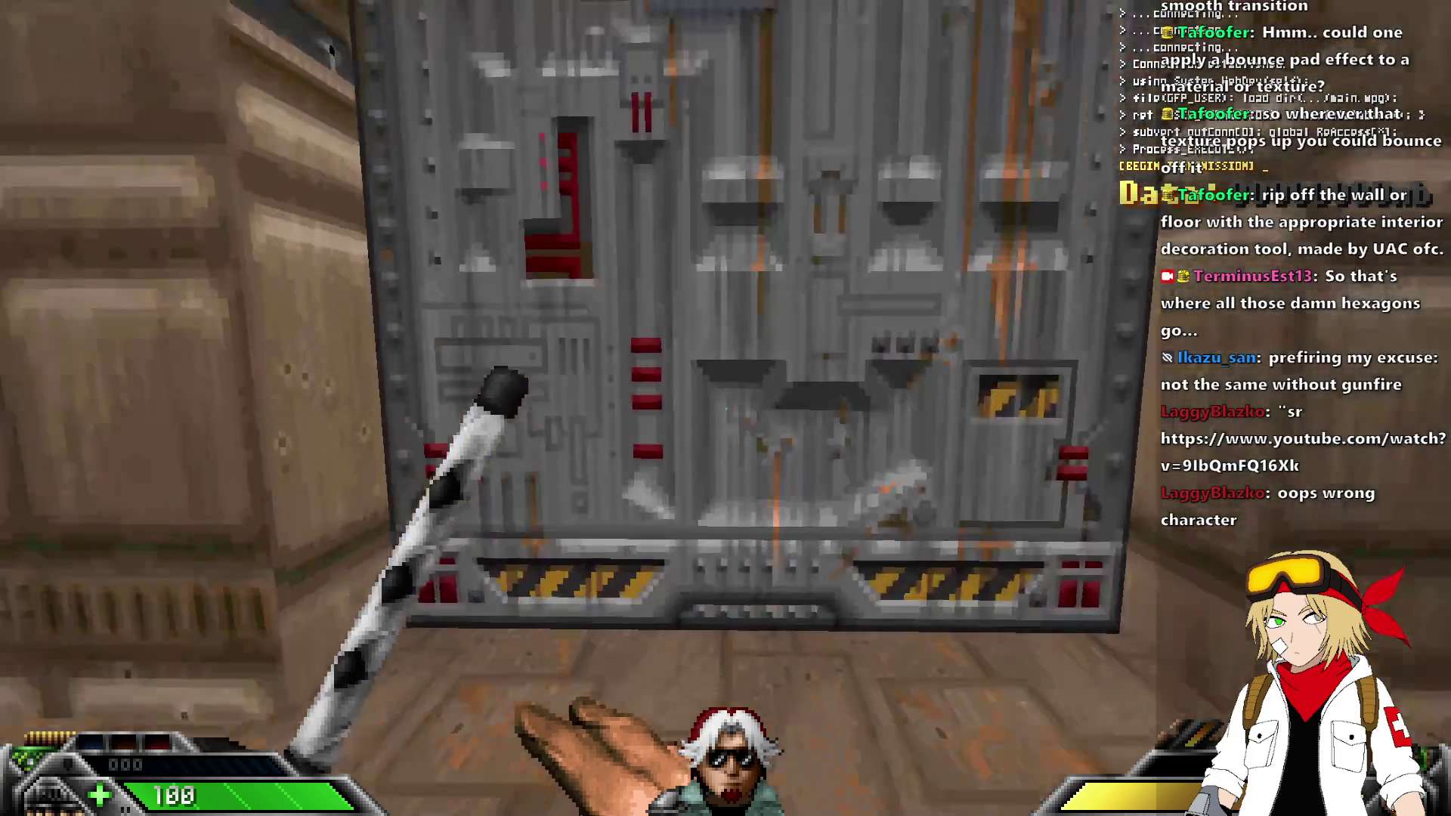
{"action": "key", "text": "e"}
{"action": "key", "text": "s"}
Walk through the long corridor past the steps, then quit UZDoom.
{"action": "key", "text": "w"}
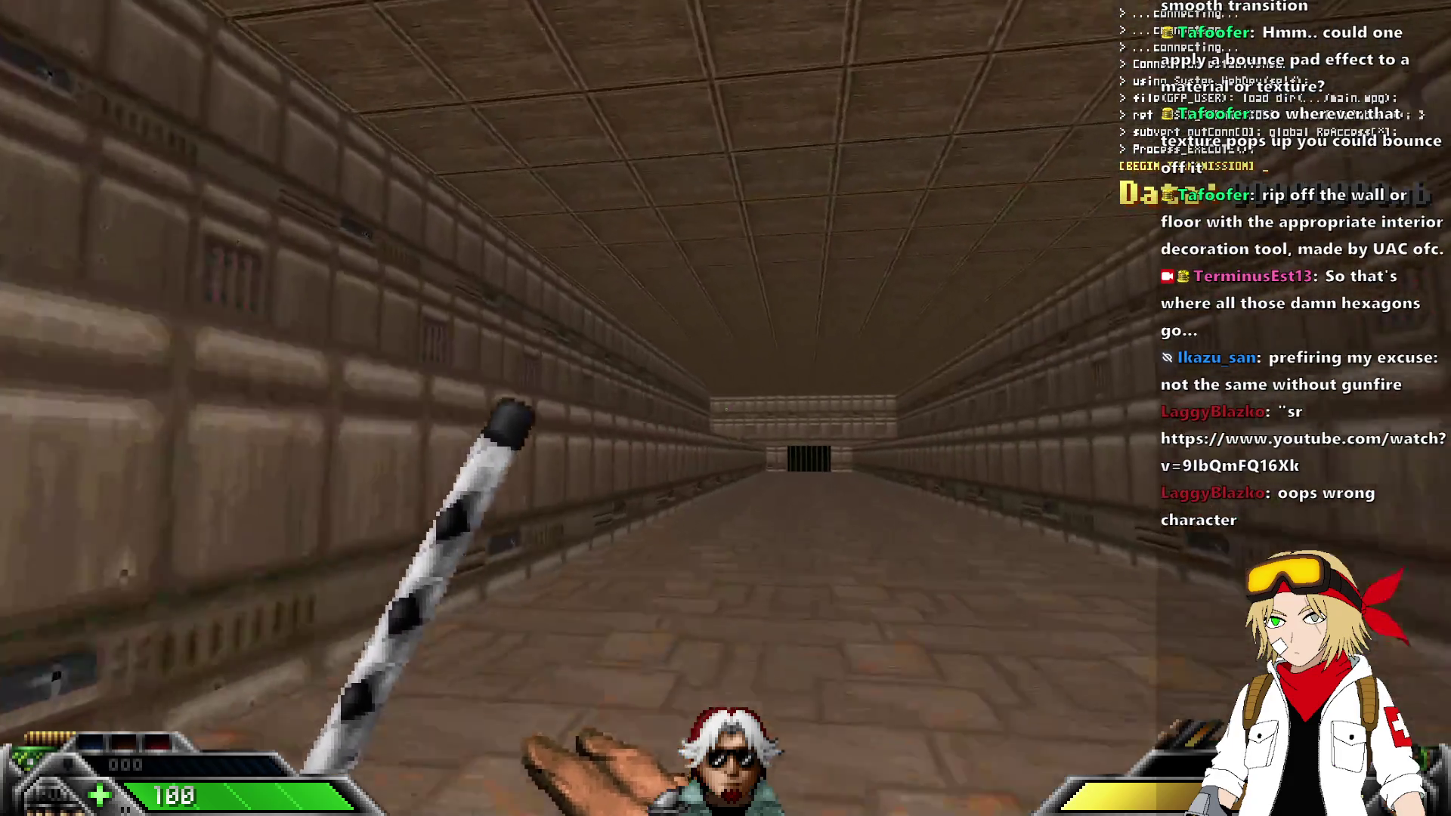
{"action": "key", "text": "w"}
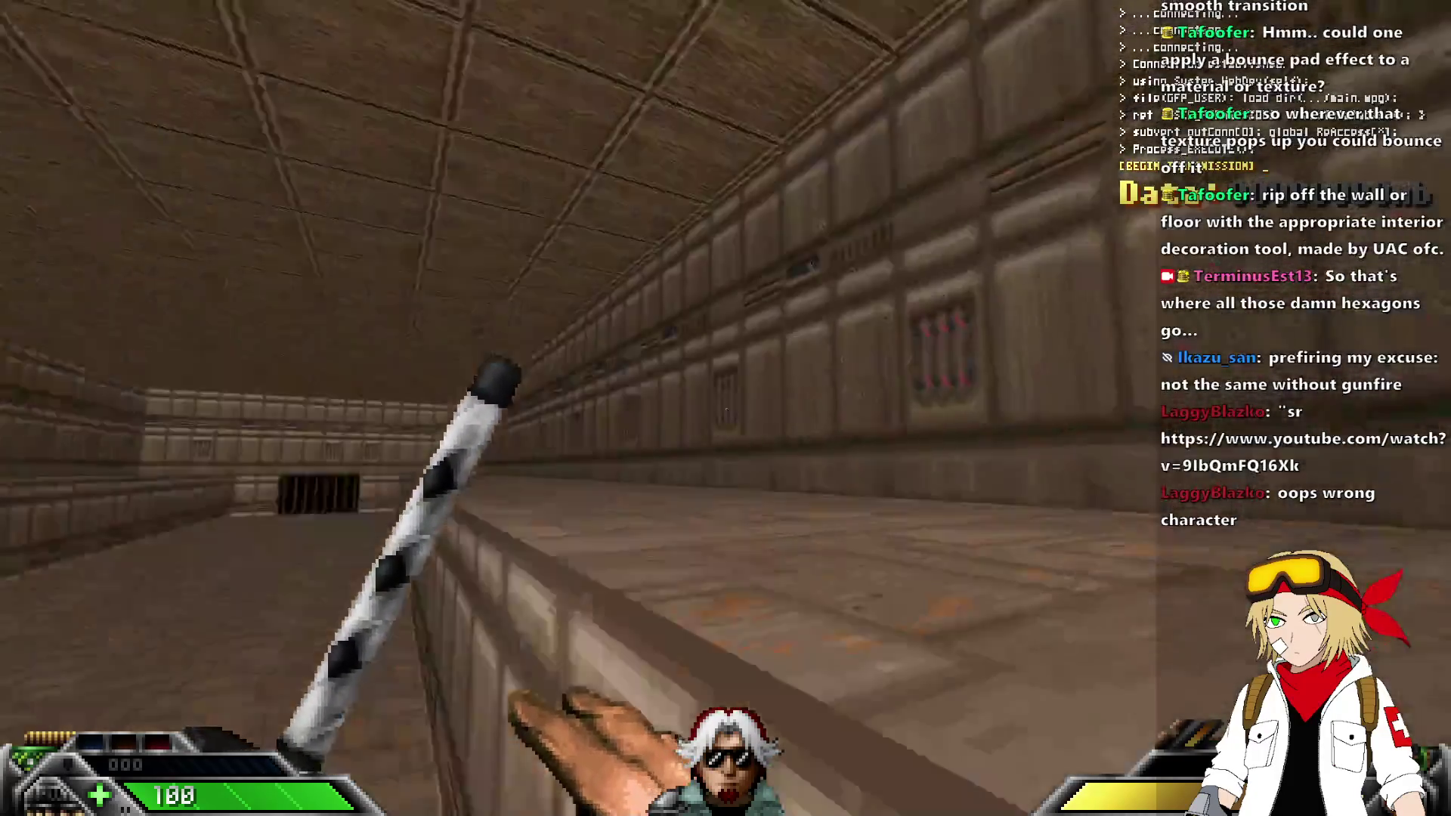
{"action": "key", "text": "w"}
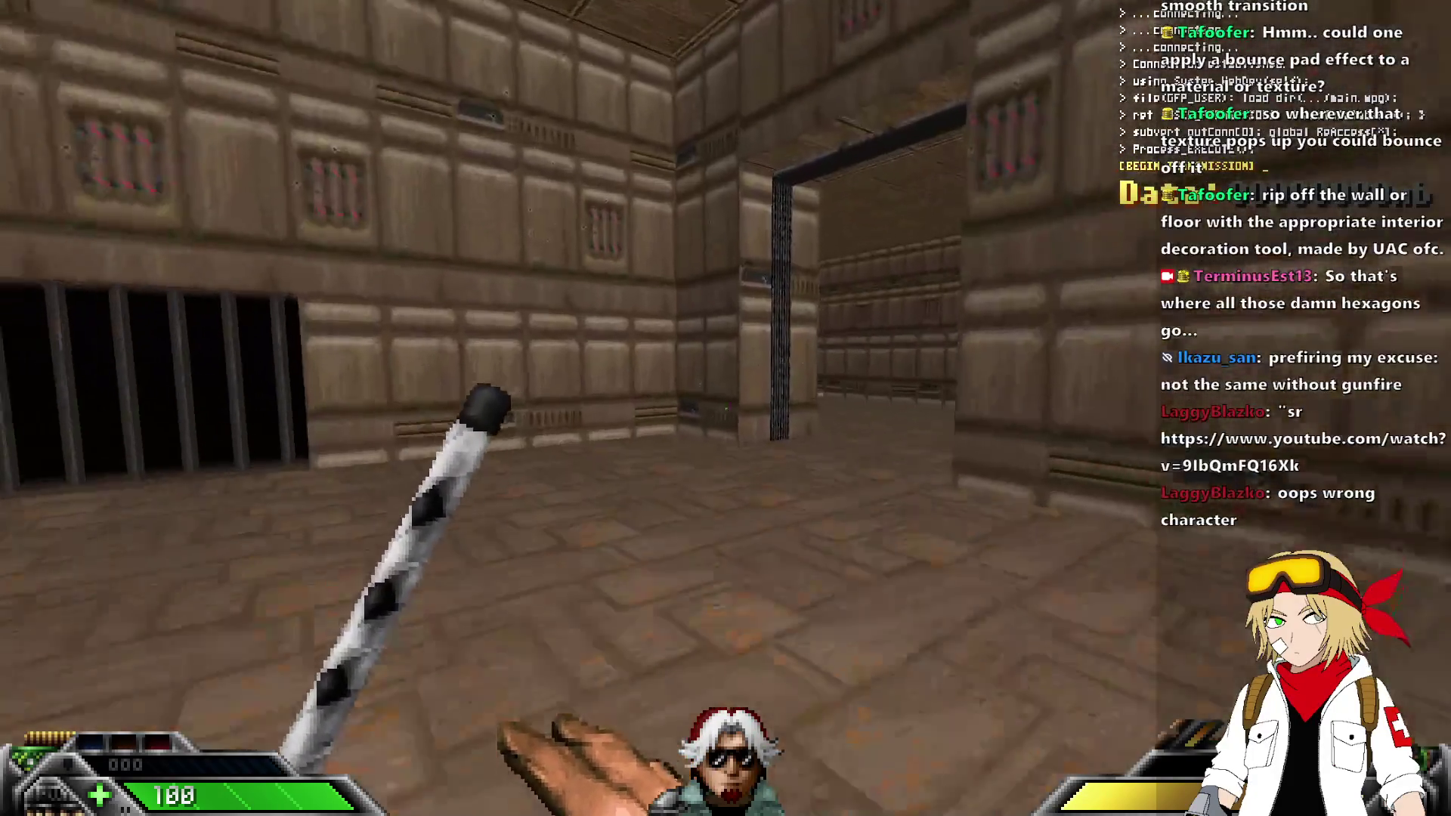
{"action": "key", "text": "w"}
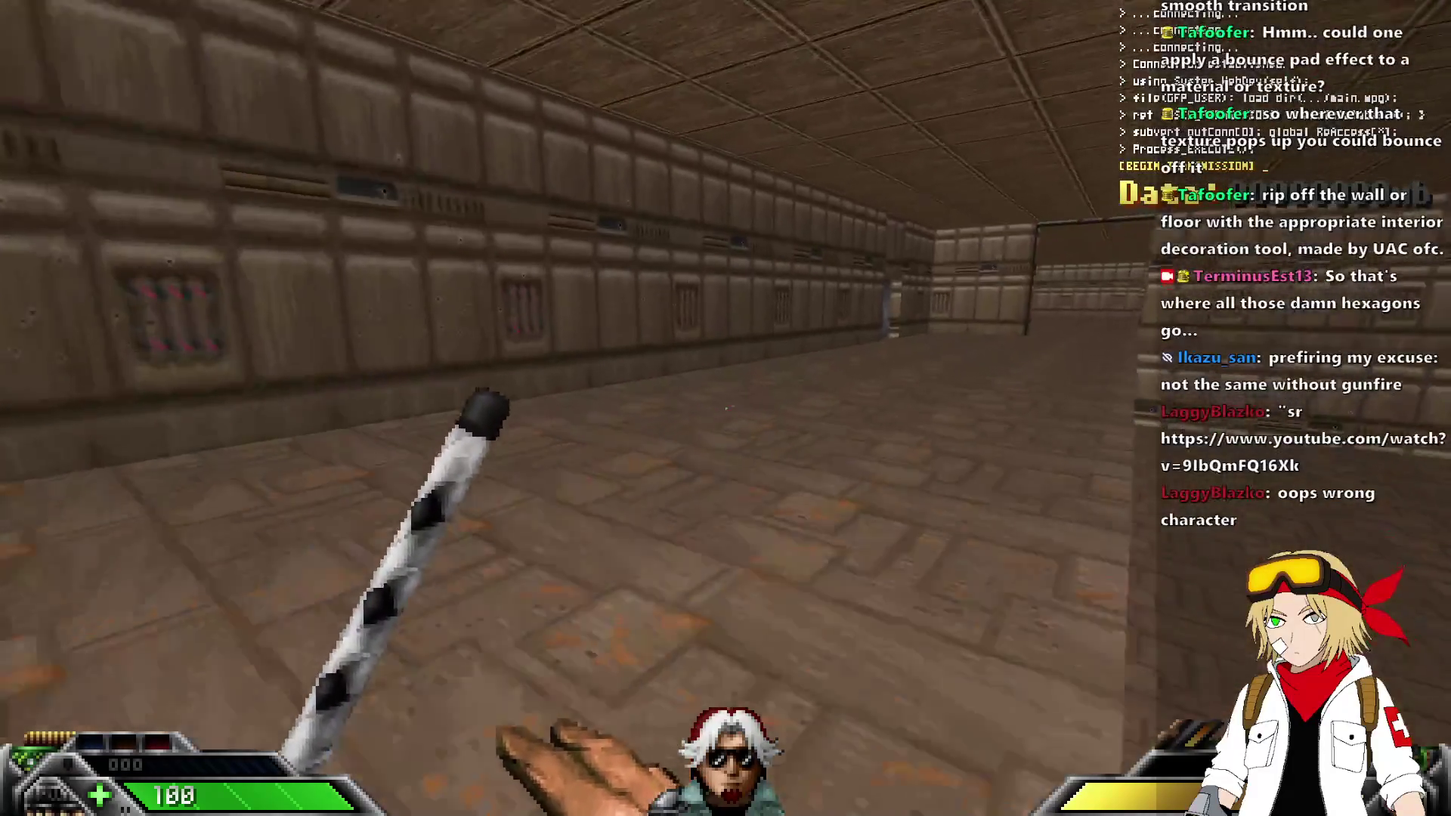
{"action": "key", "text": "w"}
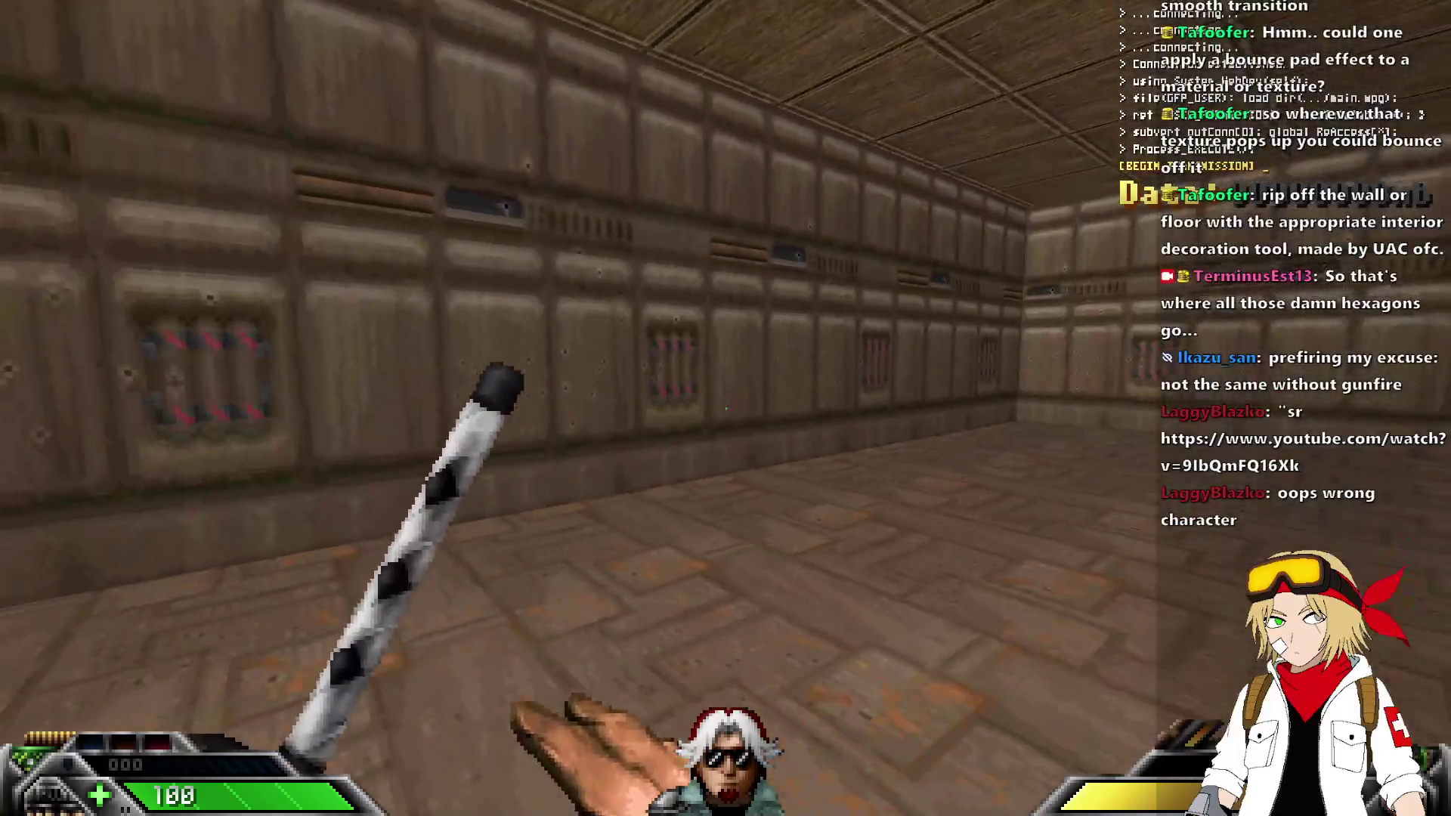
{"action": "key", "text": "alt+F4"}
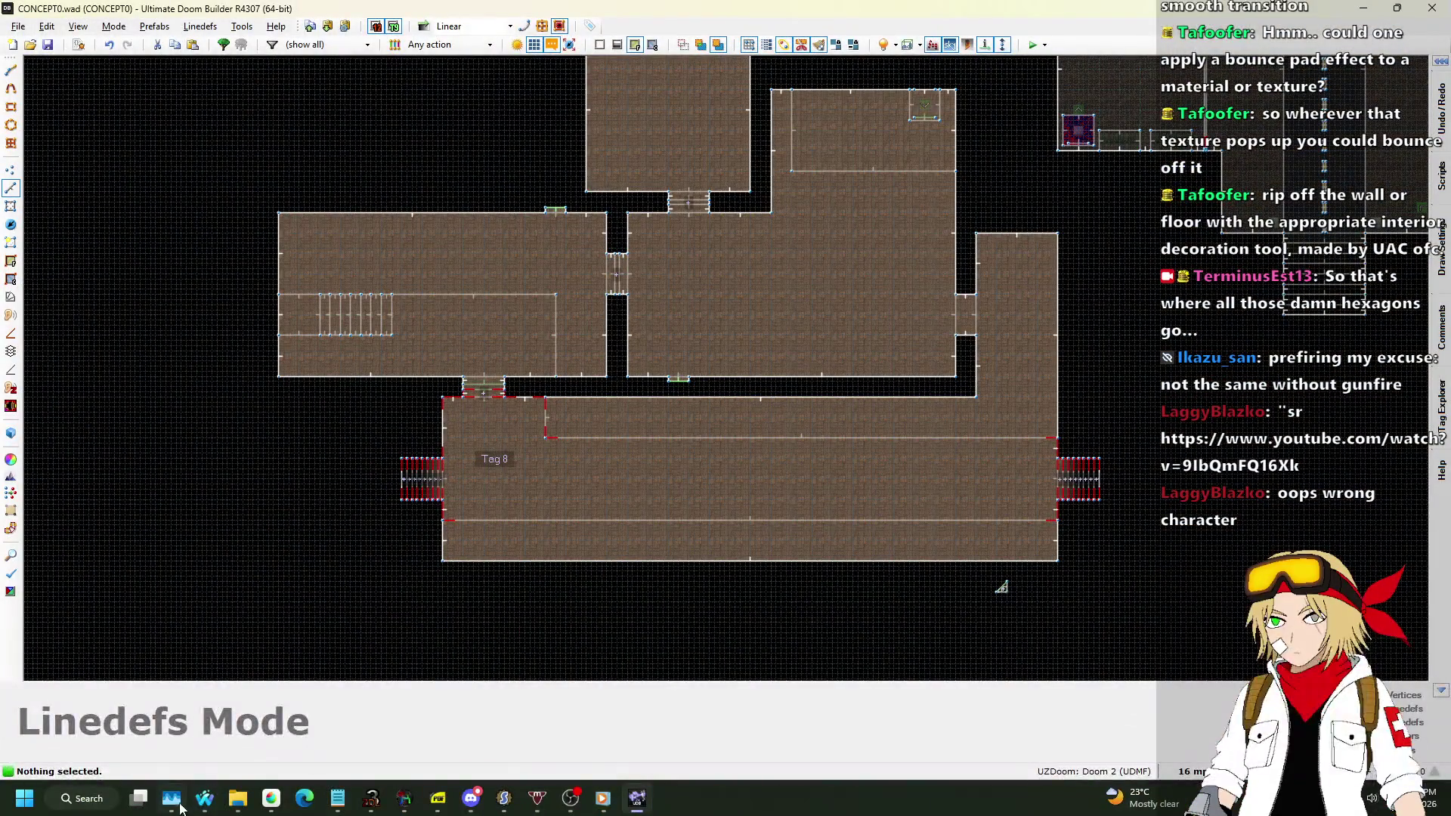
{"action": "mouse_move", "coordinate": [205, 798]}
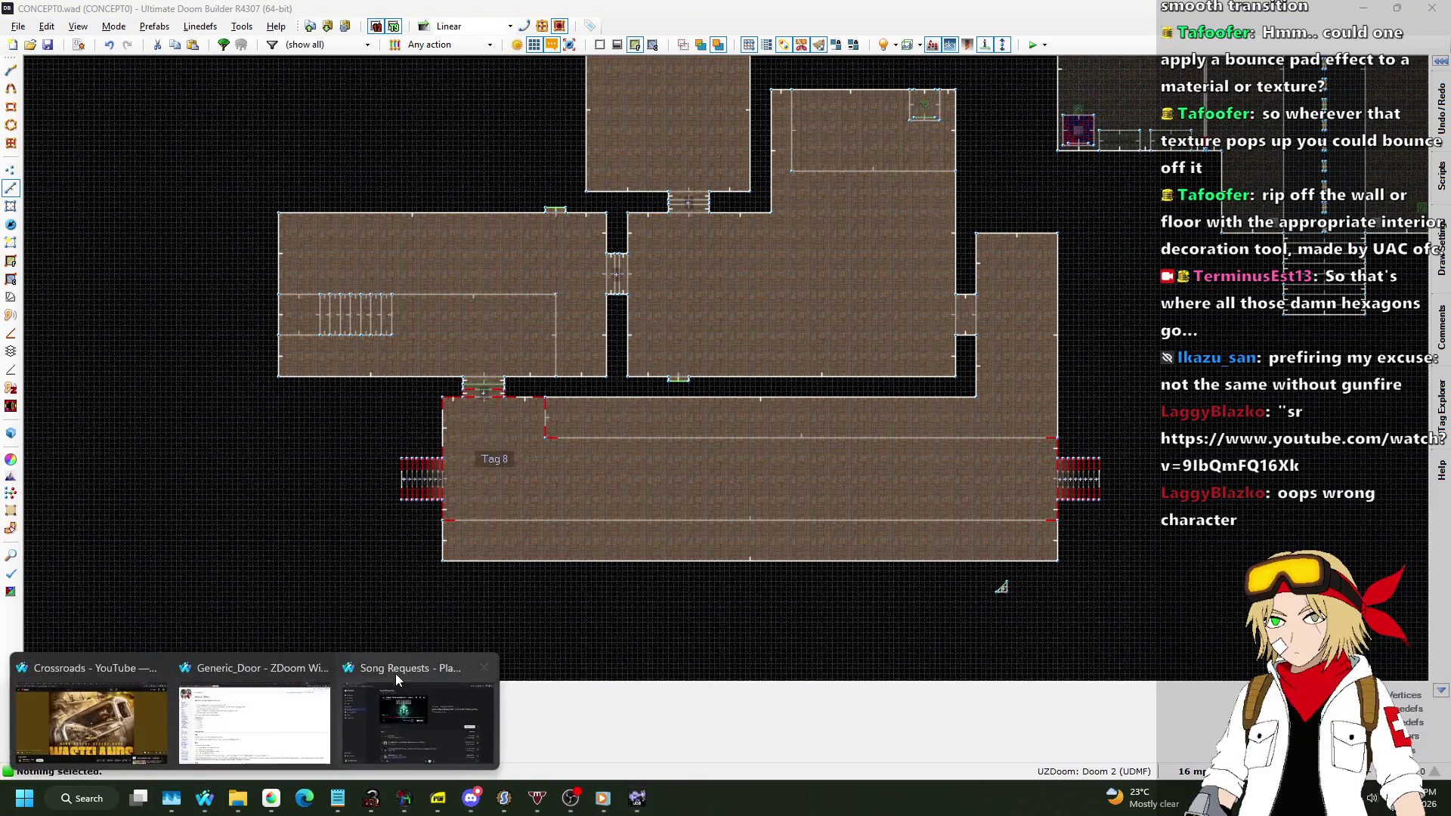
{"action": "left_click", "coordinate": [395, 673]}
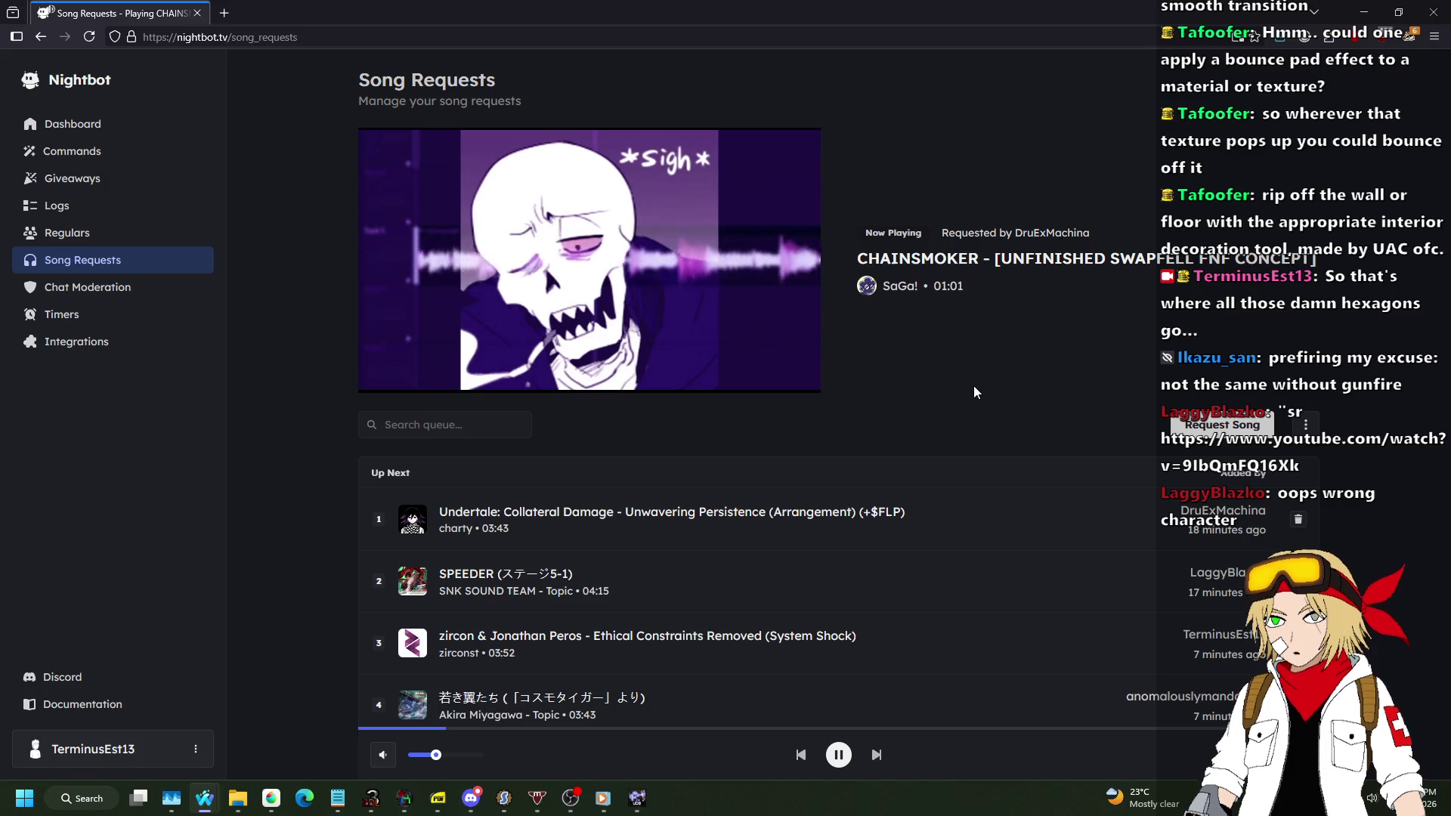
{"action": "key", "text": "alt+Tab"}
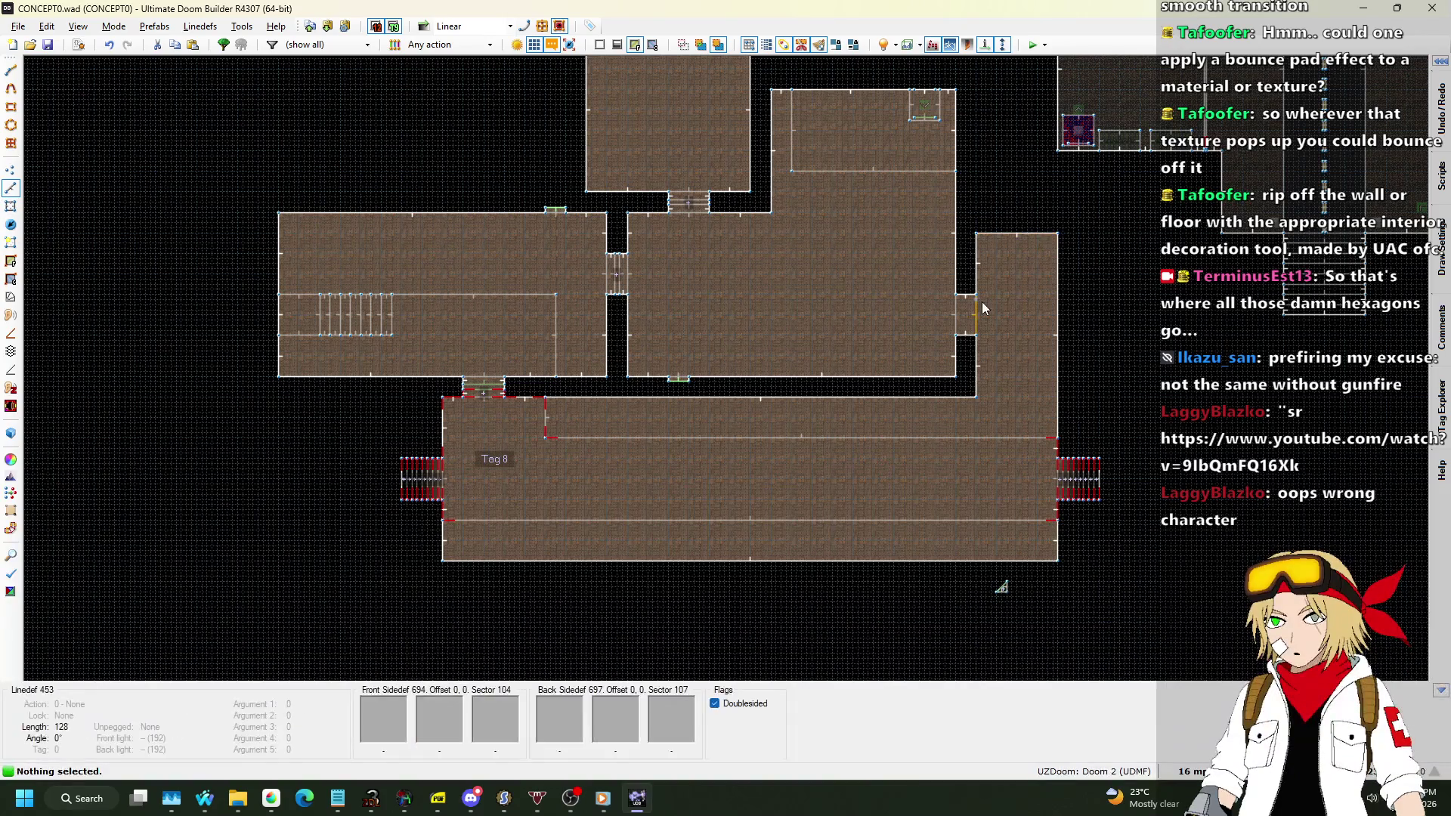
Switch to Sectors mode and drag-select nearly all of the map's rooms.
{"action": "scroll", "coordinate": [991, 325], "scroll_direction": "up", "scroll_amount": 3}
{"action": "scroll", "coordinate": [972, 386], "scroll_direction": "down", "scroll_amount": 3}
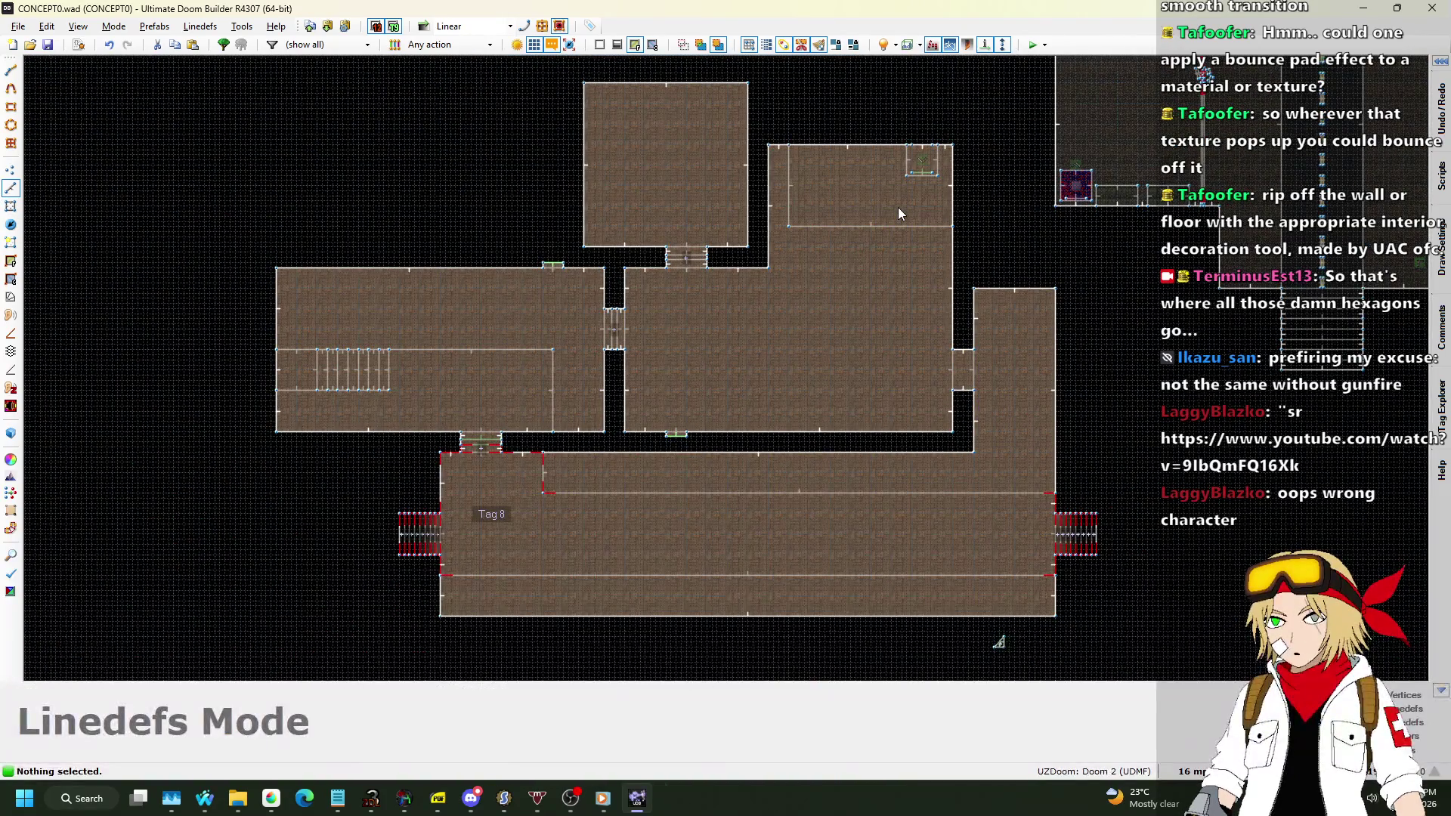
{"action": "scroll", "coordinate": [897, 207], "scroll_direction": "up", "scroll_amount": 3}
{"action": "scroll", "coordinate": [829, 201], "scroll_direction": "down", "scroll_amount": 4}
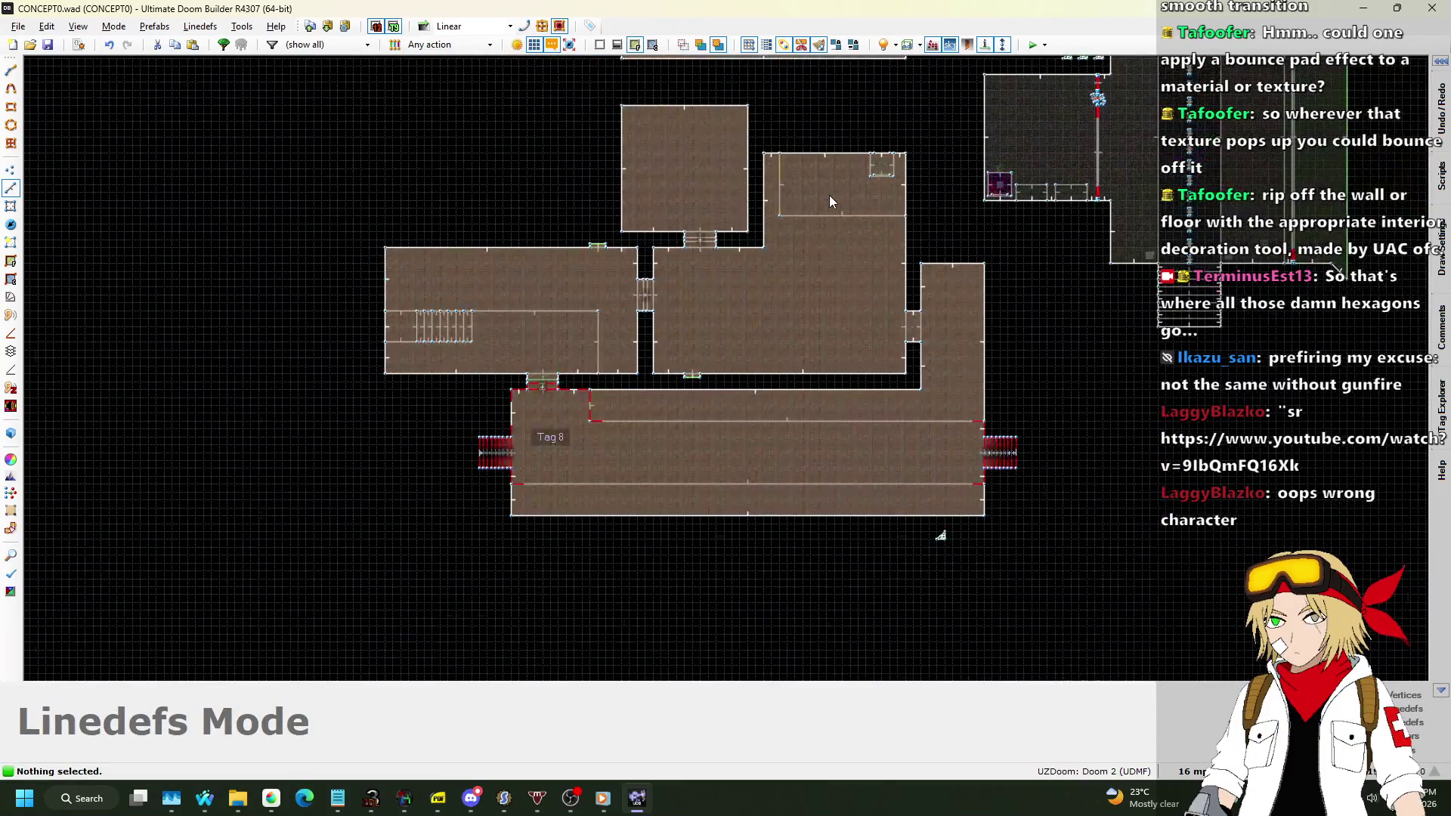
{"action": "left_click", "coordinate": [10, 212]}
{"action": "mouse_move", "coordinate": [372, 86]}
{"action": "left_mouse_down"}
{"action": "mouse_move", "coordinate": [966, 557]}
{"action": "mouse_move", "coordinate": [1036, 557]}
{"action": "left_mouse_up"}
{"action": "scroll", "coordinate": [1032, 147], "scroll_direction": "up", "scroll_amount": 6}
Deselect sector 38 and set the remaining 46 sectors' brightness to 128.
{"action": "left_click_drag", "start_coordinate": [841, 146], "coordinate": [1068, 374]}
{"action": "scroll", "coordinate": [968, 198], "scroll_direction": "down", "scroll_amount": 5}
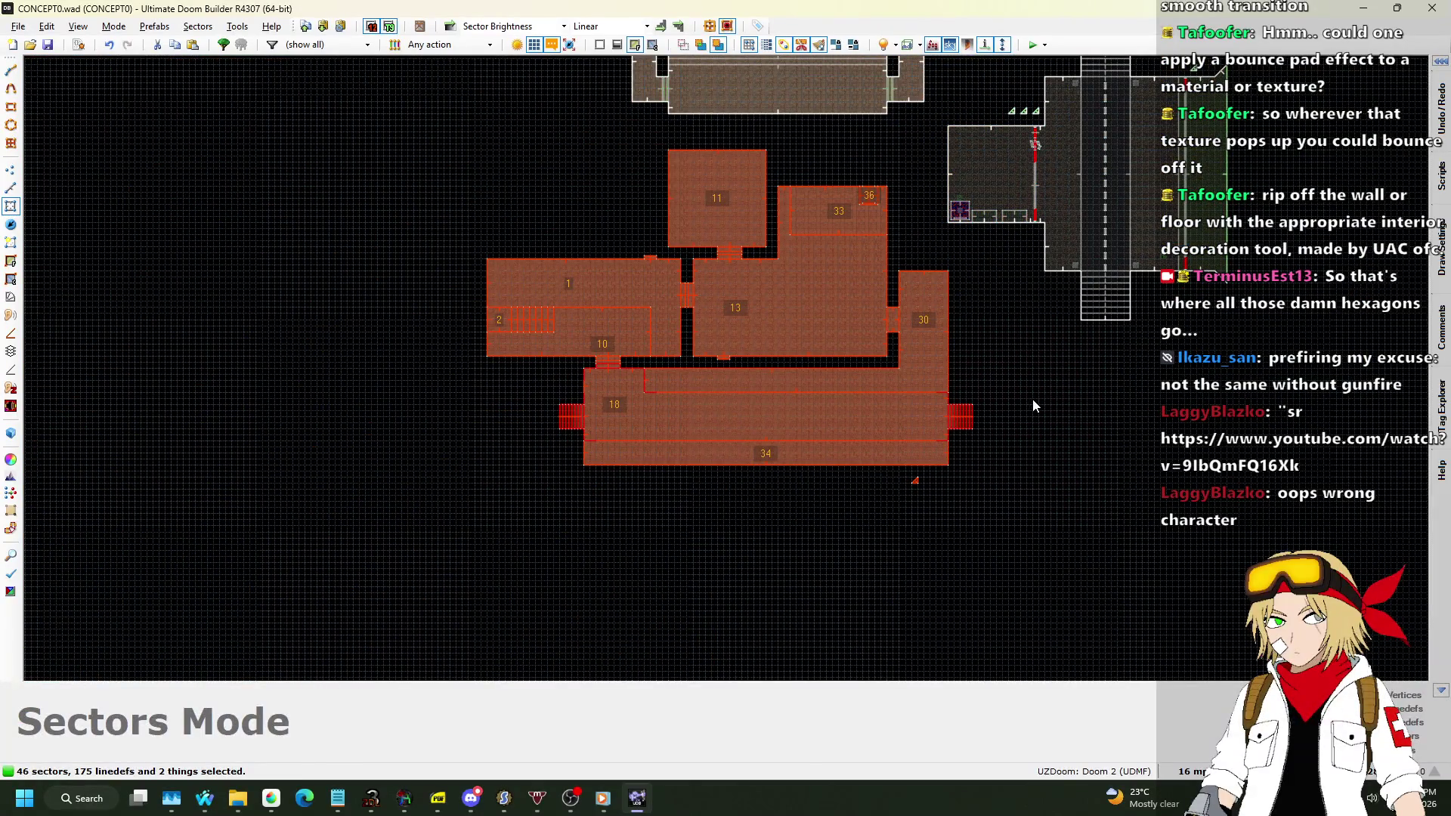
{"action": "right_click", "coordinate": [933, 337]}
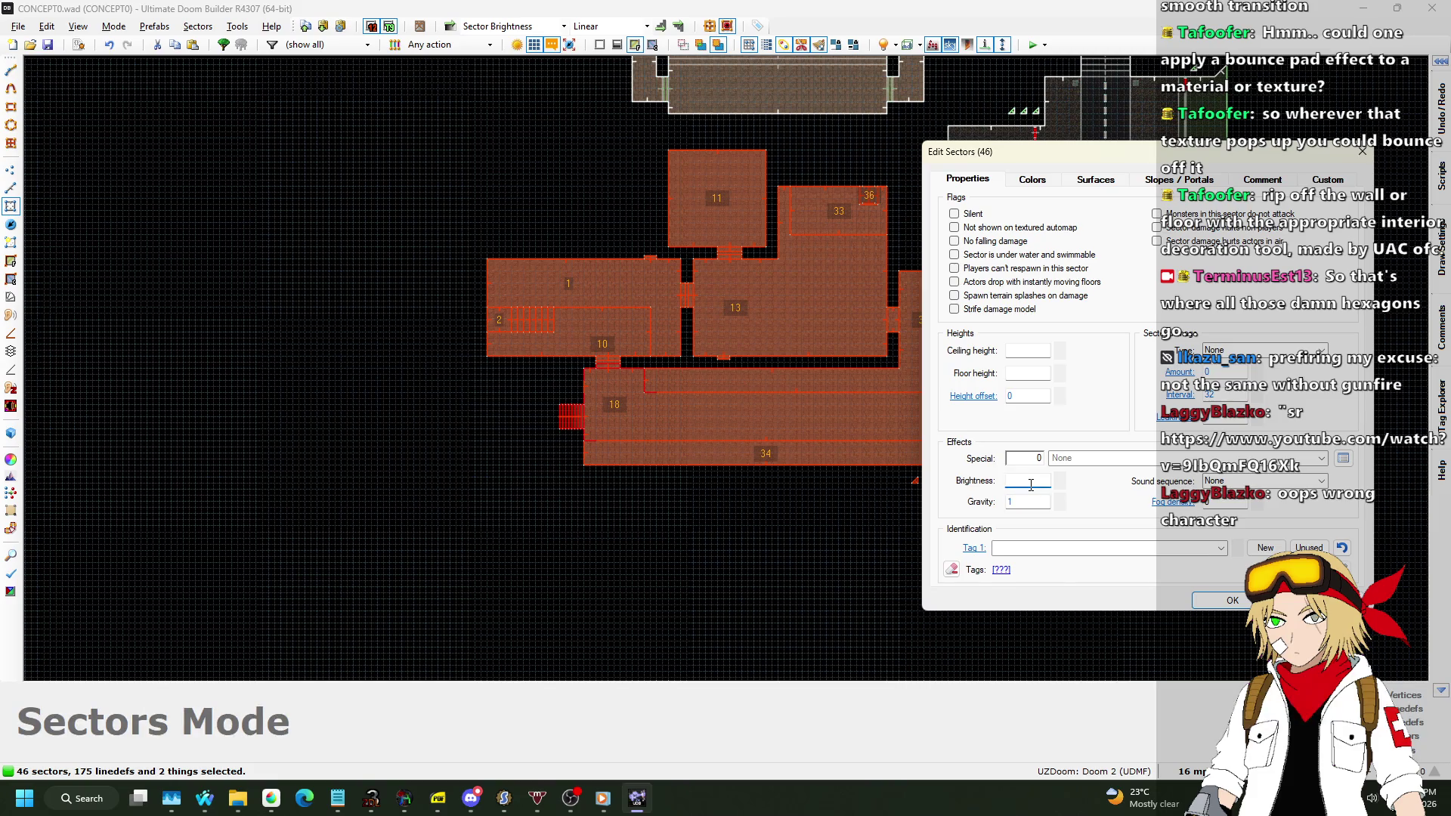
{"action": "type", "text": "128"}
{"action": "key", "text": "Return"}
Check sector 102's brightness value in its properties without changing it.
{"action": "scroll", "coordinate": [881, 217], "scroll_direction": "up", "scroll_amount": 2}
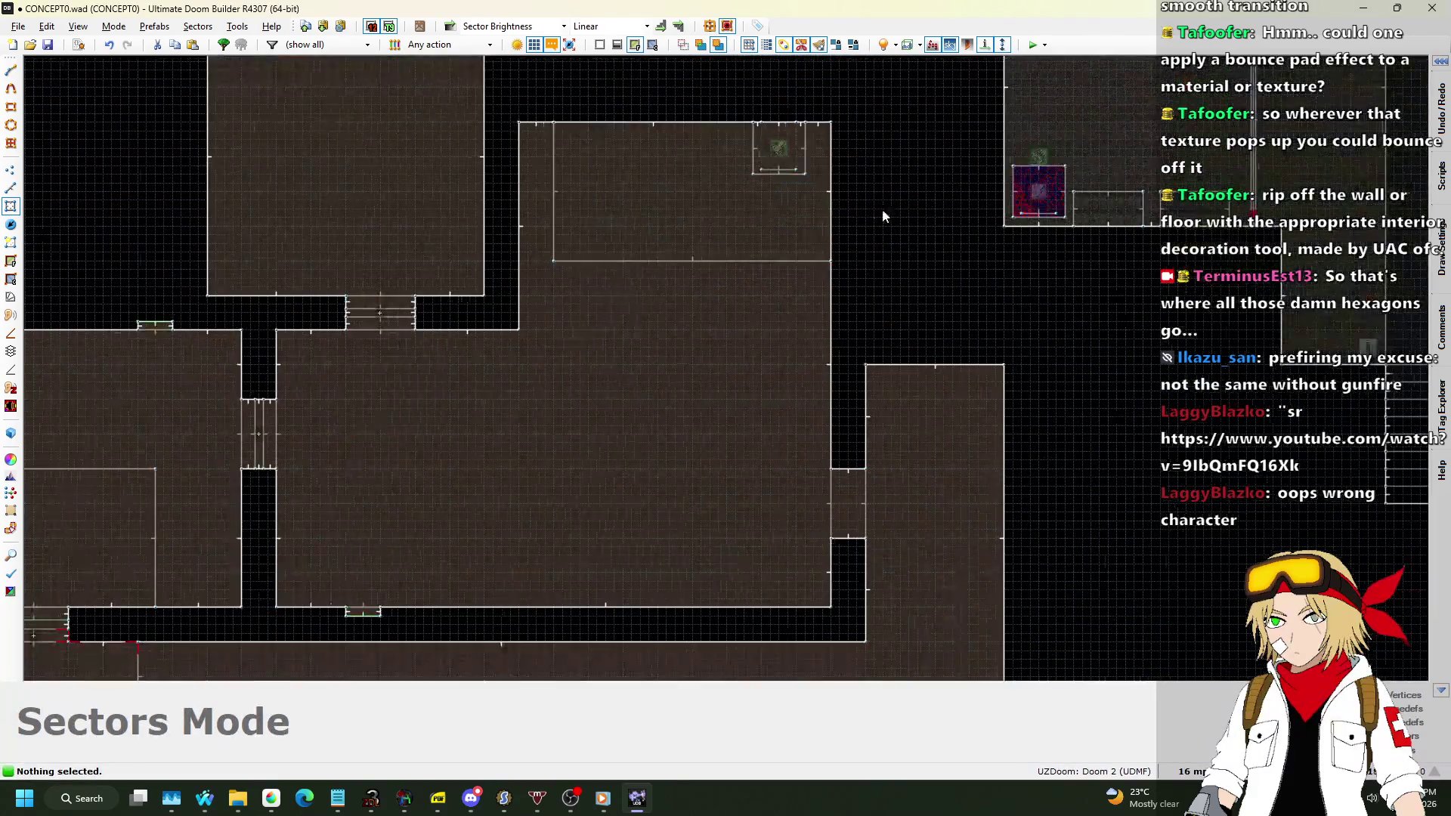
{"action": "scroll", "coordinate": [787, 144], "scroll_direction": "up", "scroll_amount": 2}
{"action": "right_click", "coordinate": [1016, 423]}
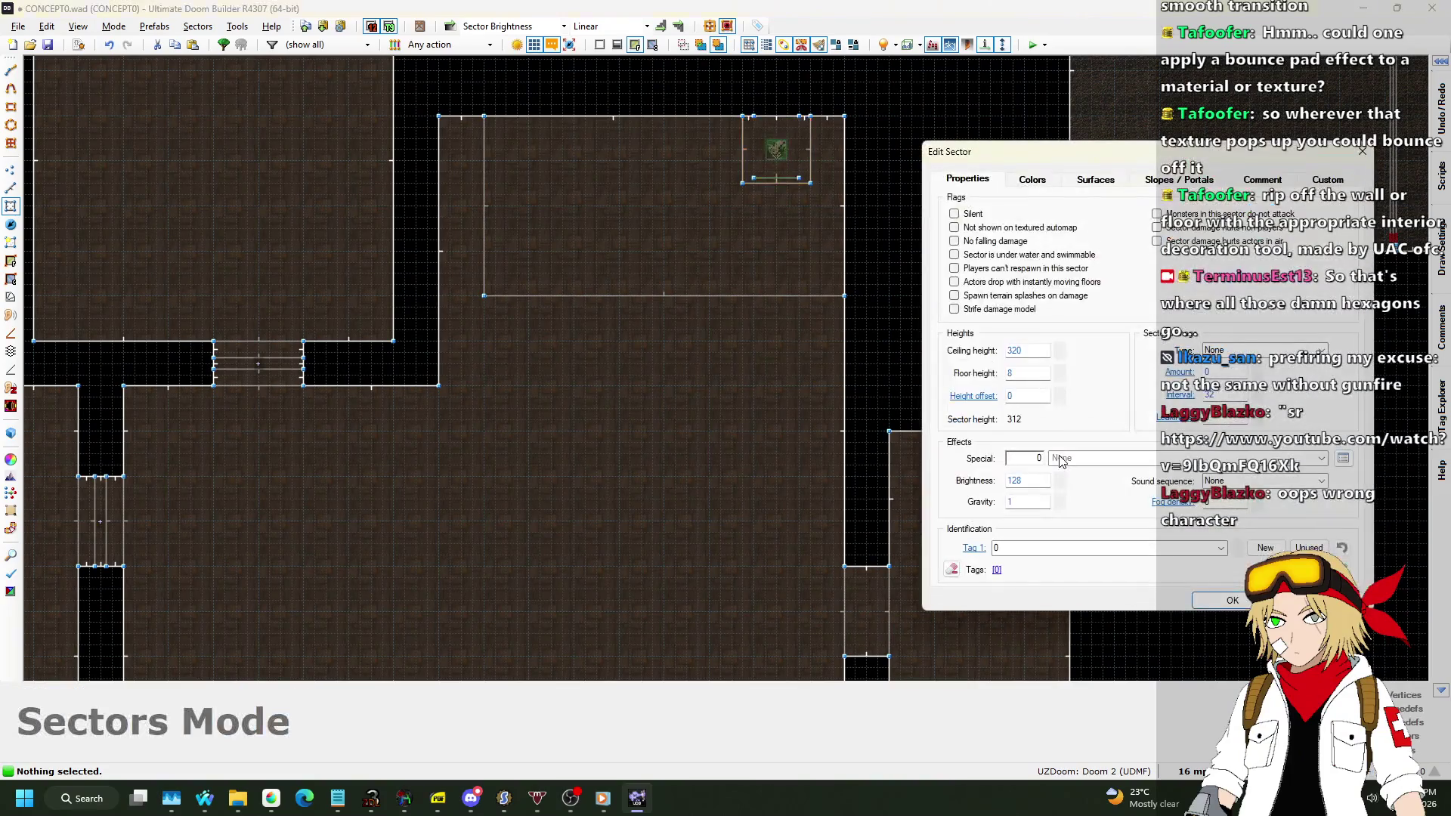
{"action": "double_click", "coordinate": [1031, 479]}
{"action": "key", "text": "Return"}
Select the two tag-8 stair control sectors, review their properties, then clear the selection.
{"action": "scroll", "coordinate": [1054, 344], "scroll_direction": "down", "scroll_amount": 5}
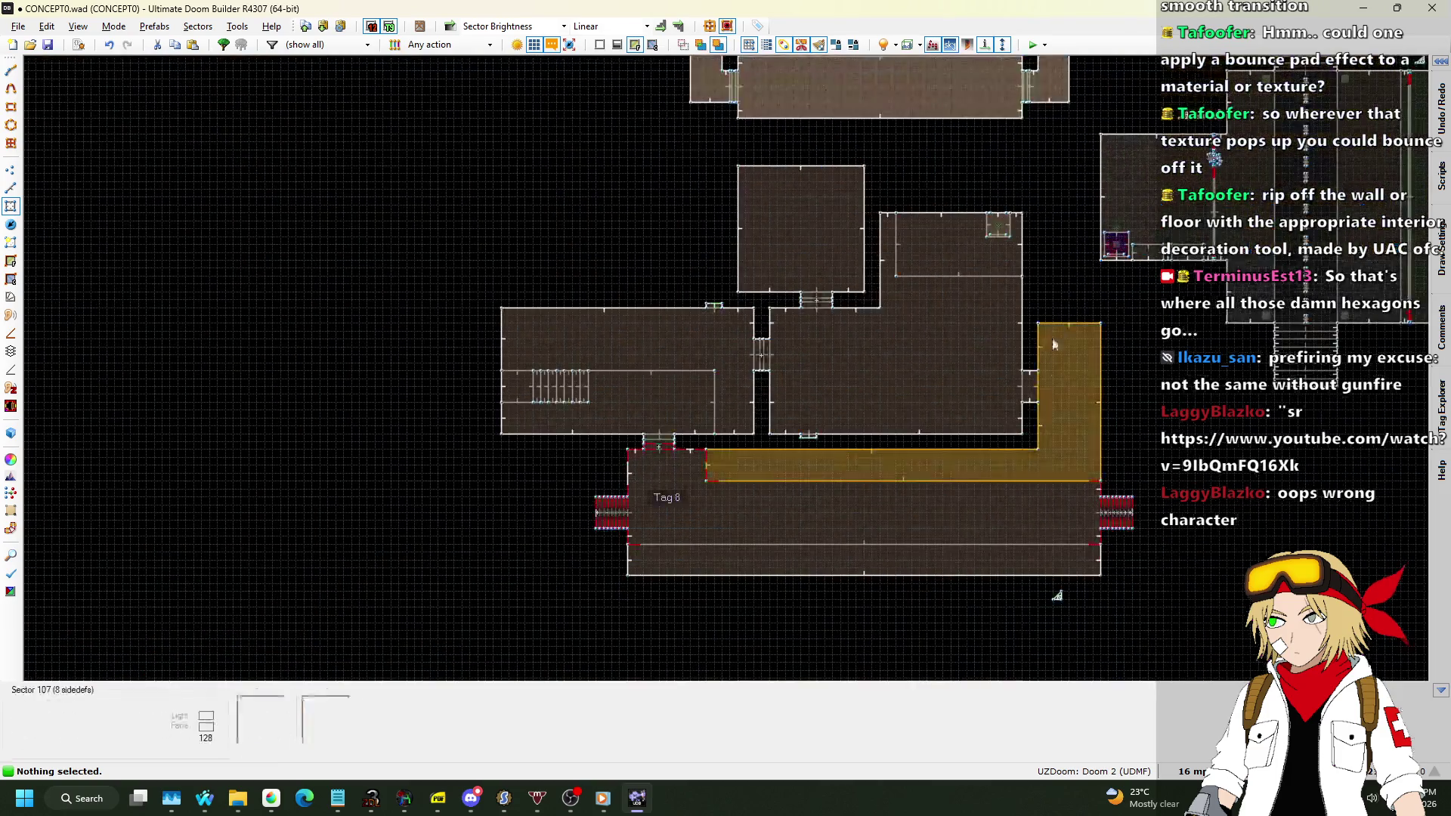
{"action": "scroll", "coordinate": [1077, 528], "scroll_direction": "up", "scroll_amount": 6}
{"action": "left_click", "coordinate": [1119, 526]}
{"action": "scroll", "coordinate": [1143, 502], "scroll_direction": "up", "scroll_amount": 2}
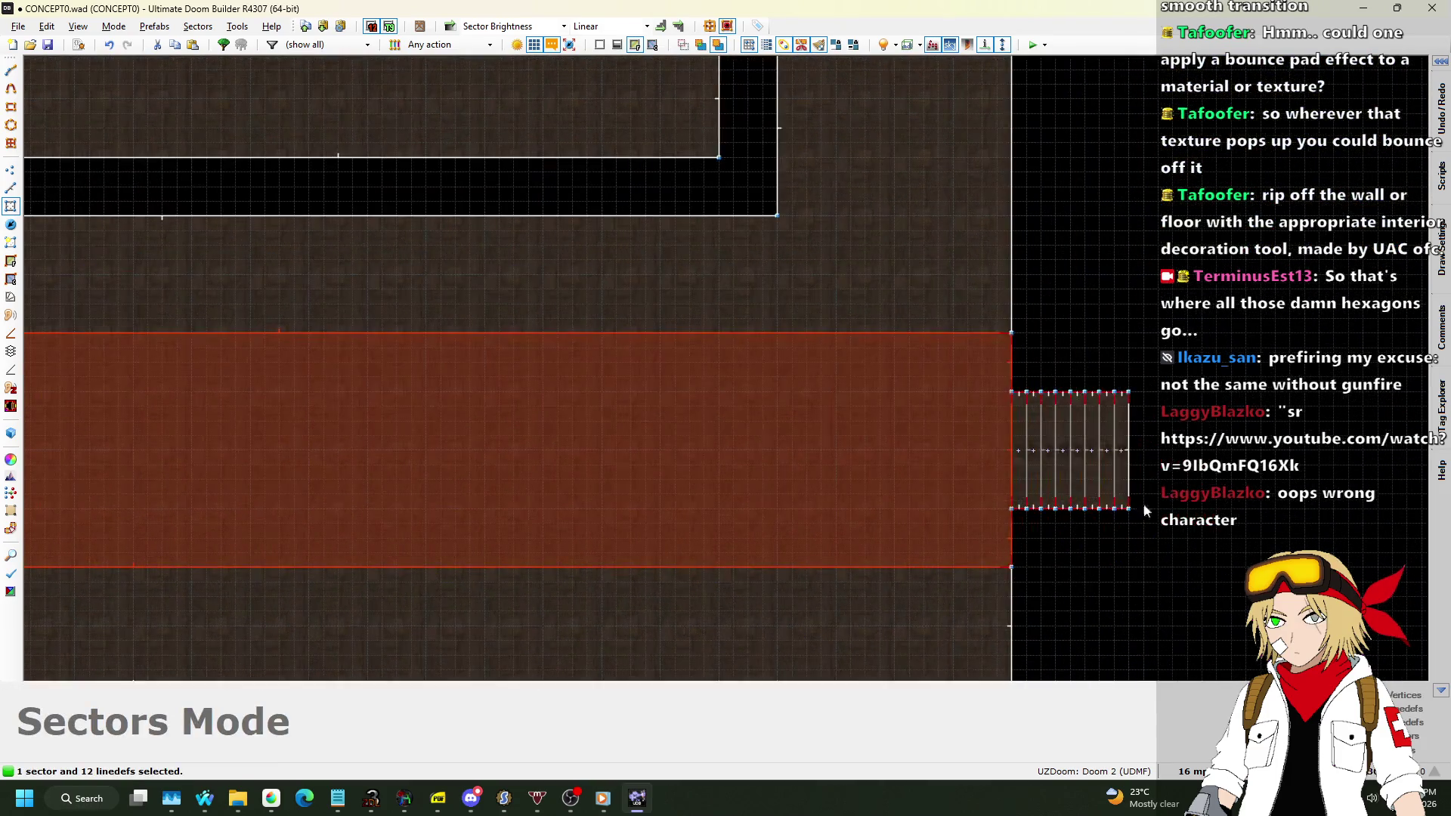
{"action": "left_click", "coordinate": [1129, 439]}
{"action": "scroll", "coordinate": [1301, 392], "scroll_direction": "down", "scroll_amount": 2}
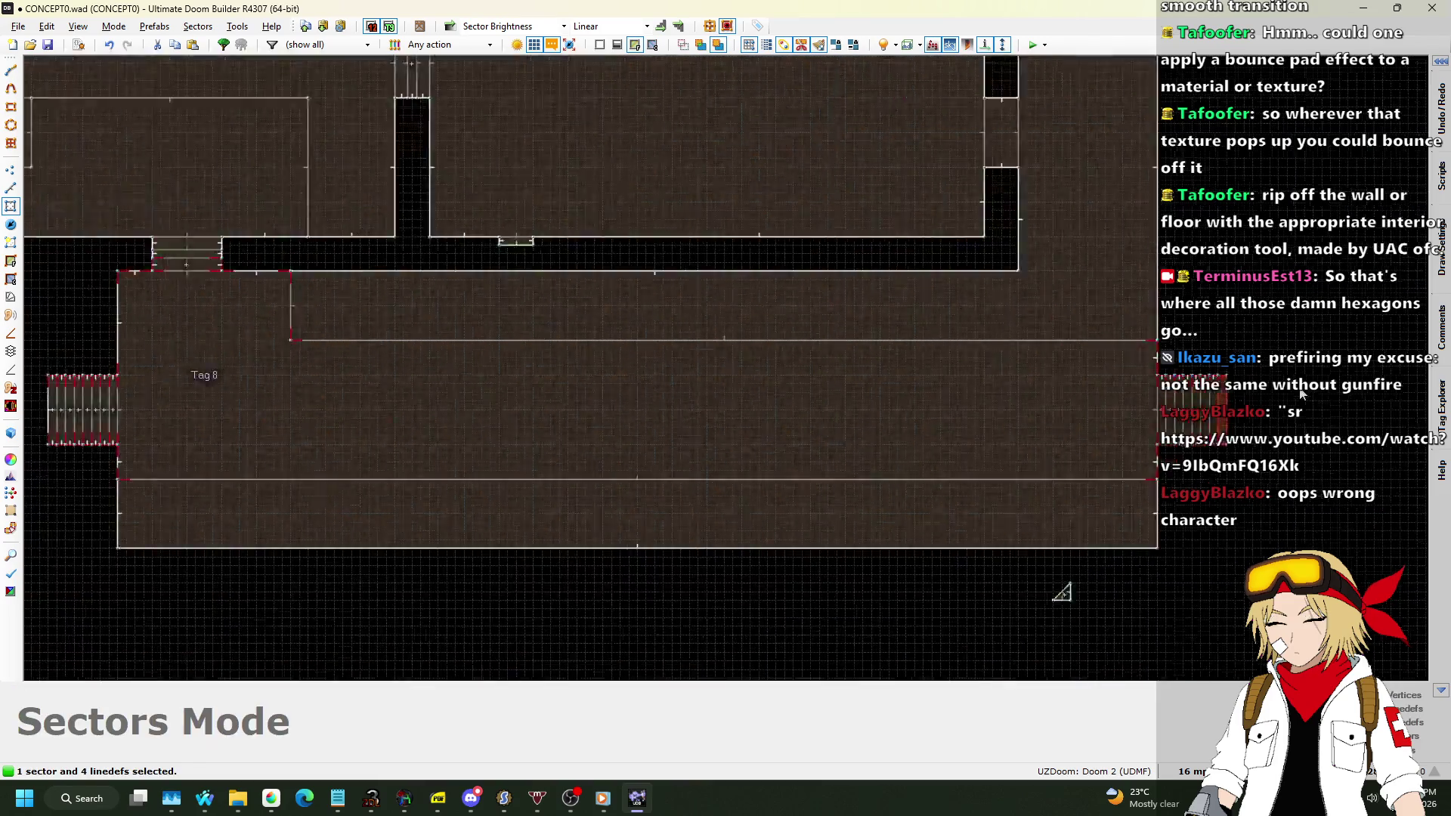
{"action": "scroll", "coordinate": [618, 396], "scroll_direction": "up", "scroll_amount": 4}
{"action": "left_click", "coordinate": [555, 399]}
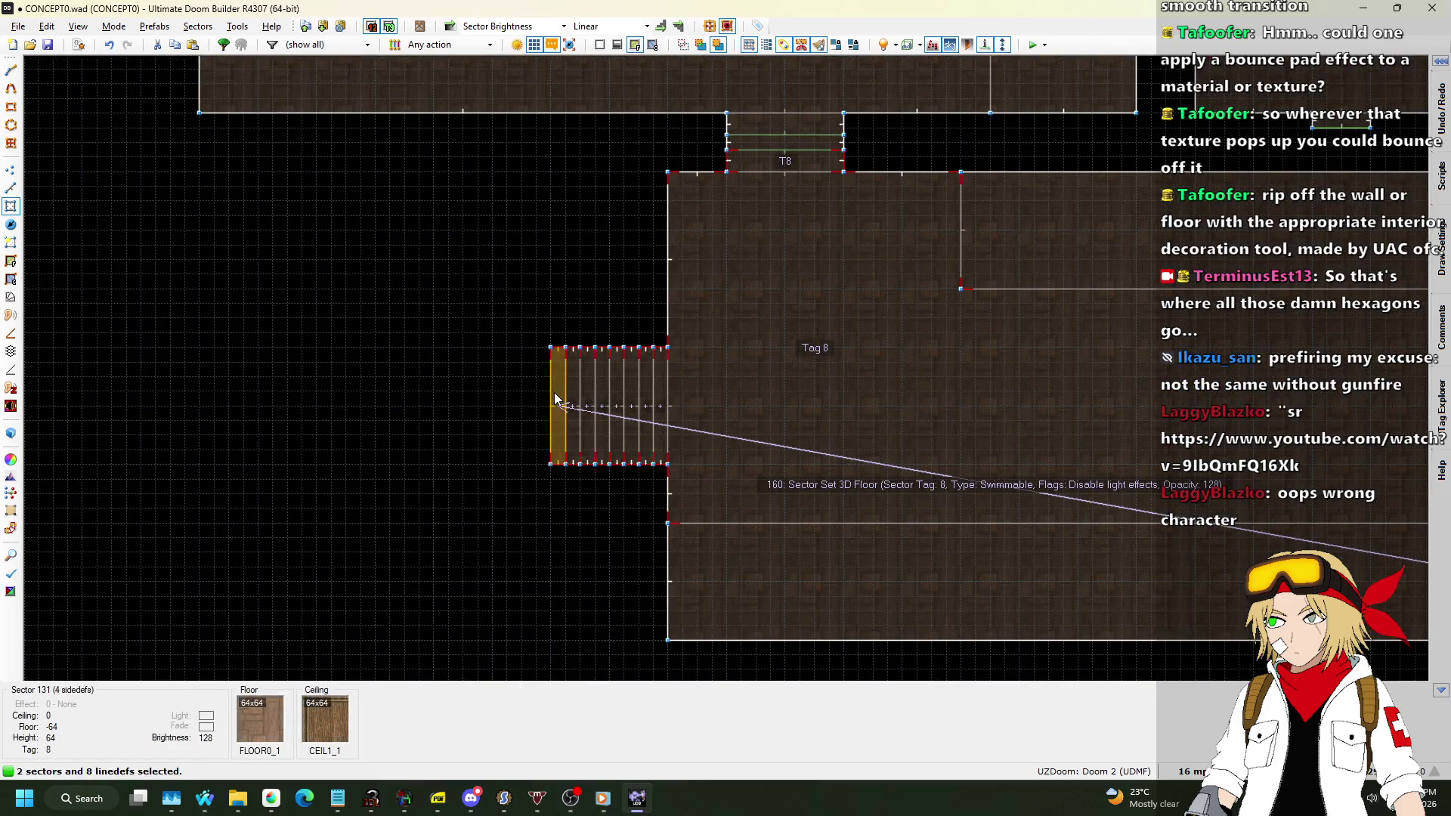
{"action": "right_click", "coordinate": [556, 399]}
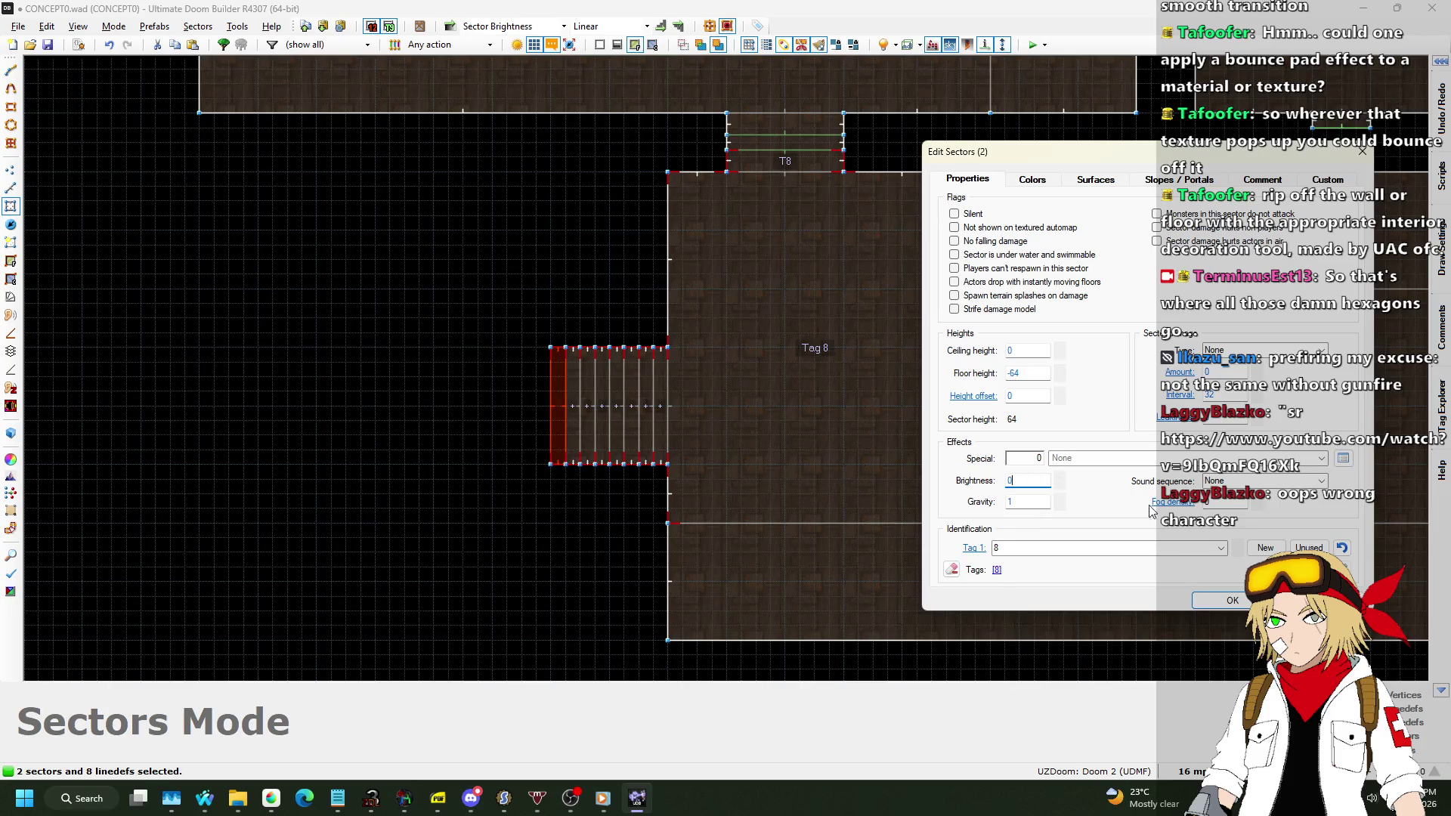
{"action": "left_click", "coordinate": [1231, 600]}
{"action": "left_click", "coordinate": [596, 236]}
{"action": "scroll", "coordinate": [596, 236], "scroll_direction": "down", "scroll_amount": 2}
{"action": "scroll", "coordinate": [1040, 379], "scroll_direction": "up", "scroll_amount": 5}
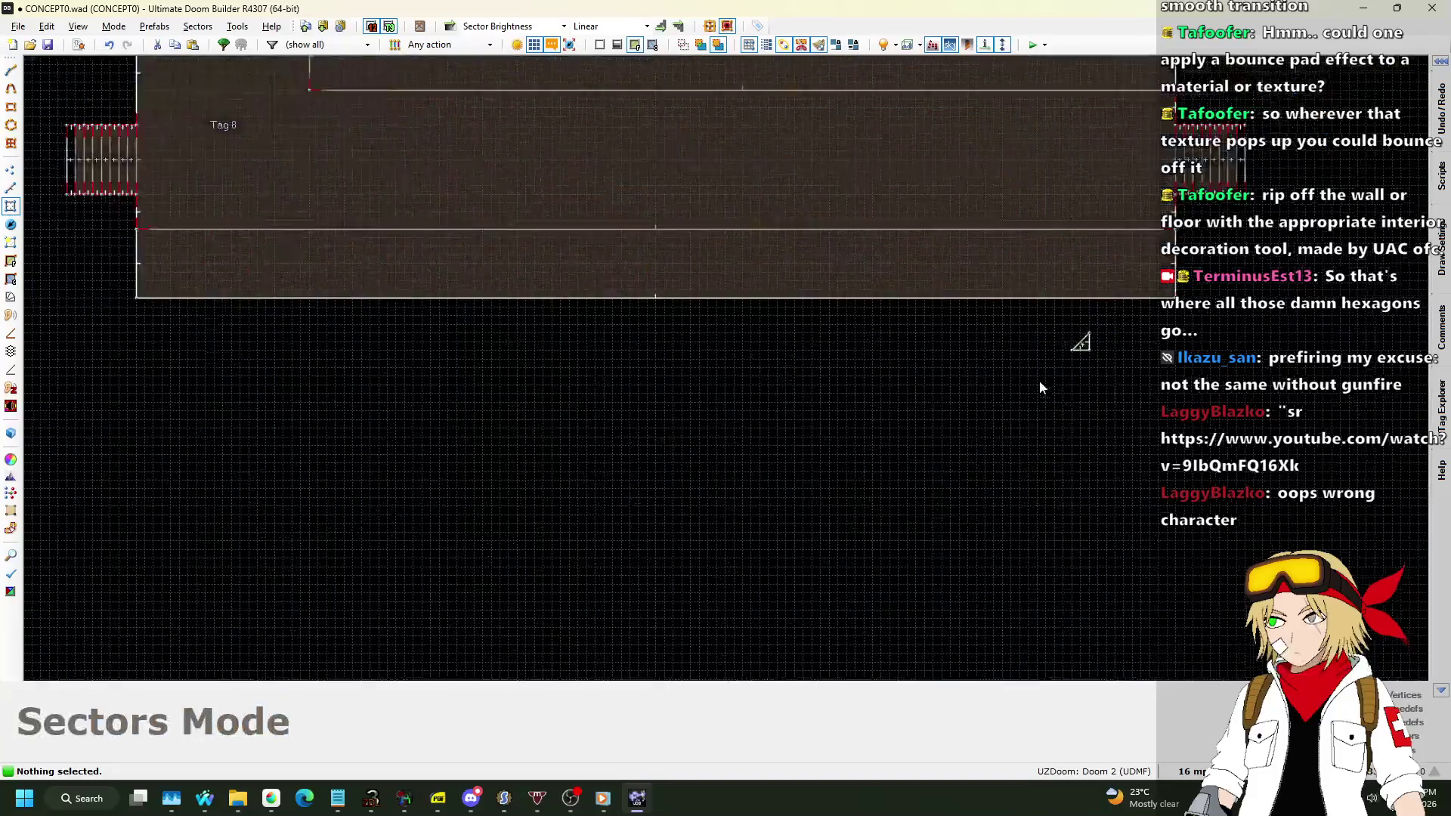
Give triangle sector 125 a bright green 00FF00 light colour.
{"action": "right_click", "coordinate": [1108, 323]}
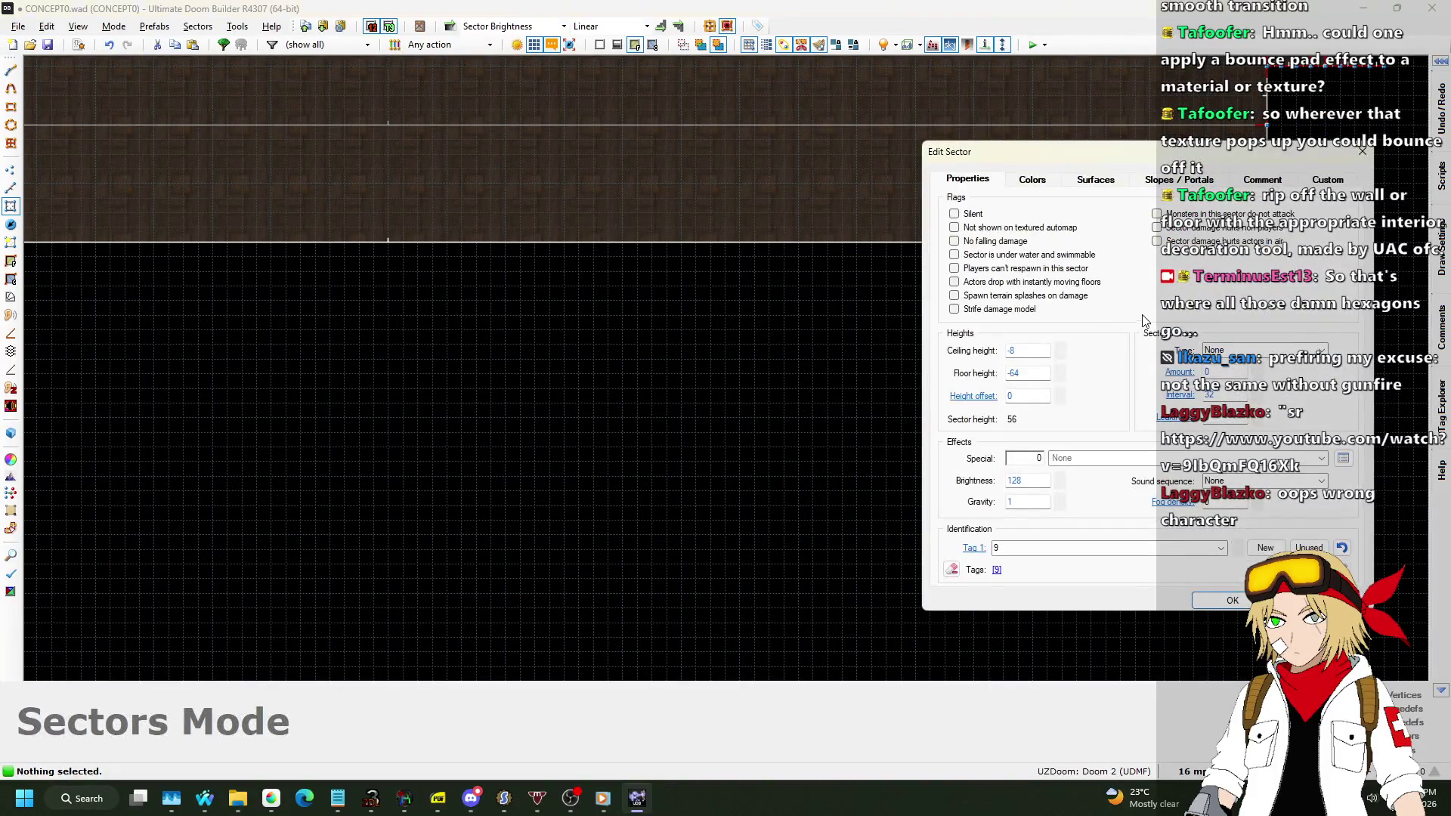
{"action": "left_click", "coordinate": [1032, 180]}
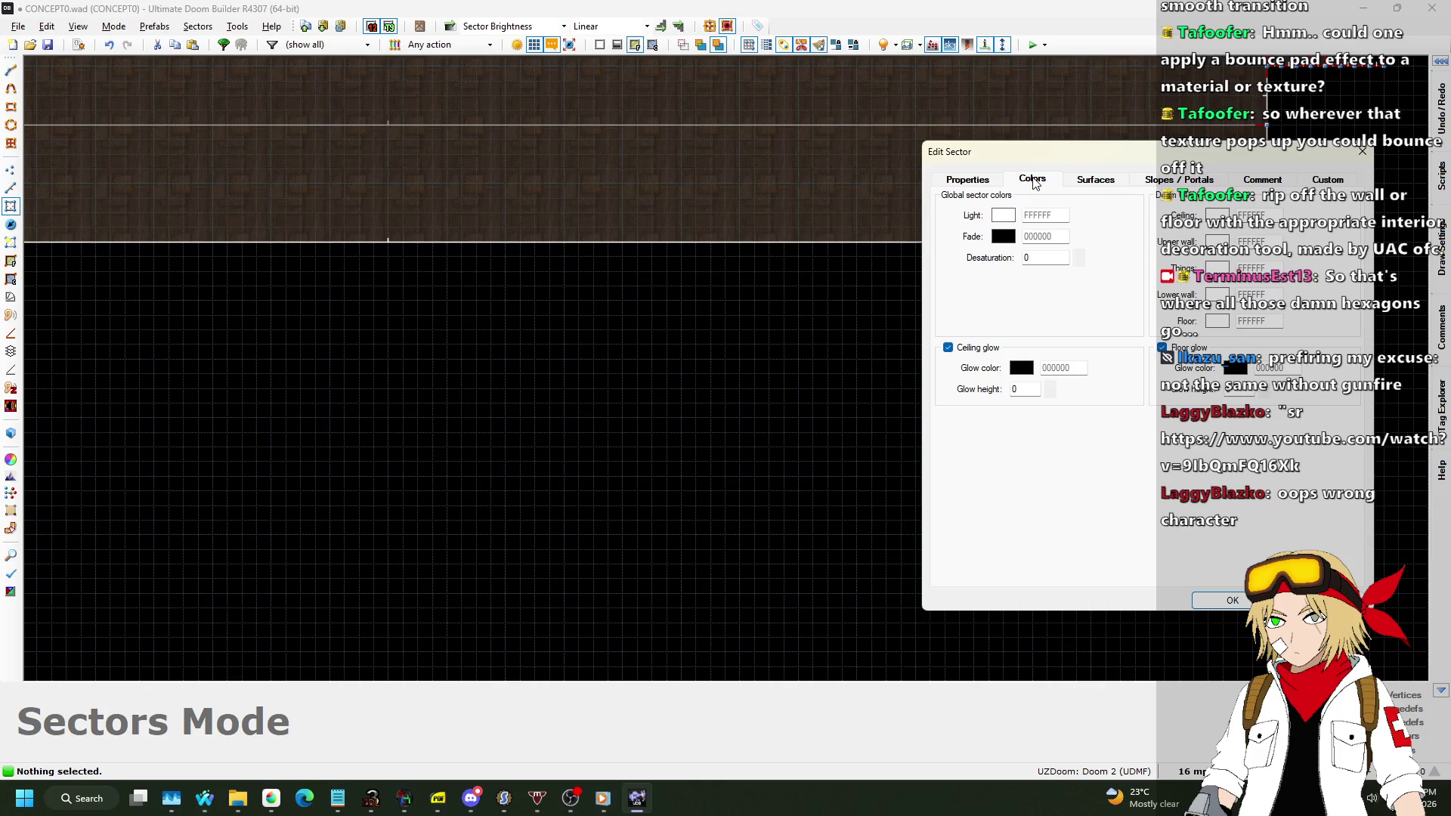
{"action": "left_click", "coordinate": [1002, 215]}
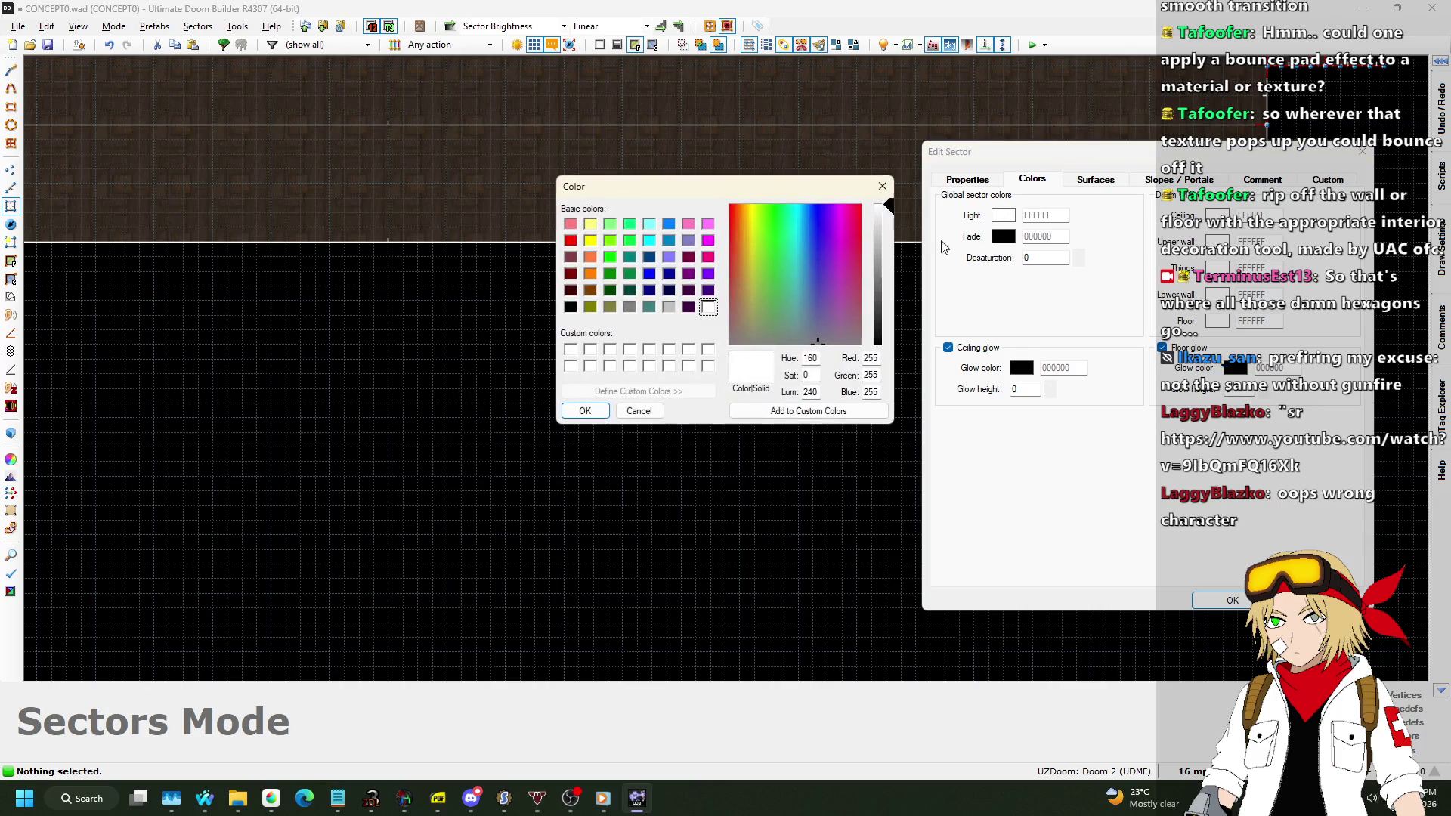
{"action": "left_click", "coordinate": [610, 258]}
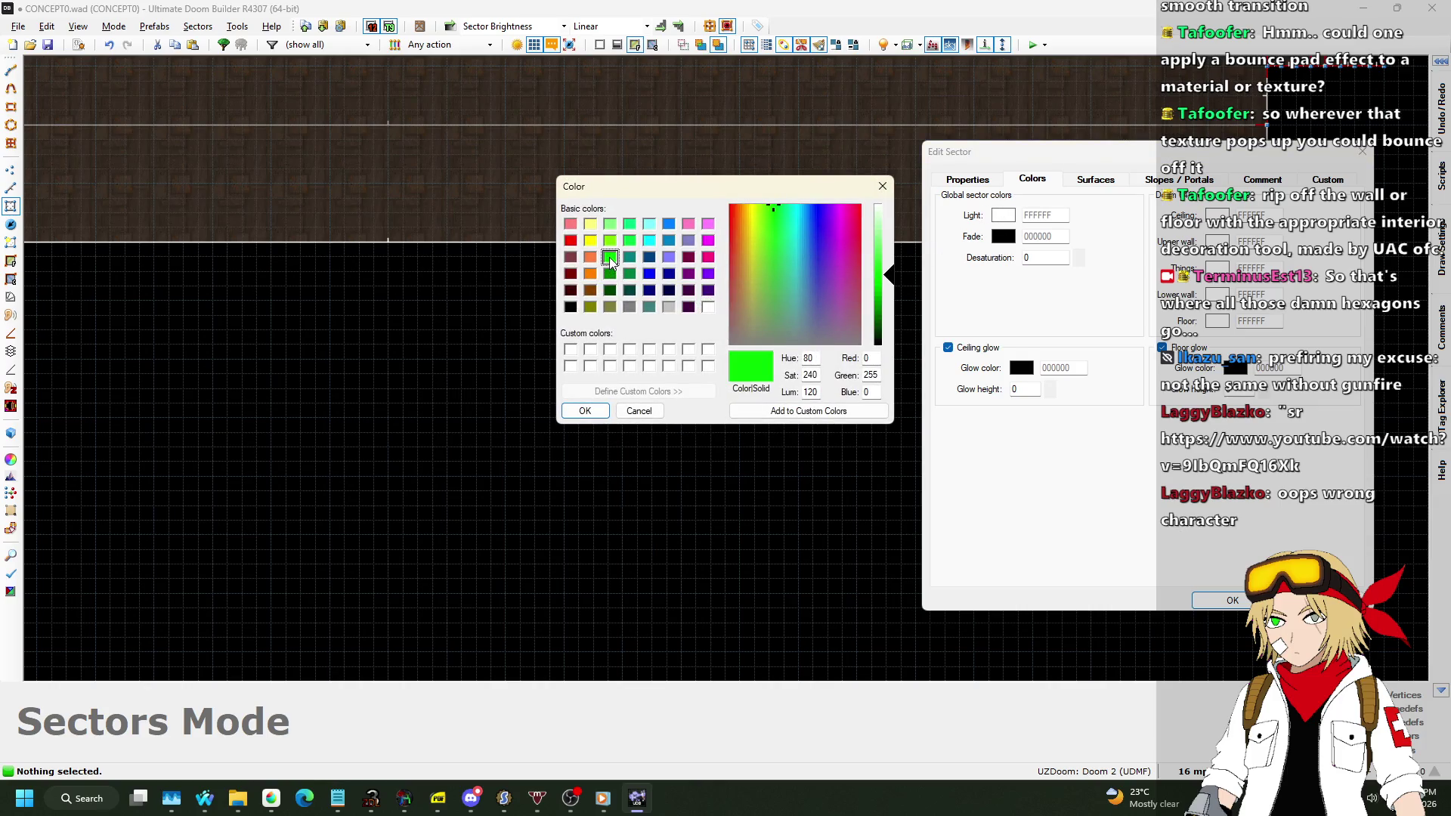
{"action": "left_click", "coordinate": [584, 410]}
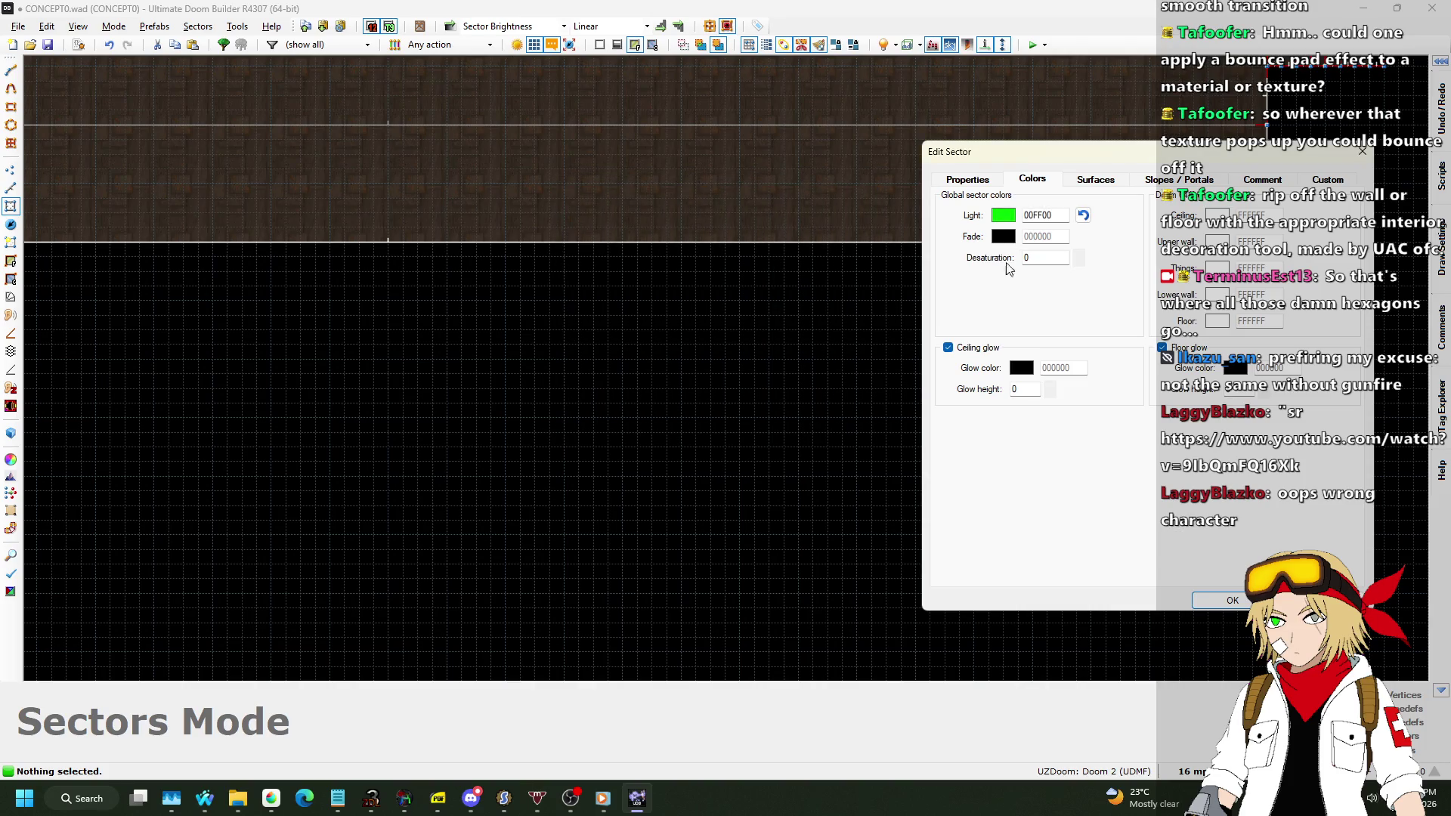
{"action": "left_click", "coordinate": [1226, 602]}
In Visual Mode, set the slime control sector's fade colour to dark green 008000.
{"action": "key", "text": "w"}
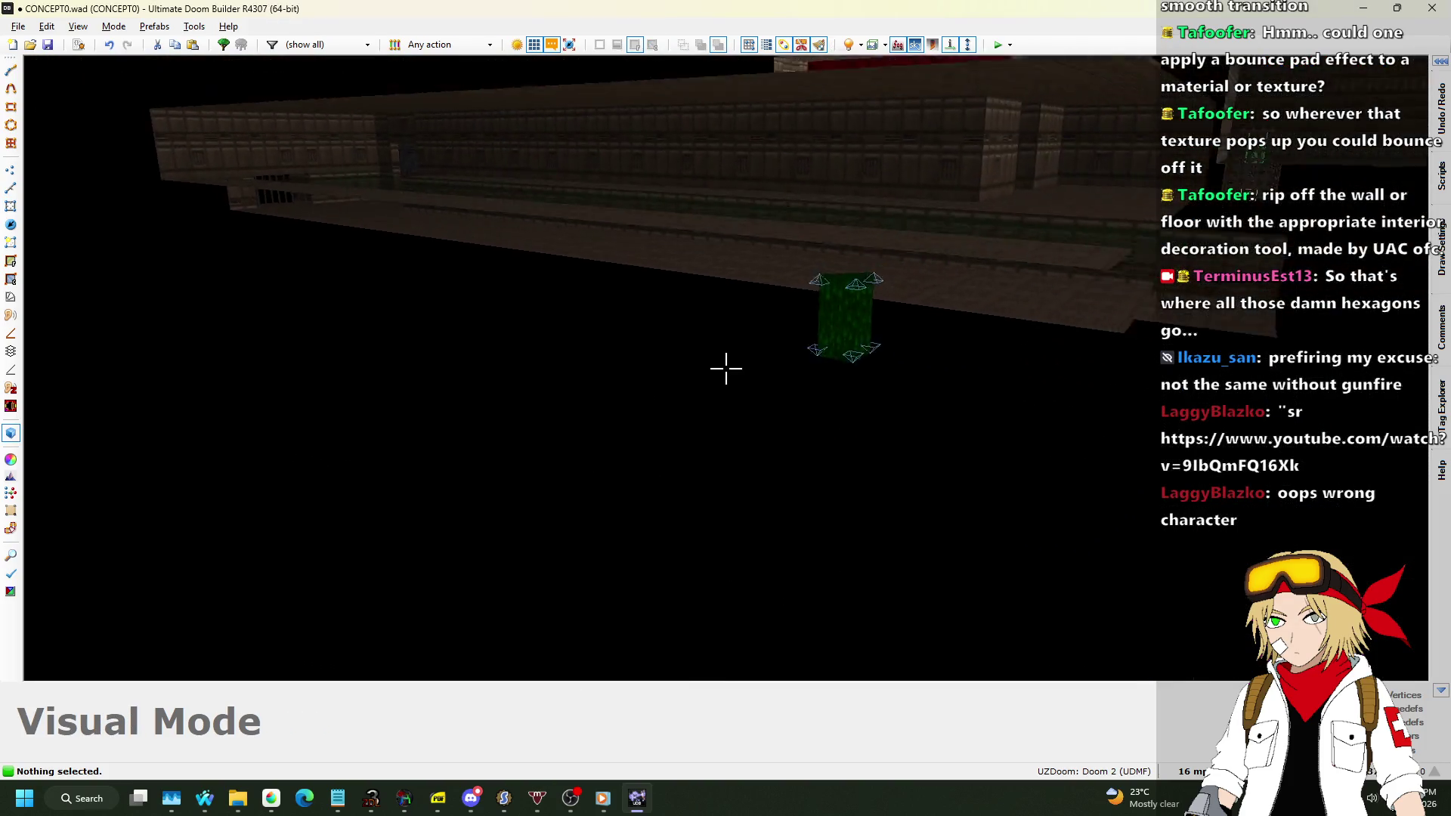
{"action": "key", "text": "w"}
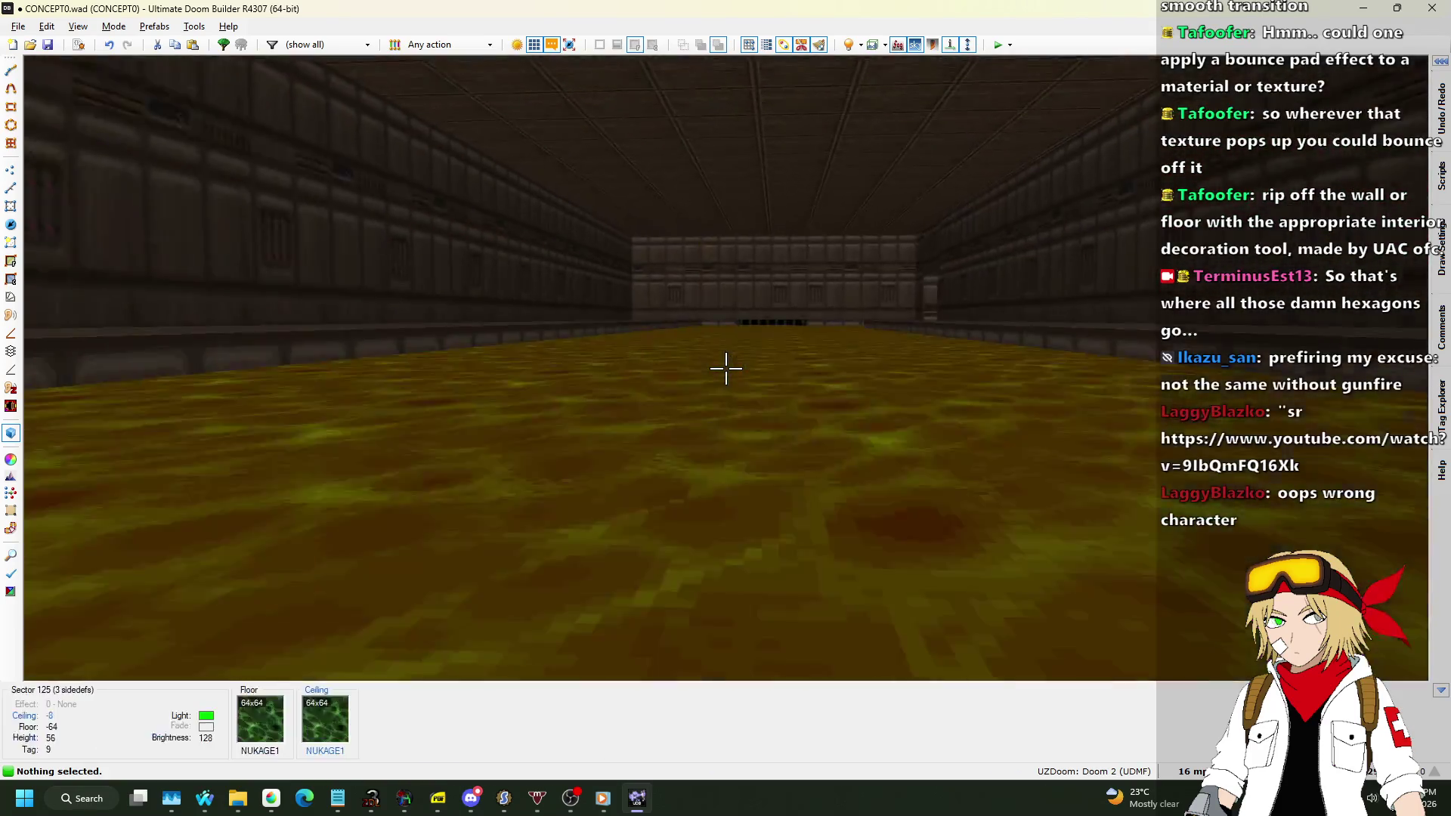
{"action": "key", "text": "Tab"}
{"action": "key", "text": "Tab"}
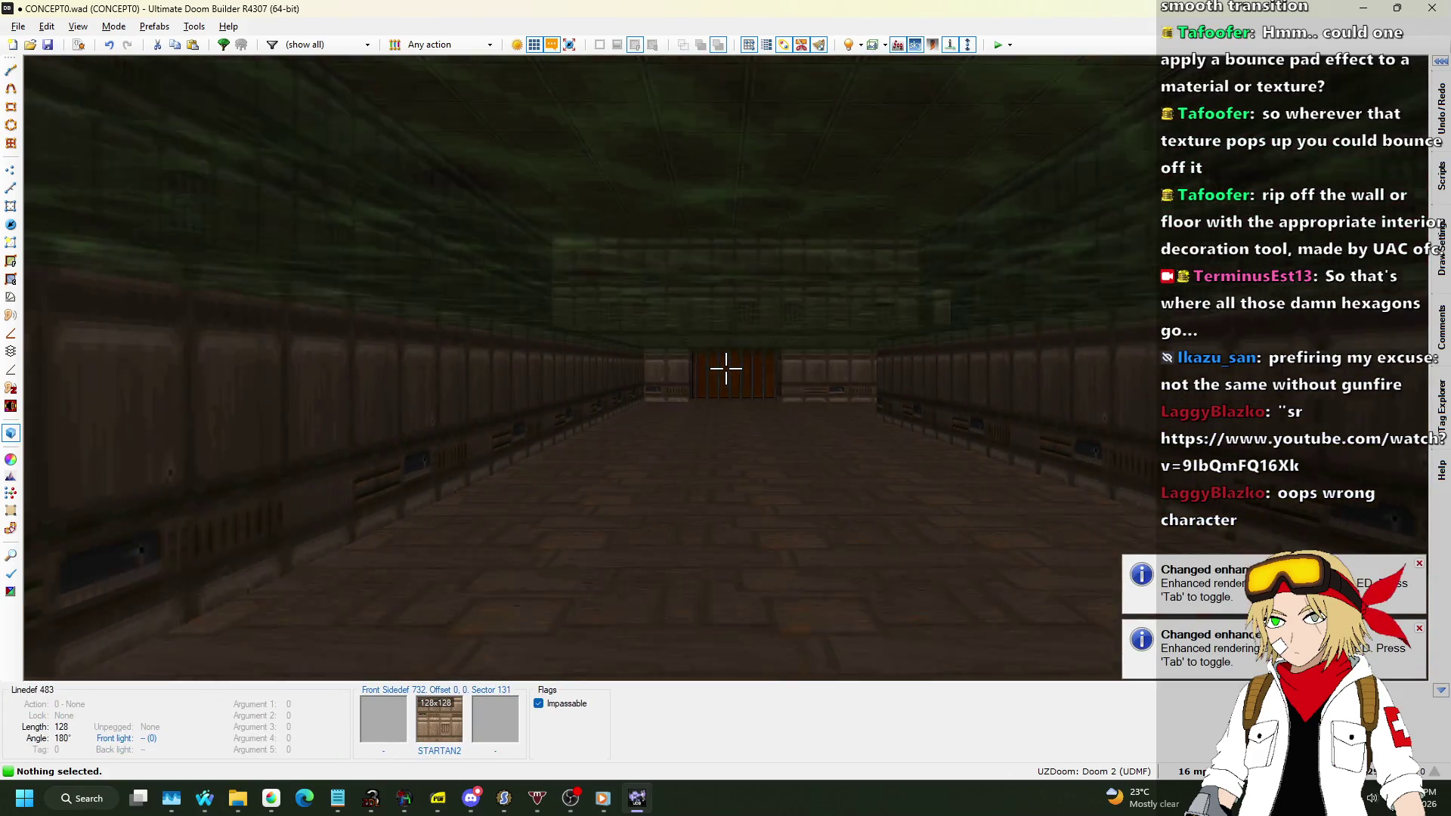
{"action": "key", "text": "w"}
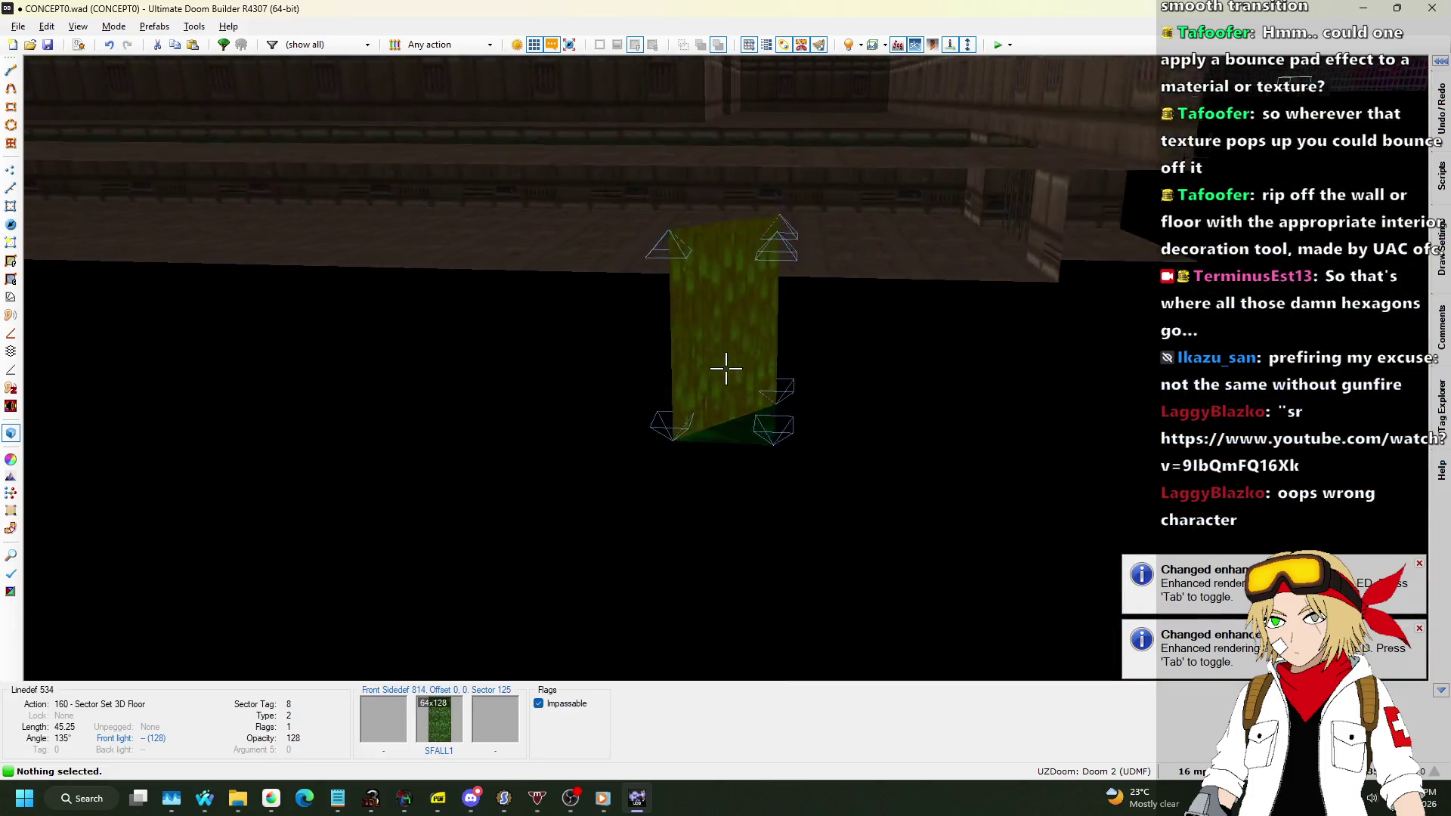
{"action": "right_click", "coordinate": [725, 367]}
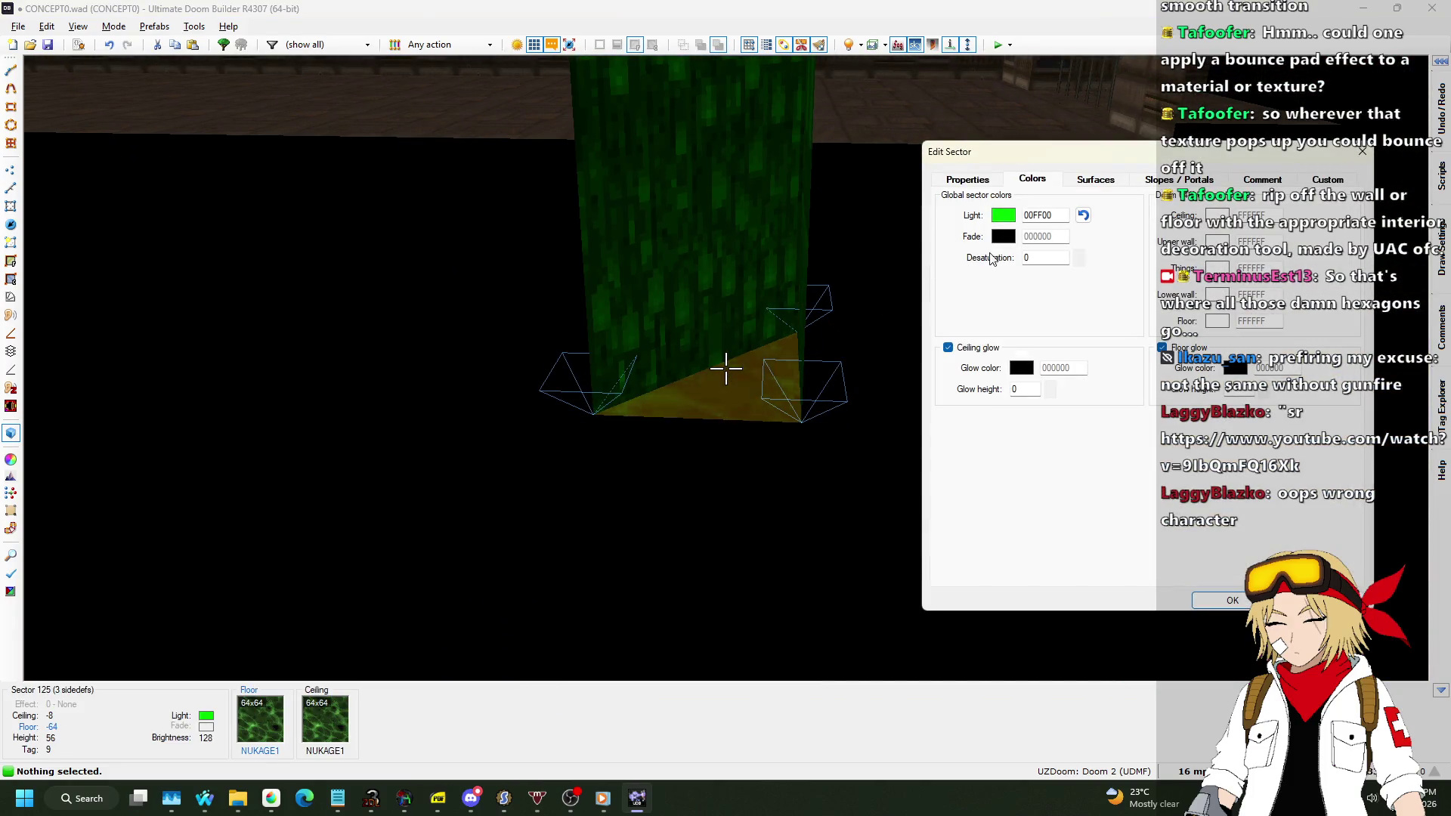
{"action": "left_click", "coordinate": [1012, 237]}
{"action": "left_click", "coordinate": [610, 276]}
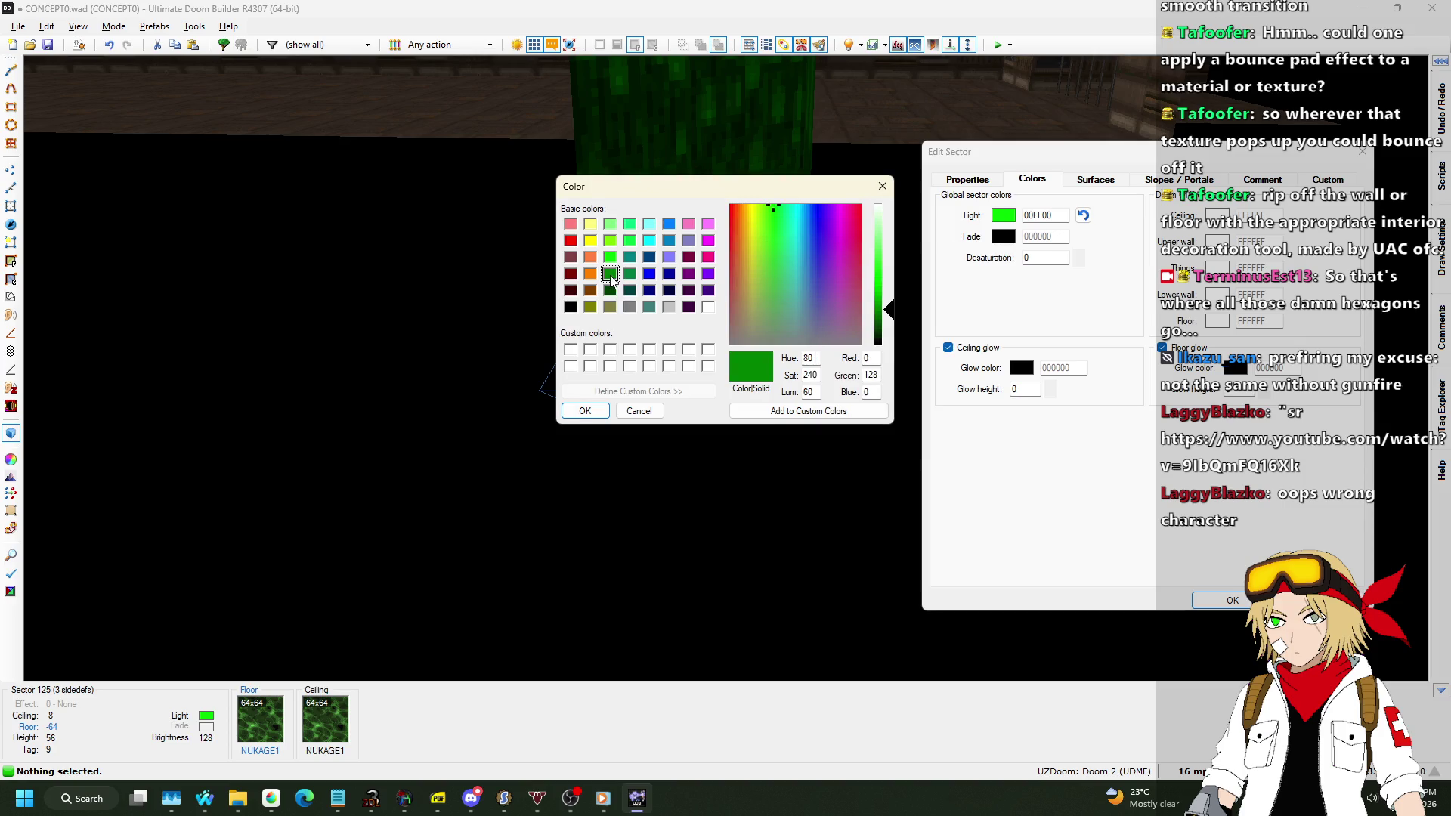
{"action": "left_click", "coordinate": [583, 411]}
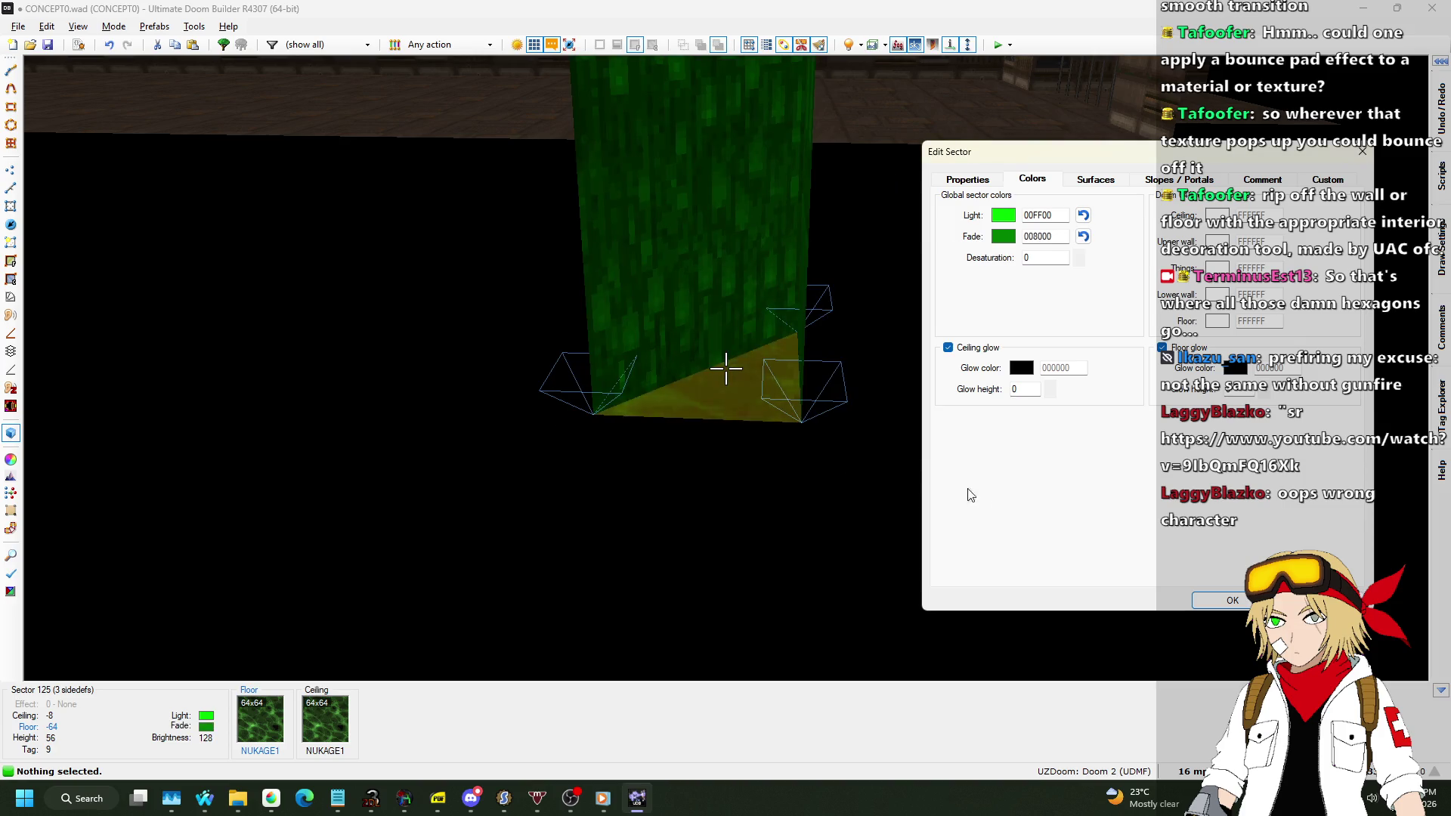
{"action": "left_click", "coordinate": [1228, 600]}
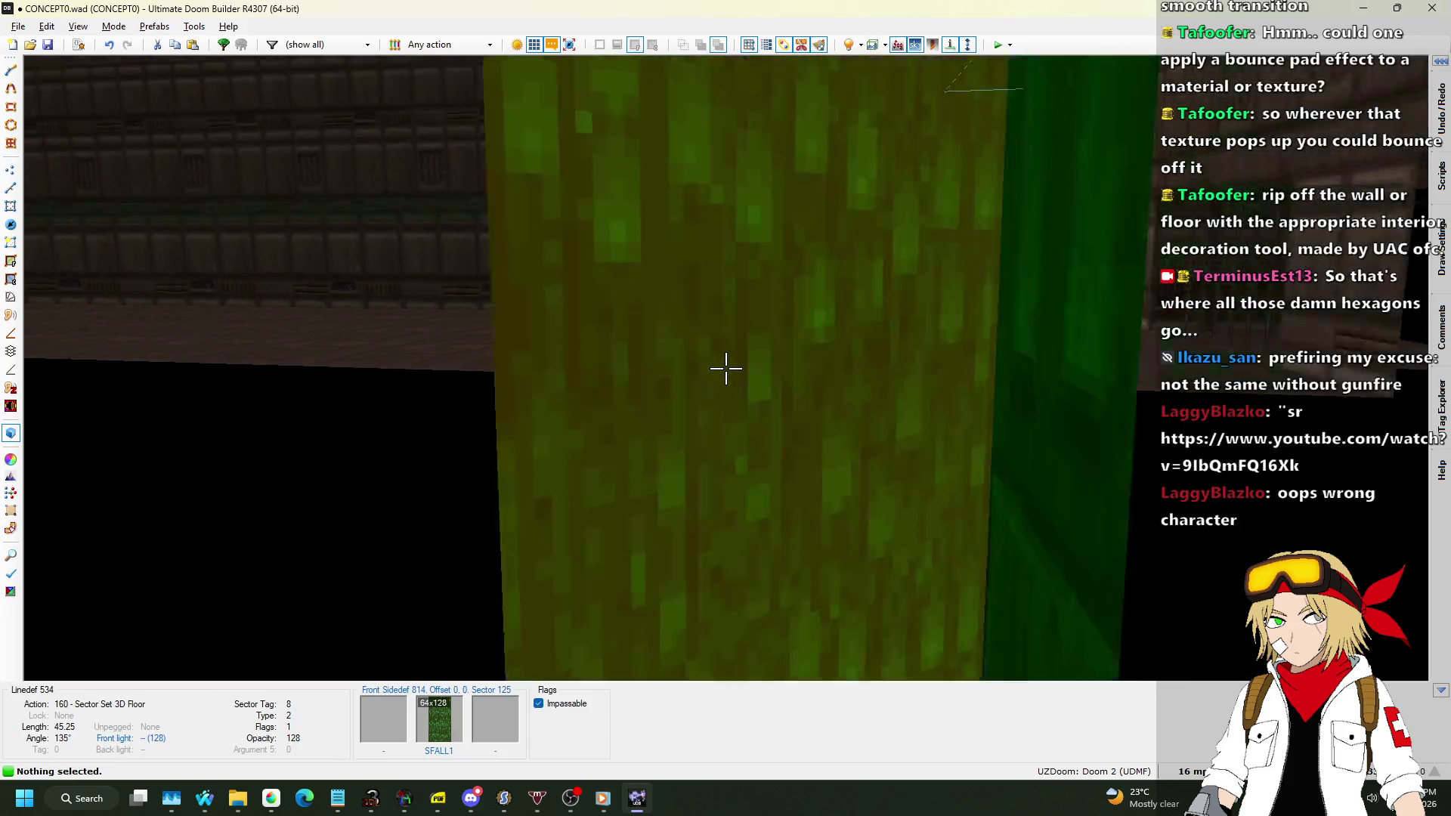
{"action": "key", "text": "Tab"}
{"action": "key", "text": "Tab"}
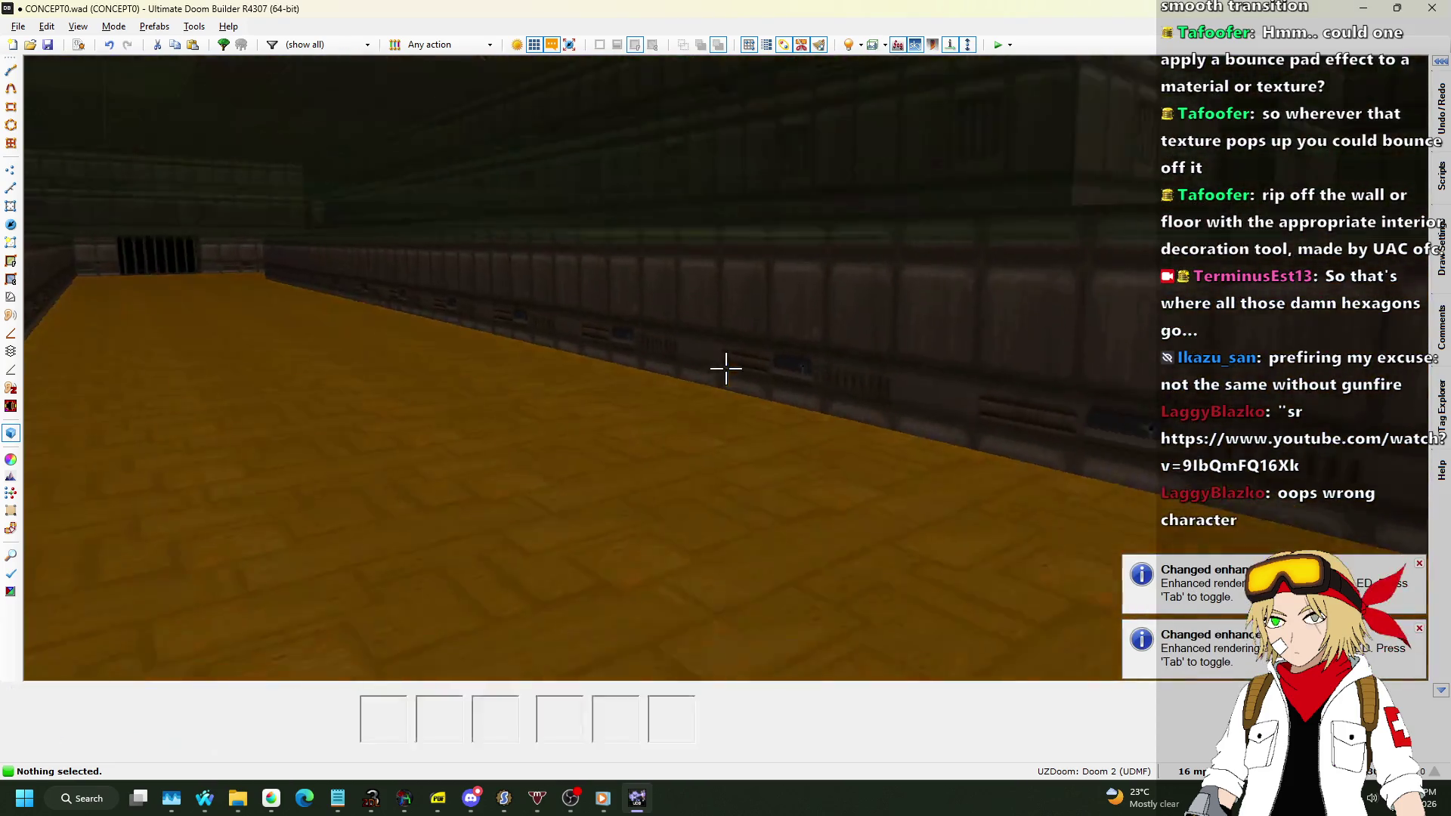
{"action": "key", "text": "w"}
{"action": "scroll", "coordinate": [743, 341], "scroll_direction": "up", "scroll_amount": 3}
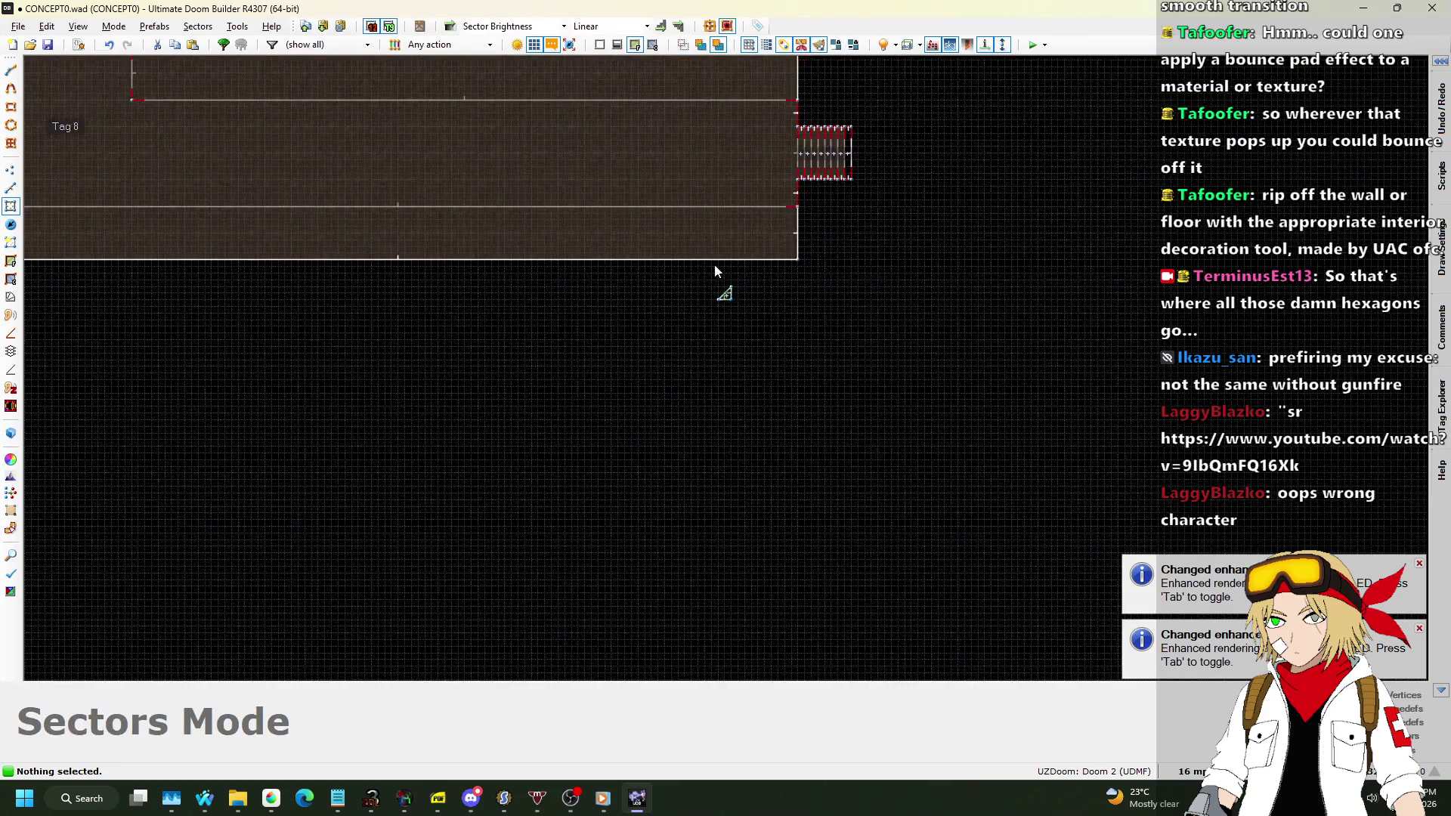
Add '2: Restrict light inside' to the triangle 3D-floor linedef's flags, then check it in 3D.
{"action": "key", "text": "l"}
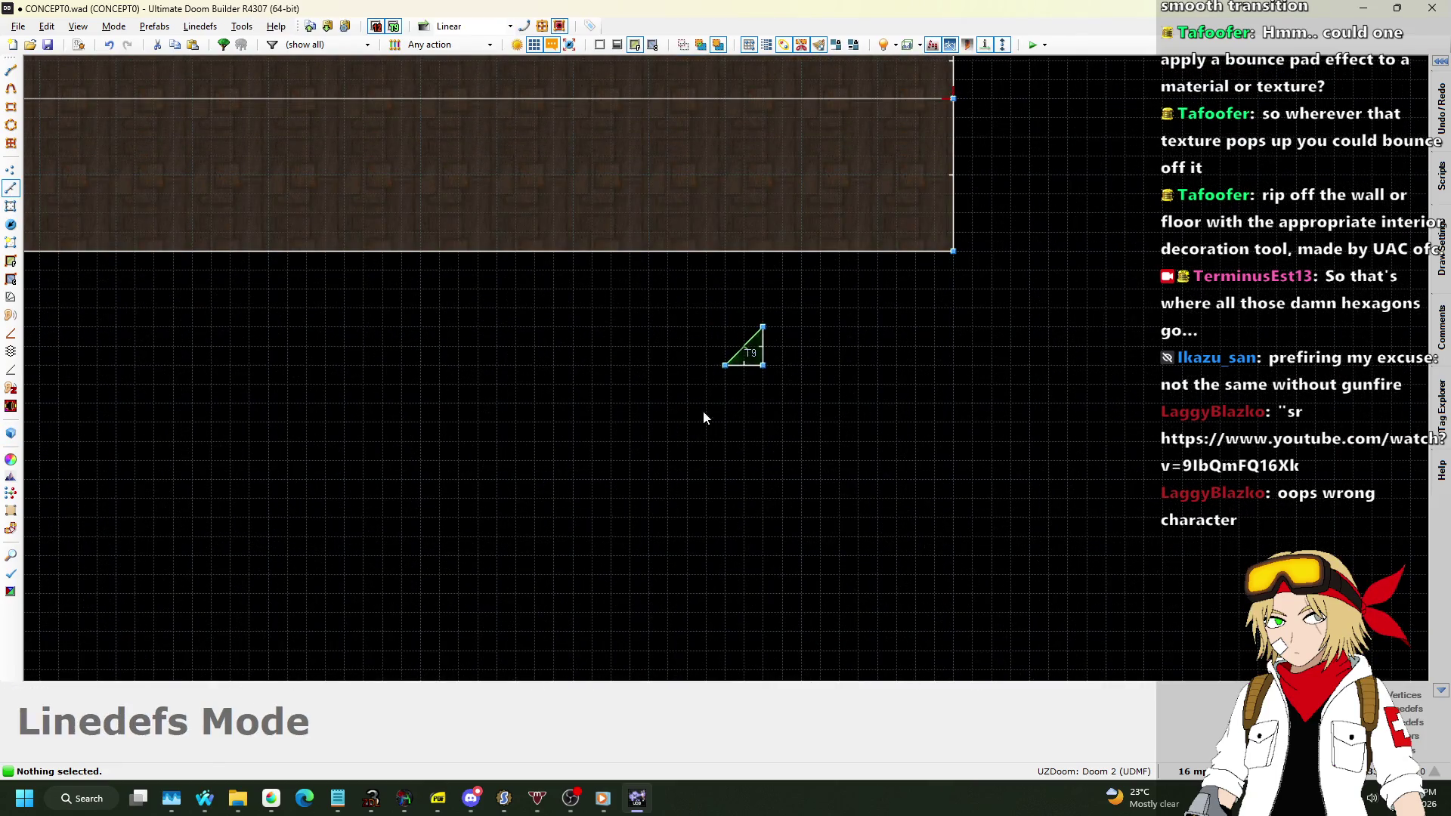
{"action": "right_click", "coordinate": [740, 360]}
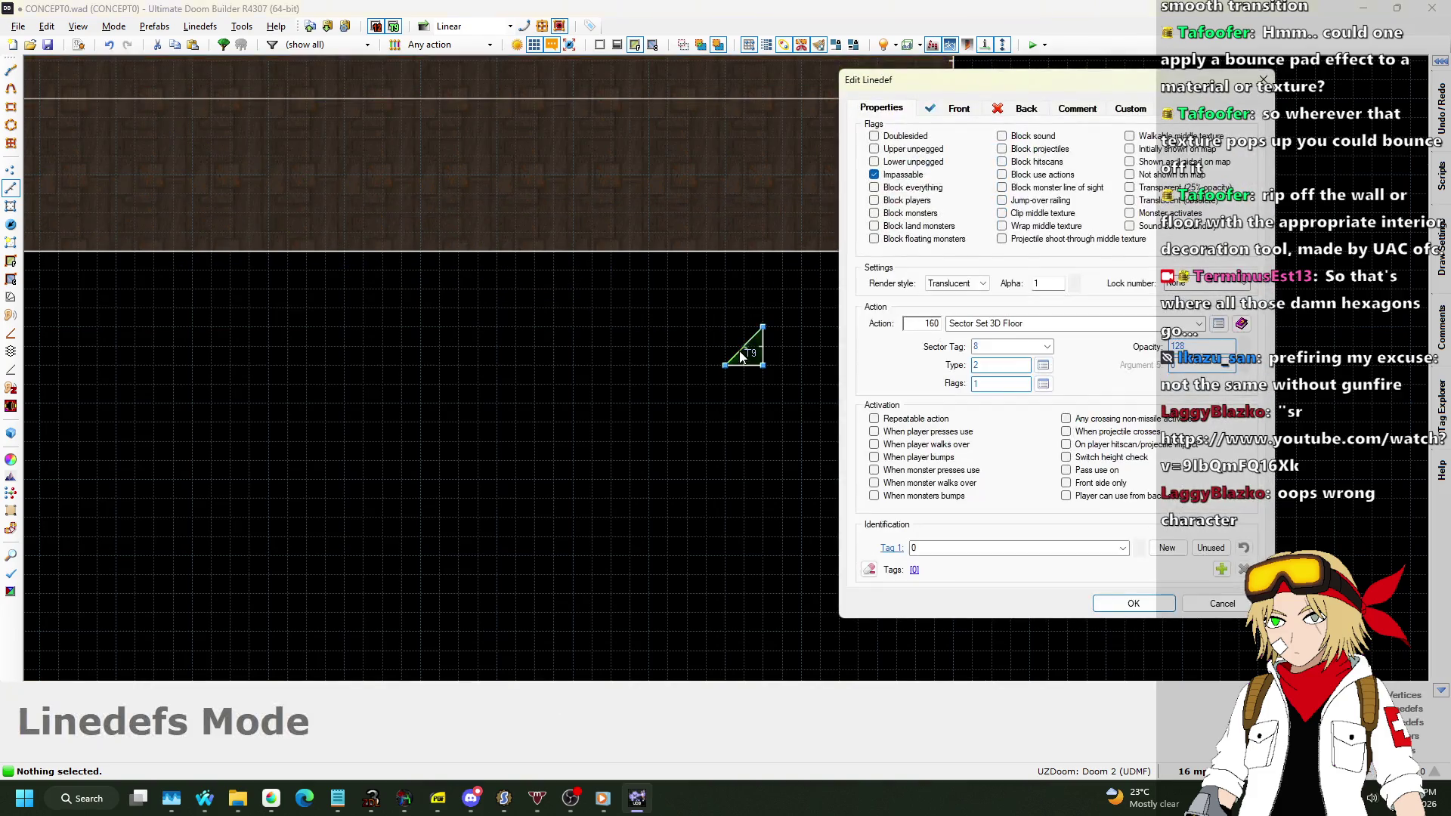
{"action": "left_click", "coordinate": [1042, 384]}
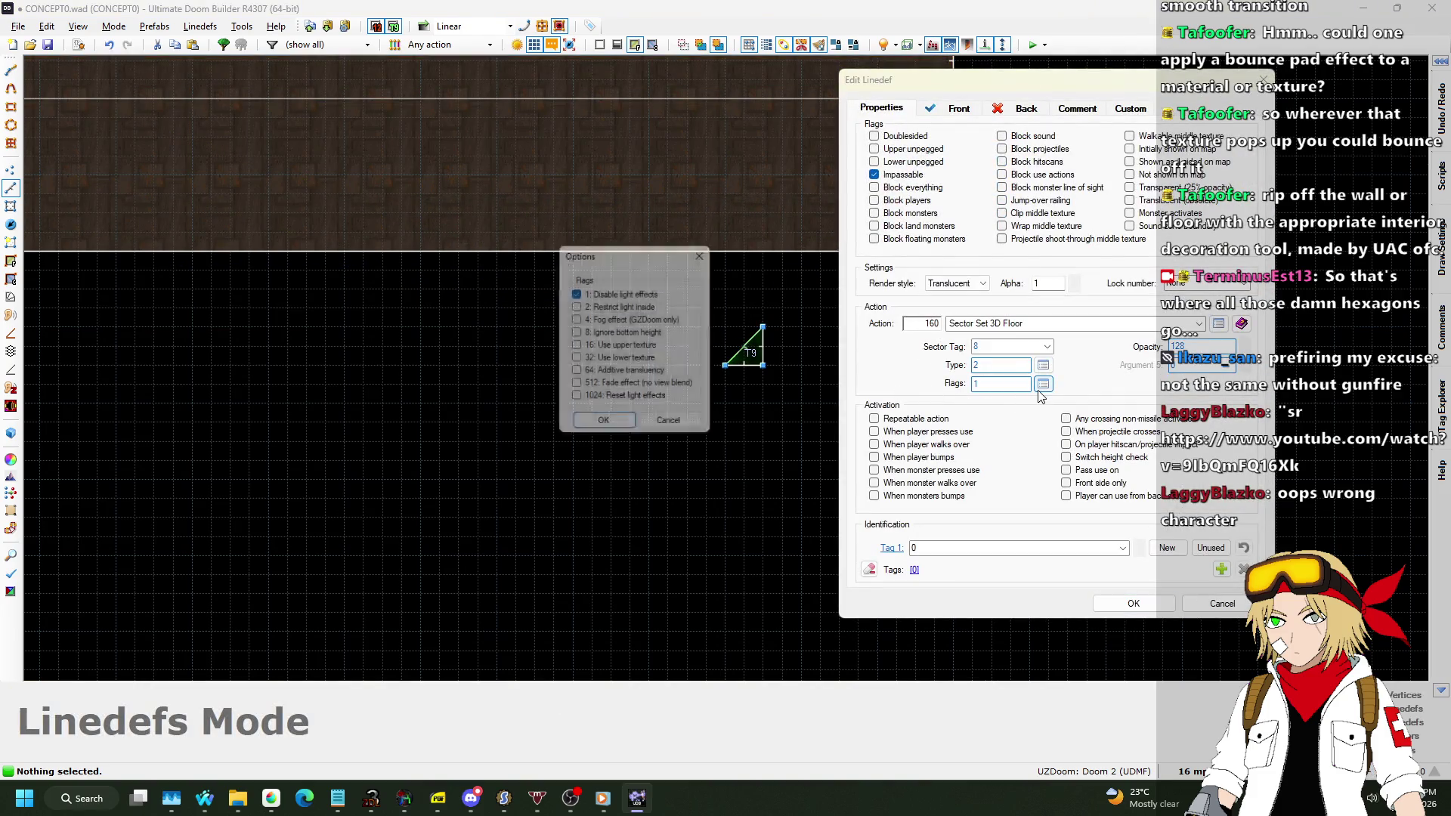
{"action": "left_click", "coordinate": [621, 312]}
{"action": "left_click", "coordinate": [605, 428]}
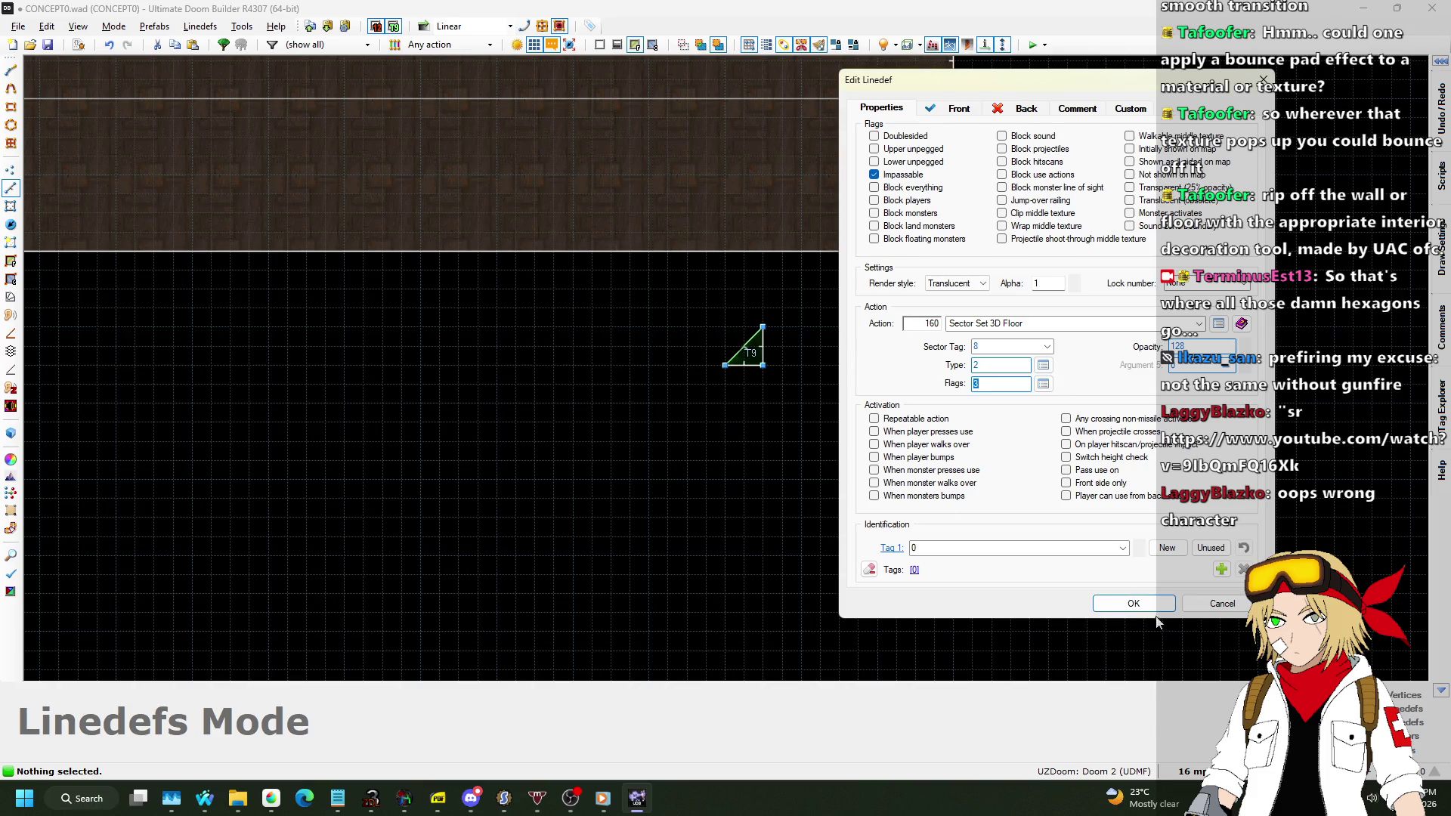
{"action": "left_click", "coordinate": [1134, 597]}
{"action": "key", "text": "w"}
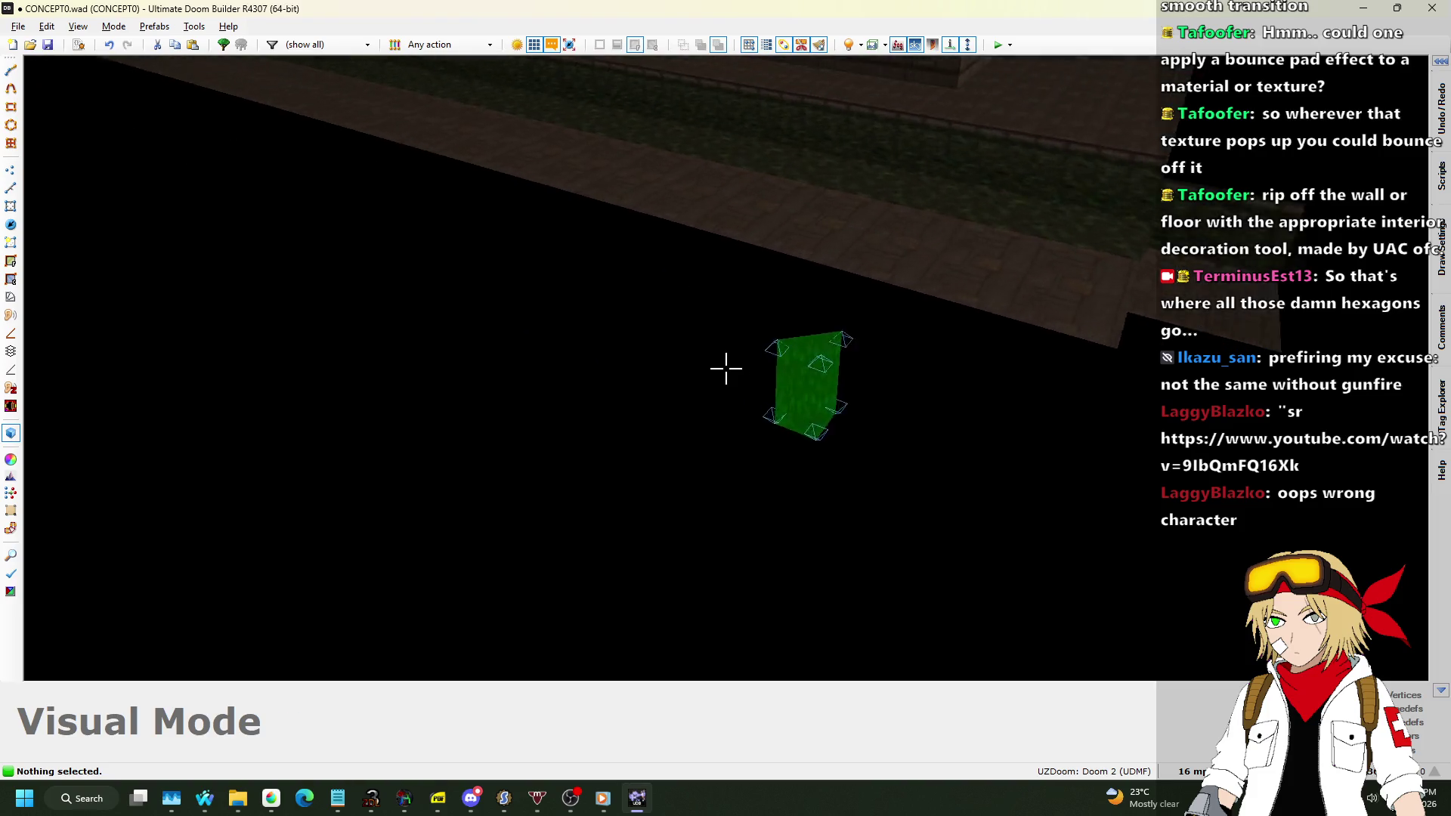
{"action": "key", "text": "s"}
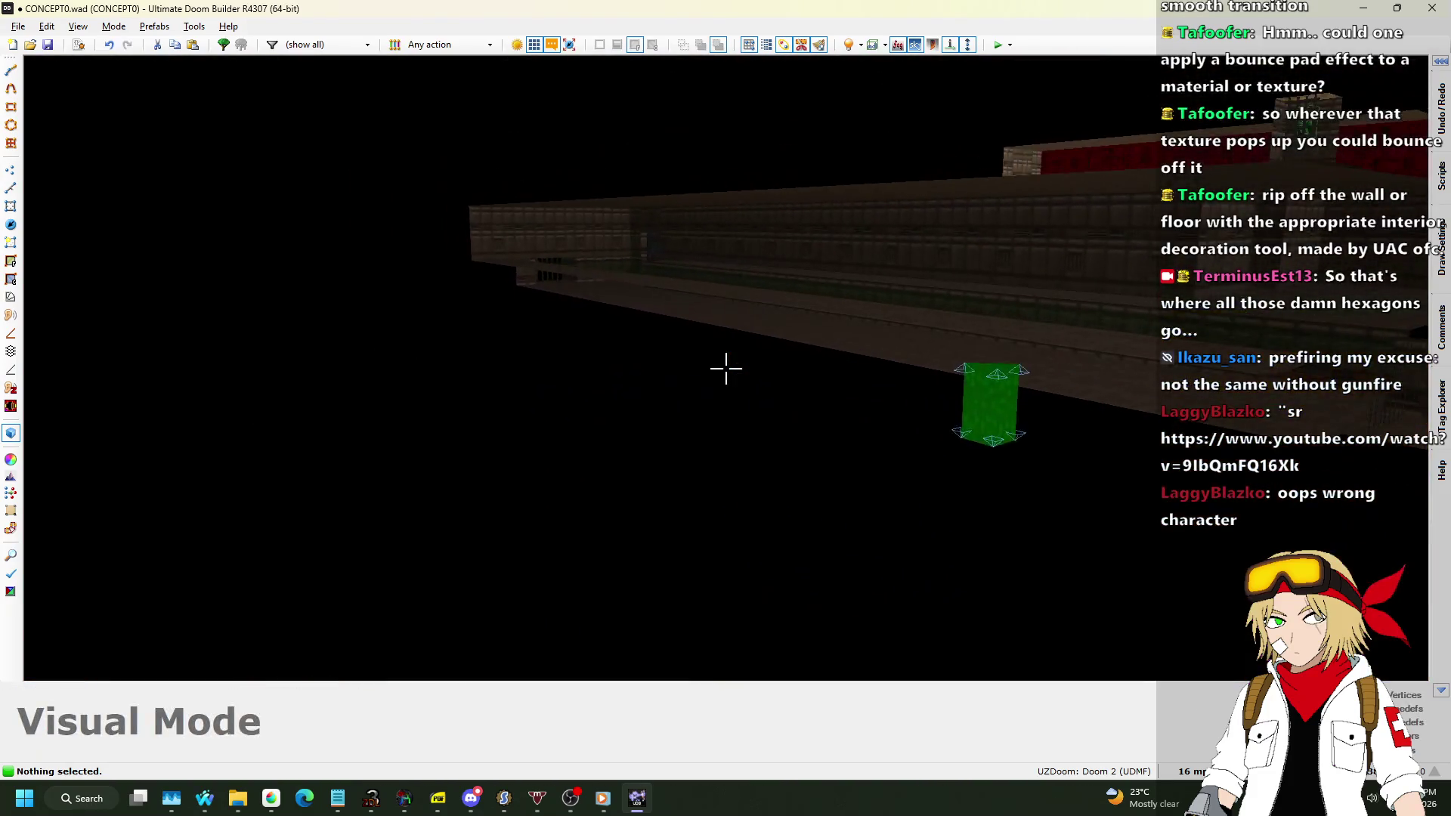
Apply a brightness gradient from the large corridor sector across the eight stair sectors.
{"action": "key", "text": "w"}
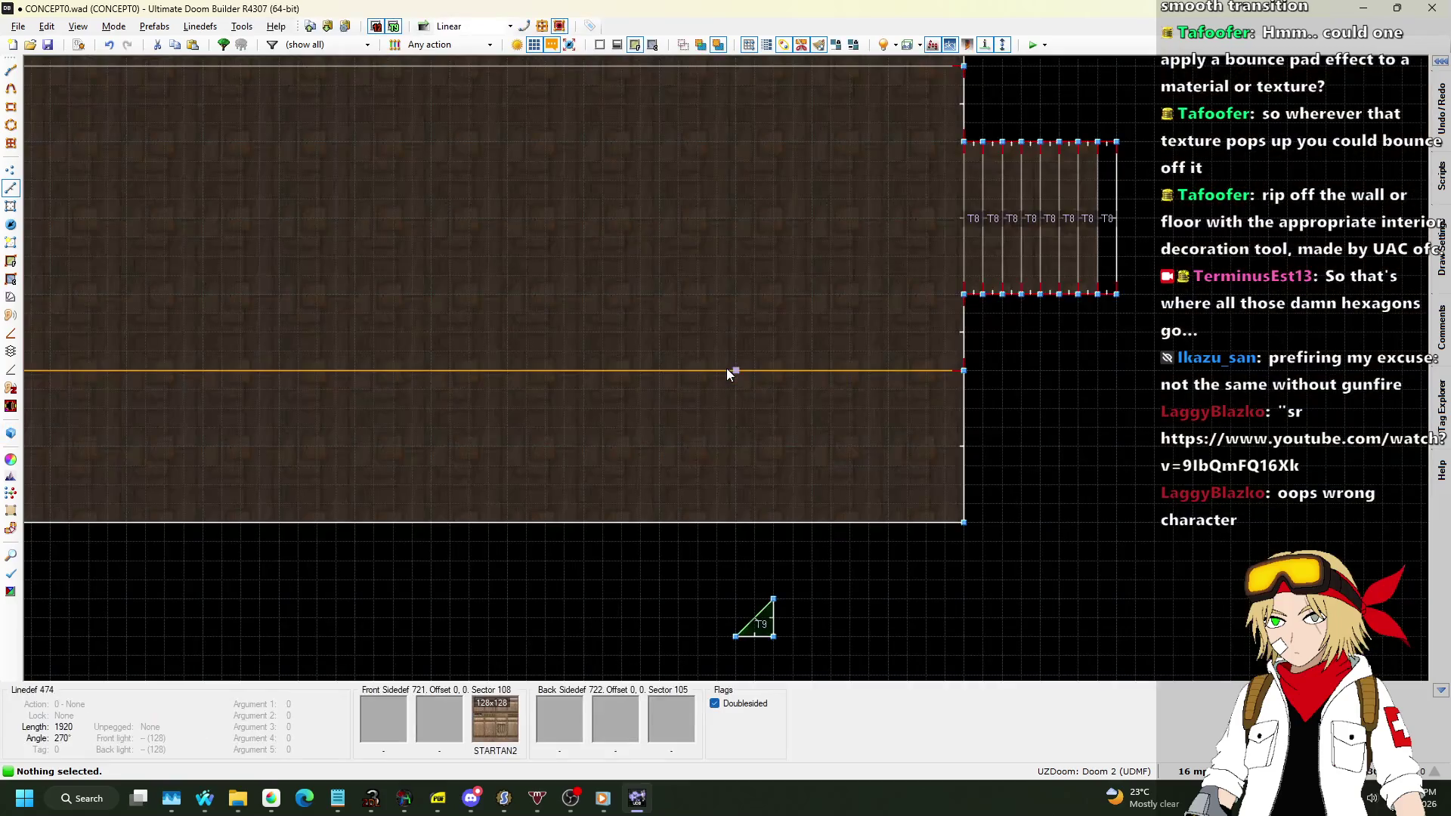
{"action": "scroll", "coordinate": [727, 368], "scroll_direction": "down", "scroll_amount": 5}
{"action": "scroll", "coordinate": [795, 309], "scroll_direction": "up", "scroll_amount": 4}
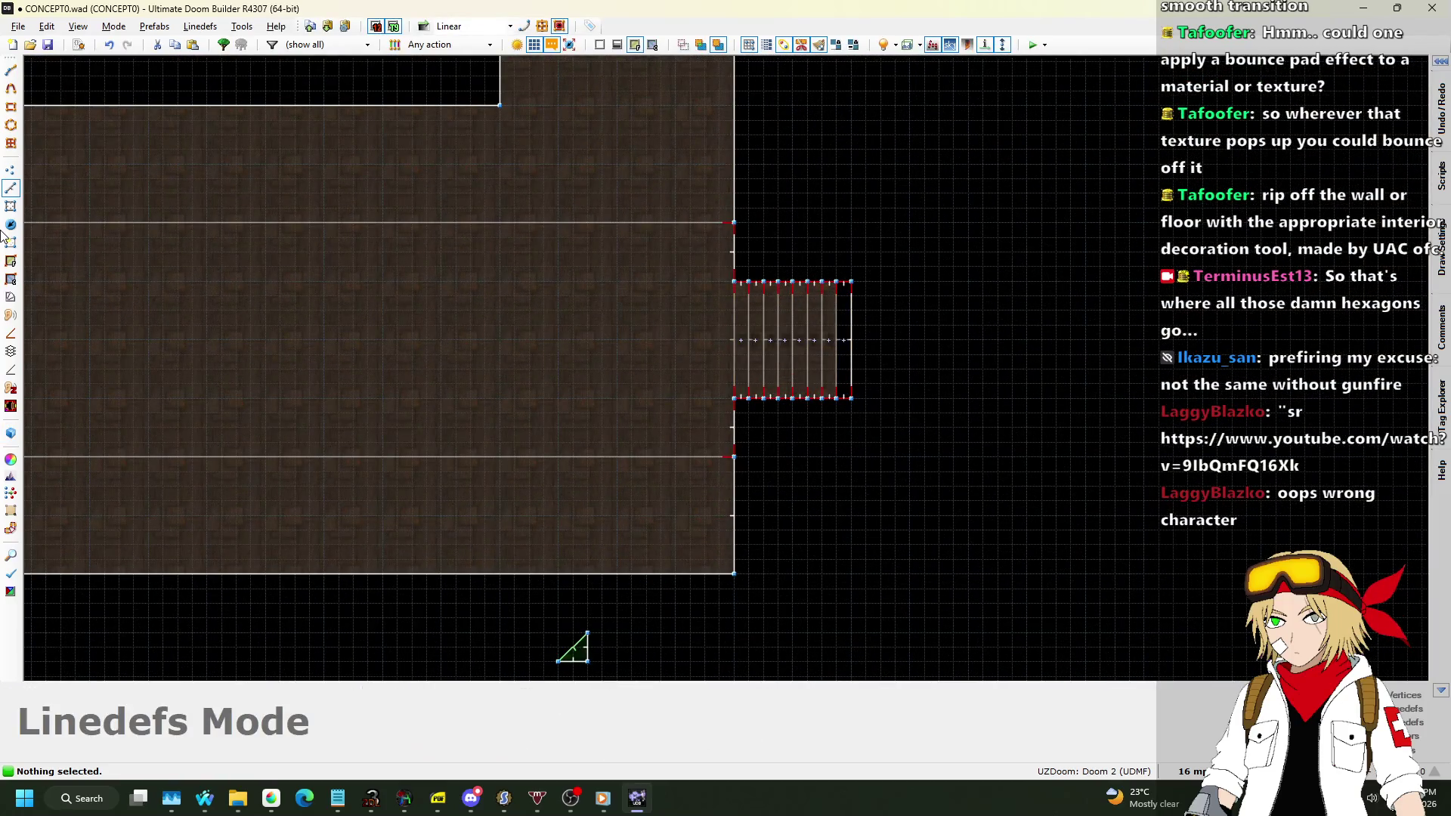
{"action": "left_click", "coordinate": [12, 207]}
{"action": "left_click", "coordinate": [583, 315]}
{"action": "scroll", "coordinate": [738, 331], "scroll_direction": "up", "scroll_amount": 3}
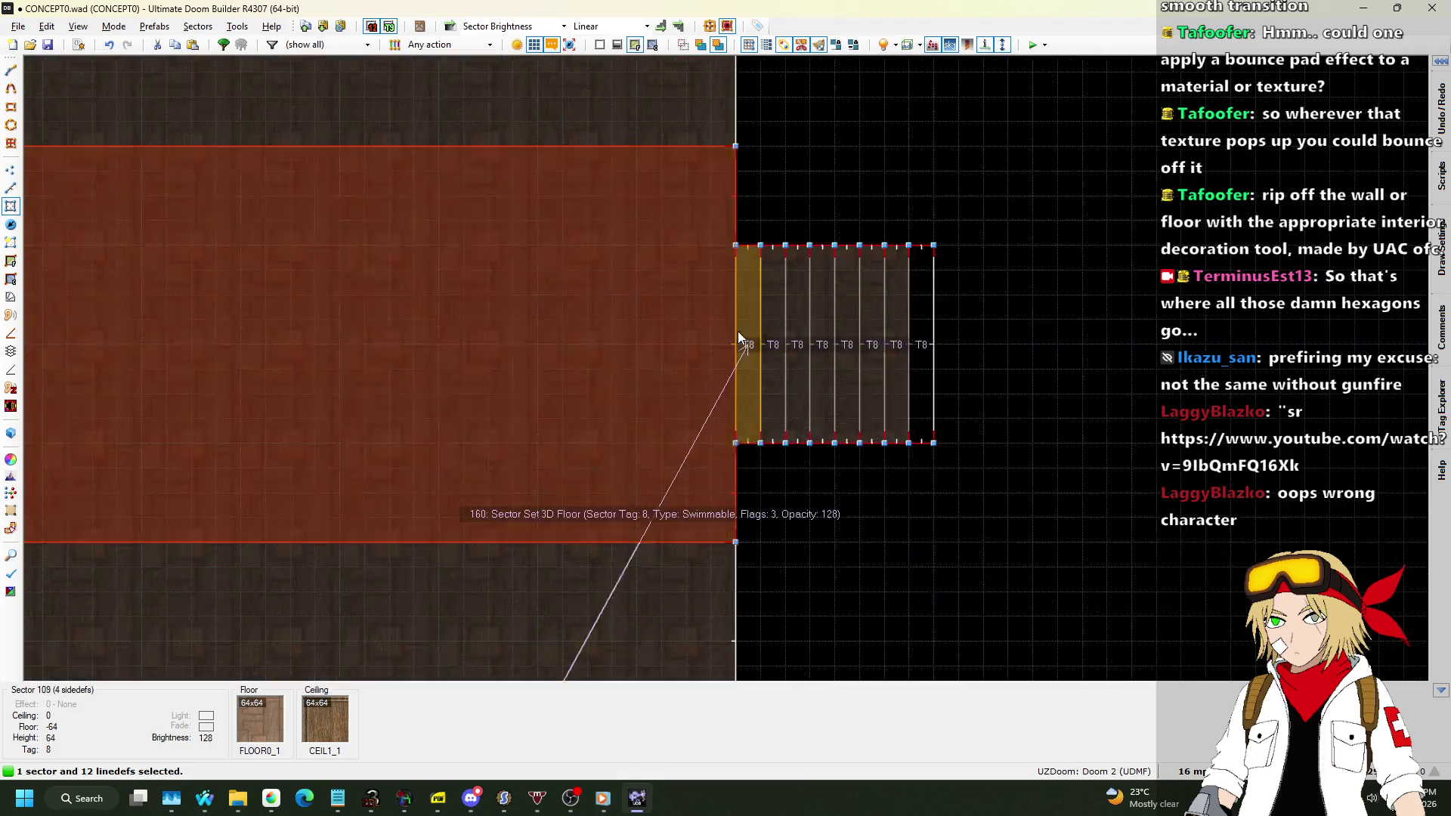
{"action": "left_click", "coordinate": [752, 323]}
{"action": "left_click", "coordinate": [782, 322]}
{"action": "left_click", "coordinate": [819, 326]}
{"action": "left_click", "coordinate": [841, 327]}
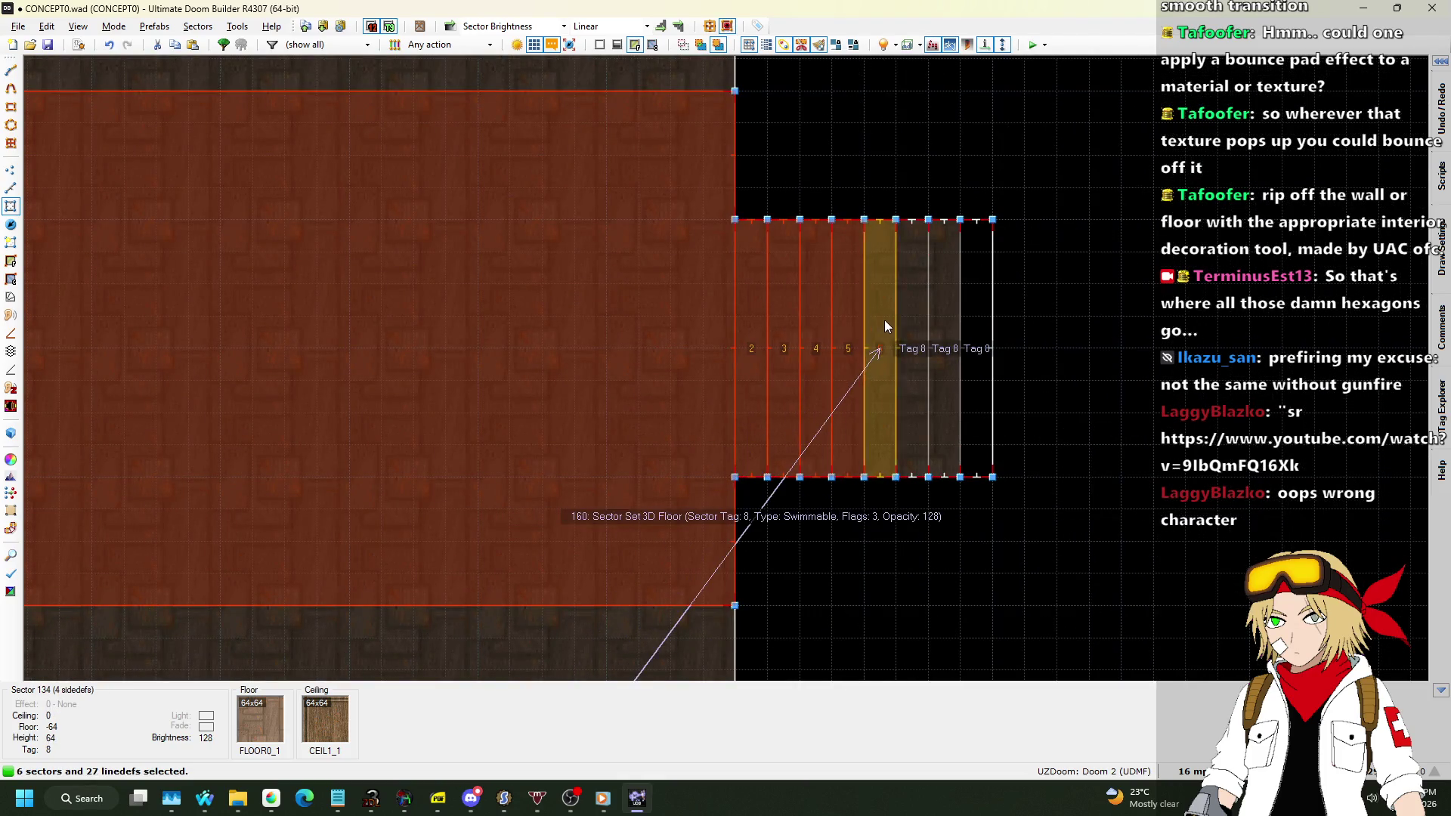
{"action": "left_click", "coordinate": [884, 326]}
{"action": "left_click", "coordinate": [911, 326]}
{"action": "left_click", "coordinate": [936, 326]}
{"action": "left_click", "coordinate": [978, 322]}
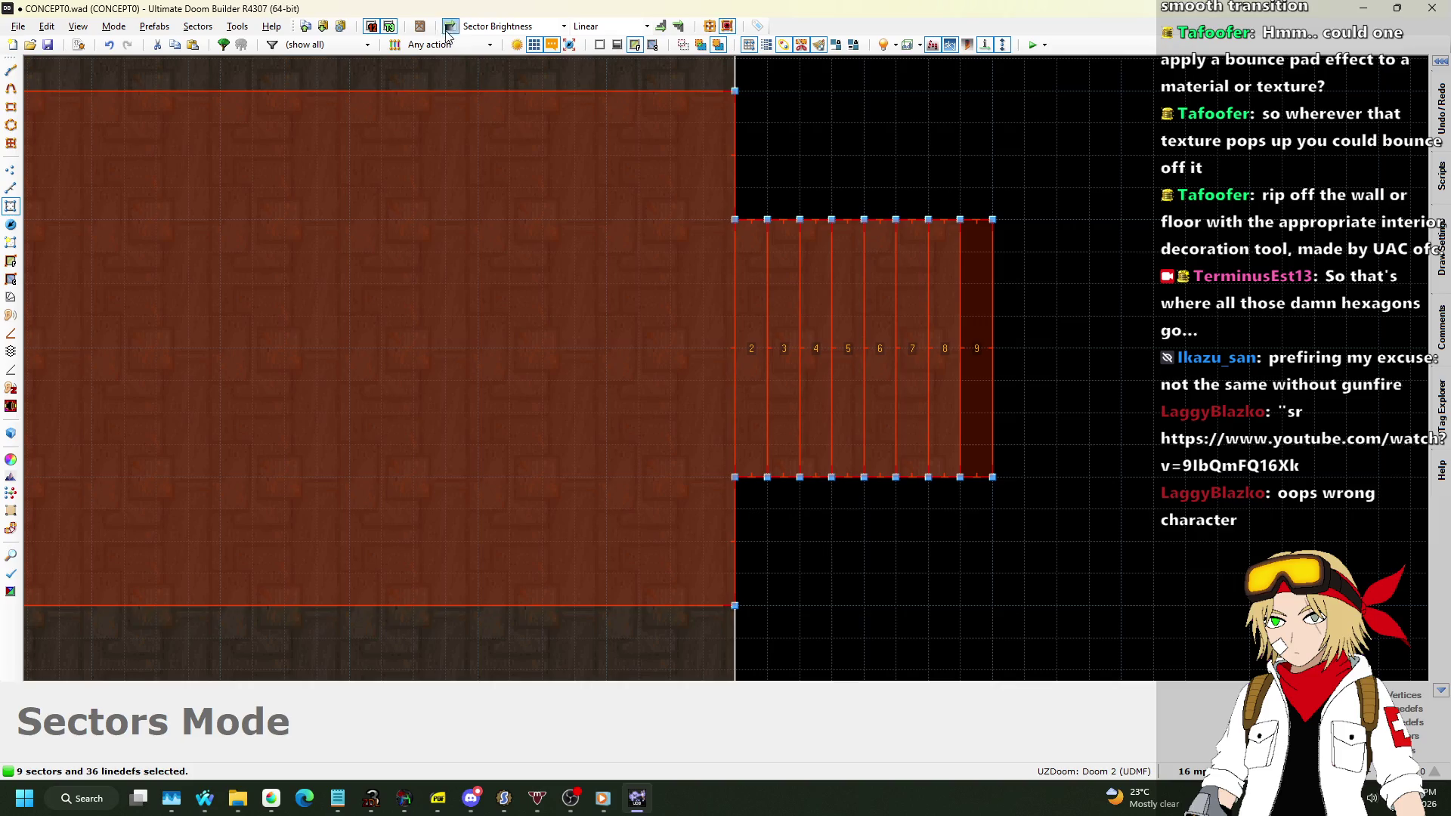
{"action": "left_click", "coordinate": [450, 28]}
Apply a second brightness gradient from the Tag 8 sector back across the eight stair sectors.
{"action": "scroll", "coordinate": [1076, 285], "scroll_direction": "down", "scroll_amount": 3}
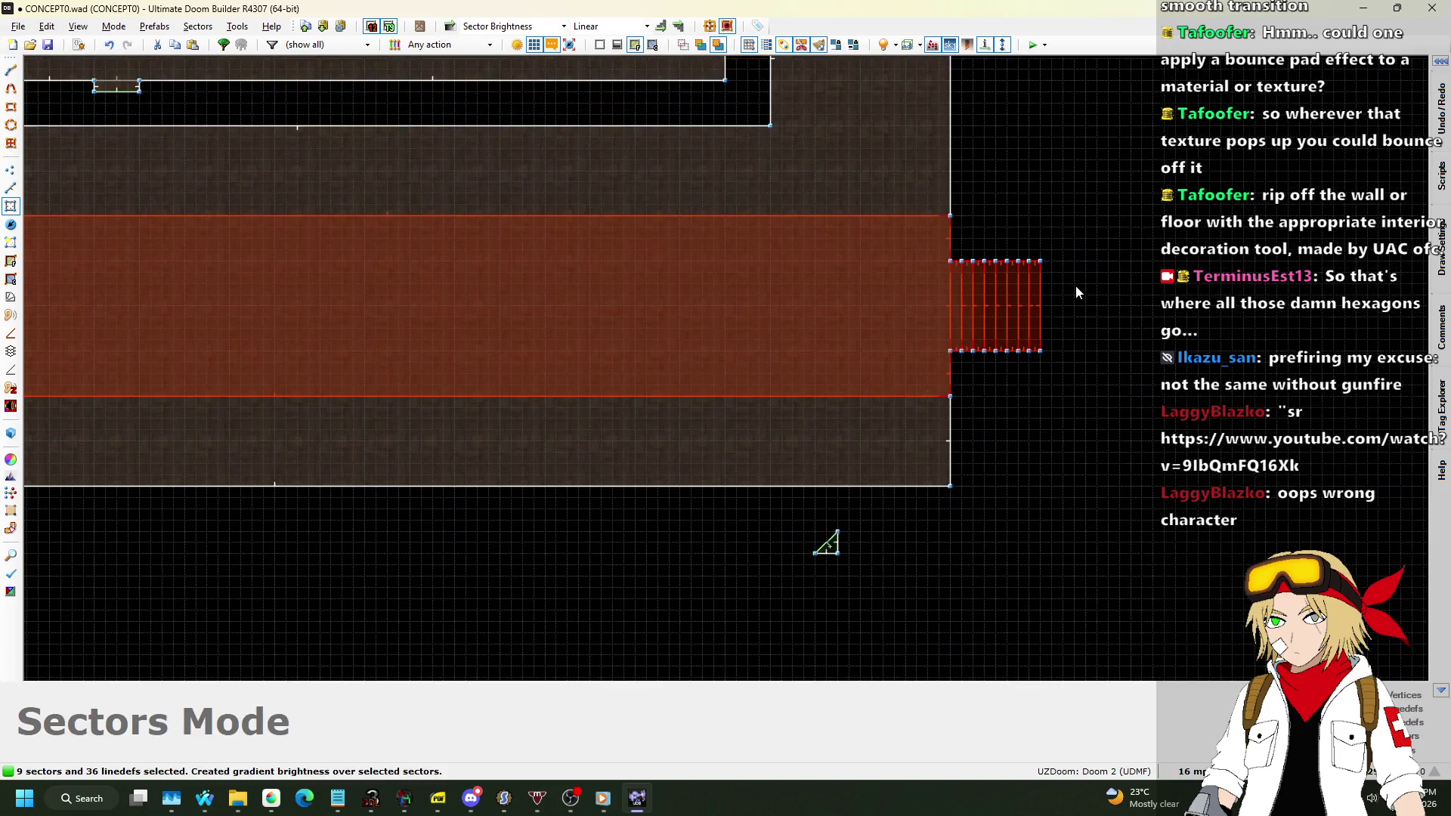
{"action": "scroll", "coordinate": [1076, 284], "scroll_direction": "down", "scroll_amount": 2}
{"action": "scroll", "coordinate": [563, 279], "scroll_direction": "up", "scroll_amount": 8}
{"action": "left_click", "coordinate": [601, 423]}
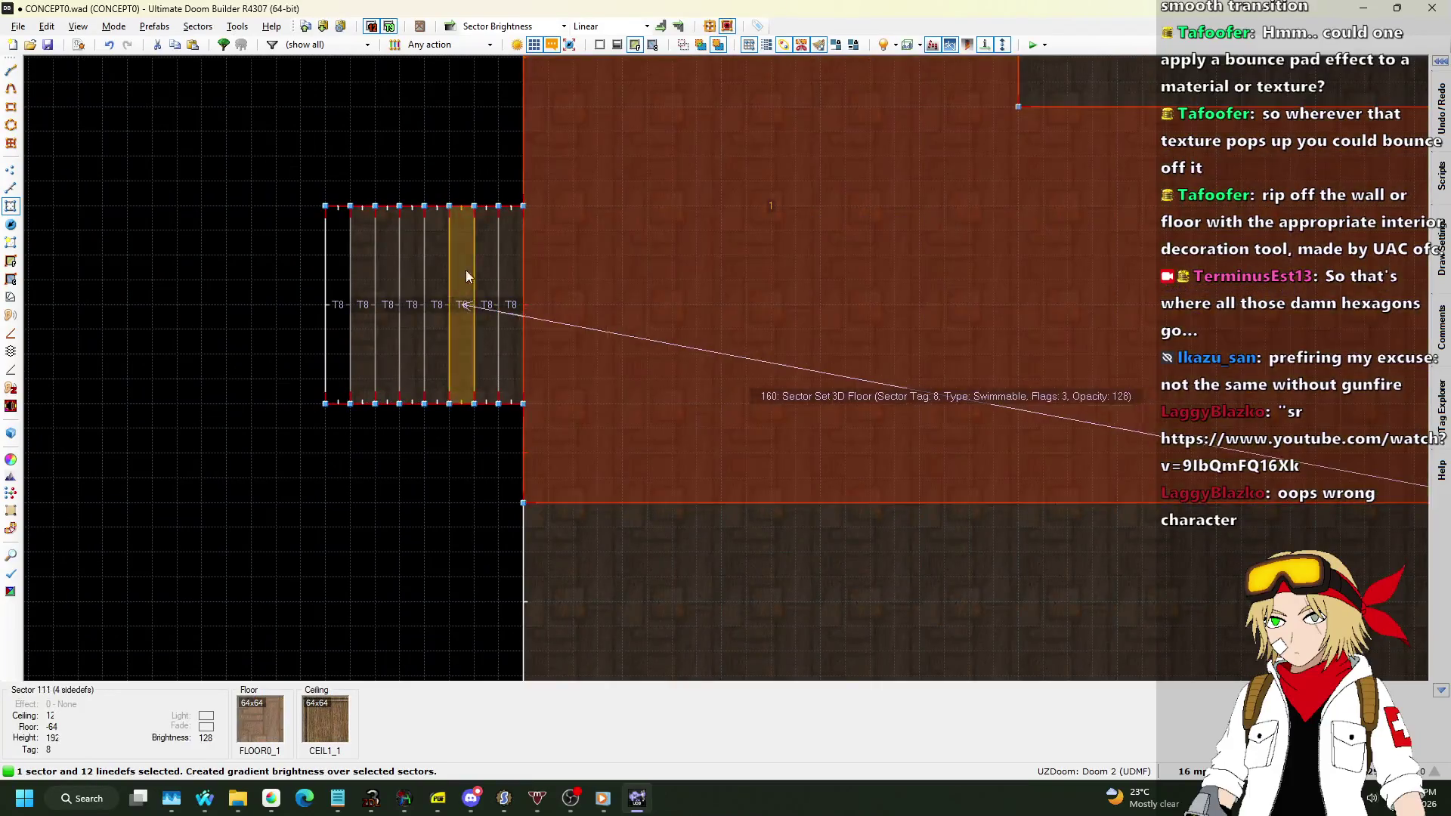
{"action": "scroll", "coordinate": [465, 276], "scroll_direction": "up", "scroll_amount": 3}
{"action": "left_click", "coordinate": [588, 304]}
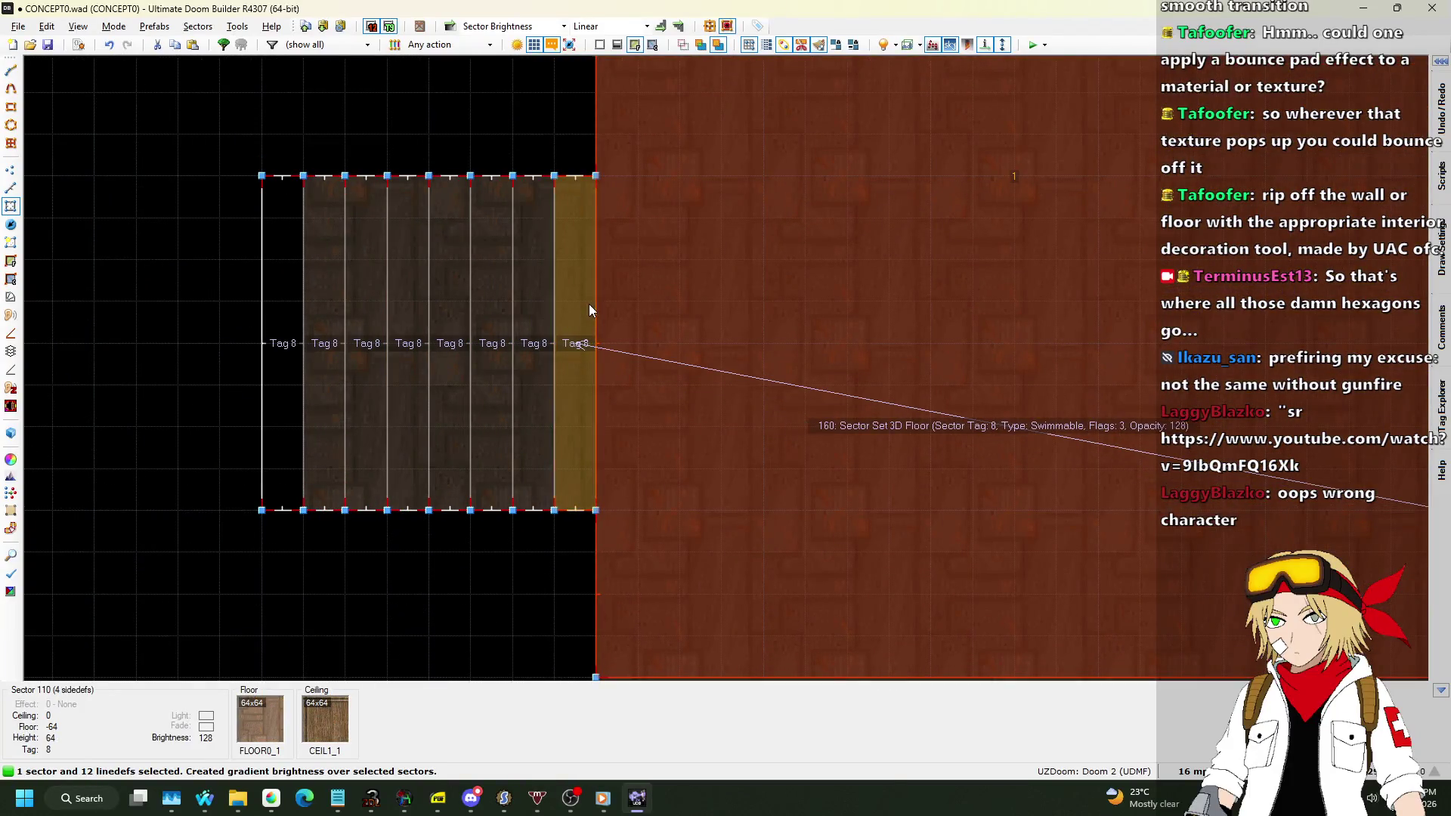
{"action": "left_click", "coordinate": [520, 302]}
{"action": "left_click", "coordinate": [496, 305]}
{"action": "left_click", "coordinate": [457, 306]}
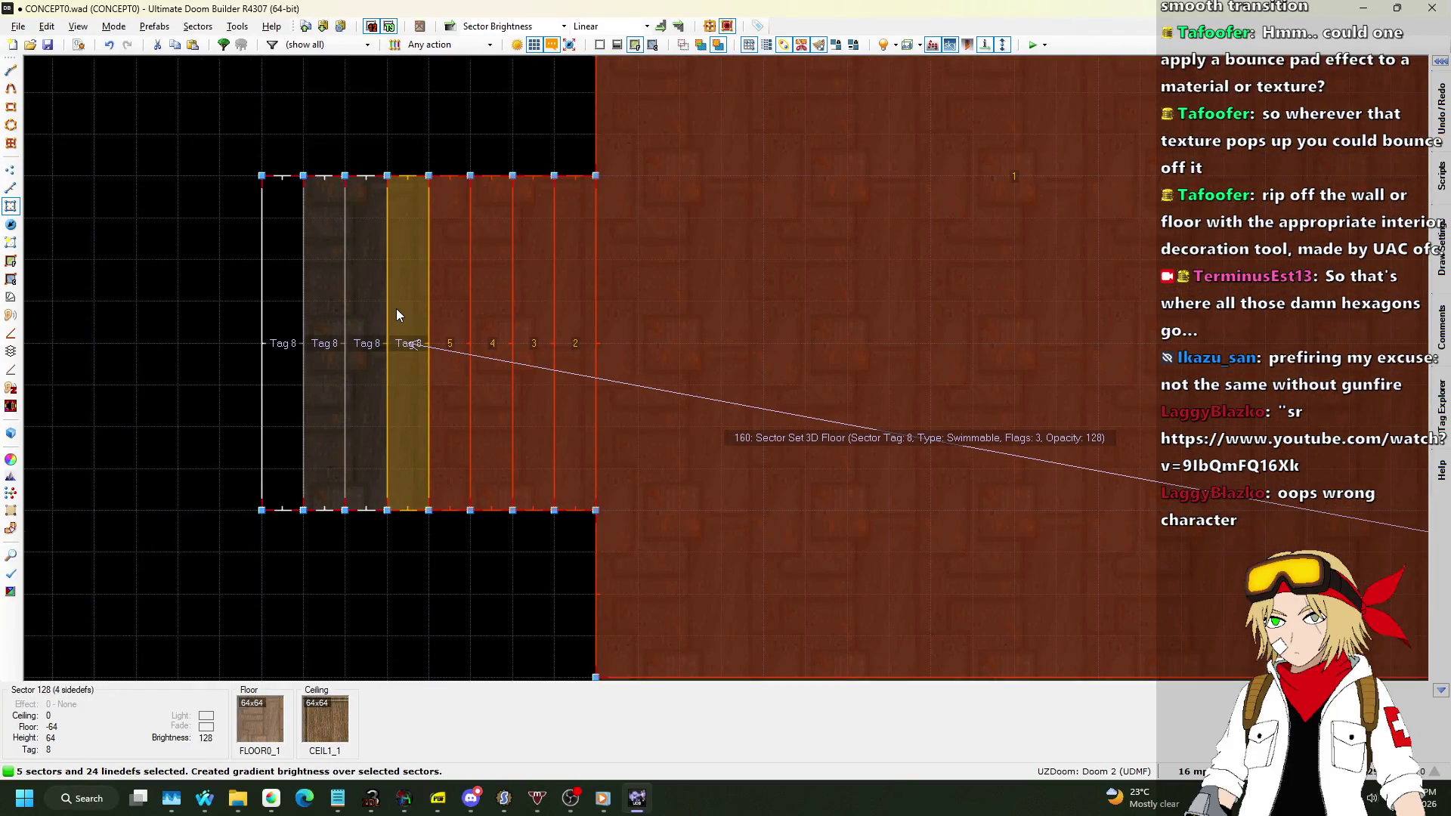
{"action": "left_click", "coordinate": [396, 308]}
{"action": "left_click", "coordinate": [347, 316]}
{"action": "left_click", "coordinate": [340, 319]}
{"action": "left_click", "coordinate": [287, 320]}
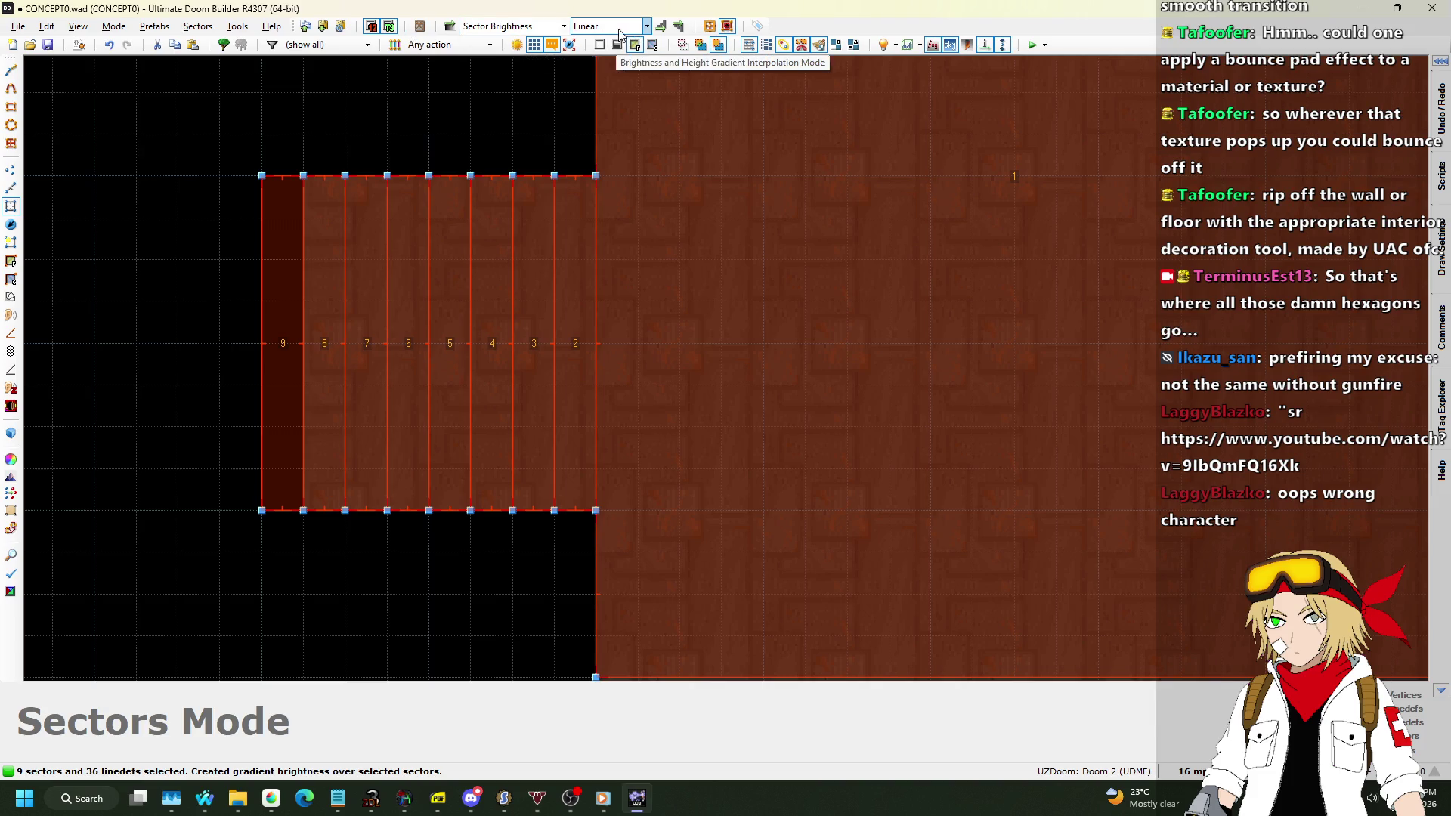
{"action": "left_click", "coordinate": [449, 28]}
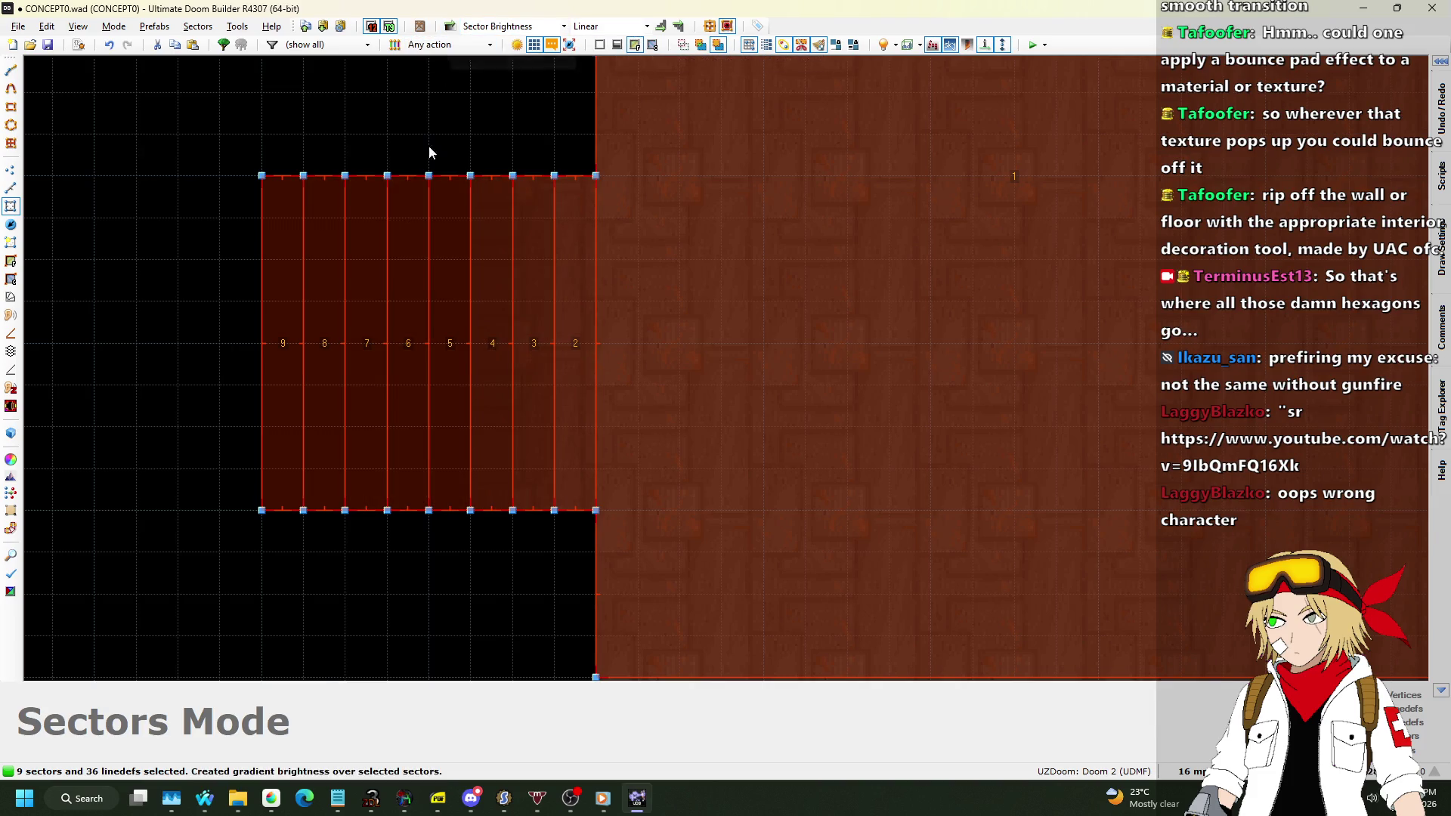
Clear the selection, save CONCEPT0.wad, and launch a UZDoom playtest.
{"action": "left_click", "coordinate": [429, 145]}
{"action": "scroll", "coordinate": [420, 382], "scroll_direction": "down", "scroll_amount": 2}
{"action": "scroll", "coordinate": [420, 383], "scroll_direction": "down", "scroll_amount": 3}
{"action": "key", "text": "ctrl+s"}
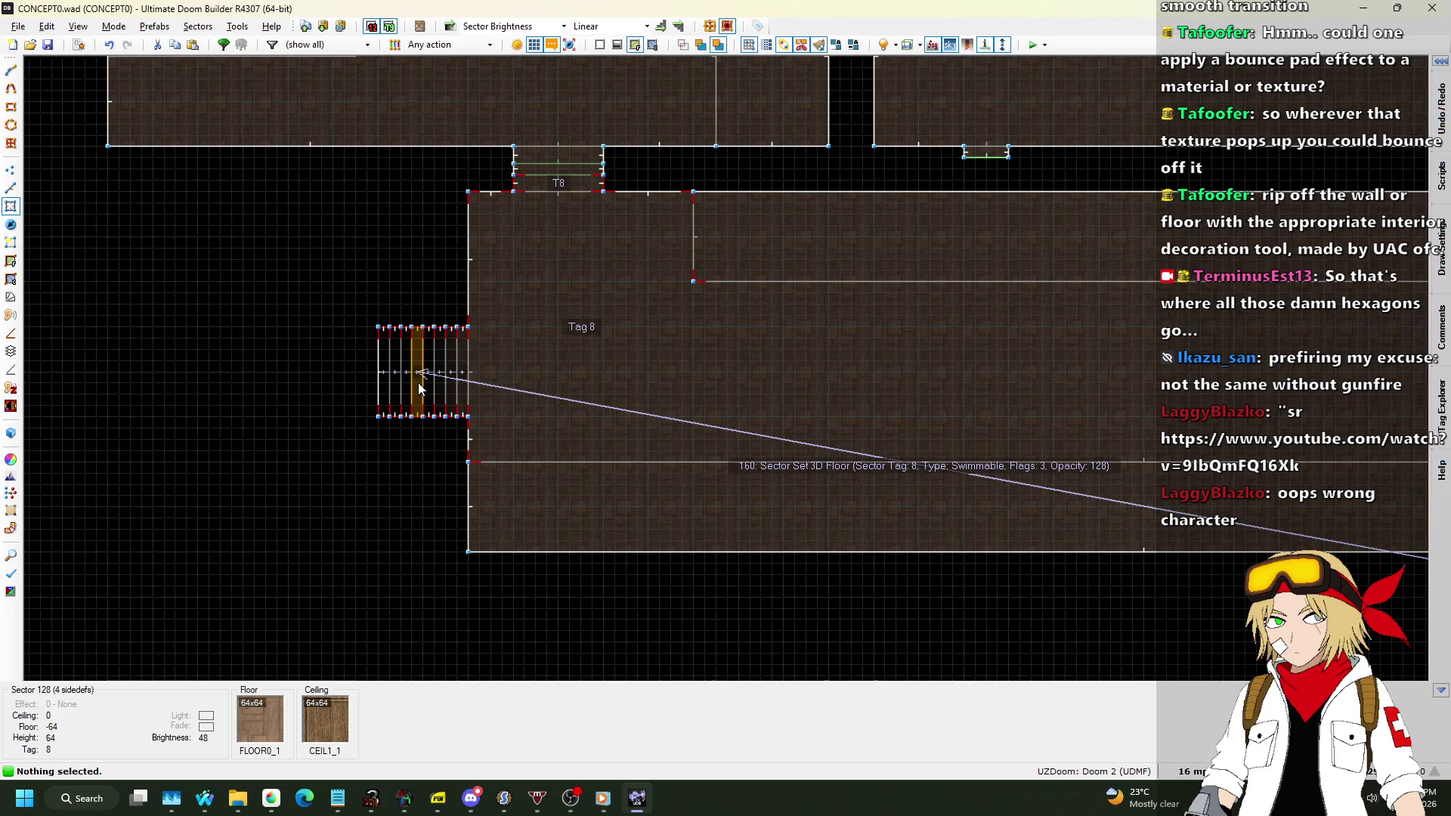
{"action": "key", "text": "F9"}
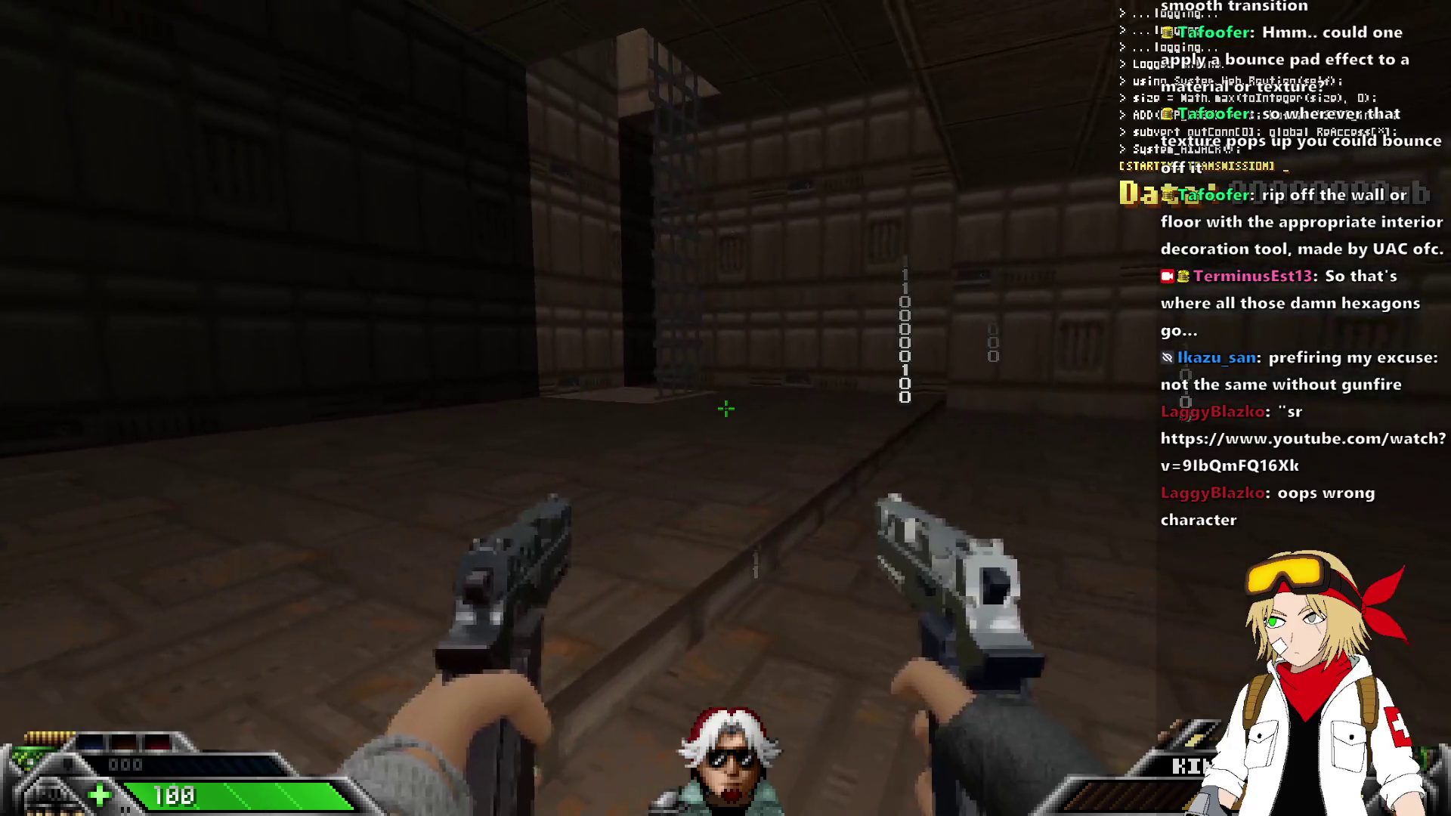
Swing the Blackjack, walk past the green slime pool to the barred cage, then quit UZDoom.
{"action": "key", "text": "1"}
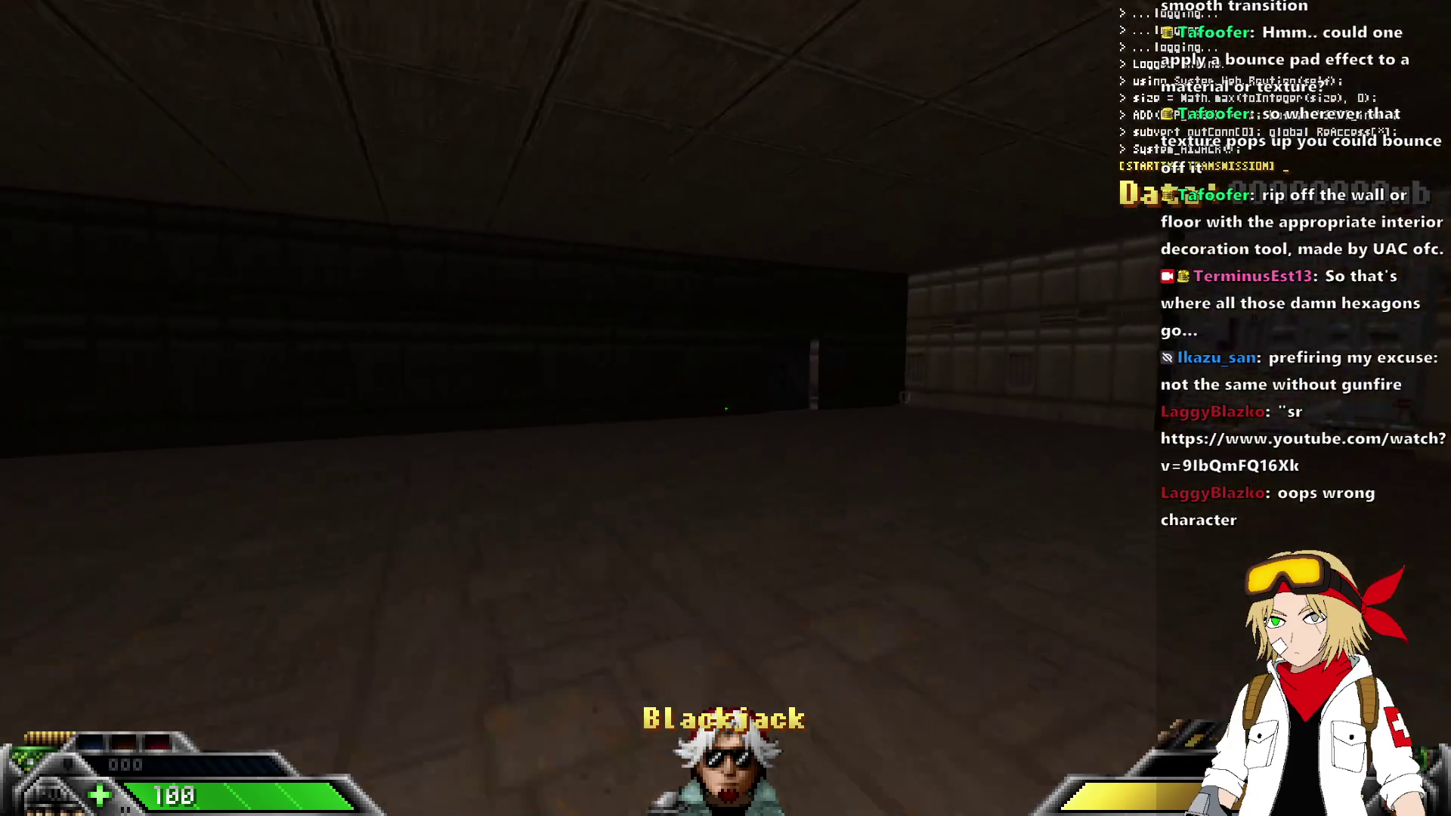
{"action": "left_click", "coordinate": [725, 408]}
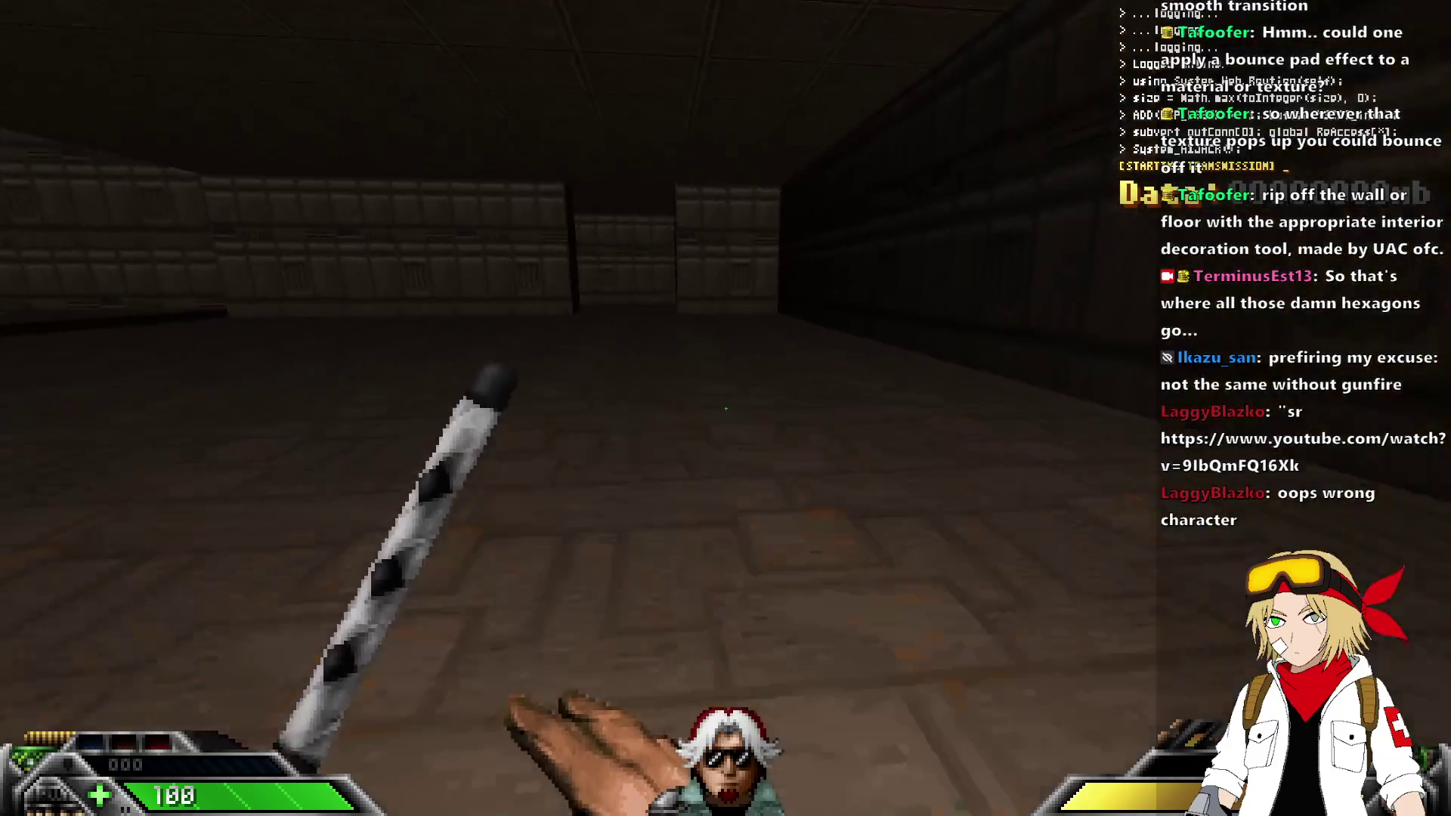
{"action": "key", "text": "w"}
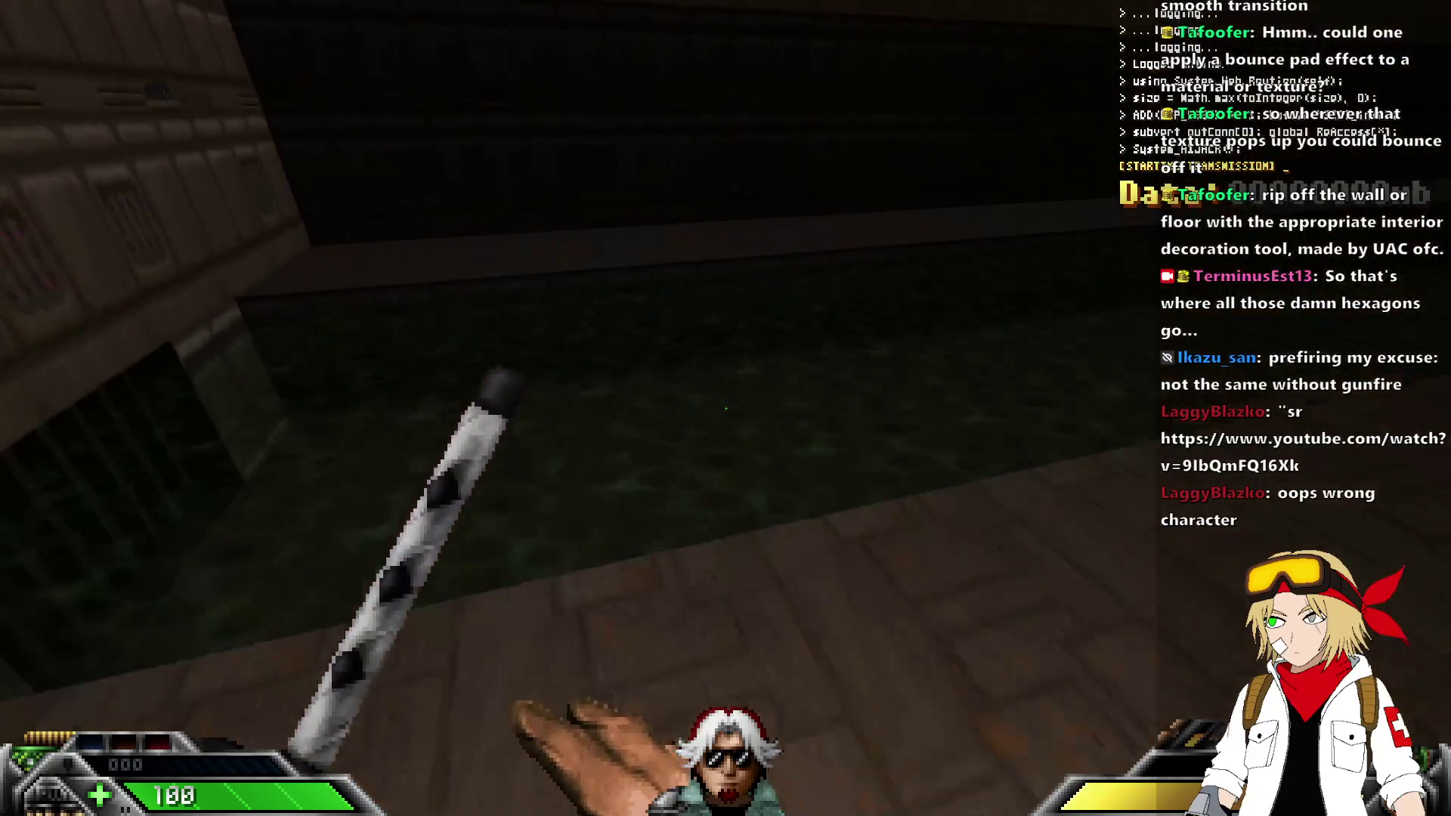
{"action": "key", "text": "w"}
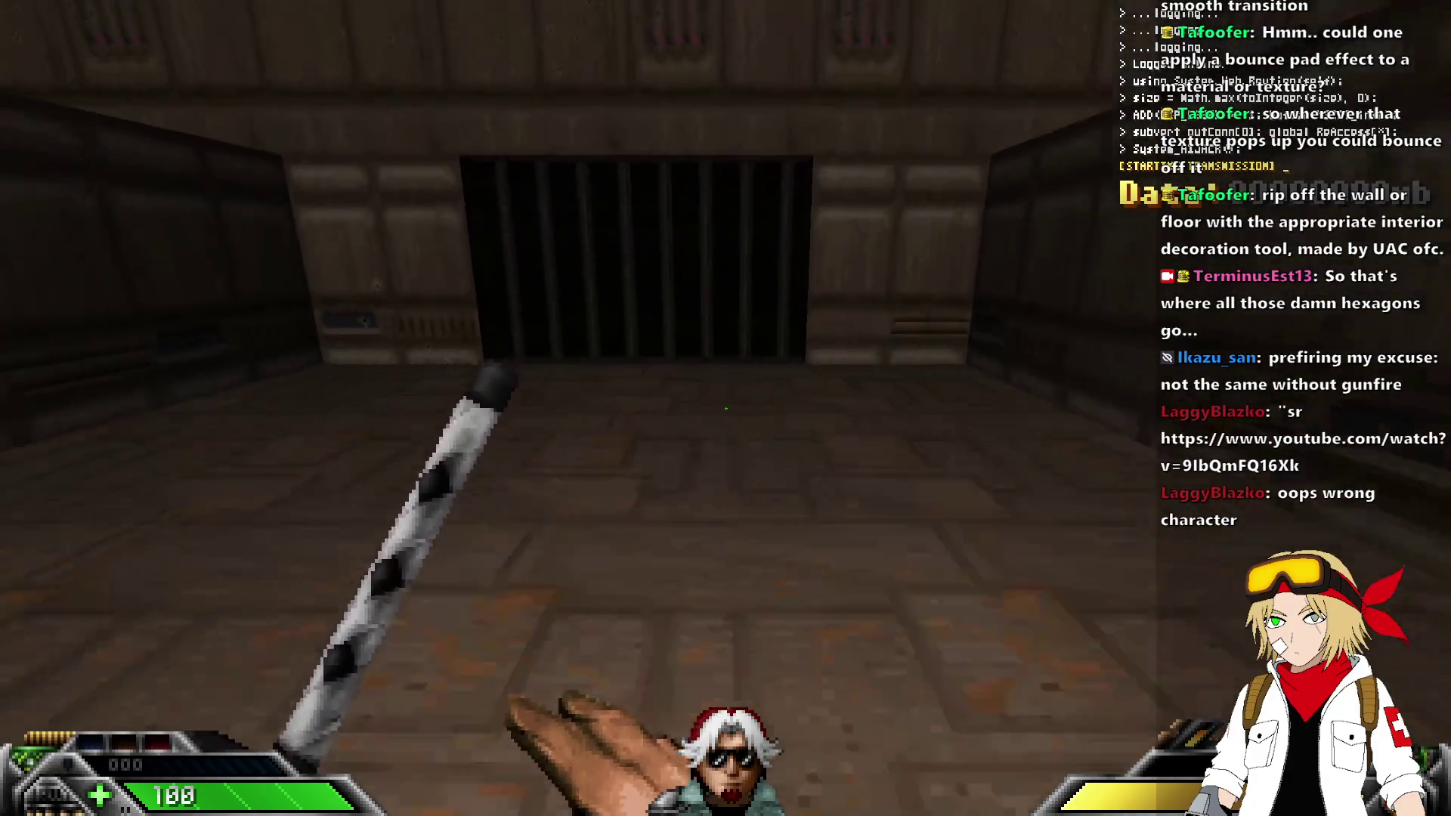
{"action": "key", "text": "alt+F4"}
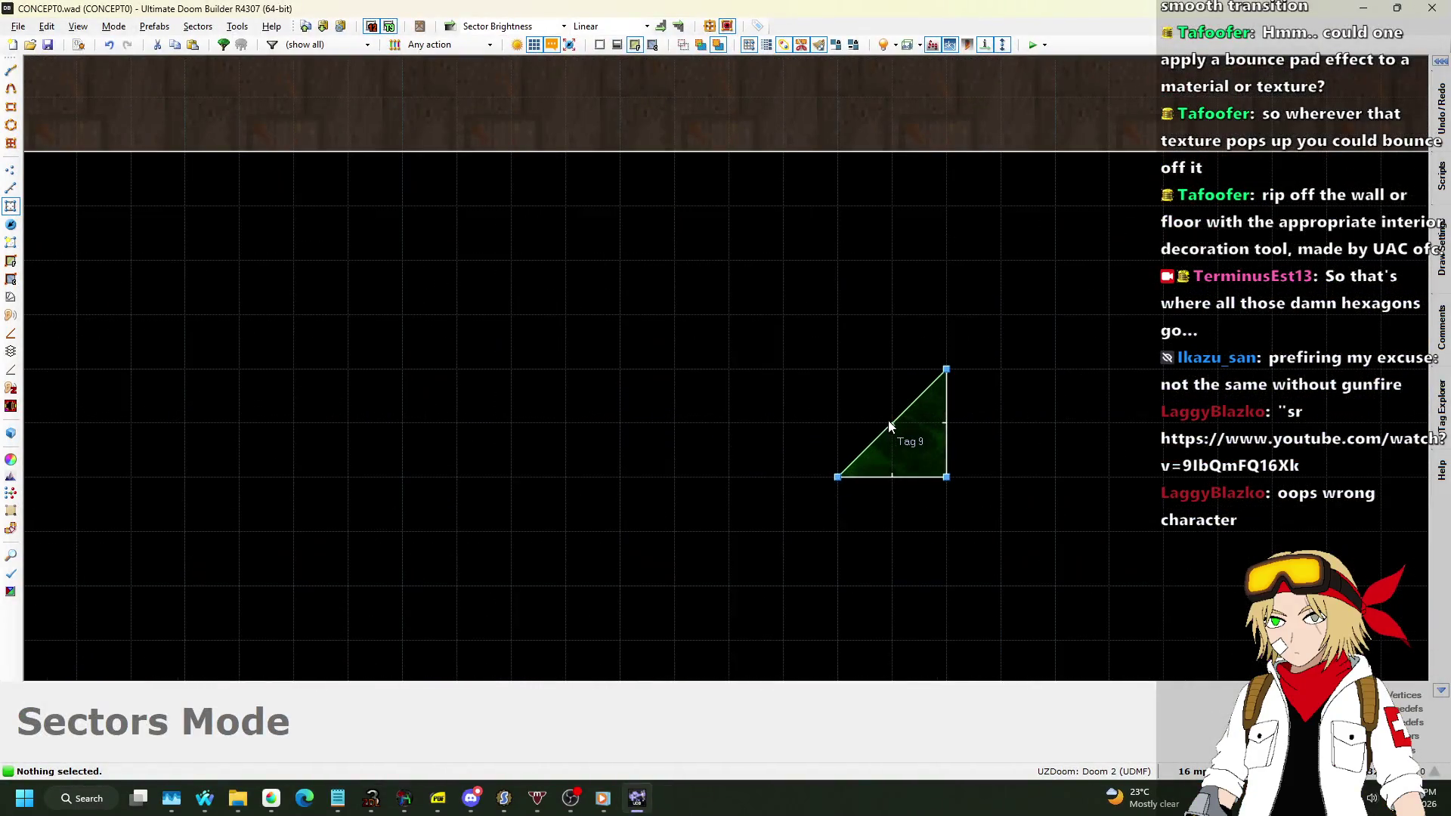
Uncheck Disable light effects on the triangle's diagonal 3D-floor line, leaving flags 2, and save CONCEPT0.wad.
{"action": "left_click", "coordinate": [14, 188]}
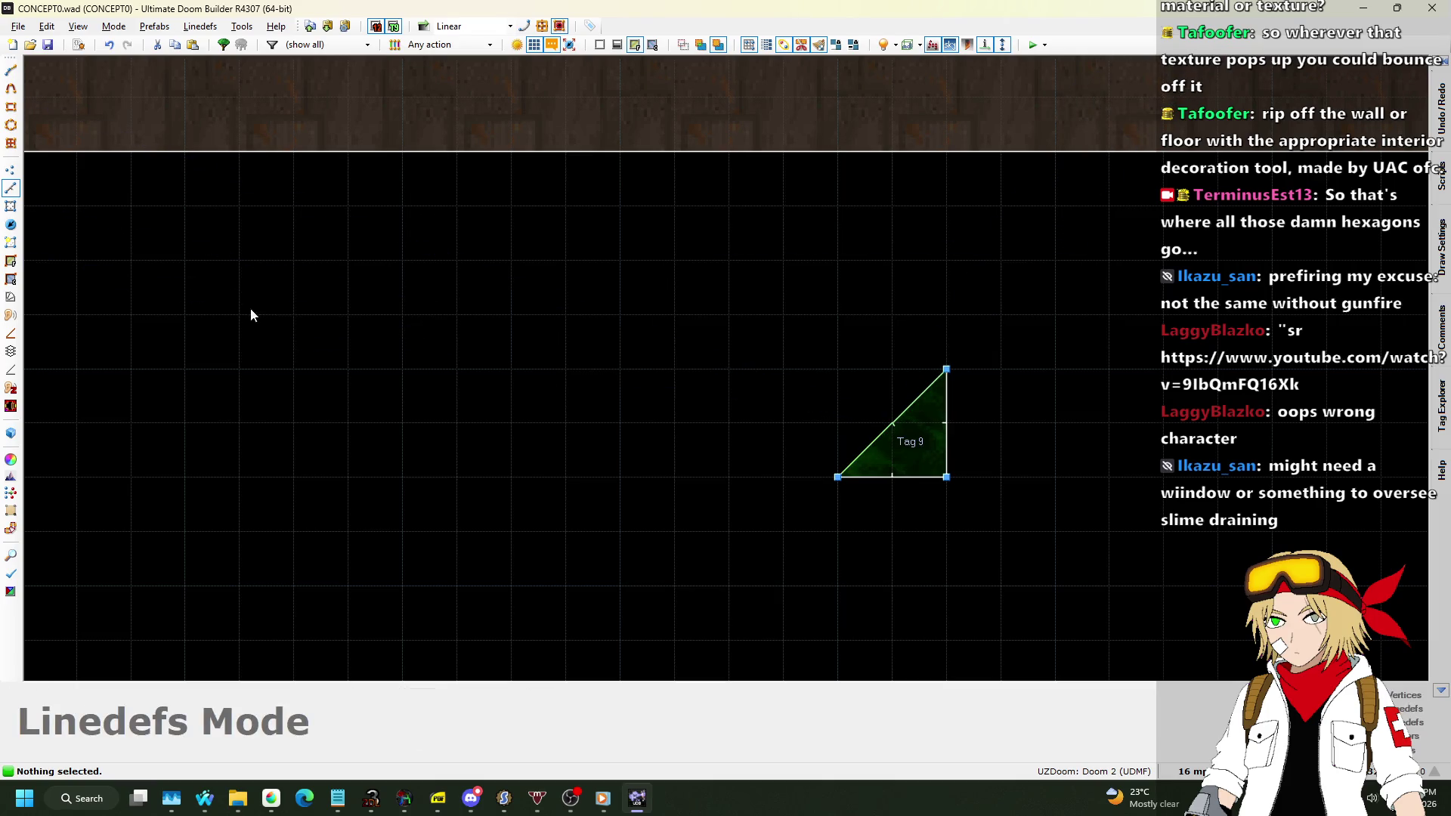
{"action": "left_click", "coordinate": [10, 206]}
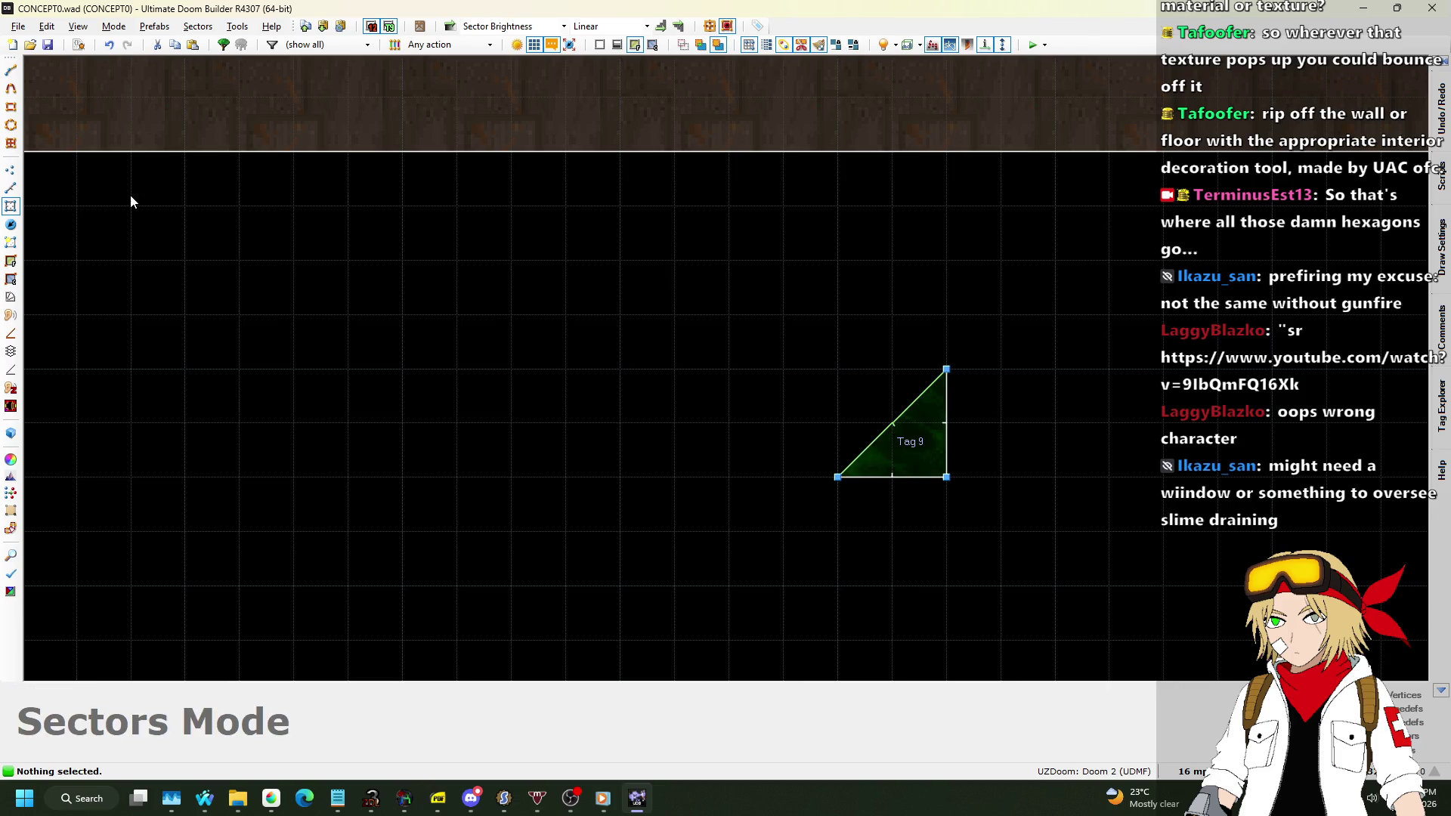
{"action": "left_click", "coordinate": [10, 189]}
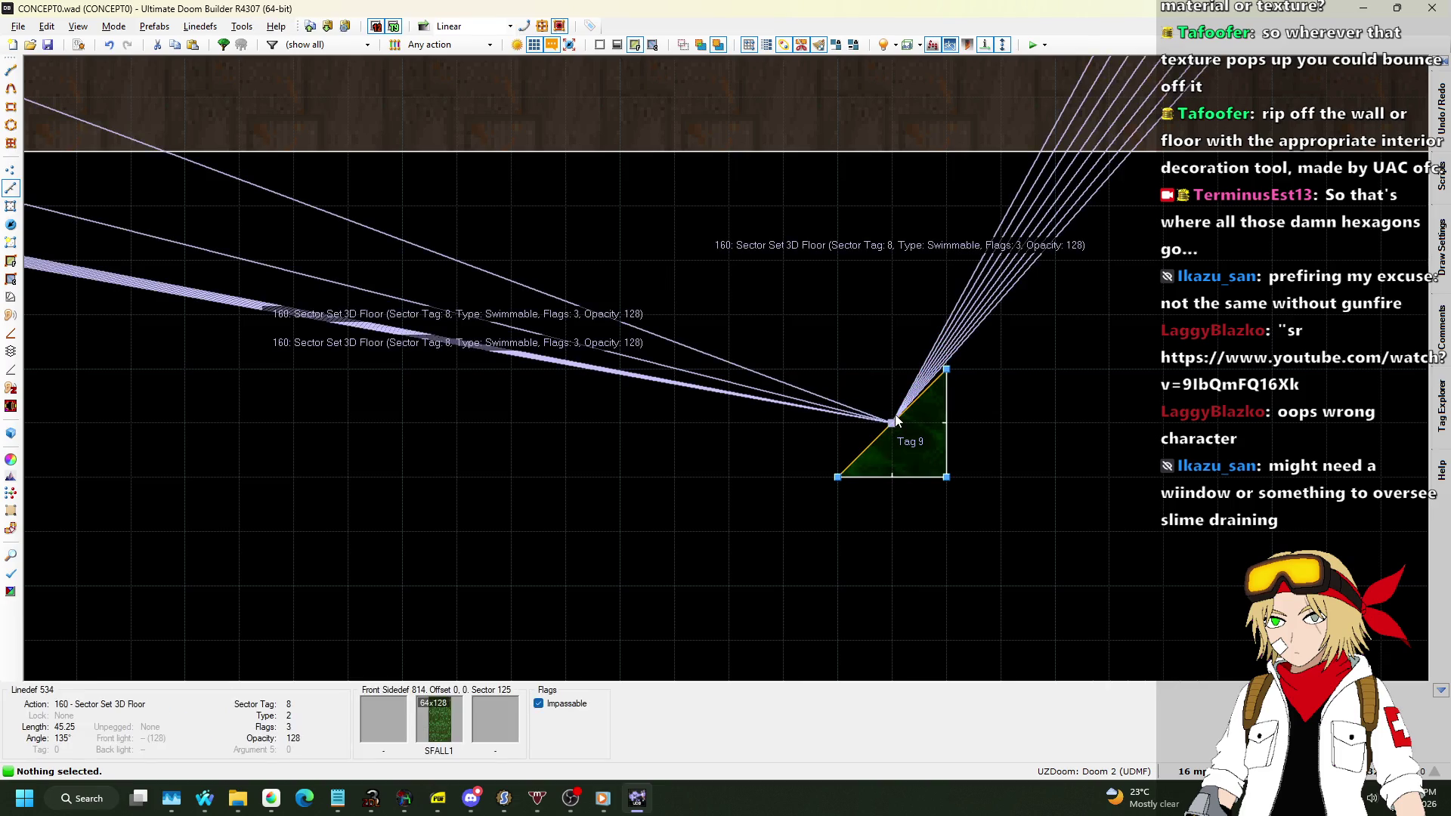
{"action": "right_click", "coordinate": [883, 417]}
{"action": "left_click", "coordinate": [1042, 384]}
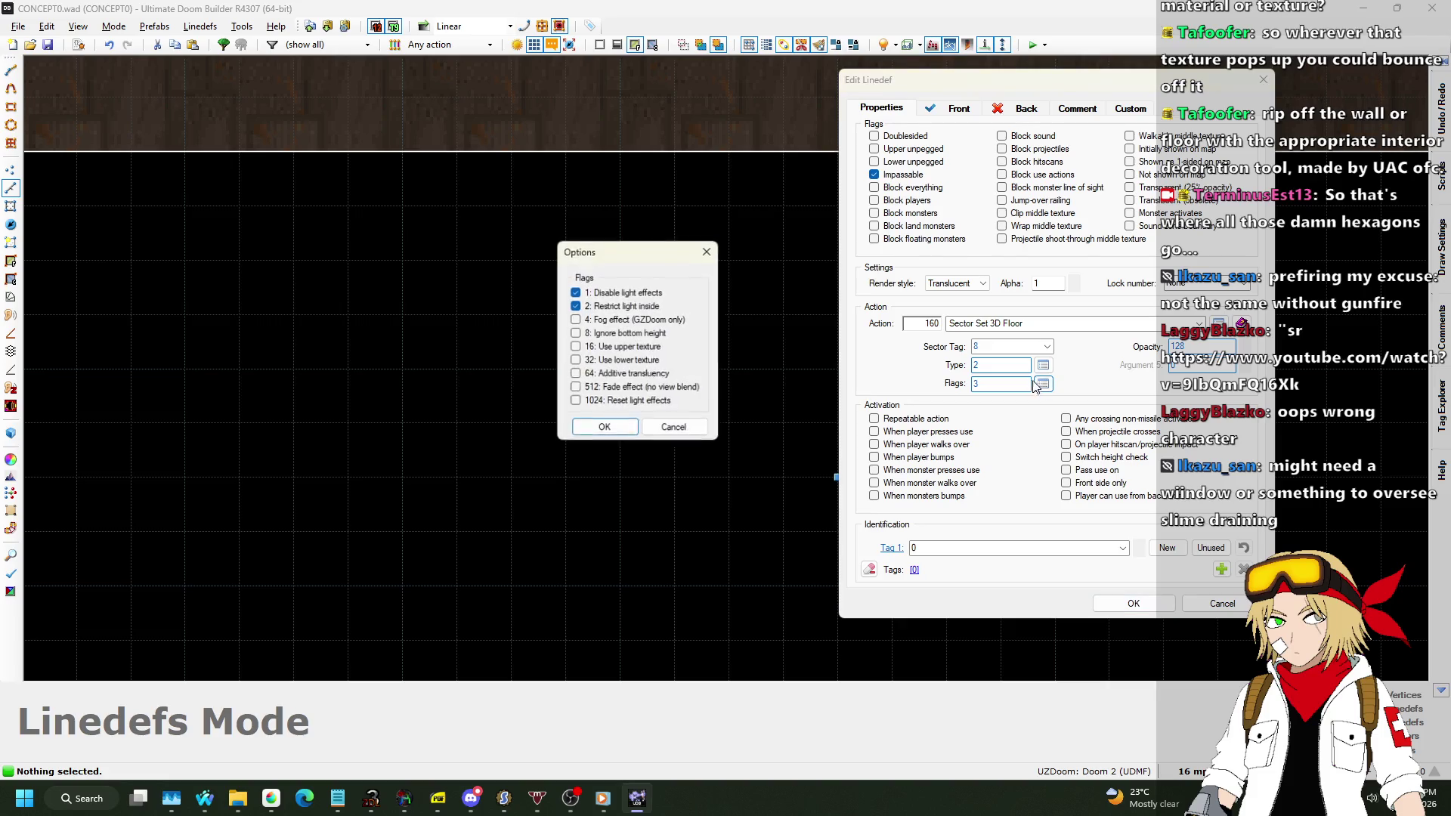
{"action": "left_click", "coordinate": [604, 428]}
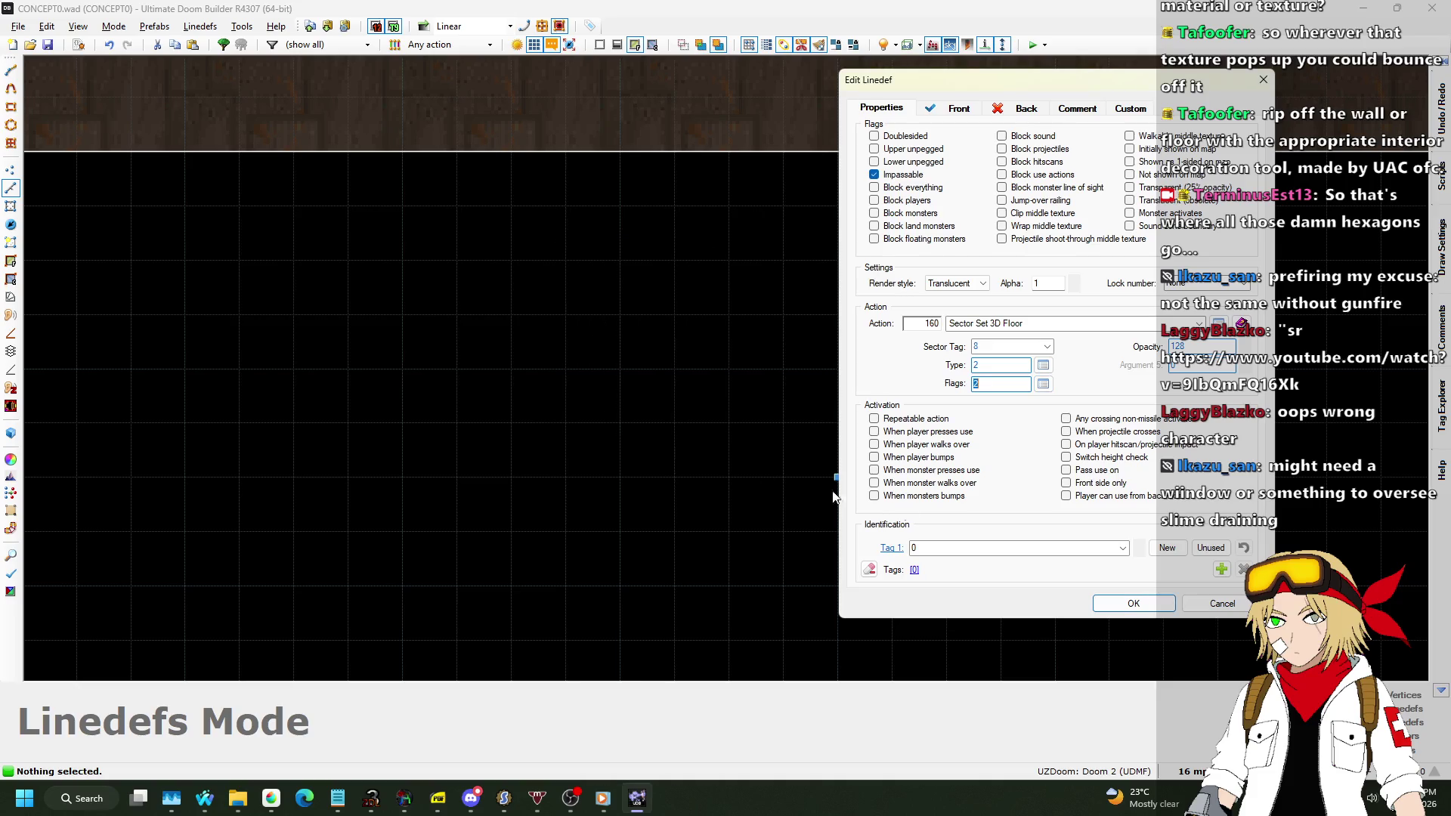
{"action": "left_click", "coordinate": [1131, 603]}
{"action": "key", "text": "ctrl+s"}
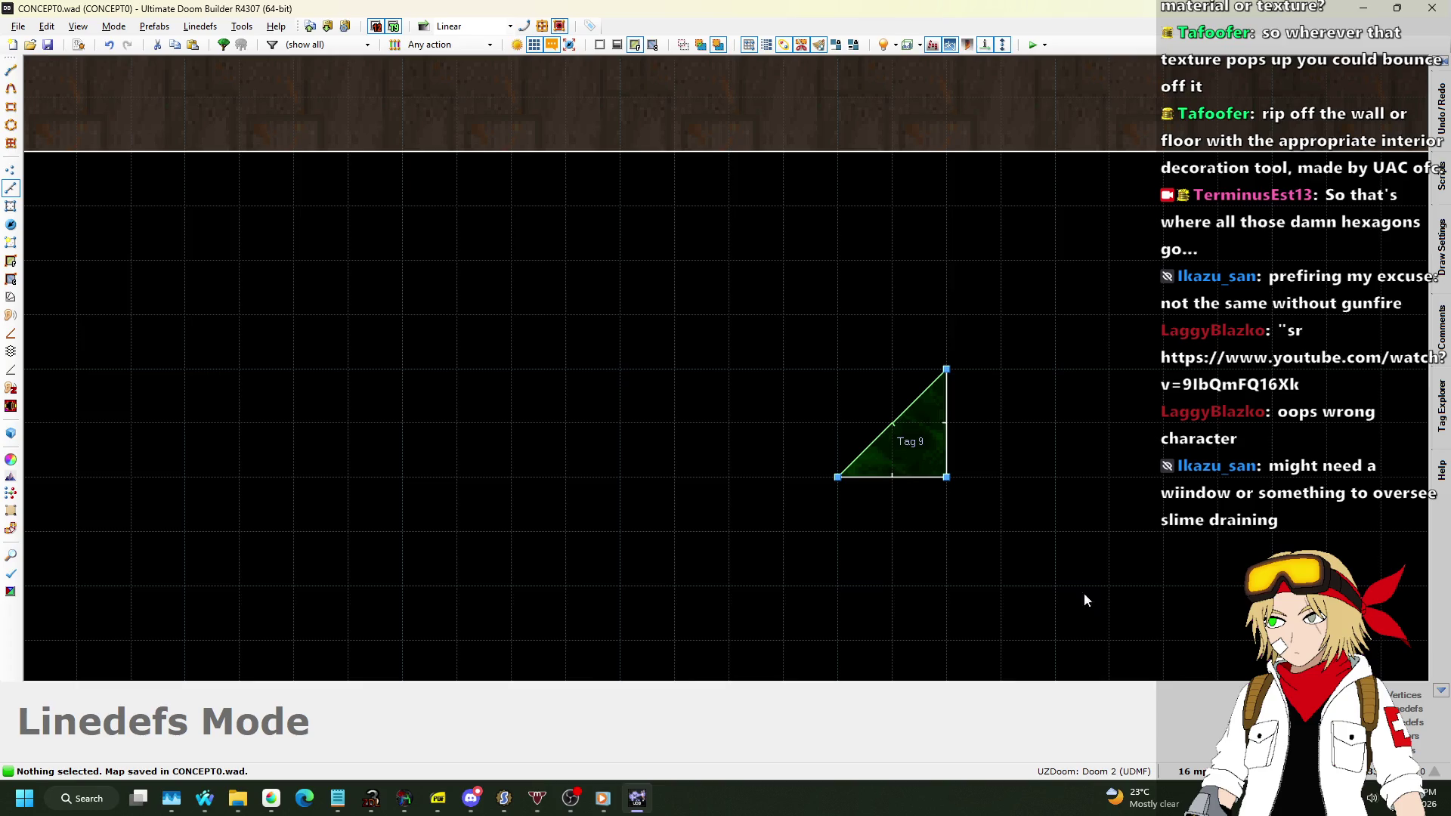
{"action": "scroll", "coordinate": [979, 543], "scroll_direction": "down", "scroll_amount": 3}
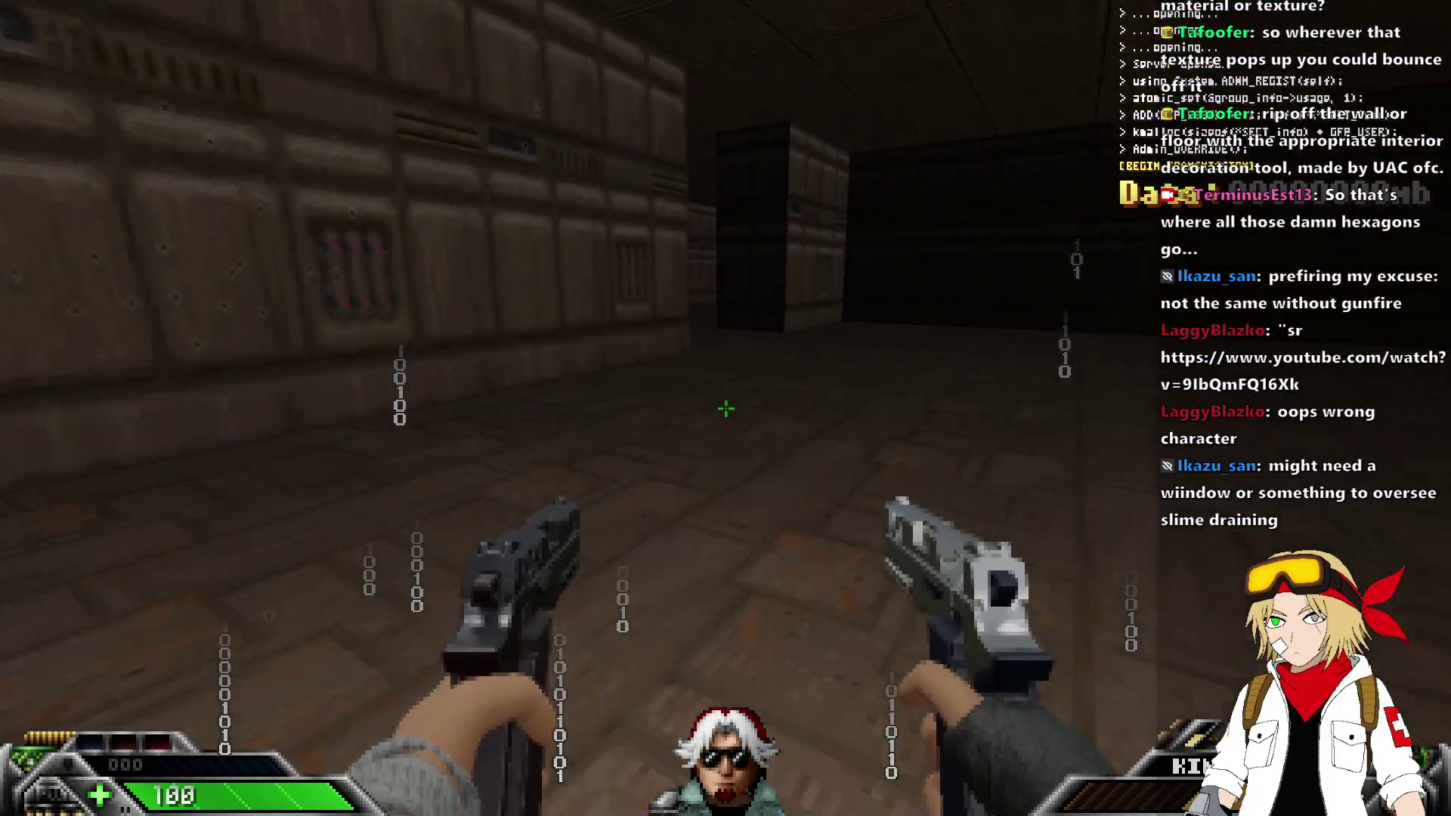
Walk down the corridor into the green slime, fire the pistols at the walls, then quit UZDoom.
{"action": "key", "text": "w"}
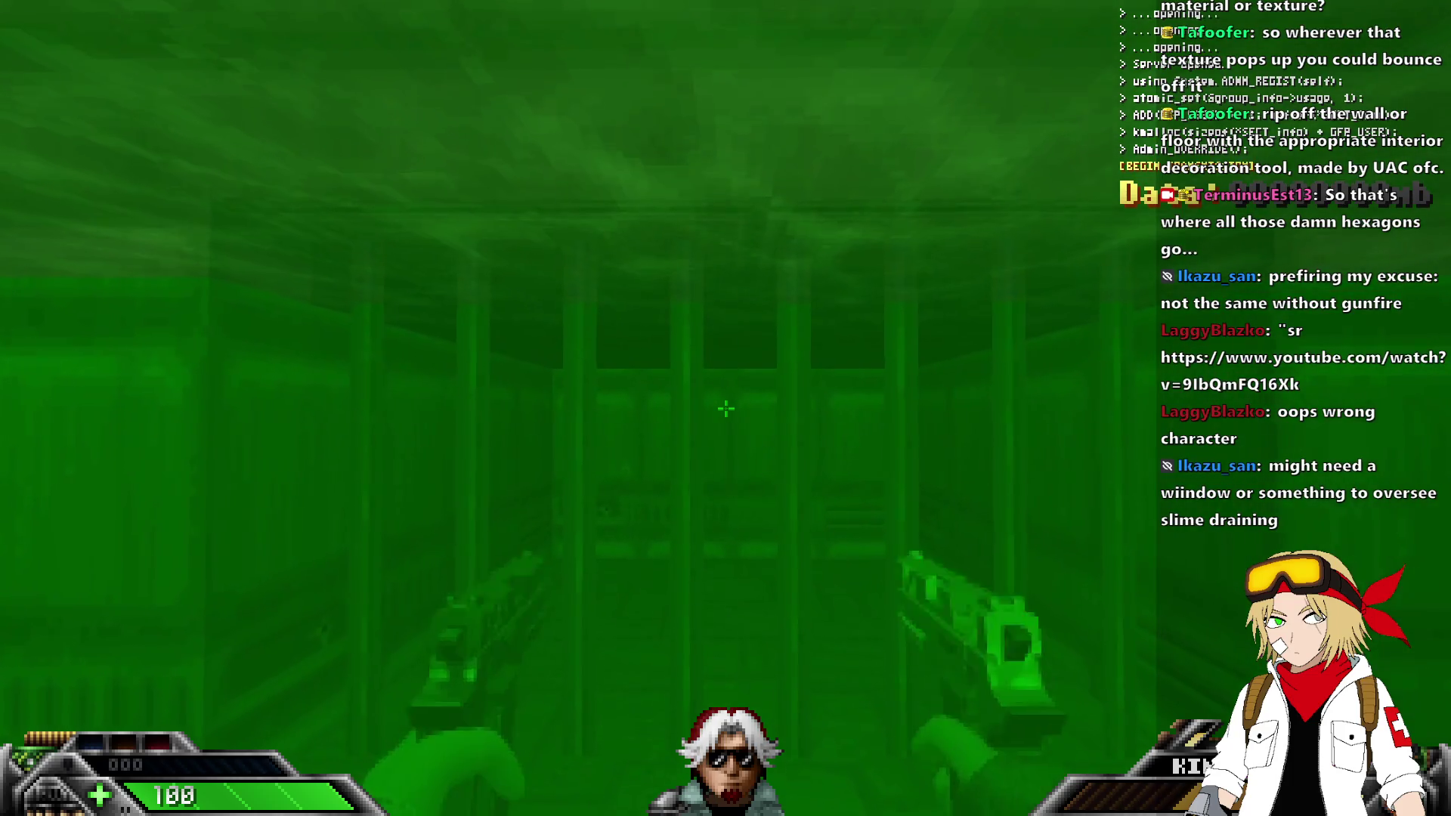
{"action": "left_click", "coordinate": [725, 409]}
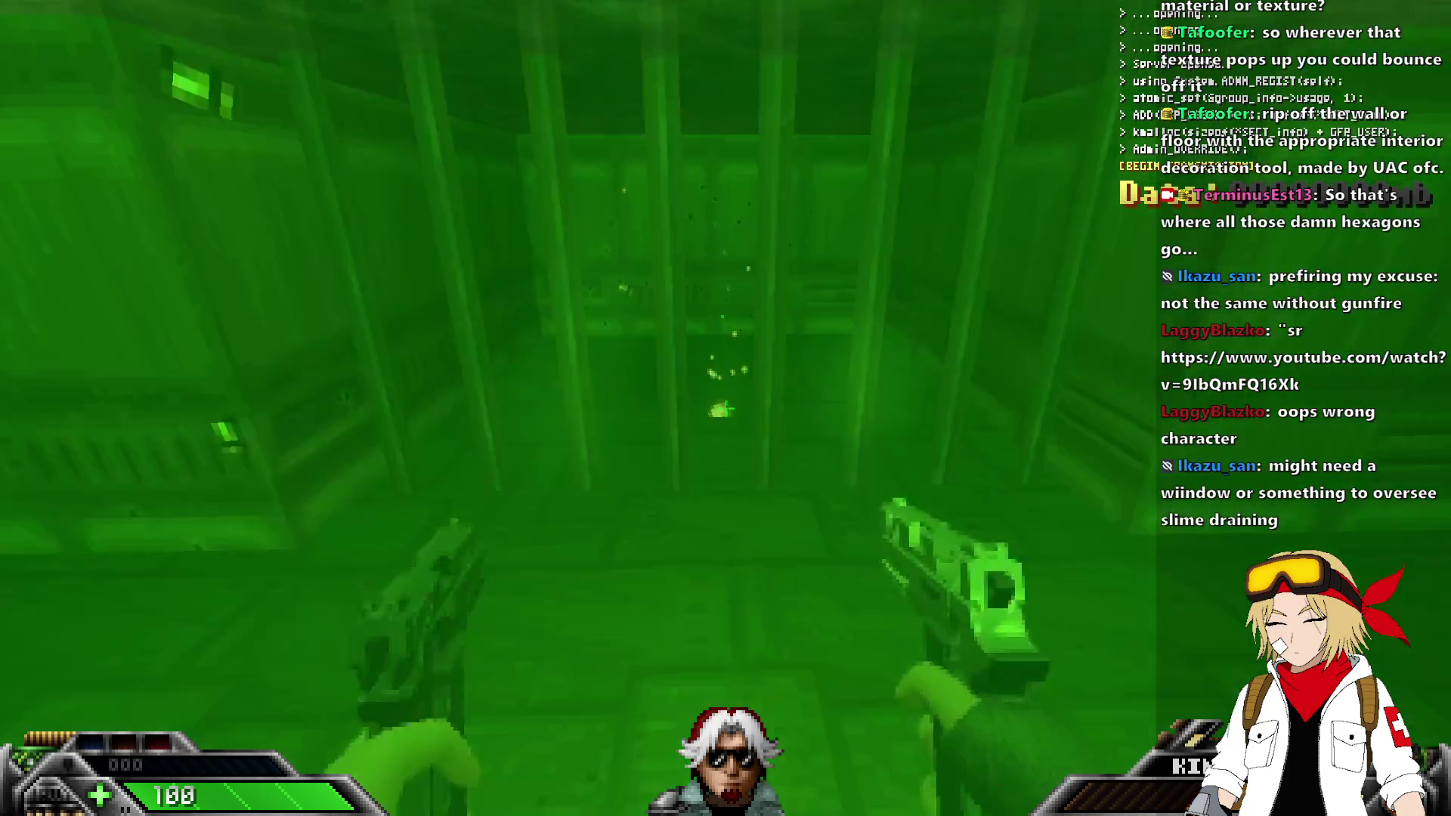
{"action": "left_click", "coordinate": [726, 409]}
{"action": "key", "text": "alt+F4"}
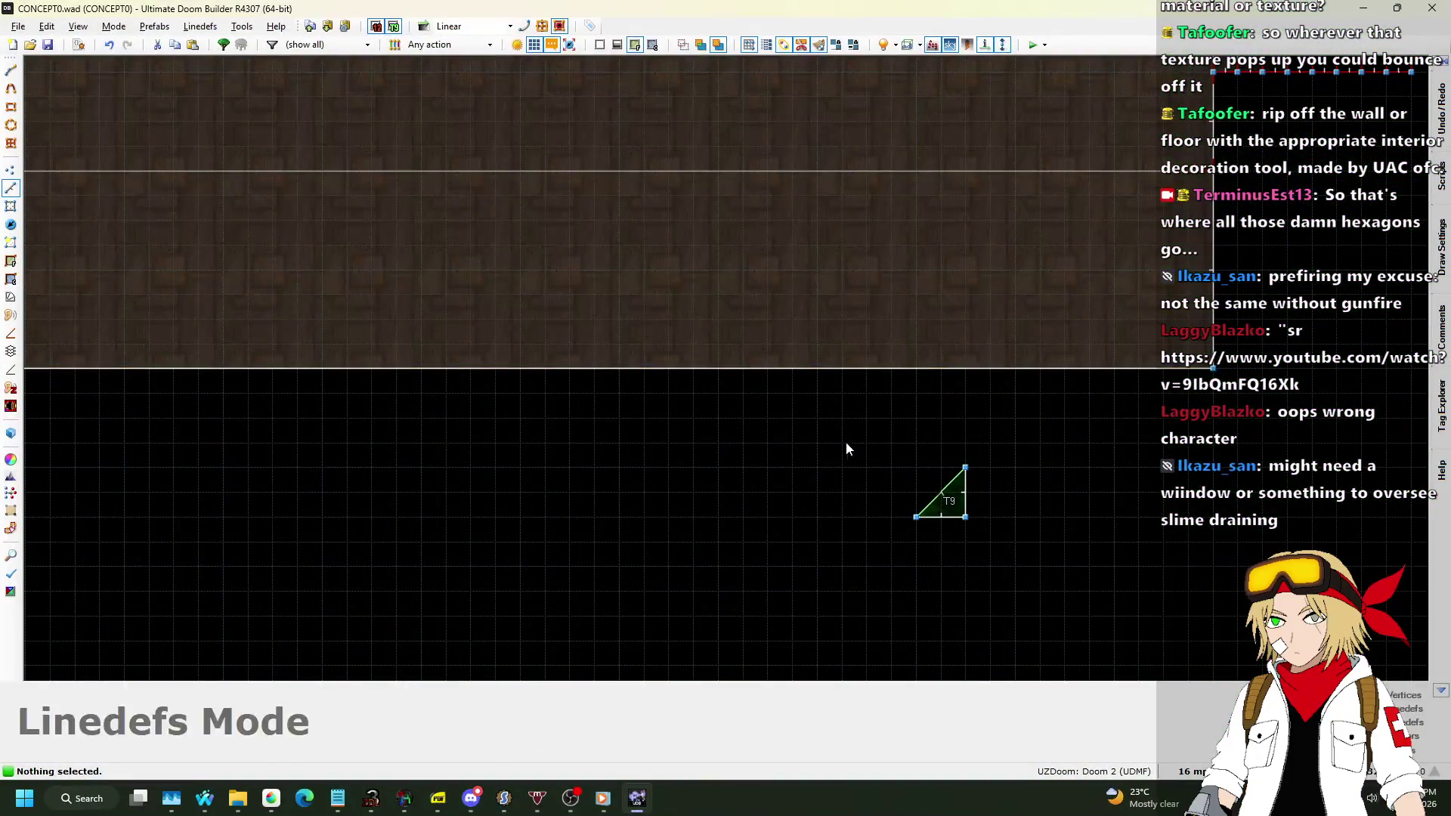
Draw a 256×64 rectangular sector inside the first corridor.
{"action": "scroll", "coordinate": [839, 431], "scroll_direction": "down", "scroll_amount": 3}
{"action": "scroll", "coordinate": [463, 314], "scroll_direction": "up", "scroll_amount": 5}
{"action": "scroll", "coordinate": [716, 266], "scroll_direction": "down", "scroll_amount": 2}
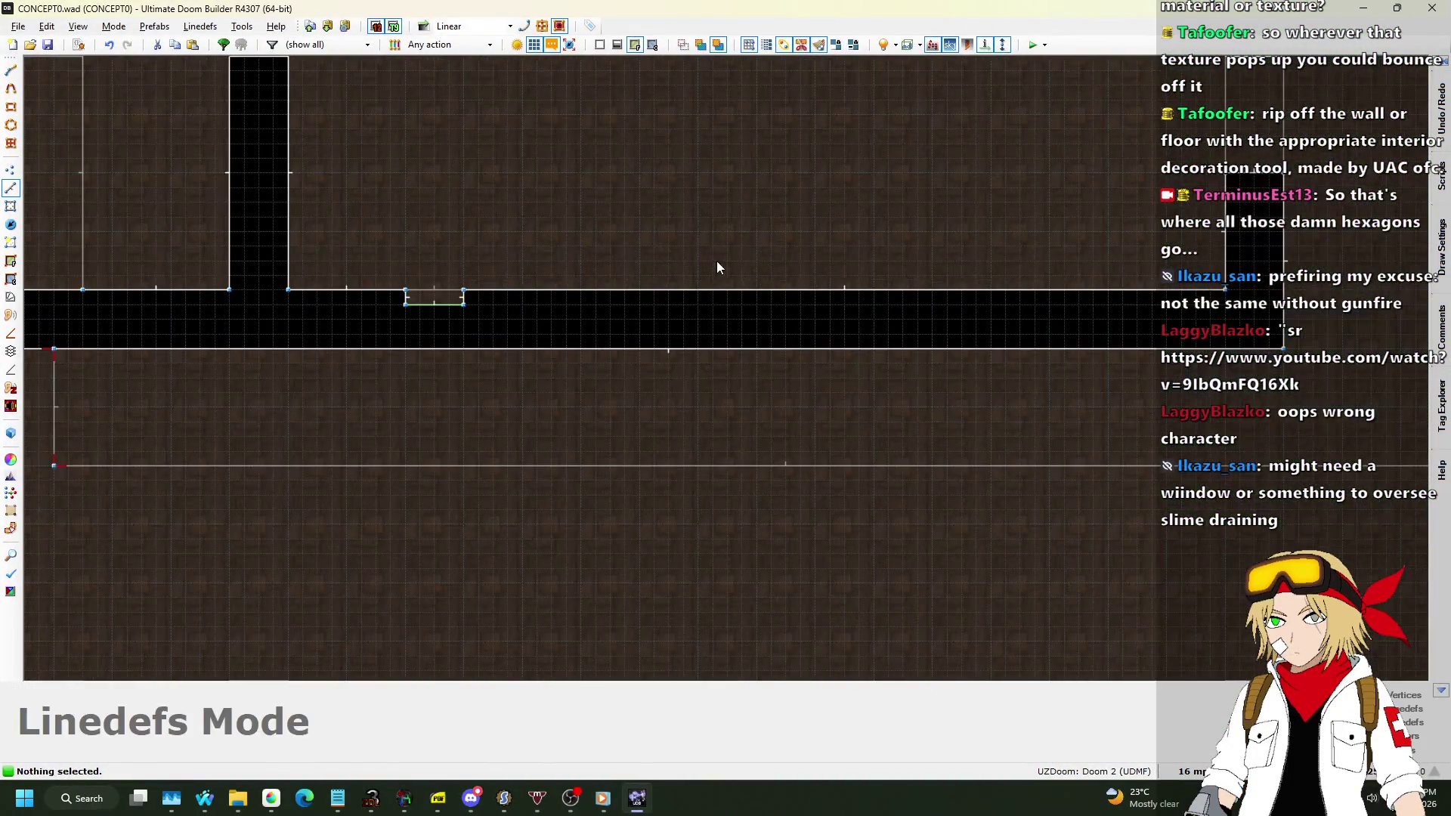
{"action": "scroll", "coordinate": [531, 336], "scroll_direction": "up", "scroll_amount": 3}
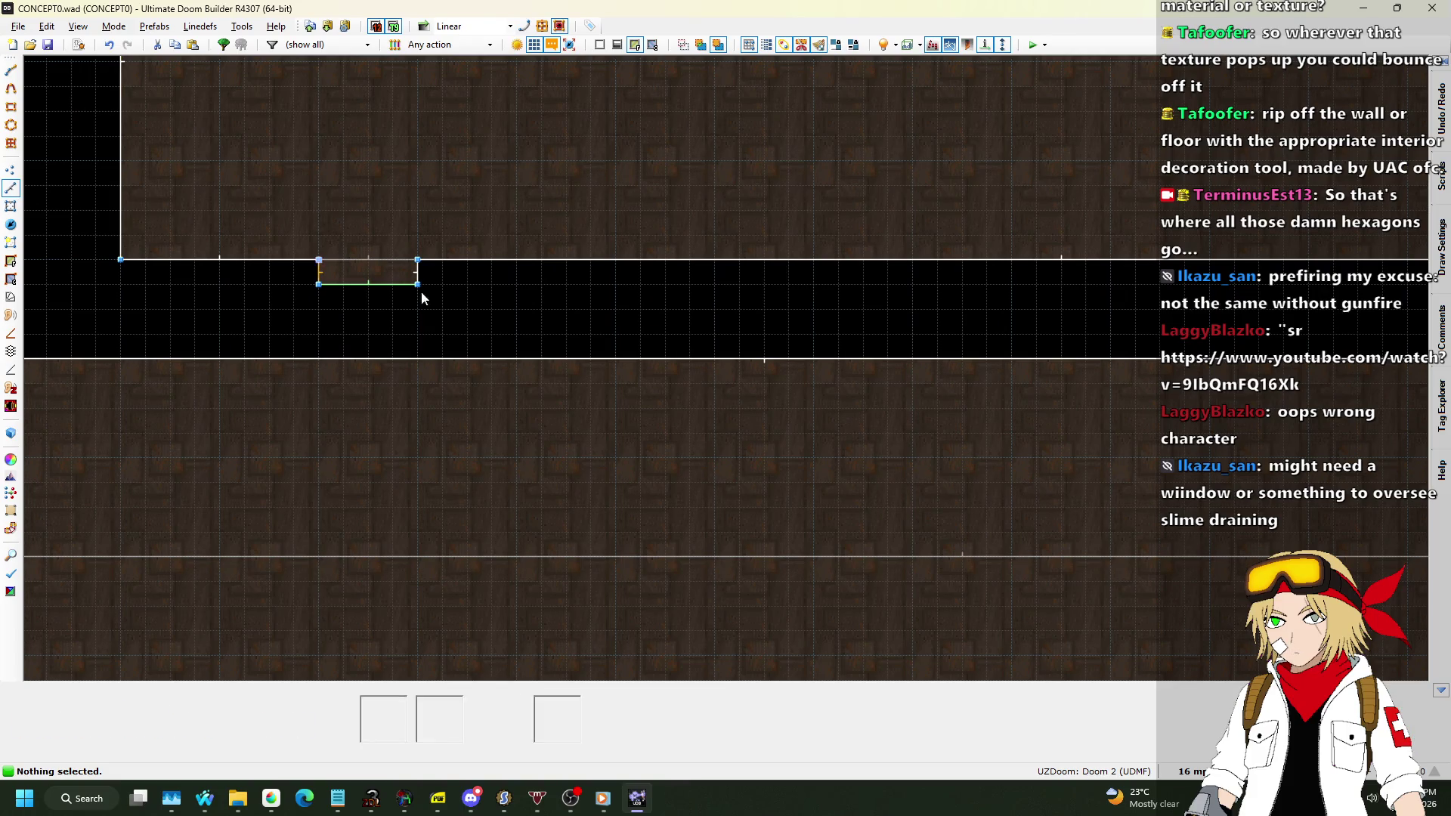
{"action": "key", "text": "space"}
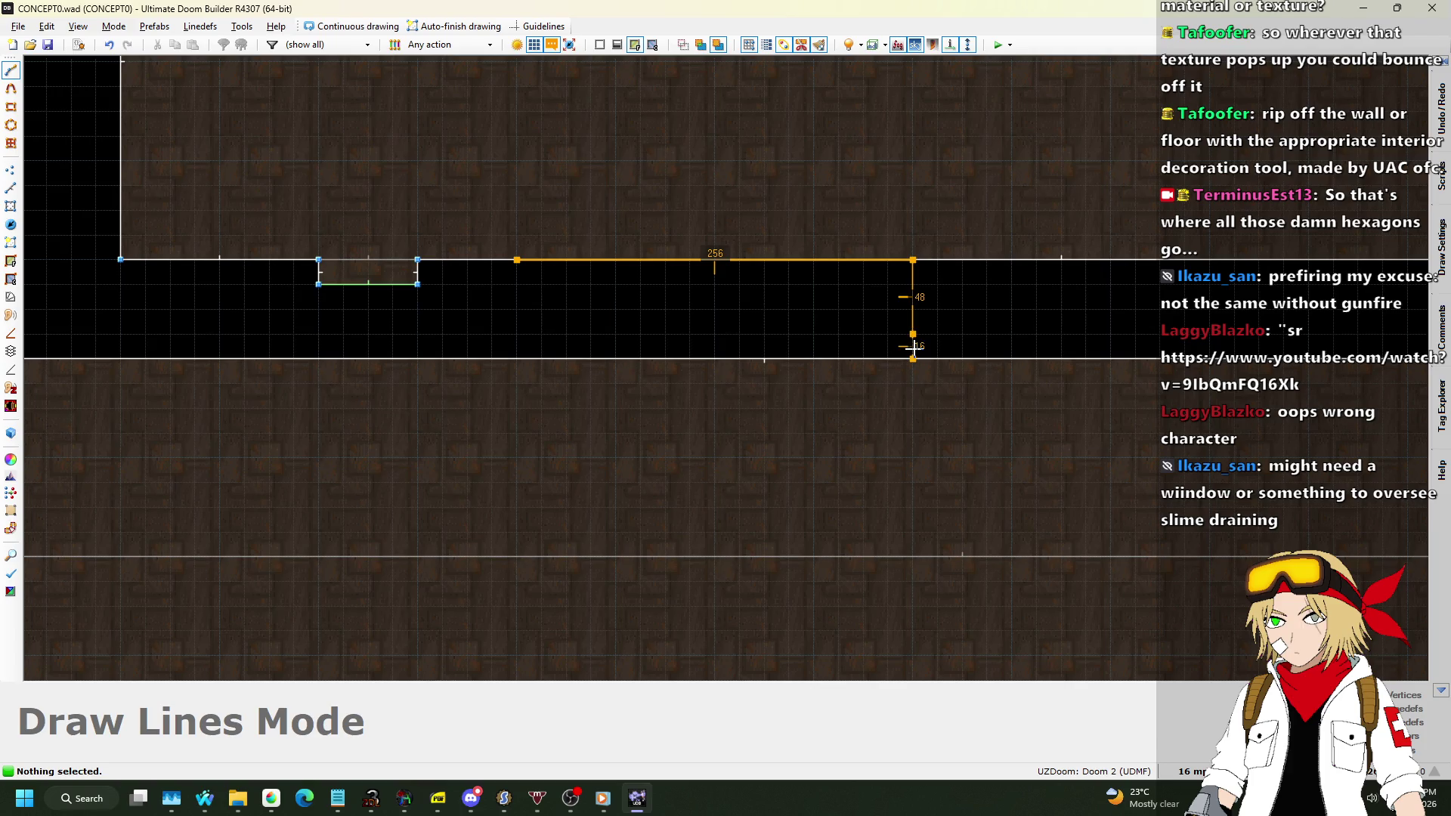
{"action": "left_click", "coordinate": [516, 261]}
Draw a second 256×64 rectangular sector inside the other corridor.
{"action": "scroll", "coordinate": [503, 269], "scroll_direction": "down", "scroll_amount": 3}
{"action": "scroll", "coordinate": [537, 296], "scroll_direction": "up", "scroll_amount": 4}
{"action": "scroll", "coordinate": [555, 334], "scroll_direction": "down", "scroll_amount": 3}
{"action": "scroll", "coordinate": [594, 320], "scroll_direction": "up", "scroll_amount": 2}
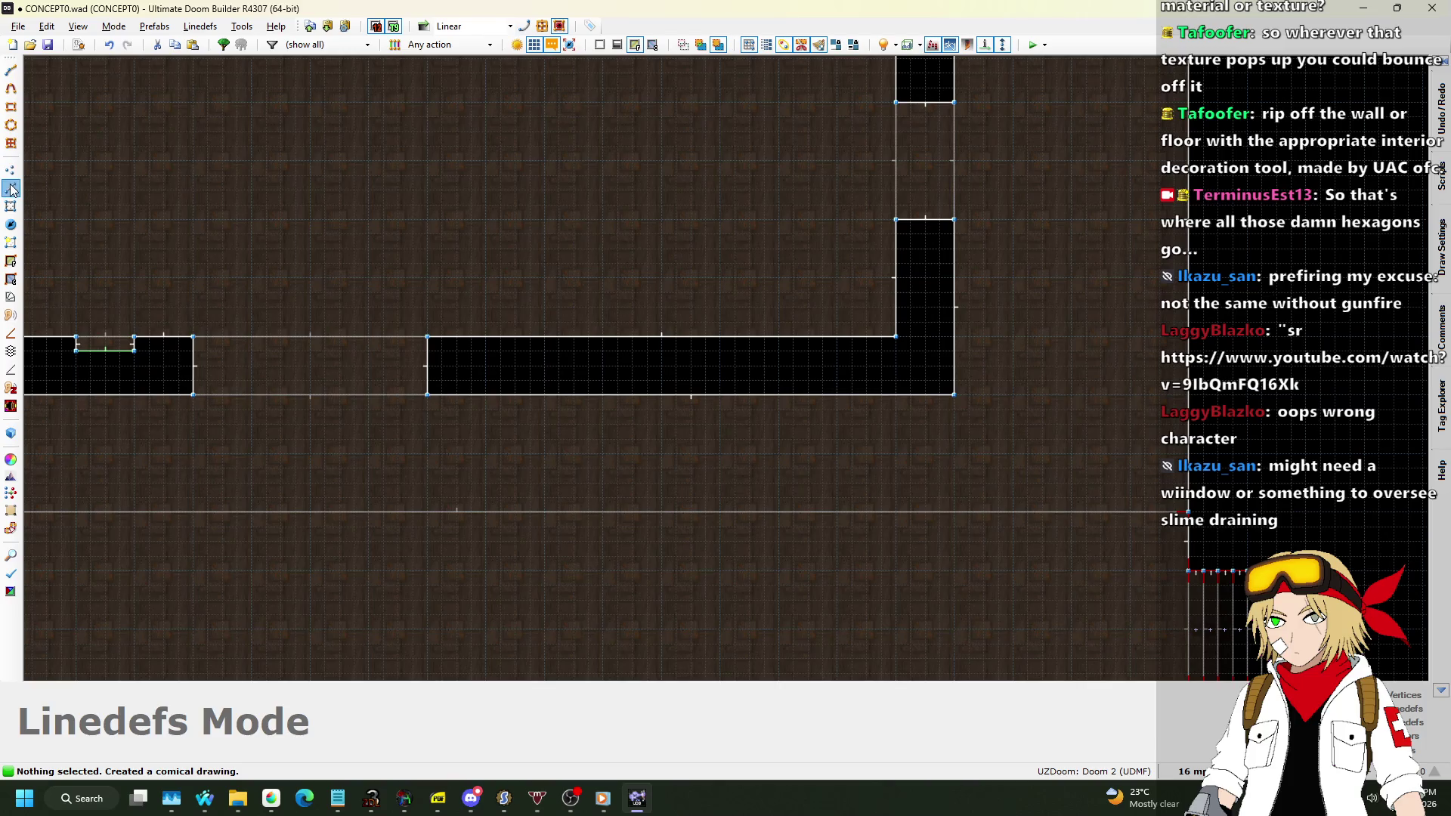
{"action": "scroll", "coordinate": [567, 358], "scroll_direction": "up", "scroll_amount": 1}
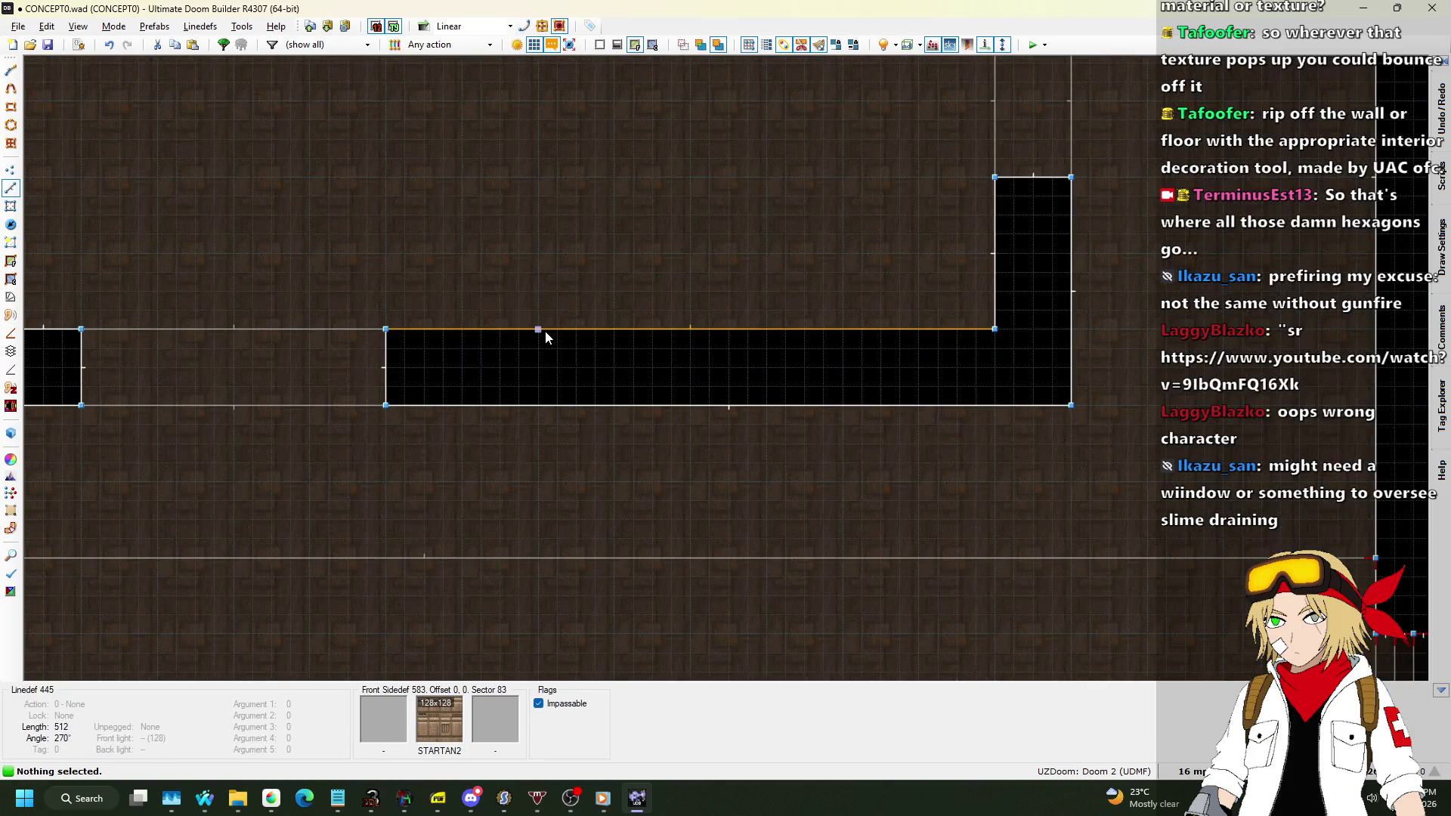
{"action": "key", "text": "space"}
{"action": "left_click", "coordinate": [546, 329]}
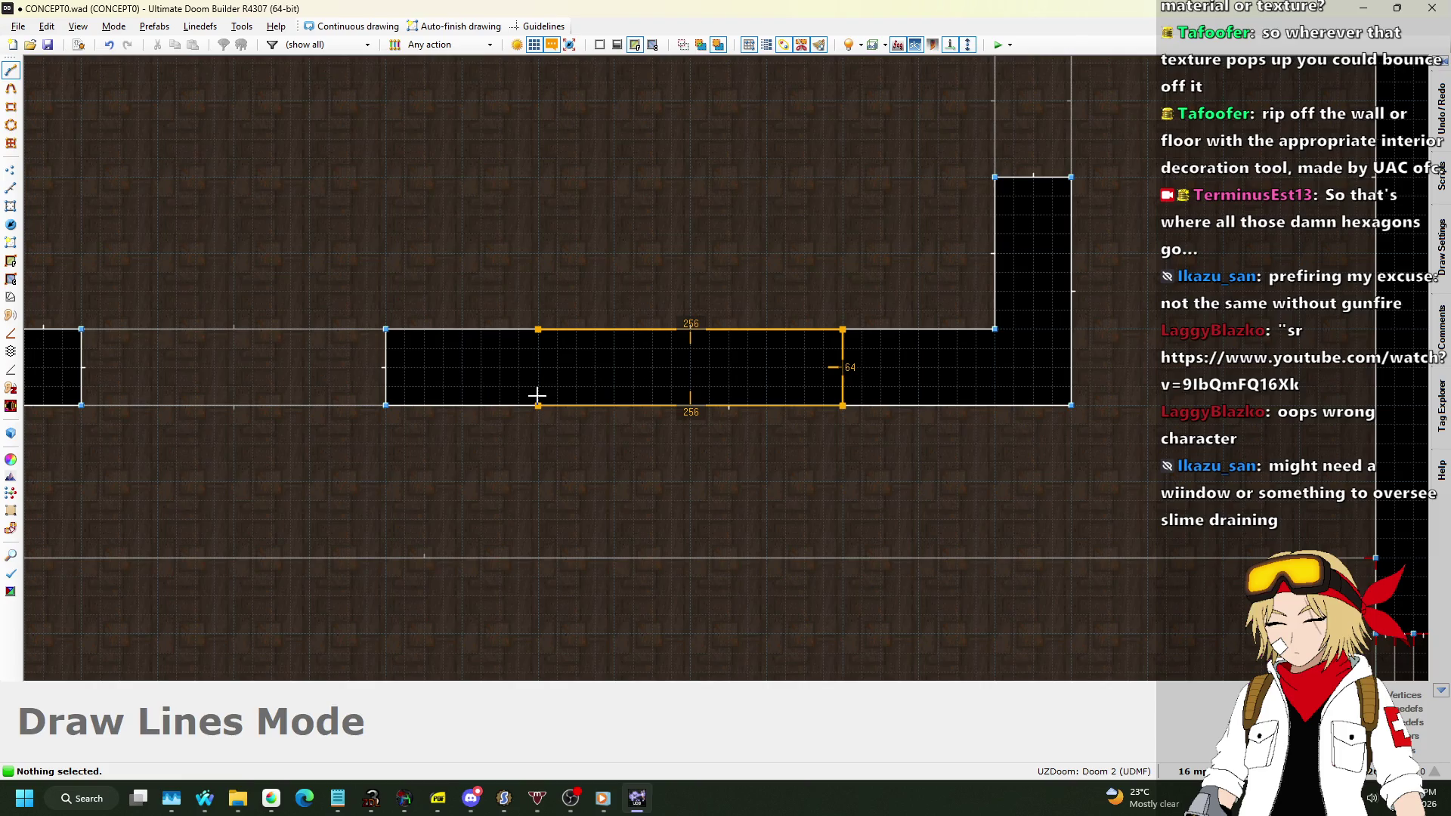
{"action": "left_click", "coordinate": [544, 337]}
In 3D view, select the new floor strips and ceilings, then copy the STARTAN2 wall texture.
{"action": "key", "text": "w"}
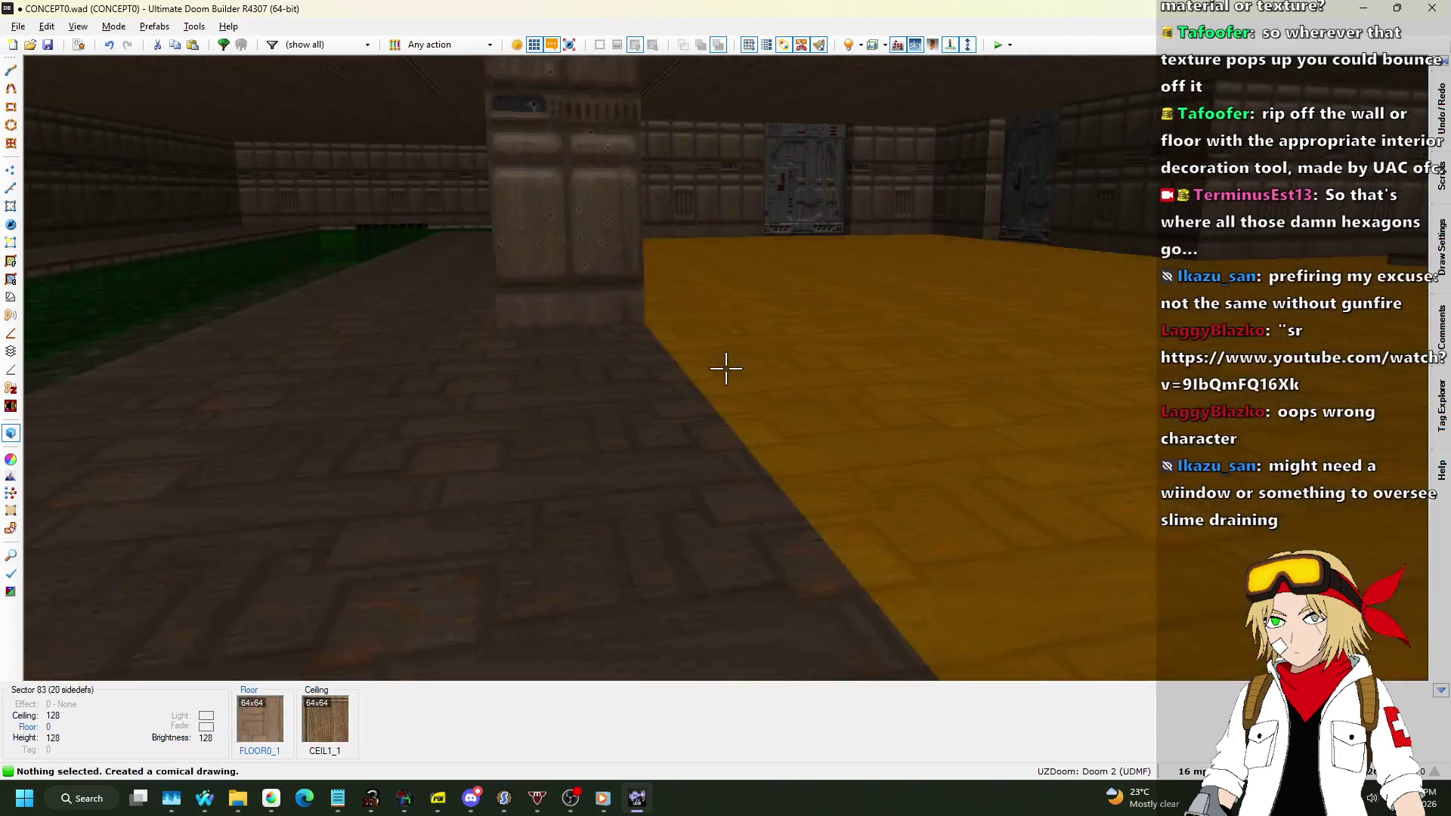
{"action": "left_click", "coordinate": [725, 369]}
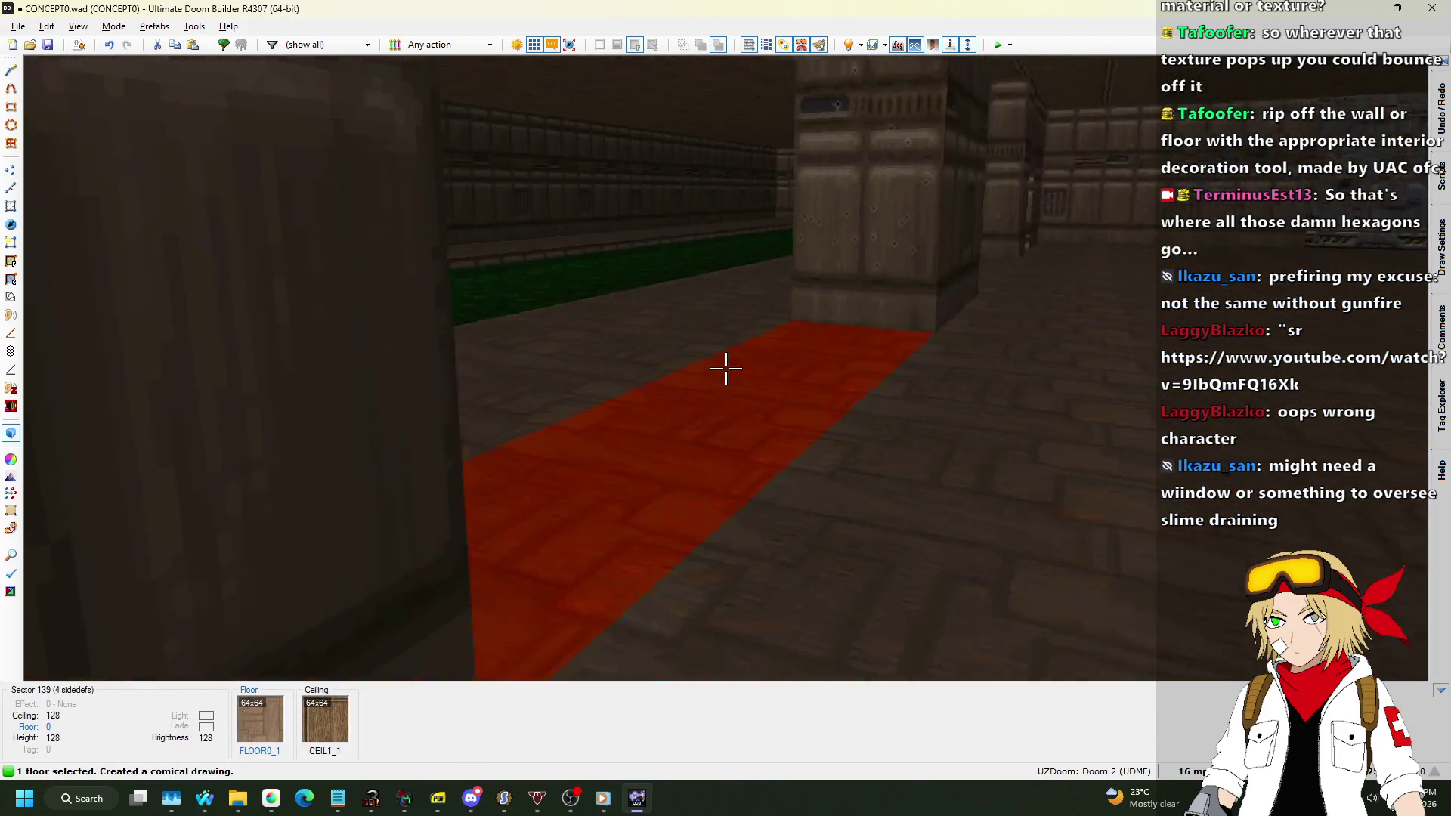
{"action": "left_click", "coordinate": [726, 368]}
{"action": "scroll", "coordinate": [725, 369], "scroll_direction": "up", "scroll_amount": 2}
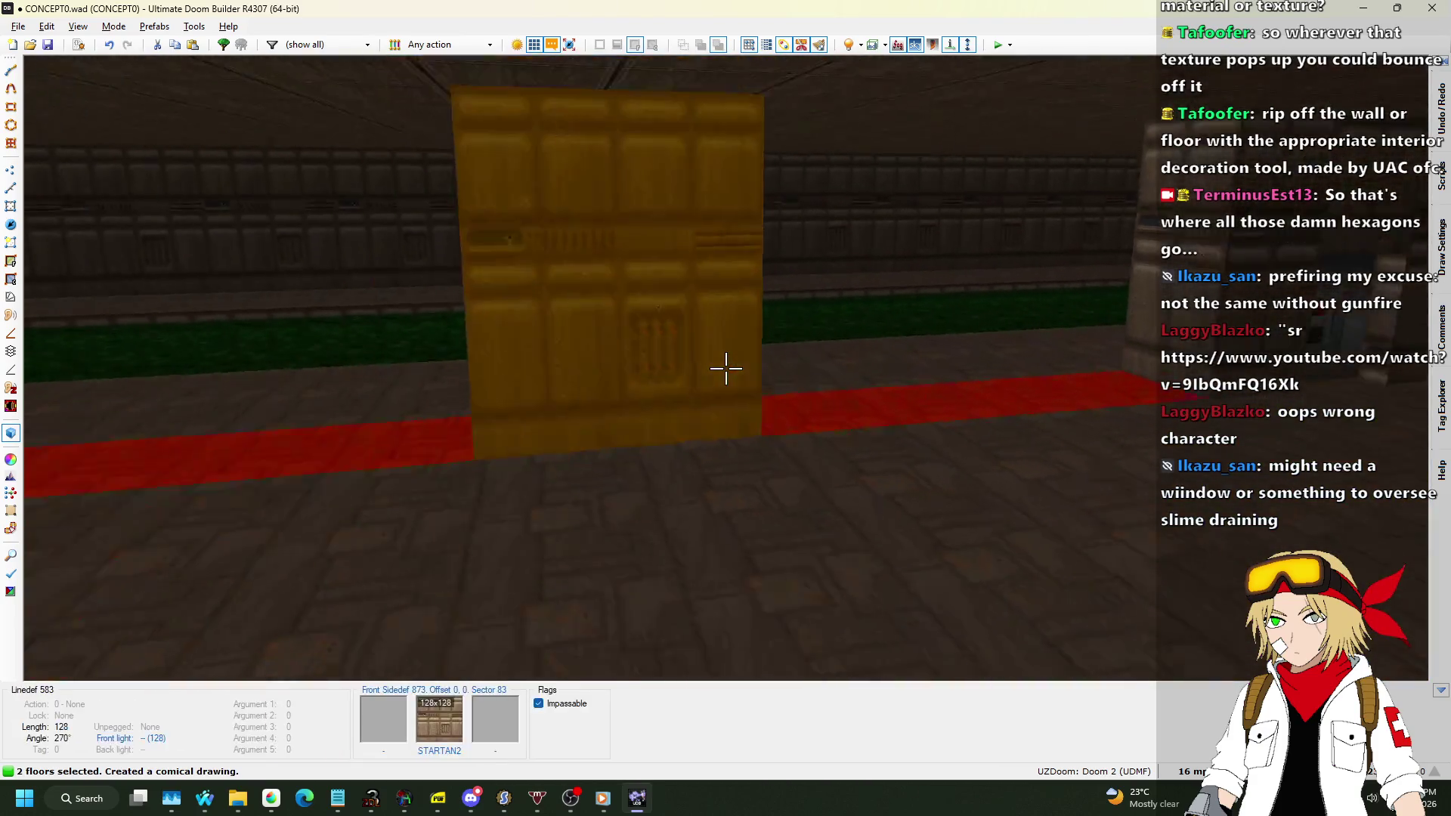
{"action": "scroll", "coordinate": [725, 368], "scroll_direction": "up", "scroll_amount": 5}
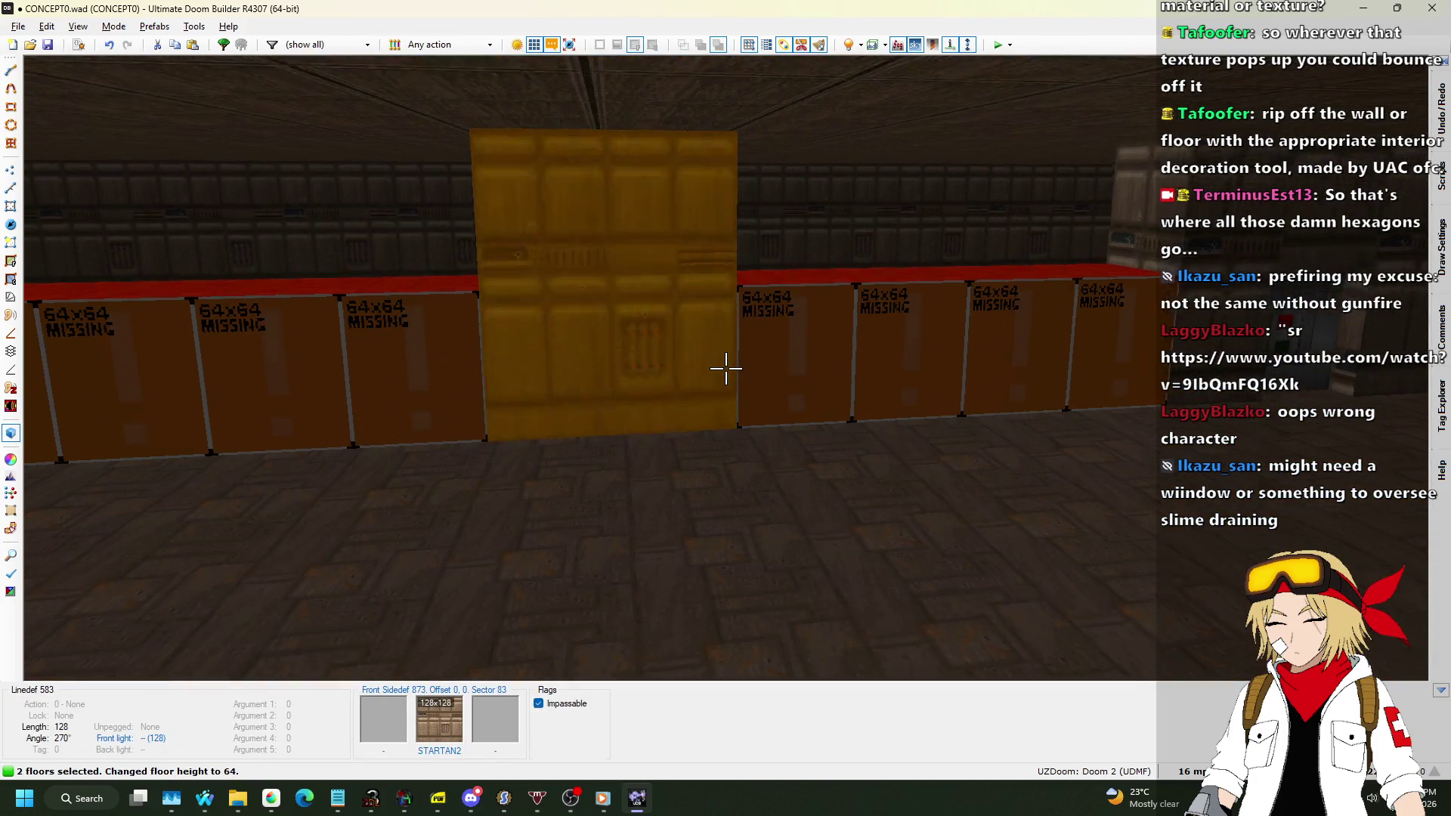
{"action": "scroll", "coordinate": [725, 369], "scroll_direction": "down", "scroll_amount": 2}
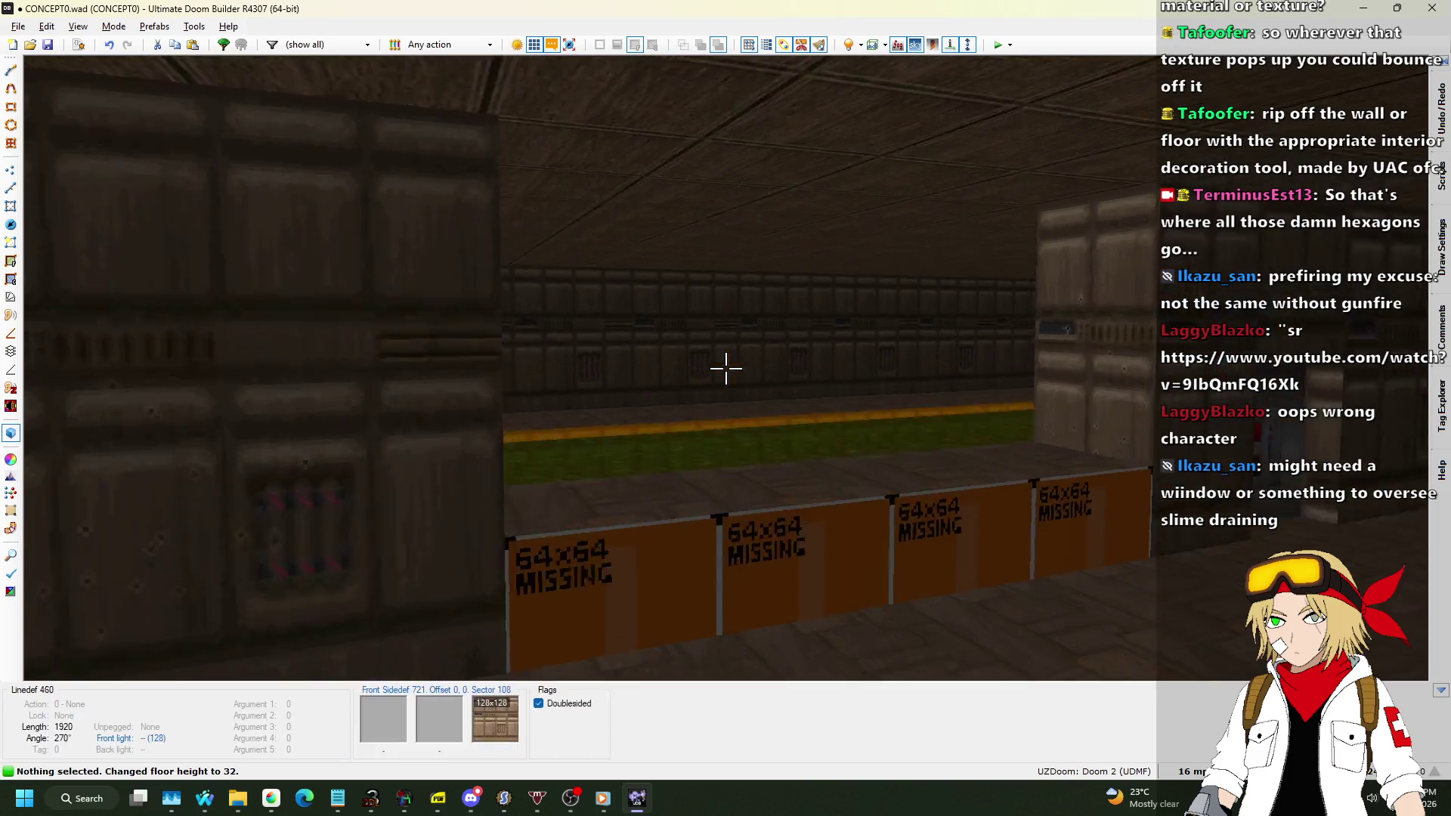
{"action": "left_click", "coordinate": [725, 369]}
{"action": "left_click", "coordinate": [725, 368]}
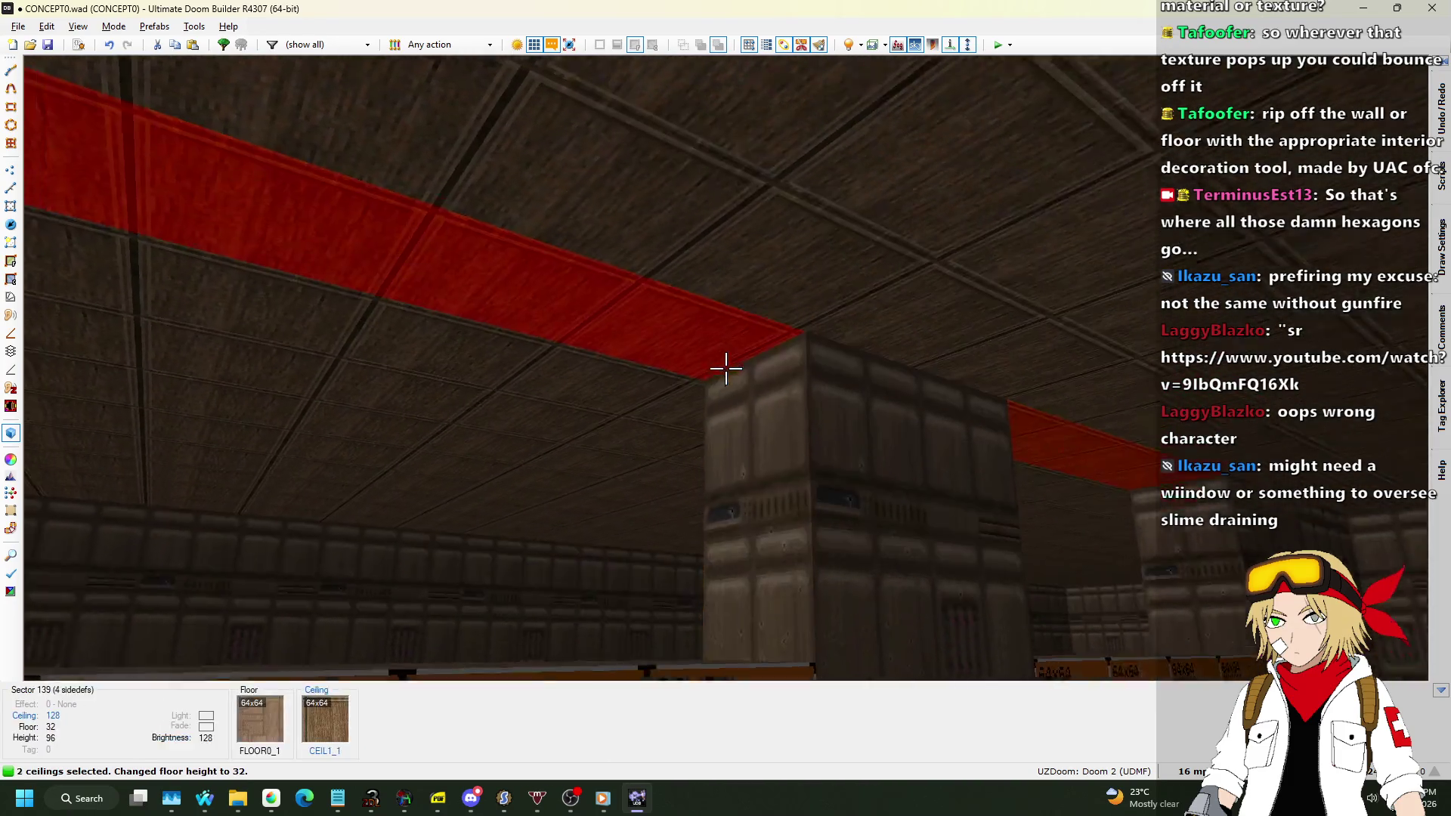
{"action": "scroll", "coordinate": [725, 368], "scroll_direction": "down", "scroll_amount": 1}
{"action": "key", "text": "ctrl+c"}
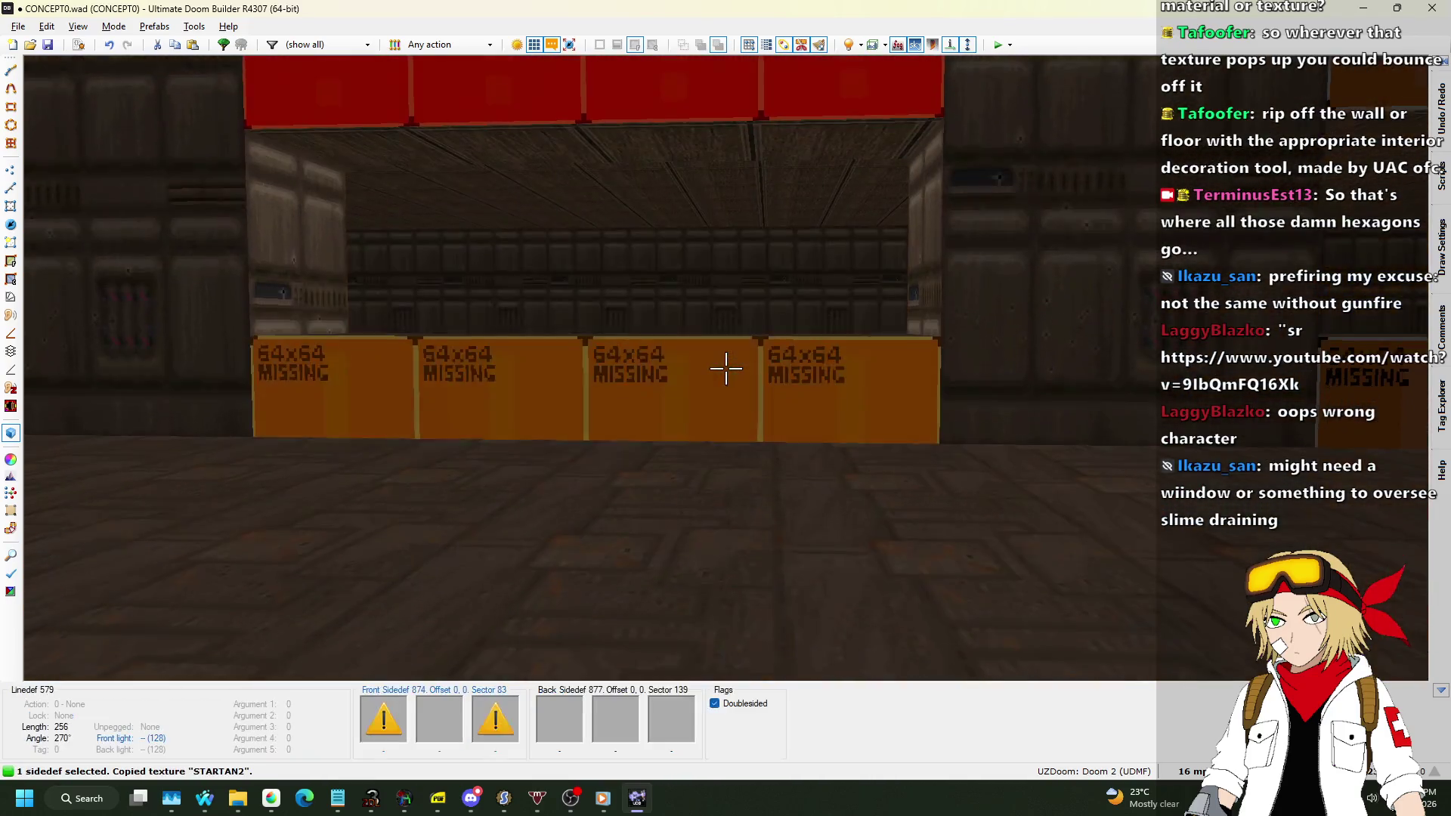
Paste STARTAN2 onto the missing-texture walls, verify with undo/redo, and return to the 2D map.
{"action": "left_click", "coordinate": [725, 369]}
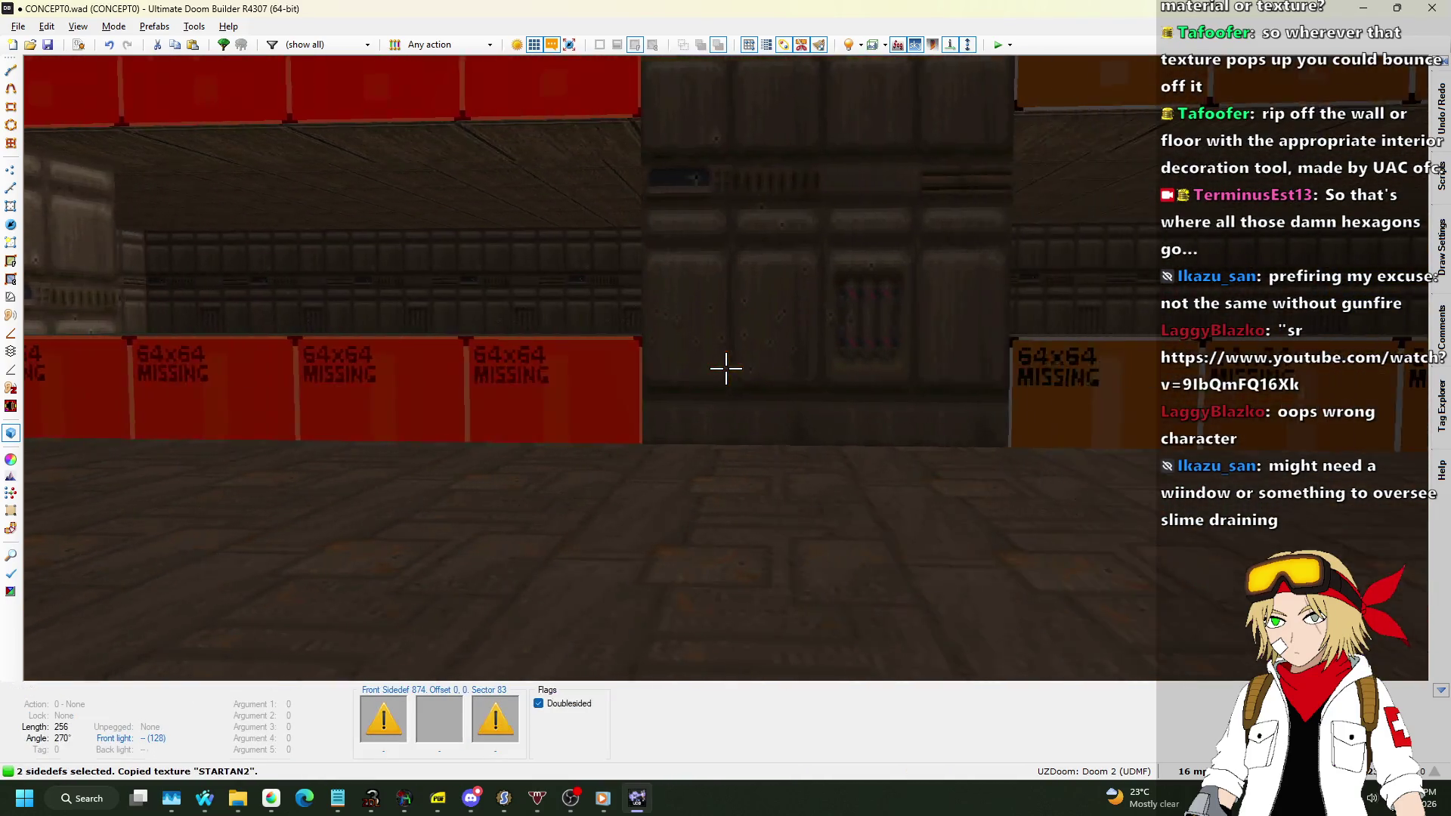
{"action": "key", "text": "ctrl+v"}
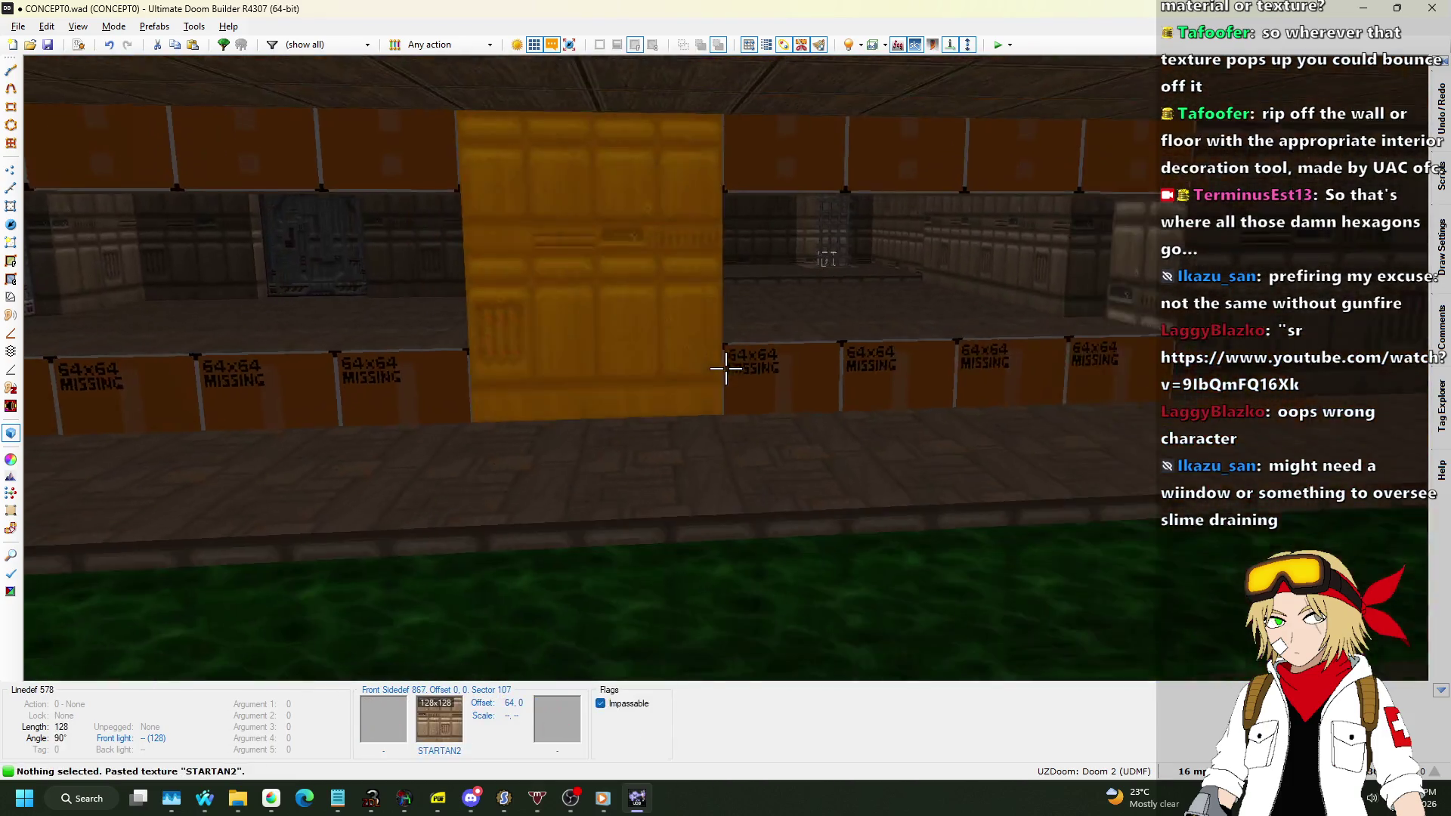
{"action": "left_click", "coordinate": [725, 369]}
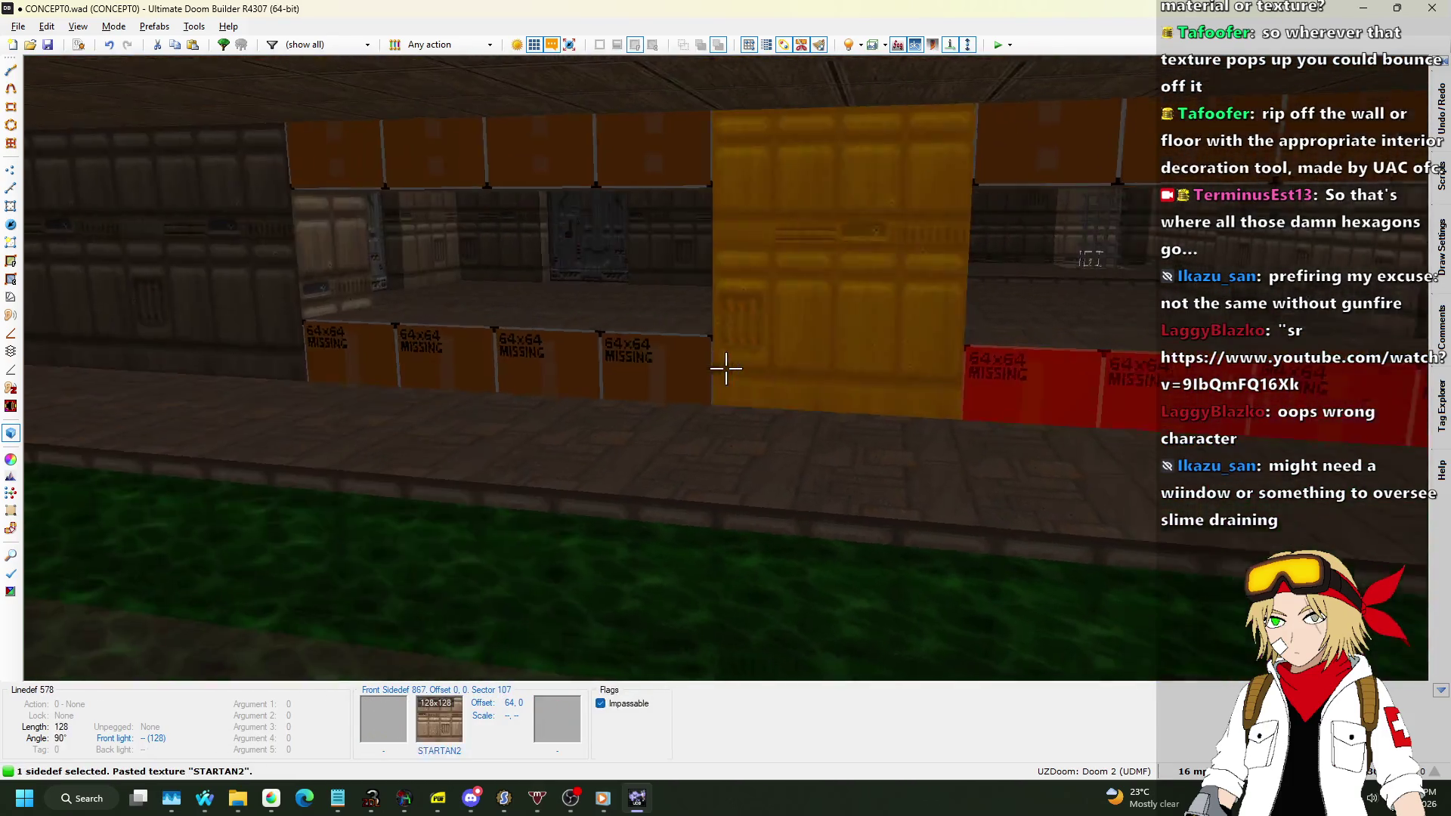
{"action": "left_click", "coordinate": [725, 368]}
{"action": "left_click", "coordinate": [725, 369]}
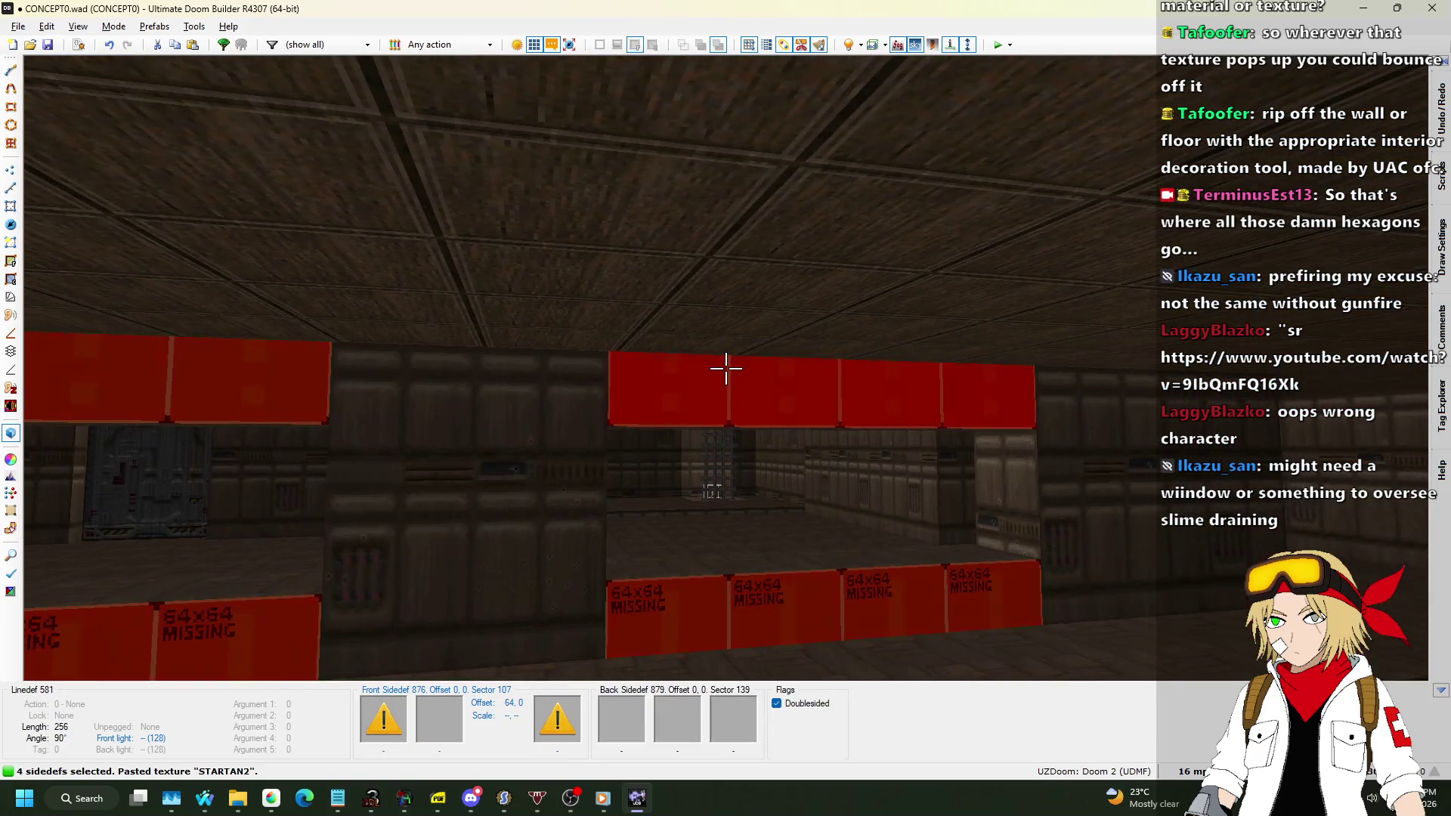
{"action": "key", "text": "ctrl+v"}
{"action": "key", "text": "ctrl+z"}
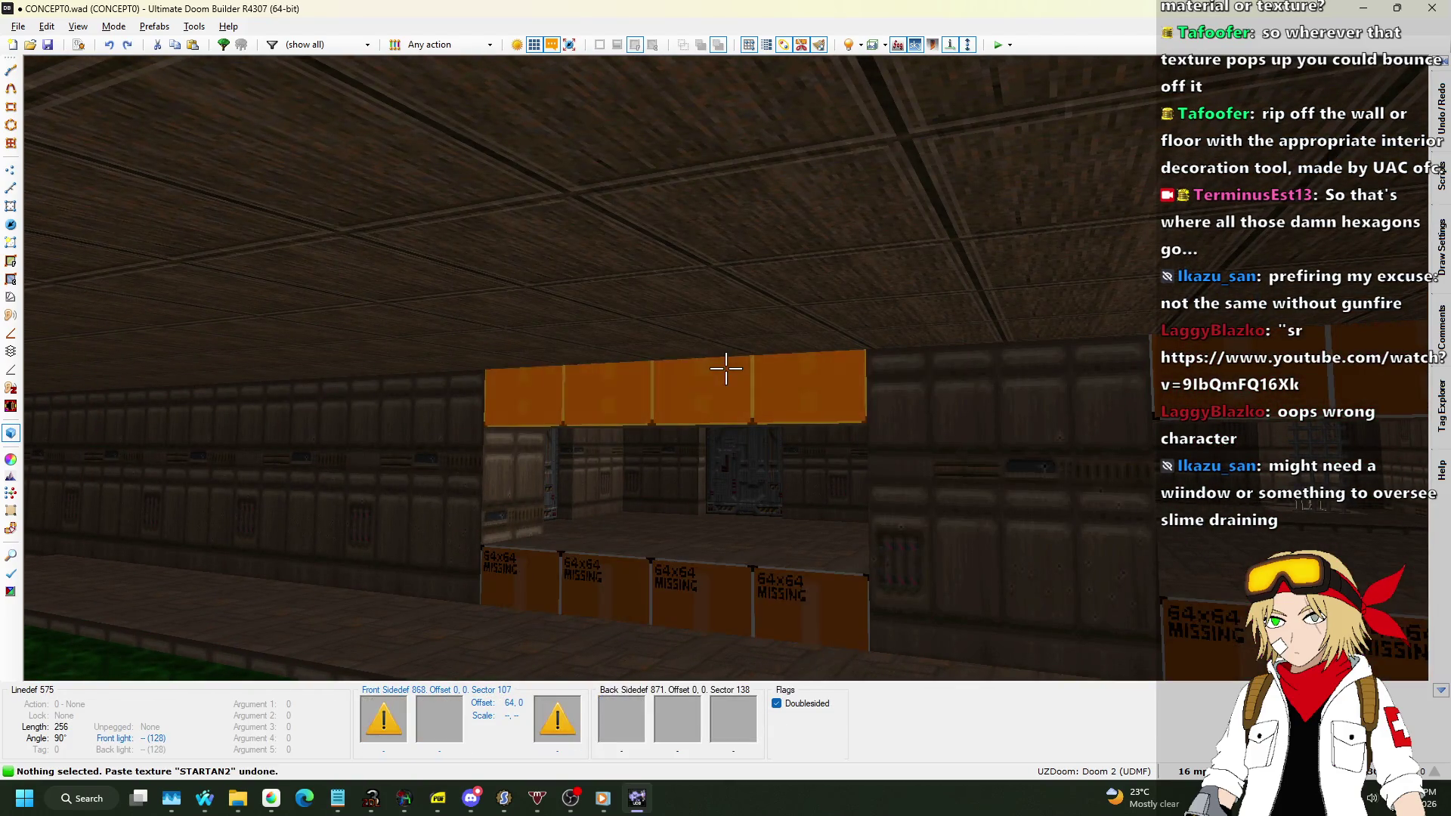
{"action": "key", "text": "ctrl+y"}
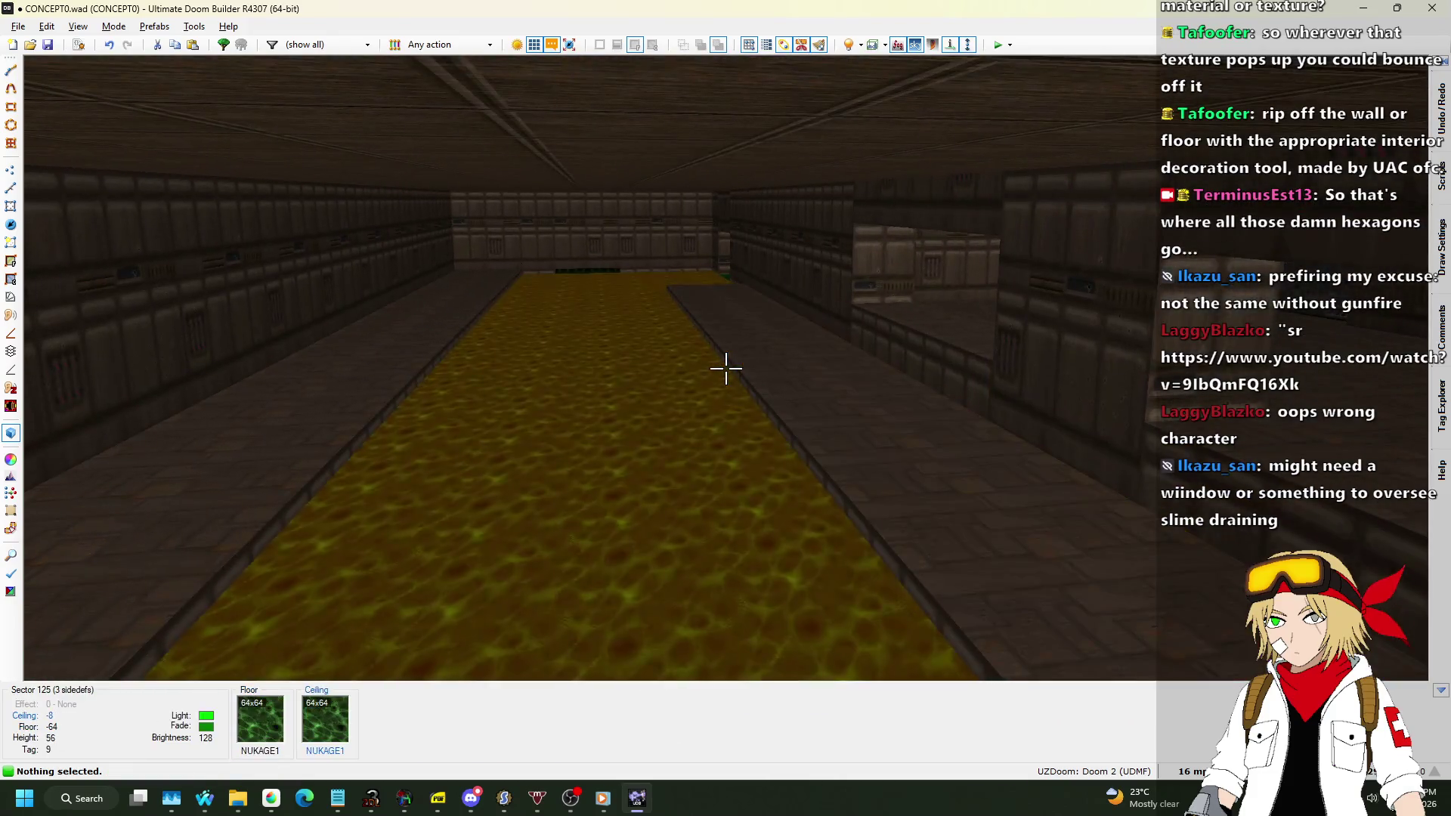
{"action": "key", "text": "q"}
{"action": "scroll", "coordinate": [453, 346], "scroll_direction": "up", "scroll_amount": 5}
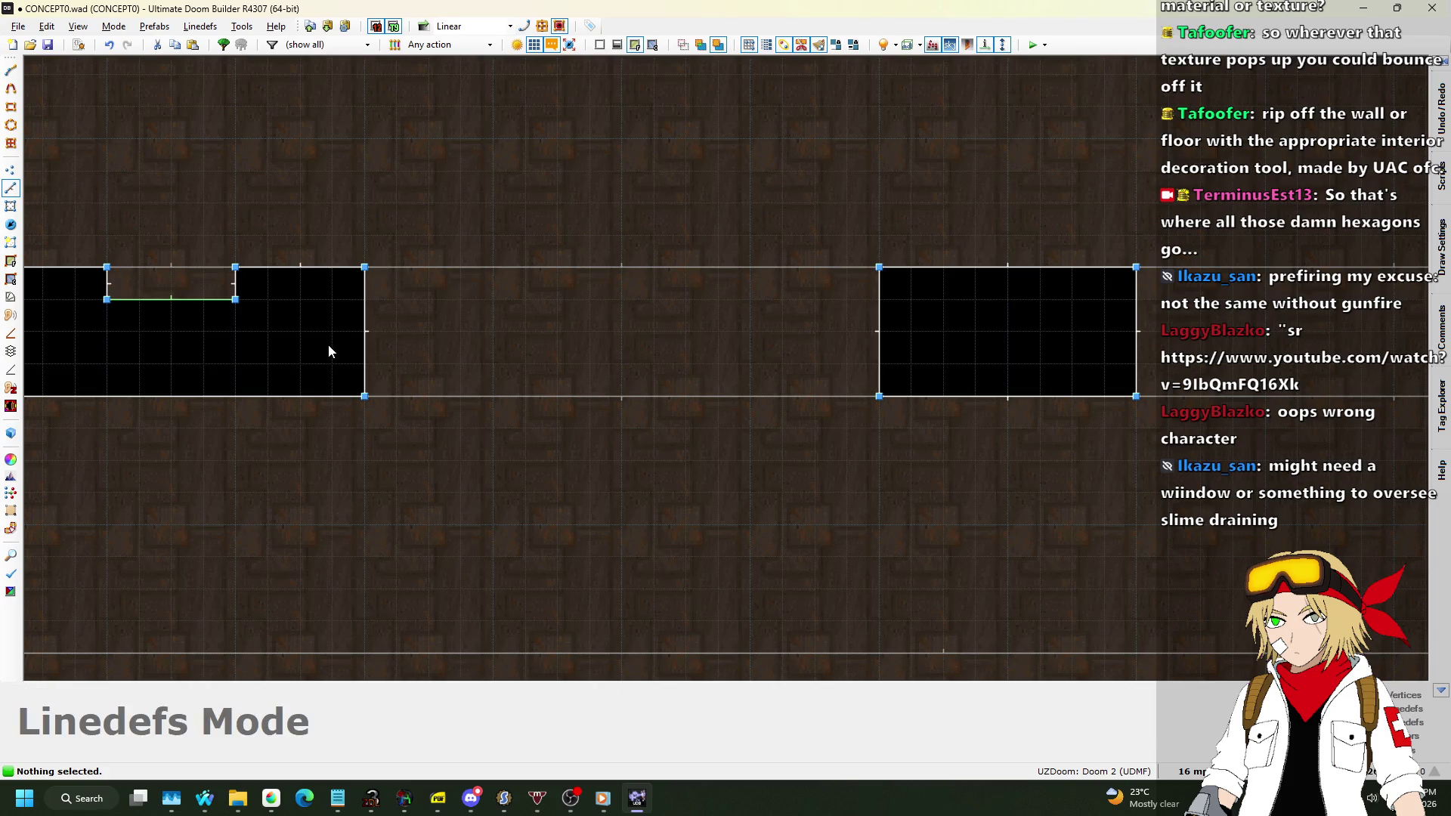
Draw two lines spanning the two window gaps.
{"action": "key", "text": "d"}
{"action": "left_click", "coordinate": [364, 331]}
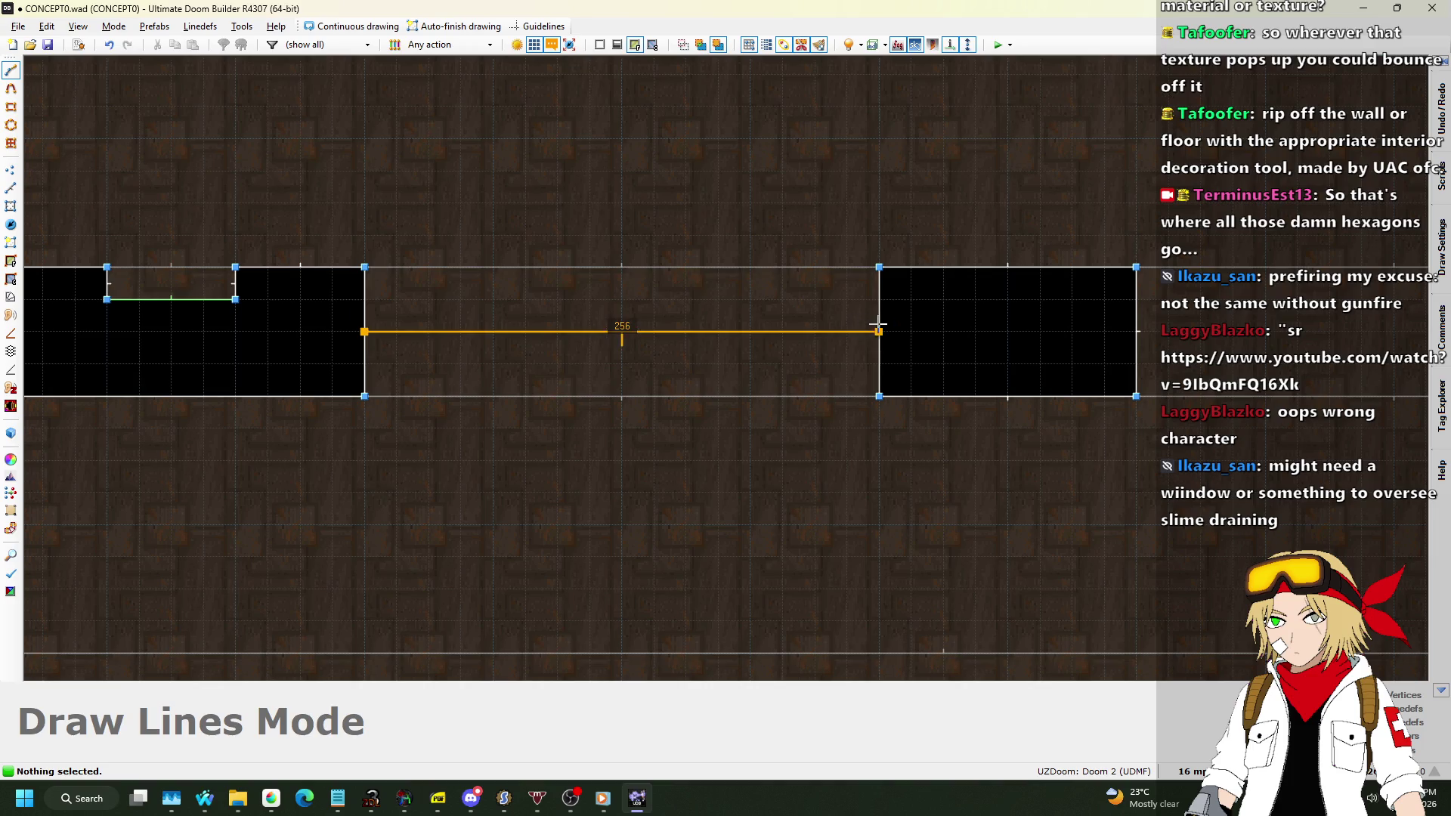
{"action": "left_click", "coordinate": [878, 331]}
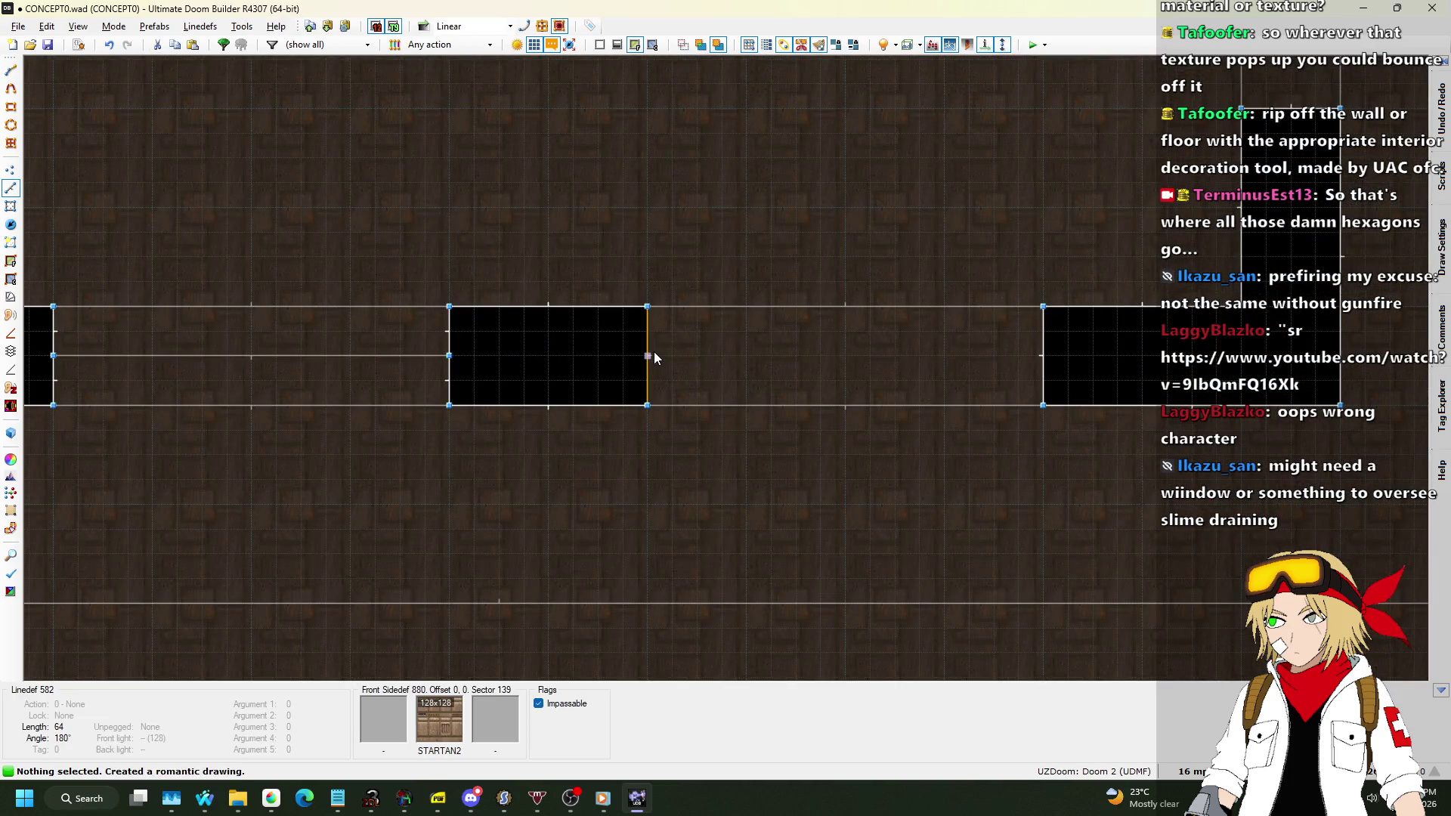
{"action": "key", "text": "d"}
{"action": "left_click", "coordinate": [648, 355]}
{"action": "left_click", "coordinate": [1043, 355]}
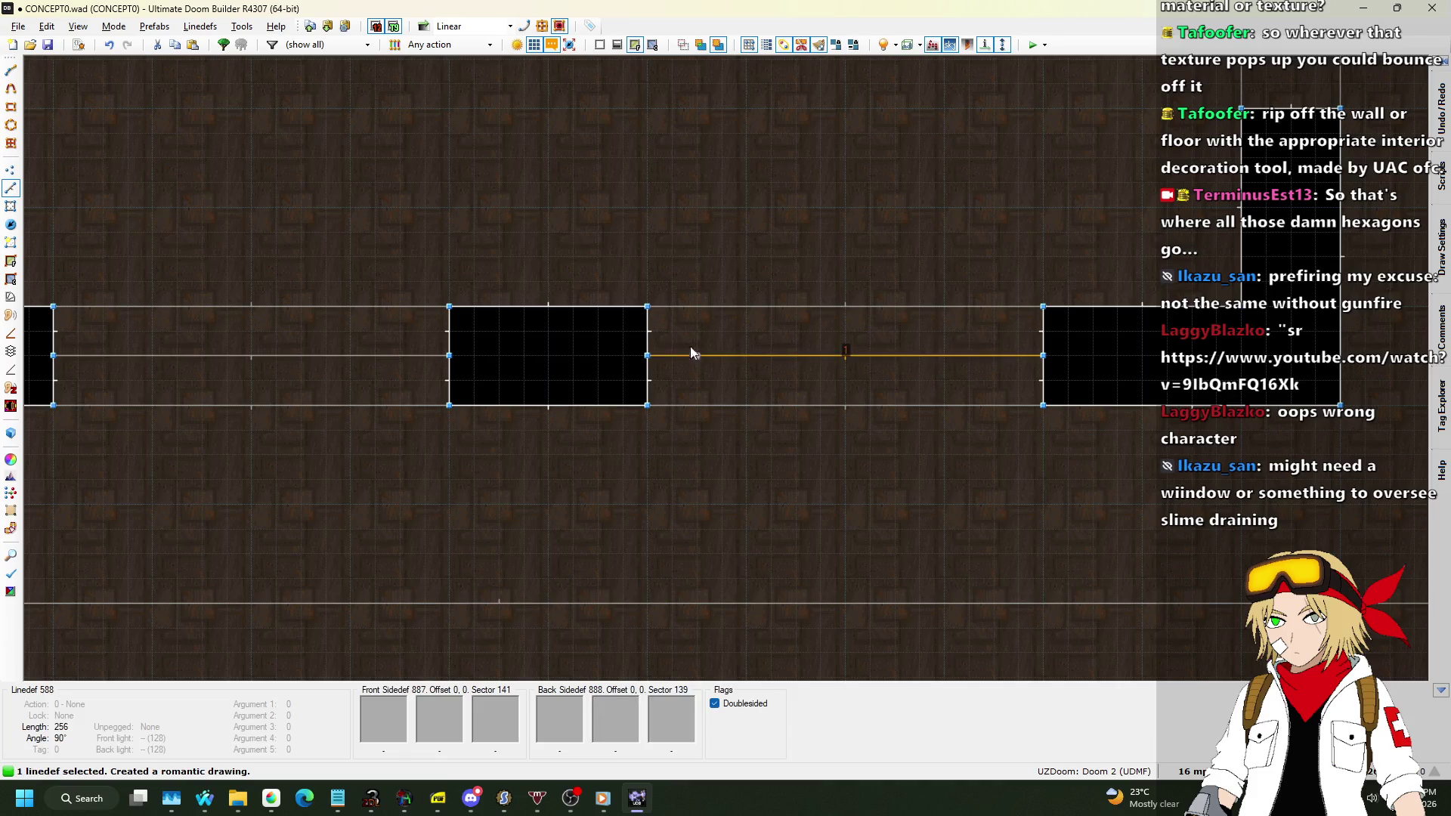
Give both new lines FLAT5_4 as their front and back middle textures.
{"action": "right_click", "coordinate": [346, 355]}
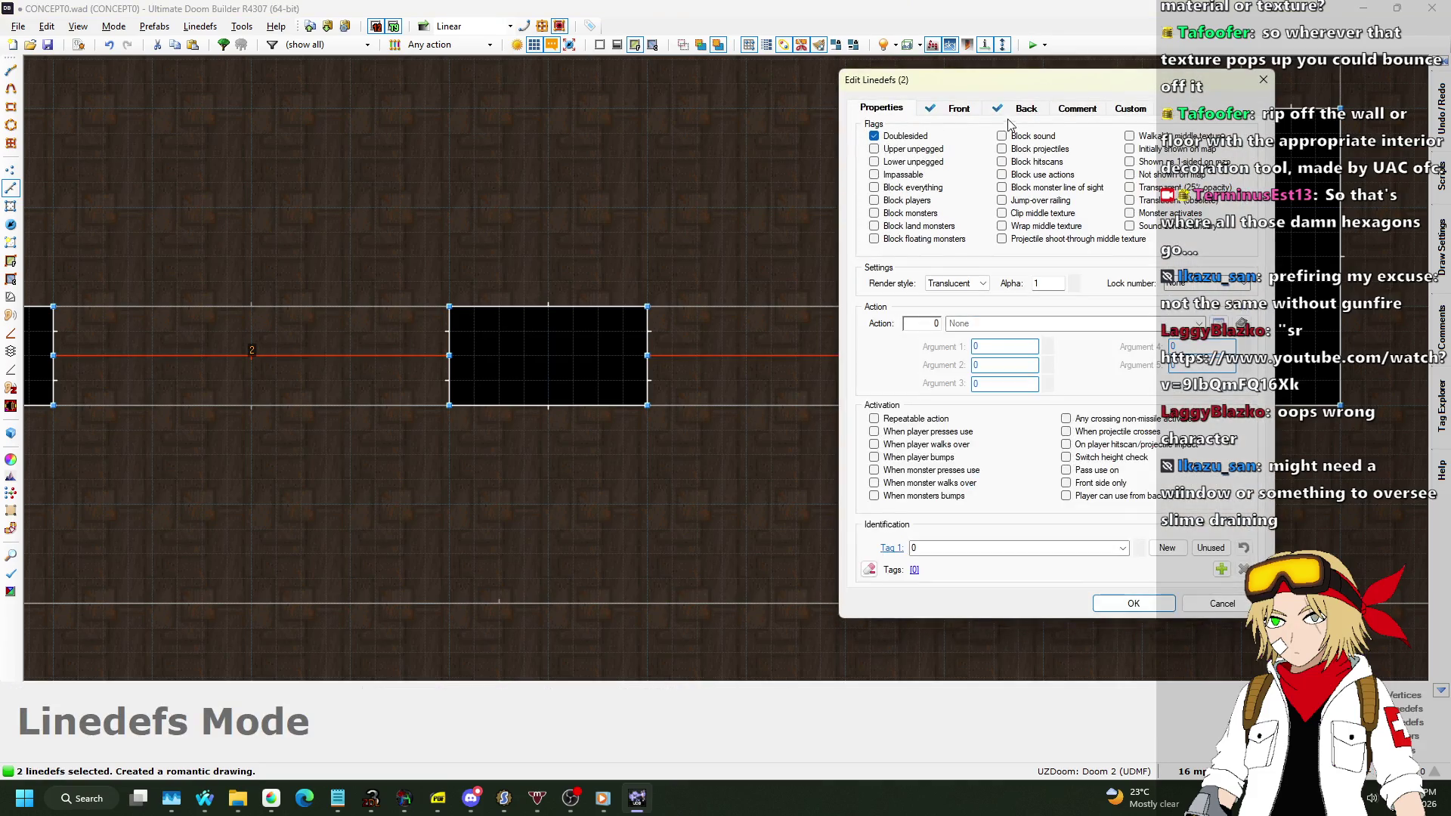
{"action": "key", "text": "ctrl+Tab"}
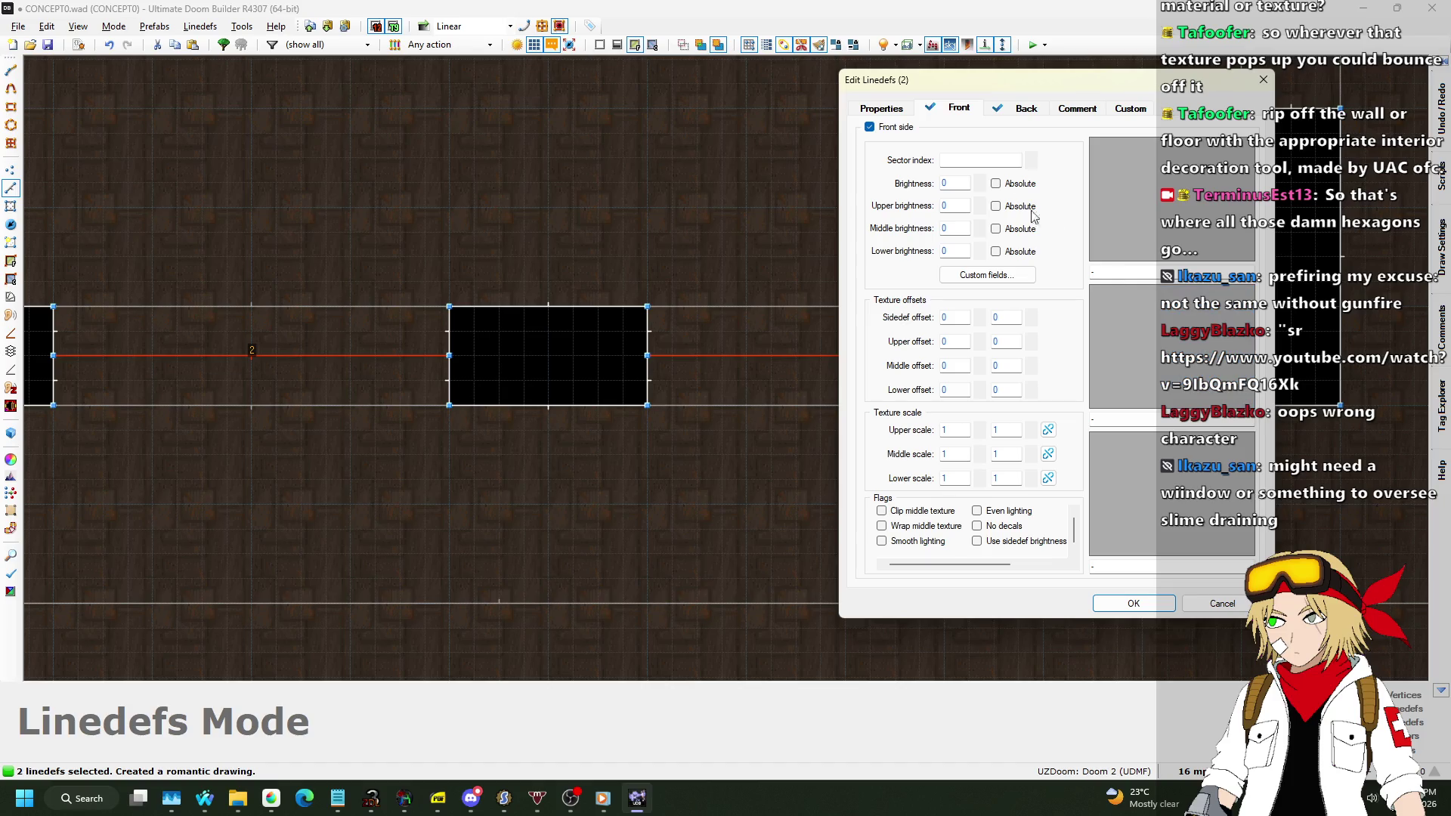
{"action": "left_click", "coordinate": [897, 108]}
{"action": "left_click", "coordinate": [958, 108]}
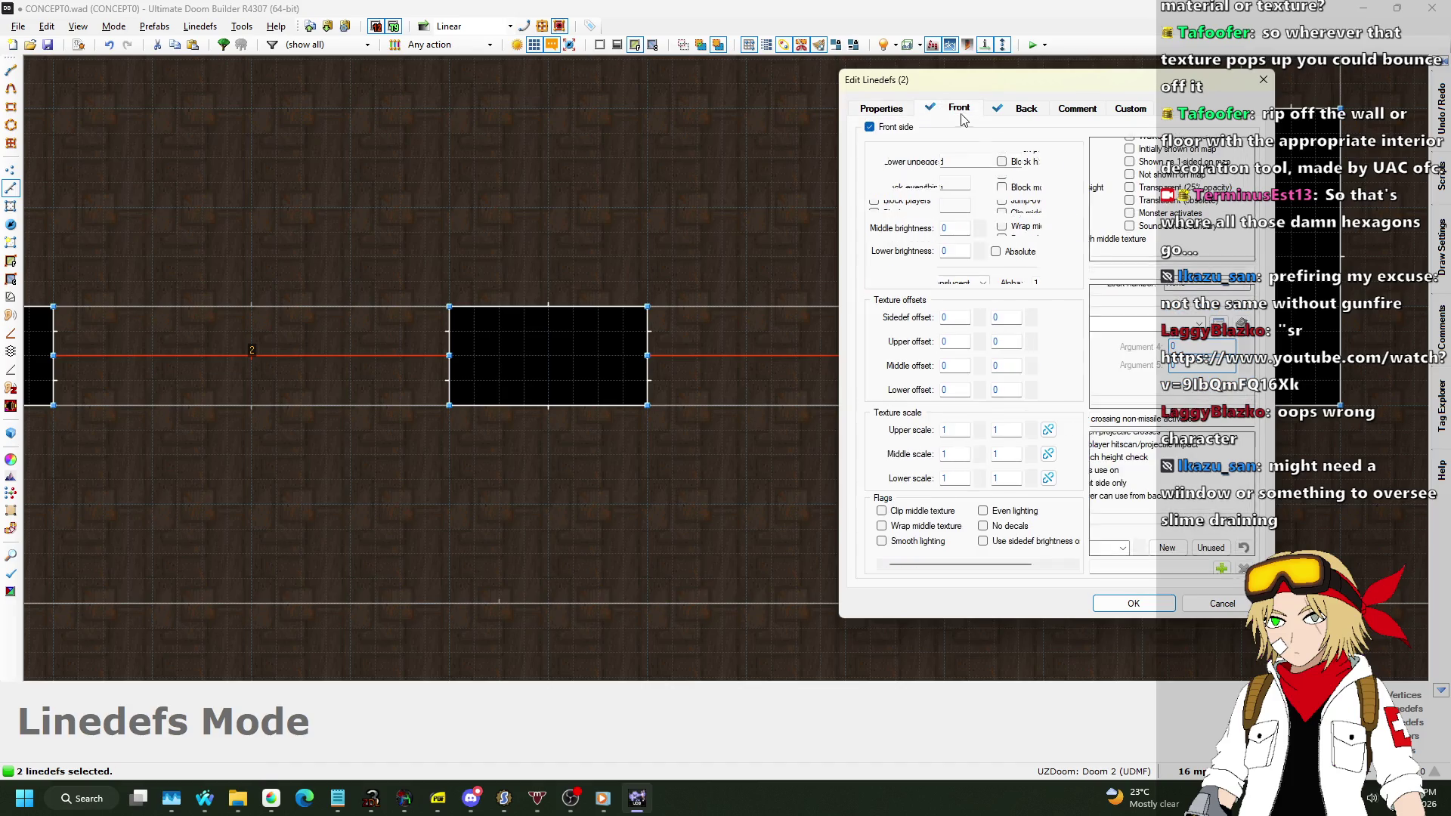
{"action": "left_click", "coordinate": [1103, 334]}
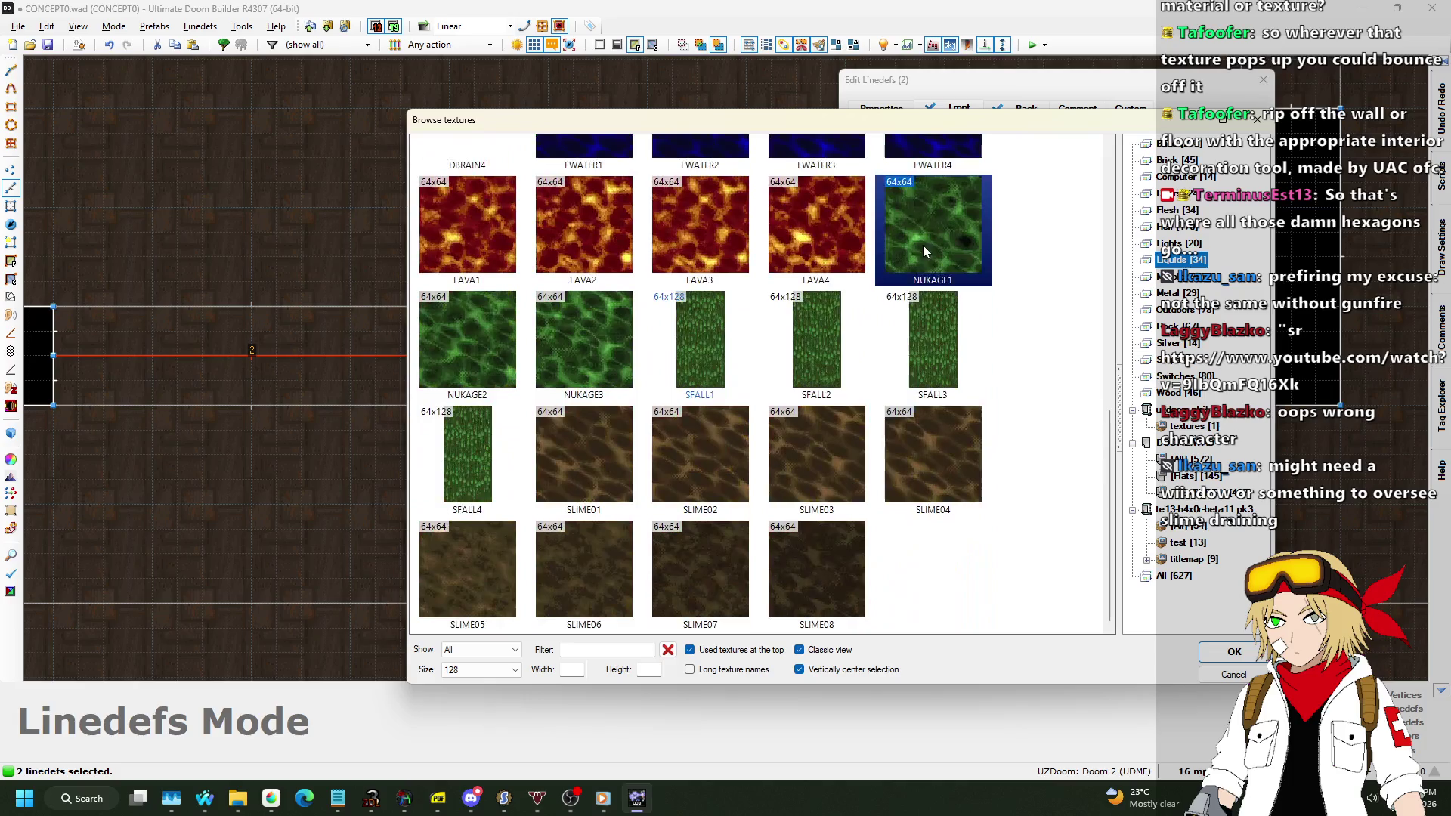
{"action": "scroll", "coordinate": [992, 306], "scroll_direction": "down", "scroll_amount": 10}
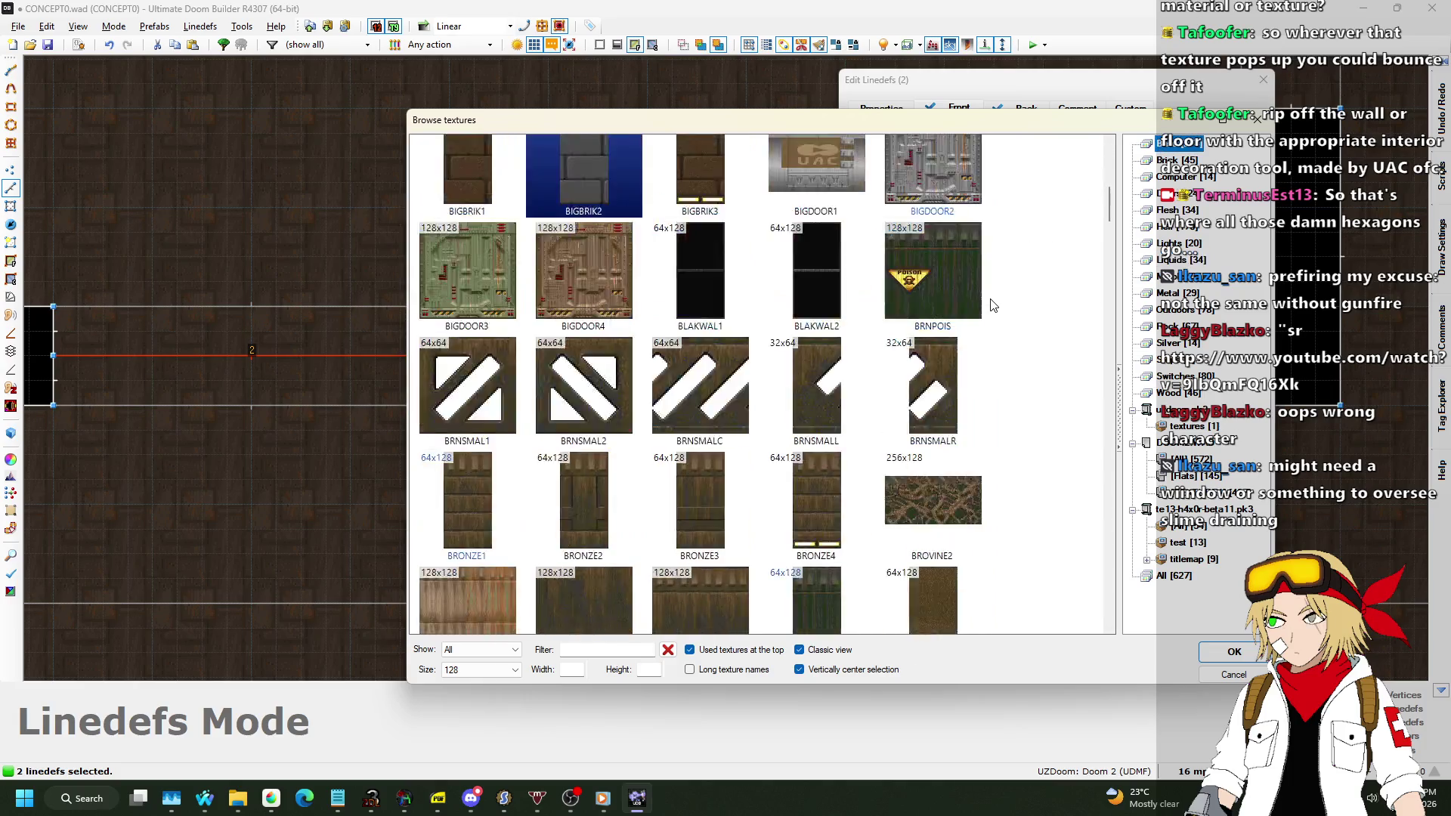
{"action": "scroll", "coordinate": [992, 305], "scroll_direction": "down", "scroll_amount": 10}
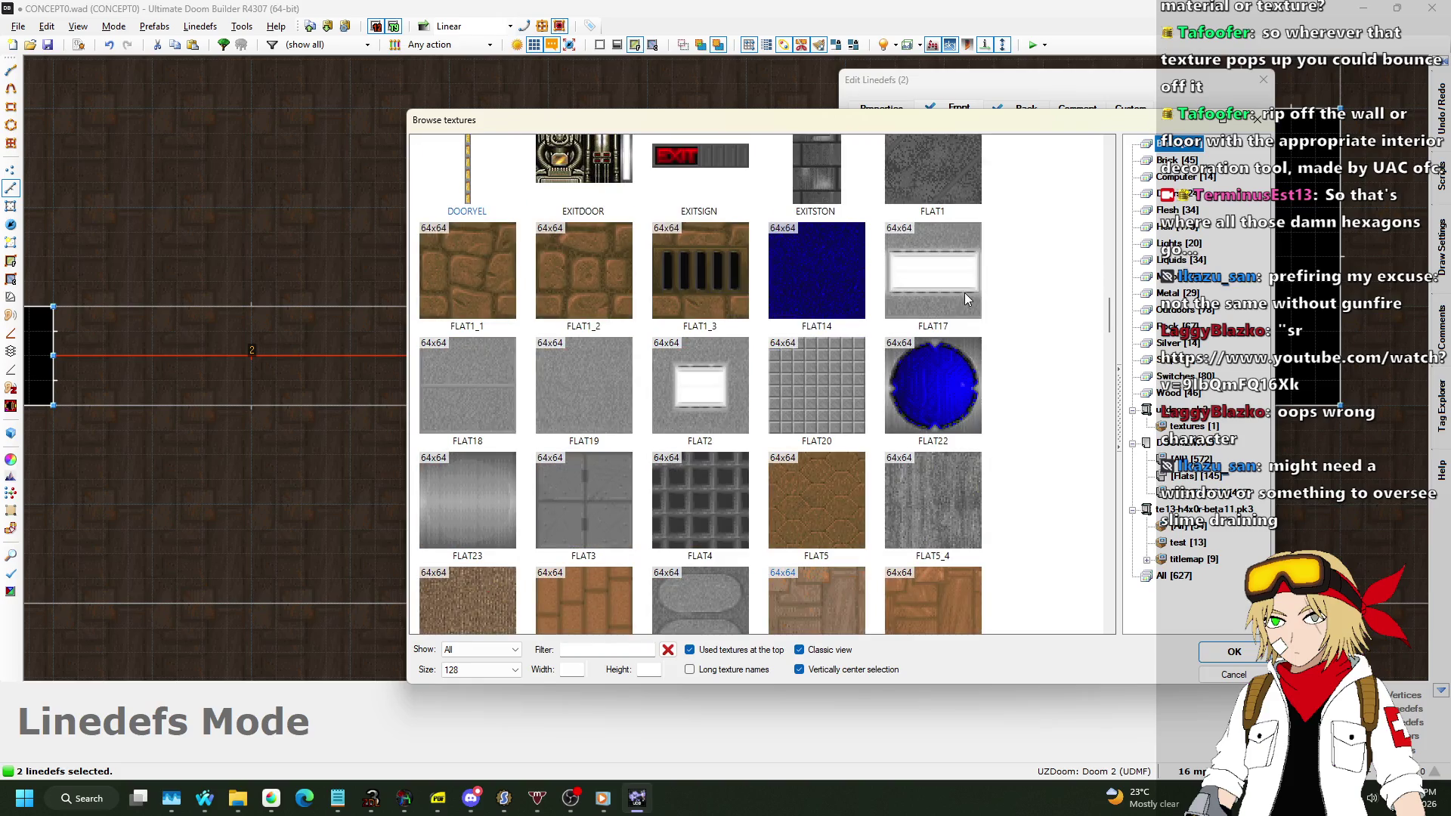
{"action": "scroll", "coordinate": [965, 294], "scroll_direction": "down", "scroll_amount": 1}
{"action": "scroll", "coordinate": [953, 301], "scroll_direction": "down", "scroll_amount": 1}
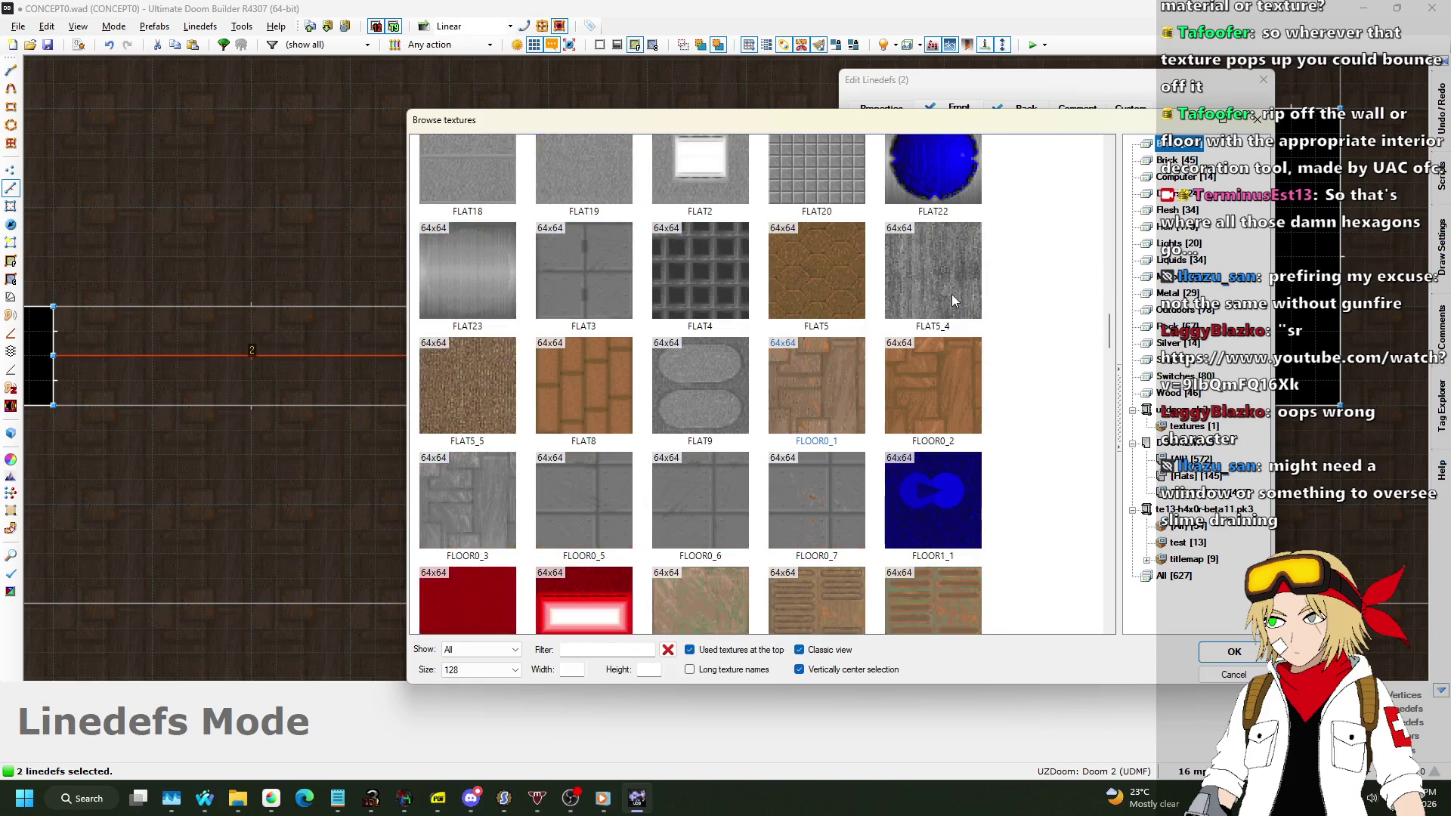
{"action": "double_click", "coordinate": [931, 261]}
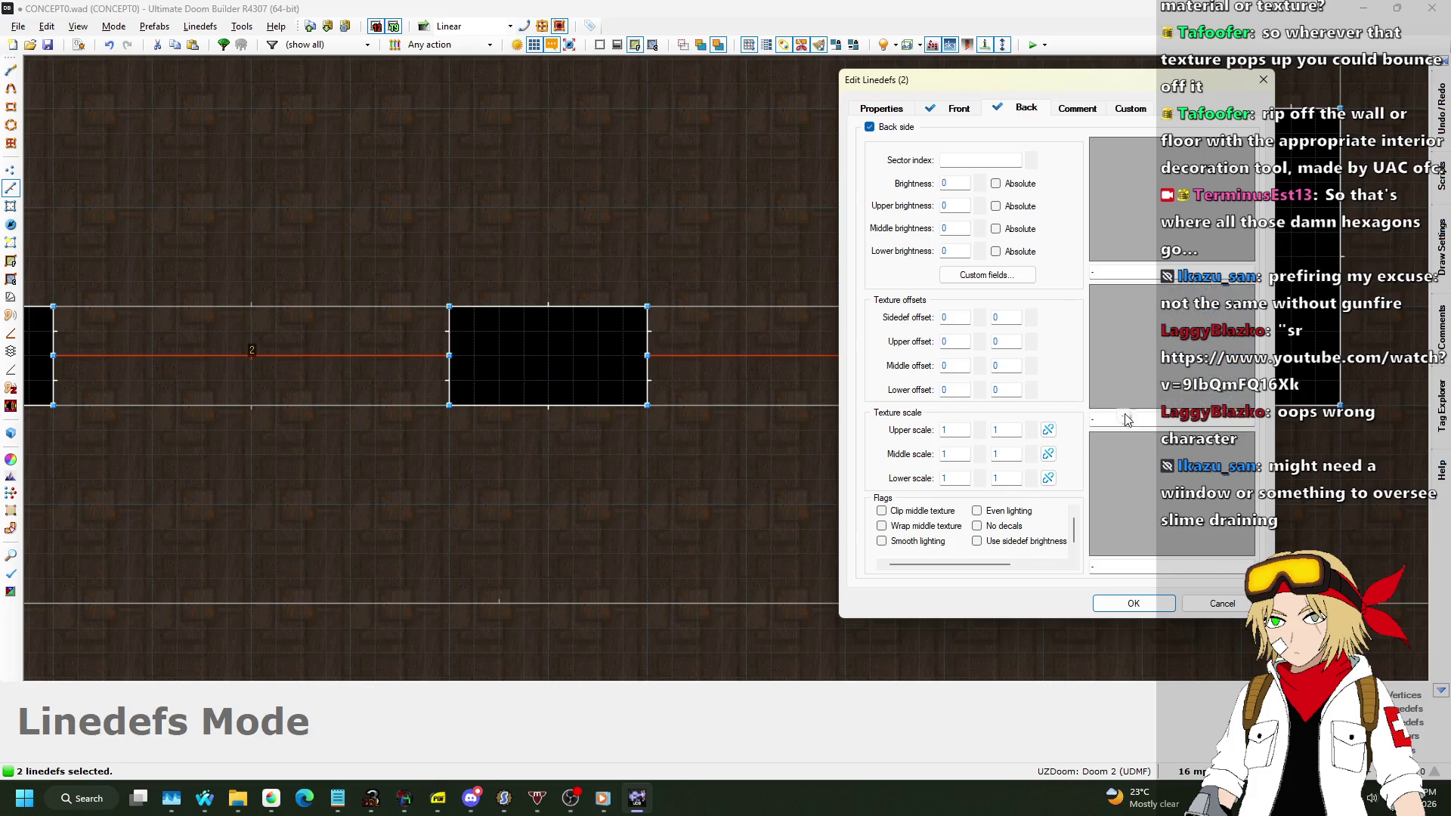
{"action": "type", "text": "FLAT5_4"}
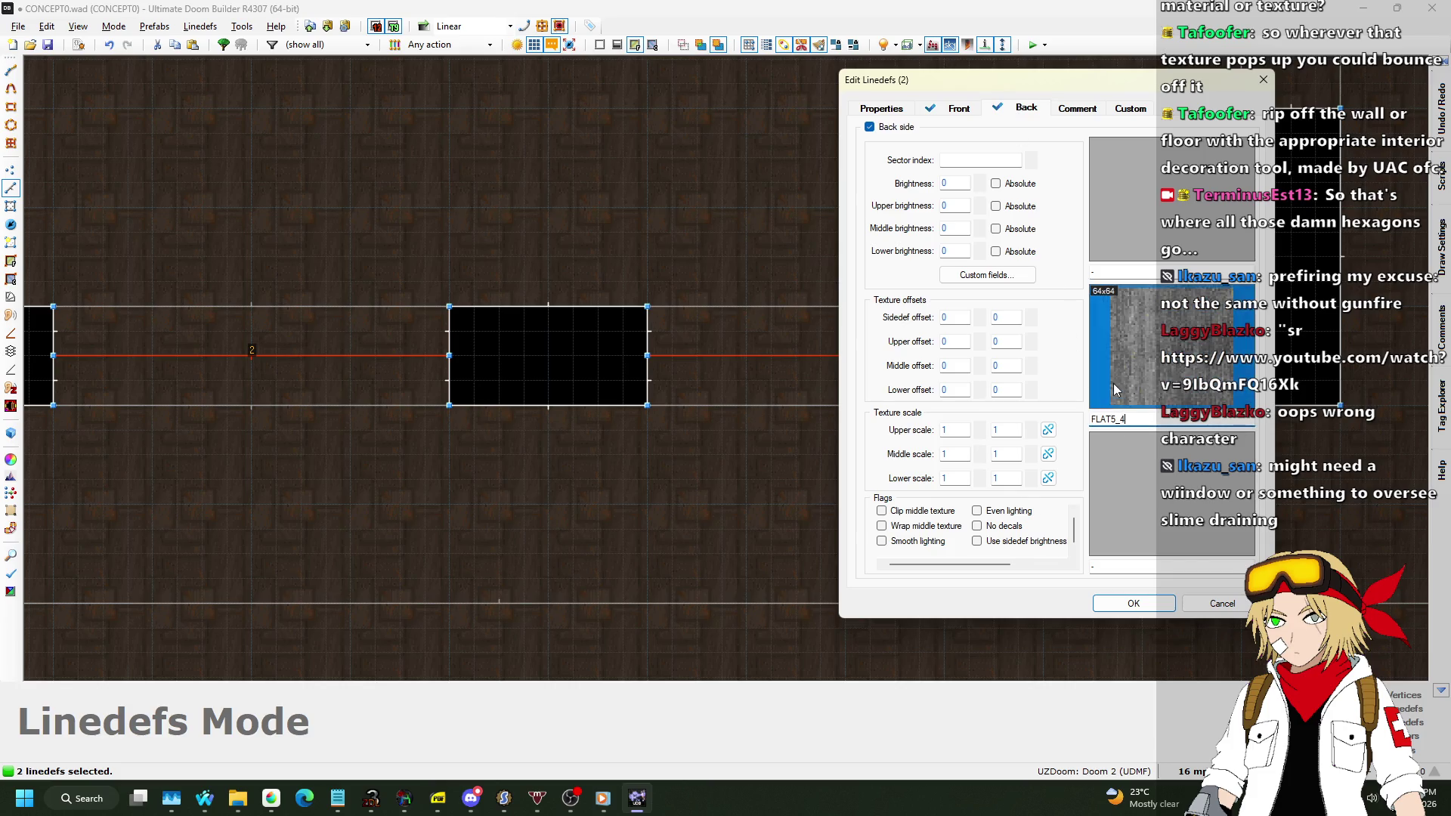
Set the lines' action to 208 Translucent Line at opacity 128 and apply.
{"action": "left_click", "coordinate": [917, 112]}
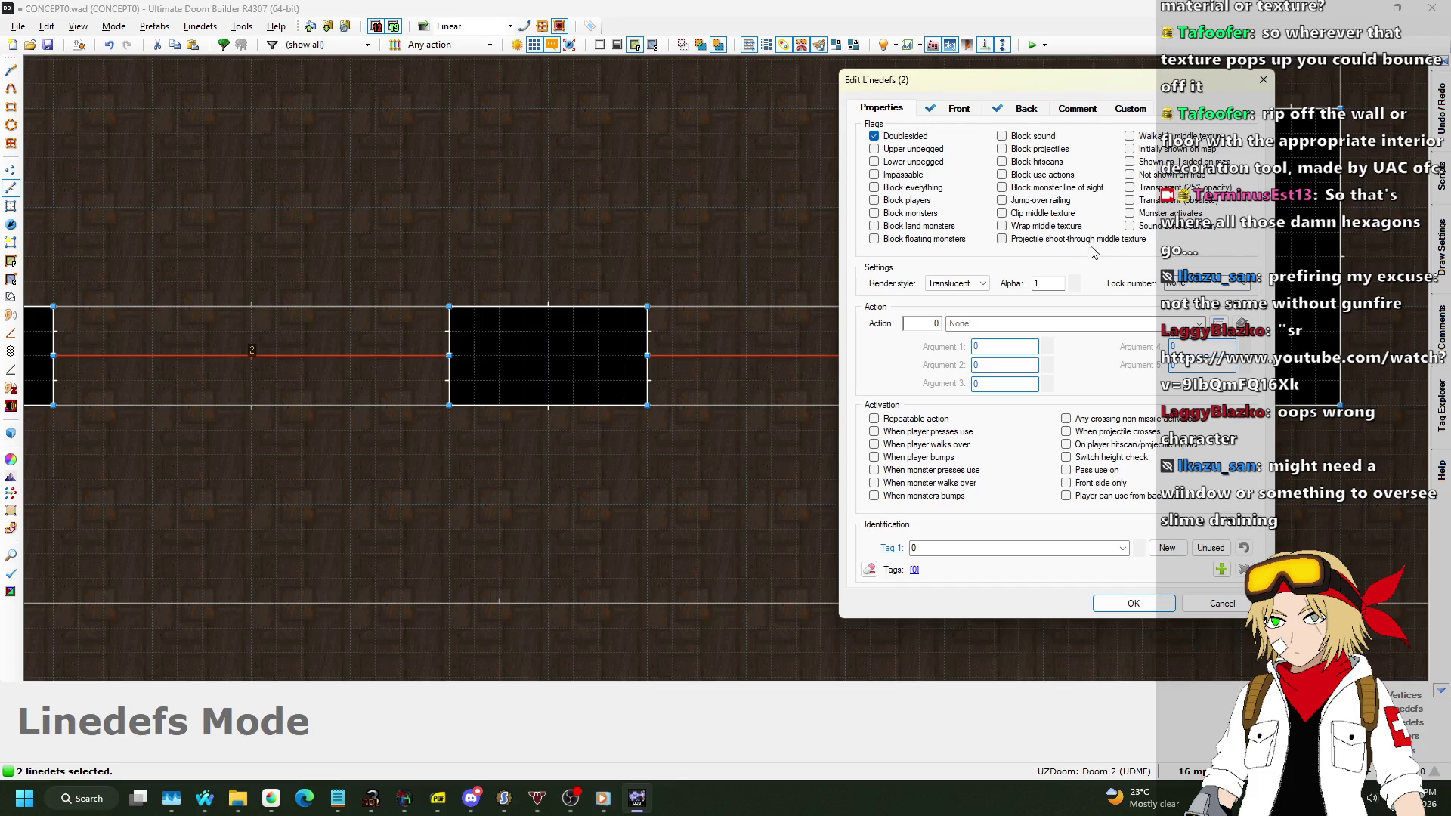
{"action": "left_click", "coordinate": [1218, 325]}
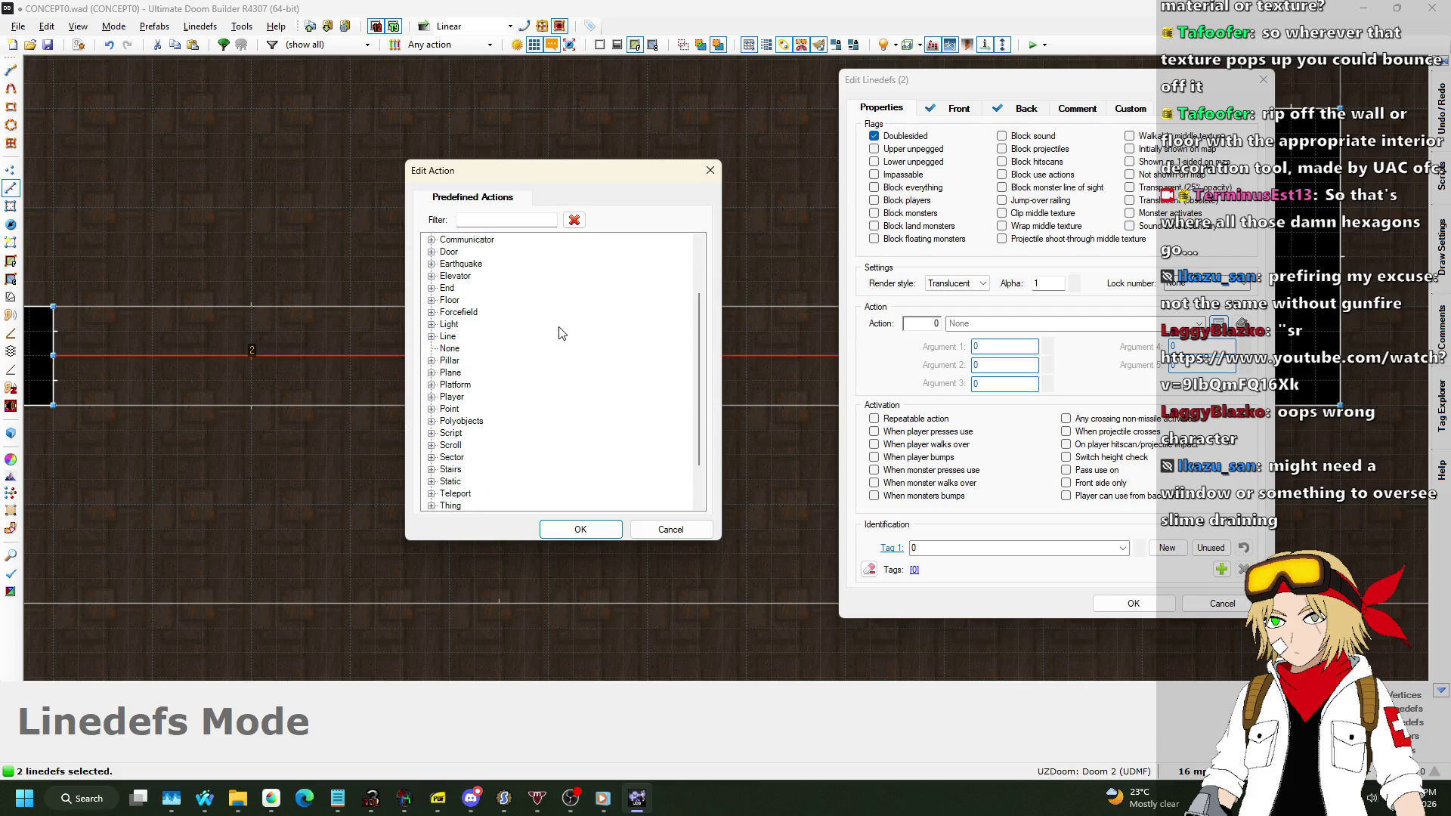
{"action": "left_click", "coordinate": [431, 336]}
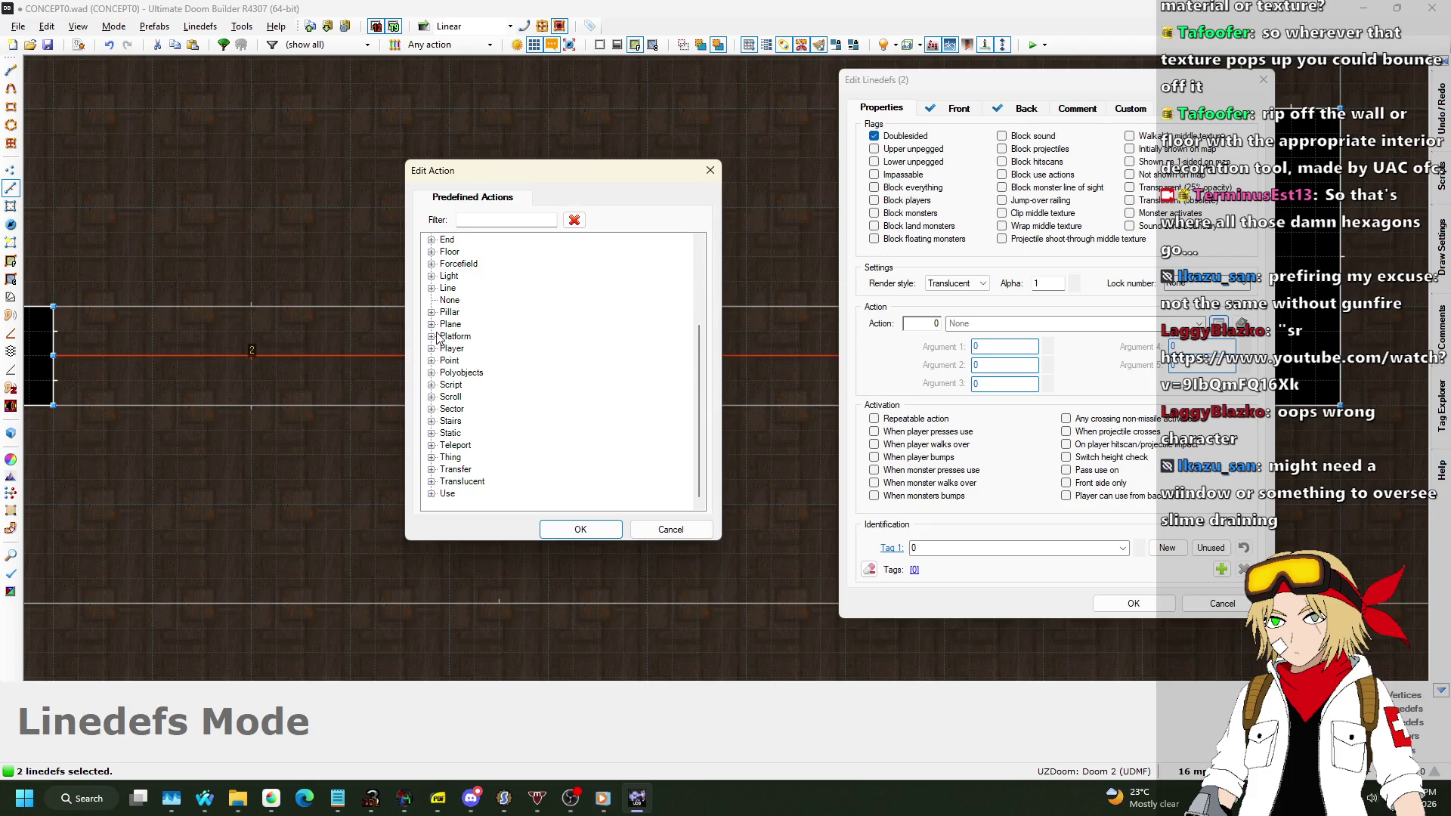
{"action": "left_click", "coordinate": [432, 458]}
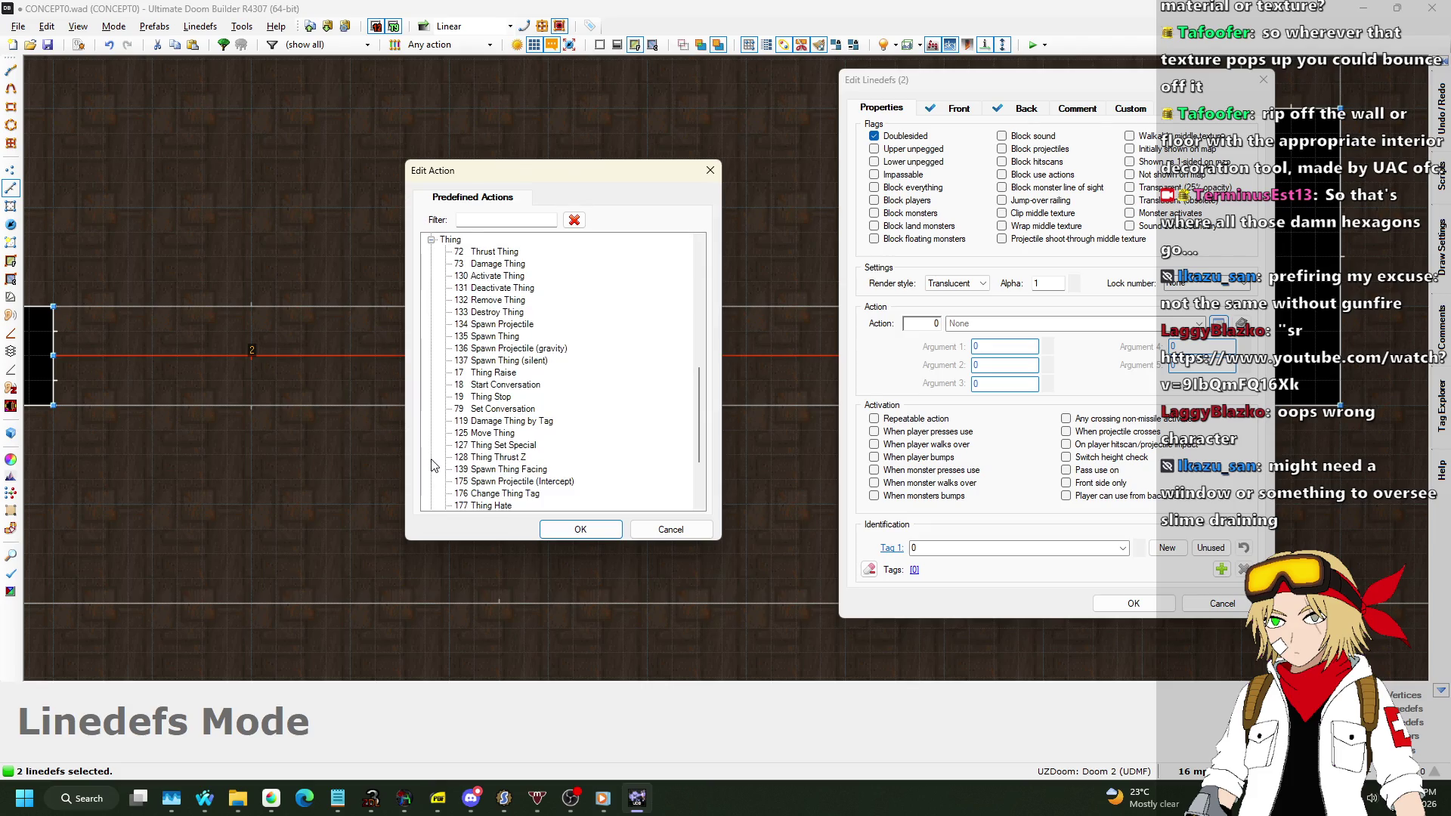
{"action": "left_click", "coordinate": [434, 239]}
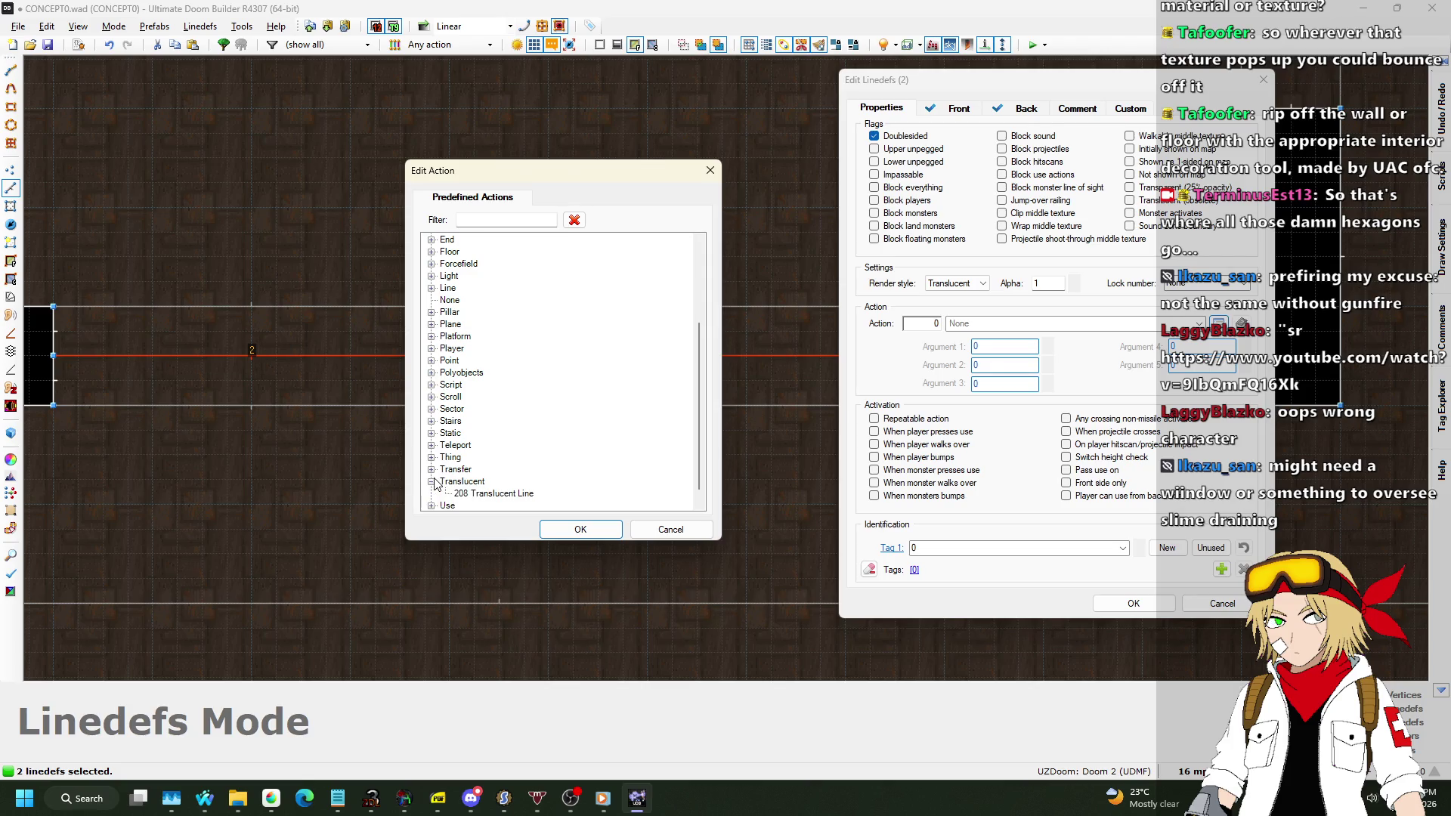
{"action": "left_click", "coordinate": [580, 529]}
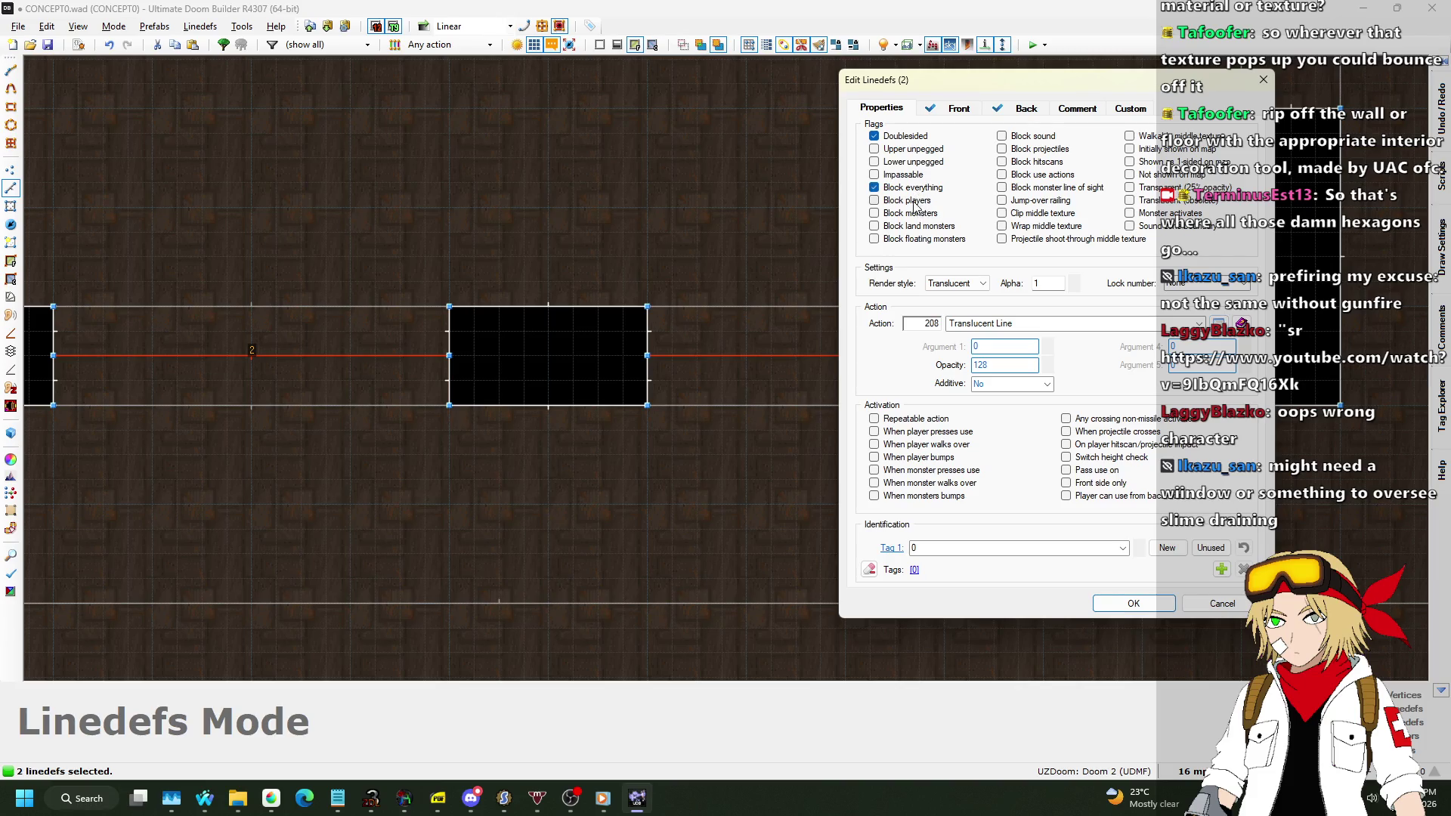
{"action": "left_click", "coordinate": [1149, 607]}
{"action": "left_click", "coordinate": [880, 242]}
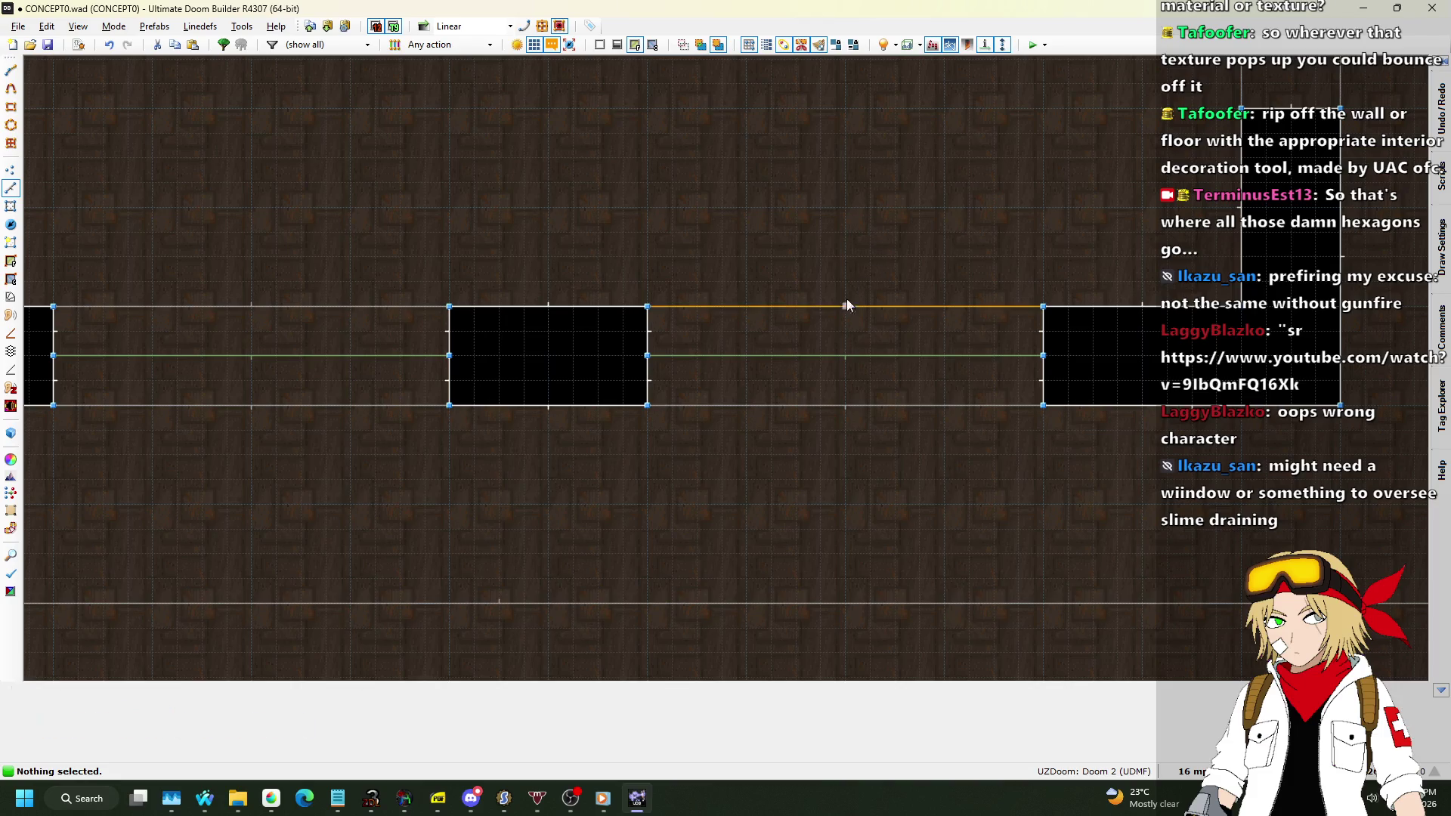
{"action": "key", "text": "q"}
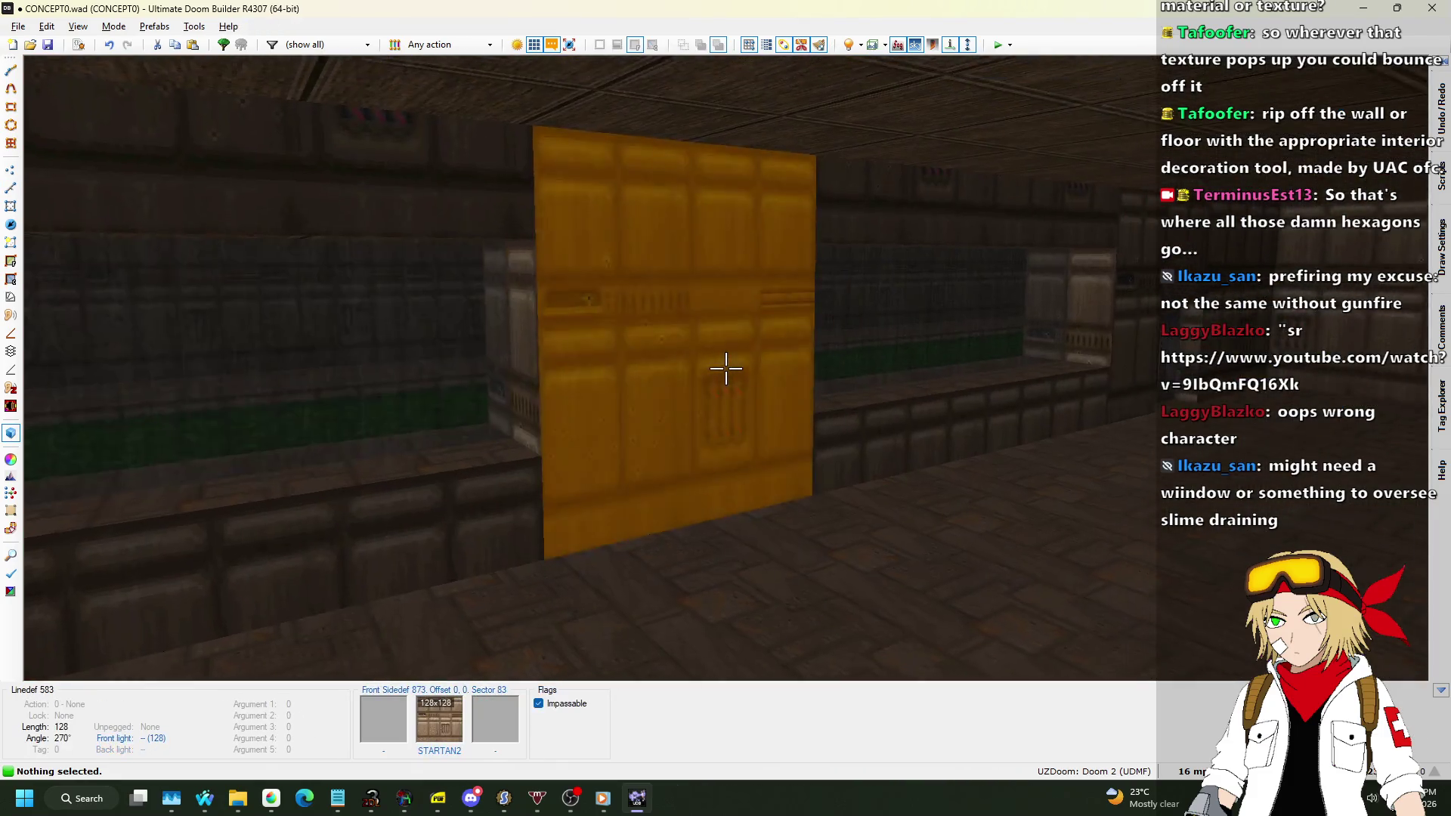
{"action": "key", "text": "s"}
{"action": "key", "text": "w"}
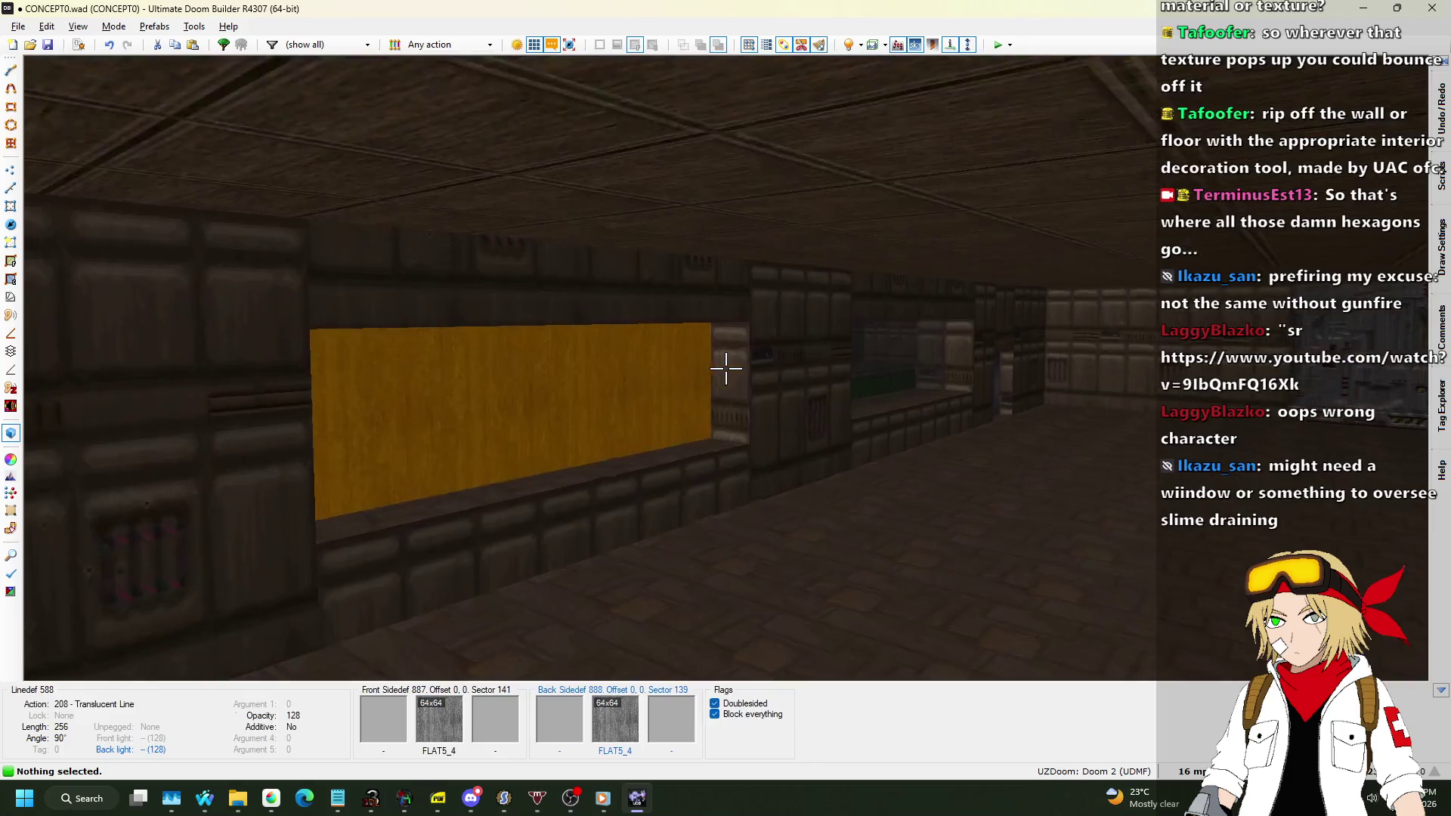
{"action": "right_click", "coordinate": [726, 368]}
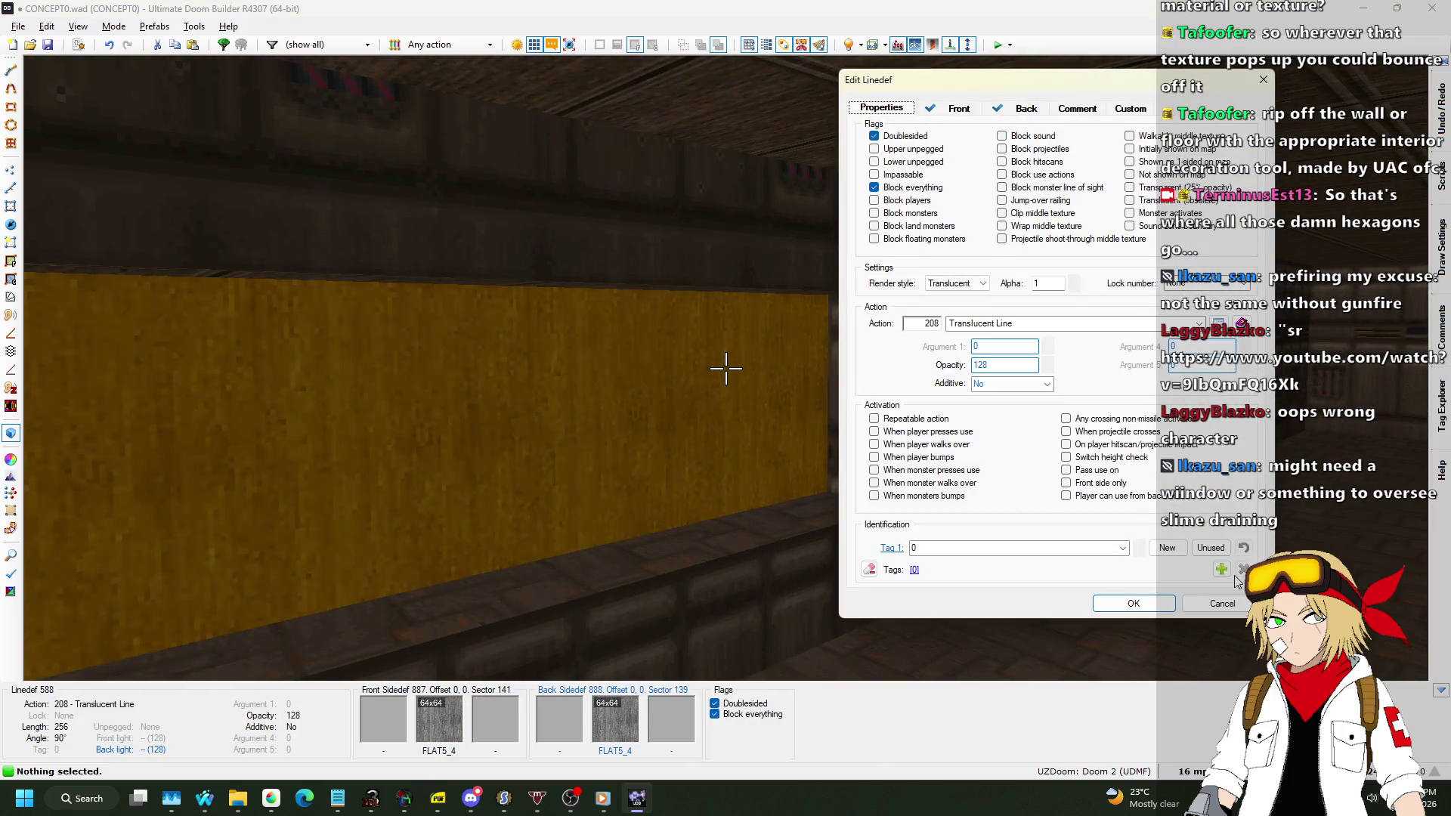
{"action": "key", "text": "Escape"}
{"action": "key", "text": "s"}
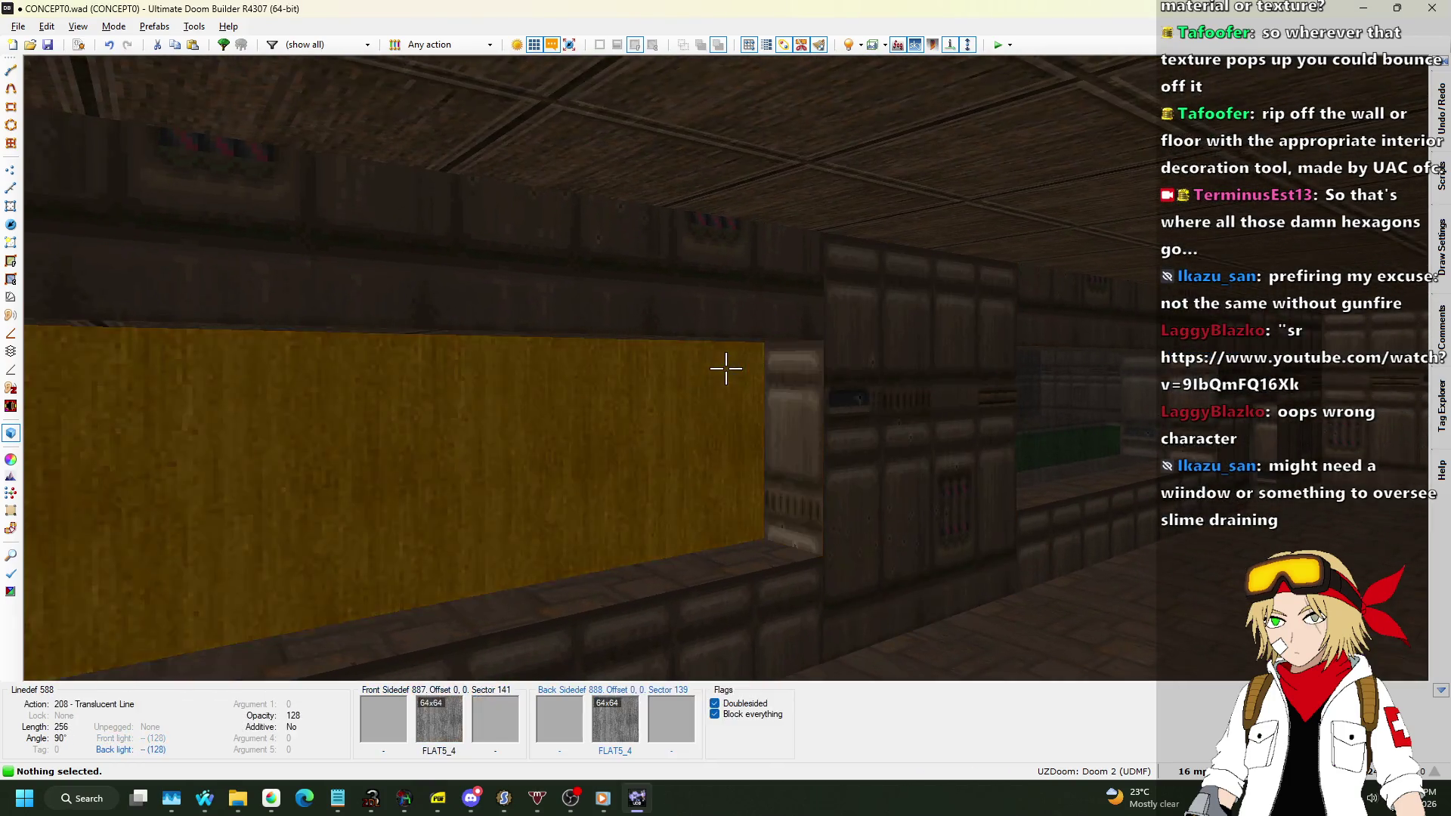
{"action": "left_click", "coordinate": [725, 368]}
{"action": "left_click", "coordinate": [725, 368]}
{"action": "key", "text": "s"}
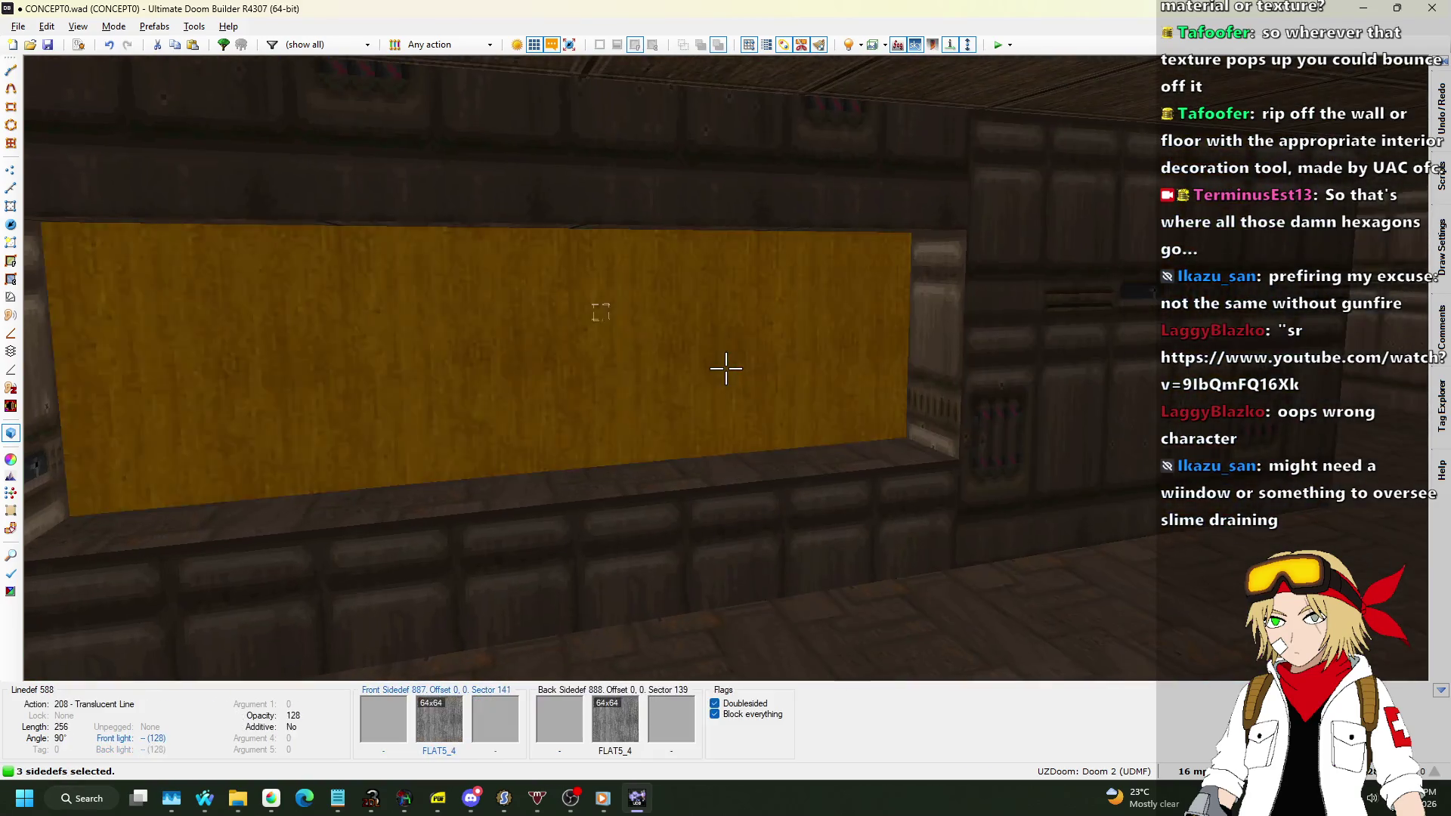
{"action": "left_click", "coordinate": [725, 368]}
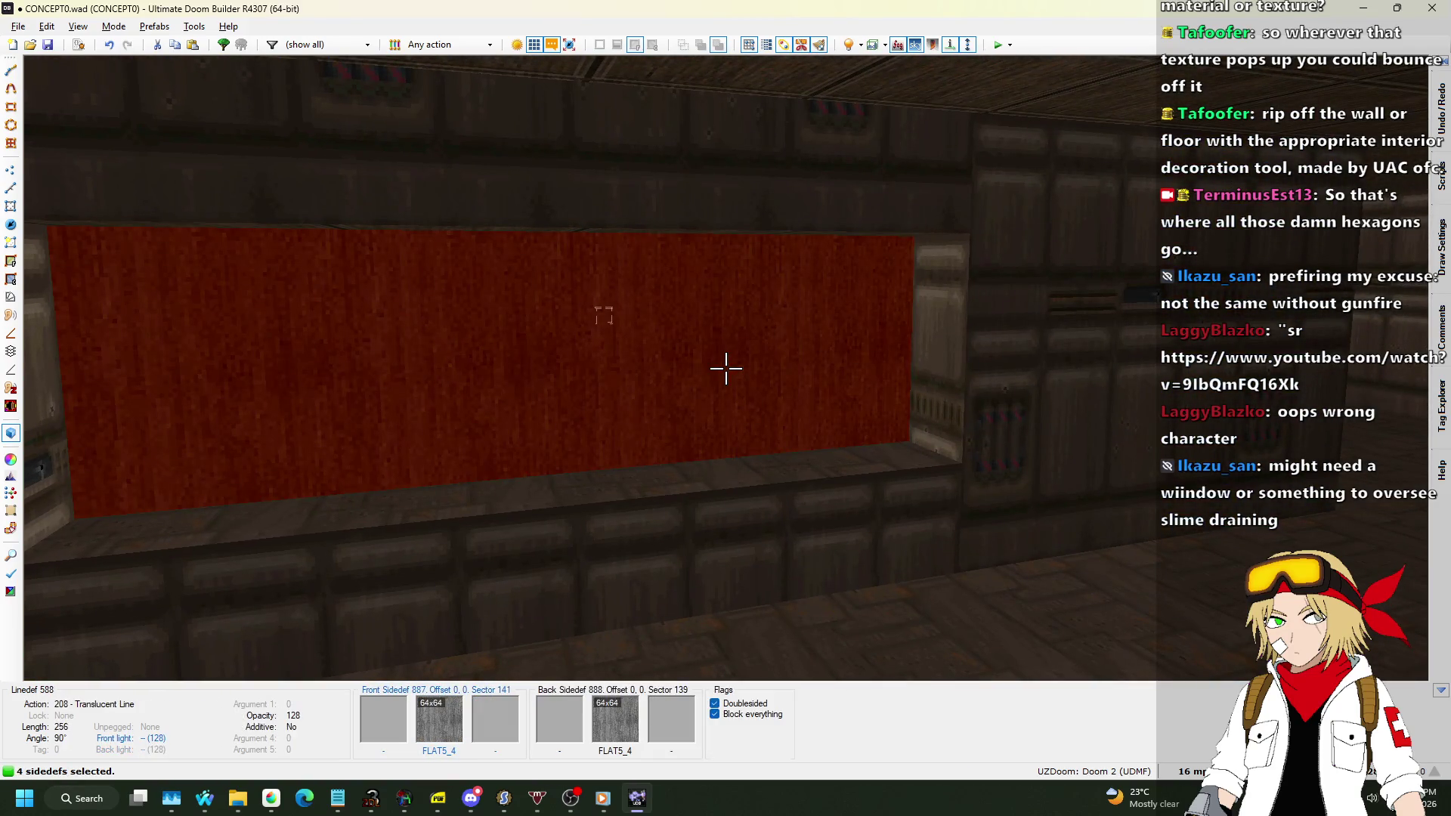
{"action": "right_click", "coordinate": [725, 368]}
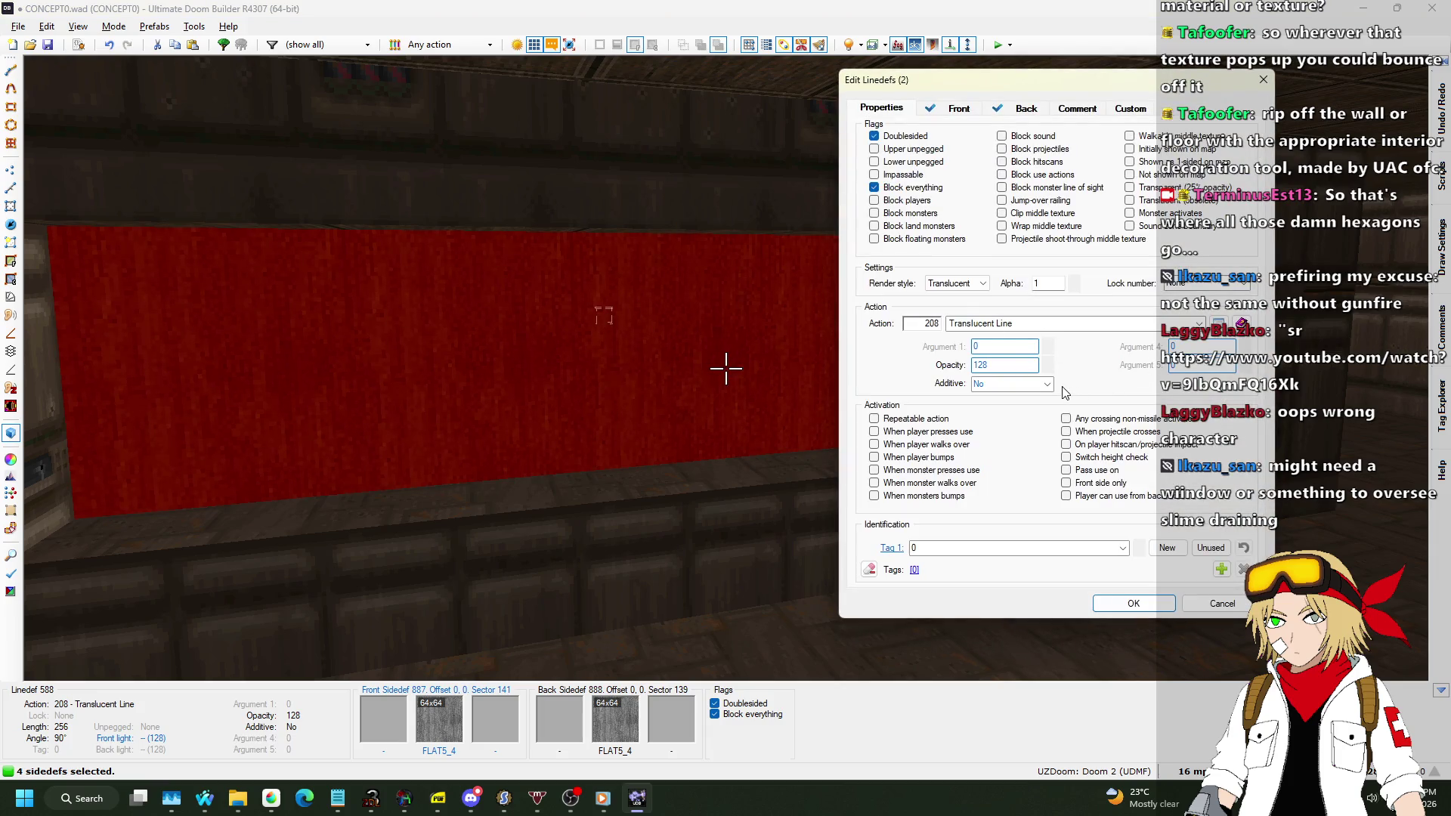
{"action": "left_click", "coordinate": [1133, 603]}
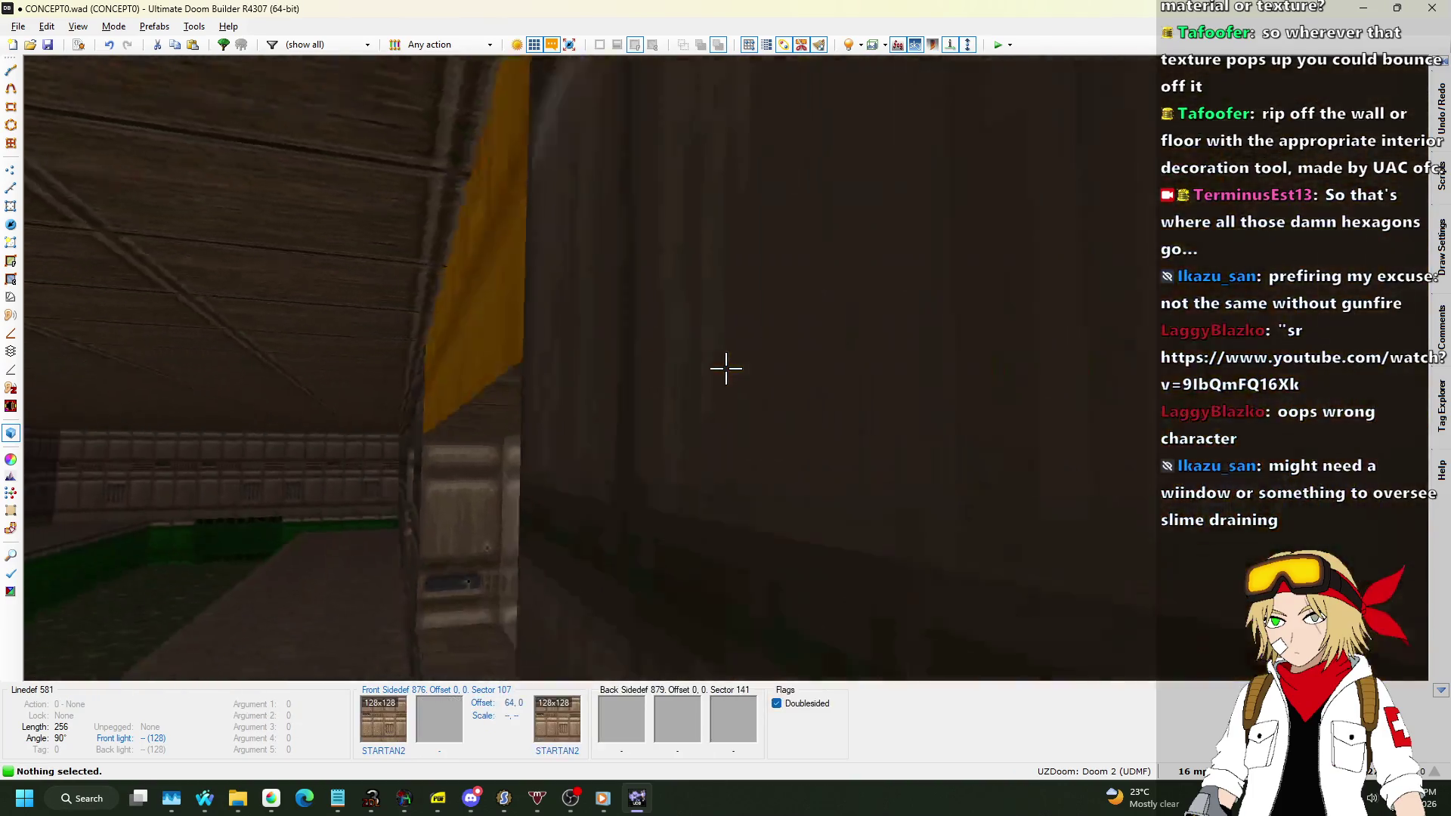
{"action": "key", "text": "s"}
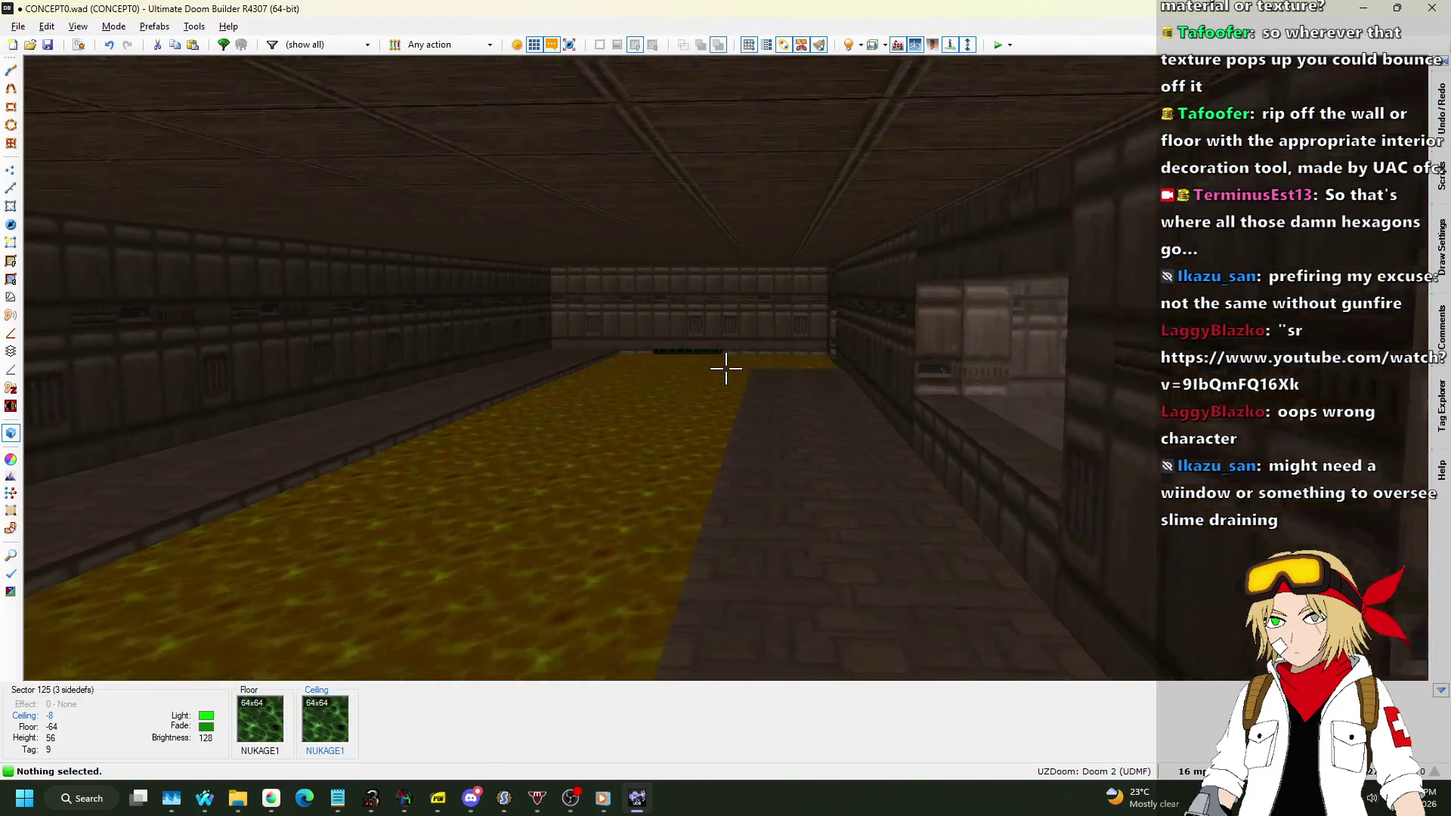
{"action": "key", "text": "s"}
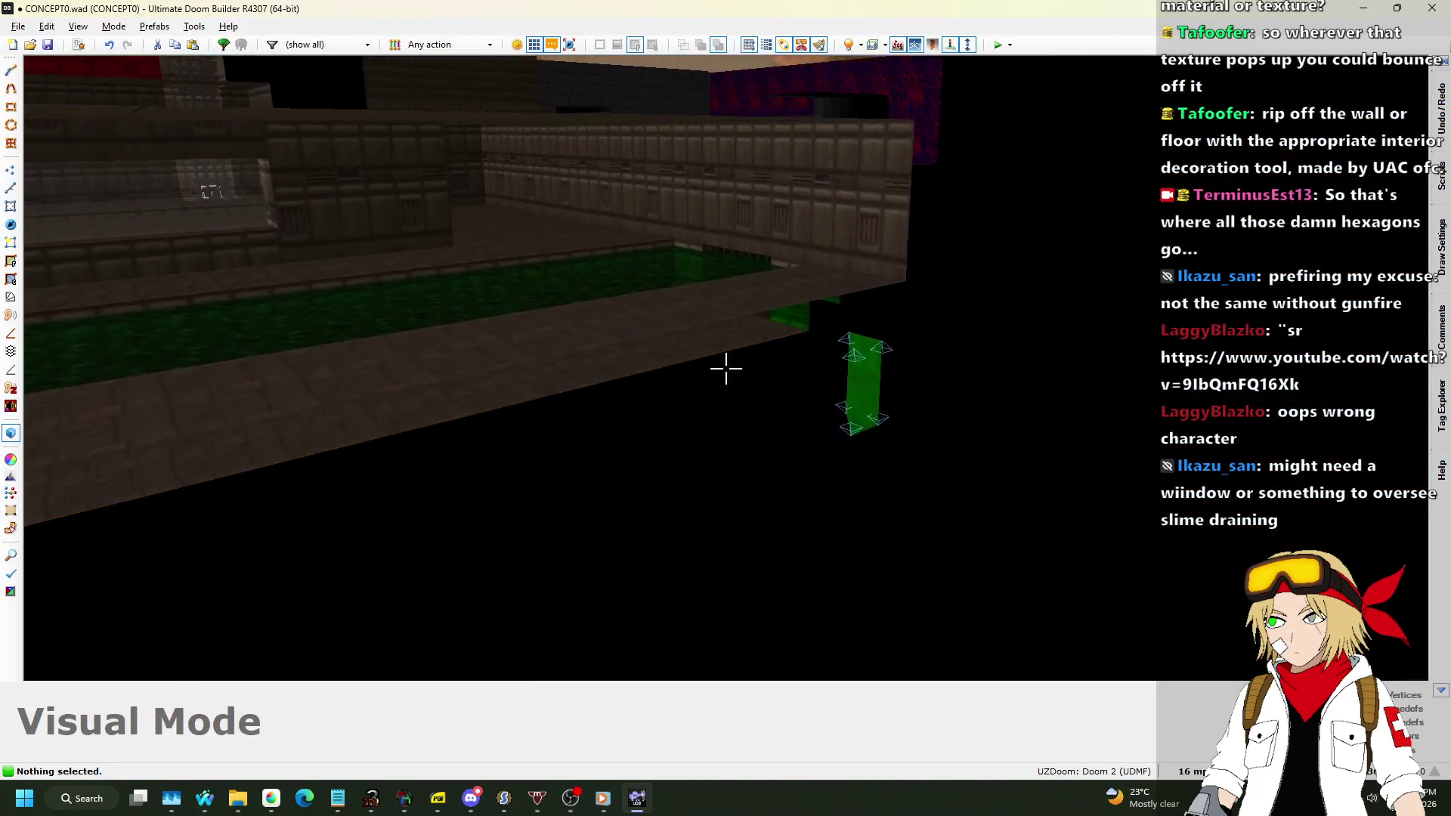
Change the green slime 3D floor control line's flags from 2 (Restrict light inside) to 1024.
{"action": "key", "text": "w"}
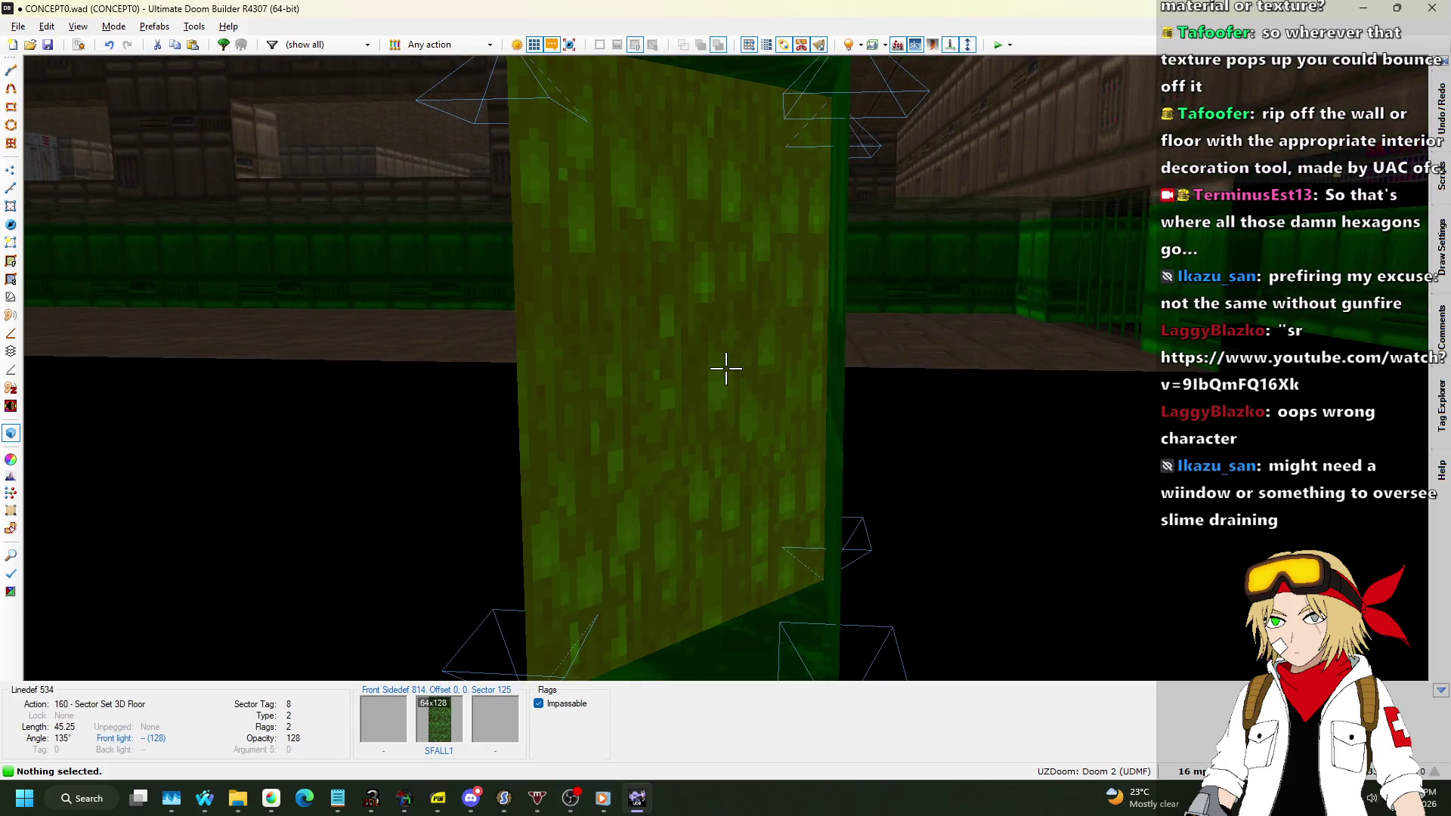
{"action": "right_click", "coordinate": [726, 367]}
{"action": "left_click", "coordinate": [1043, 385]}
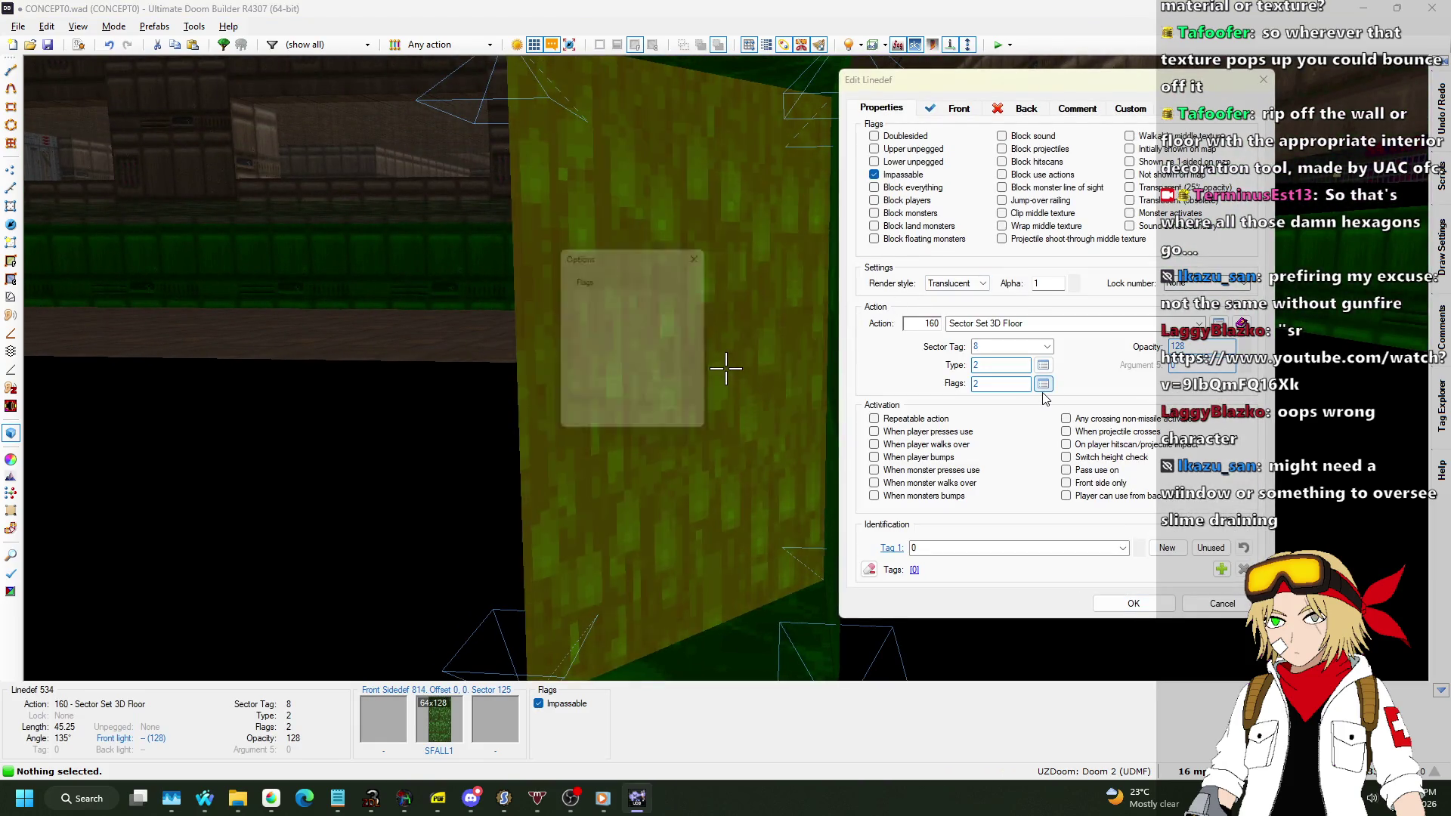
{"action": "left_click", "coordinate": [587, 307]}
{"action": "left_click", "coordinate": [590, 407]}
{"action": "left_click", "coordinate": [605, 427]}
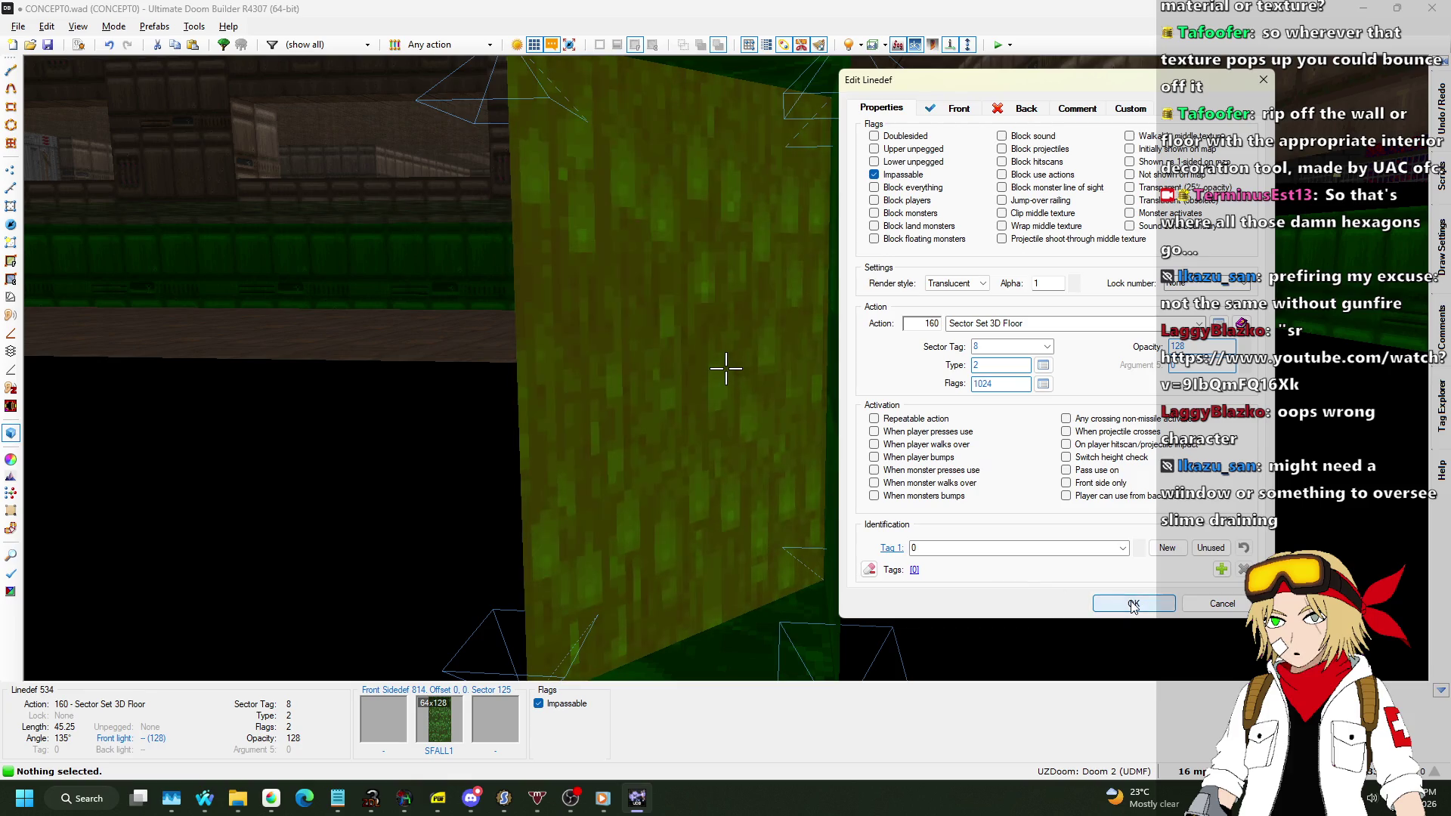
{"action": "left_click", "coordinate": [1133, 604]}
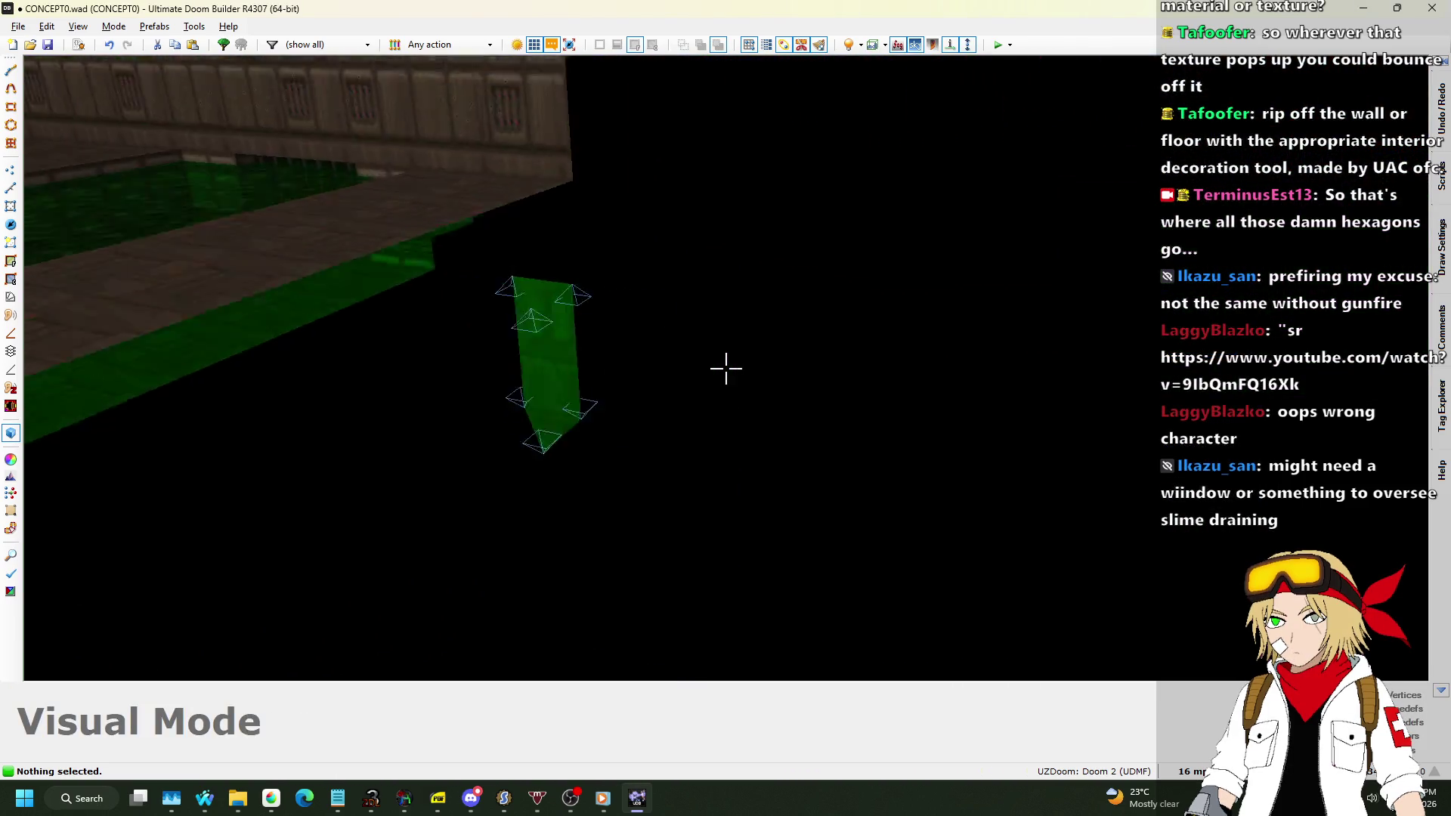
Inspect the slime area in 3D, return to the 2D Linedefs view, and save CONCEPT0.wad.
{"action": "key", "text": "w"}
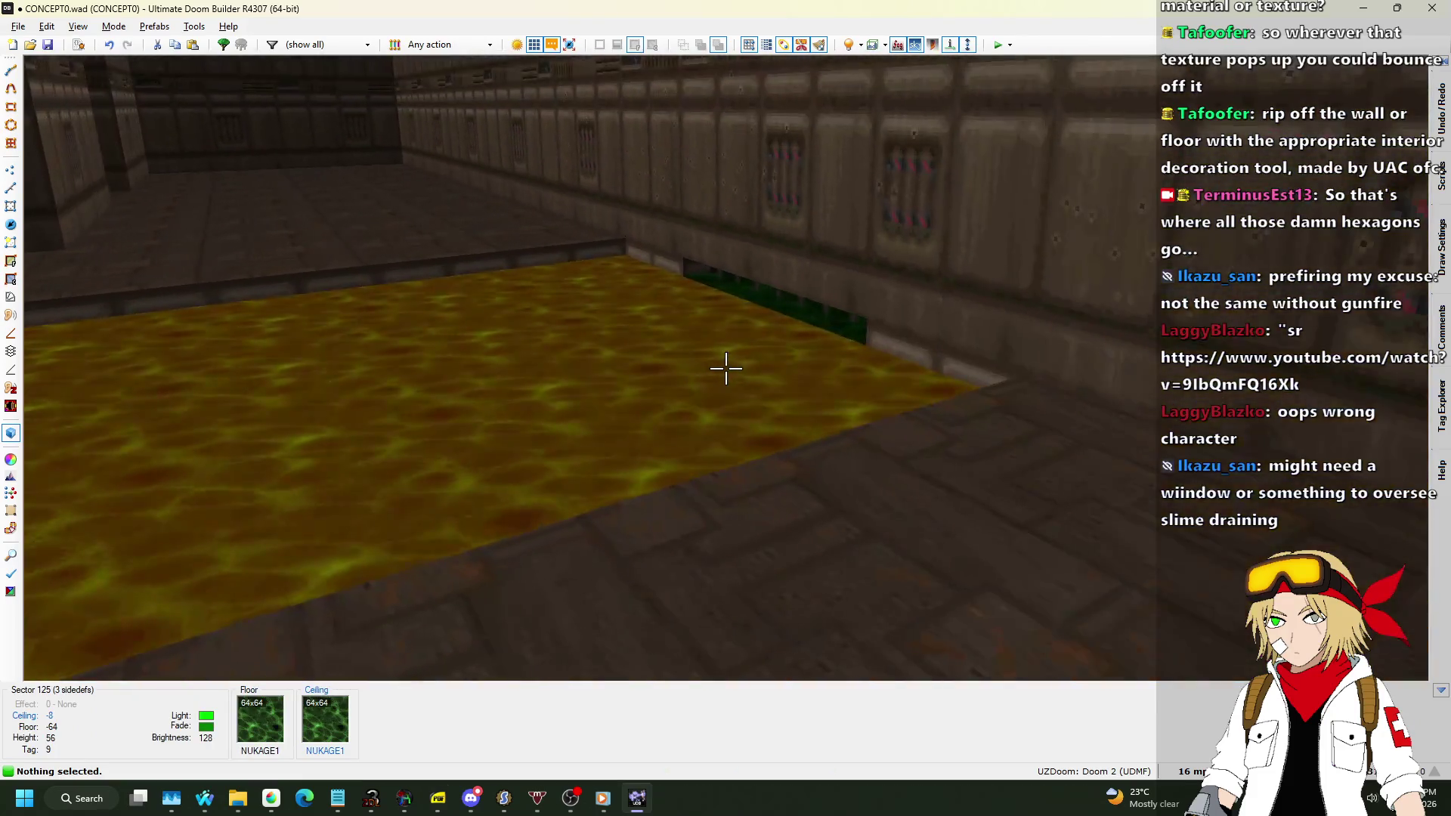
{"action": "key", "text": "Tab"}
{"action": "key", "text": "Tab"}
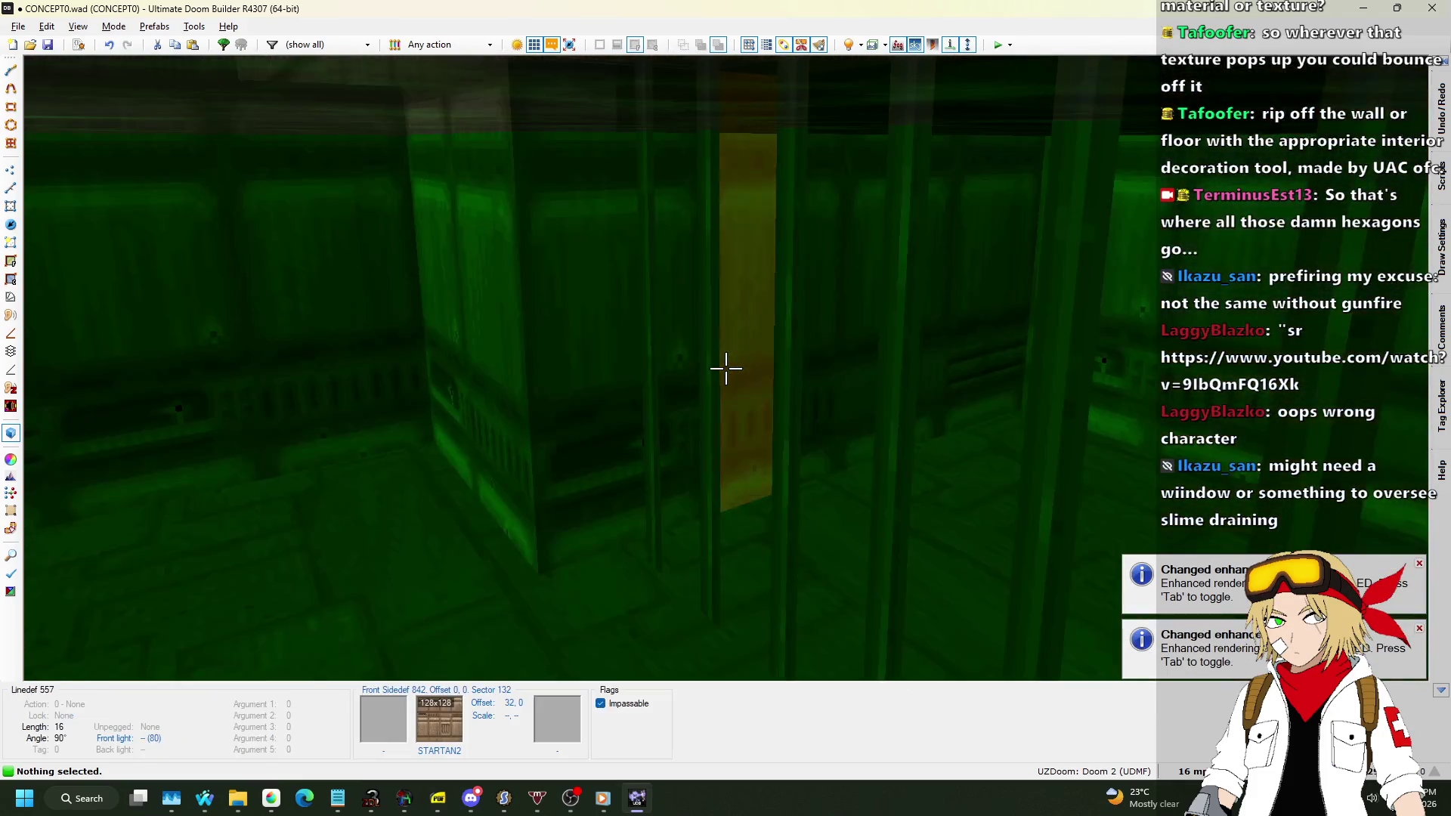
{"action": "key", "text": "w"}
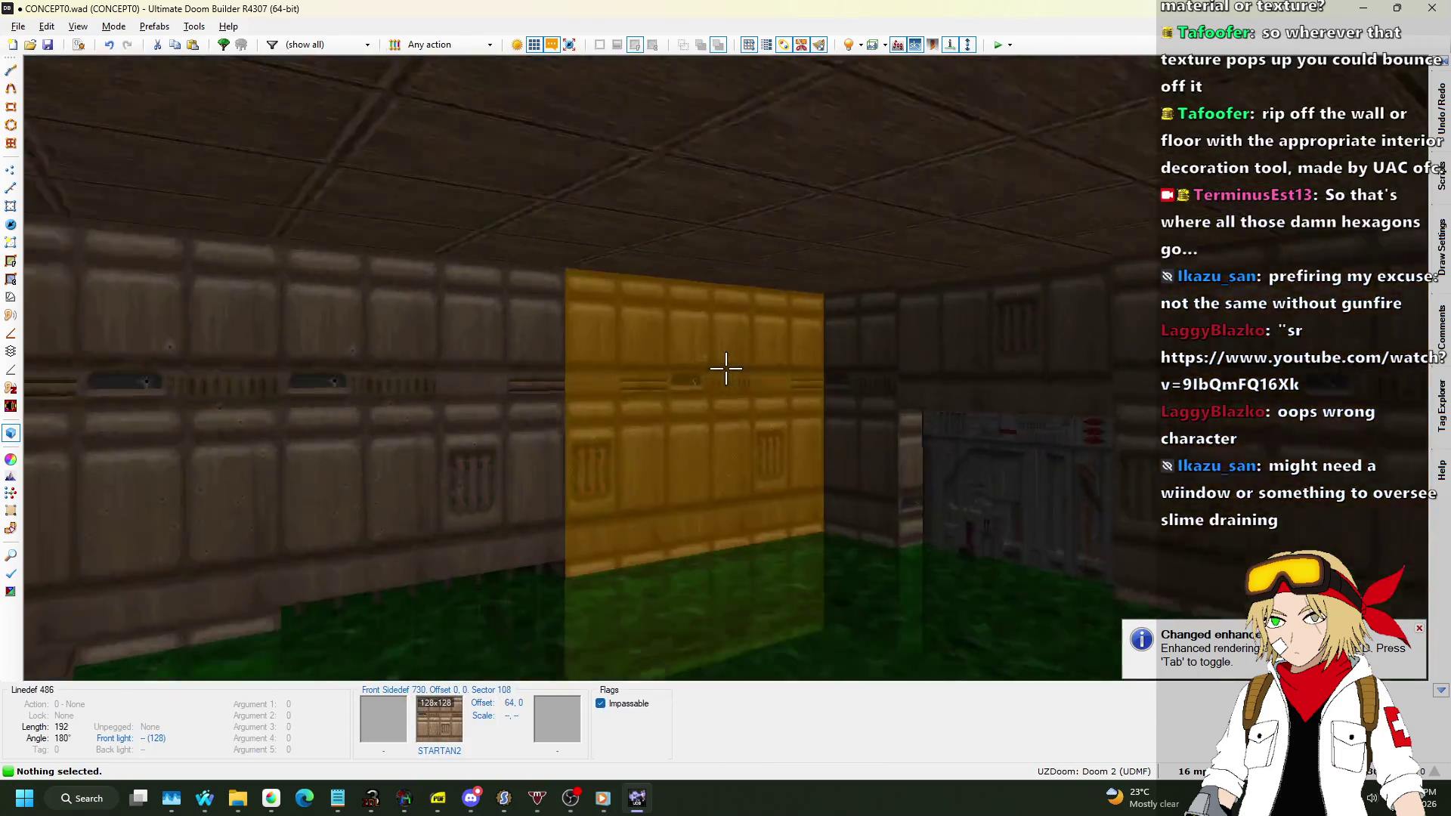
{"action": "key", "text": "w"}
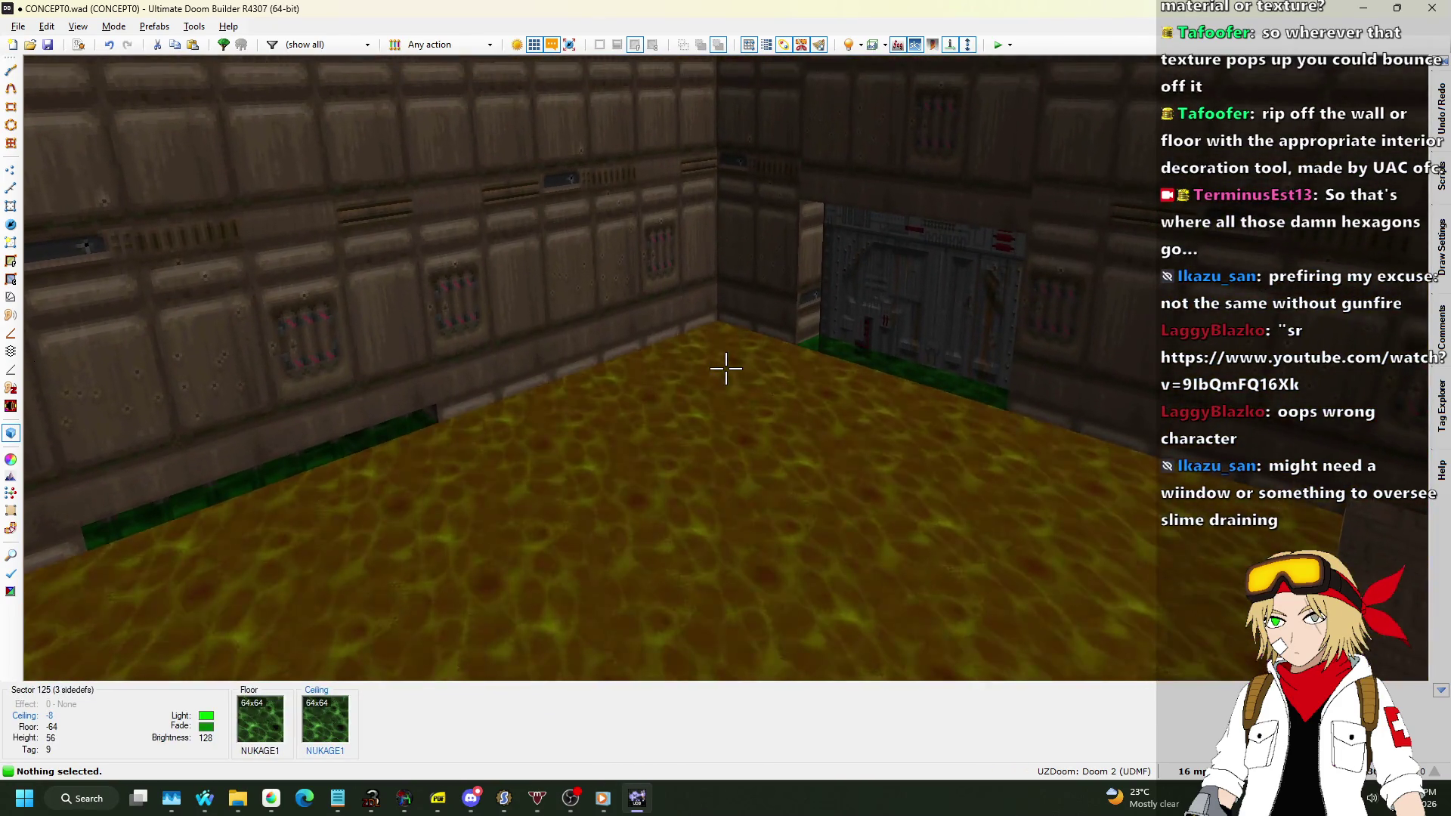
{"action": "key", "text": "q"}
{"action": "key", "text": "ctrl+s"}
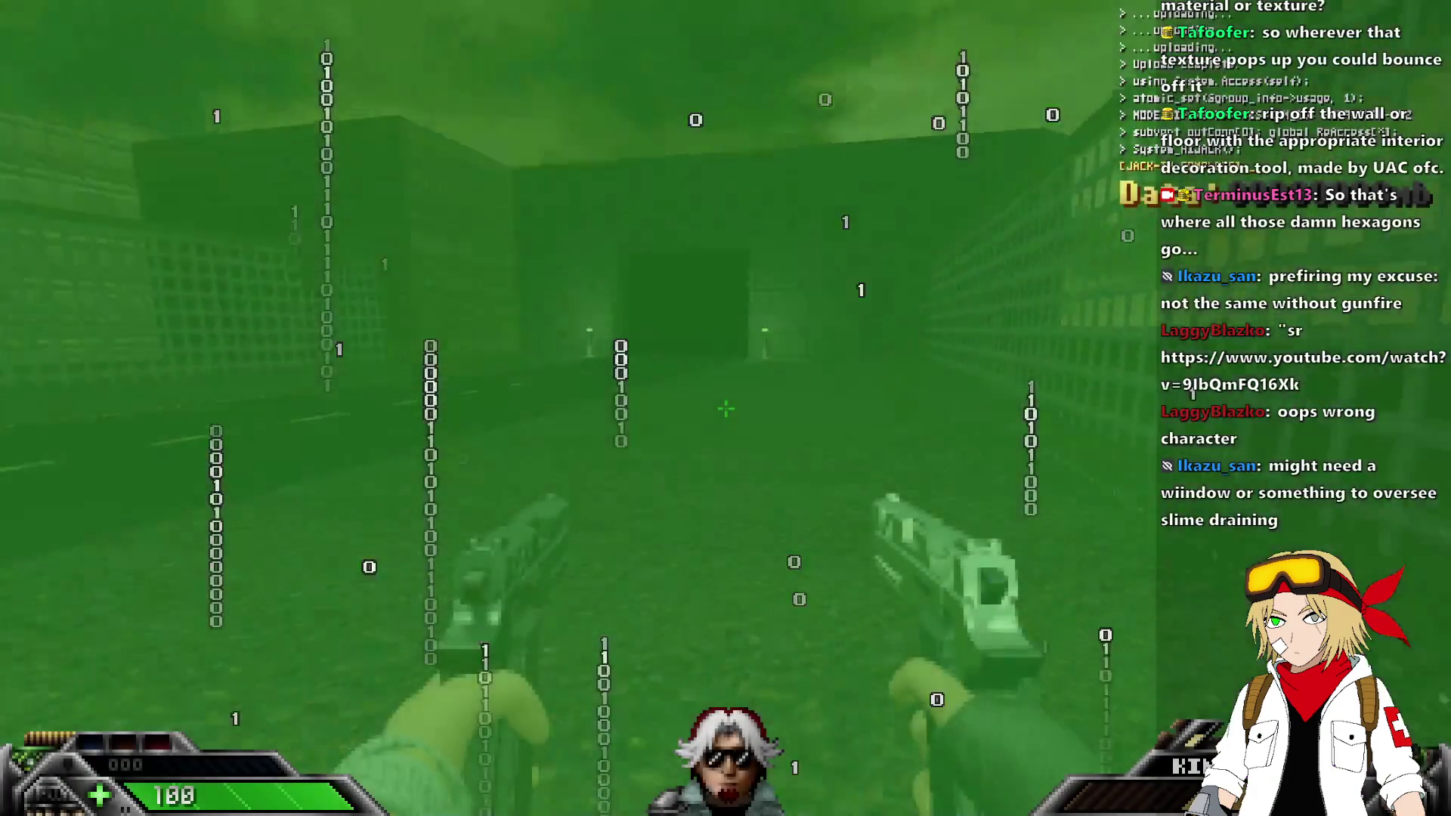
Walk up to the metal grate, then step off the ledge into the green slime pool.
{"action": "key", "text": "w"}
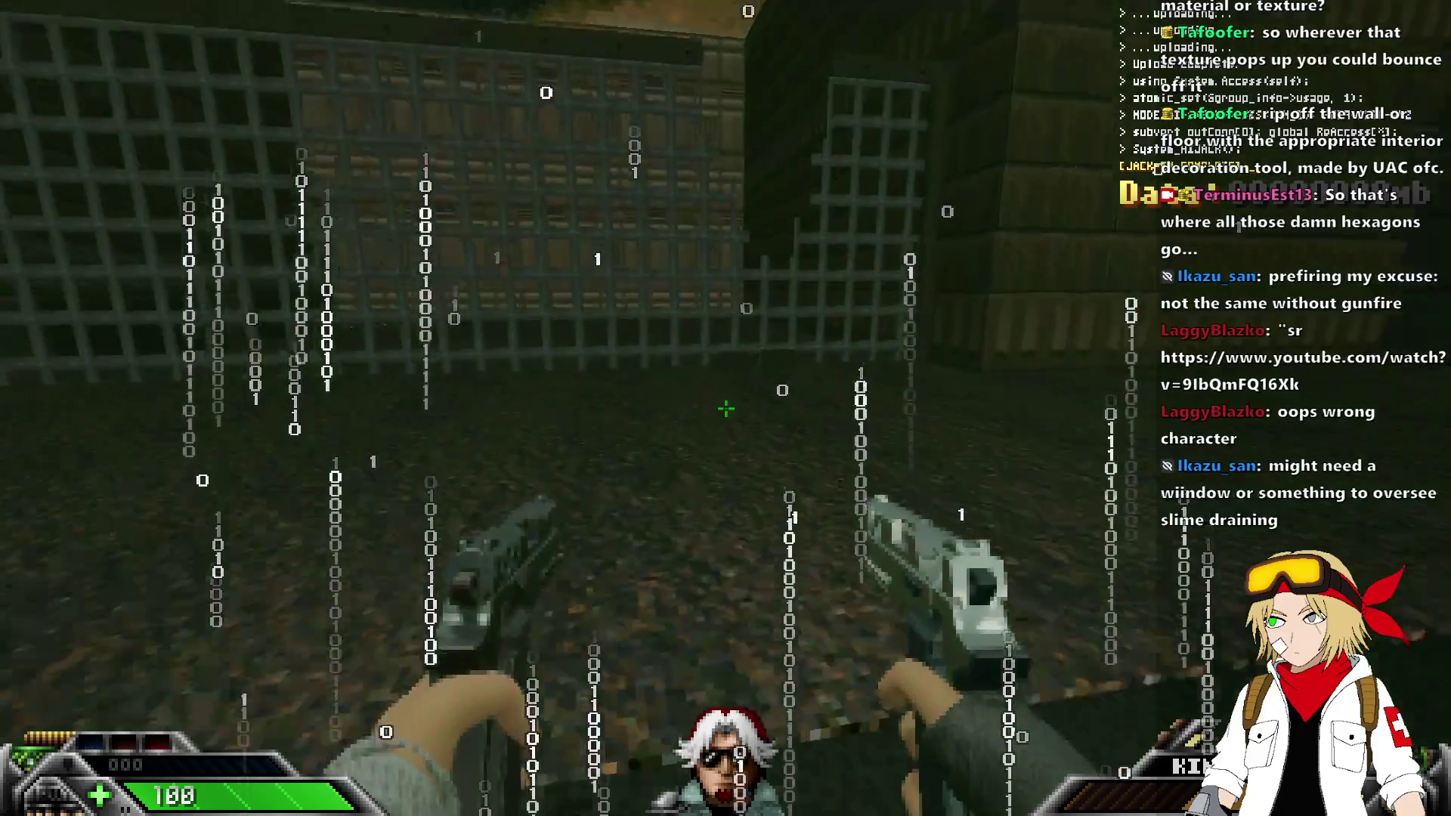
{"action": "key", "text": "w"}
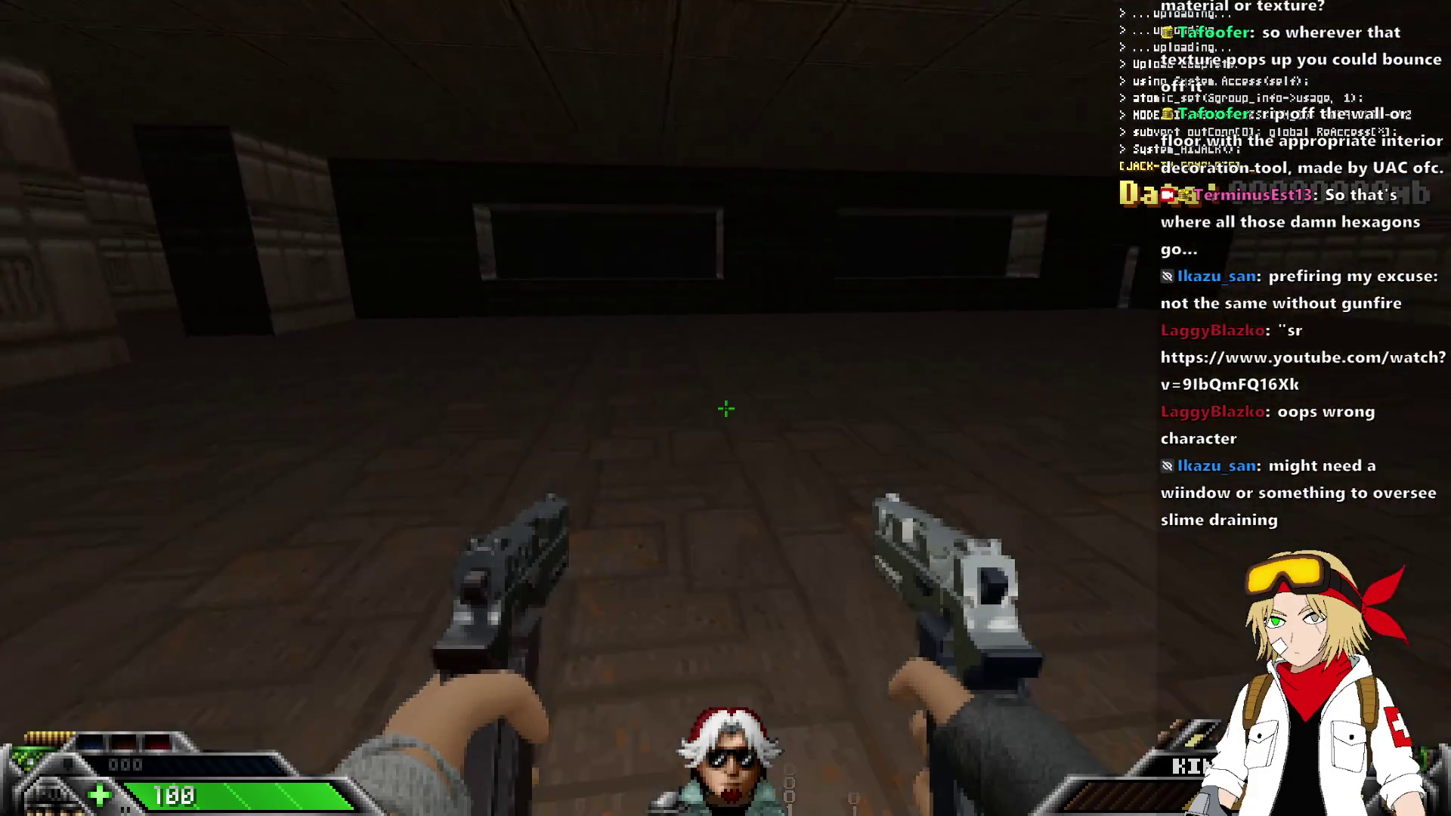
{"action": "key", "text": "w"}
{"action": "key", "text": "v"}
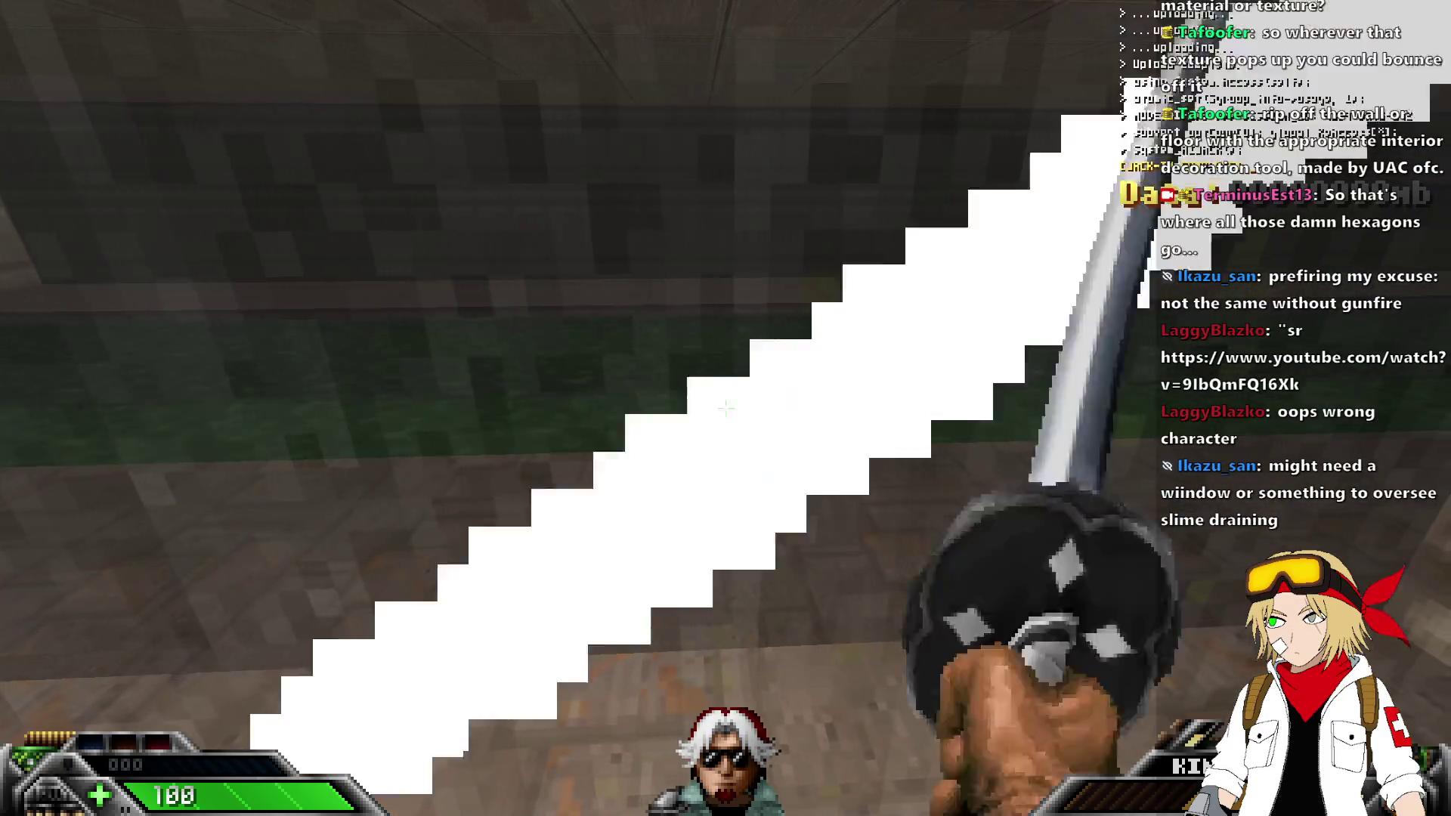
{"action": "key", "text": "w"}
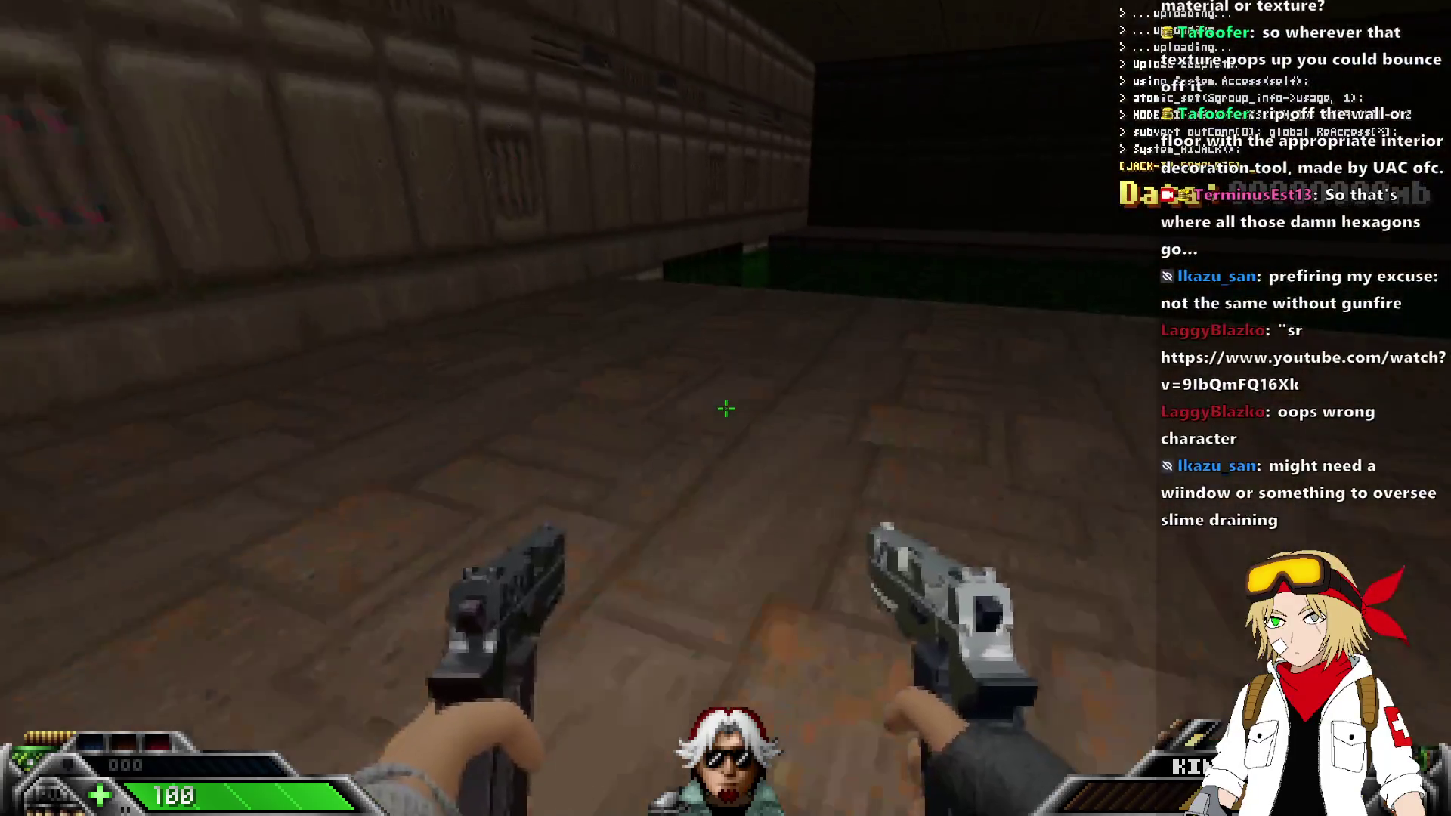
{"action": "key", "text": "w"}
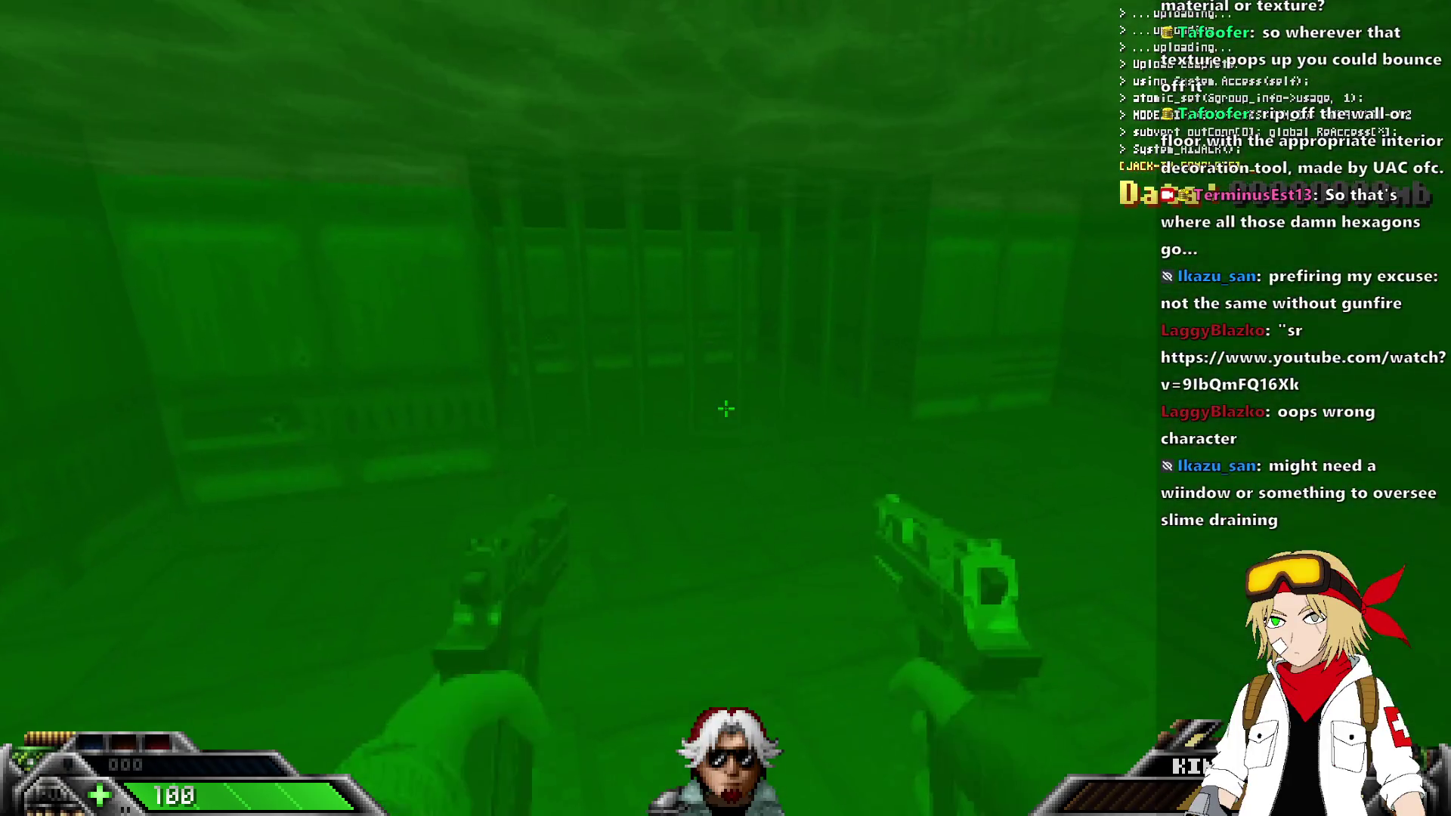
Swim through the slime, climbing out onto the walkway and wading back toward the green pillars.
{"action": "key", "text": "w"}
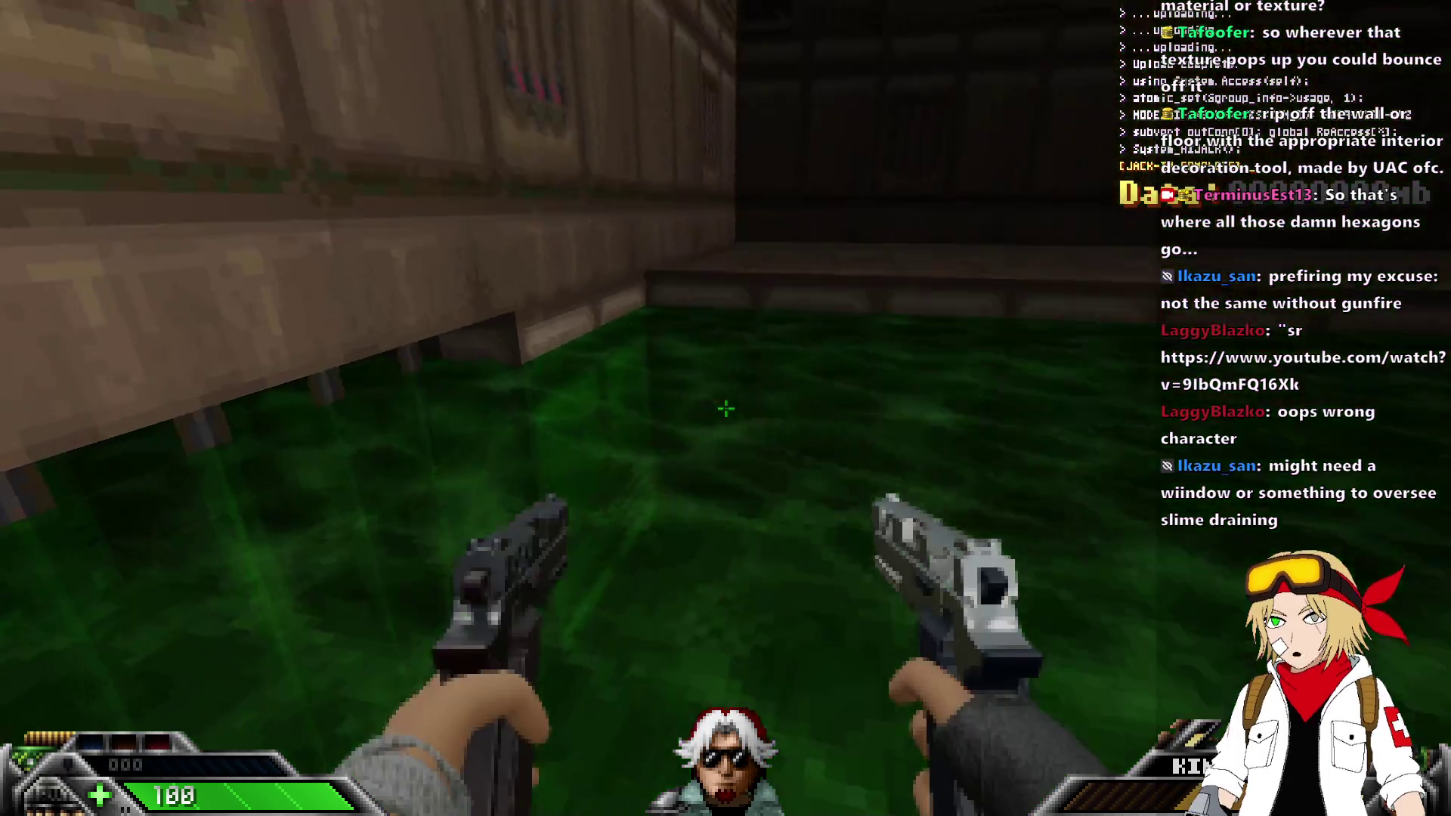
{"action": "key", "text": "w"}
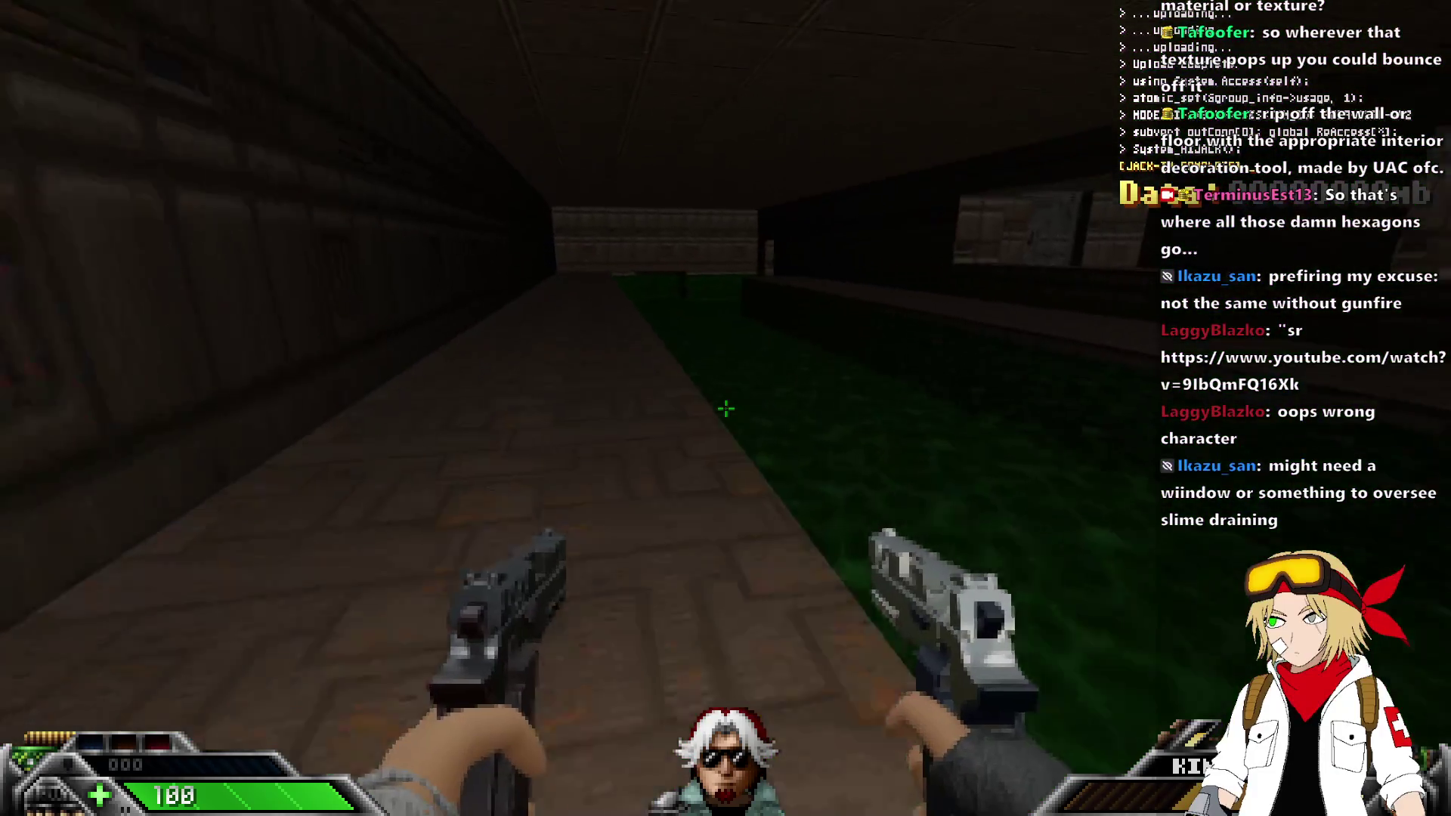
{"action": "key", "text": "w"}
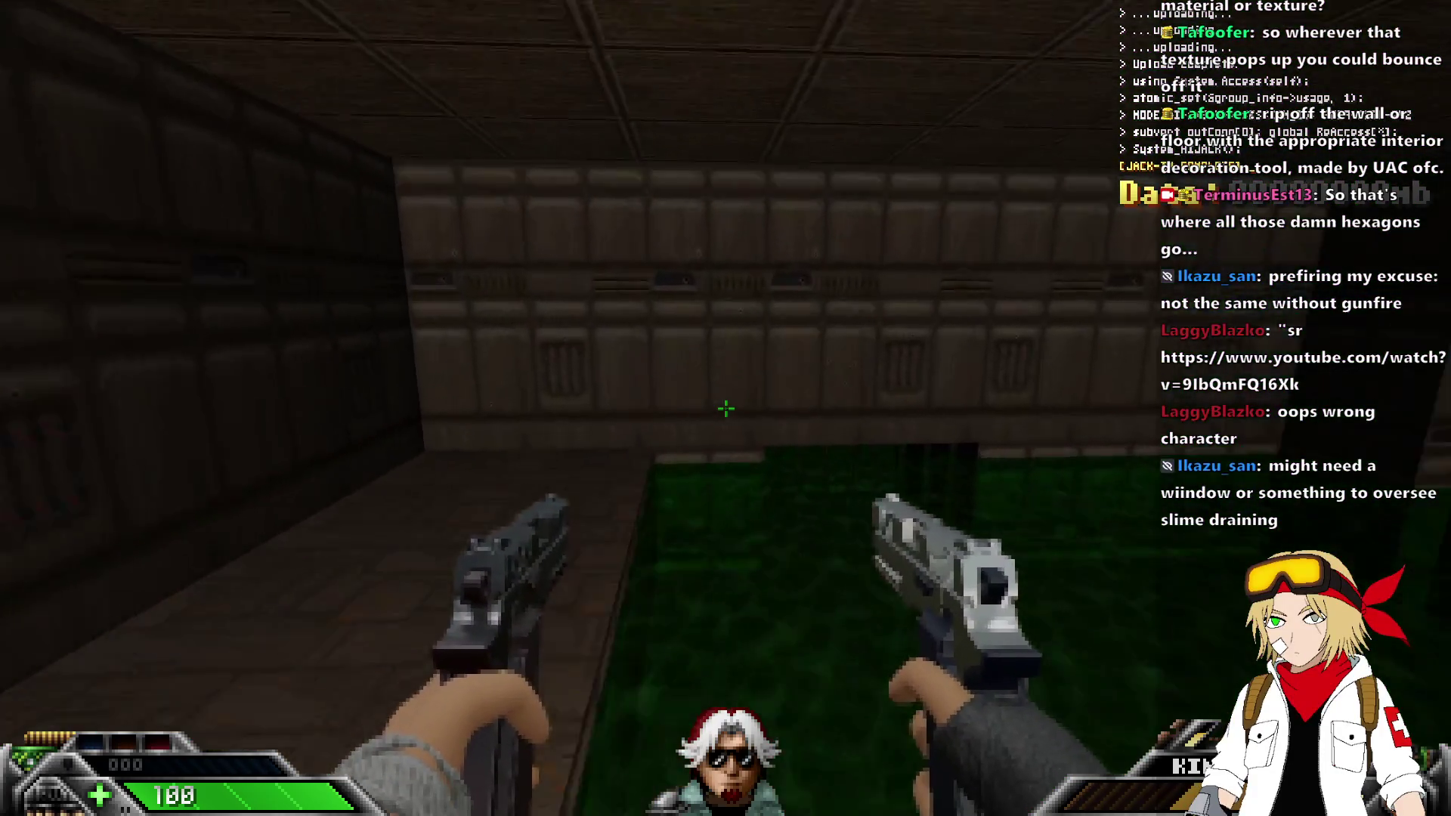
{"action": "key", "text": "w"}
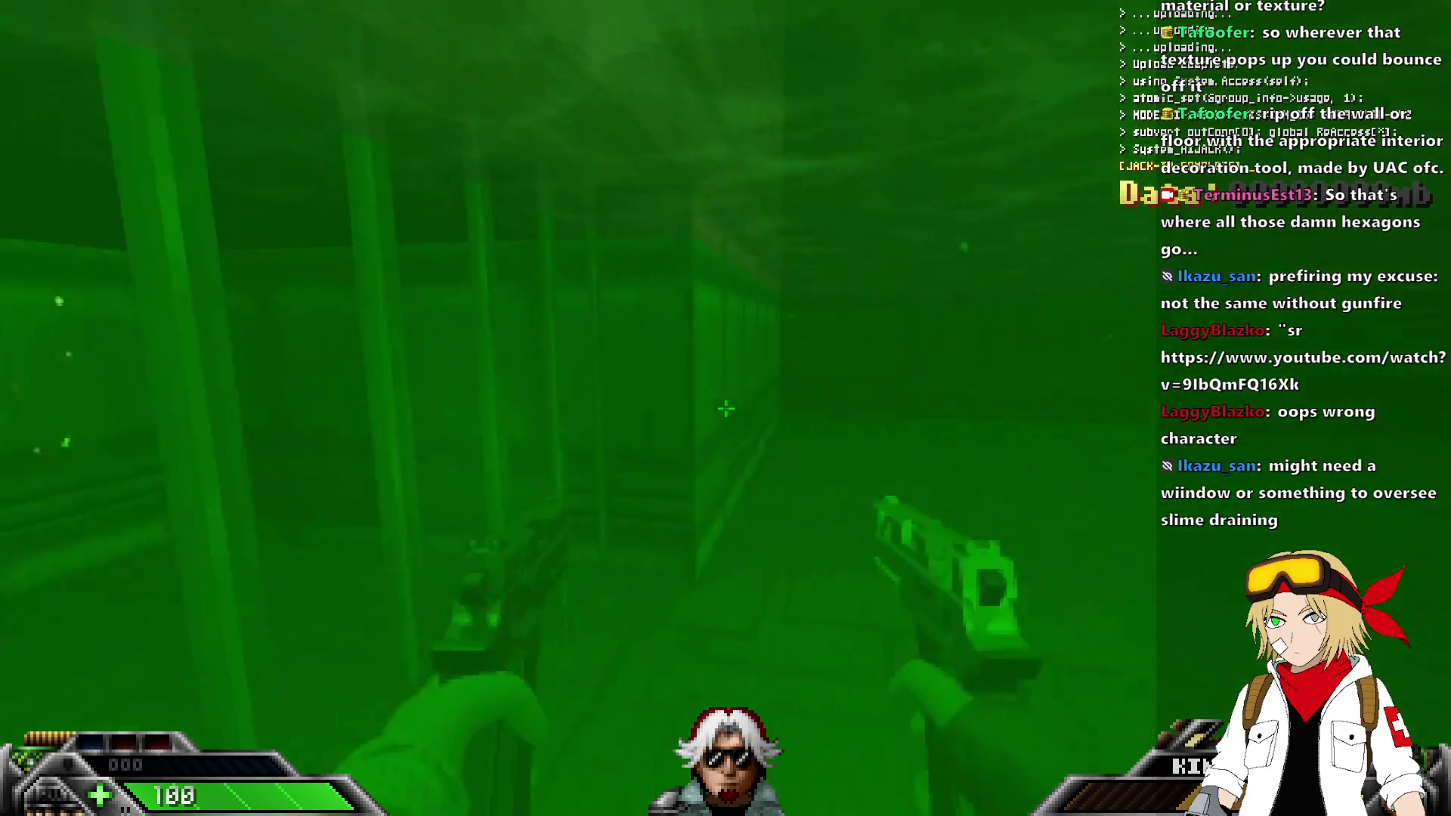
{"action": "key", "text": "w"}
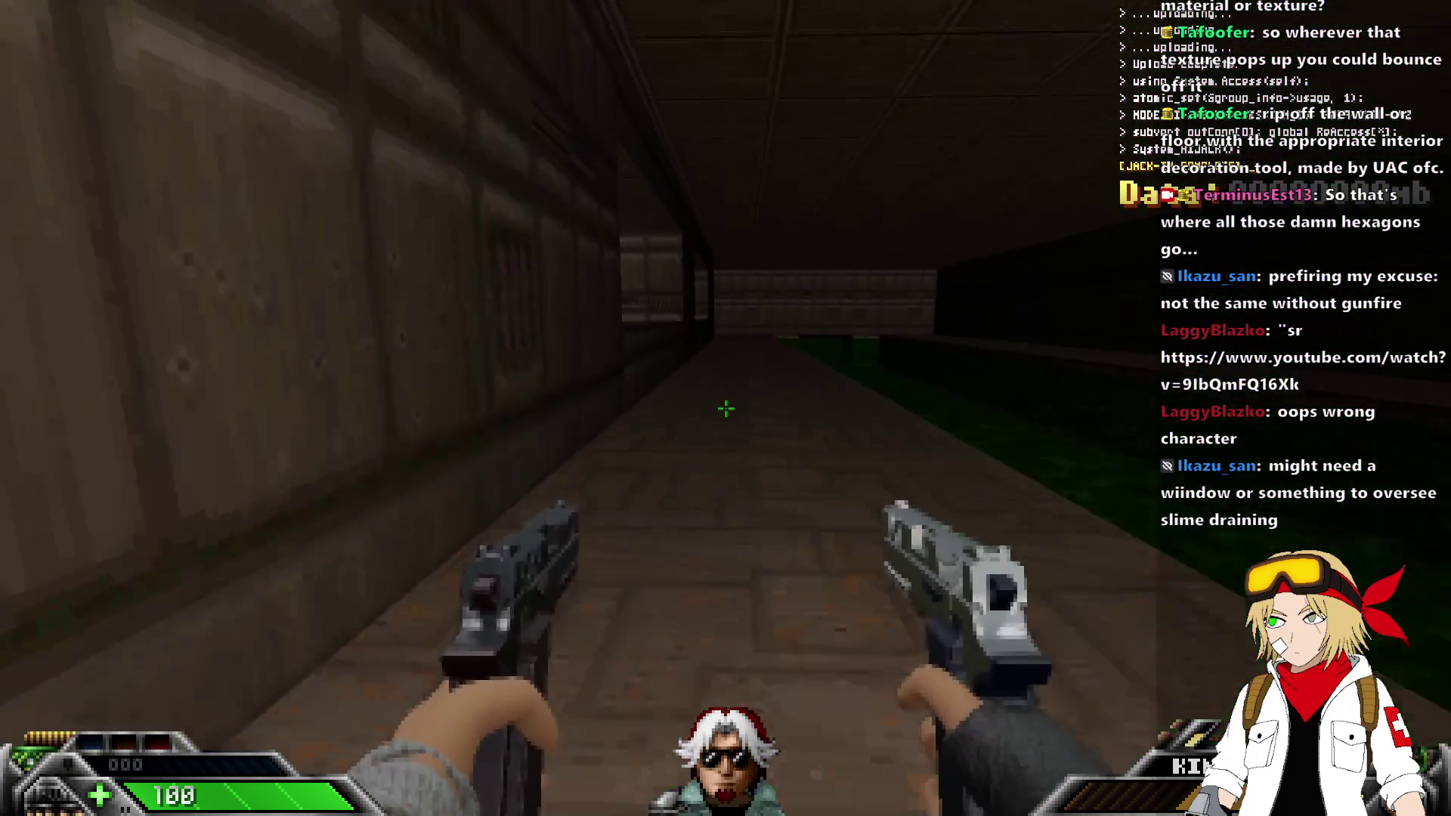
Switch to the Blackjack, swing it twice at the brick walls, and head back toward the slime.
{"action": "key", "text": "1"}
{"action": "key", "text": "w"}
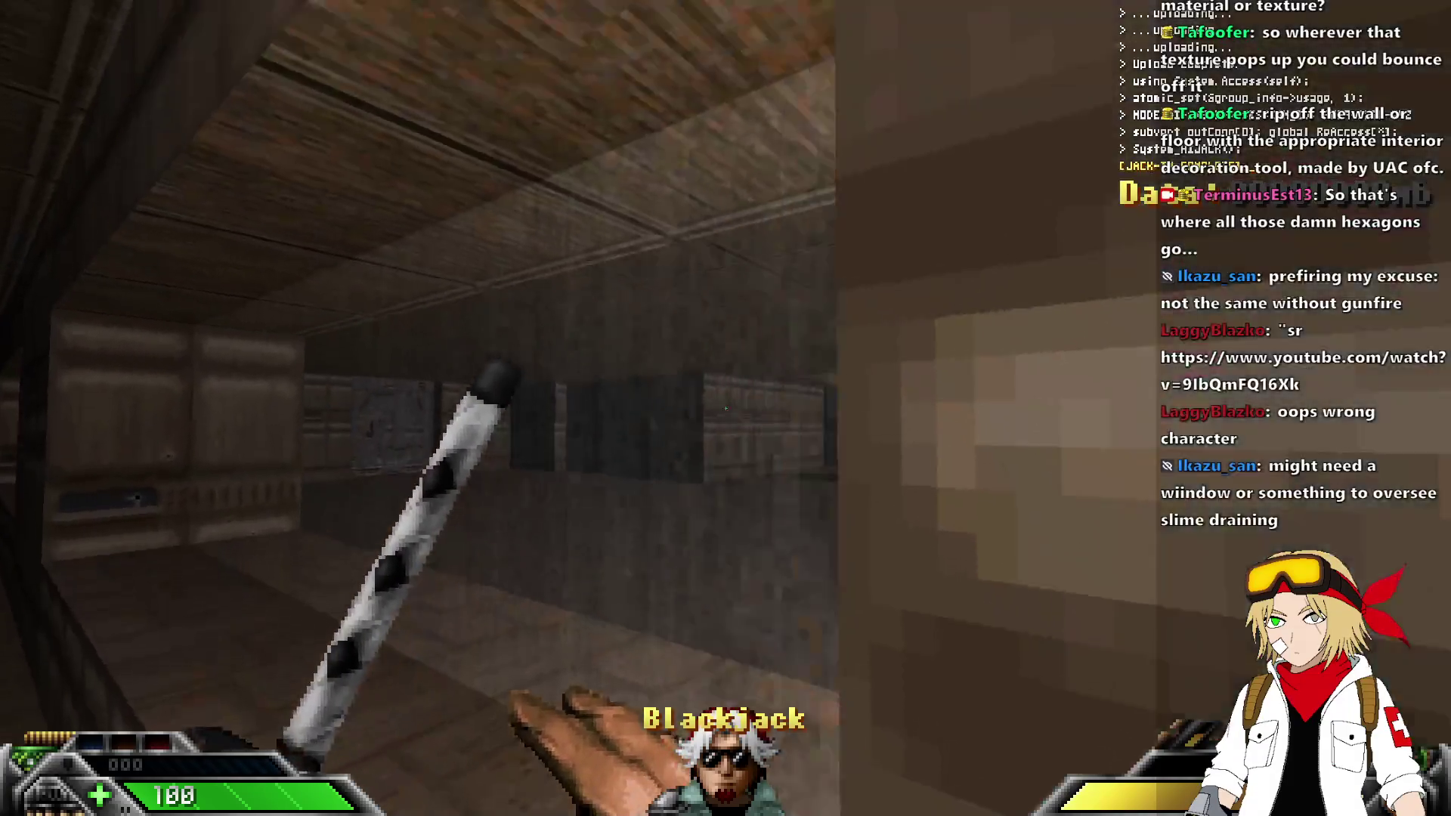
{"action": "left_click", "coordinate": [725, 408]}
{"action": "left_click", "coordinate": [726, 408]}
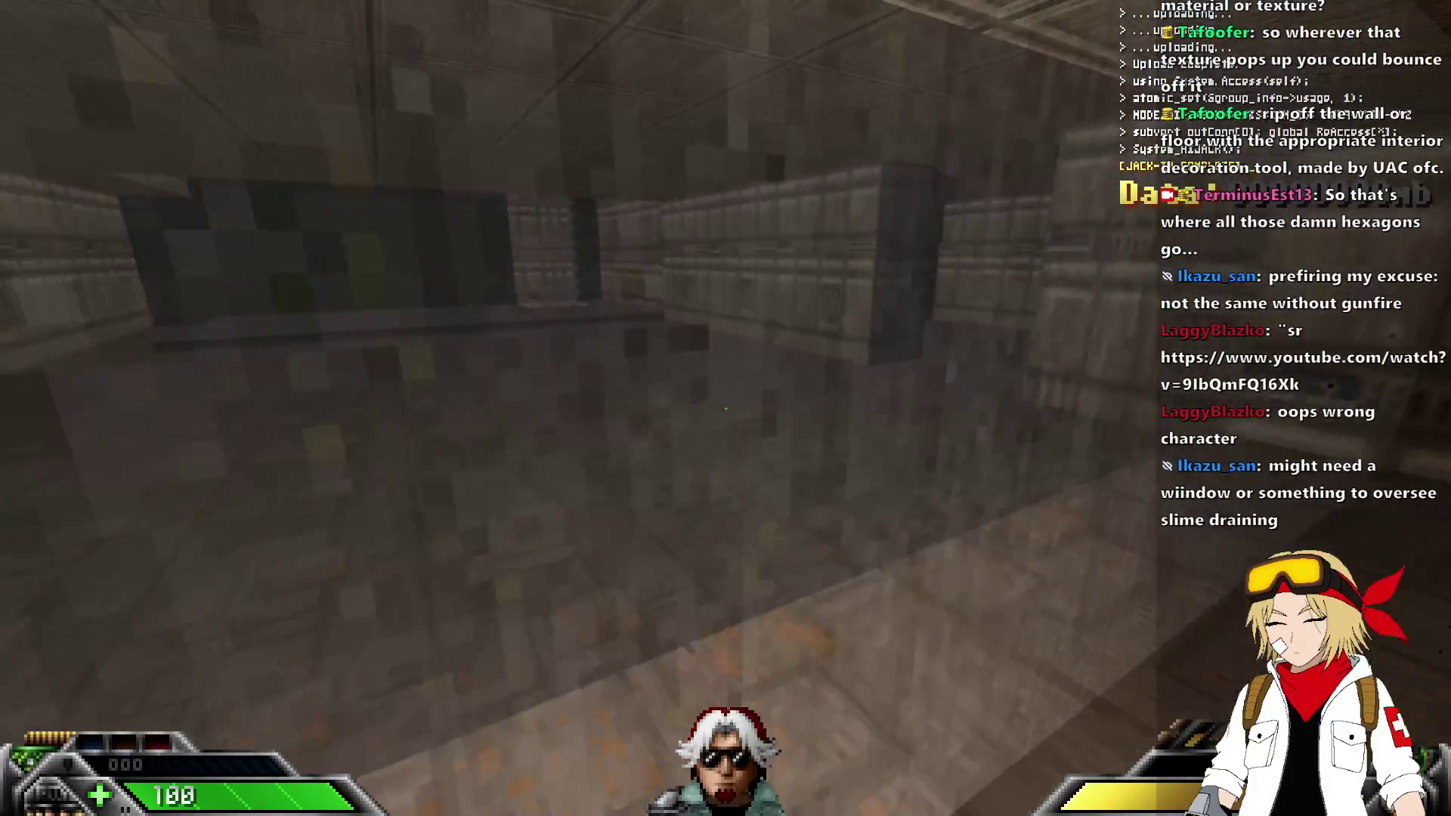
{"action": "key", "text": "w"}
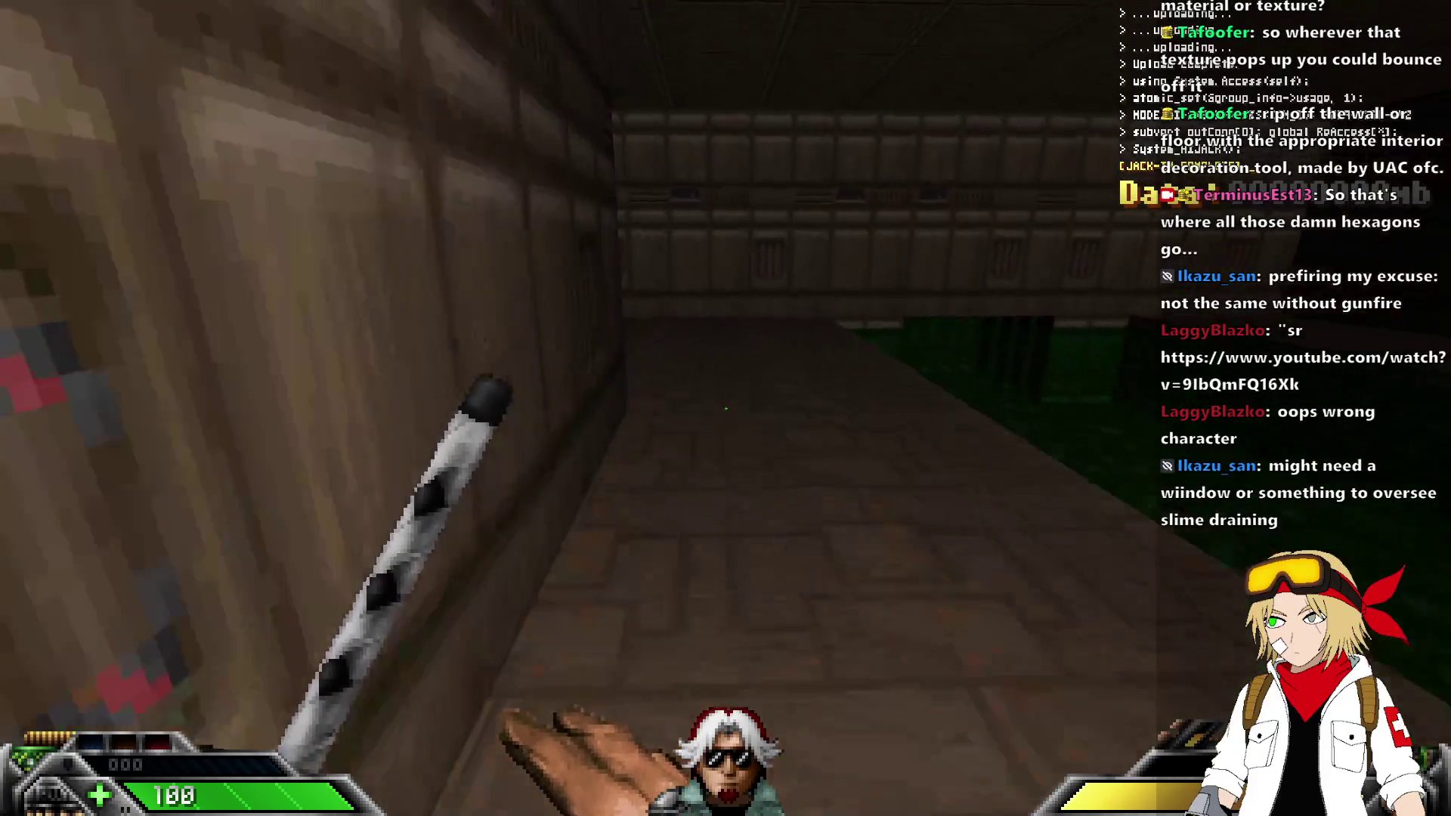
{"action": "key", "text": "w"}
Quit UZDoom and reopen the slime 3D floor control line's properties in the T9 sector.
{"action": "key", "text": "alt+F4"}
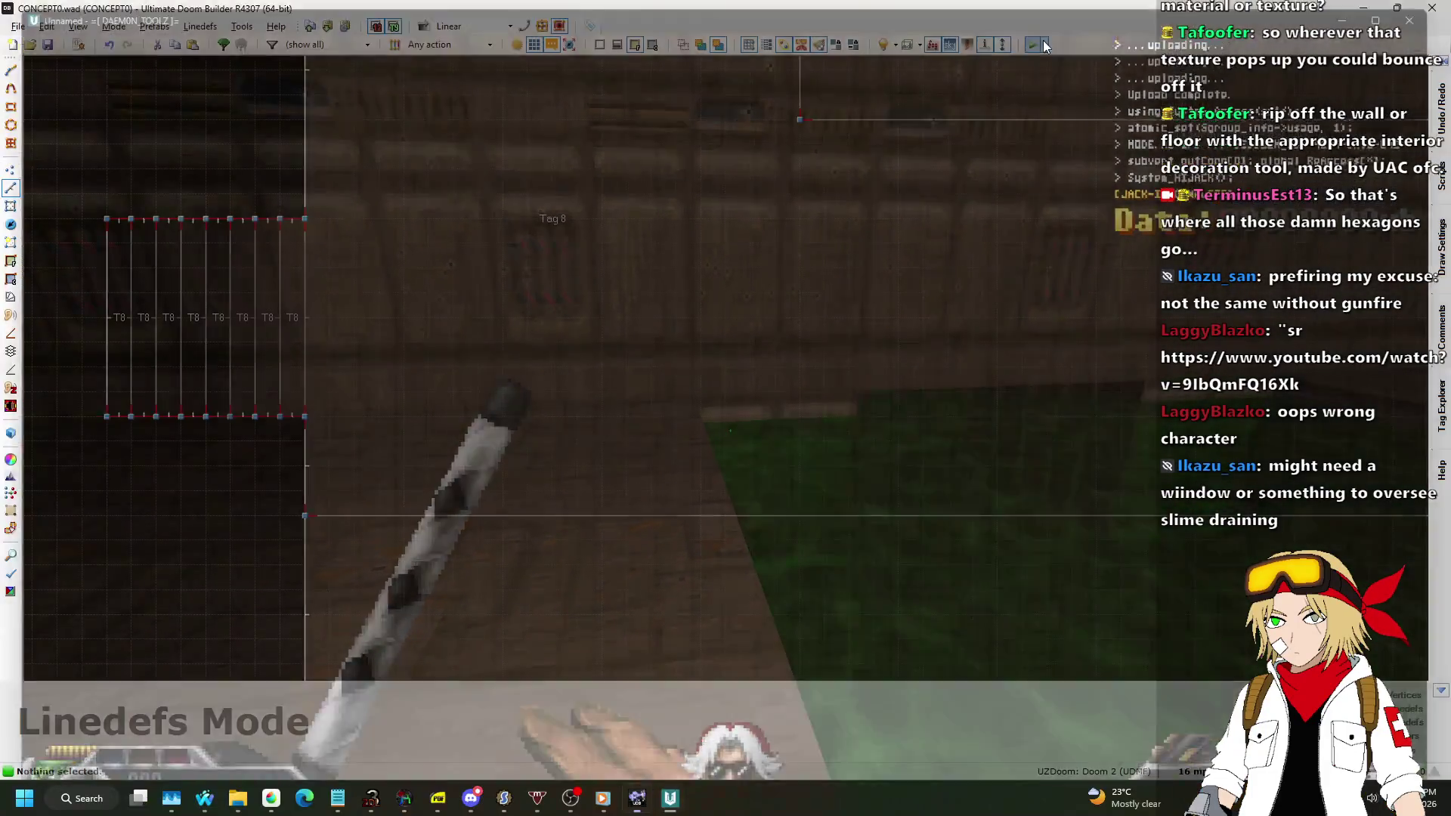
{"action": "scroll", "coordinate": [1090, 291], "scroll_direction": "up", "scroll_amount": 6}
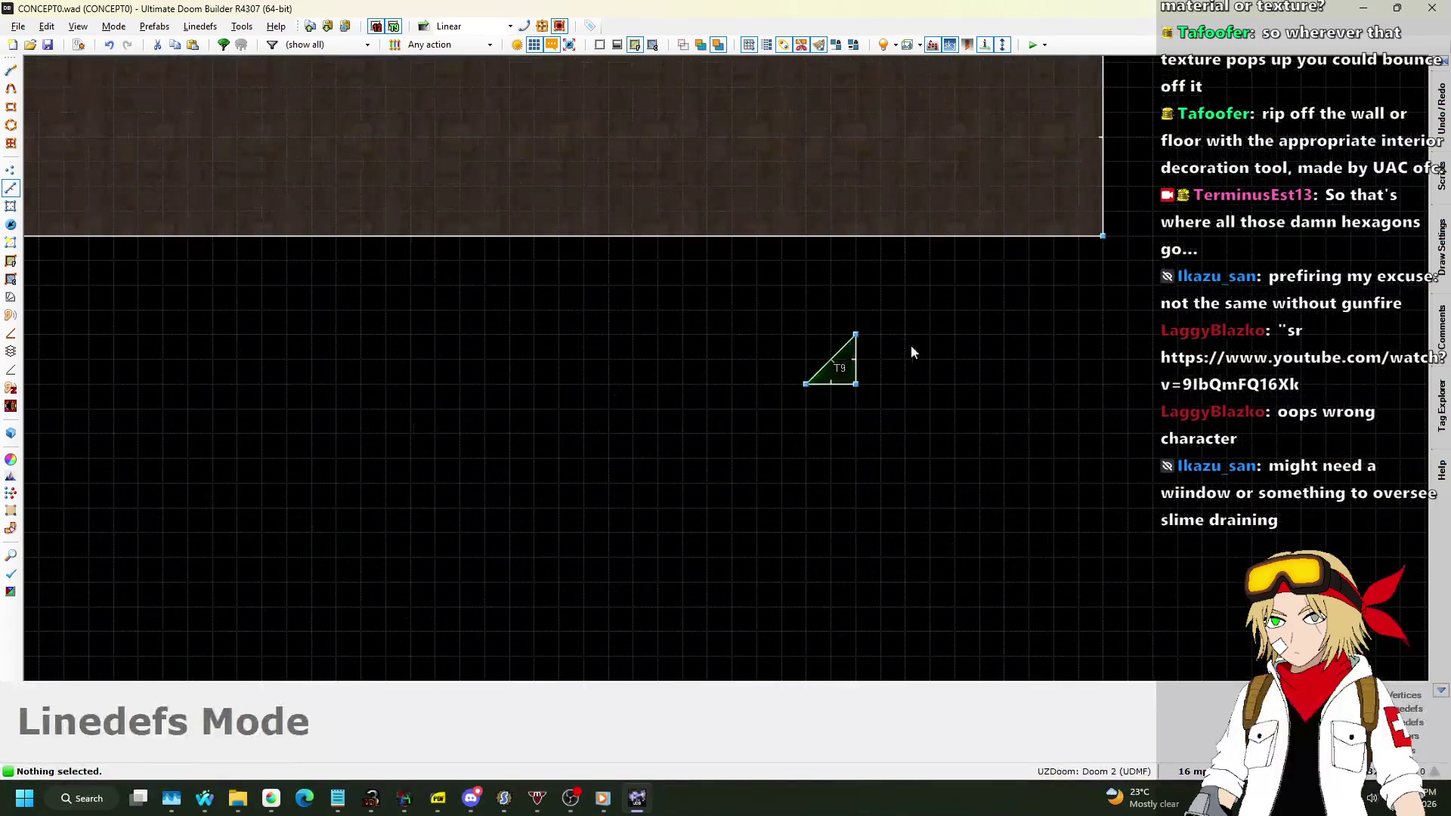
{"action": "right_click", "coordinate": [836, 370]}
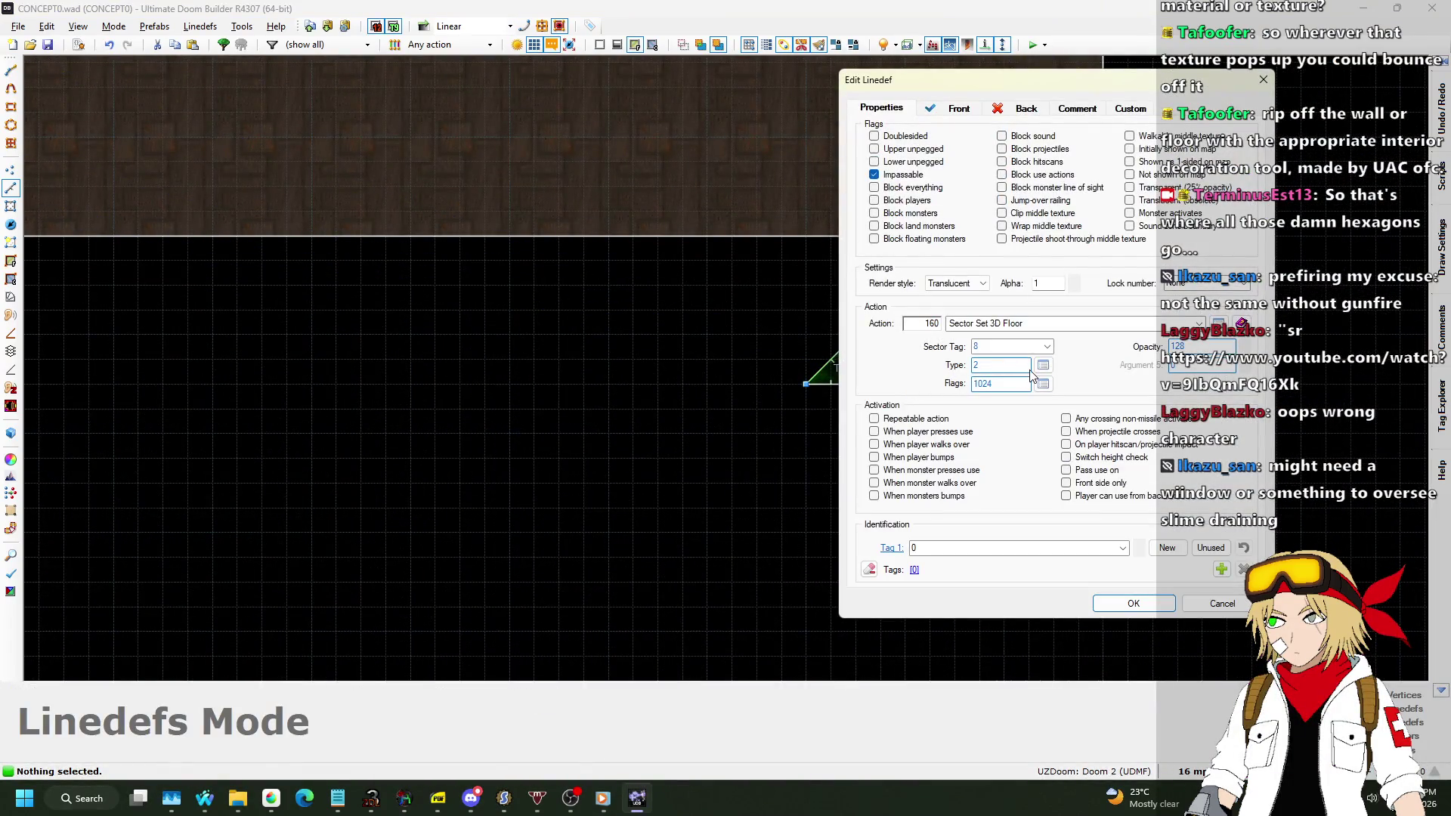